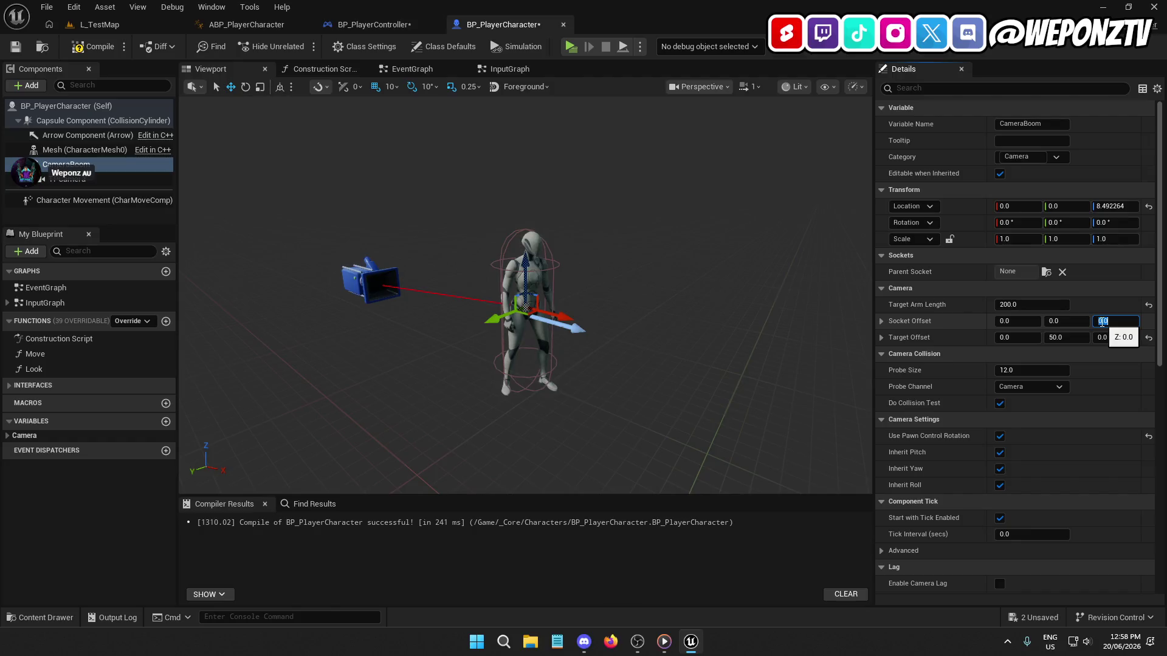
Step: Set the camera boom's Socket Offset Z to 50 and save BP_PlayerCharacter and BP_PlayerController
{"action": "type", "text": "0"}
{"action": "key", "text": "Return"}
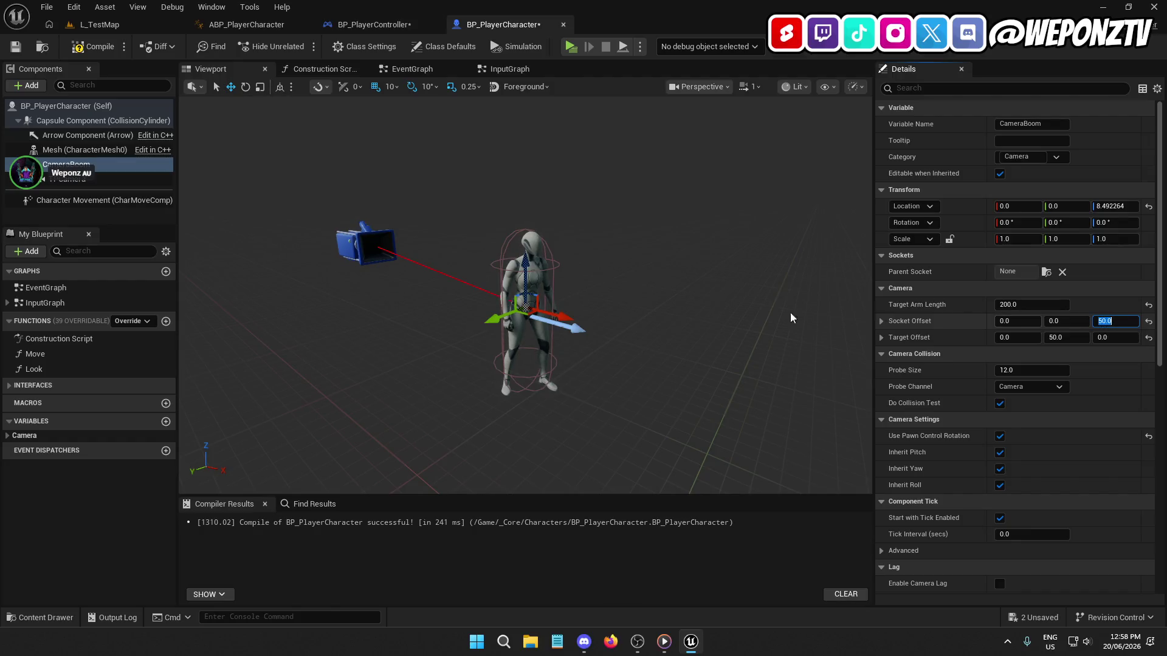
{"action": "left_click", "coordinate": [15, 46]}
{"action": "left_click", "coordinate": [100, 25]}
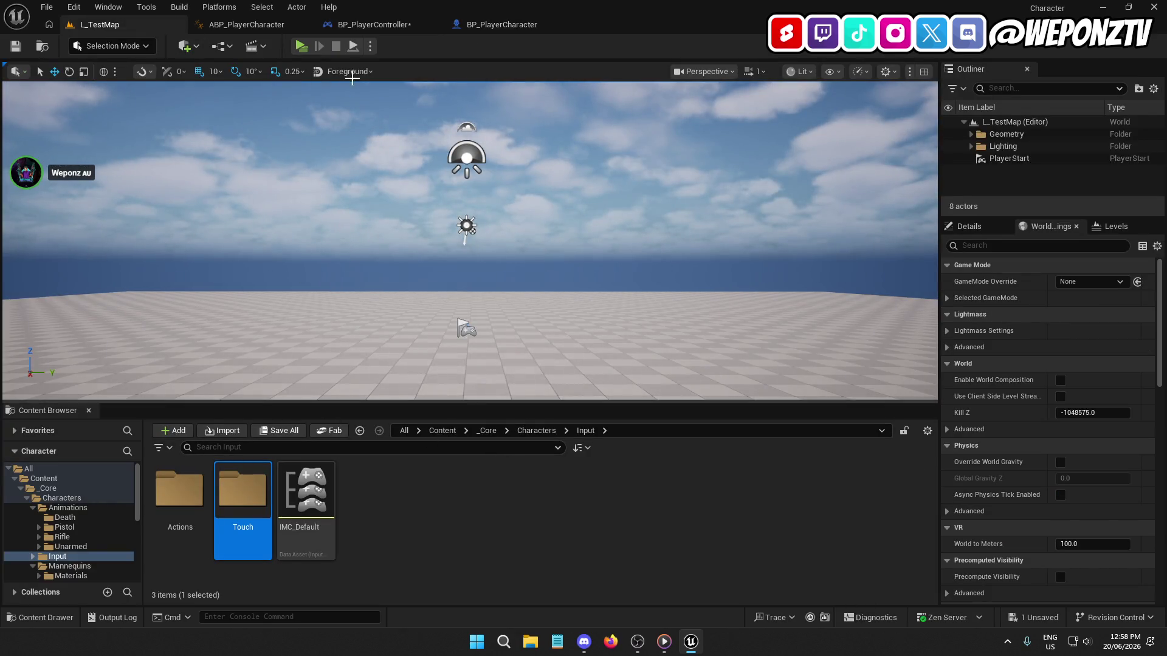
{"action": "left_click", "coordinate": [372, 24]}
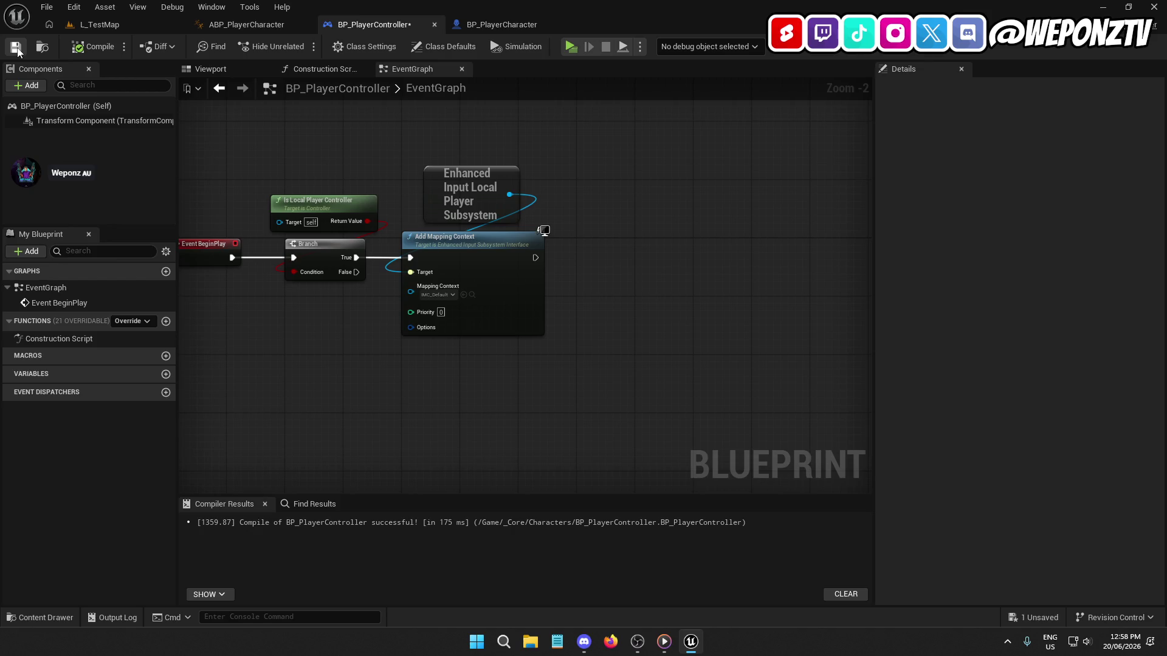
{"action": "left_click", "coordinate": [16, 47]}
Step: Browse to Content > _Core > Game and open BP_GameMode
{"action": "left_click", "coordinate": [501, 24]}
{"action": "left_click", "coordinate": [107, 28]}
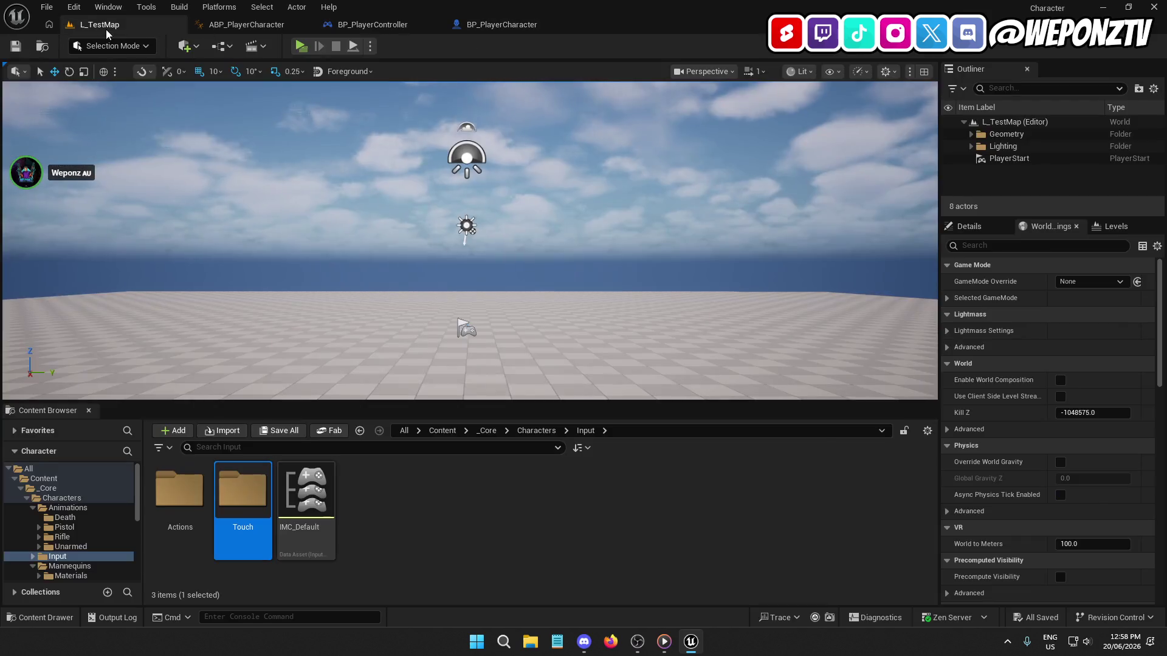
{"action": "left_click", "coordinate": [442, 431]}
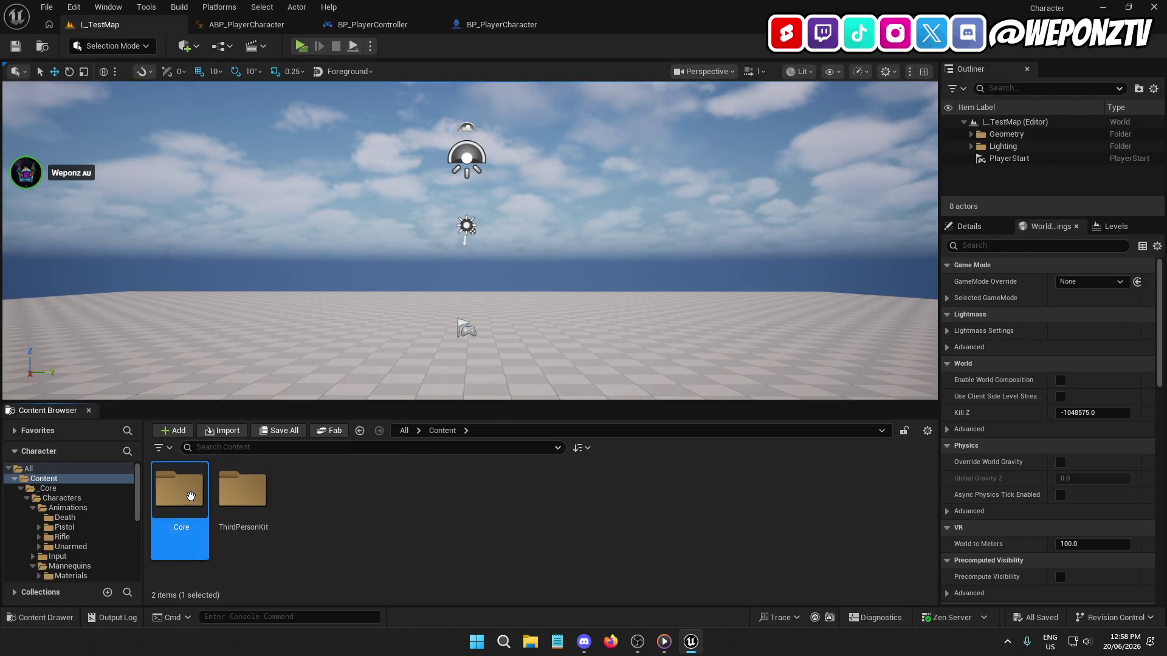
{"action": "double_click", "coordinate": [179, 489]}
{"action": "double_click", "coordinate": [232, 497]}
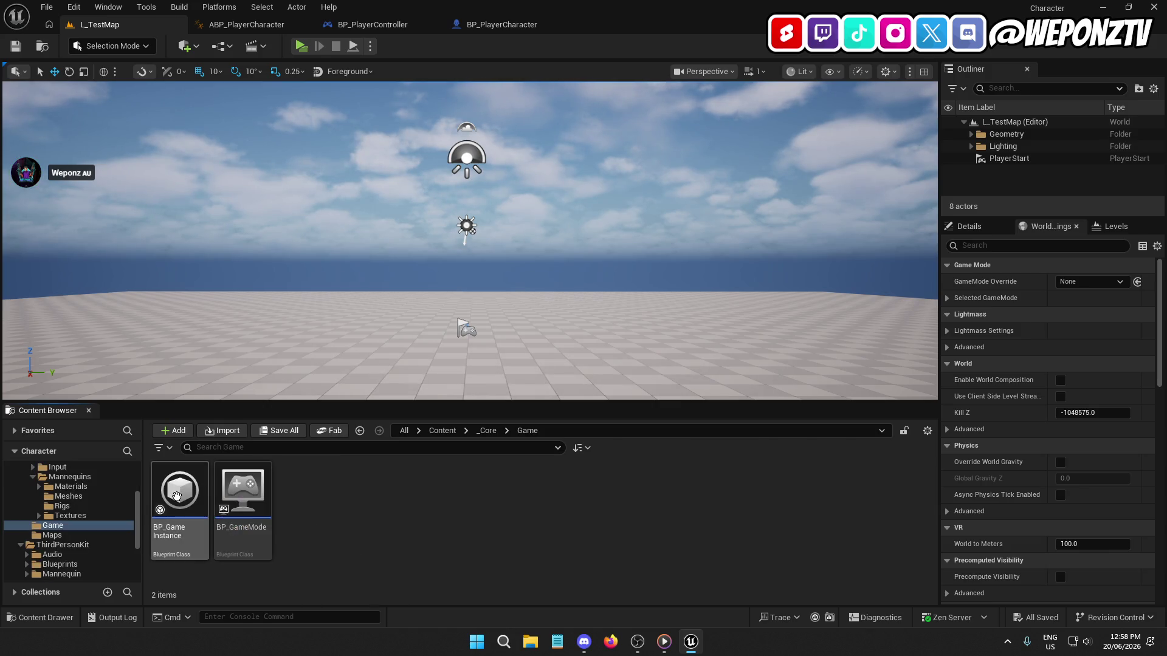
{"action": "left_click", "coordinate": [256, 497]}
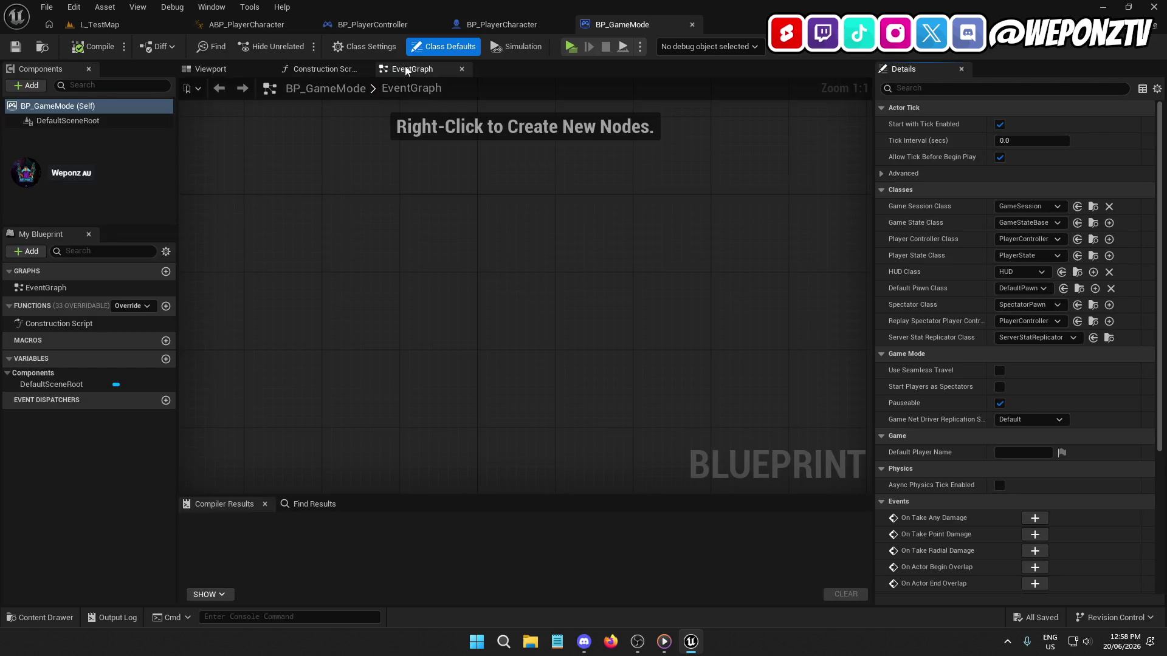
Step: Set Player Controller Class to BP_PlayerController and Default Pawn Class to BP_PlayerCharacter
{"action": "left_click", "coordinate": [364, 46]}
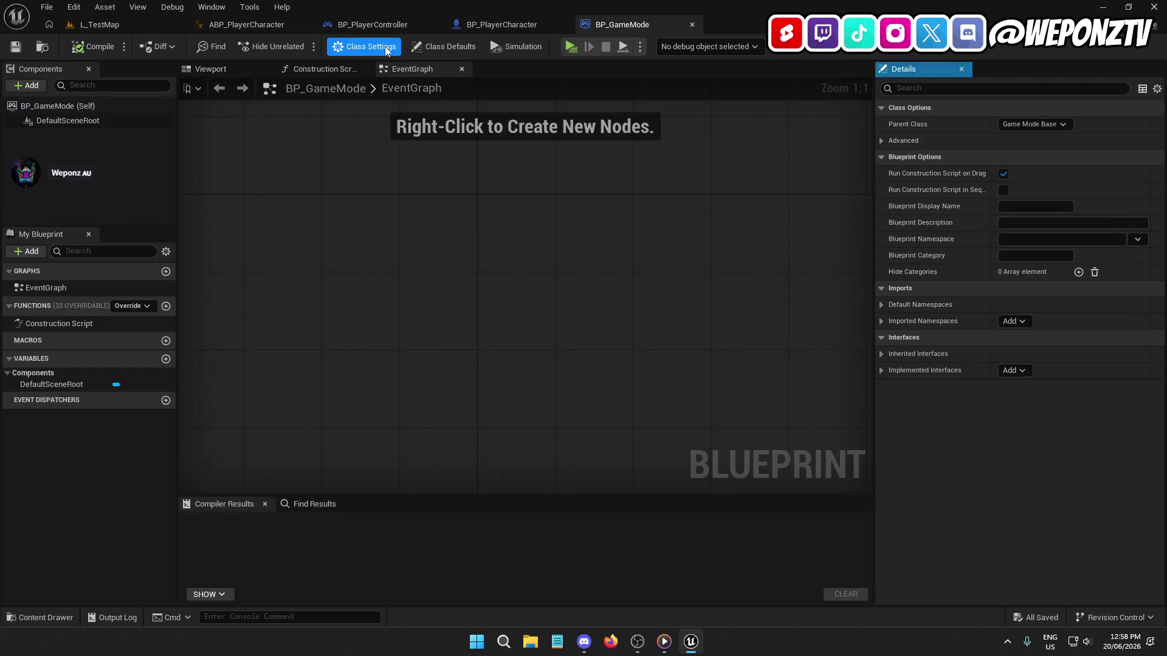
{"action": "left_click", "coordinate": [443, 47]}
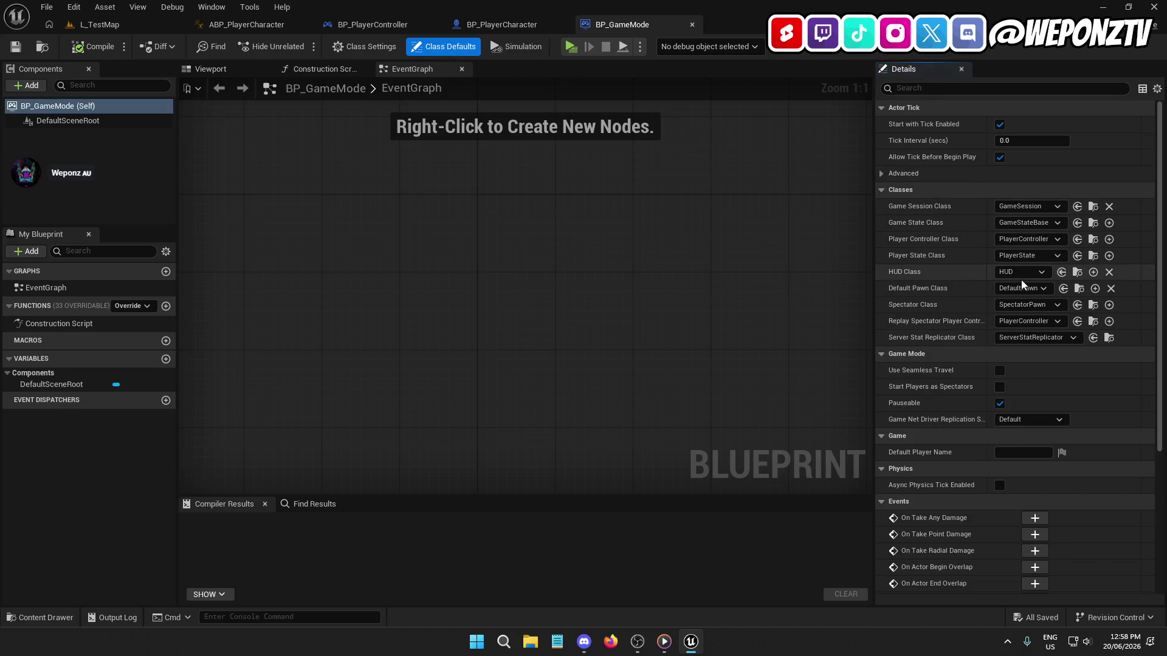
{"action": "left_click", "coordinate": [1030, 239]}
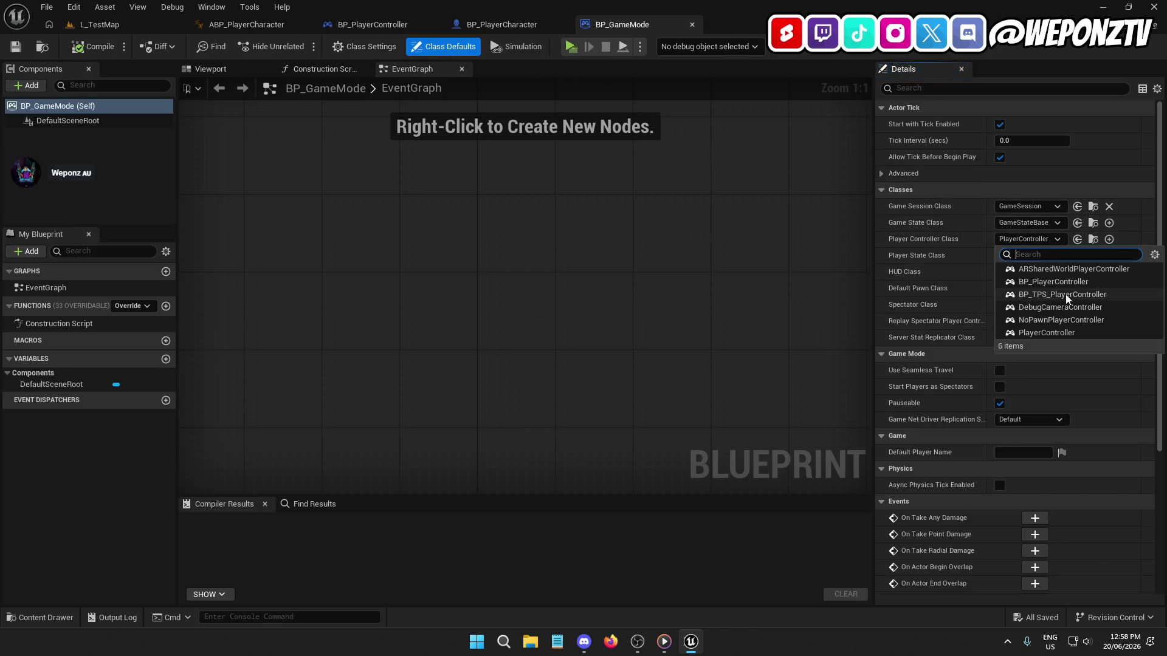
{"action": "left_click", "coordinate": [1056, 282]}
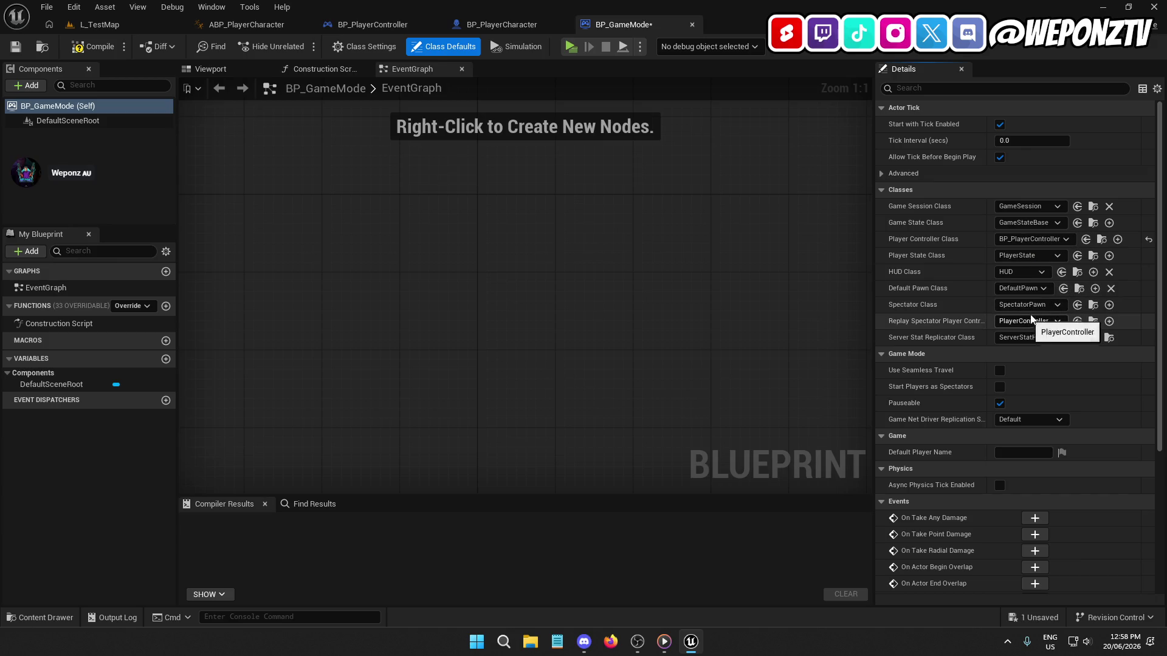
{"action": "left_click", "coordinate": [1037, 289]}
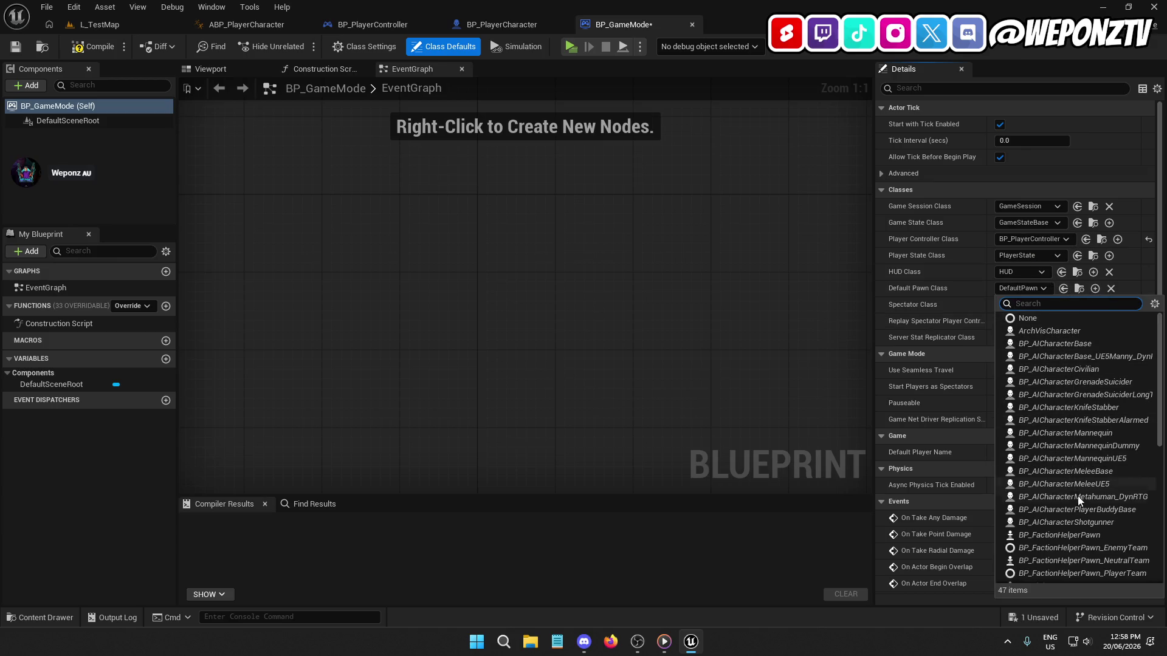
{"action": "scroll", "coordinate": [1077, 496], "scroll_direction": "down", "scroll_amount": 4}
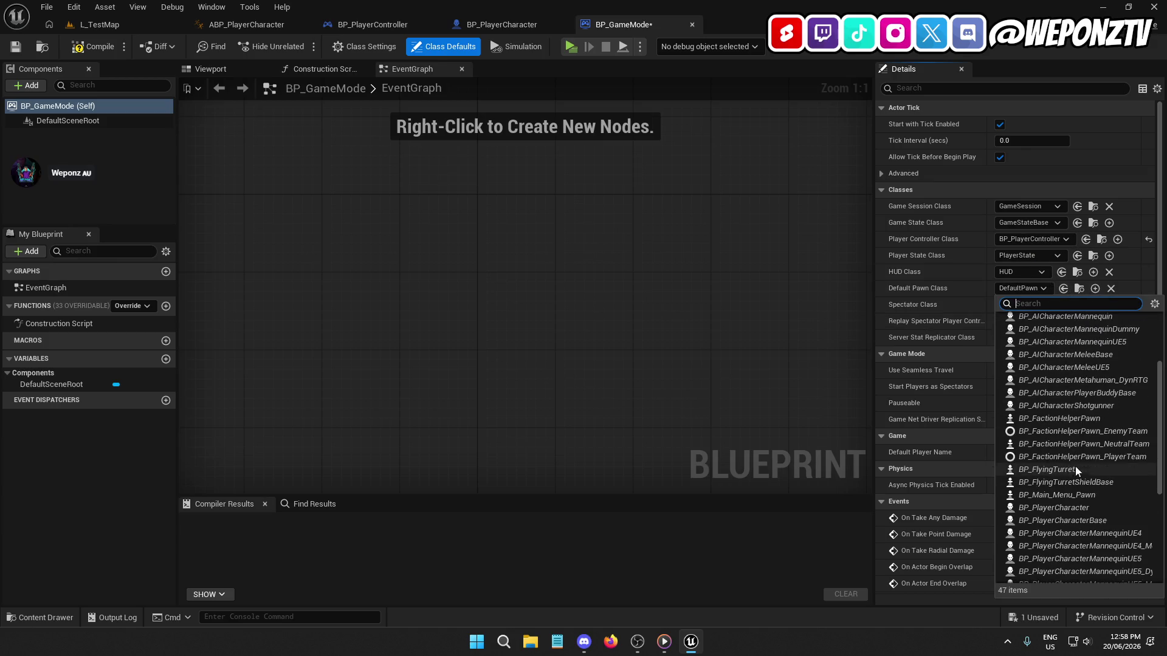
{"action": "left_click", "coordinate": [1058, 508]}
Step: Compile and save BP_GameMode
{"action": "left_click", "coordinate": [78, 48]}
{"action": "left_click", "coordinate": [16, 44]}
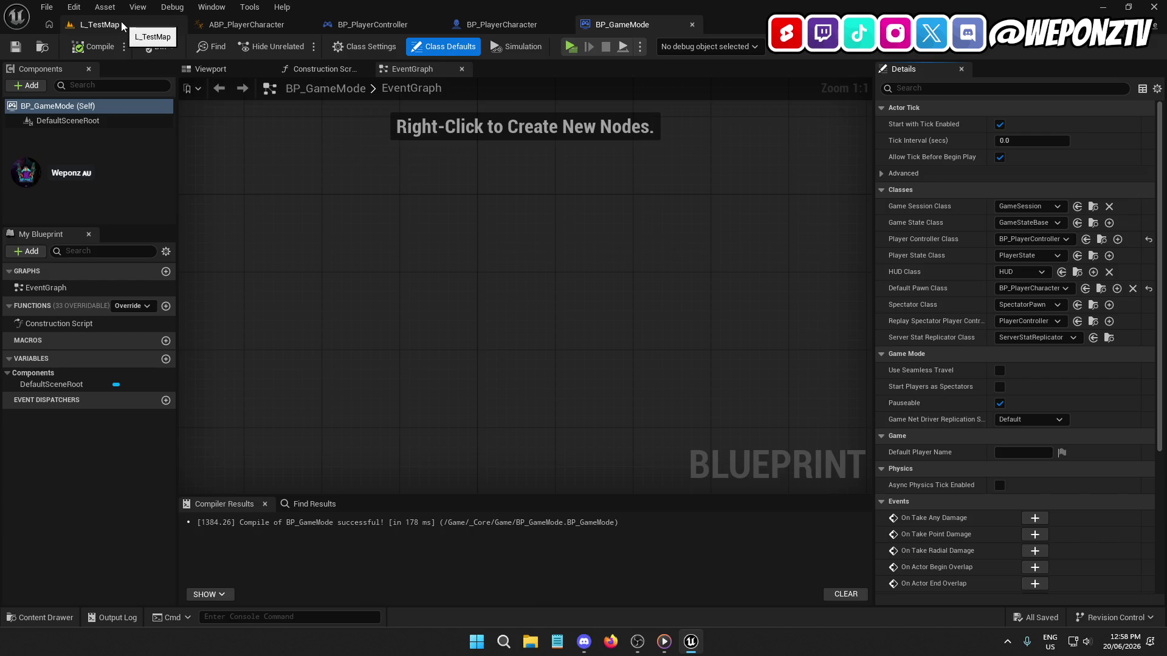
{"action": "left_click", "coordinate": [234, 25]}
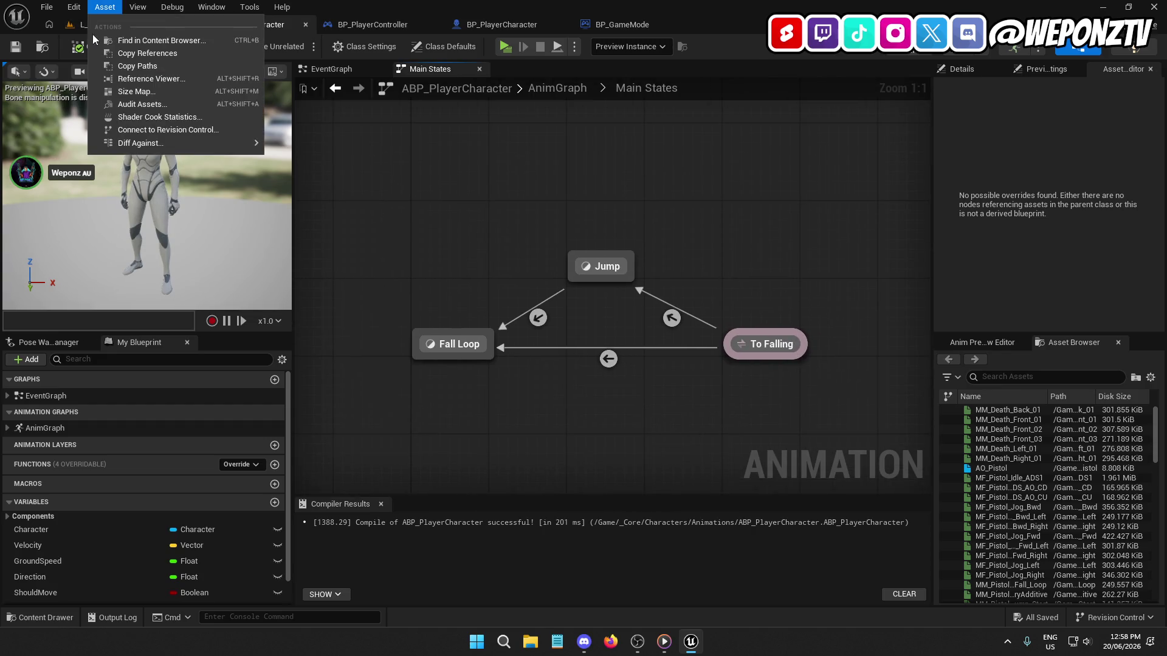
Step: Play L_TestMap and run the character with S, W and A, then stop
{"action": "left_click", "coordinate": [71, 26]}
{"action": "left_click", "coordinate": [300, 48]}
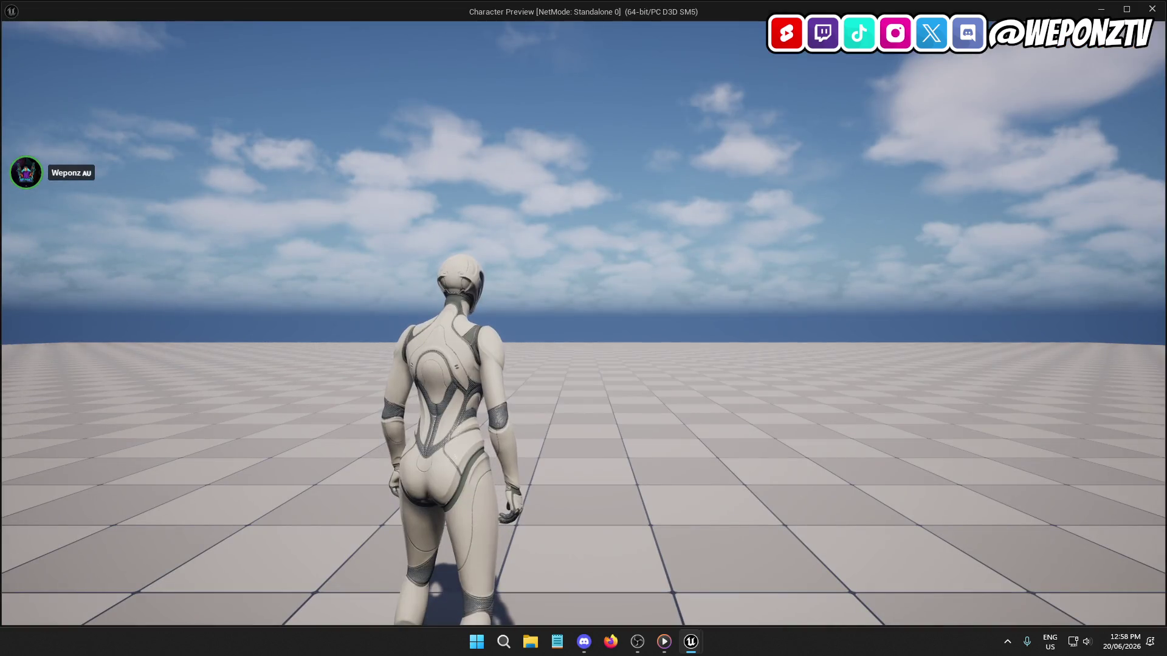
{"action": "key", "text": "s"}
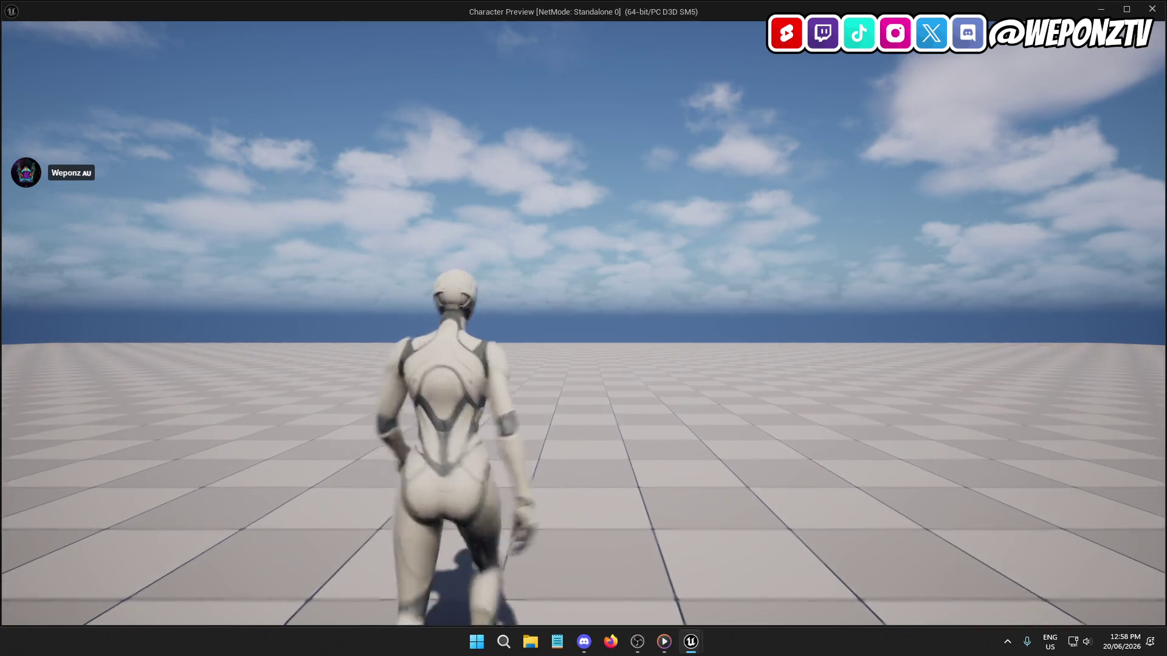
{"action": "key", "text": "w"}
{"action": "key", "text": "a"}
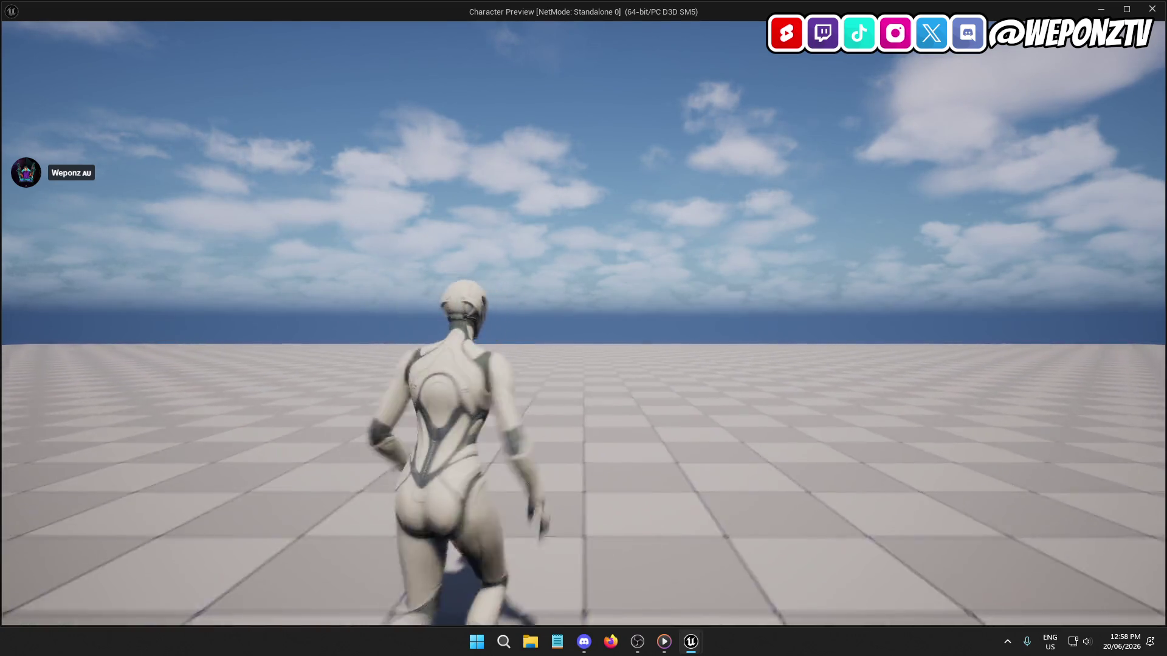
{"action": "key", "text": "Escape"}
Step: Play L_TestMap again, moving the character forward with W, then stop
{"action": "left_click", "coordinate": [307, 32]}
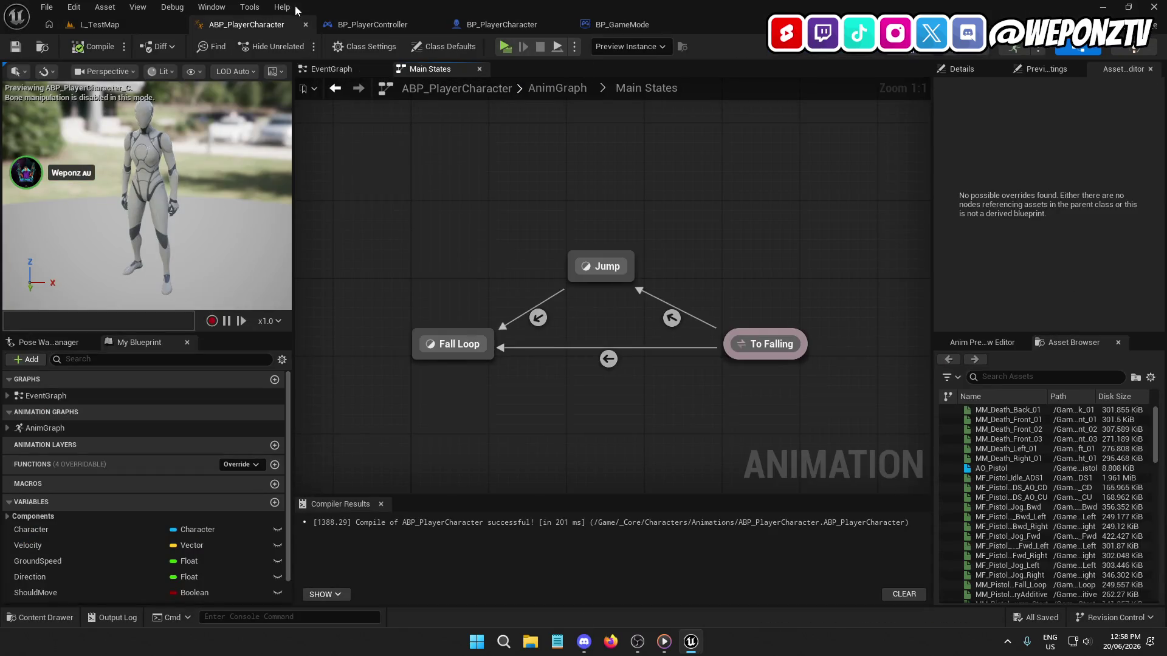
{"action": "left_click", "coordinate": [158, 25]}
{"action": "left_click", "coordinate": [302, 54]}
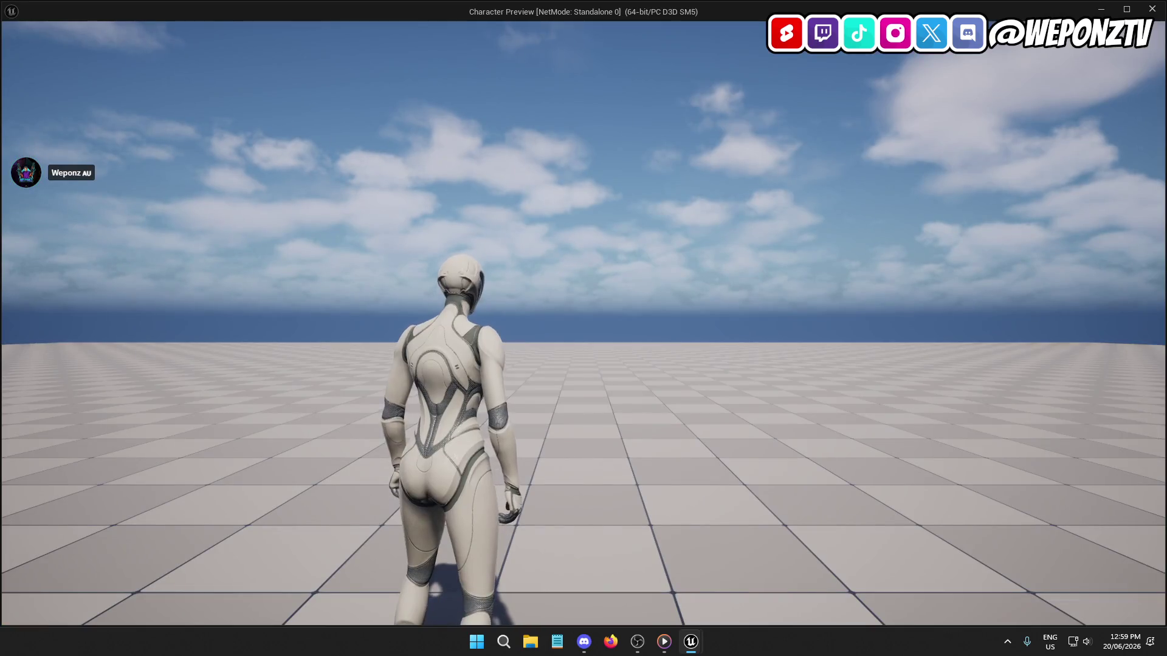
{"action": "key", "text": "w"}
{"action": "key", "text": "Escape"}
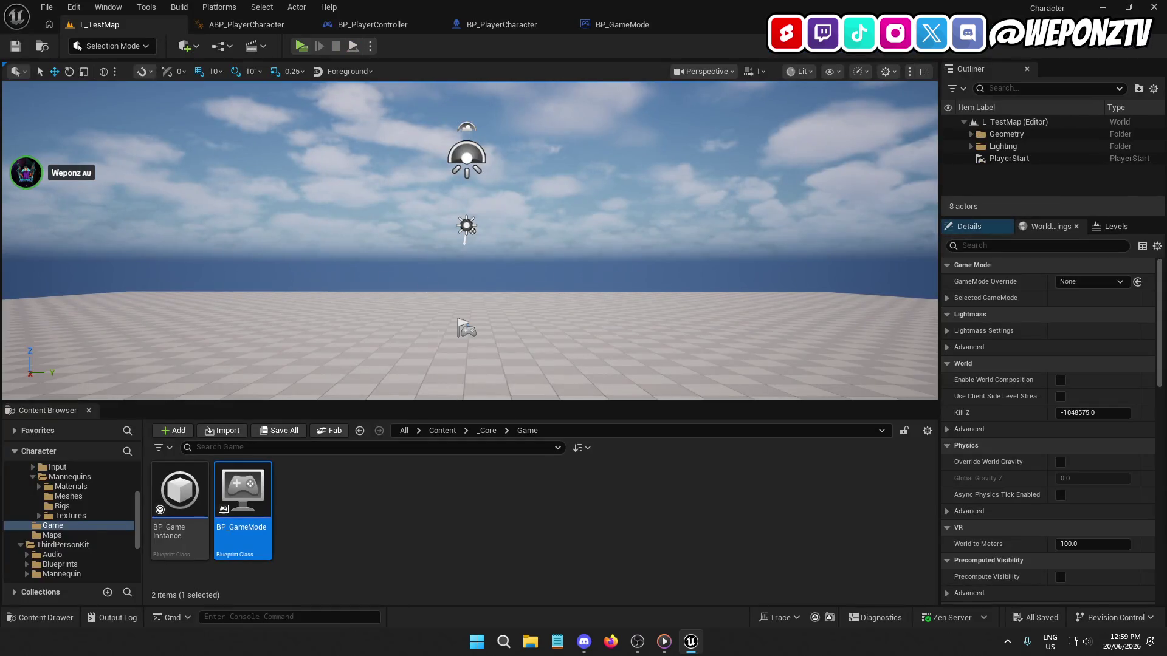
Step: In _Core/Characters/Input/Actions, start deleting IA_Look to see its references, then cancel
{"action": "left_click", "coordinate": [485, 430]}
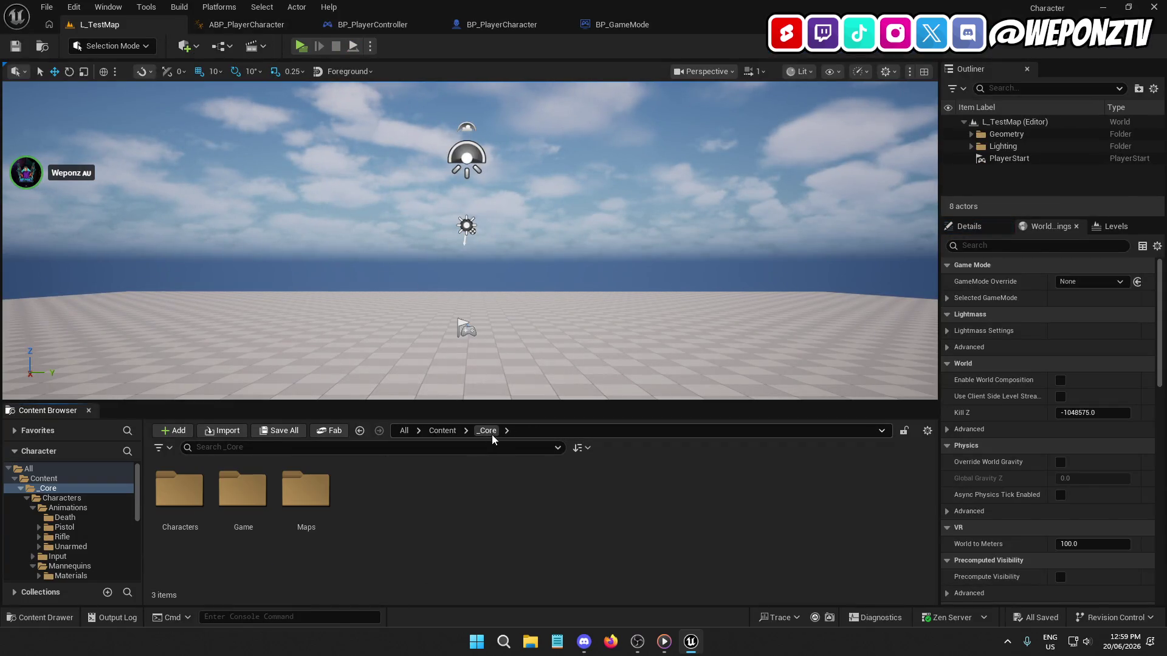
{"action": "double_click", "coordinate": [180, 491]}
{"action": "double_click", "coordinate": [261, 490]}
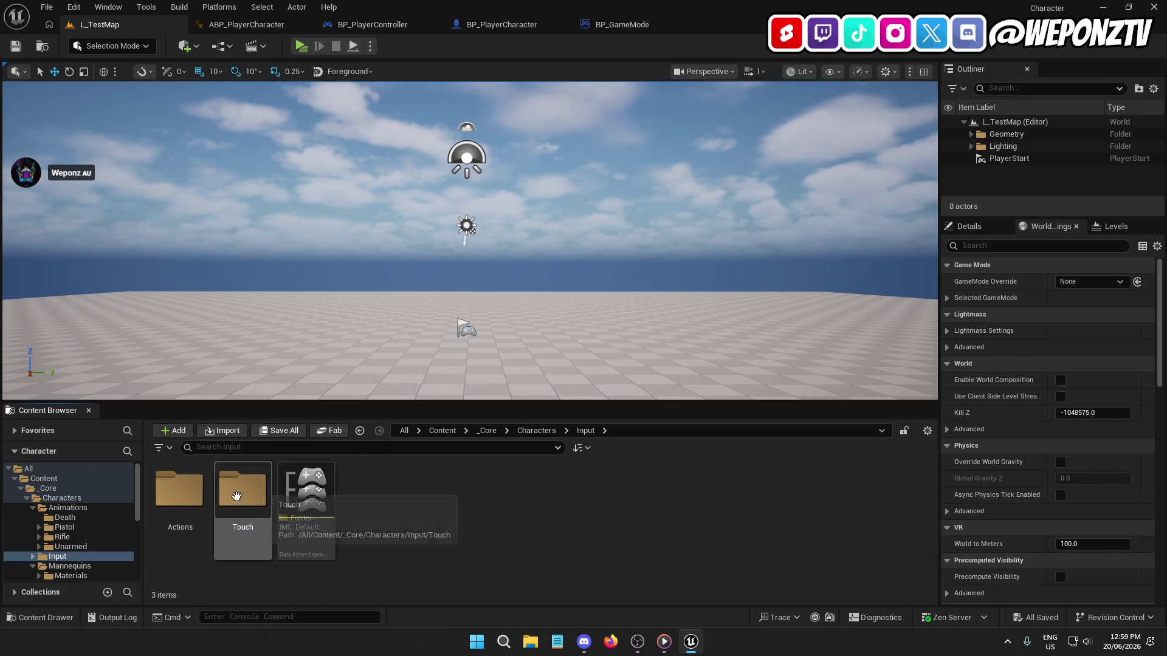
{"action": "double_click", "coordinate": [186, 489]}
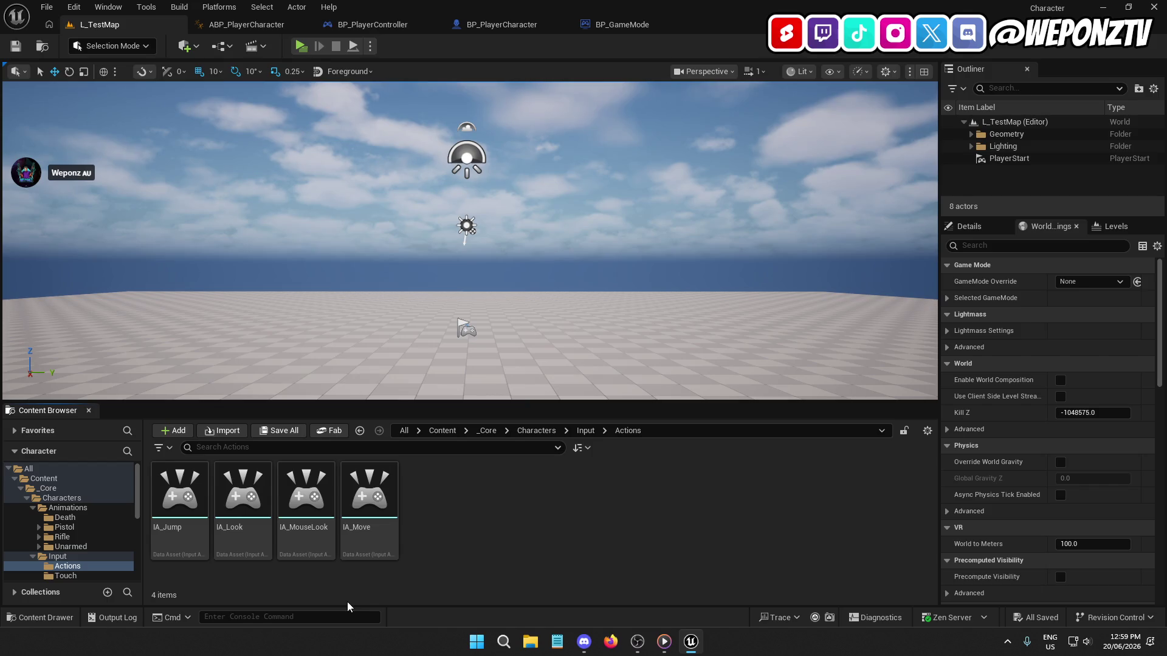
{"action": "right_click", "coordinate": [239, 550]}
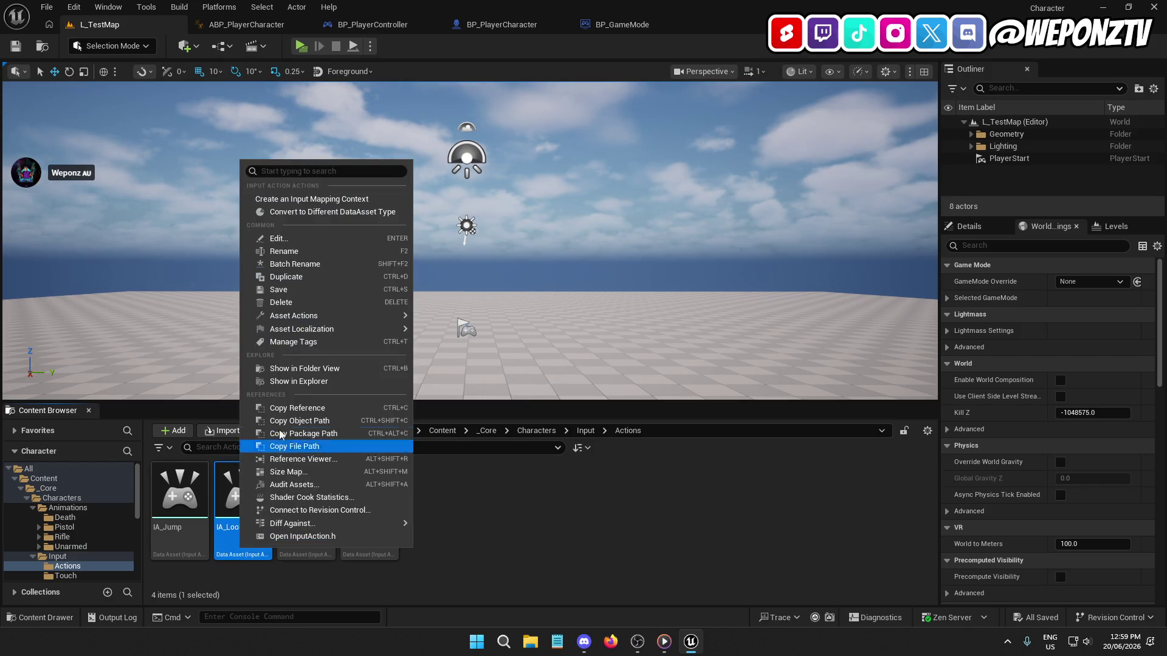
{"action": "left_click", "coordinate": [294, 303]}
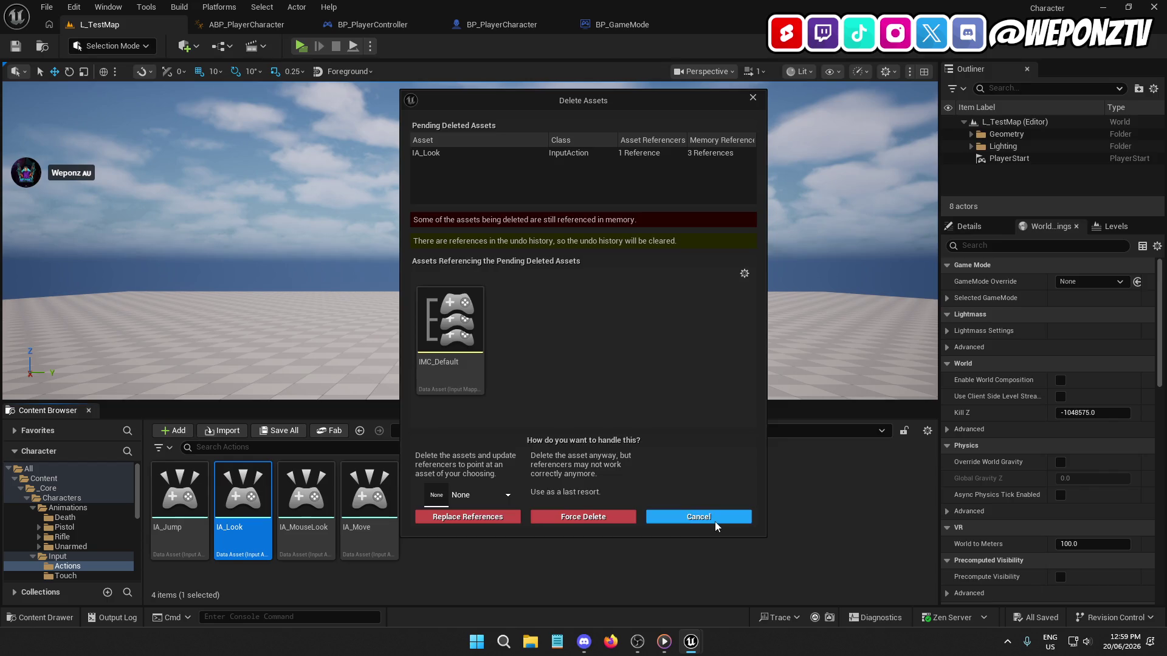
{"action": "left_click", "coordinate": [698, 516]}
Step: Open the IMC_Default input mapping context from the Input folder
{"action": "left_click", "coordinate": [592, 432]}
{"action": "left_click", "coordinate": [313, 528]}
{"action": "double_click", "coordinate": [314, 528]}
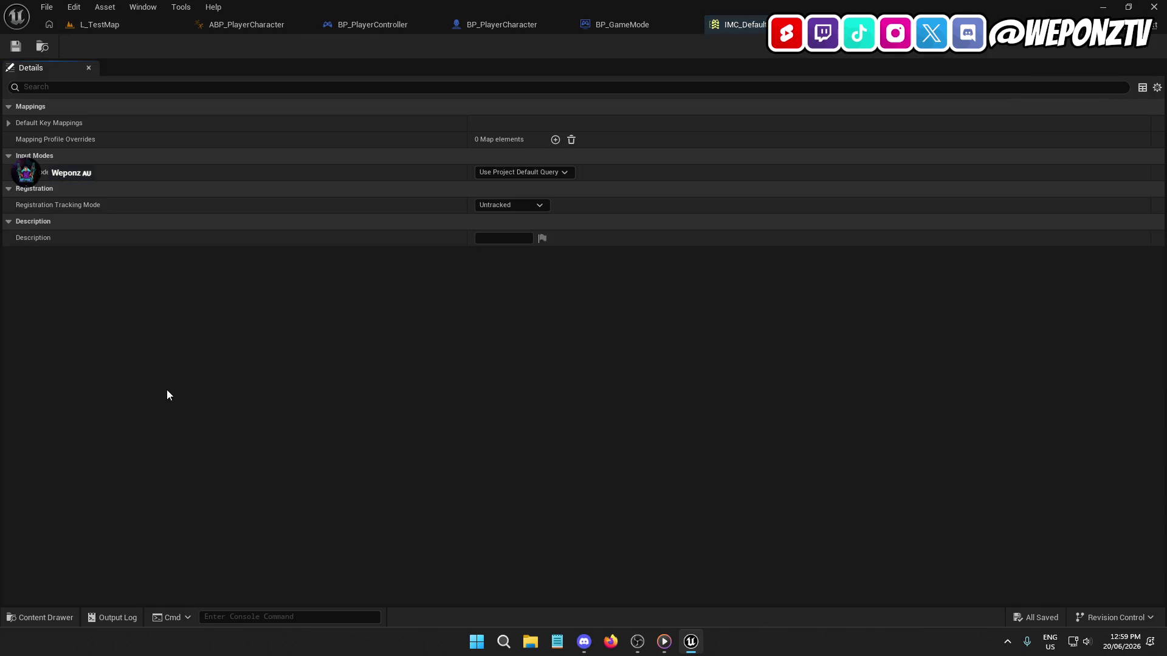
Step: Change IMC_Default's third key mapping action to IA_MouseLook
{"action": "left_click", "coordinate": [8, 107]}
{"action": "left_click", "coordinate": [8, 107]}
{"action": "left_click", "coordinate": [9, 123]}
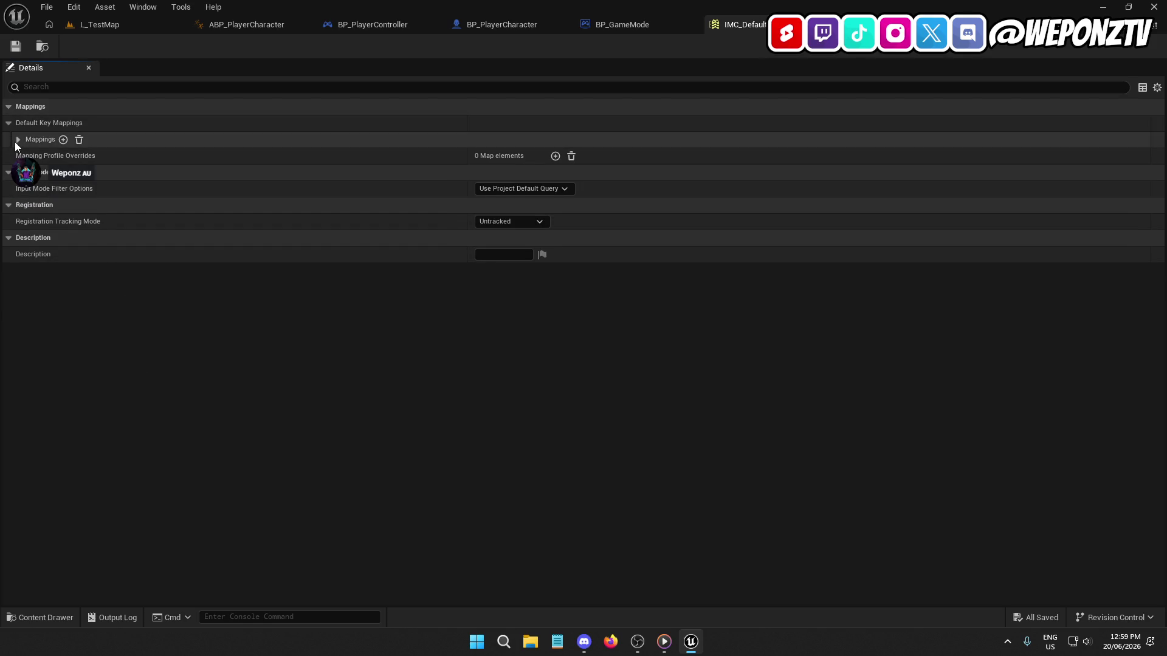
{"action": "left_click", "coordinate": [18, 139]}
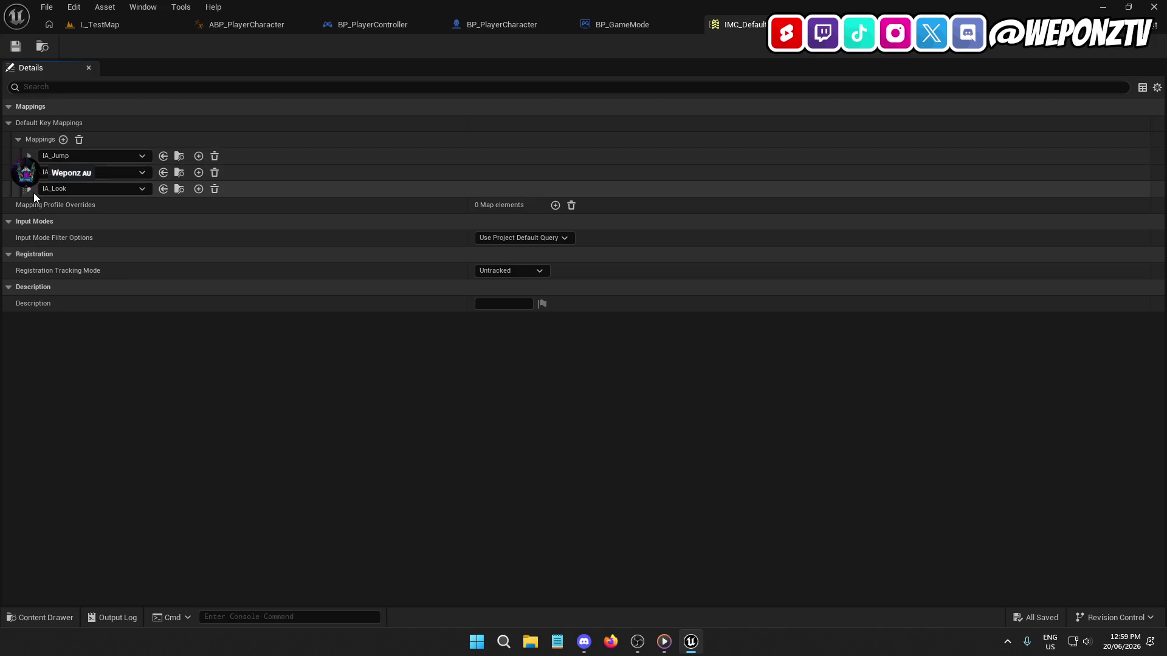
{"action": "left_click", "coordinate": [106, 187]}
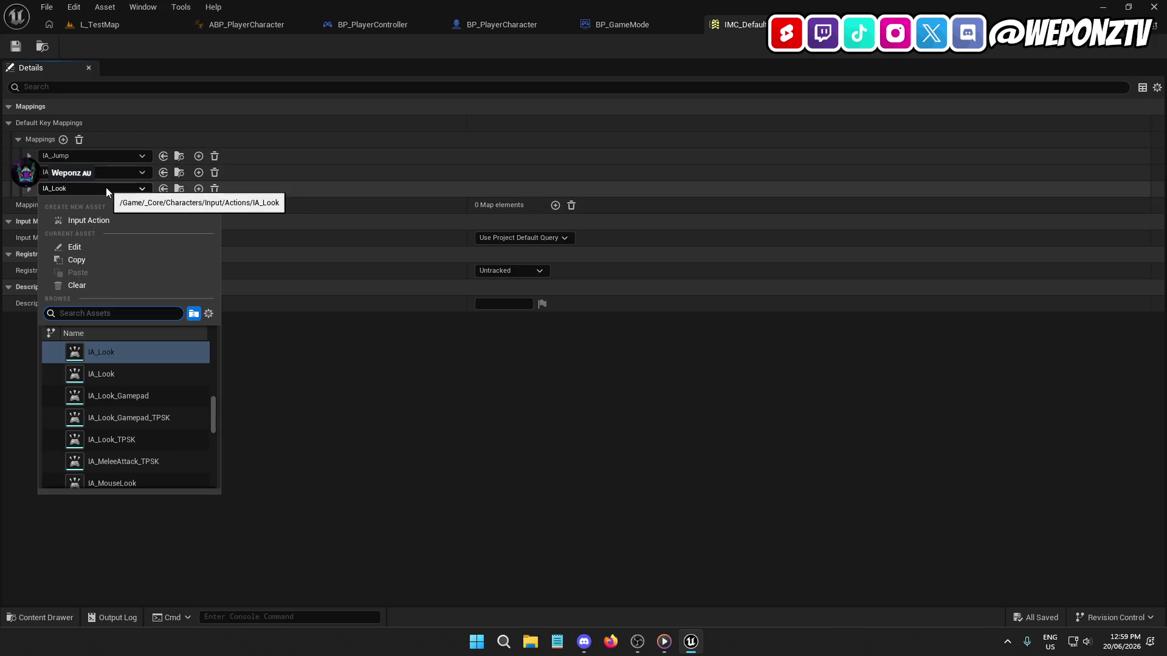
{"action": "scroll", "coordinate": [172, 402], "scroll_direction": "down", "scroll_amount": 3}
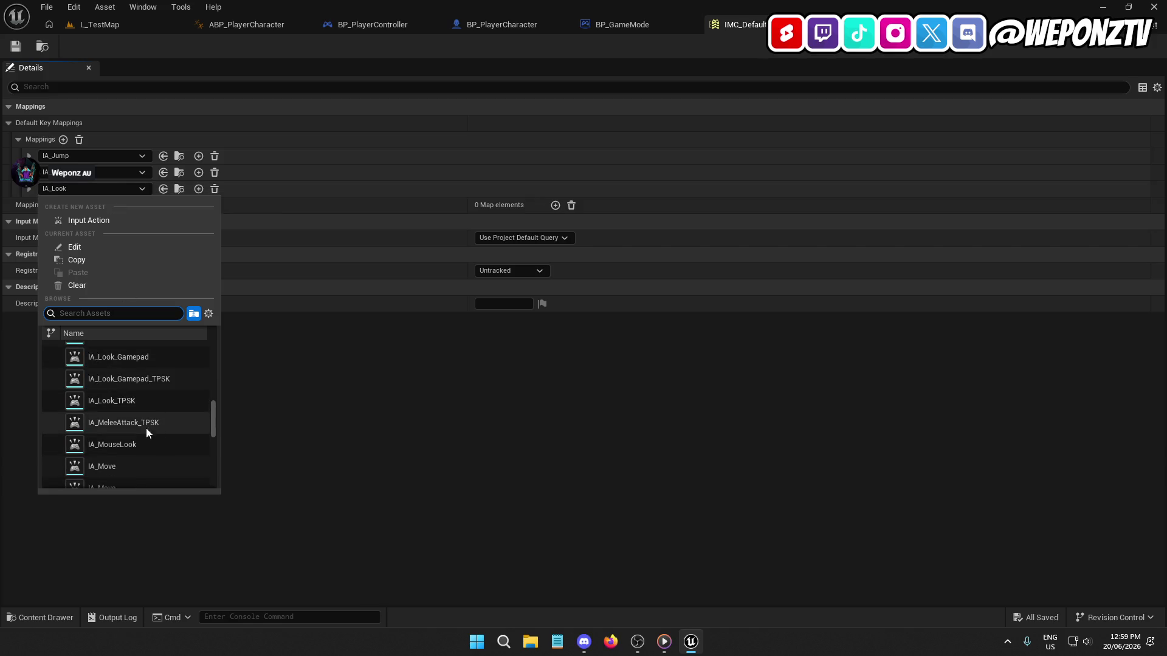
{"action": "left_click", "coordinate": [136, 446]}
Step: Save IMC_Default and close its editor, returning to L_TestMap
{"action": "left_click", "coordinate": [16, 46]}
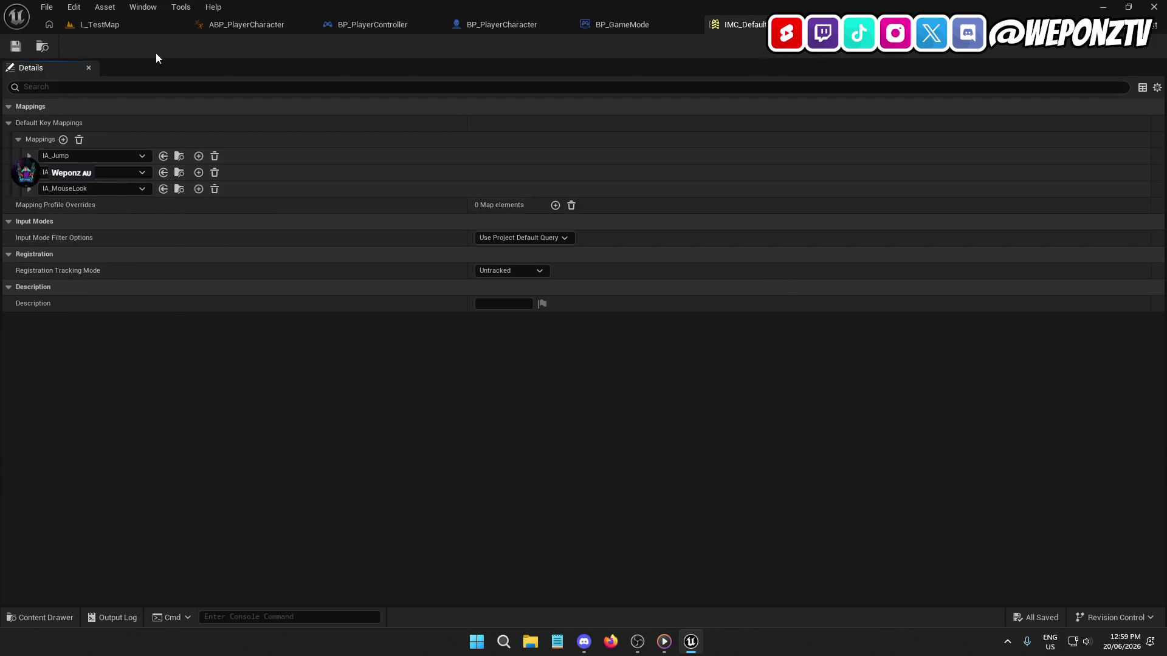
{"action": "left_click", "coordinate": [819, 24]}
{"action": "left_click", "coordinate": [100, 25]}
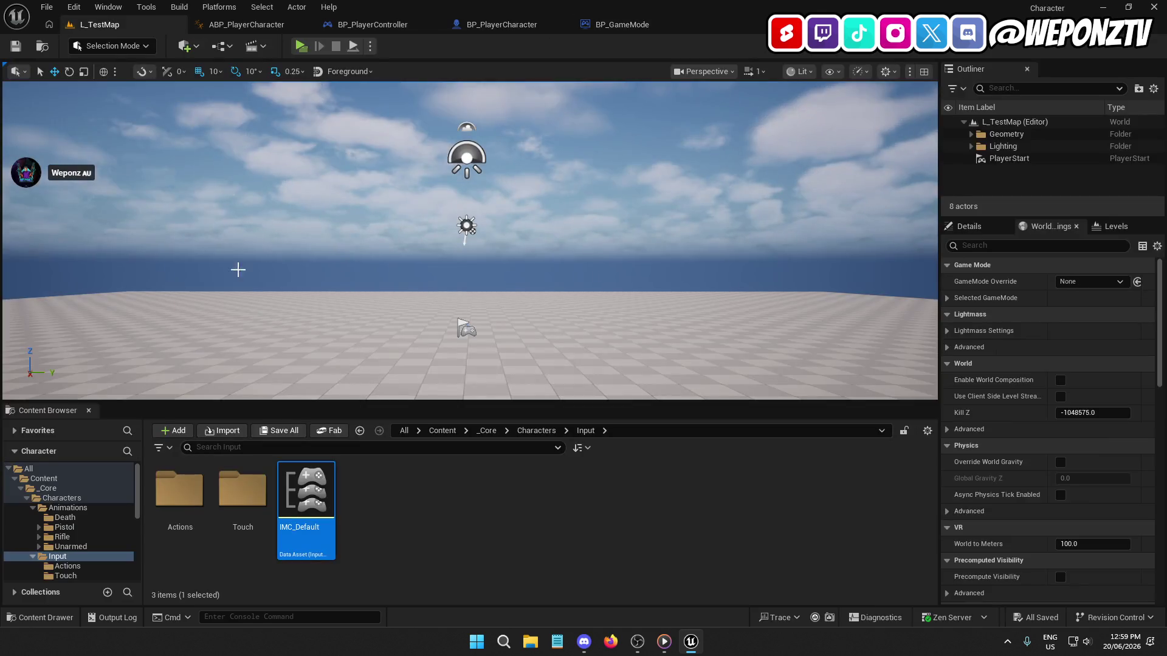
Step: Cancel the Touch folder deletion over its references, inspect its assets, then return to BP_PlayerCharacter
{"action": "right_click", "coordinate": [248, 502]}
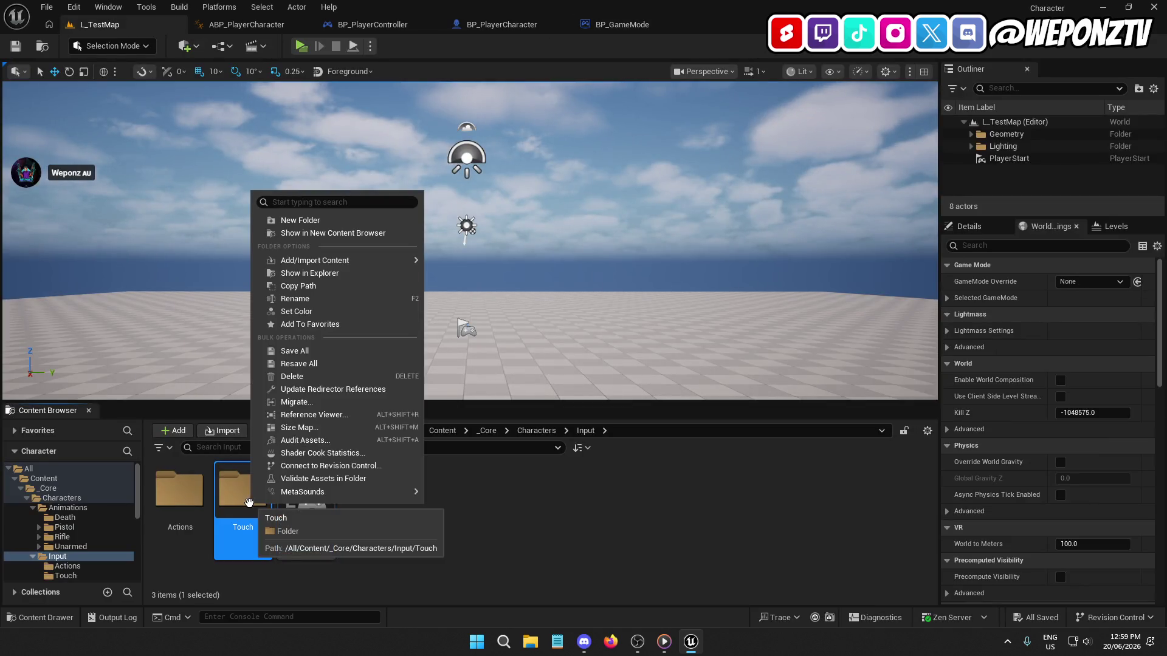
{"action": "left_click", "coordinate": [312, 378]}
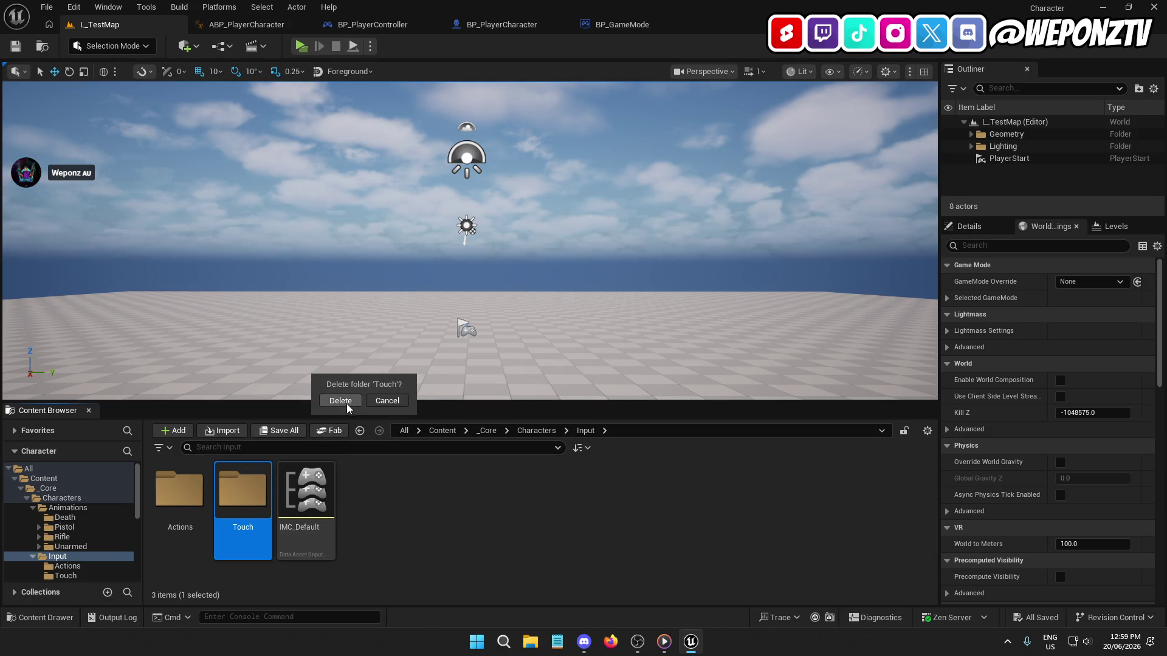
{"action": "left_click", "coordinate": [340, 401]}
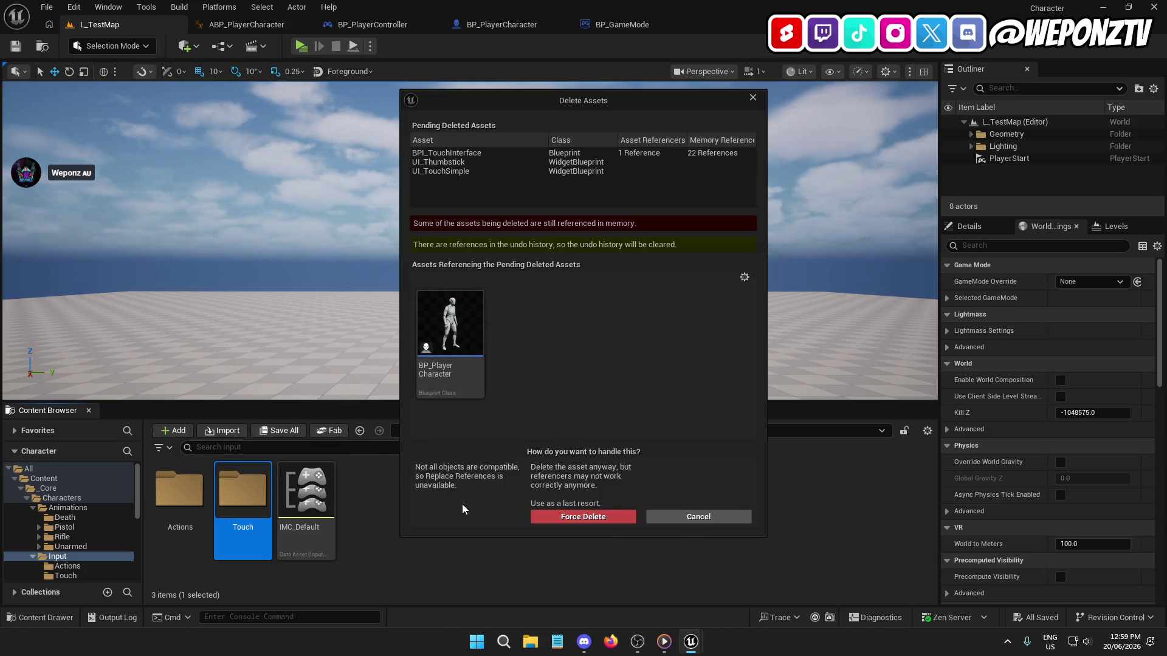
{"action": "left_click", "coordinate": [698, 516]}
{"action": "double_click", "coordinate": [243, 492]}
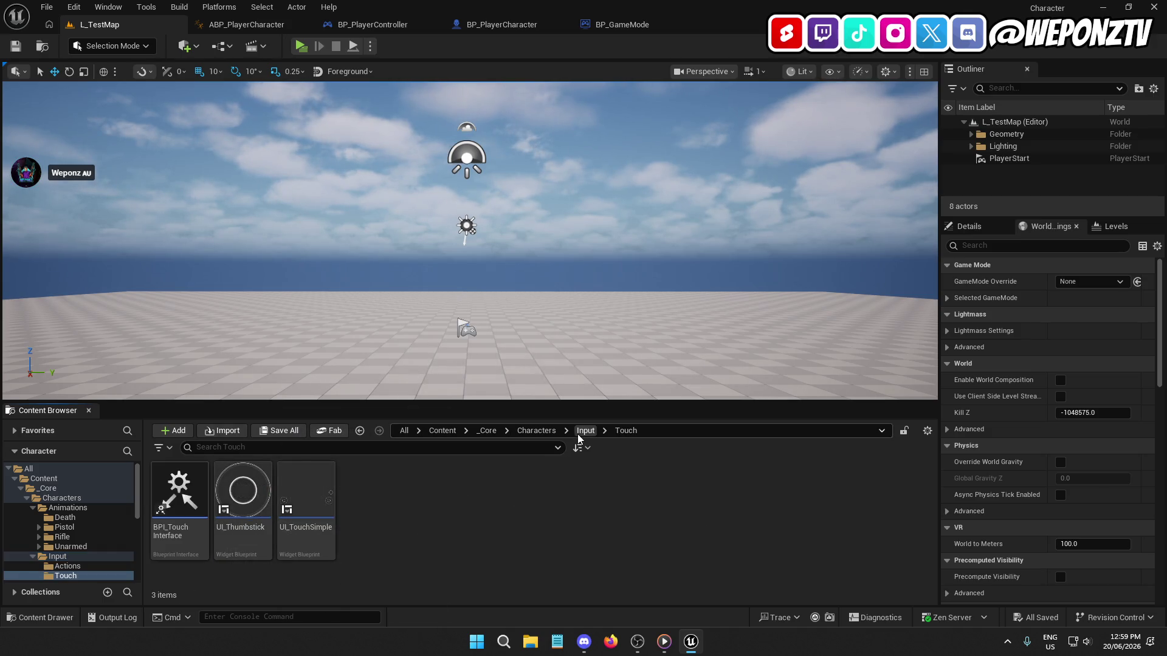
{"action": "left_click", "coordinate": [502, 24]}
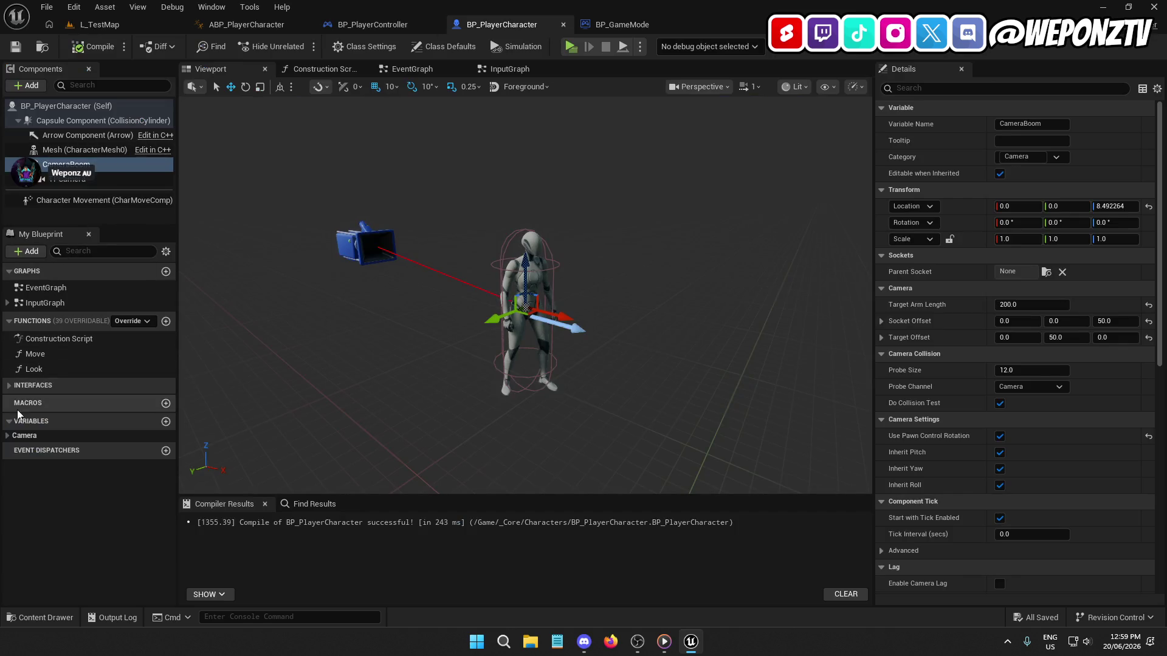
Step: Review BP_PlayerCharacter's Move and Look functions and its InputGraph, then return to L_TestMap
{"action": "left_click", "coordinate": [40, 356]}
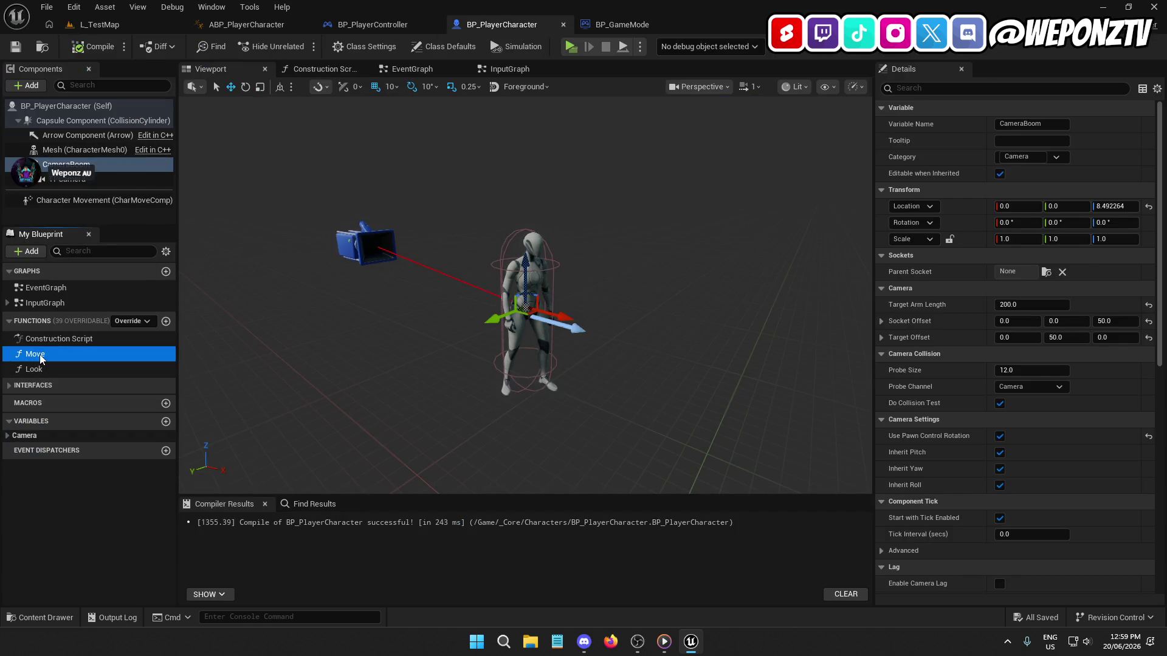
{"action": "double_click", "coordinate": [42, 359]}
{"action": "double_click", "coordinate": [43, 365]}
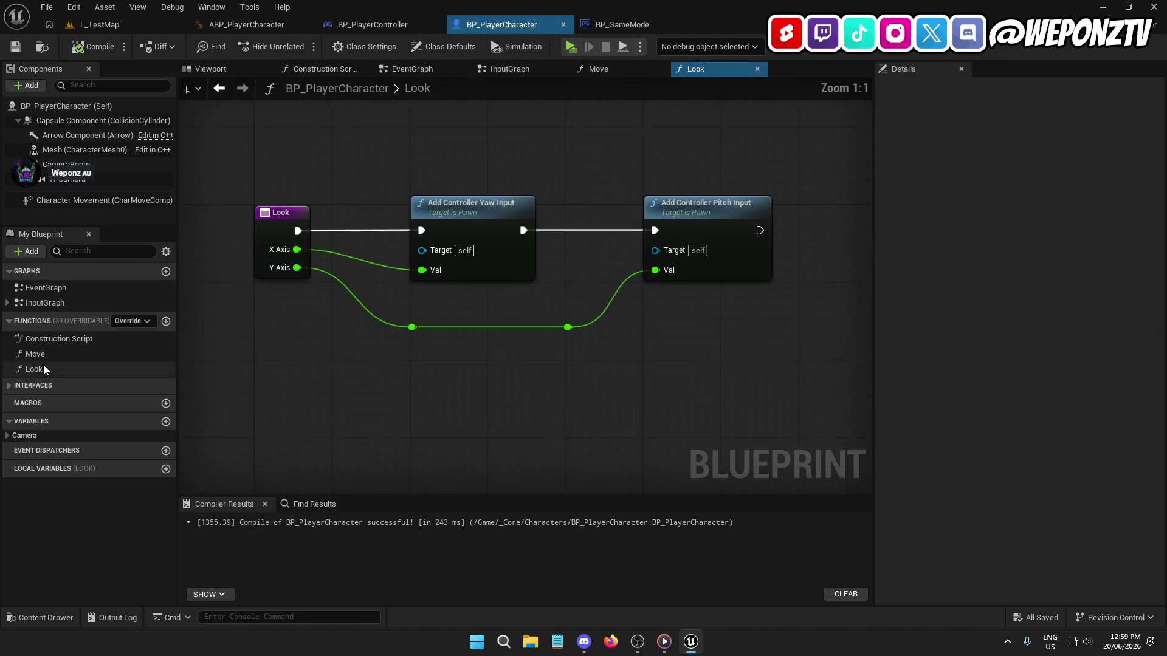
{"action": "double_click", "coordinate": [68, 302]}
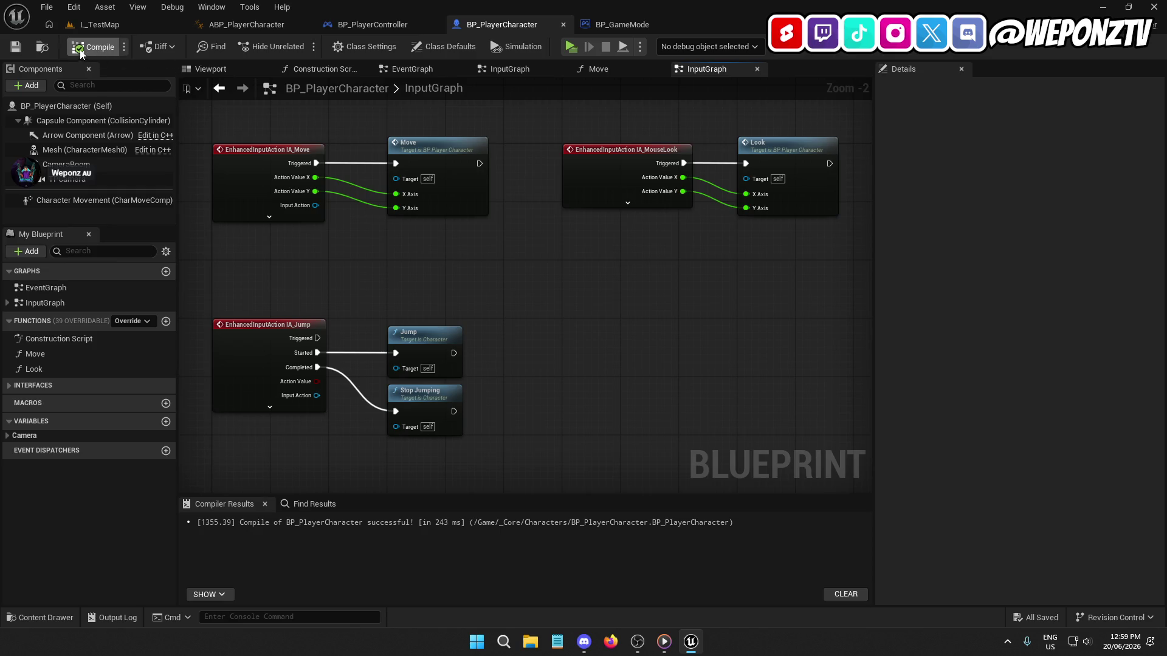
{"action": "left_click", "coordinate": [113, 25]}
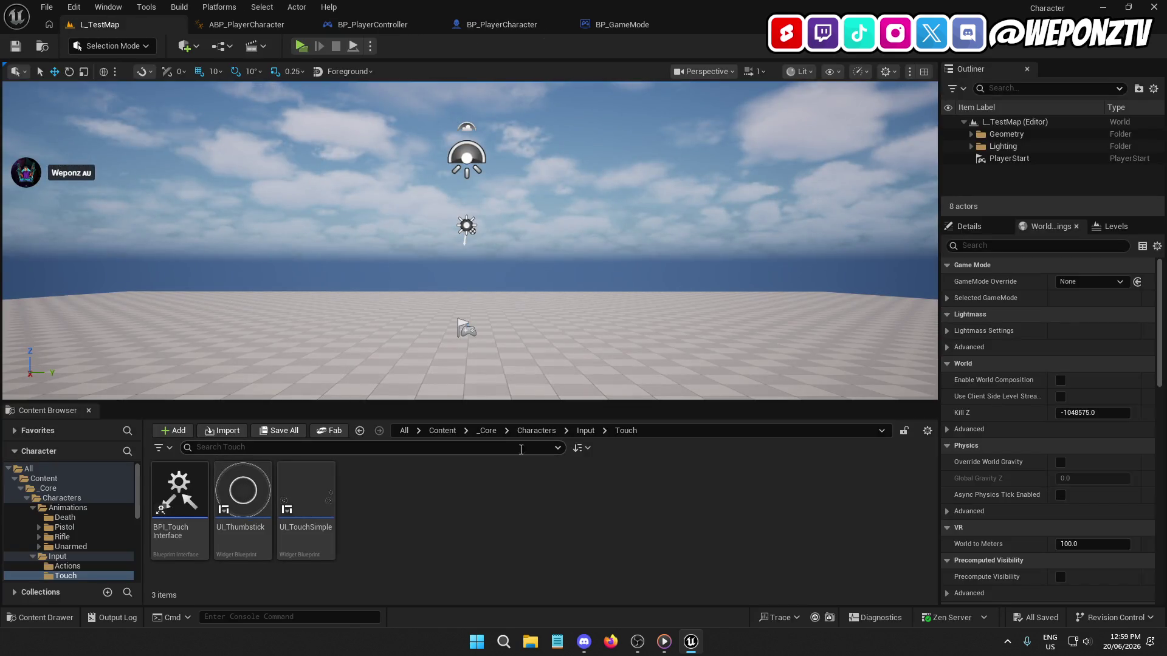
Step: Force-delete the IA_Look input action from the Actions folder
{"action": "left_click", "coordinate": [585, 430]}
{"action": "double_click", "coordinate": [180, 489]}
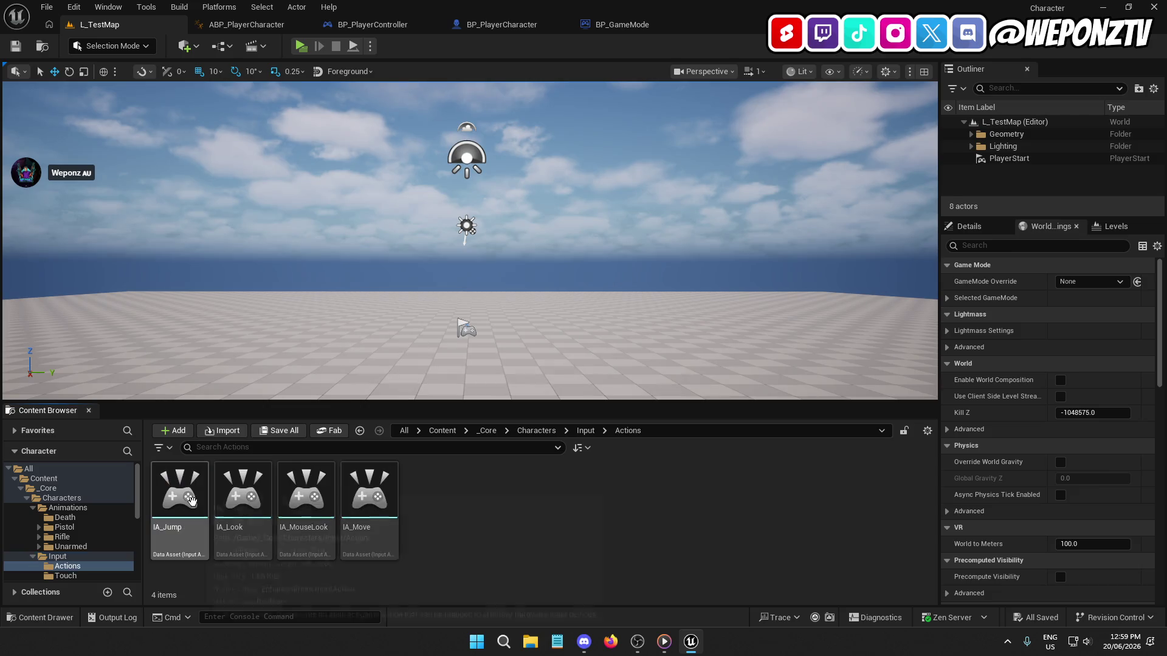
{"action": "right_click", "coordinate": [259, 526]}
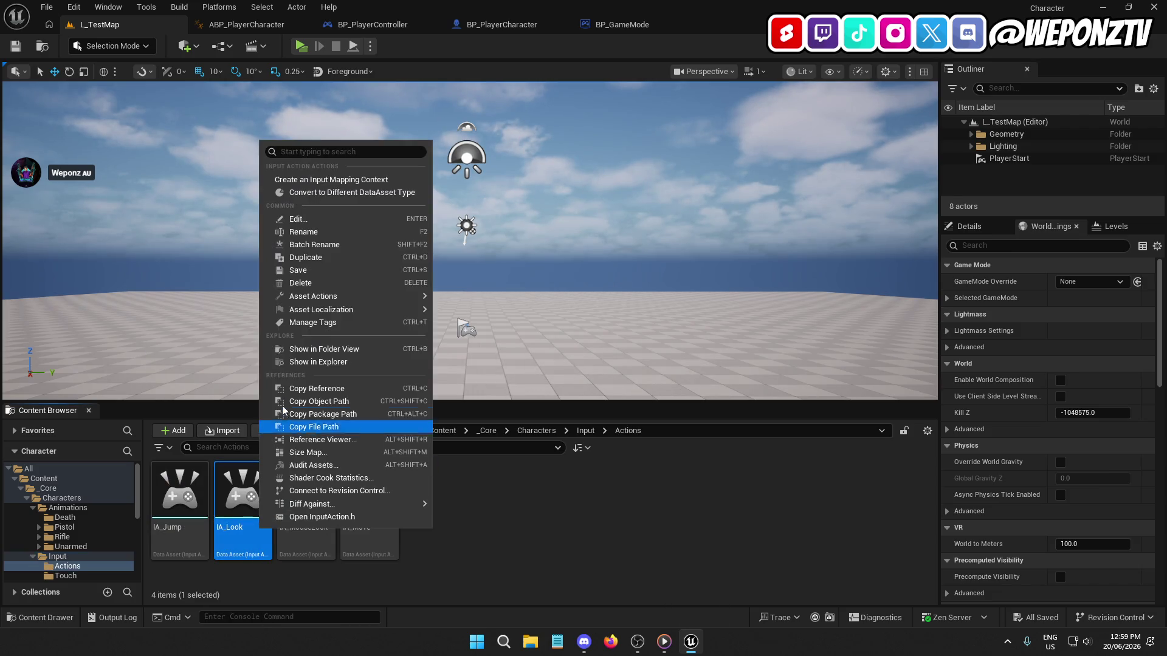
{"action": "left_click", "coordinate": [312, 283]}
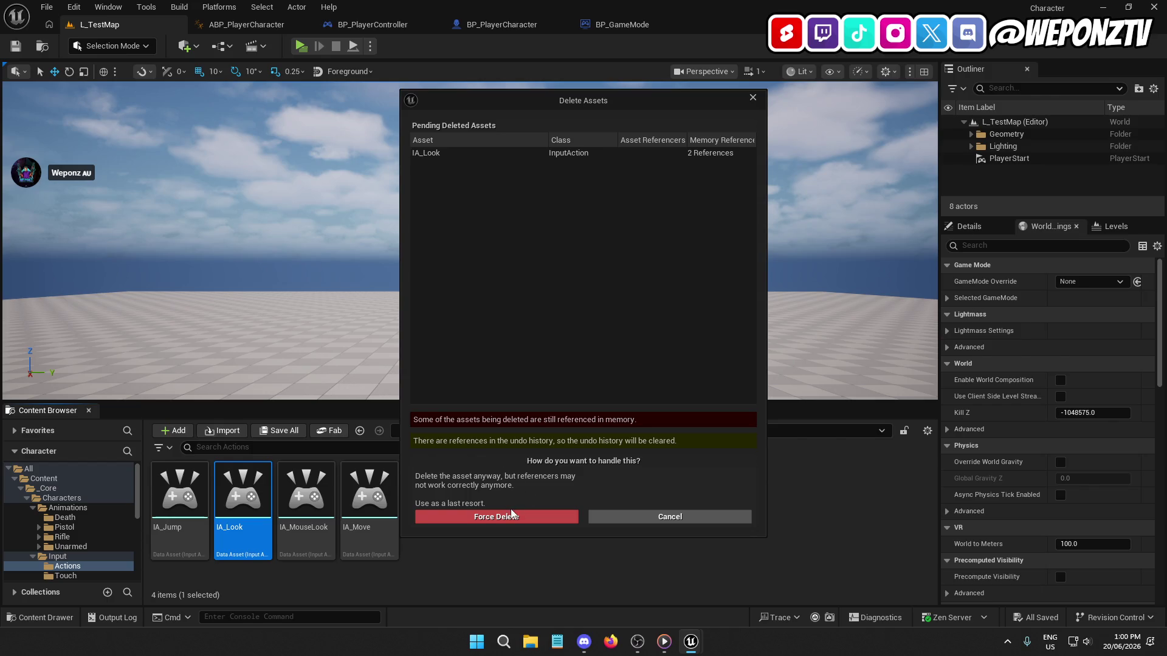
{"action": "left_click", "coordinate": [511, 515]}
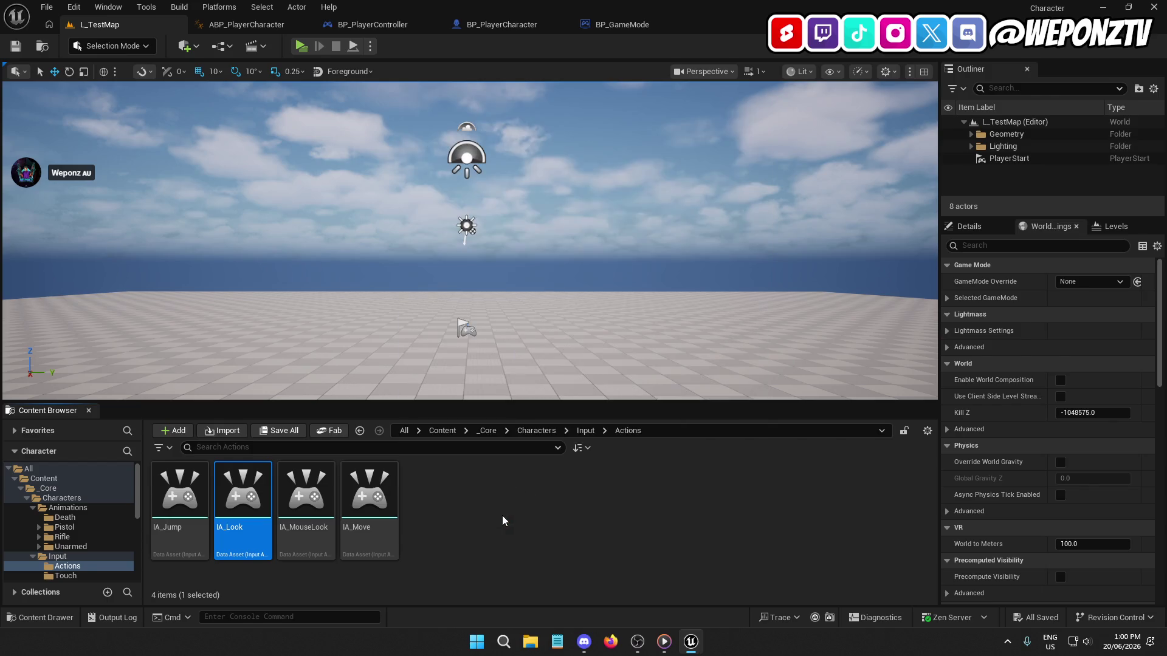
Step: Force-delete the entire Touch folder from Input
{"action": "left_click", "coordinate": [585, 430]}
{"action": "double_click", "coordinate": [246, 486]}
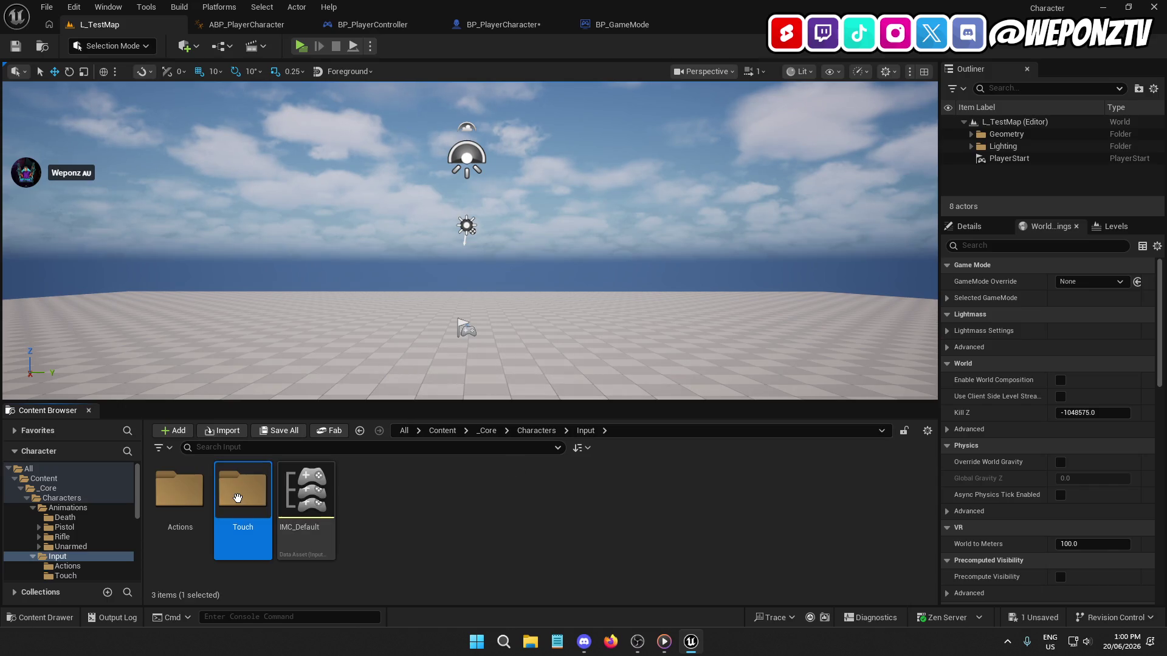
{"action": "left_click", "coordinate": [585, 431]}
{"action": "right_click", "coordinate": [243, 489]}
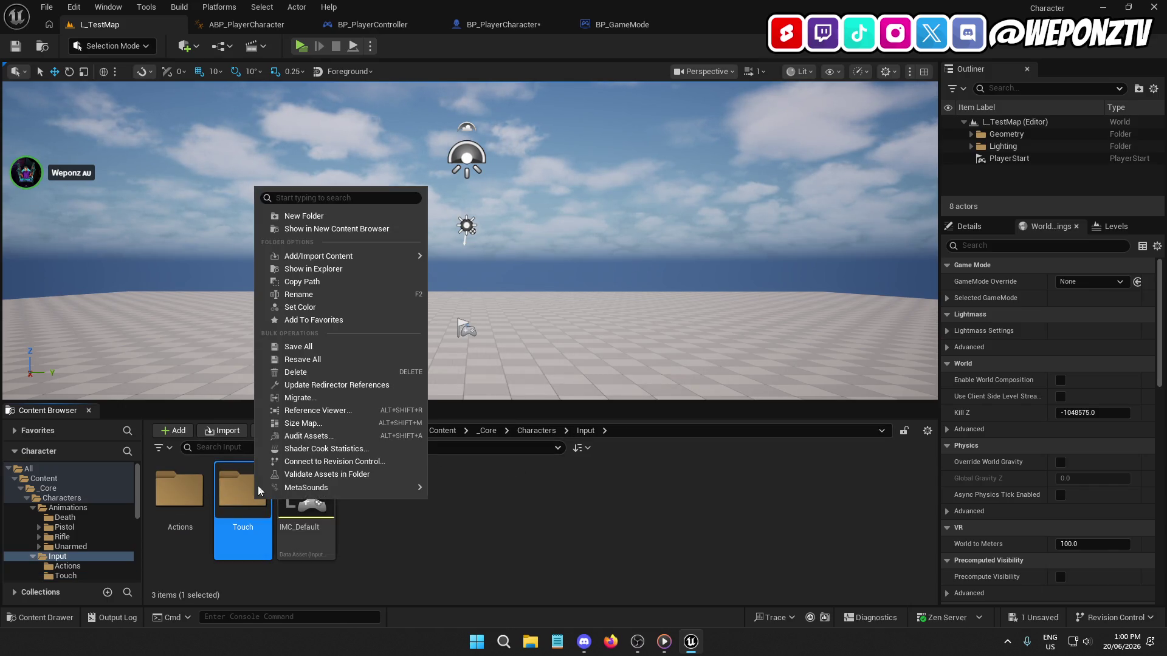
{"action": "left_click", "coordinate": [323, 374]}
{"action": "left_click", "coordinate": [352, 396]}
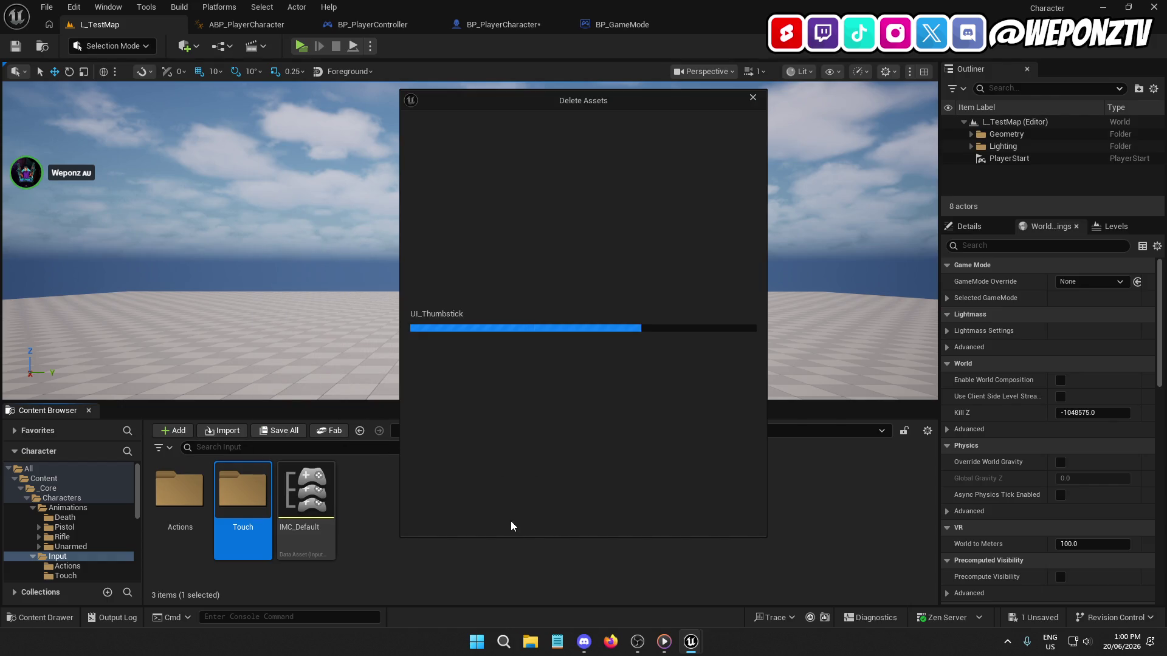
{"action": "left_click", "coordinate": [583, 517]}
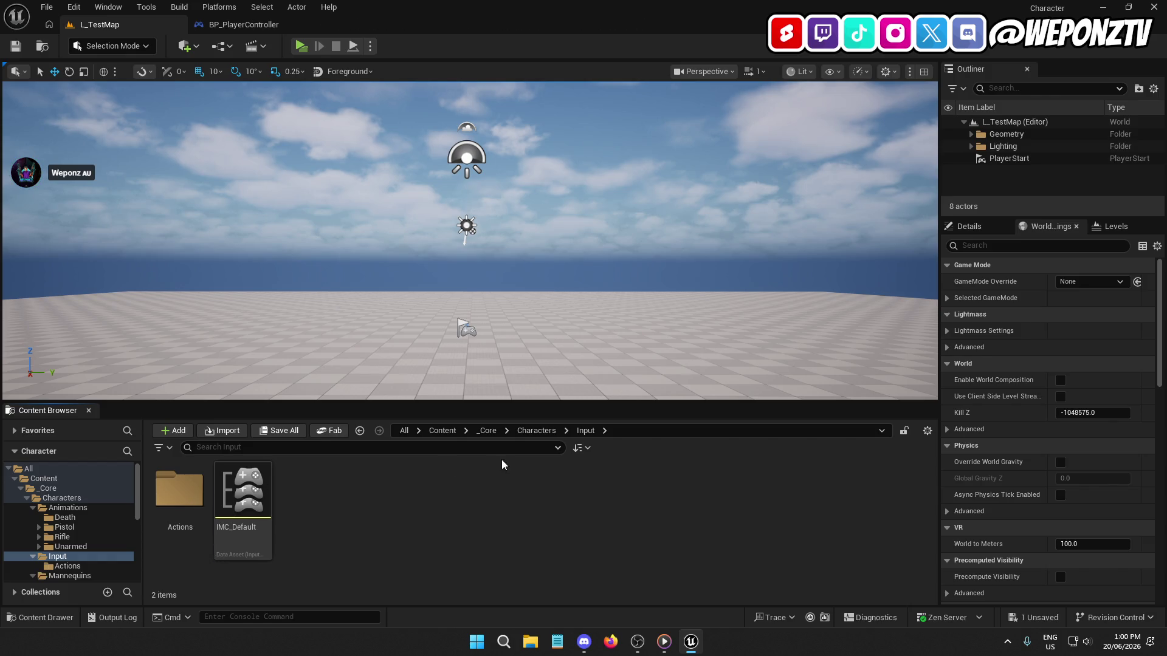
Step: Rename the IA_MouseLook input action to IA_Look
{"action": "left_click", "coordinate": [189, 498]}
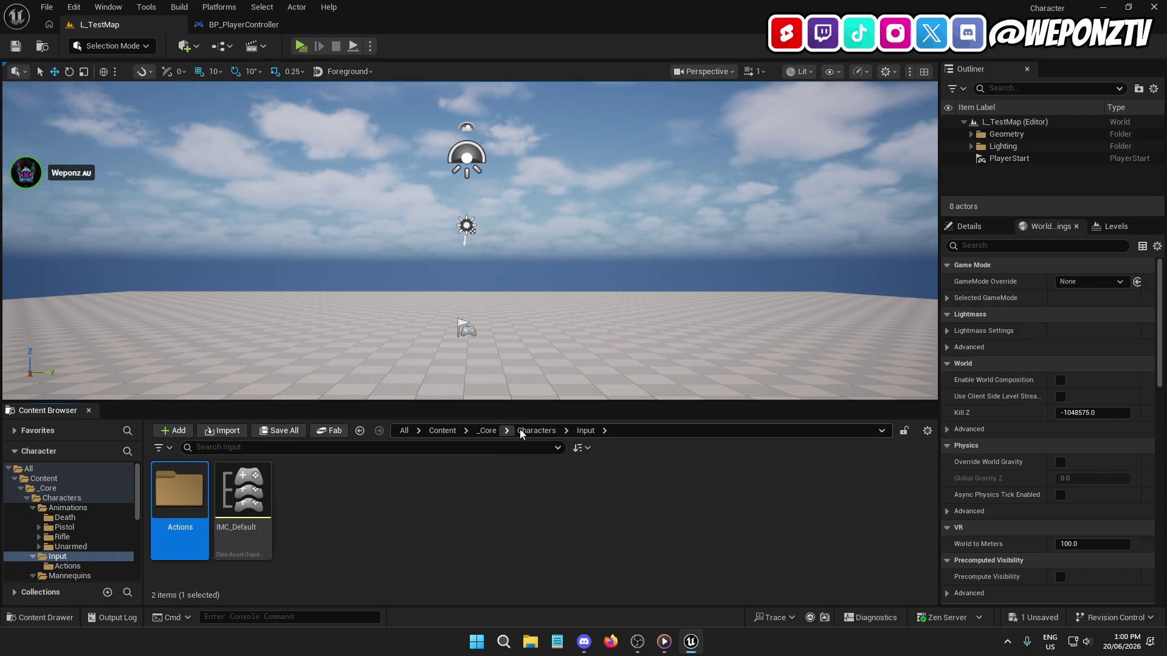
{"action": "left_click", "coordinate": [536, 430]}
{"action": "right_click", "coordinate": [224, 497]}
{"action": "key", "text": "Escape"}
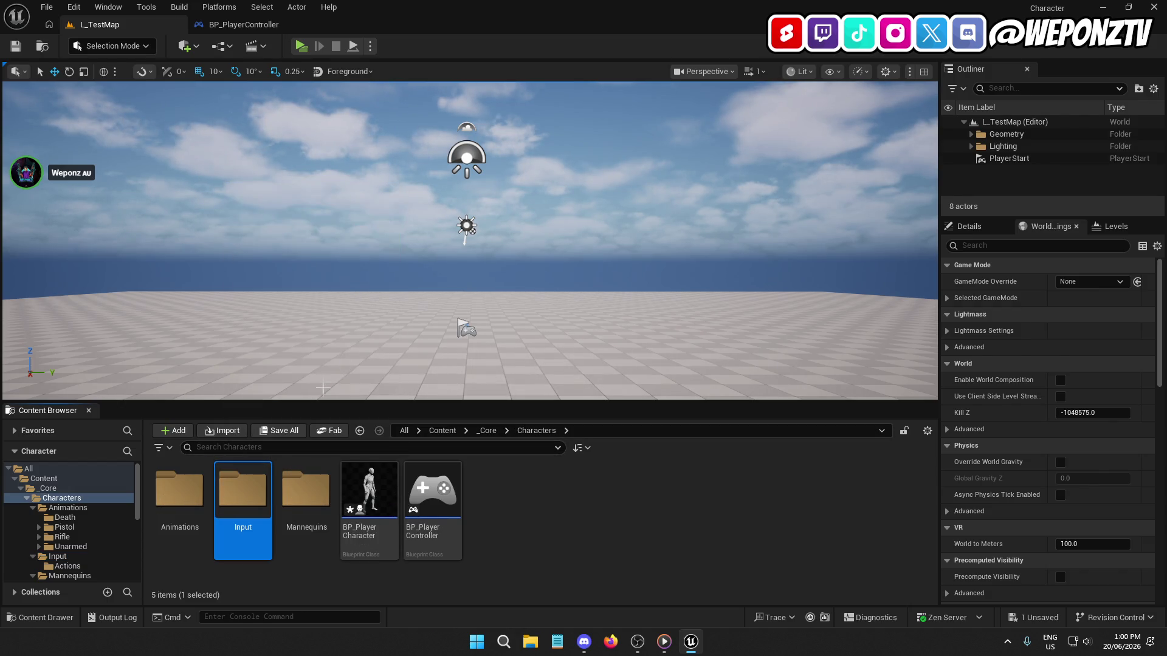
{"action": "double_click", "coordinate": [246, 498]}
{"action": "double_click", "coordinate": [192, 512]}
{"action": "left_click", "coordinate": [238, 528]}
{"action": "left_click", "coordinate": [240, 529]}
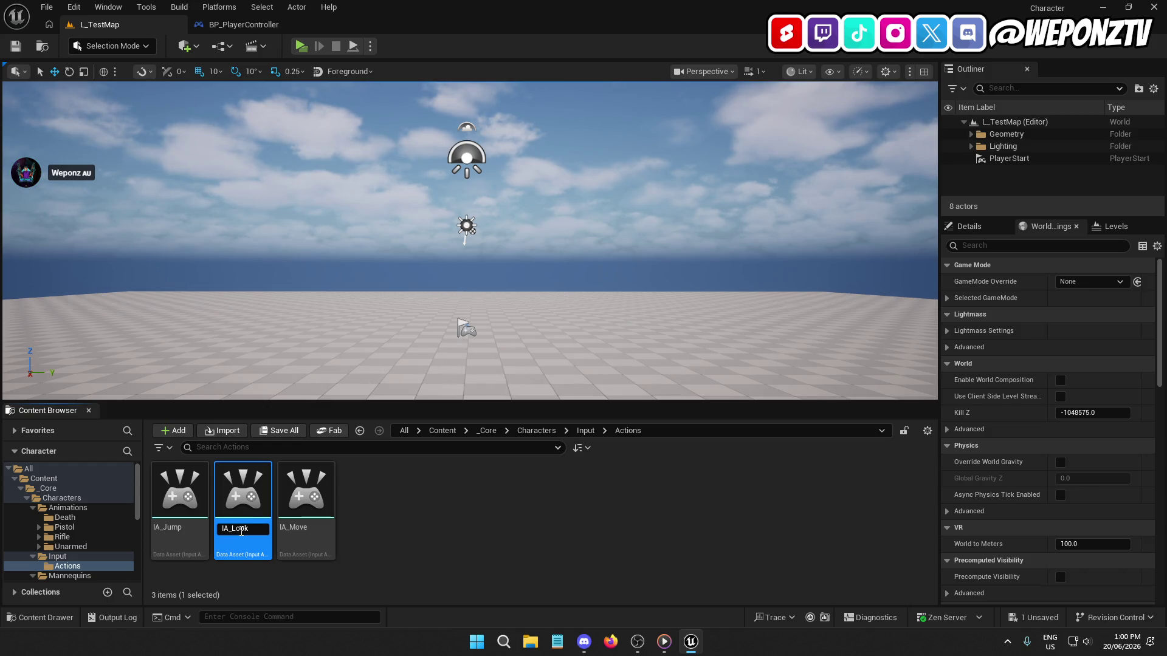
{"action": "key", "text": "Return"}
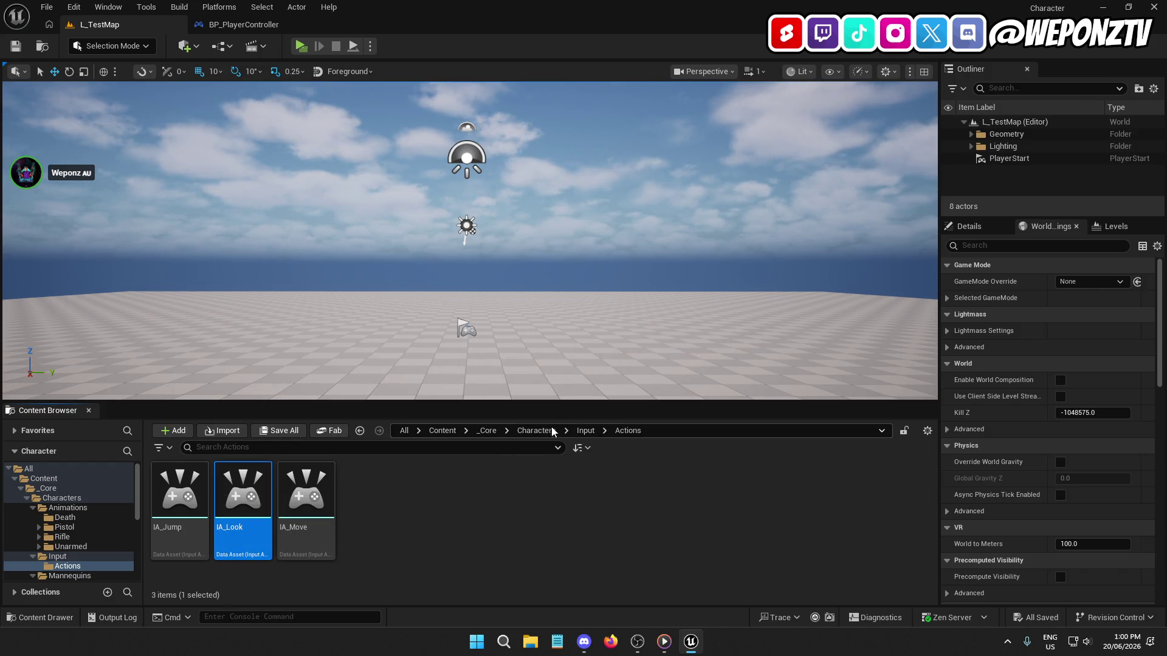
Step: Close BP_PlayerController, then open and recompile BP_PlayerCharacter to clear its errors
{"action": "left_click", "coordinate": [300, 29]}
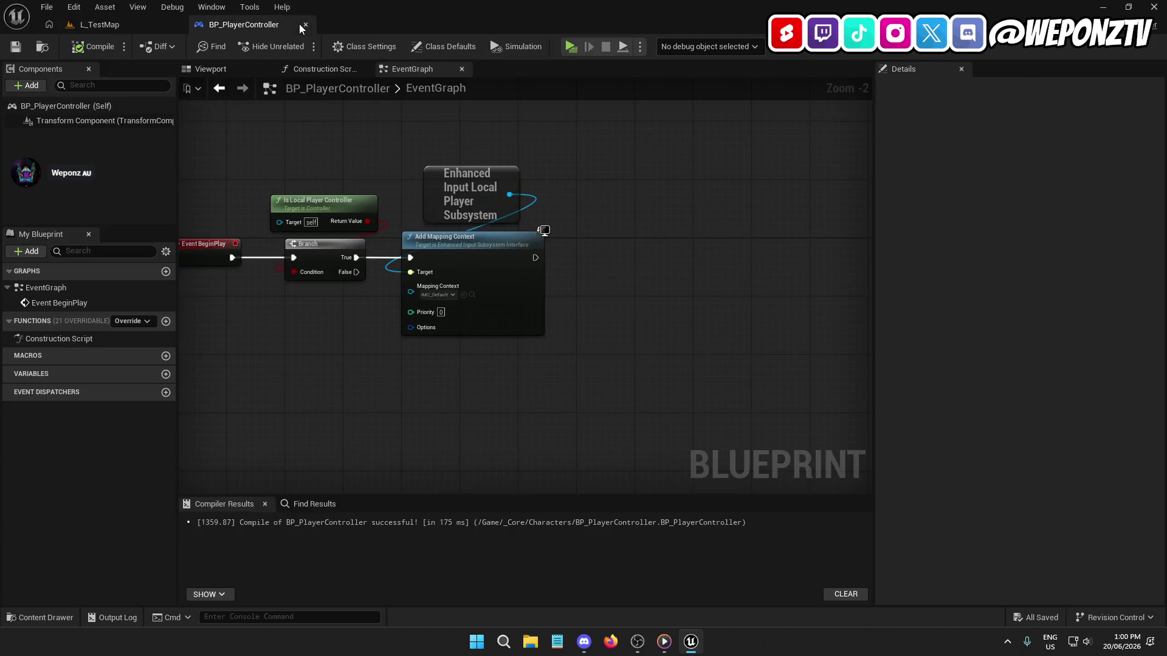
{"action": "left_click", "coordinate": [307, 26]}
{"action": "left_click", "coordinate": [536, 431]}
{"action": "double_click", "coordinate": [368, 498]}
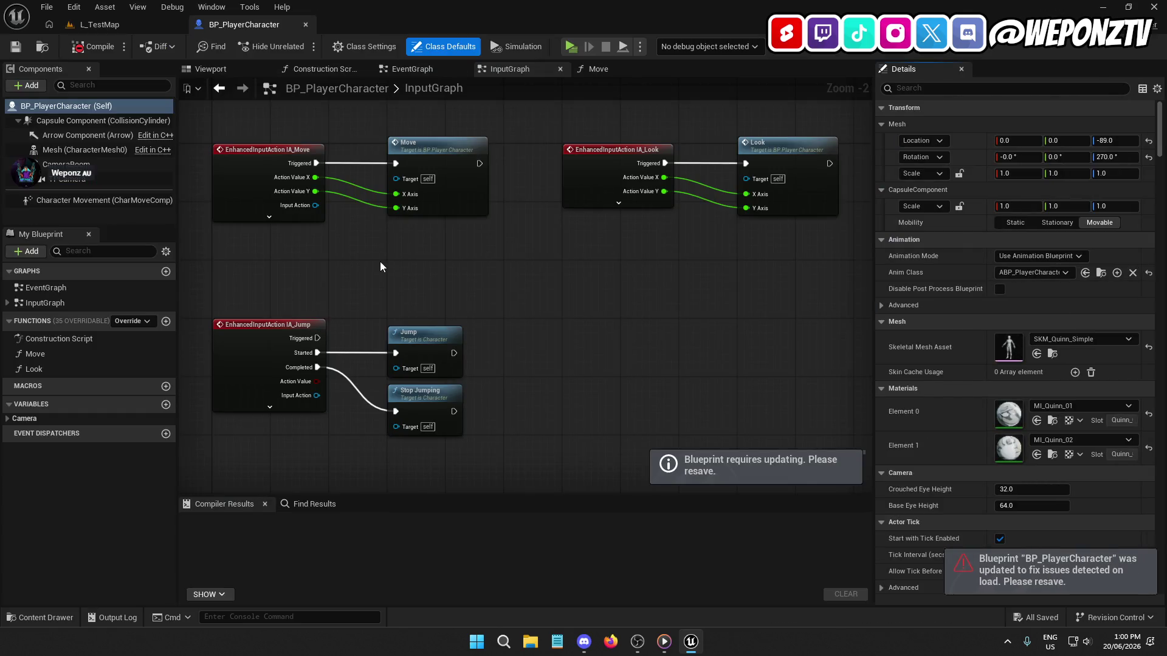
{"action": "left_click", "coordinate": [88, 47]}
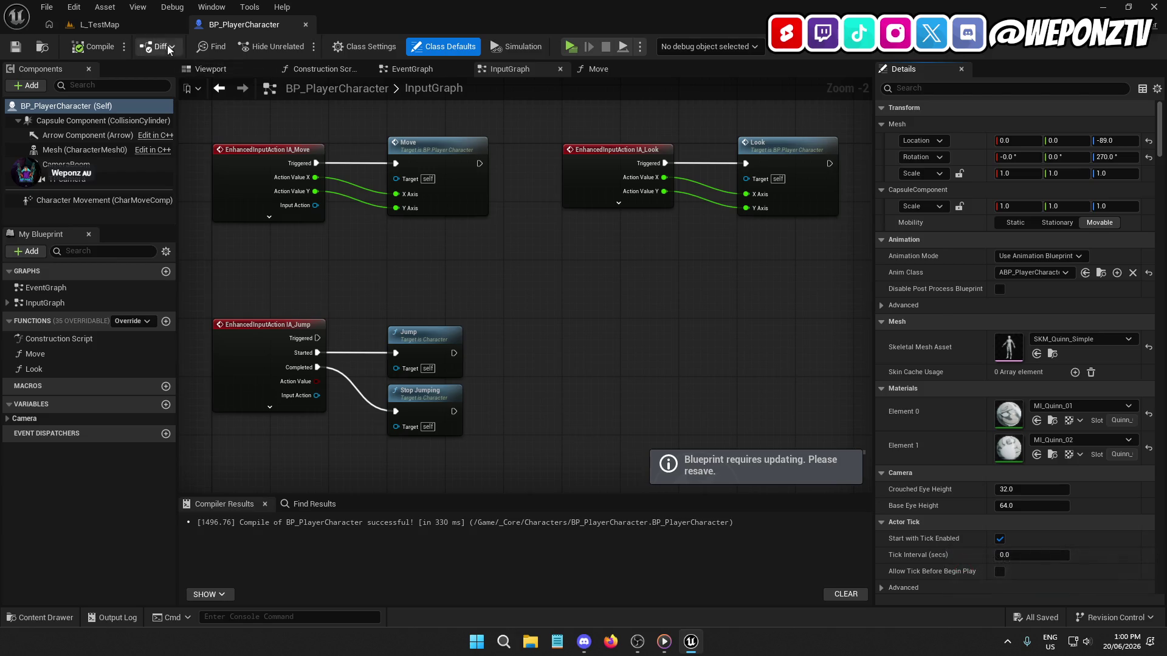
Step: Play-test L_TestMap, running the character with A, then stop
{"action": "left_click", "coordinate": [99, 25]}
{"action": "left_click", "coordinate": [299, 46]}
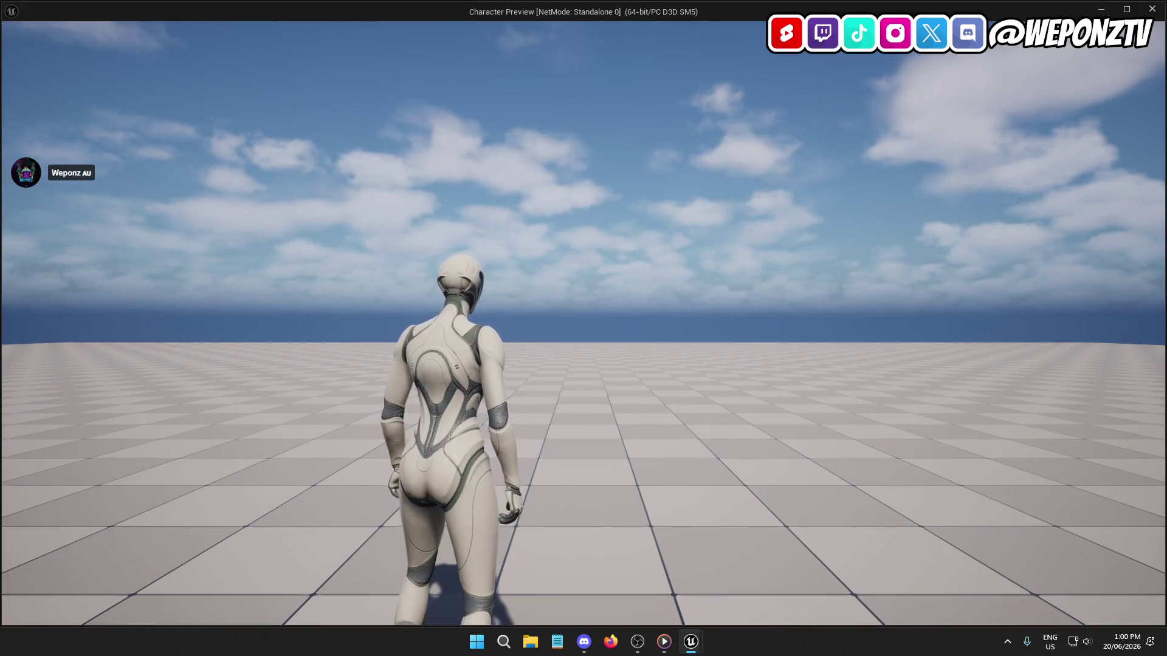
{"action": "key", "text": "a"}
{"action": "key", "text": "Escape"}
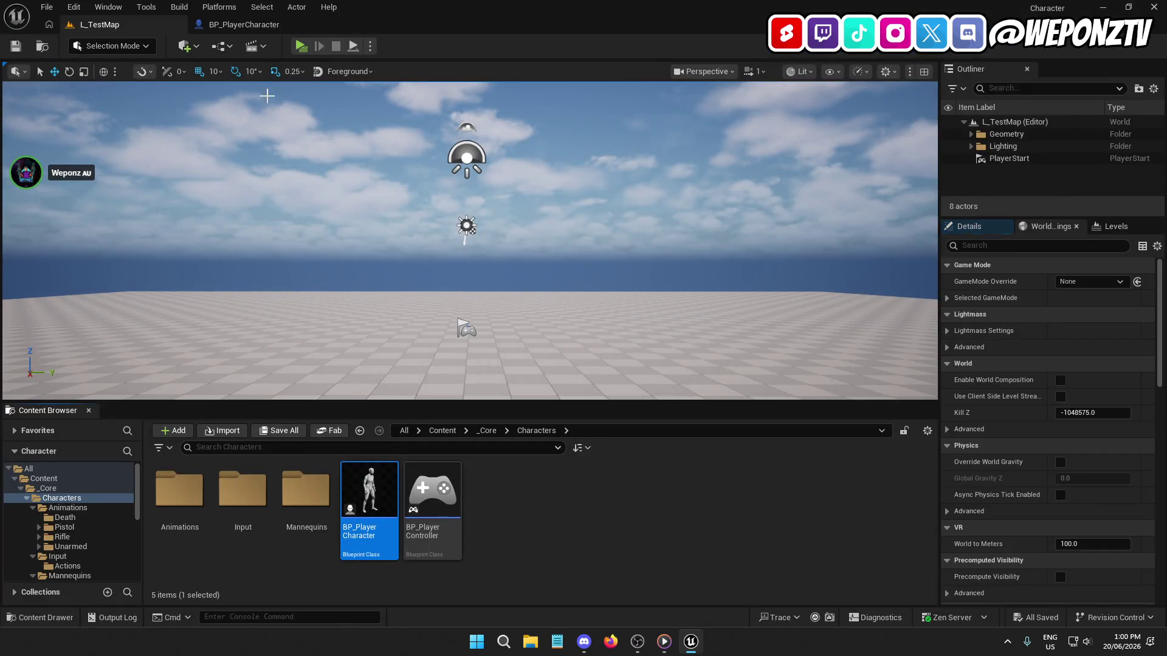
Step: Check BP_PlayerCharacter, then browse back to Input > Actions in the level editor
{"action": "left_click", "coordinate": [261, 25]}
{"action": "scroll", "coordinate": [509, 298], "scroll_direction": "up", "scroll_amount": 2}
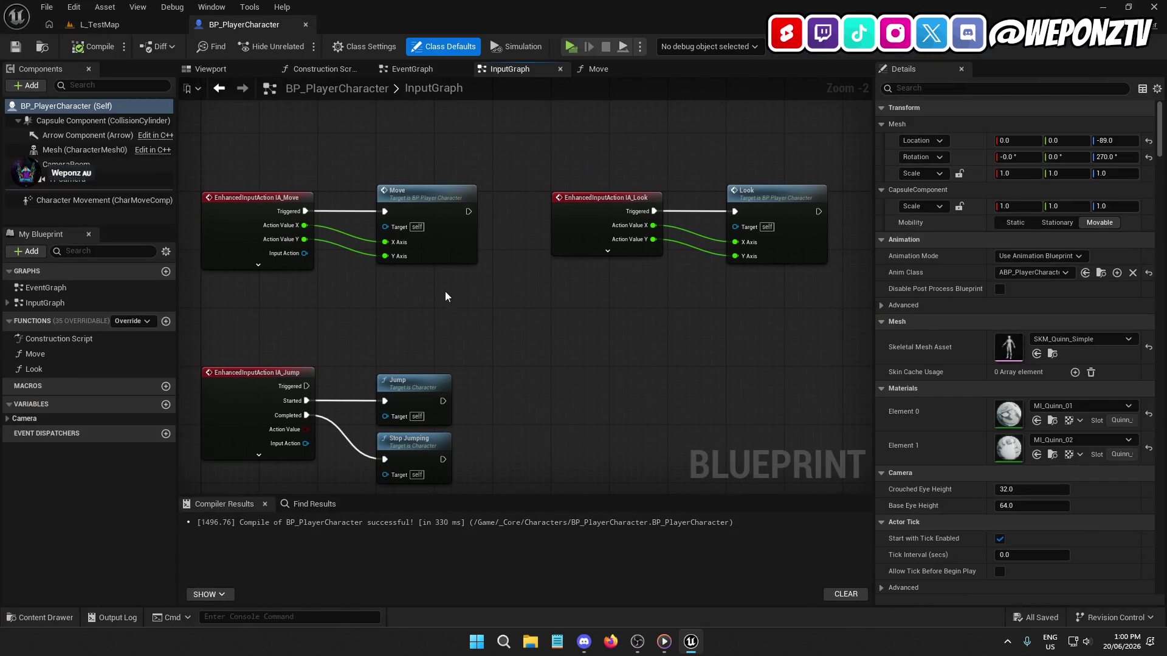
{"action": "left_click", "coordinate": [99, 24]}
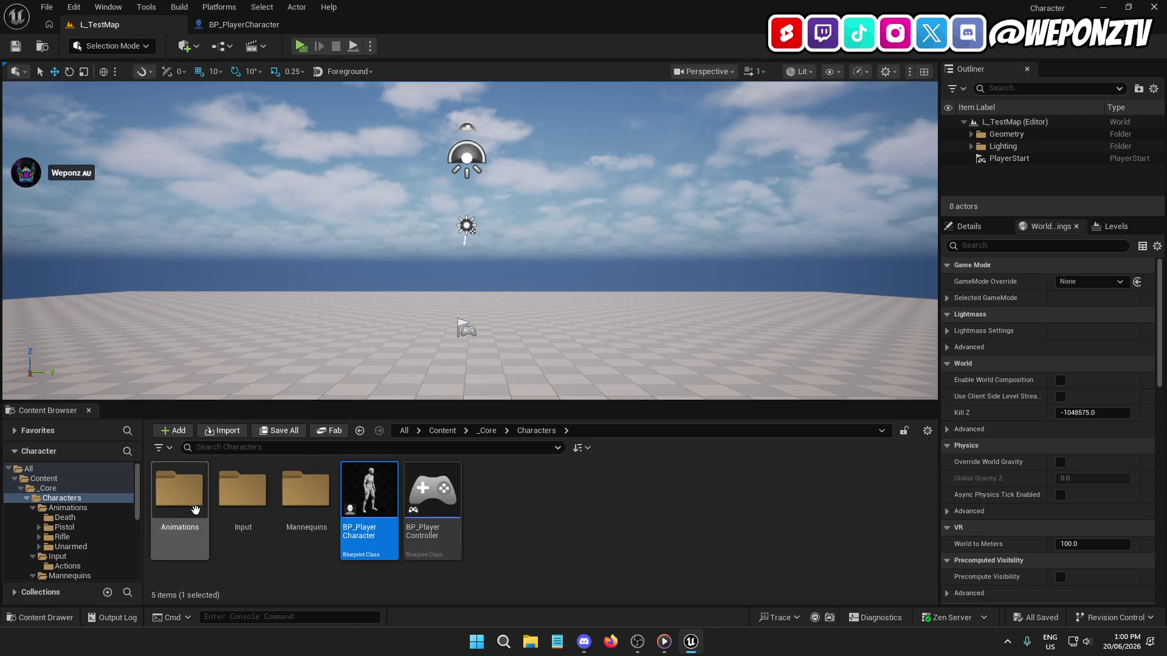
{"action": "double_click", "coordinate": [242, 489]}
{"action": "double_click", "coordinate": [179, 490]}
Step: Open IA_Look and keep its Value Type as Axis2D (Vector2D)
{"action": "double_click", "coordinate": [243, 490]}
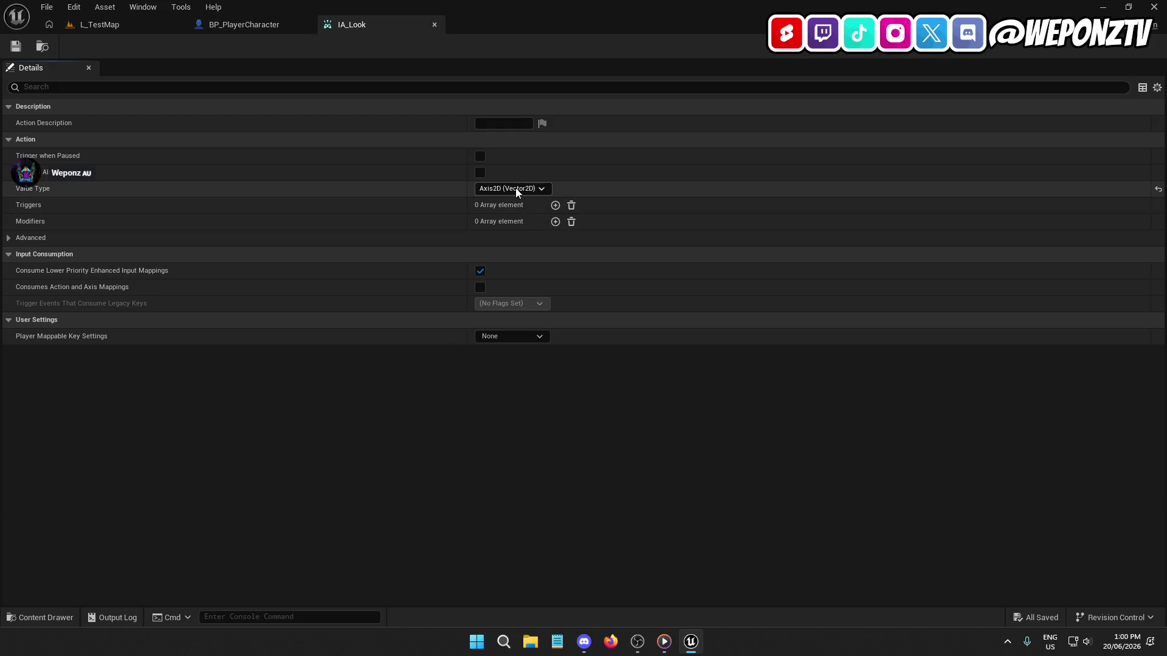
{"action": "left_click", "coordinate": [515, 190]}
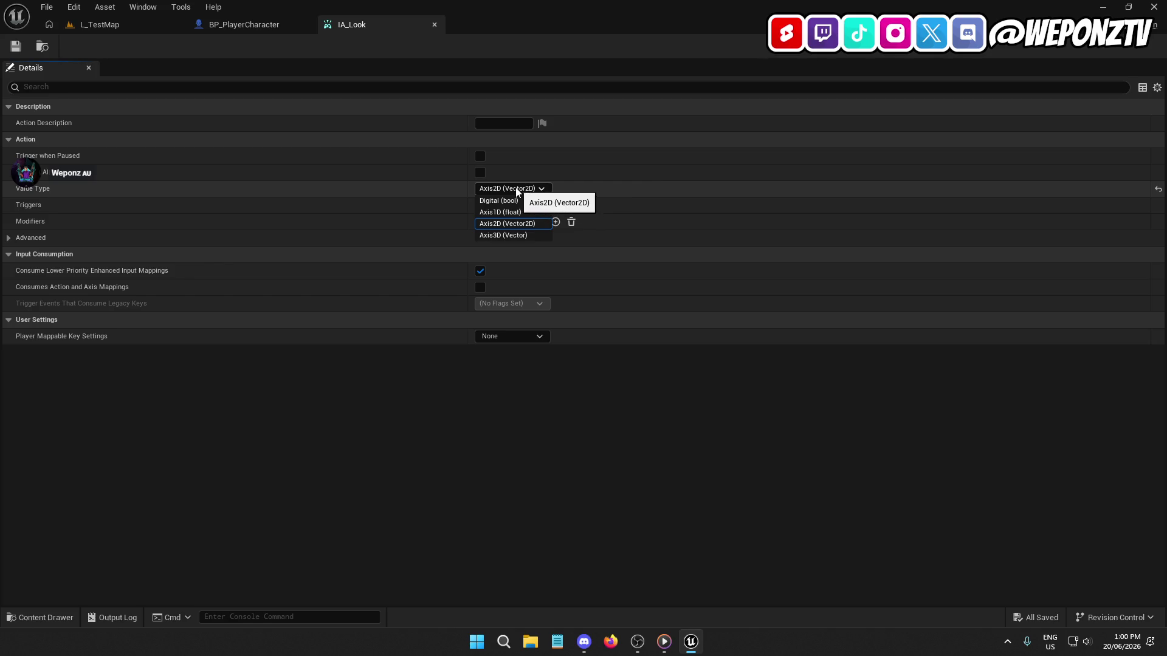
{"action": "left_click", "coordinate": [519, 189]}
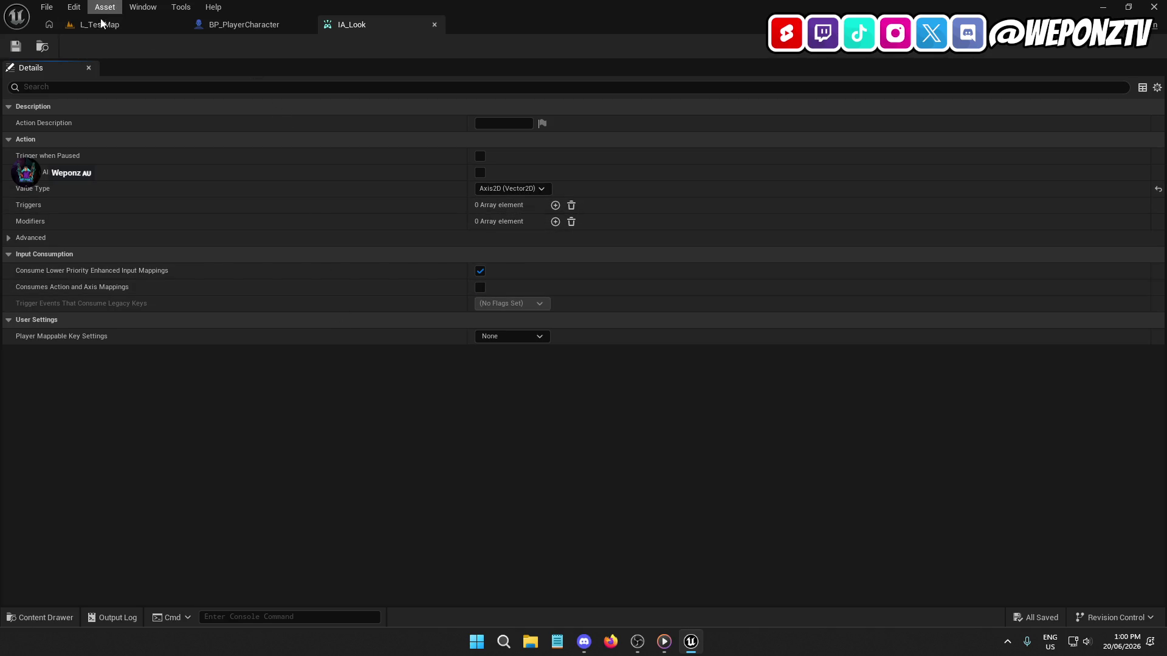
Step: Return to the L_TestMap editor and go up to the Input folder
{"action": "left_click", "coordinate": [103, 25]}
{"action": "right_click", "coordinate": [417, 511]}
{"action": "left_click", "coordinate": [234, 520]}
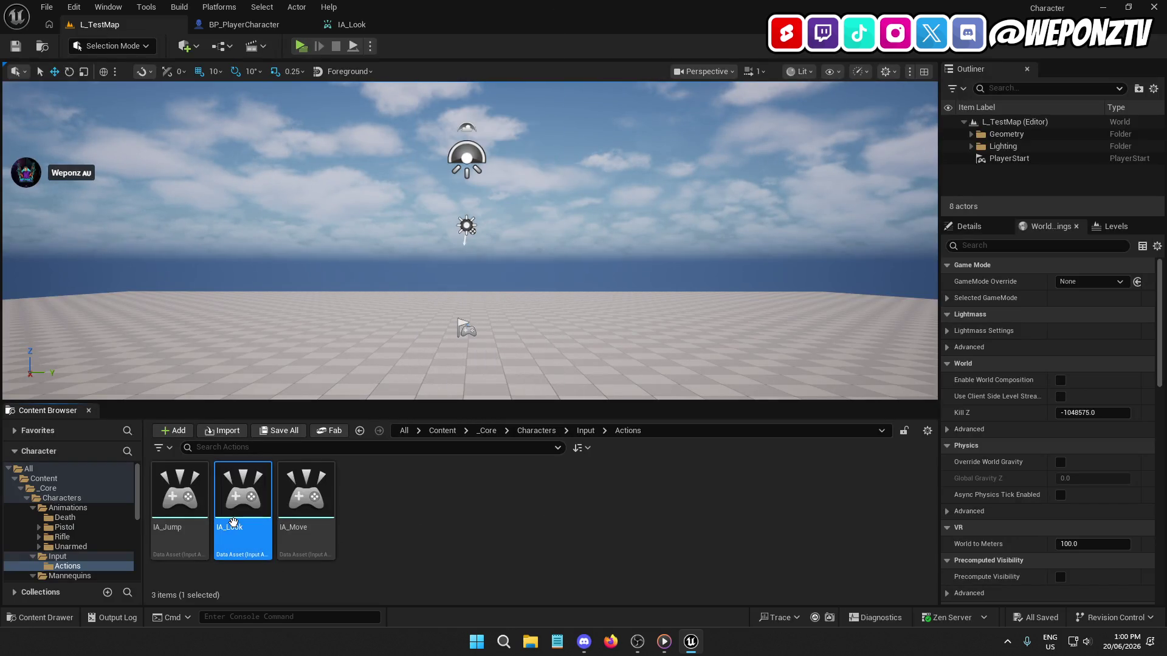
{"action": "left_click", "coordinate": [587, 429]}
Step: Open the IMC_Default mapping context and remove its existing IA_Look mapping
{"action": "left_click", "coordinate": [226, 506]}
{"action": "double_click", "coordinate": [225, 506]}
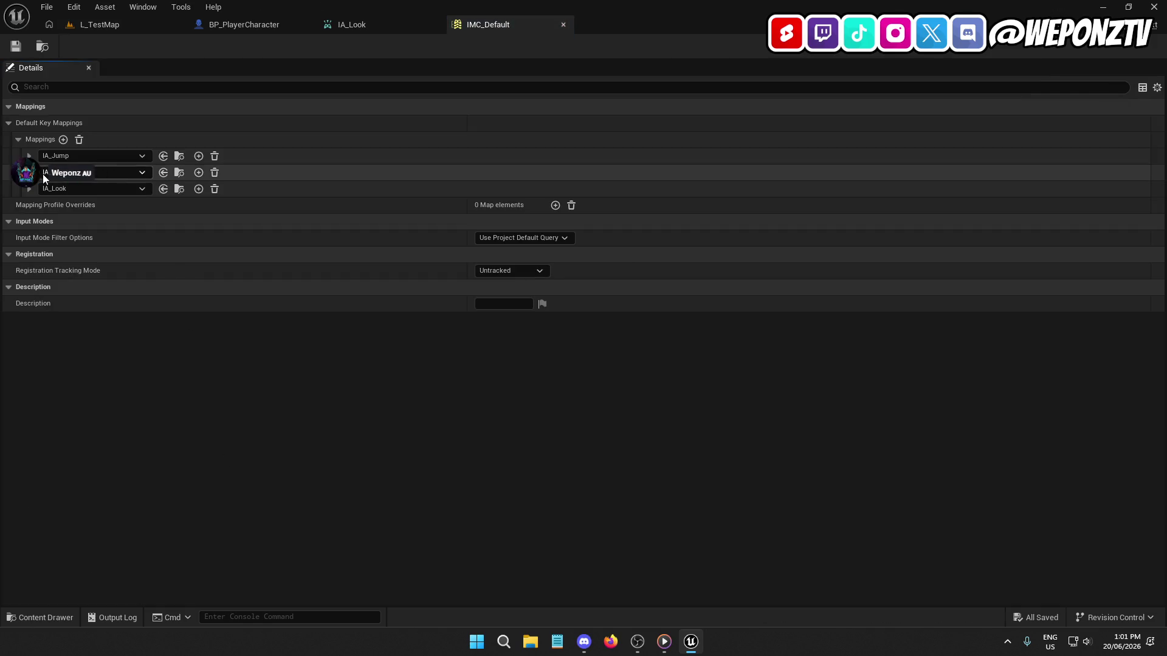
{"action": "left_click", "coordinate": [29, 188]}
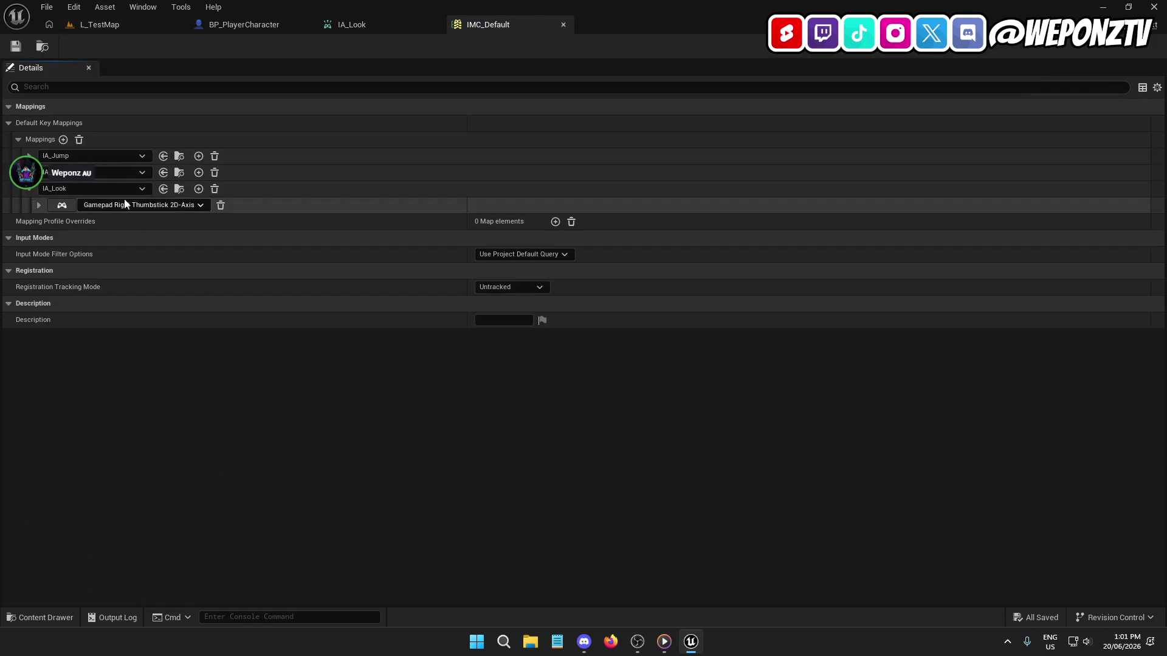
{"action": "left_click", "coordinate": [221, 205]}
Step: Delete the IA_Jump gamepad button, IA_Move left thumbstick, and the Up/Down/Left/Right arrow bindings
{"action": "left_click", "coordinate": [29, 156]}
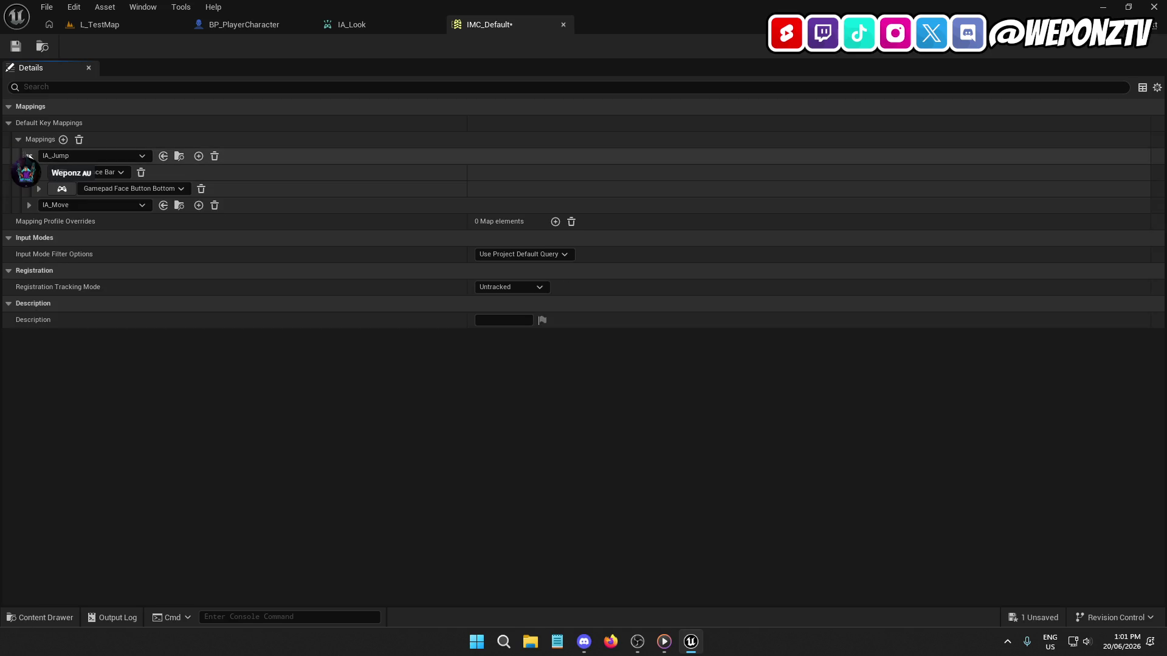
{"action": "left_click", "coordinate": [31, 206]}
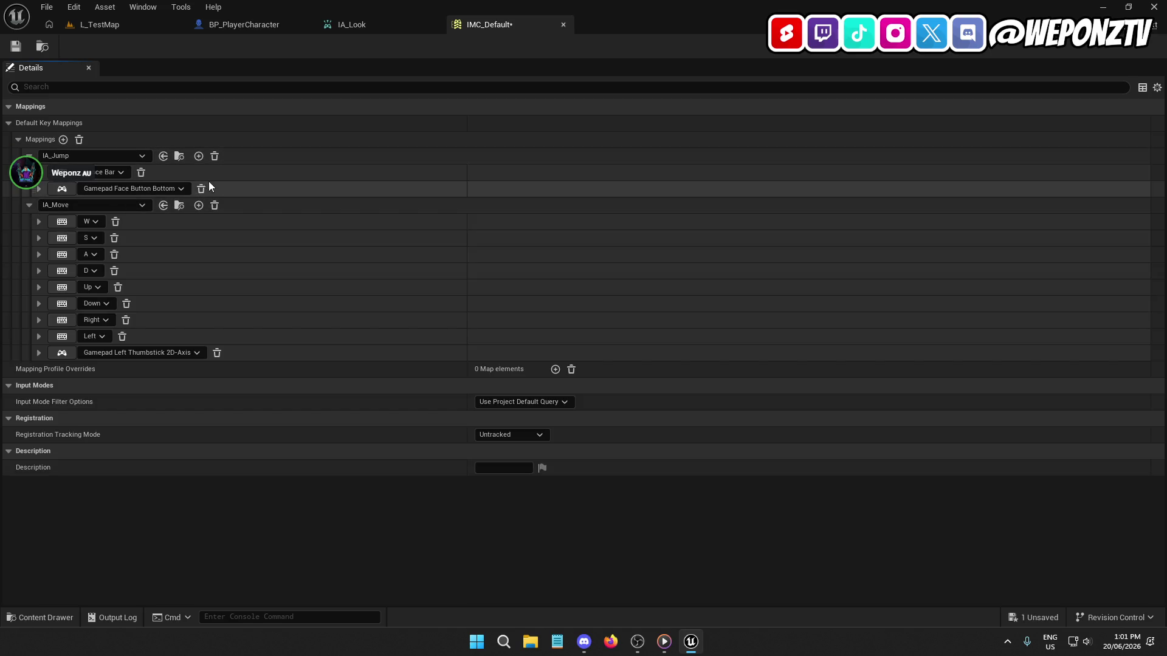
{"action": "left_click", "coordinate": [201, 188]}
{"action": "left_click", "coordinate": [218, 337]}
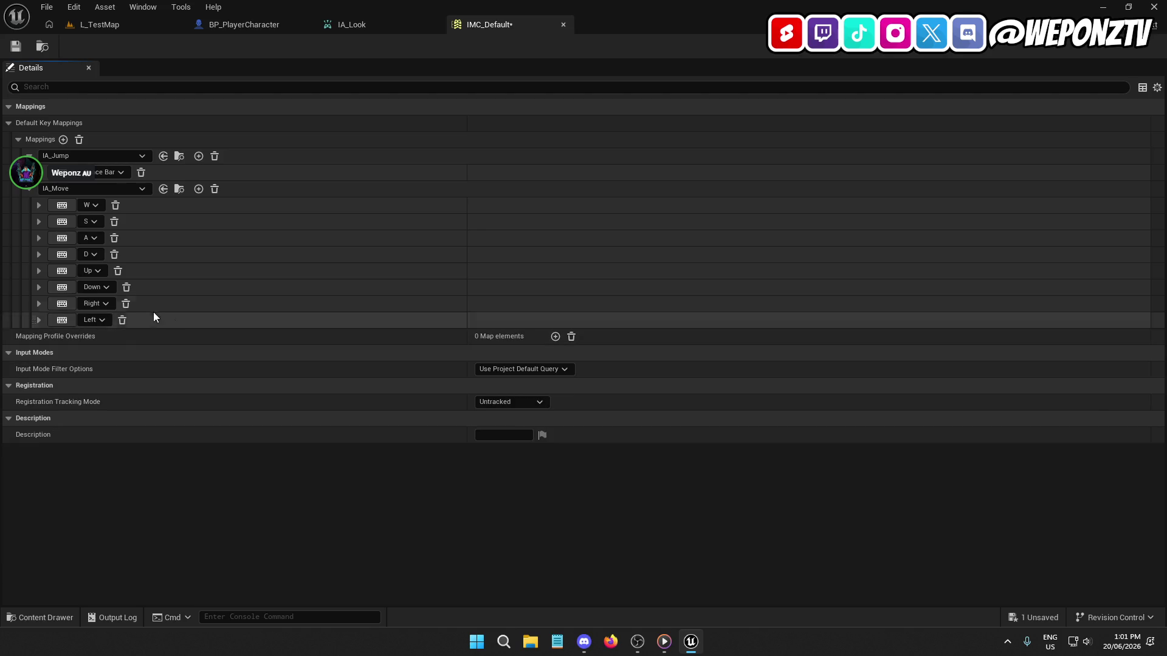
{"action": "left_click", "coordinate": [122, 320]}
{"action": "left_click", "coordinate": [125, 303]}
{"action": "left_click", "coordinate": [127, 287]}
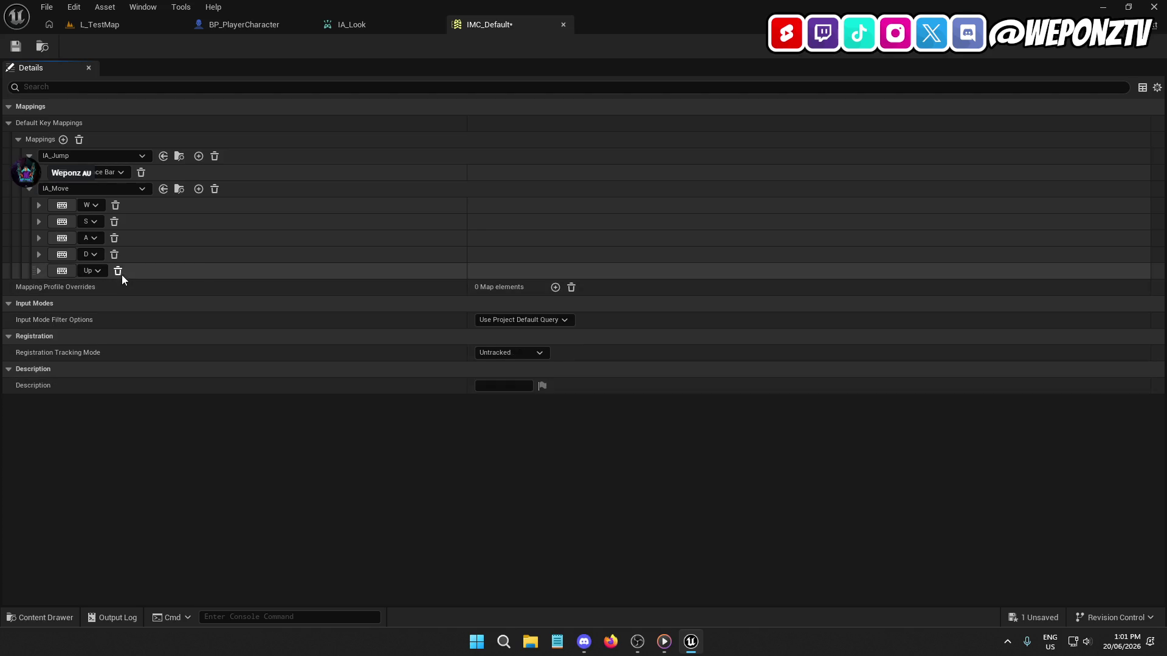
{"action": "left_click", "coordinate": [118, 270]}
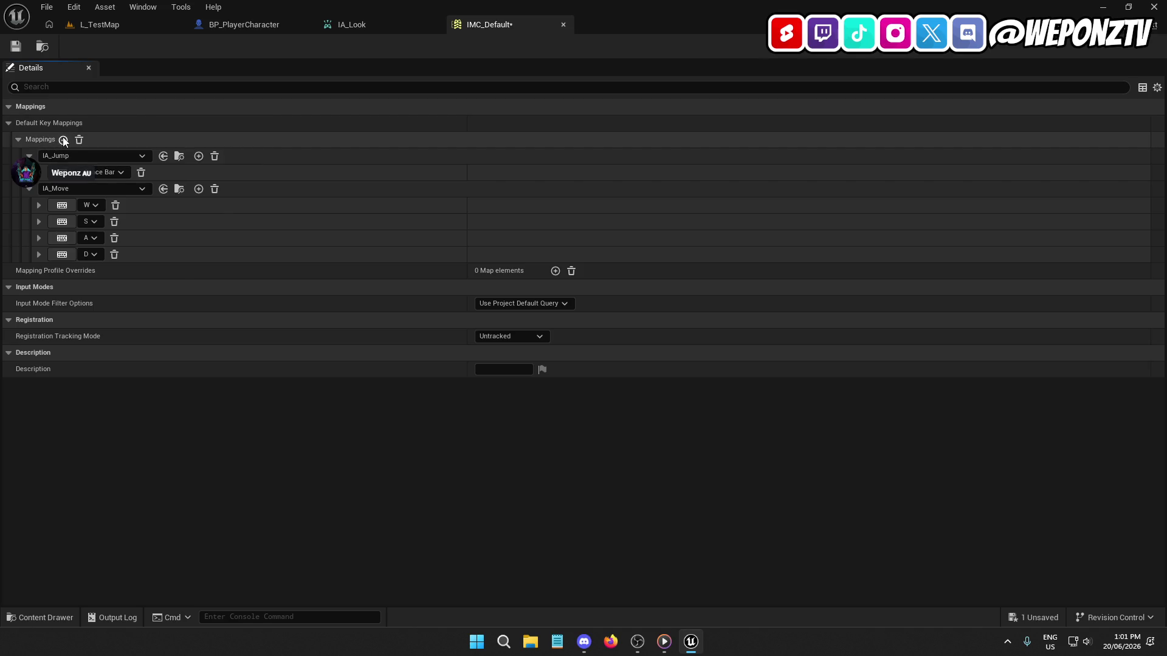
Step: Add a new mapping for IA_Look bound to the Mouse XY 2D-Axis key
{"action": "left_click", "coordinate": [63, 139]}
{"action": "left_click", "coordinate": [86, 269]}
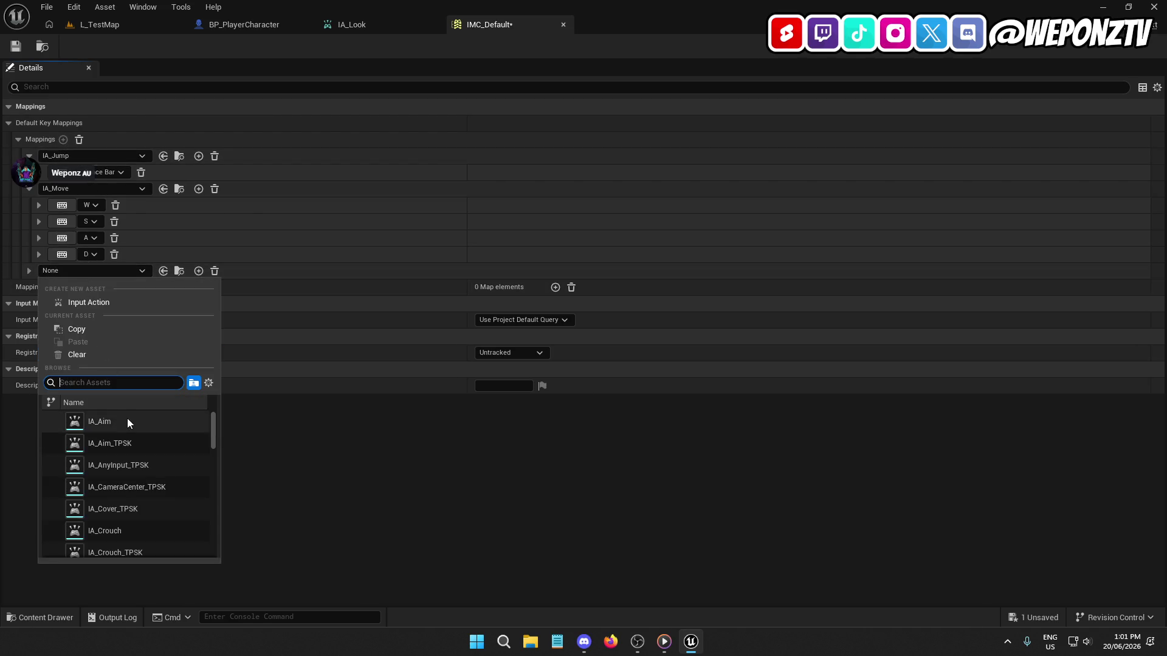
{"action": "type", "text": "look"}
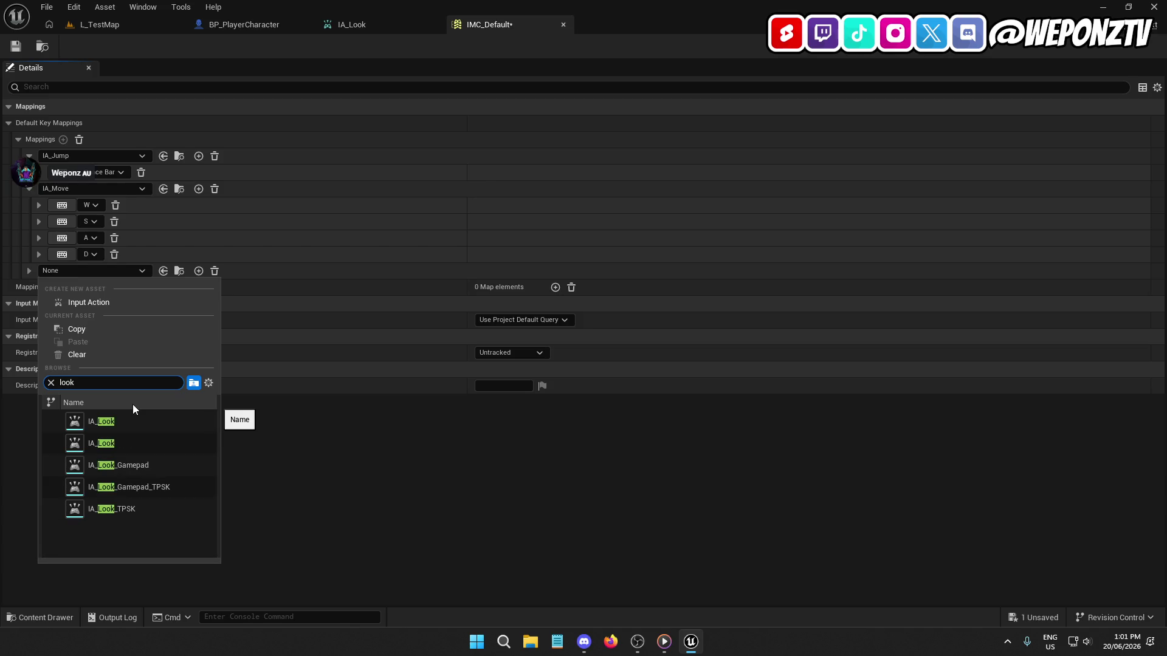
{"action": "mouse_move", "coordinate": [136, 418]}
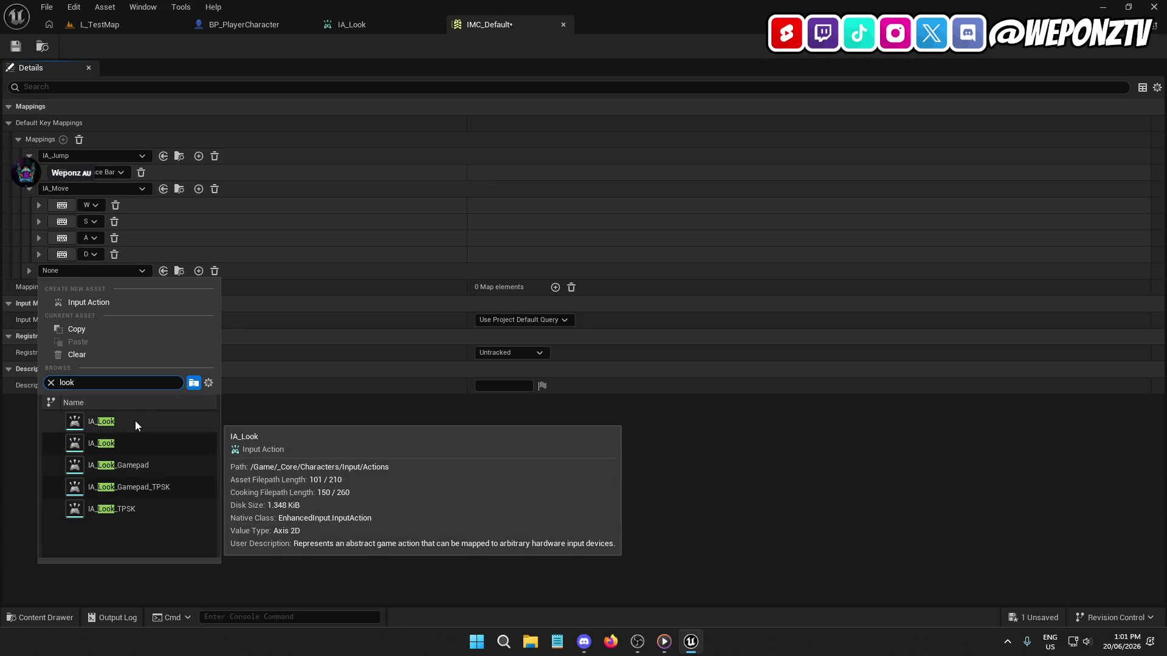
{"action": "left_click", "coordinate": [135, 421]}
{"action": "left_click", "coordinate": [36, 286]}
{"action": "left_click", "coordinate": [37, 286]}
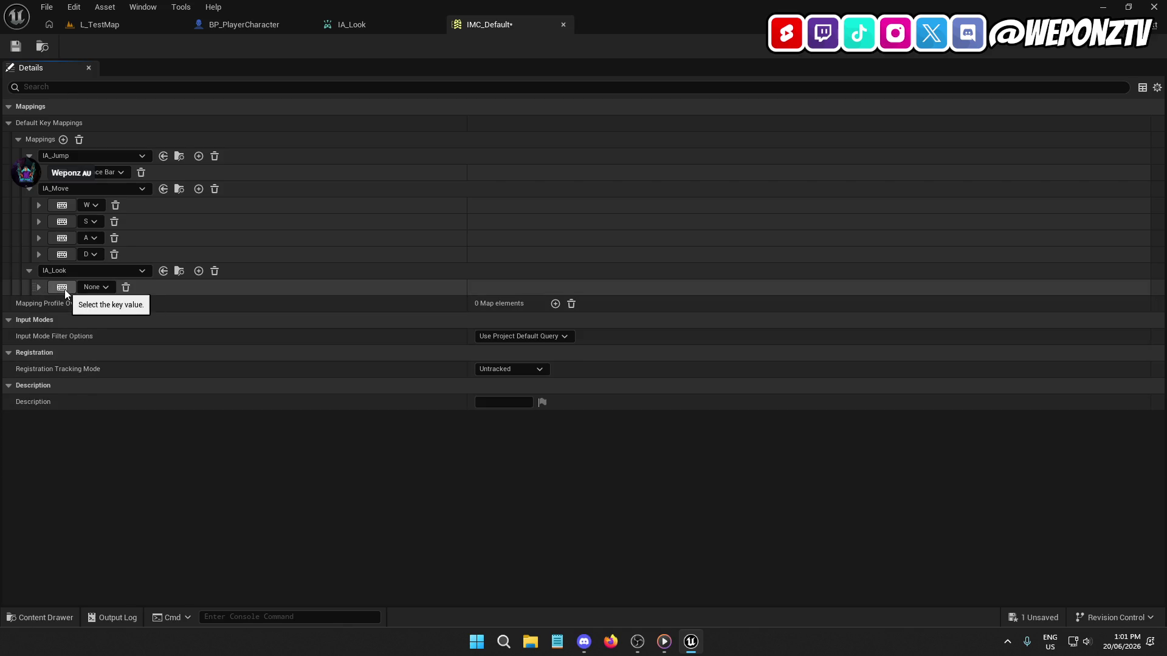
{"action": "left_click", "coordinate": [95, 289]}
{"action": "type", "text": "mous"}
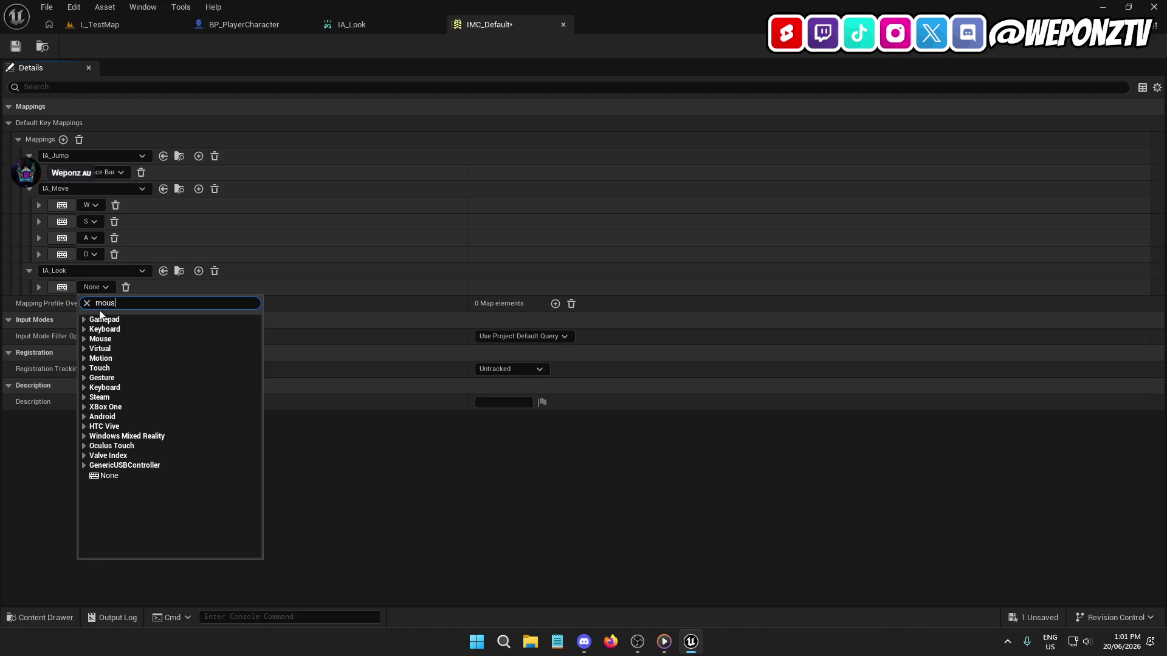
{"action": "type", "text": "e"}
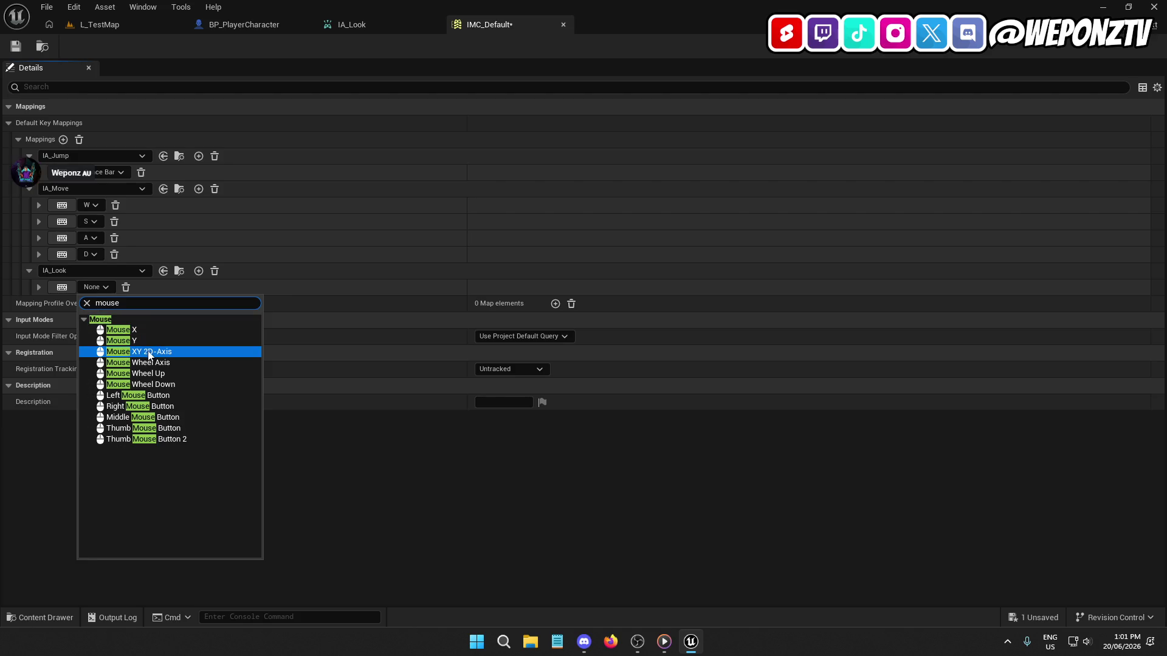
{"action": "left_click", "coordinate": [162, 352]}
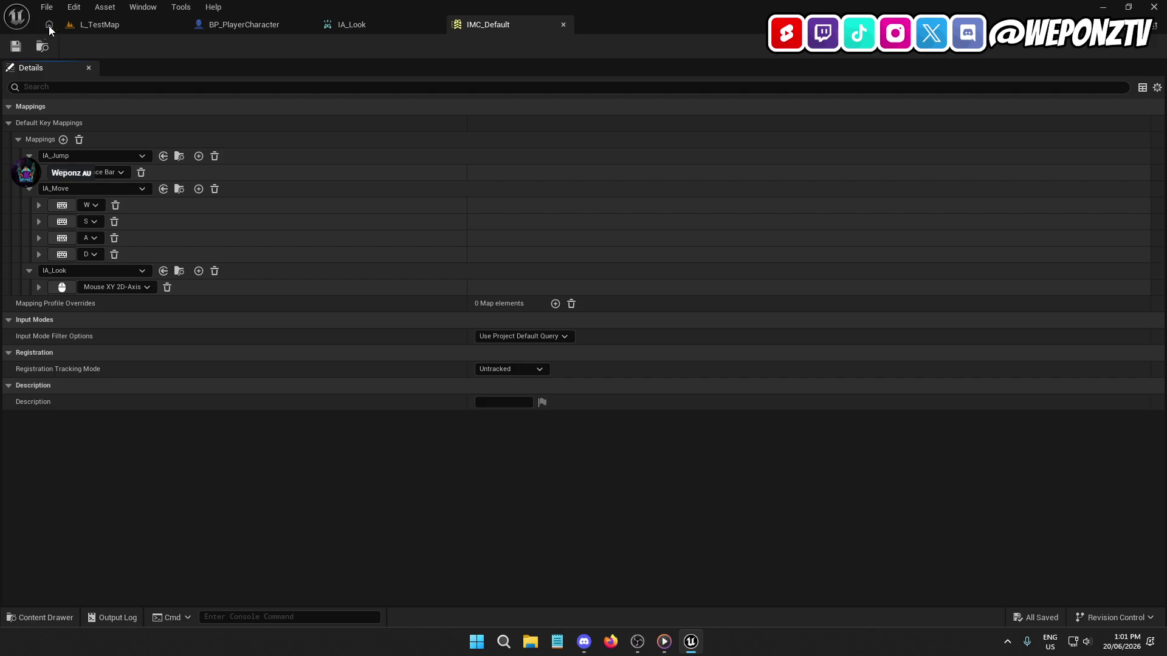
Step: Start a quick play test of the L_TestMap level, then end it
{"action": "left_click", "coordinate": [50, 25]}
{"action": "left_click", "coordinate": [301, 46]}
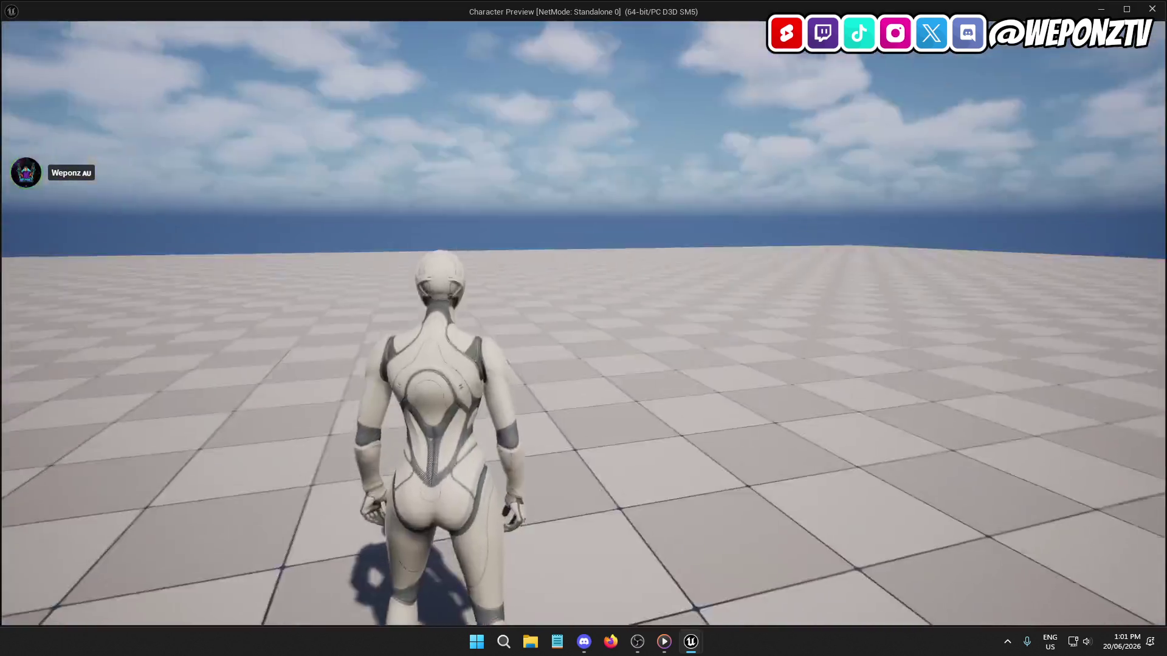
{"action": "key", "text": "Escape"}
Step: Give IMC_Default's IA_Look Mouse XY 2D-Axis binding a Negate modifier, discarding a trial trigger
{"action": "left_click", "coordinate": [499, 24]}
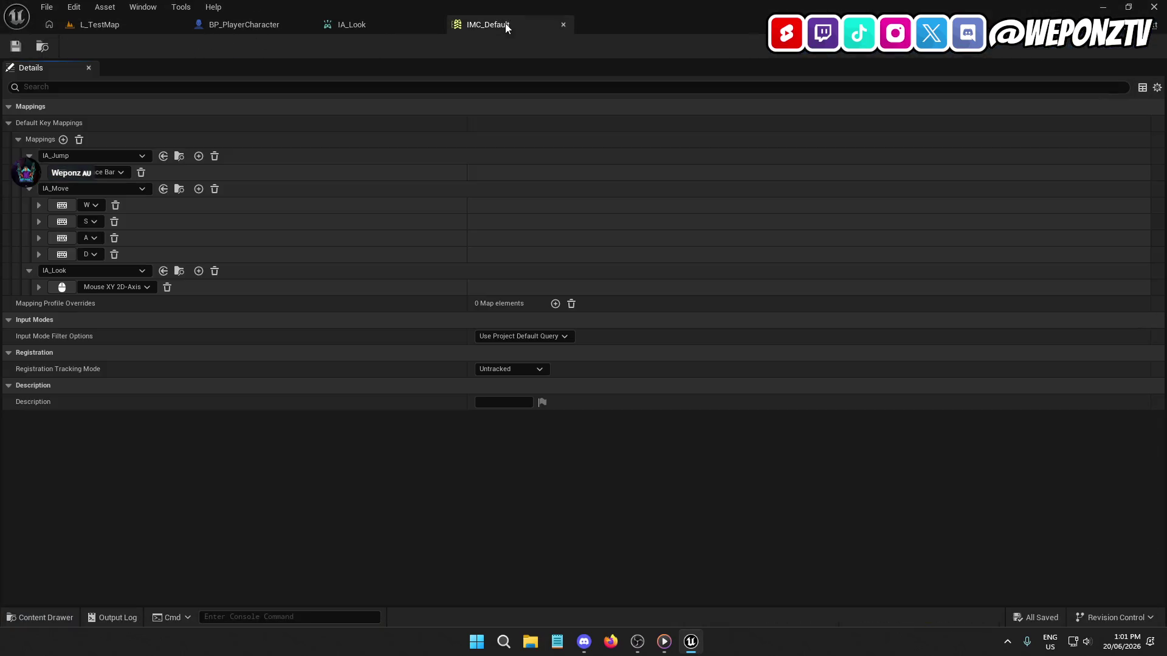
{"action": "left_click", "coordinate": [39, 288]}
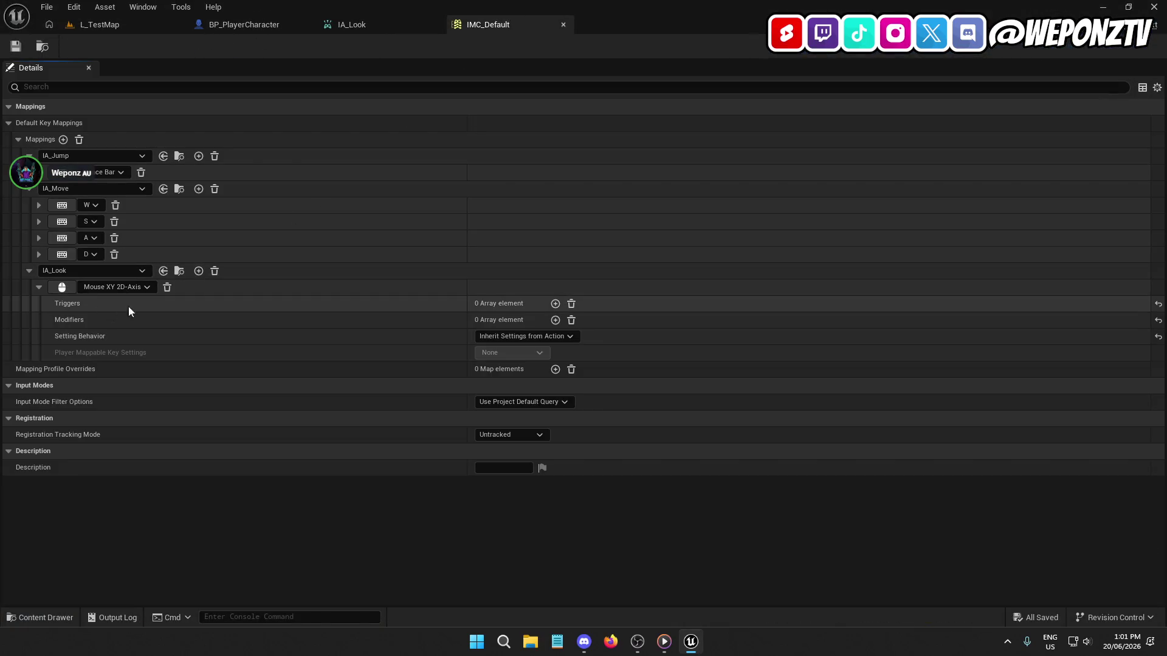
{"action": "left_click", "coordinate": [556, 303]}
{"action": "left_click", "coordinate": [530, 320]}
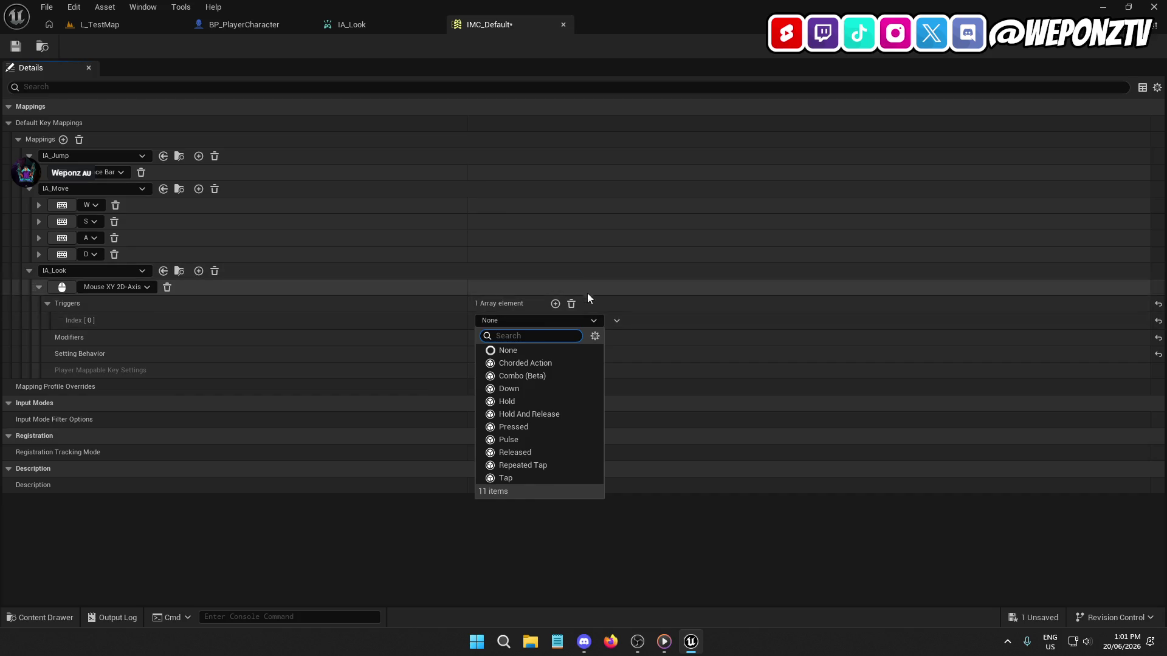
{"action": "left_click", "coordinate": [571, 304]}
{"action": "left_click", "coordinate": [556, 319]}
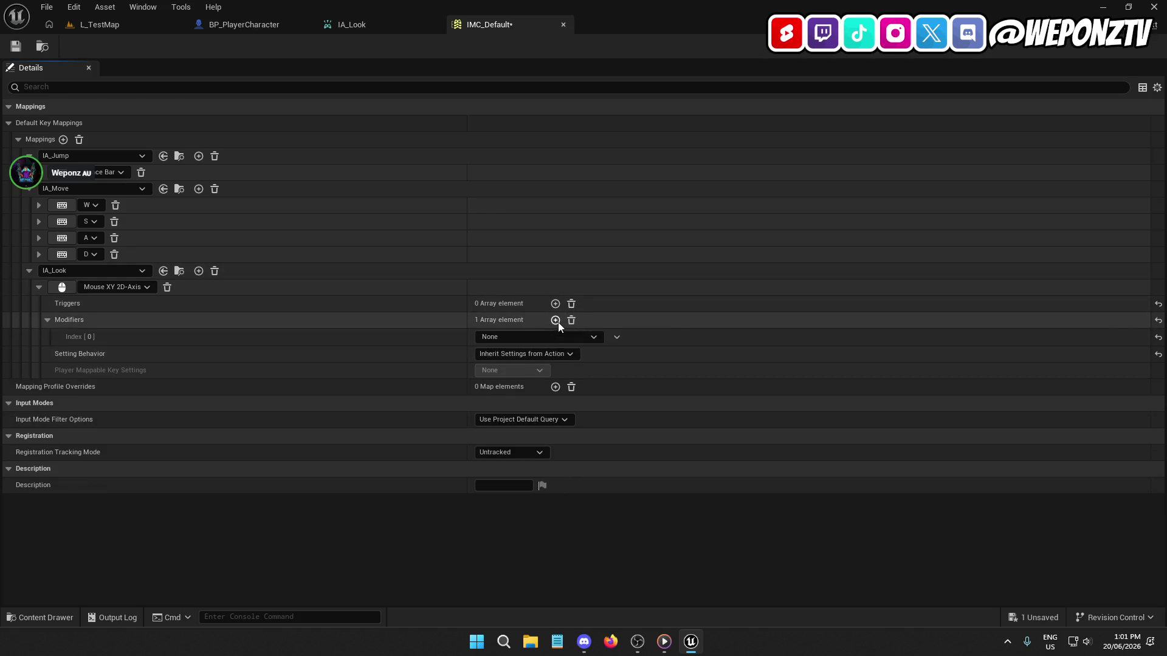
{"action": "left_click", "coordinate": [537, 336]}
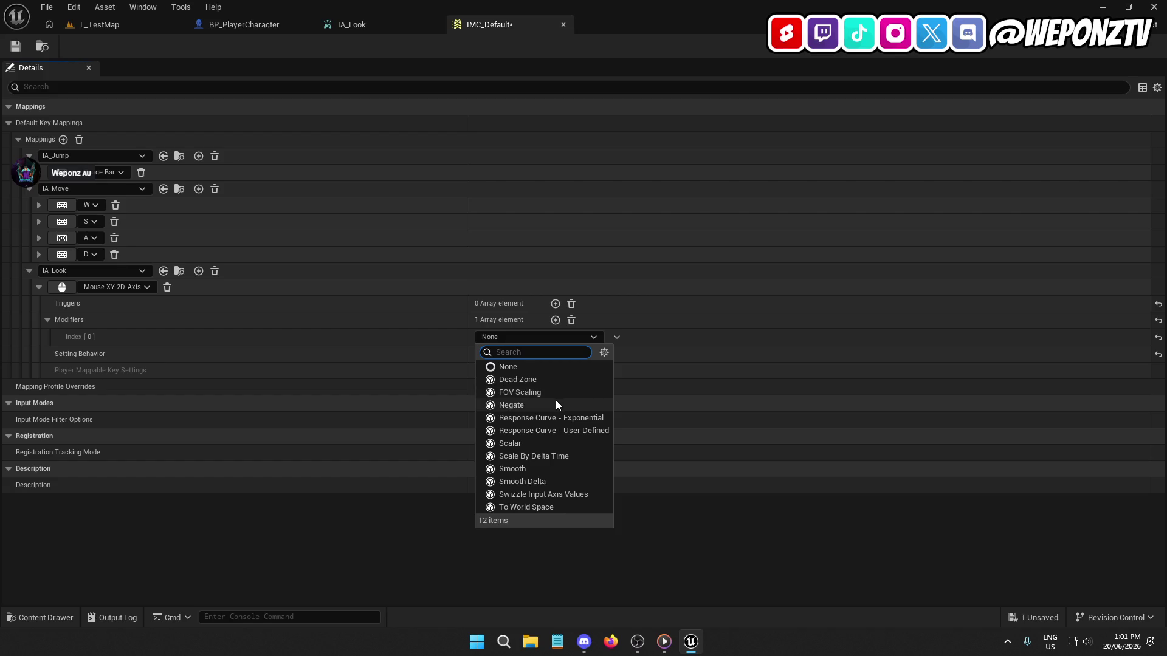
{"action": "left_click", "coordinate": [554, 404]}
Step: Play-test the new mouse look in L_TestMap, then return to the level with IMC_Default deselected
{"action": "left_click", "coordinate": [41, 46]}
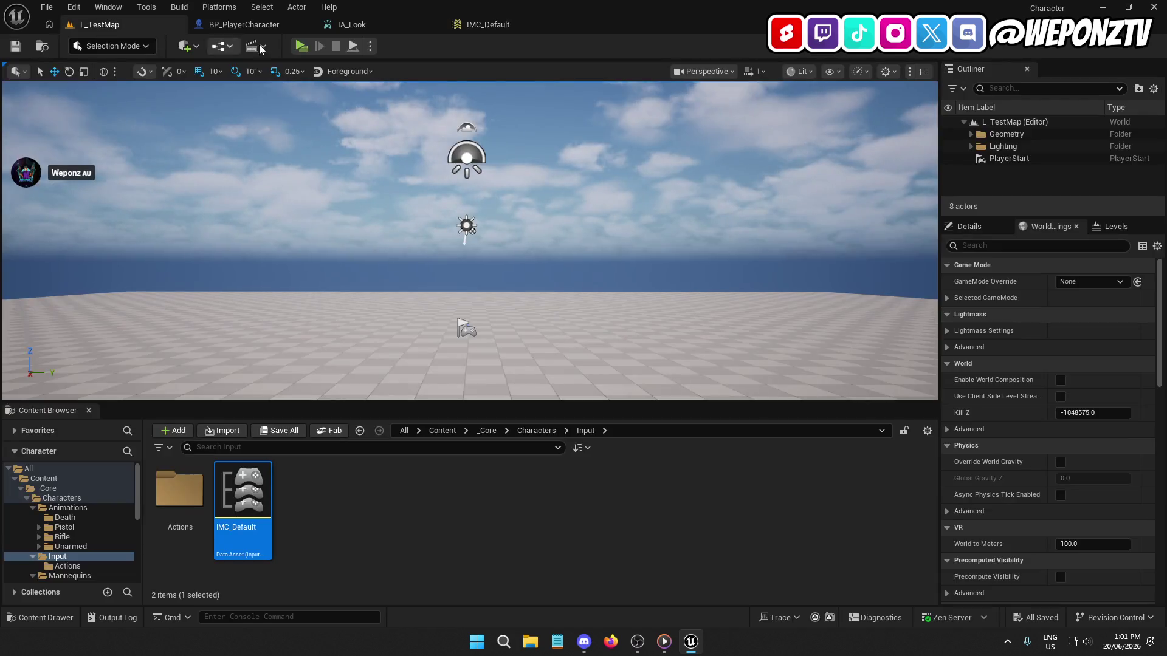
{"action": "left_click", "coordinate": [302, 47]}
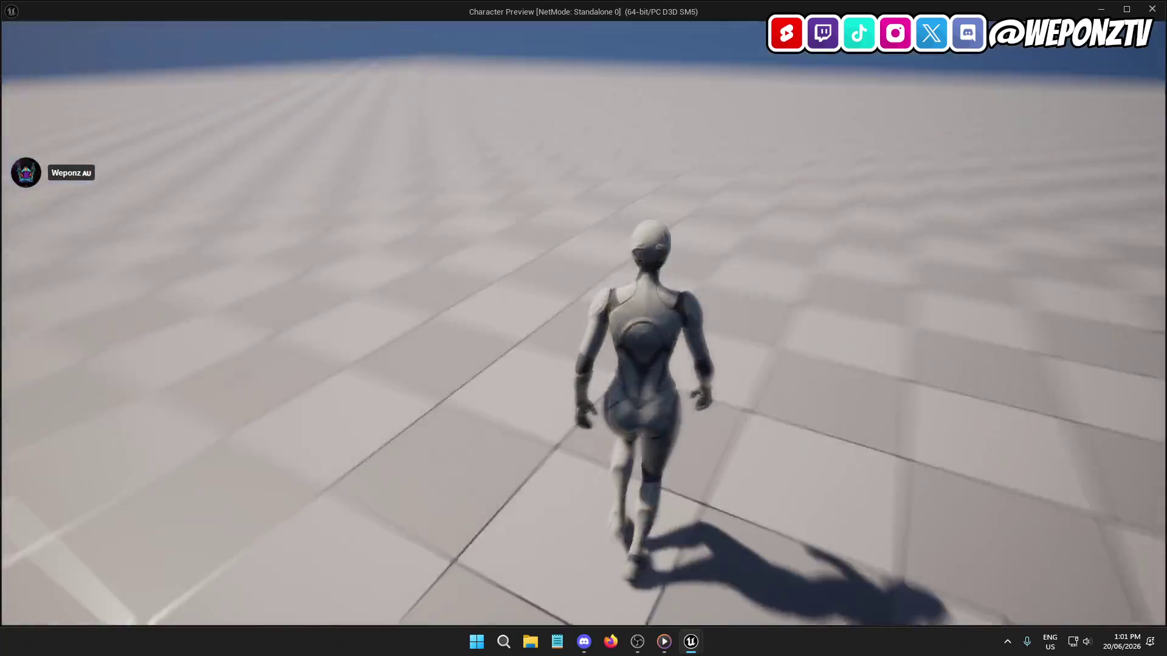
{"action": "key", "text": "Escape"}
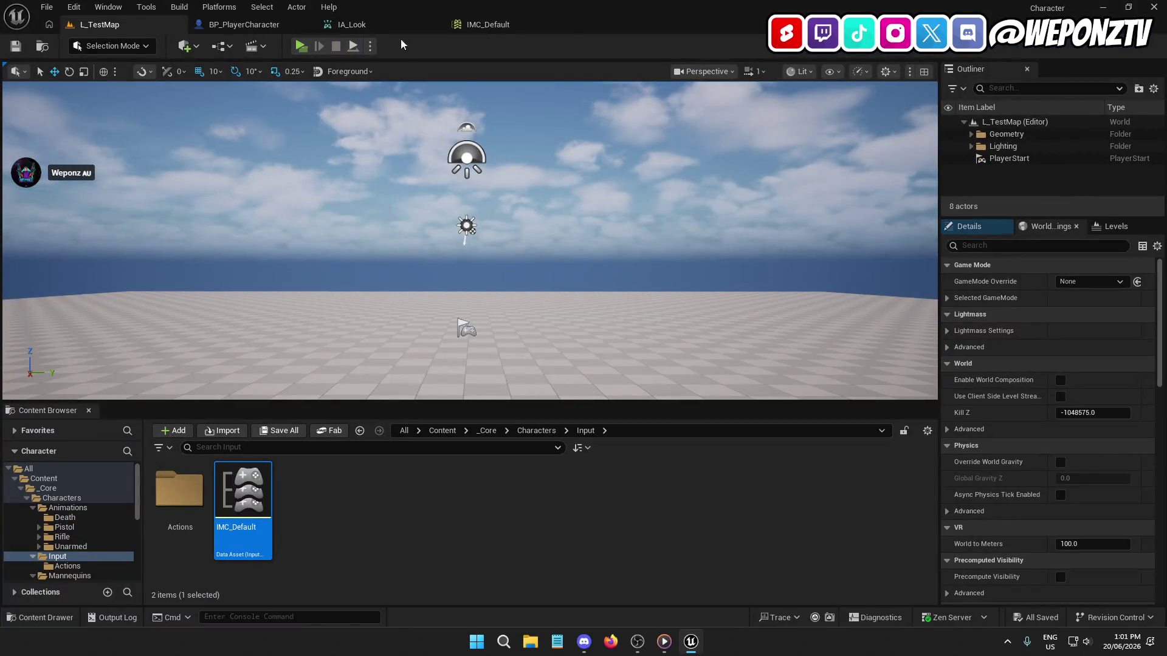
{"action": "left_click", "coordinate": [492, 26]}
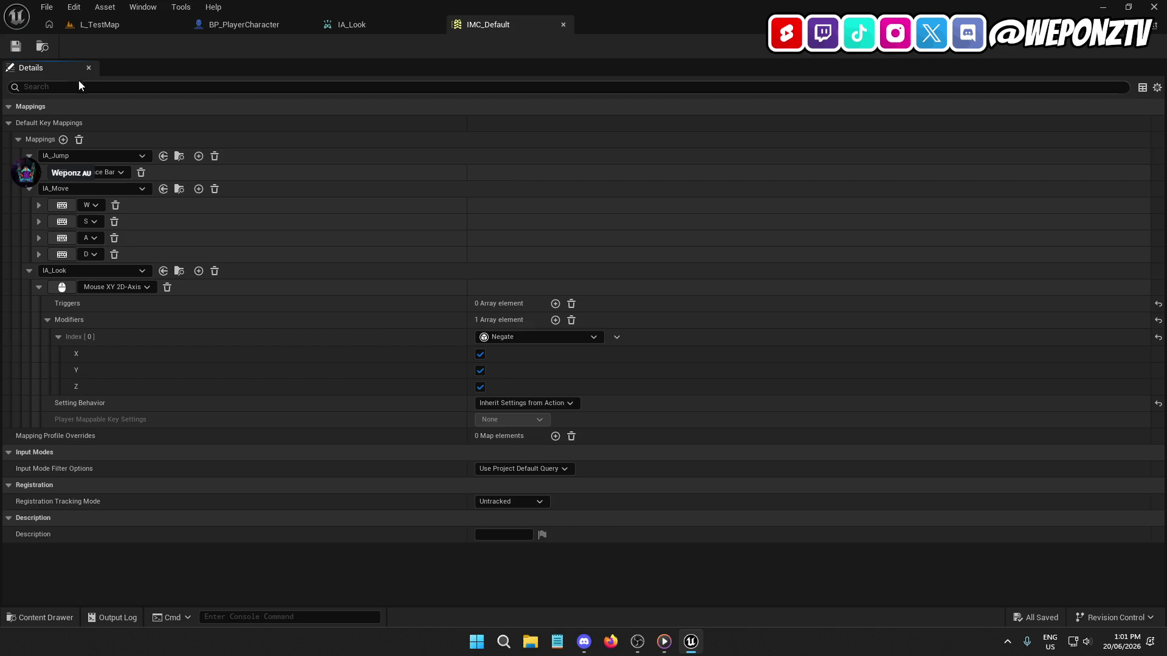
{"action": "left_click", "coordinate": [147, 24]}
{"action": "left_click", "coordinate": [392, 534]}
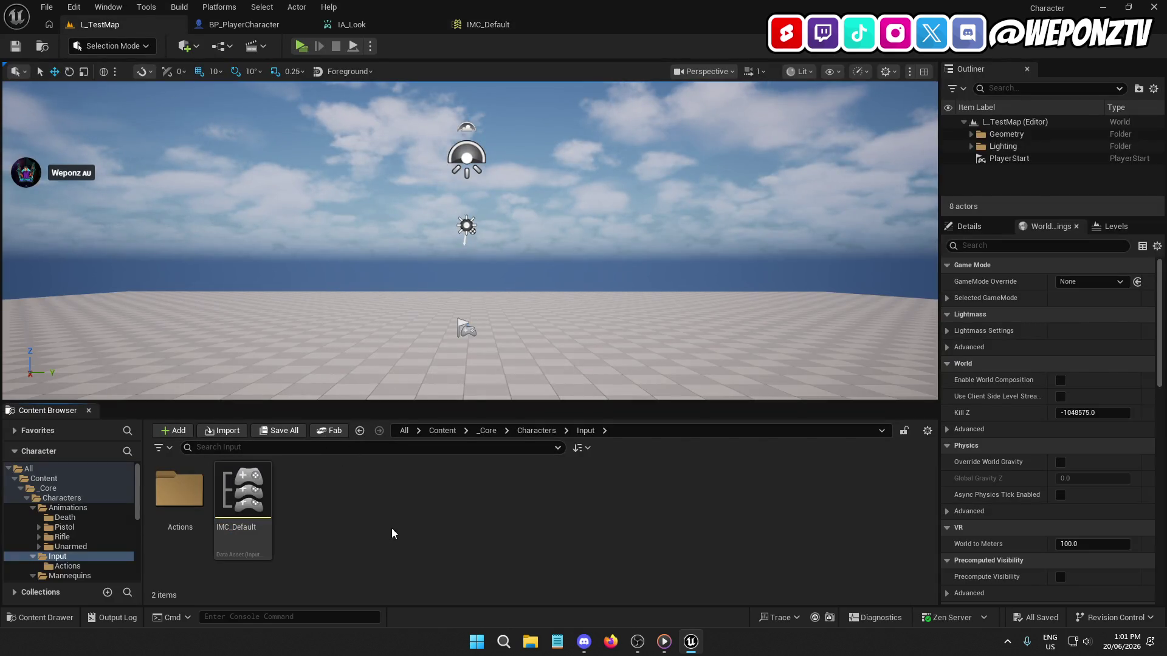
Step: Browse Content > ThirdPersonKit > Blueprints, filter for 'c_', and open IMC_TPSKitCharacter
{"action": "left_click", "coordinate": [442, 431]}
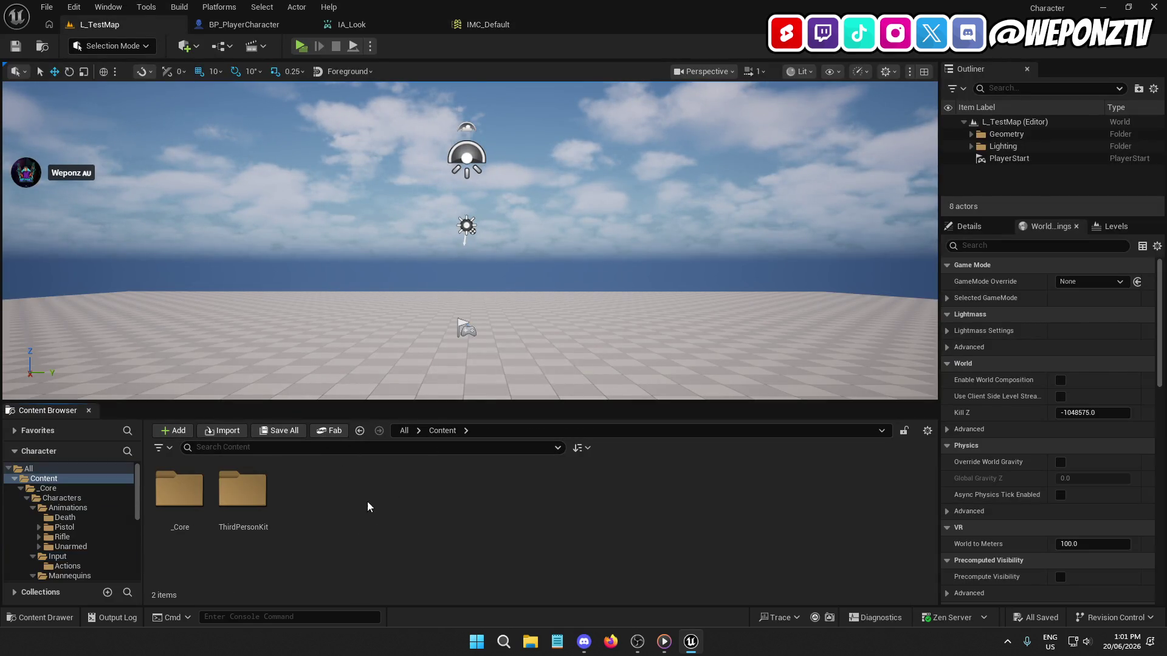
{"action": "double_click", "coordinate": [242, 489]}
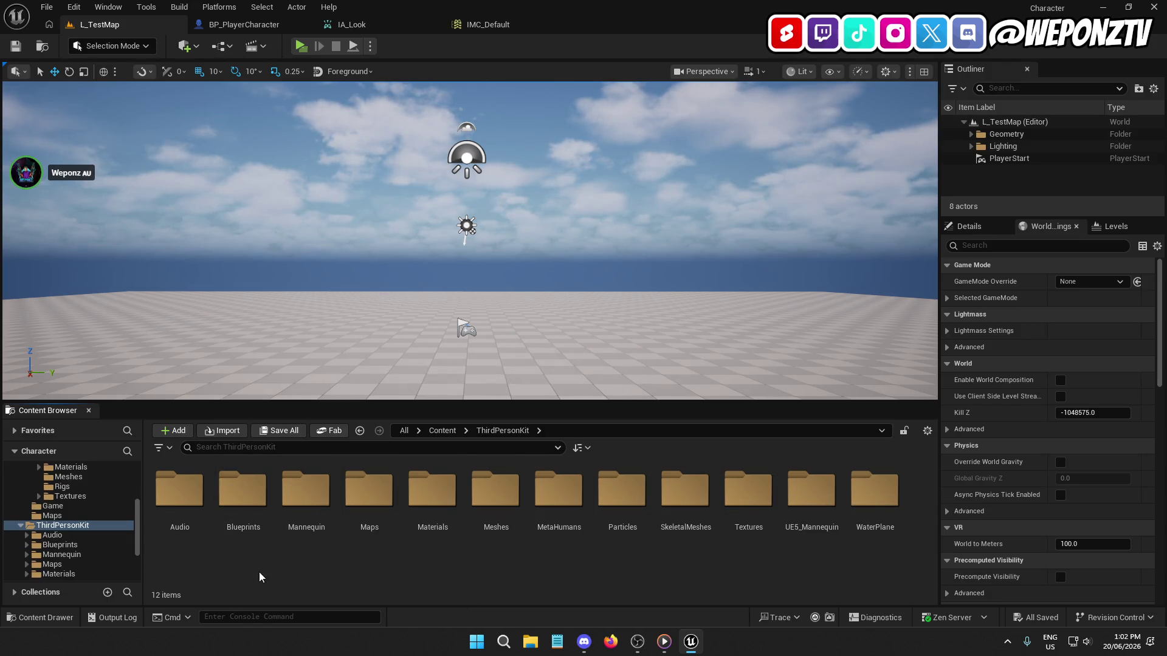
{"action": "double_click", "coordinate": [814, 486]}
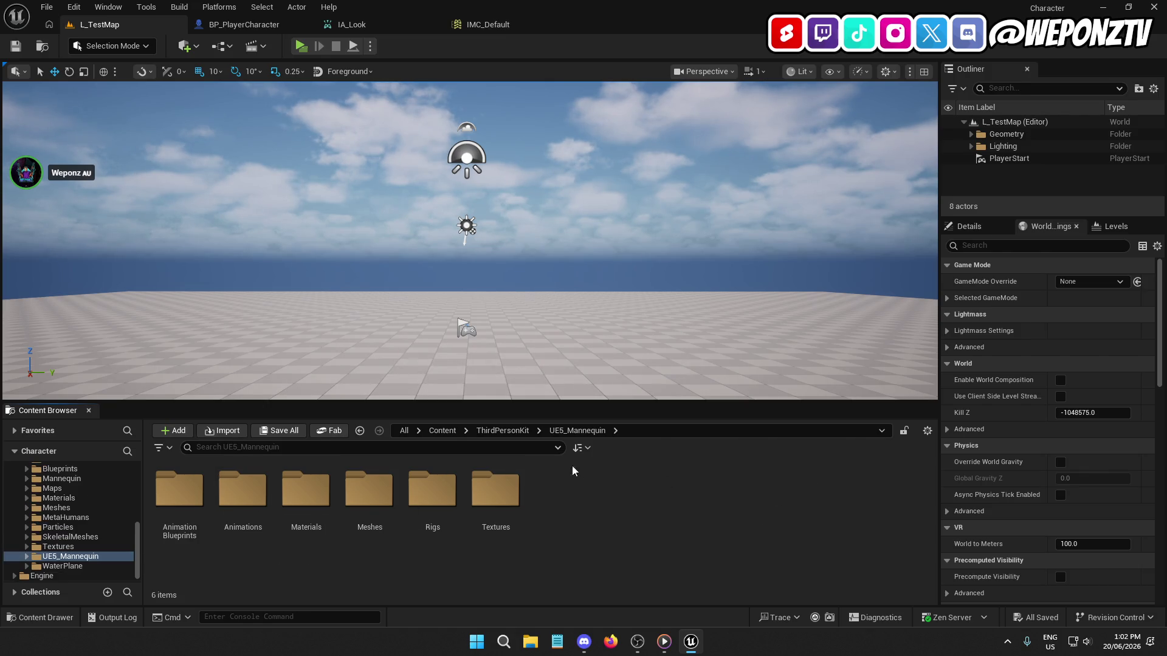
{"action": "left_click", "coordinate": [503, 431]}
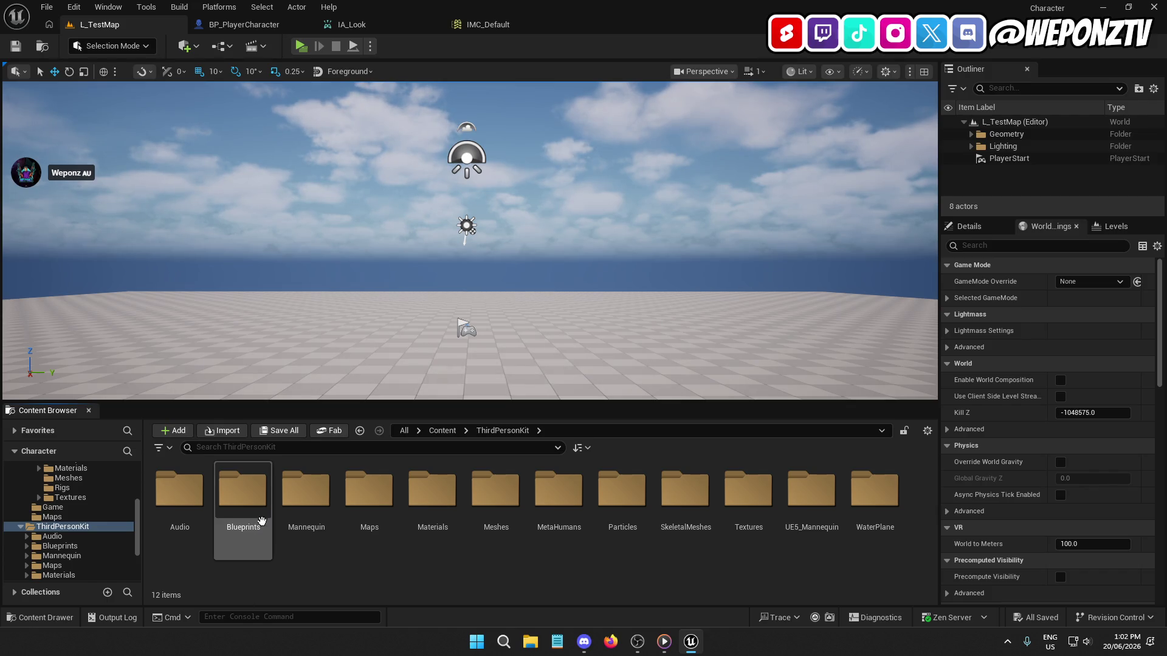
{"action": "double_click", "coordinate": [255, 499]}
{"action": "scroll", "coordinate": [608, 528], "scroll_direction": "down", "scroll_amount": 3}
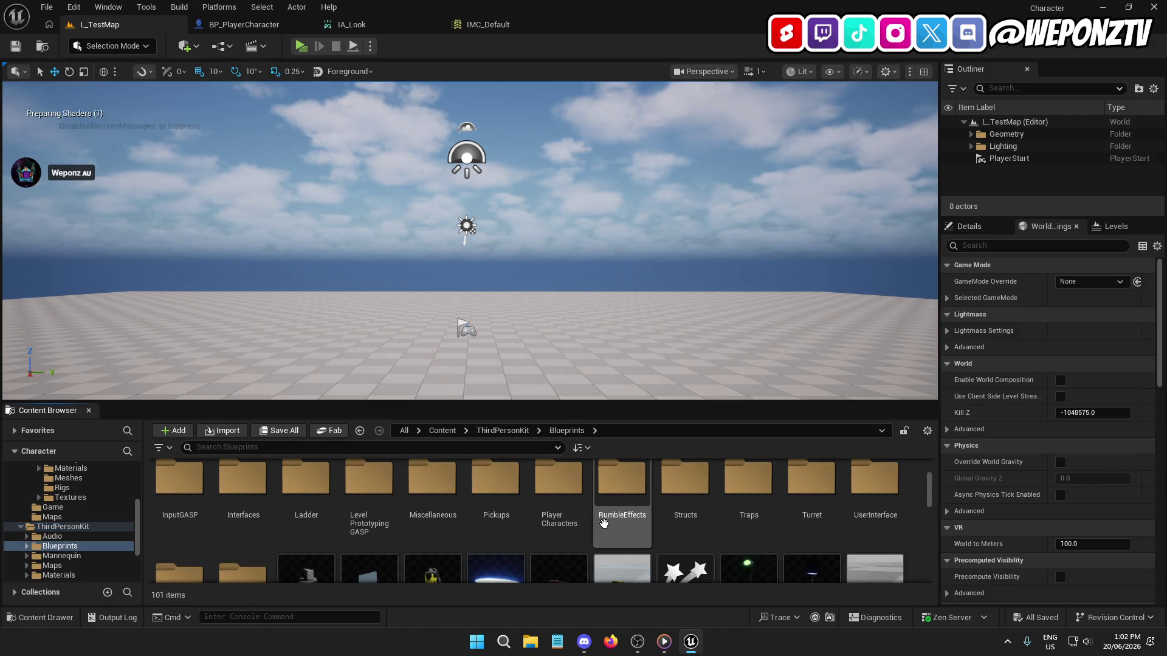
{"action": "scroll", "coordinate": [577, 516], "scroll_direction": "down", "scroll_amount": 1}
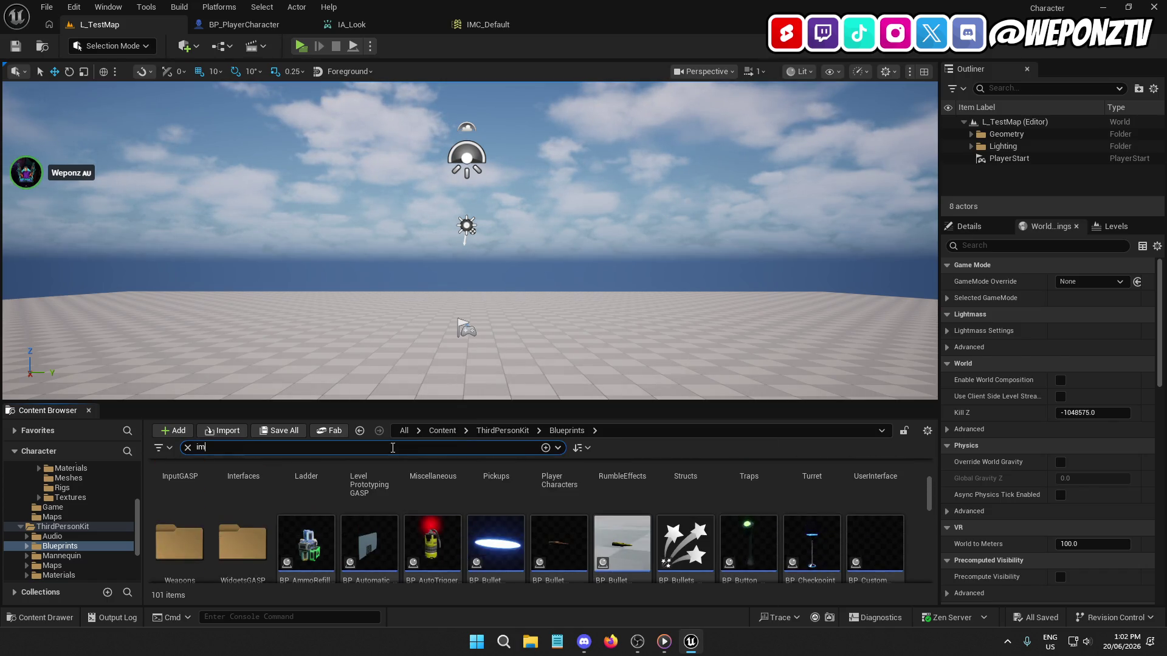
{"action": "type", "text": "c_"}
{"action": "double_click", "coordinate": [243, 490]}
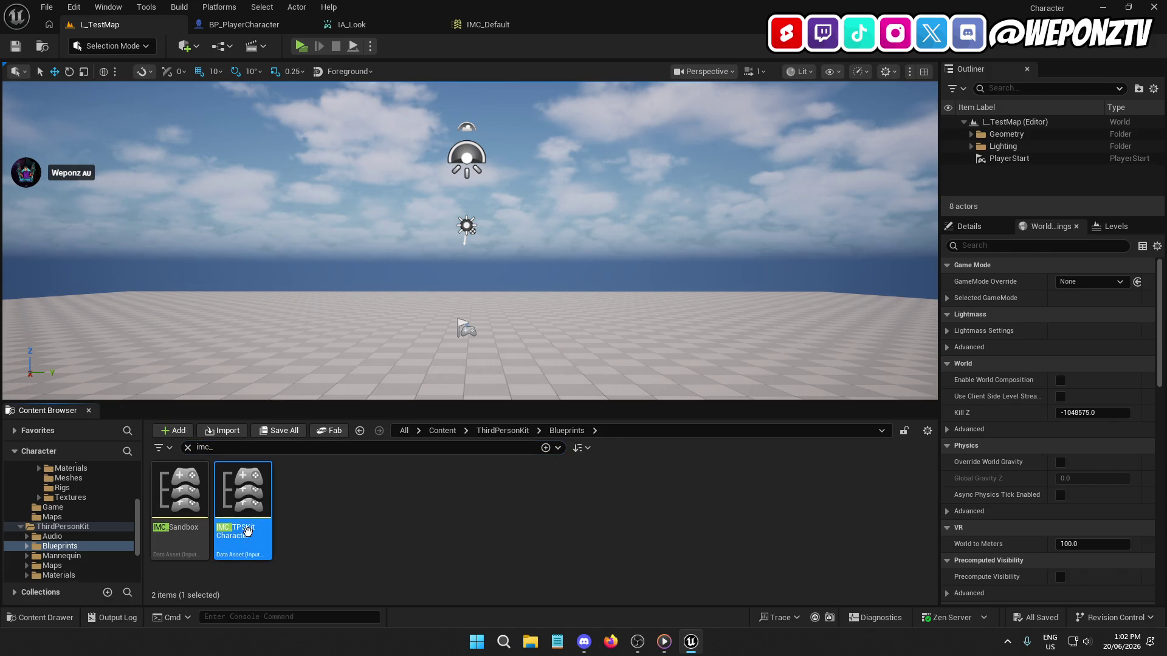
{"action": "scroll", "coordinate": [121, 249], "scroll_direction": "down", "scroll_amount": 1}
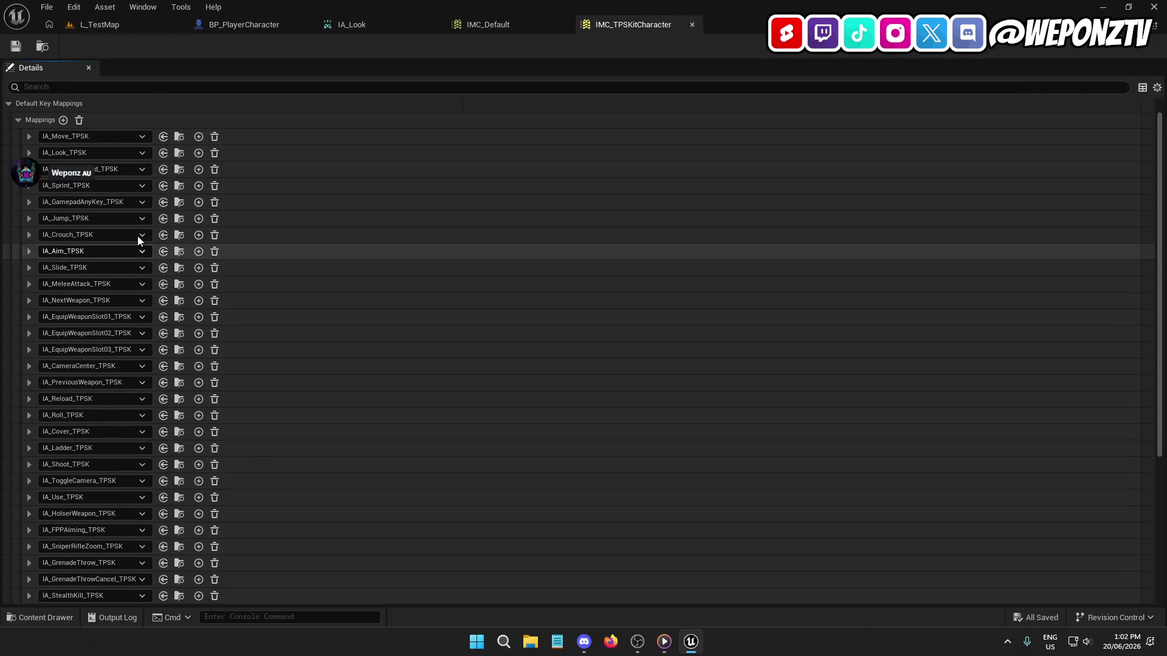
Step: Inspect IA_Look_TPSK's Mouse XY 2D-Axis Negate modifier axes, comparing against IMC_Default
{"action": "left_click", "coordinate": [29, 153]}
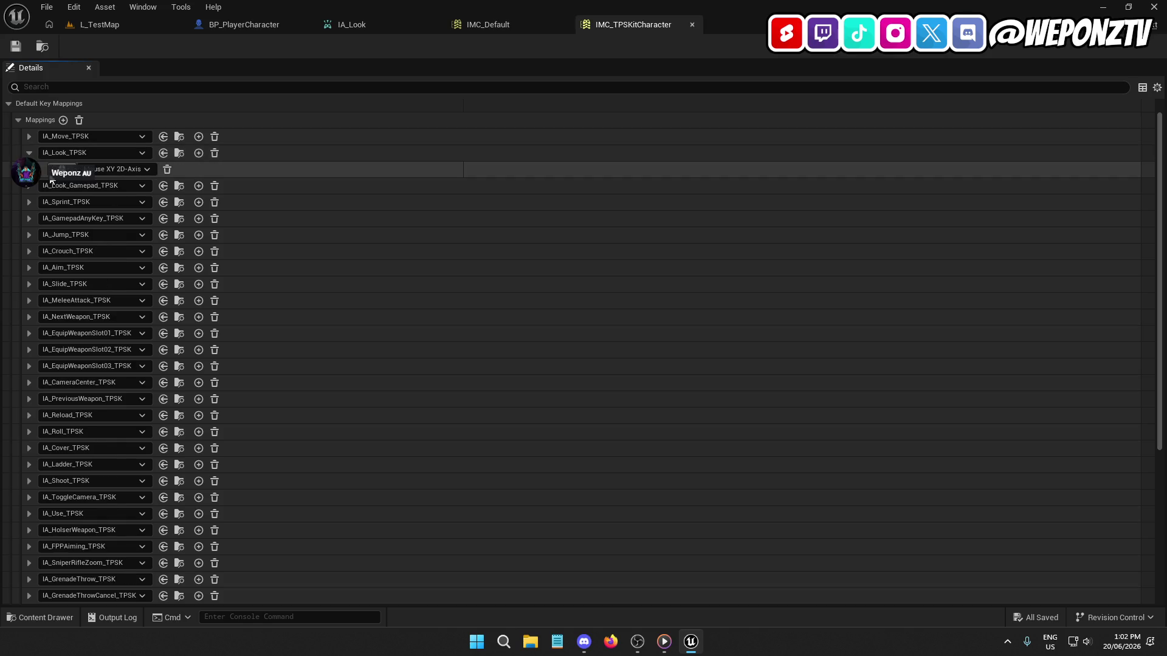
{"action": "left_click", "coordinate": [39, 171]}
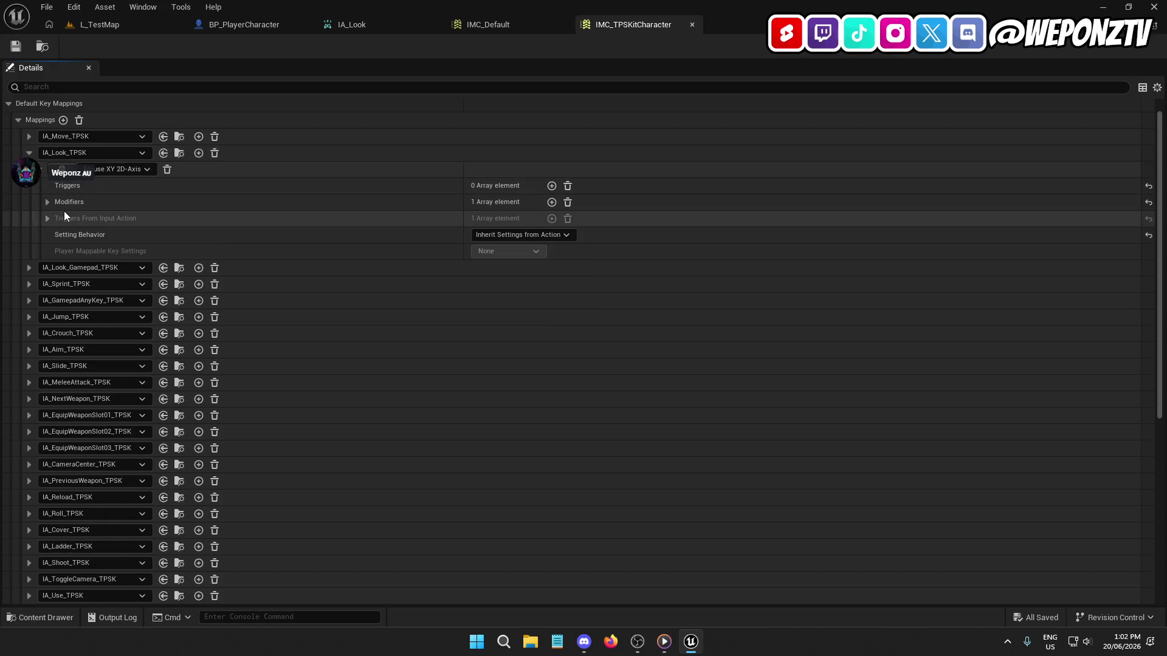
{"action": "left_click", "coordinate": [48, 202]}
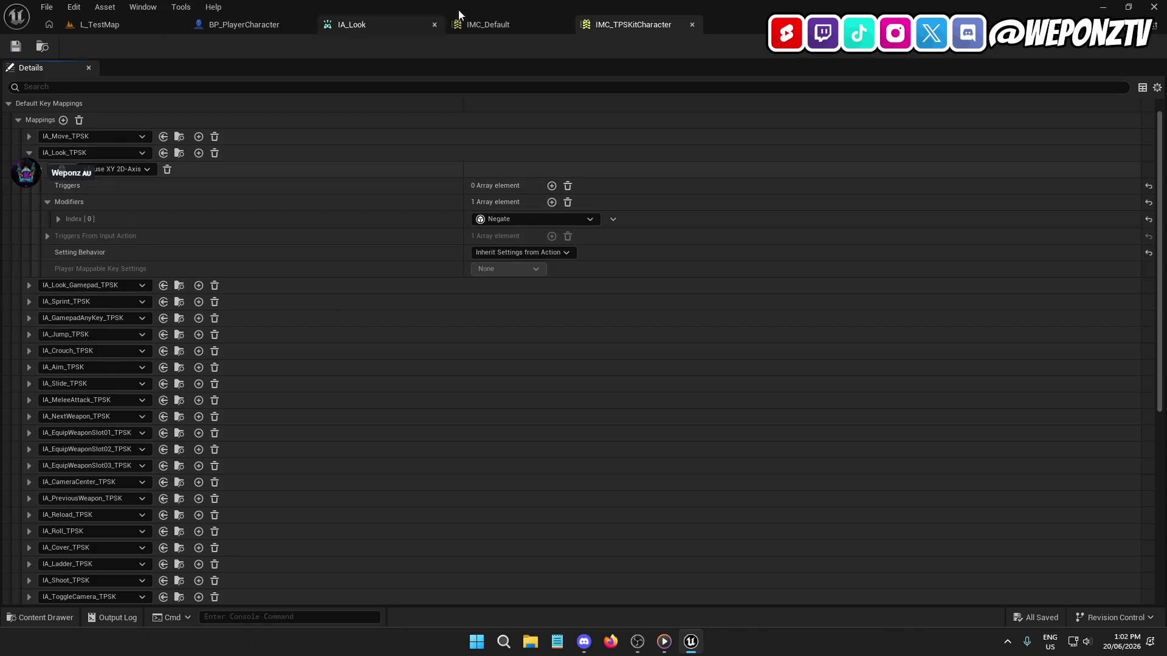
{"action": "left_click", "coordinate": [509, 22]}
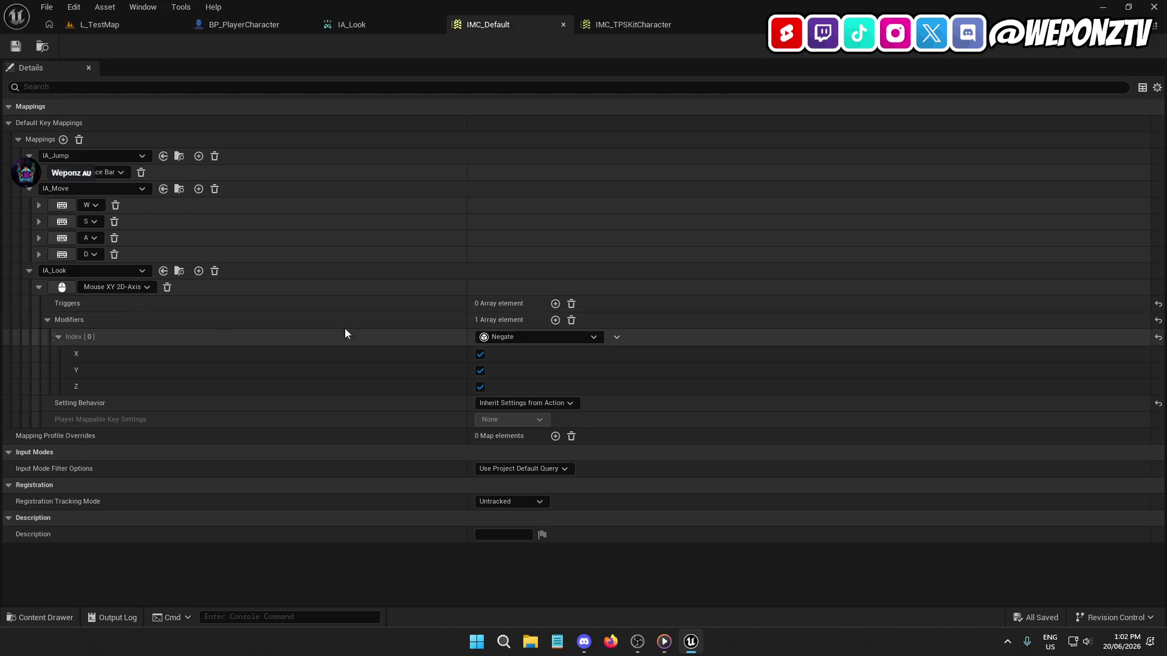
{"action": "left_click", "coordinate": [641, 23]}
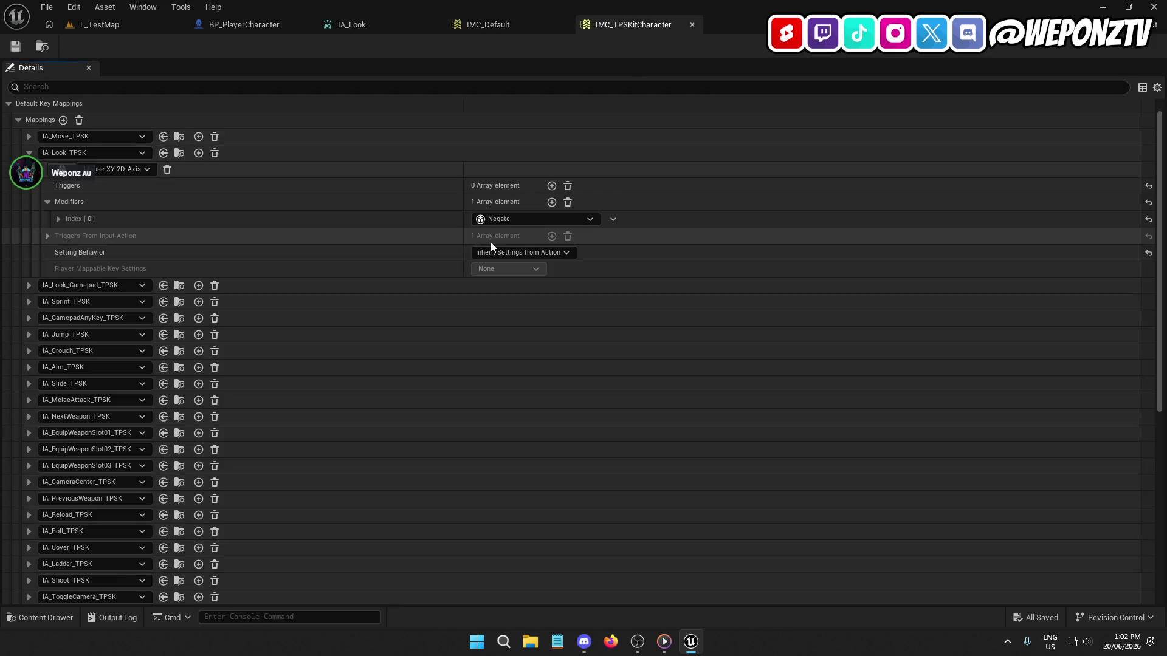
{"action": "left_click", "coordinate": [59, 219]}
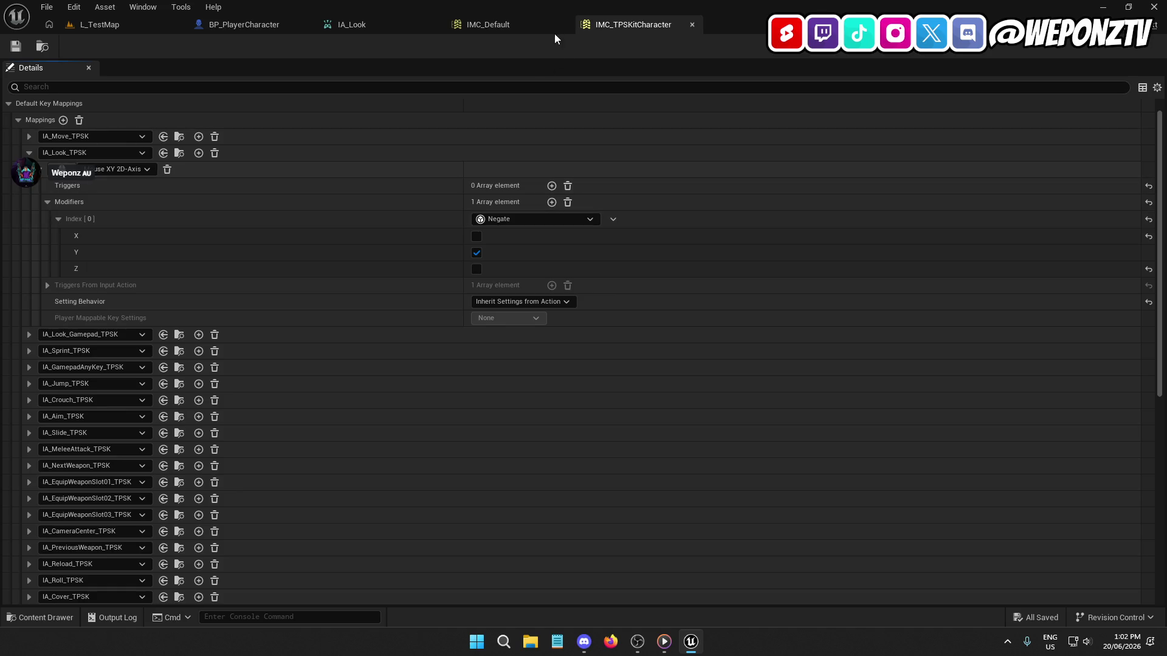
Step: Untick X and Z on IMC_Default's IA_Look Negate modifier, leaving only Y inverted
{"action": "left_click", "coordinate": [525, 22]}
{"action": "left_click", "coordinate": [480, 354]}
{"action": "left_click", "coordinate": [480, 387]}
{"action": "left_click", "coordinate": [89, 24]}
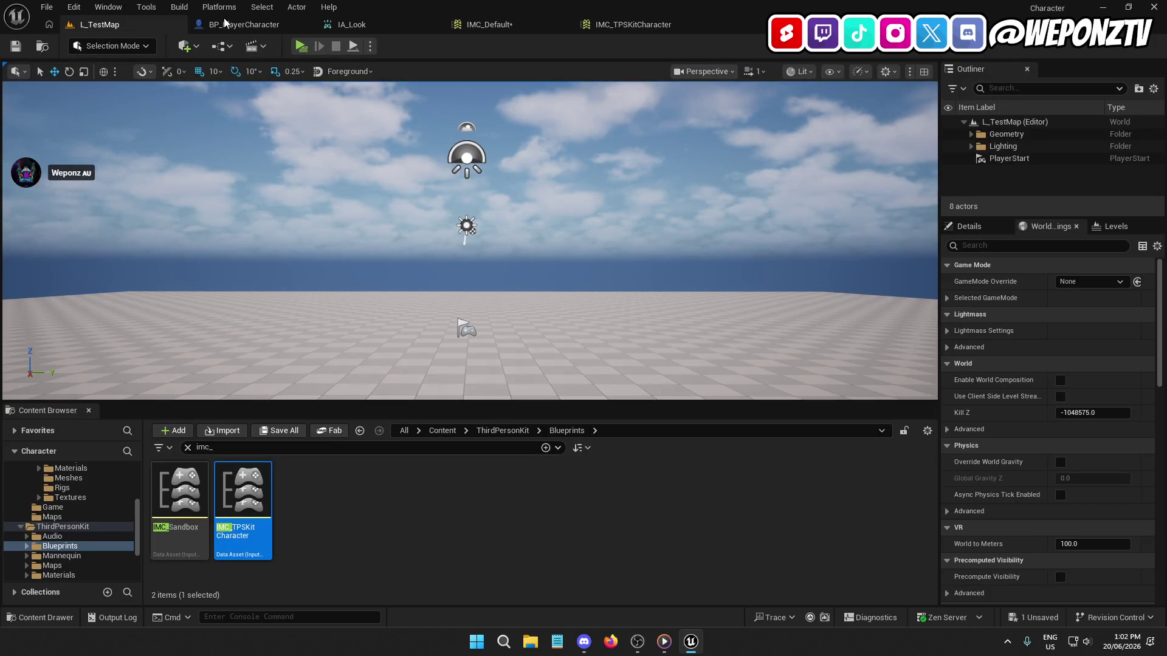
Step: Save IMC_Default, play-test movement and camera look in L_TestMap, then go back to BP_PlayerCharacter
{"action": "left_click", "coordinate": [489, 25]}
{"action": "left_click", "coordinate": [15, 47]}
{"action": "left_click", "coordinate": [147, 25]}
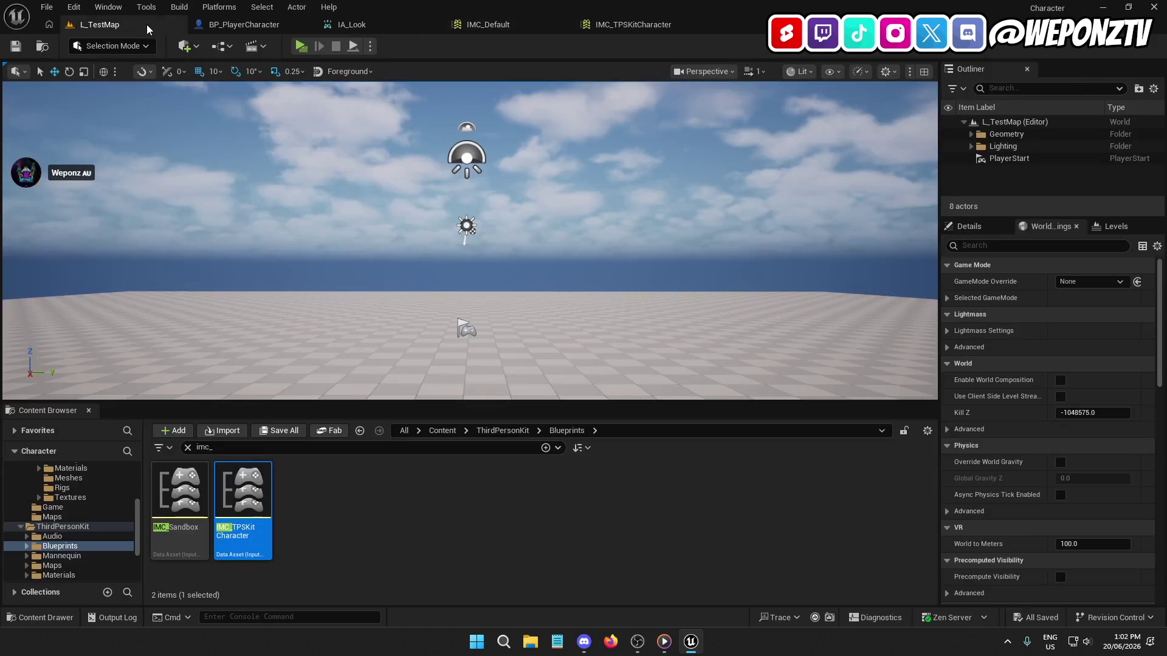
{"action": "left_click", "coordinate": [301, 45]}
{"action": "key", "text": "w"}
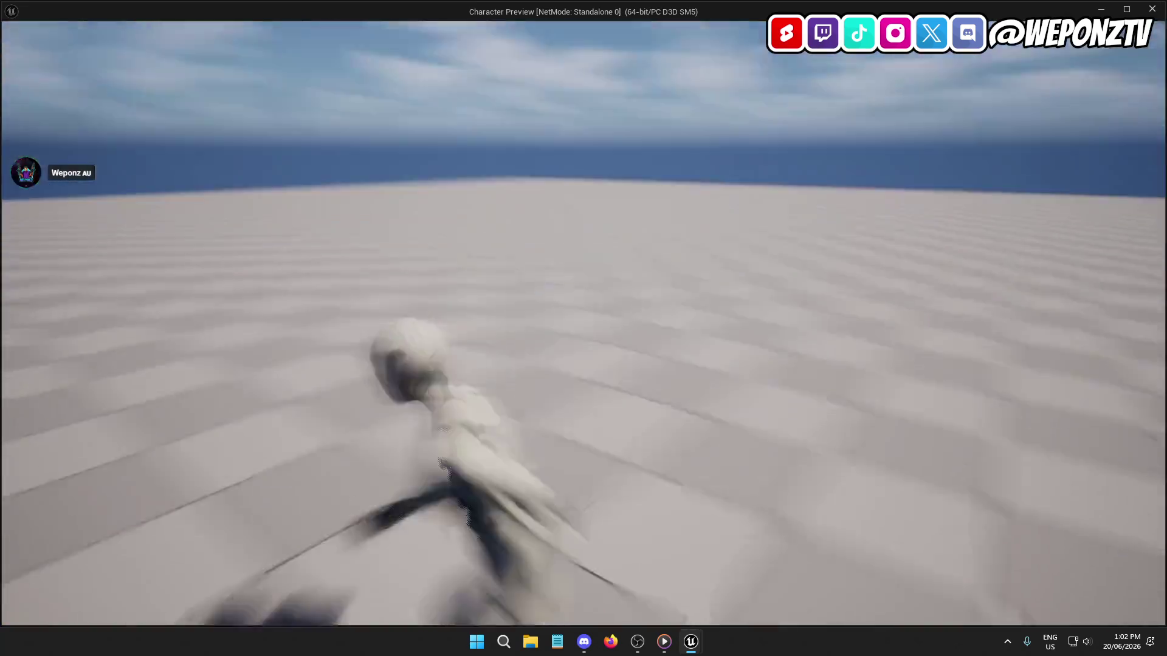
{"action": "key", "text": "s"}
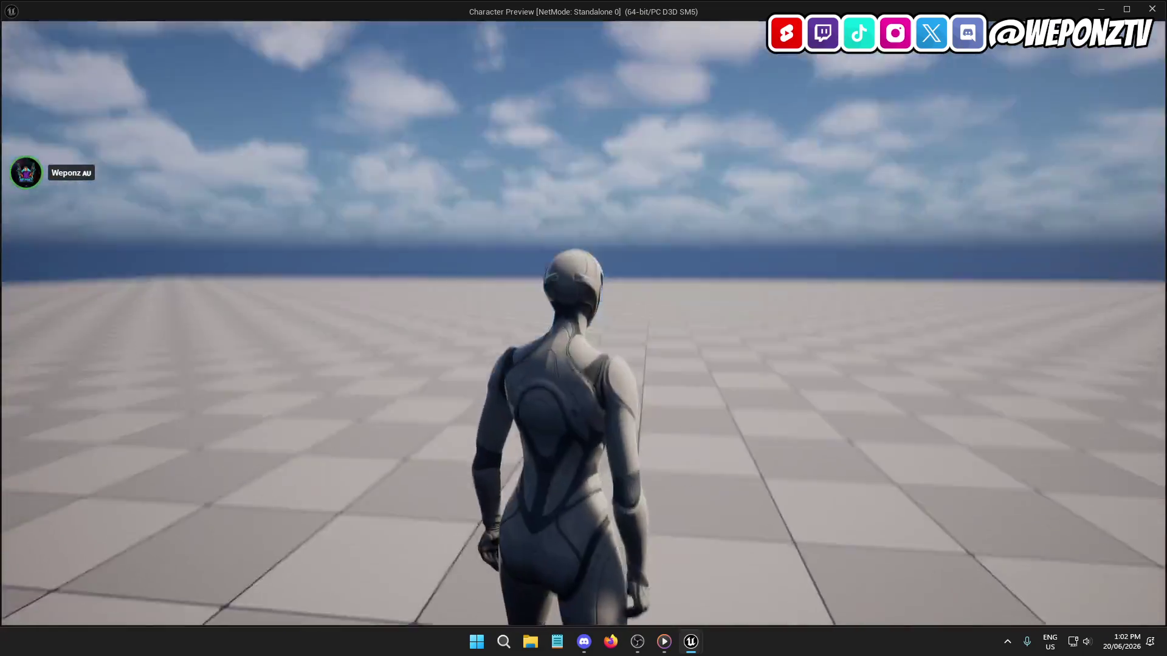
{"action": "key", "text": "Escape"}
{"action": "left_click", "coordinate": [244, 24]}
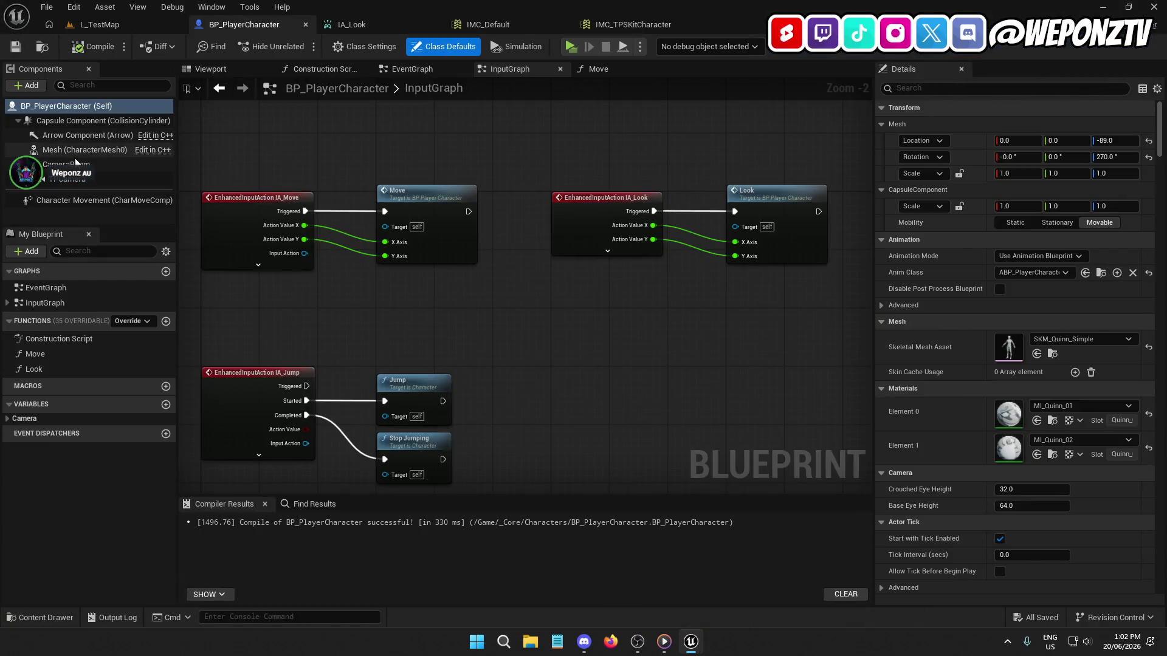
Step: Show the character viewport preview and reset the CameraBoom's Z location to 0
{"action": "left_click", "coordinate": [160, 164]}
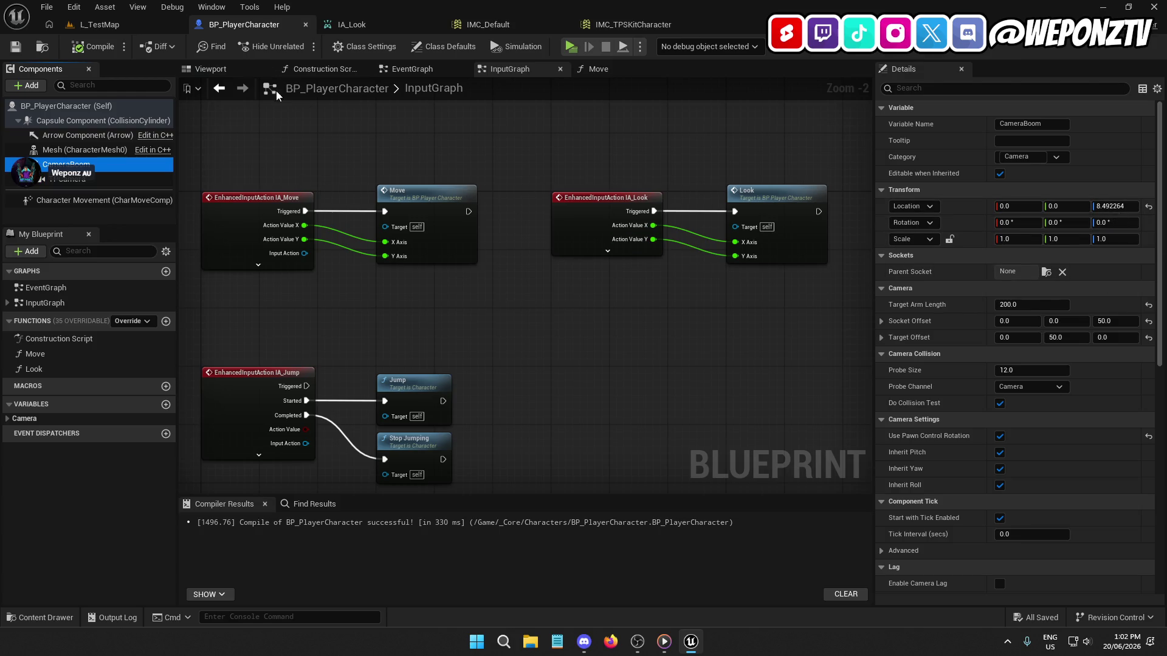
{"action": "left_click", "coordinate": [216, 47]}
{"action": "left_click", "coordinate": [225, 69]}
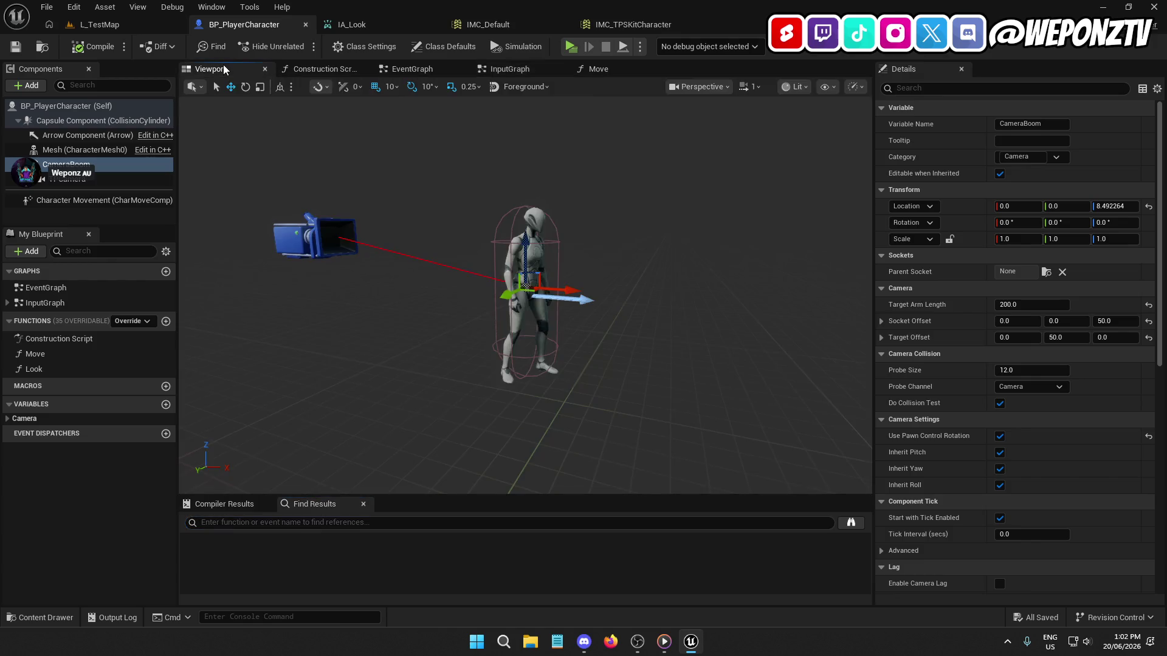
{"action": "left_click", "coordinate": [1148, 207]}
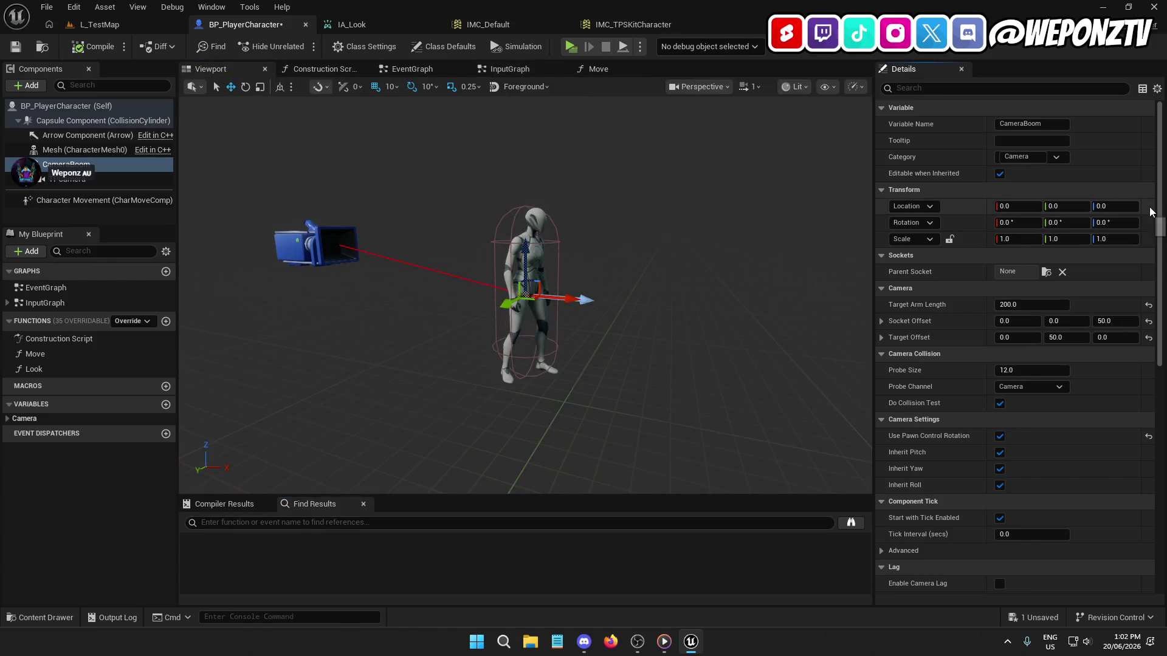
{"action": "left_click", "coordinate": [83, 180]}
{"action": "left_click_drag", "start_coordinate": [695, 298], "coordinate": [777, 300]}
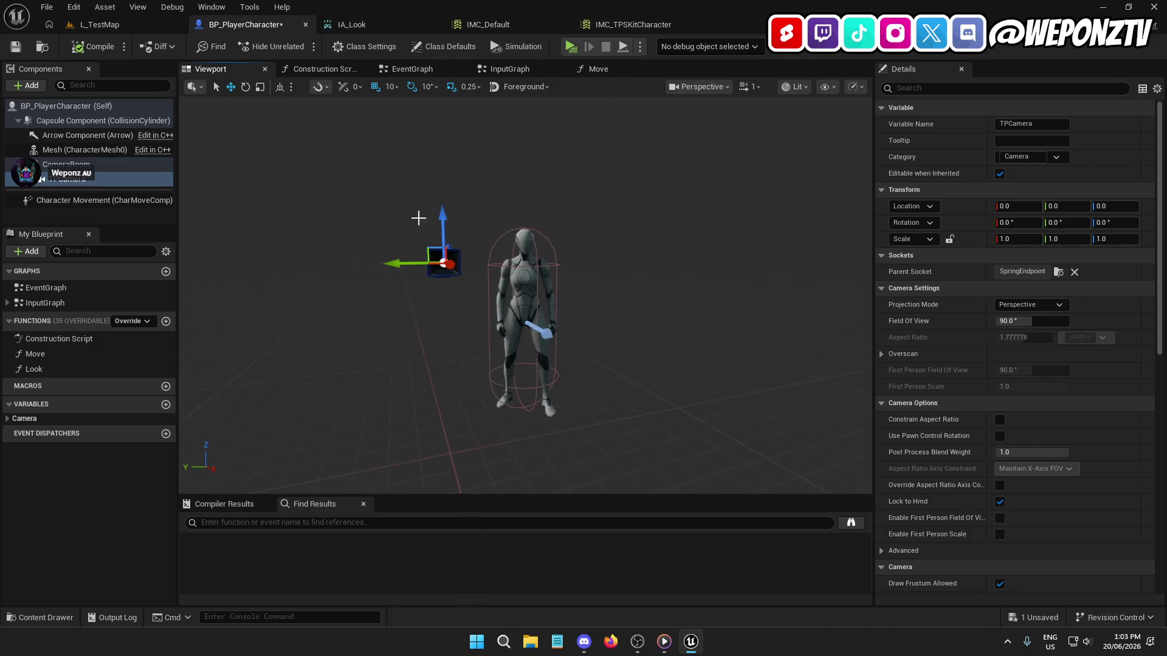
{"action": "left_click", "coordinate": [108, 165]}
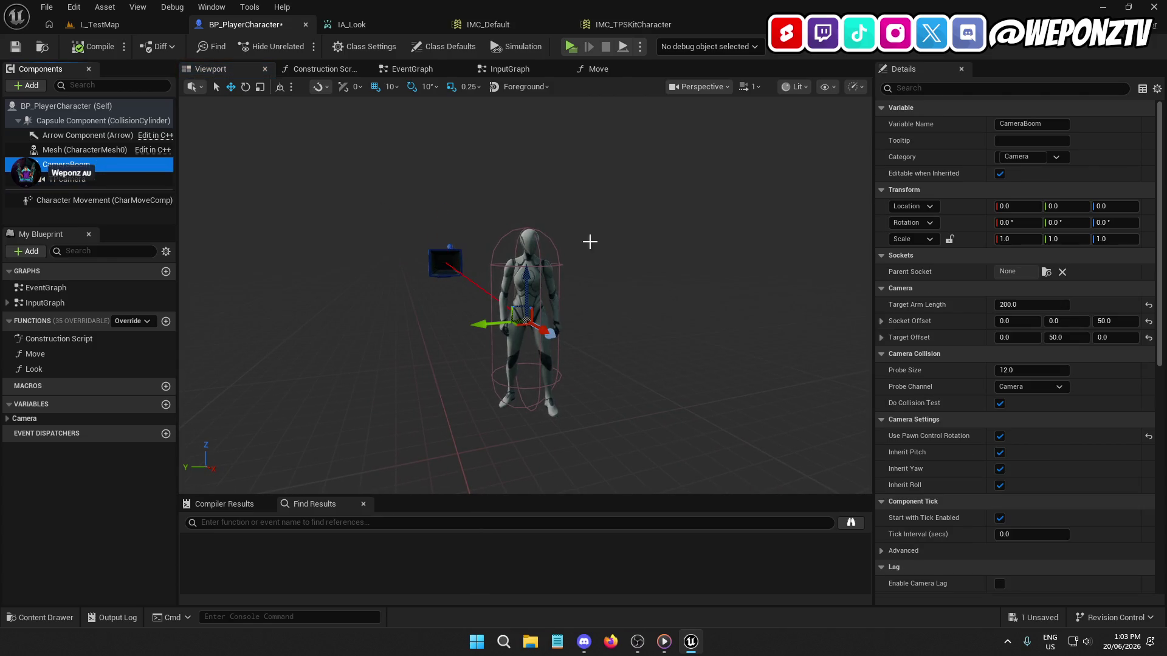
Step: Set CameraBoom socket offset Z to 0 and target offset height to 80, then compile and save
{"action": "left_click", "coordinate": [1123, 324]}
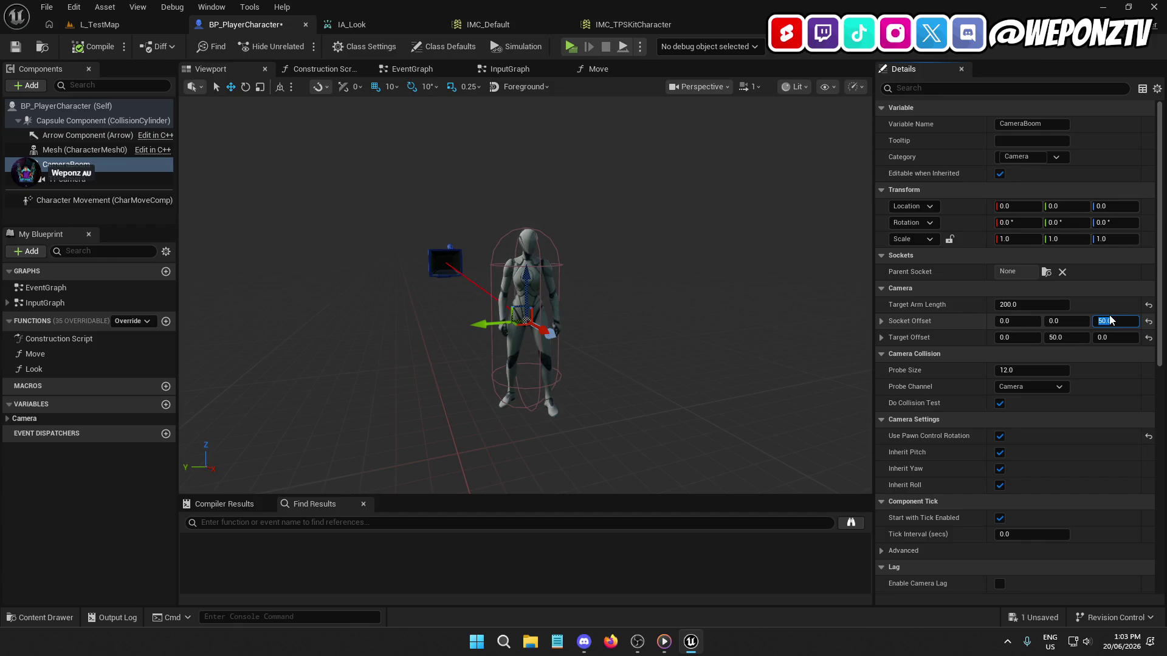
{"action": "type", "text": "0"}
{"action": "key", "text": "Return"}
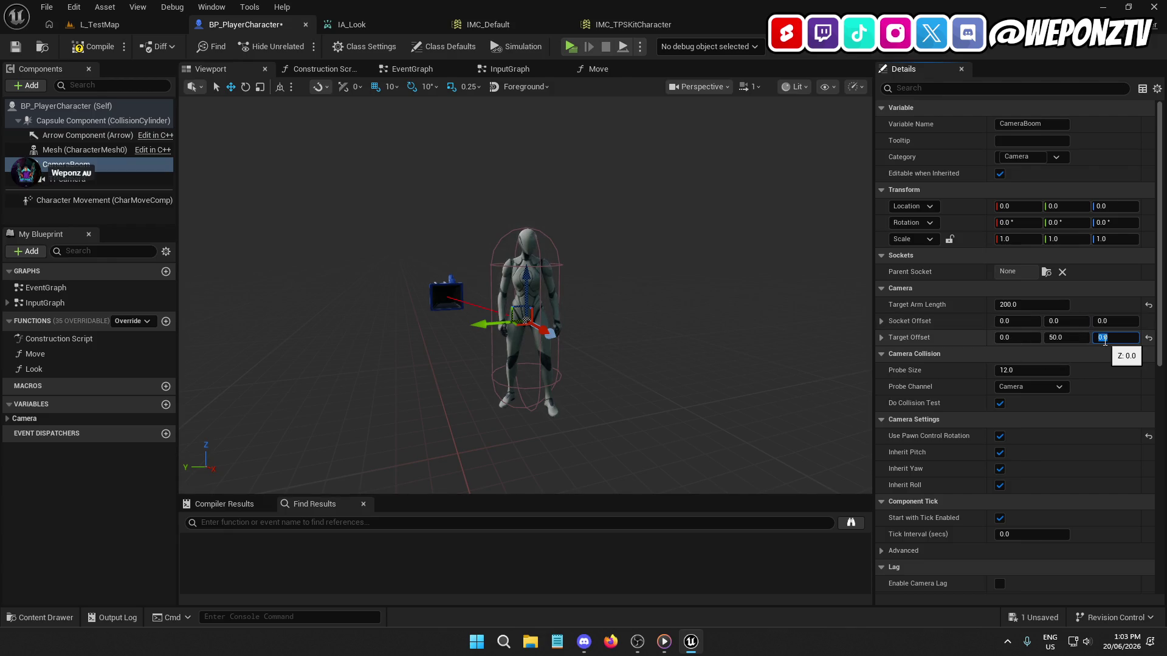
{"action": "type", "text": "50"}
{"action": "key", "text": "Return"}
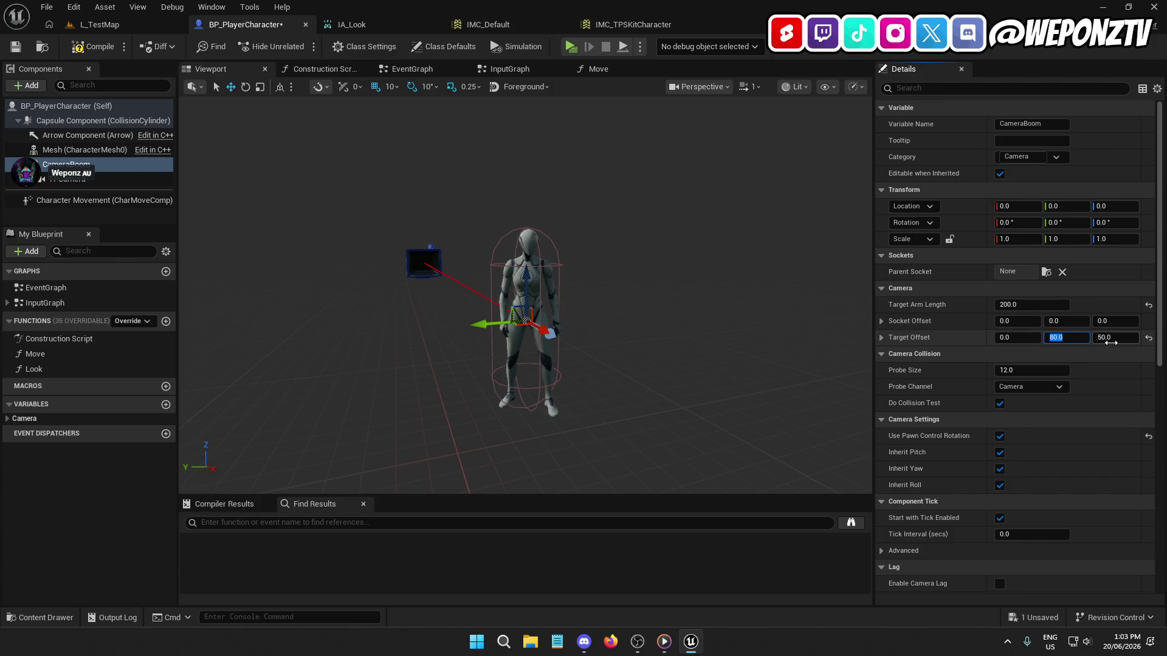
{"action": "type", "text": "80"}
{"action": "key", "text": "Return"}
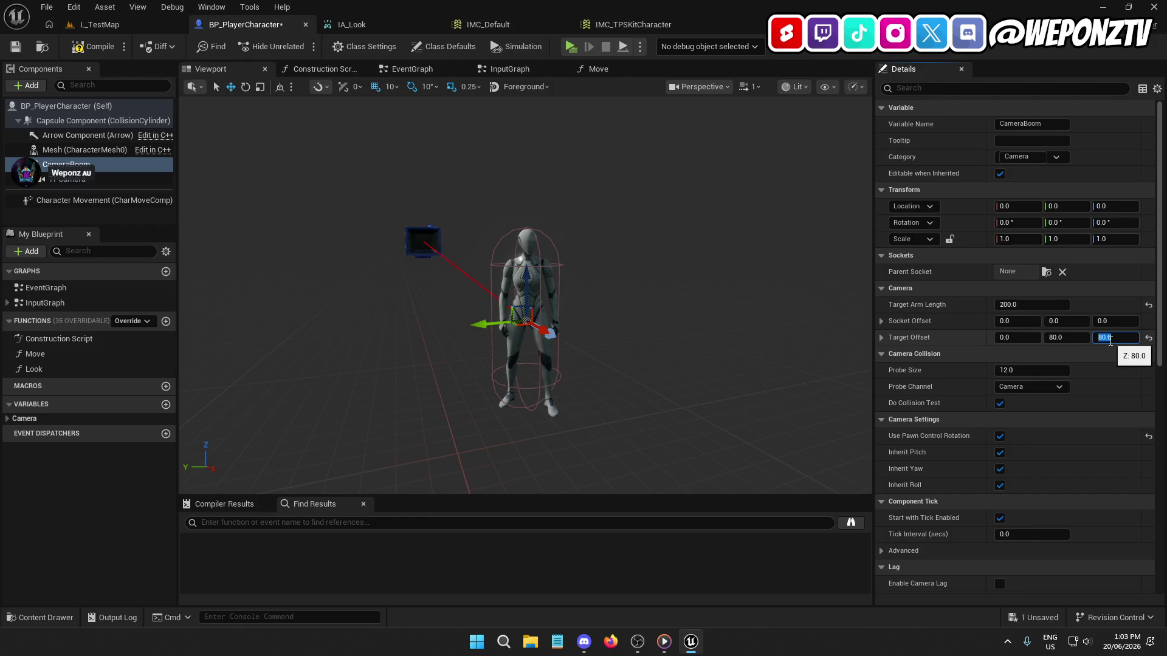
{"action": "left_click", "coordinate": [91, 47]}
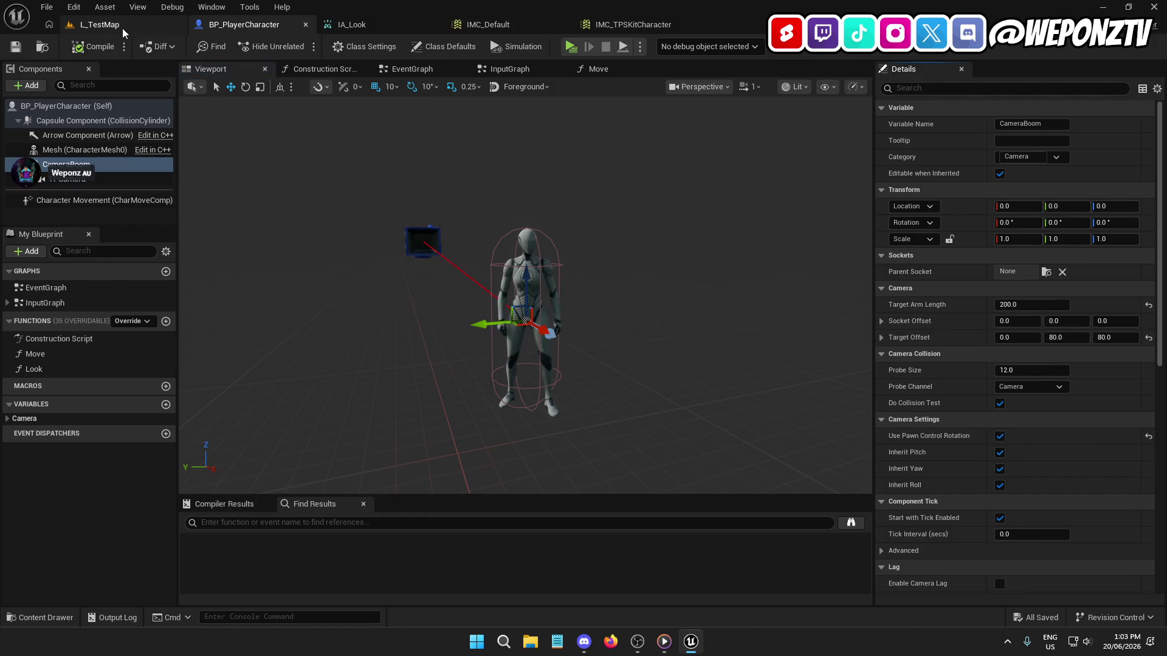
Step: Run a standalone play test of L_TestMap to check camera framing, then return to BP_PlayerCharacter
{"action": "left_click", "coordinate": [182, 24]}
{"action": "left_click", "coordinate": [300, 47]}
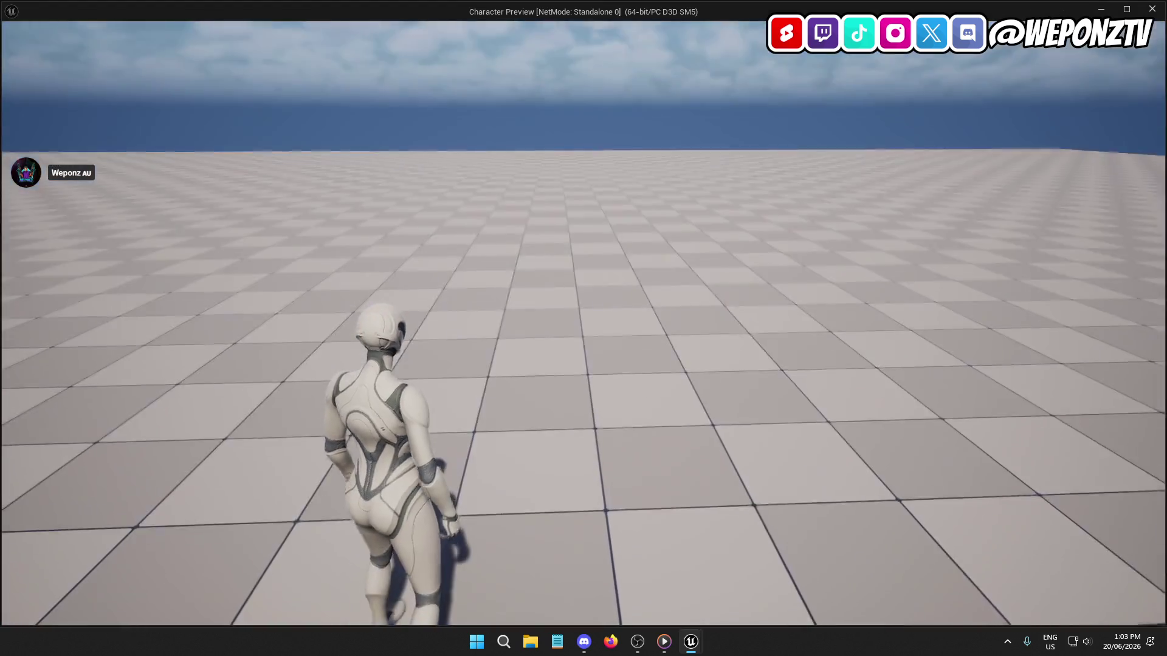
{"action": "key", "text": "w"}
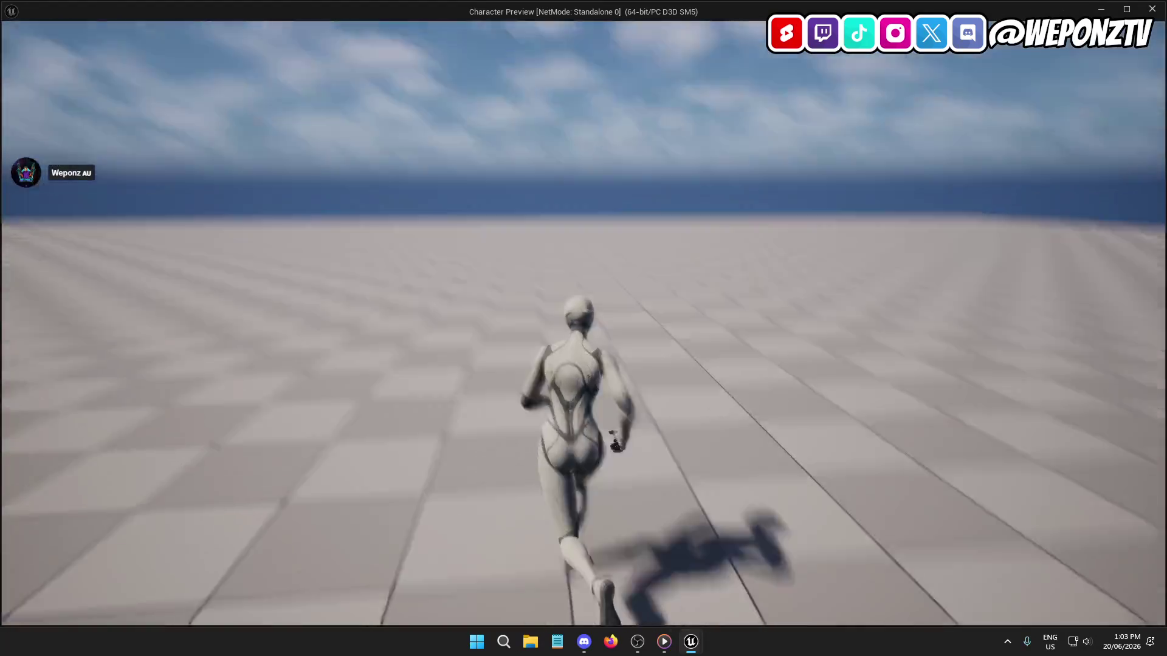
{"action": "key", "text": "w"}
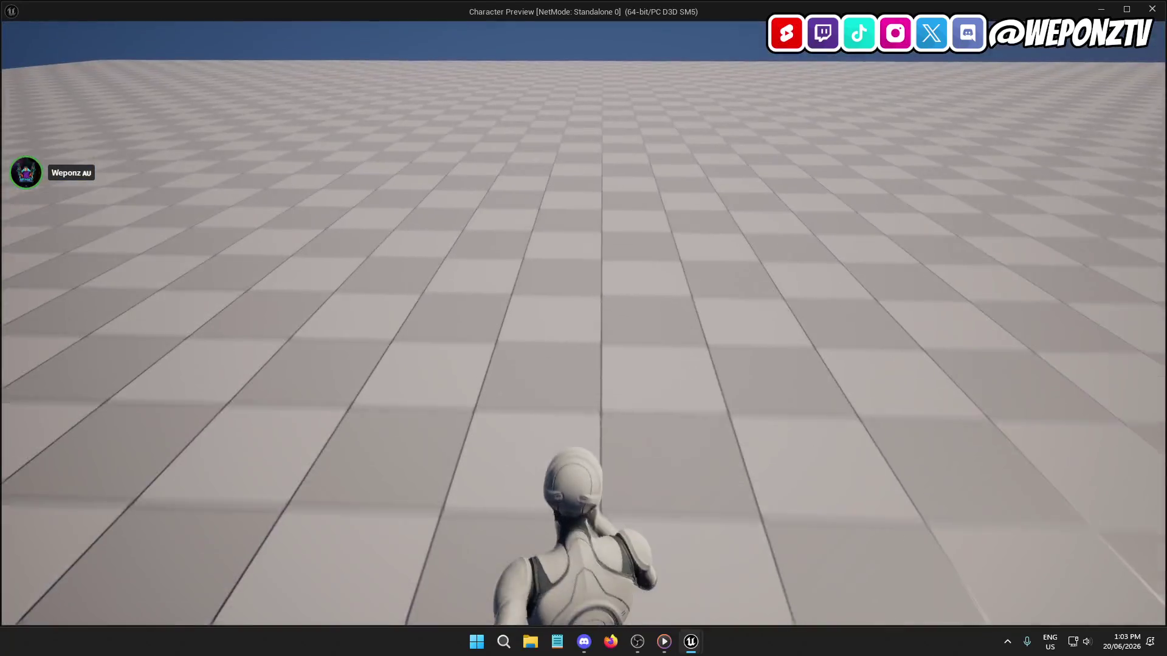
{"action": "key", "text": "Escape"}
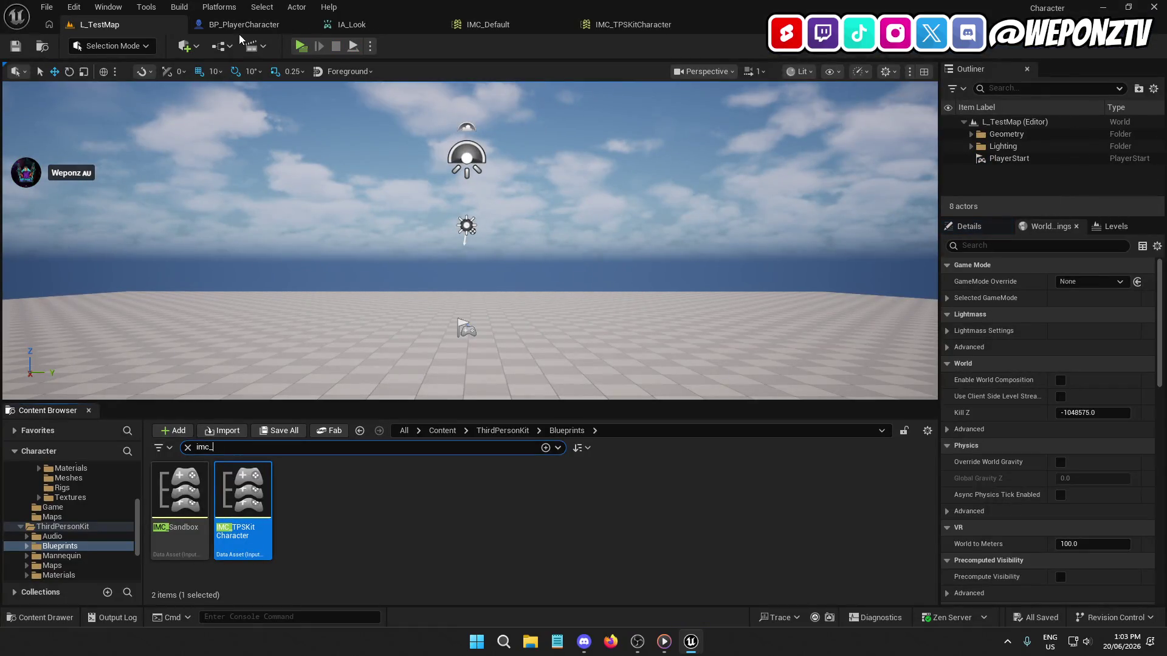
{"action": "left_click", "coordinate": [243, 24]}
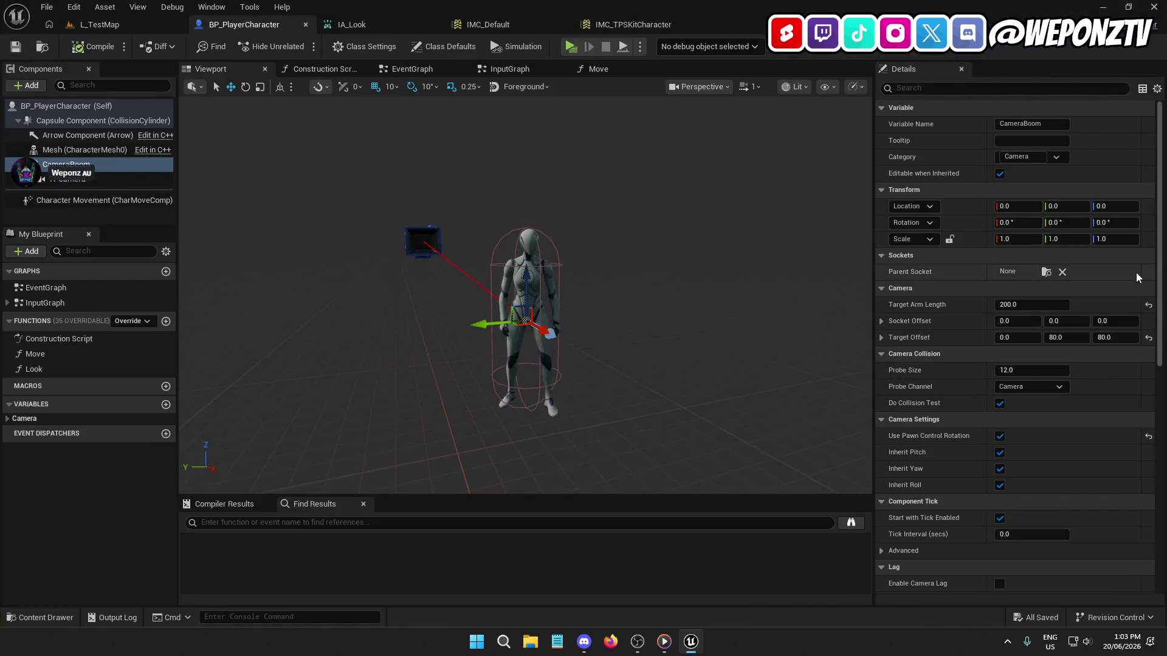
Step: Reset the CameraBoom target offset to zero, set socket offset Y and Z to 80, compile and save
{"action": "left_click", "coordinate": [1148, 337]}
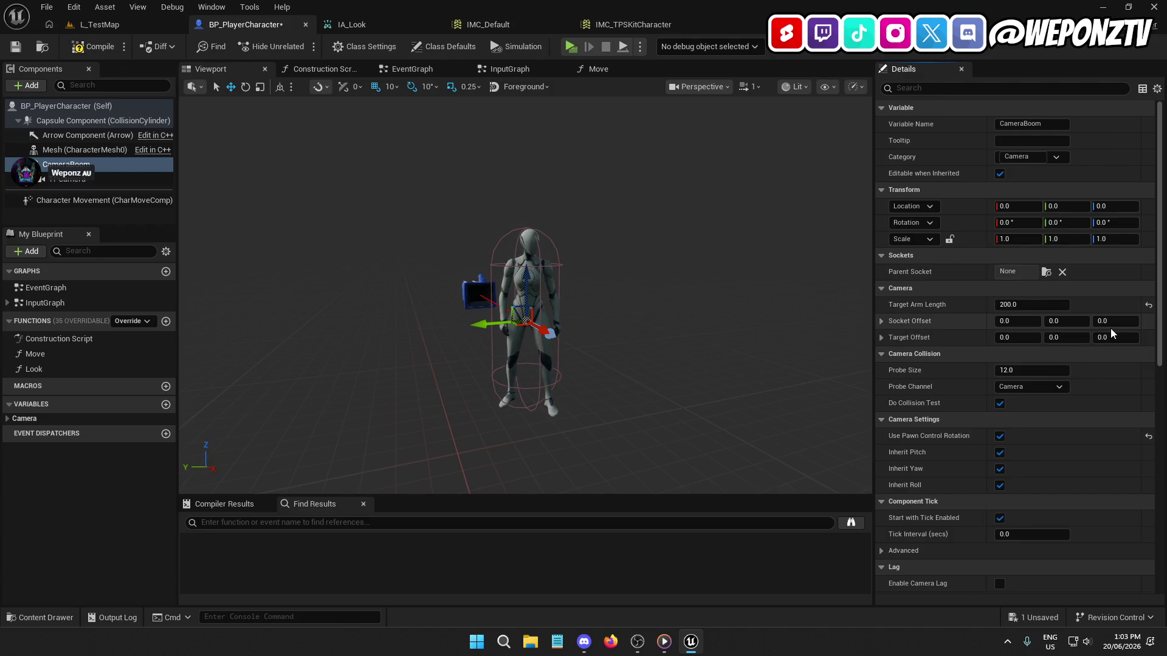
{"action": "left_click", "coordinate": [1105, 320]}
{"action": "type", "text": "50"}
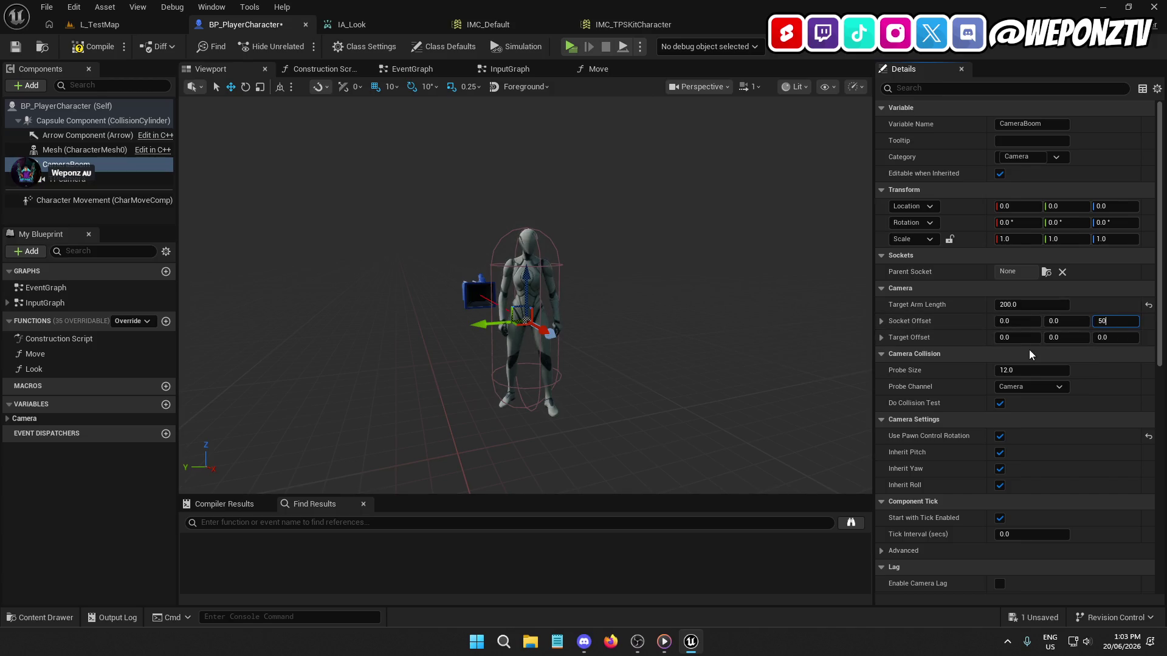
{"action": "left_click", "coordinate": [1065, 322]}
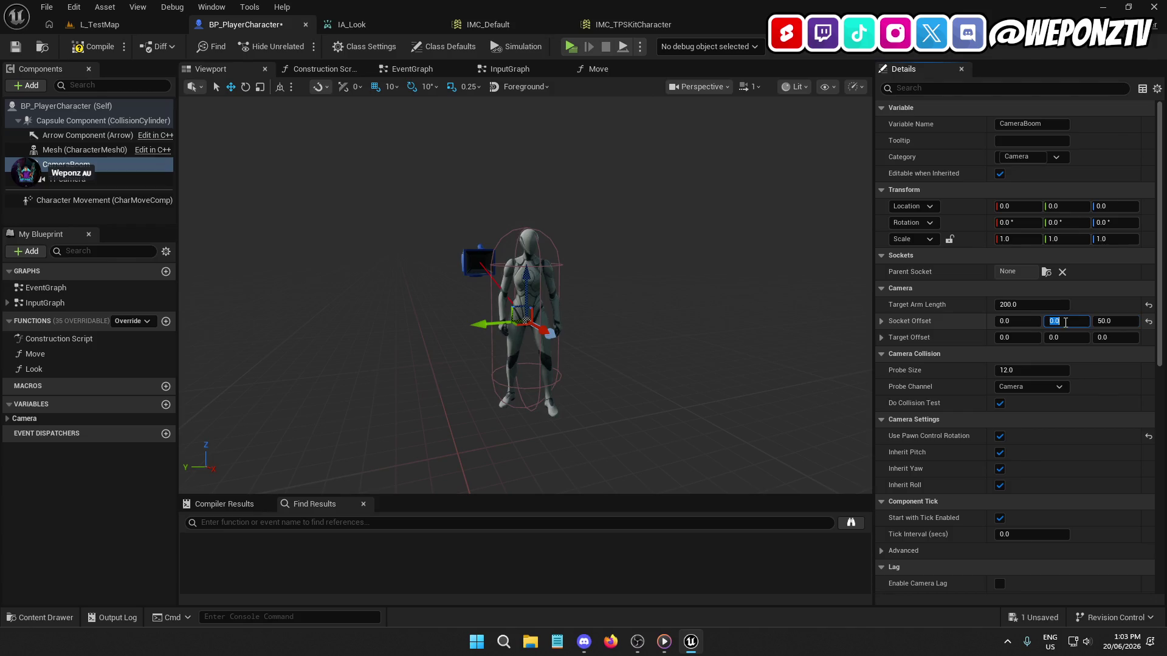
{"action": "type", "text": "80"}
{"action": "key", "text": "Return"}
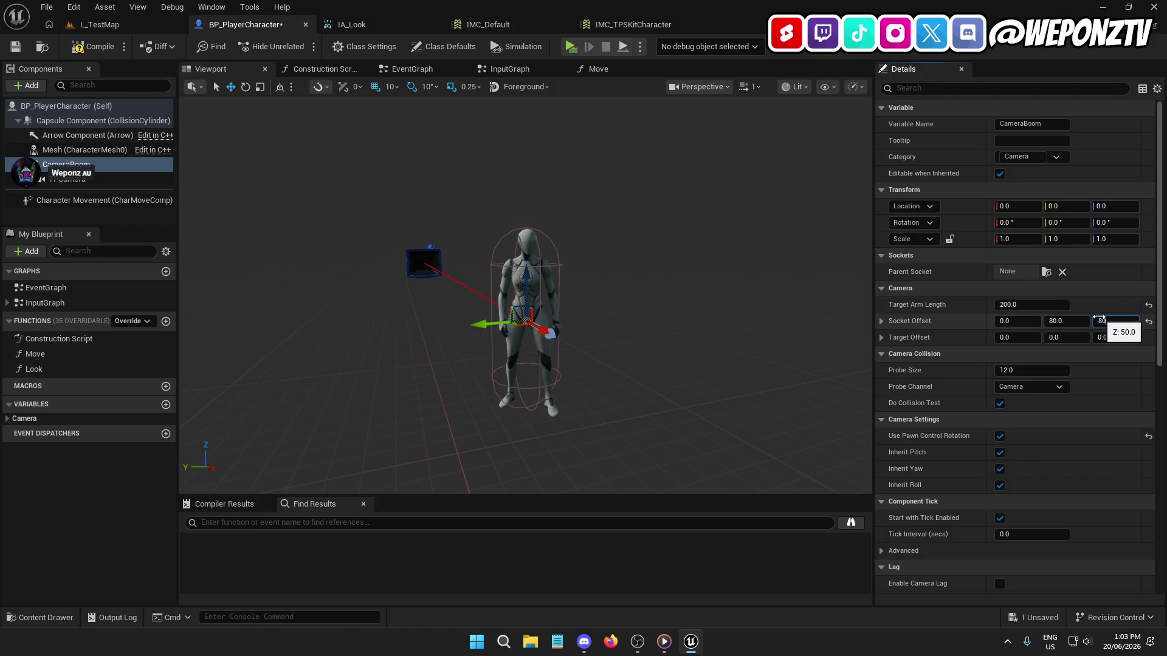
{"action": "key", "text": "Return"}
{"action": "left_click", "coordinate": [18, 49]}
Step: Play-test the new camera offset standalone in L_TestMap, then return to BP_PlayerCharacter
{"action": "left_click", "coordinate": [97, 24]}
{"action": "left_click", "coordinate": [290, 46]}
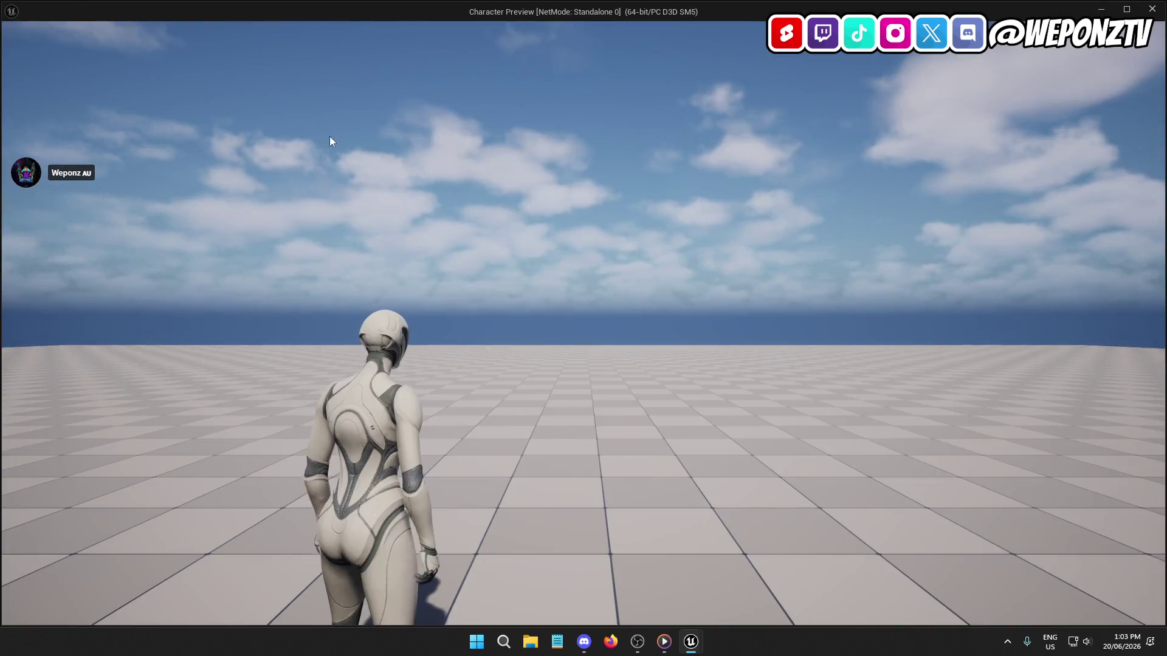
{"action": "left_click", "coordinate": [331, 141]}
{"action": "key", "text": "w"}
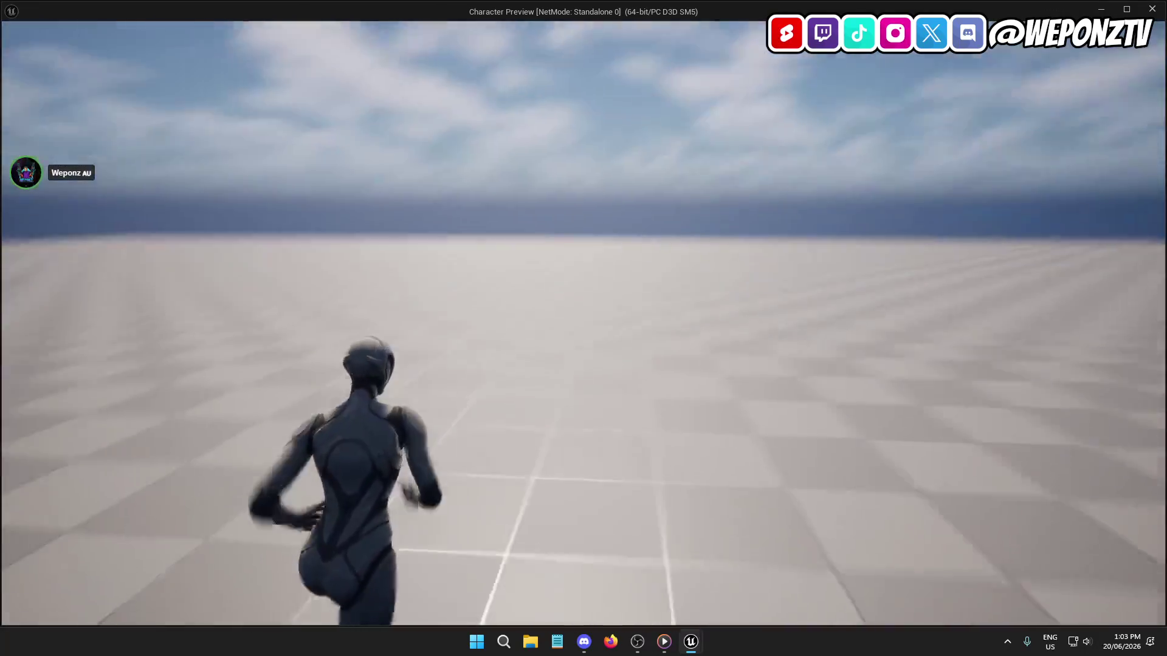
{"action": "key", "text": "Escape"}
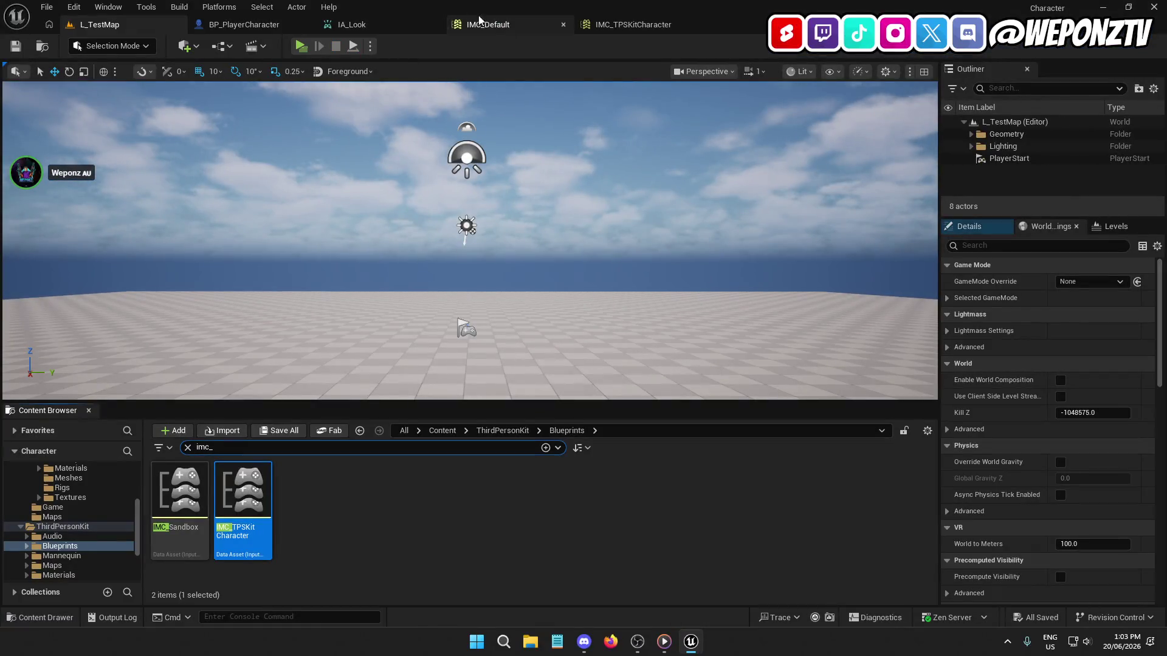
{"action": "left_click", "coordinate": [243, 25]}
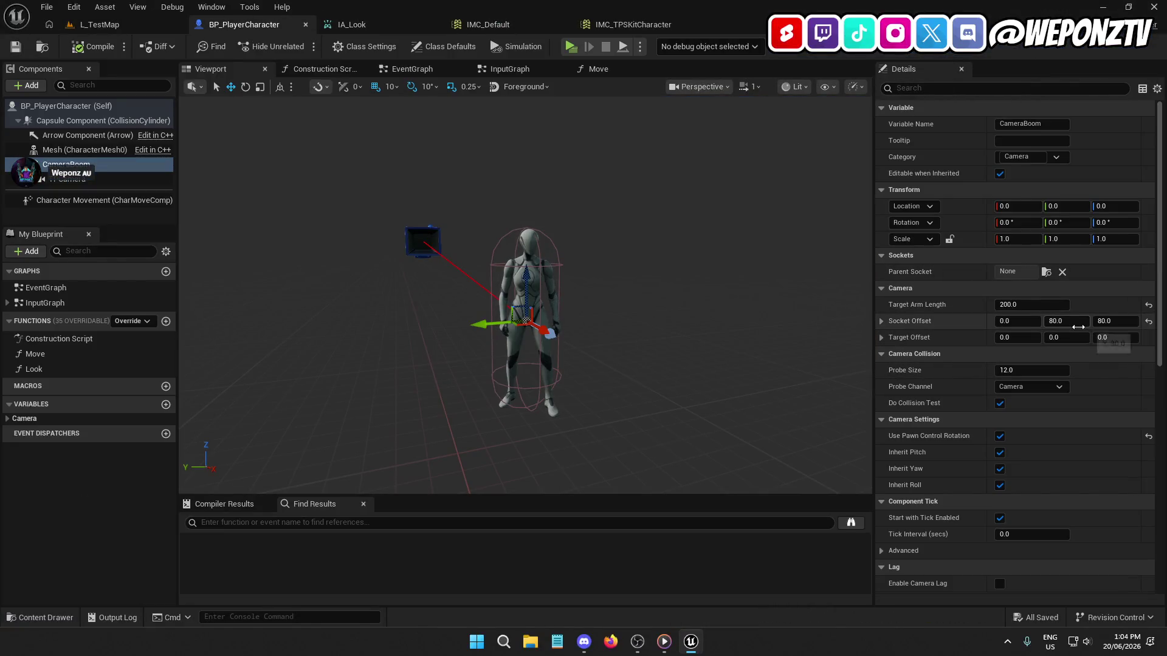
Step: Set socket offset Y 50, Z 80 and arm length 150, then compile and save
{"action": "type", "text": "50"}
{"action": "key", "text": "Return"}
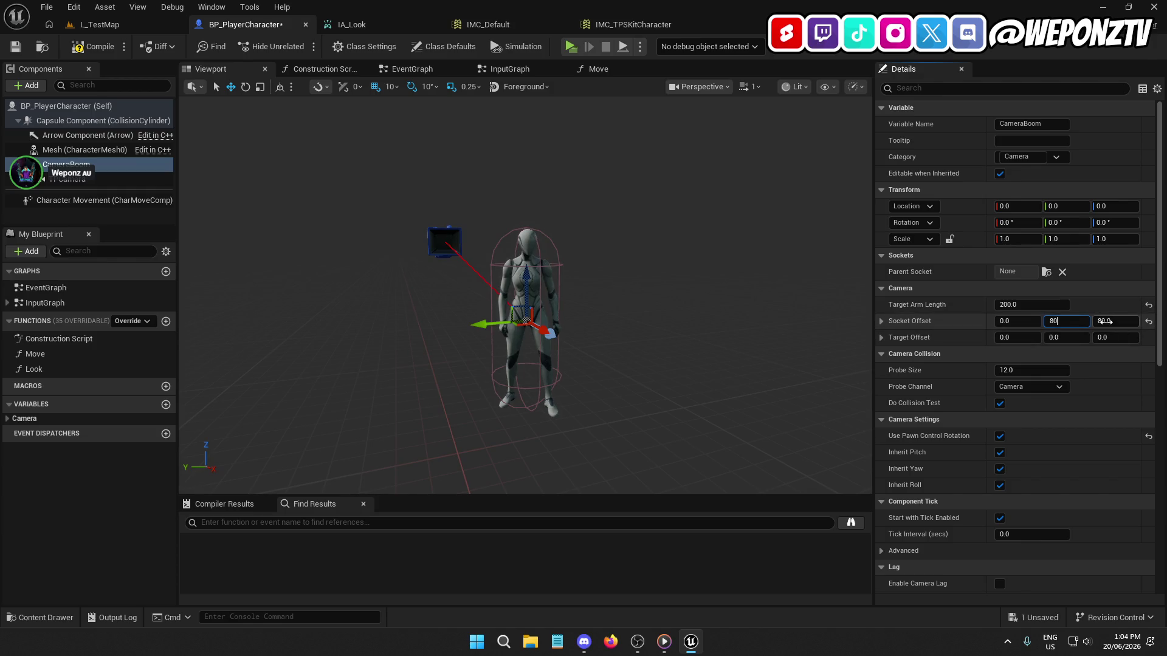
{"action": "key", "text": "Return"}
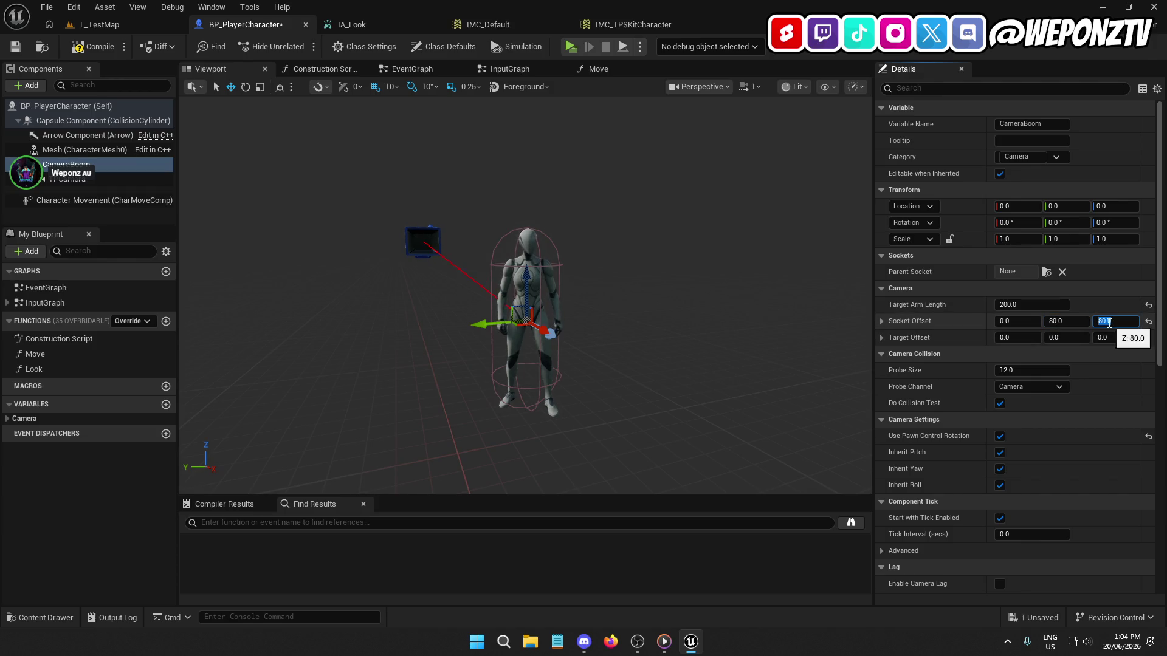
{"action": "type", "text": "50"}
{"action": "key", "text": "Return"}
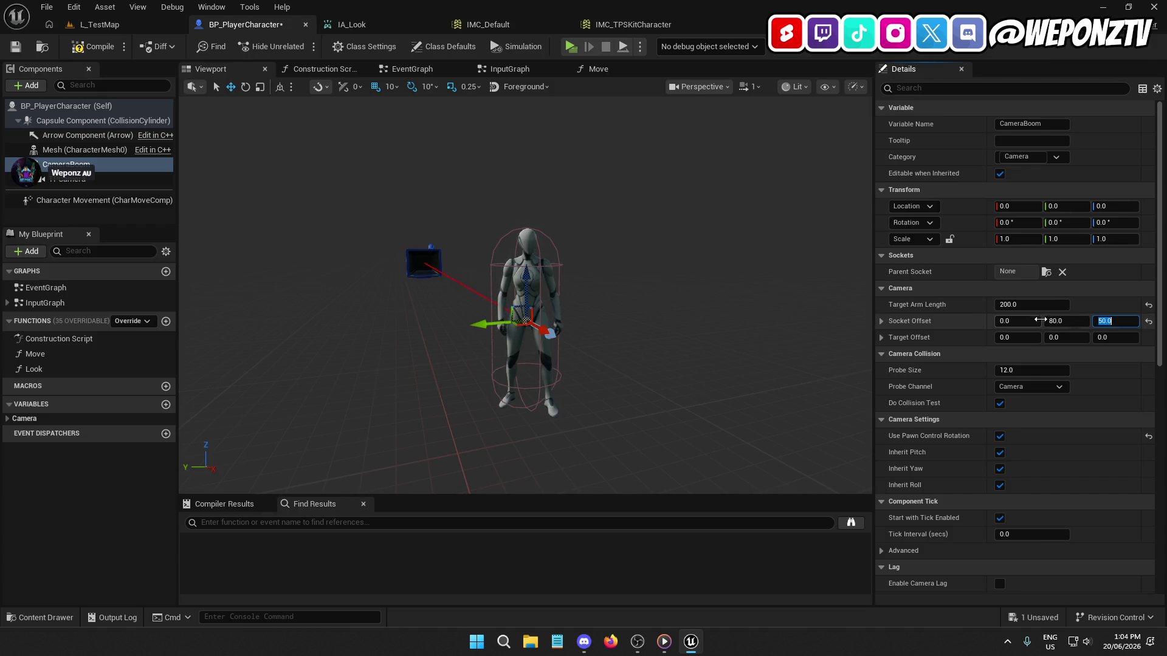
{"action": "type", "text": "80"}
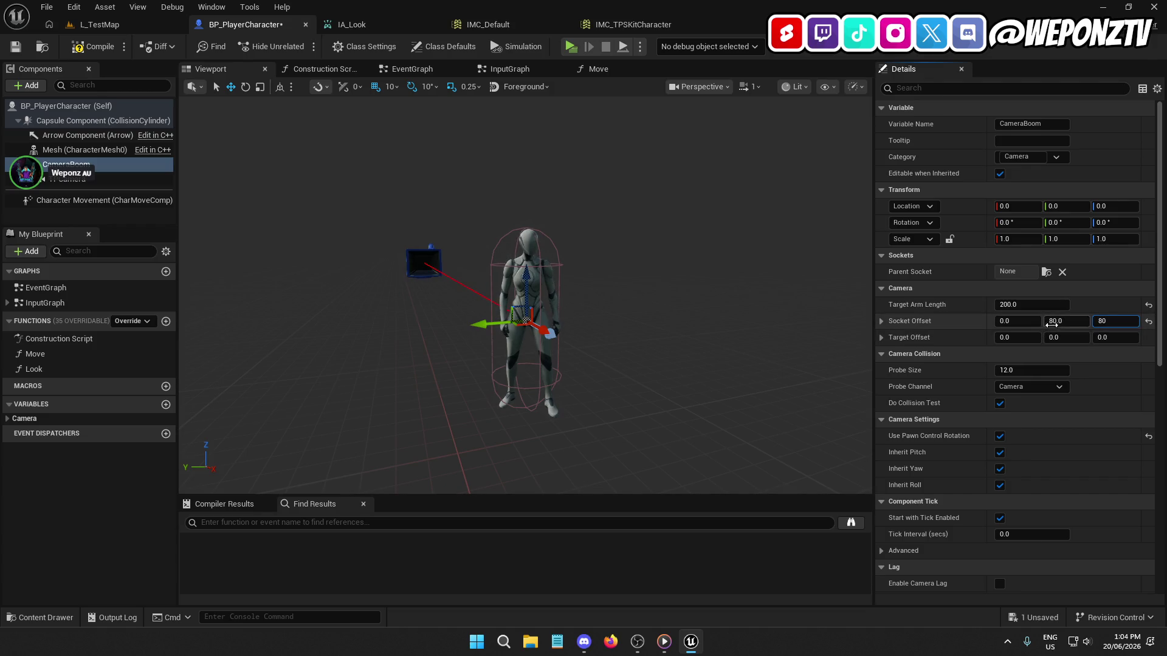
{"action": "key", "text": "shift+Tab"}
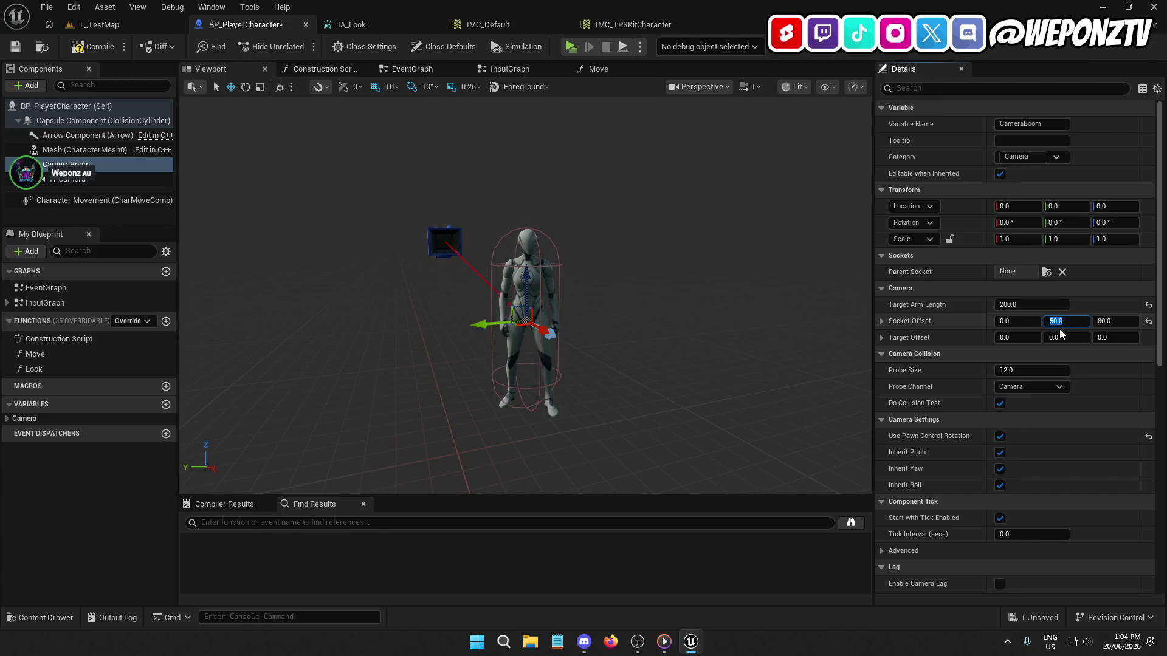
{"action": "left_click", "coordinate": [1012, 303]}
{"action": "type", "text": "150"}
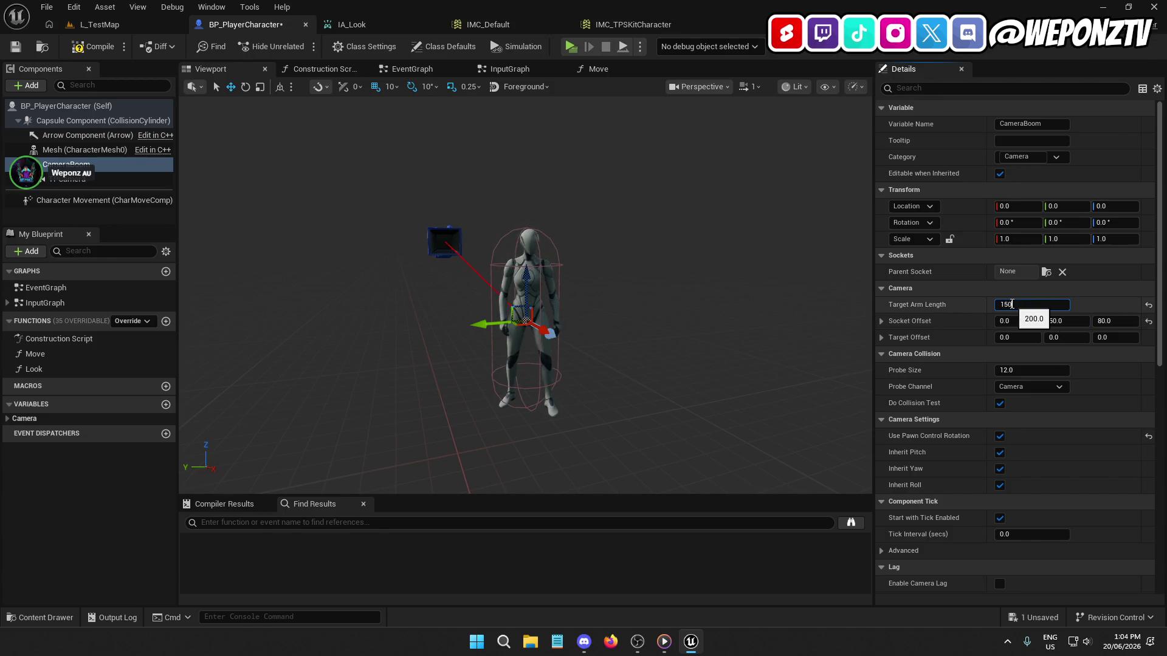
{"action": "left_click", "coordinate": [92, 46]}
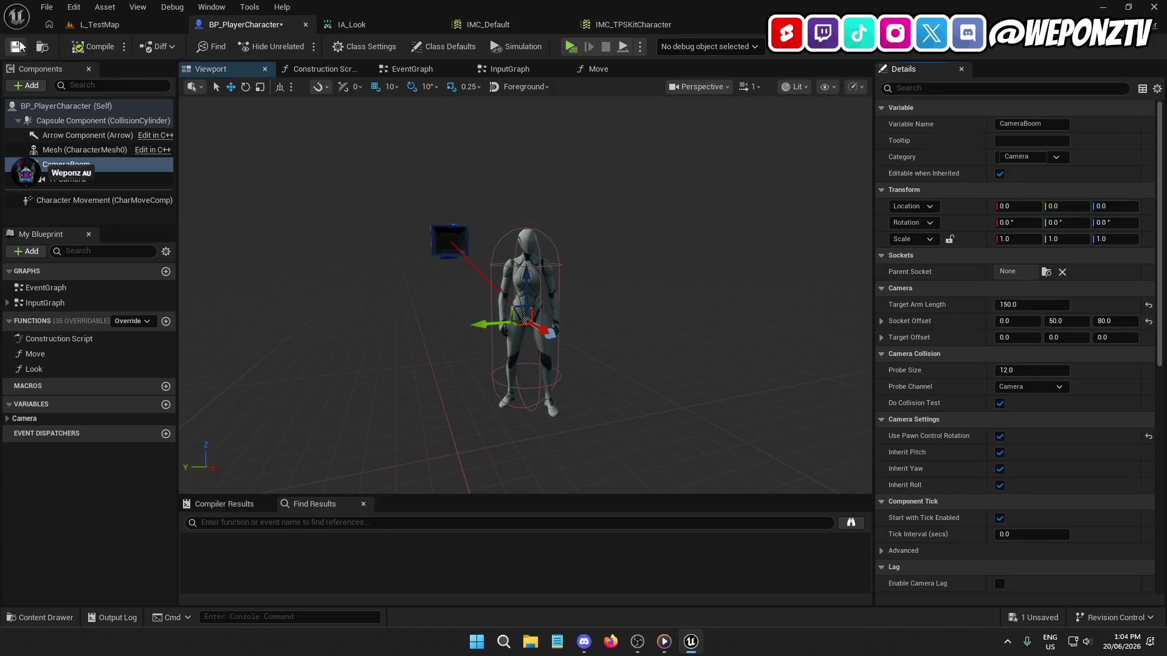
Step: Play-test the shortened camera arm in L_TestMap and return to BP_PlayerCharacter
{"action": "left_click", "coordinate": [105, 24]}
{"action": "left_click", "coordinate": [301, 46]}
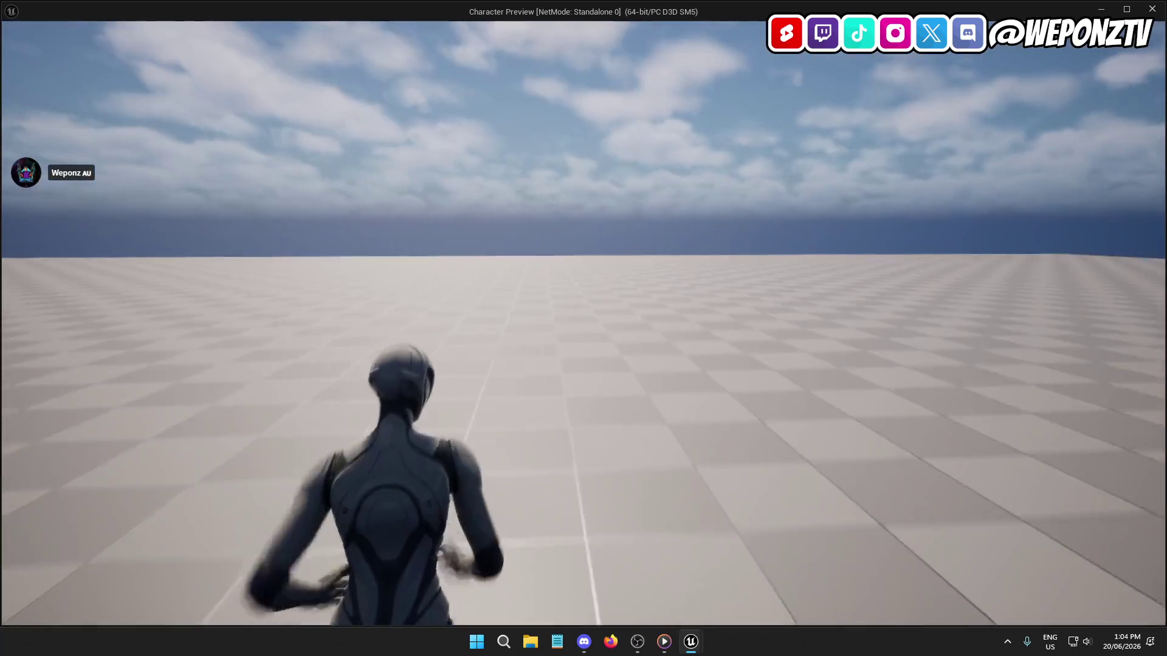
{"action": "key", "text": "Escape"}
{"action": "left_click", "coordinate": [243, 25]}
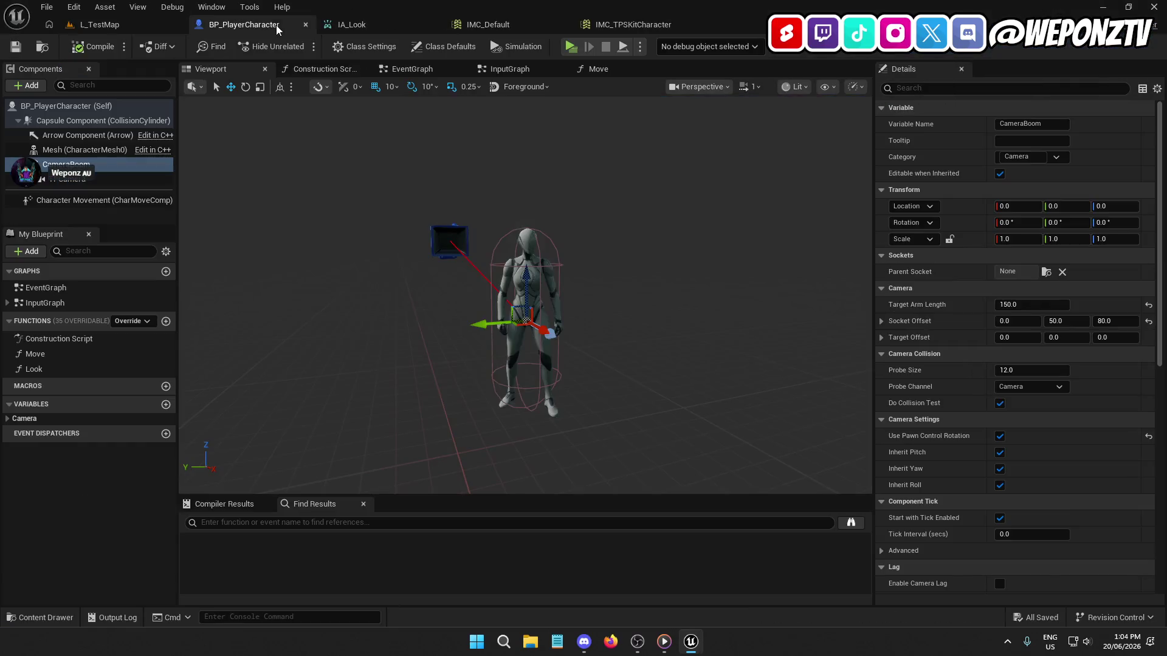
Step: Set CameraBoom arm length to 200 and socket offset Z to 89, then save the Blueprint
{"action": "left_click", "coordinate": [1027, 304]}
{"action": "type", "text": "20"}
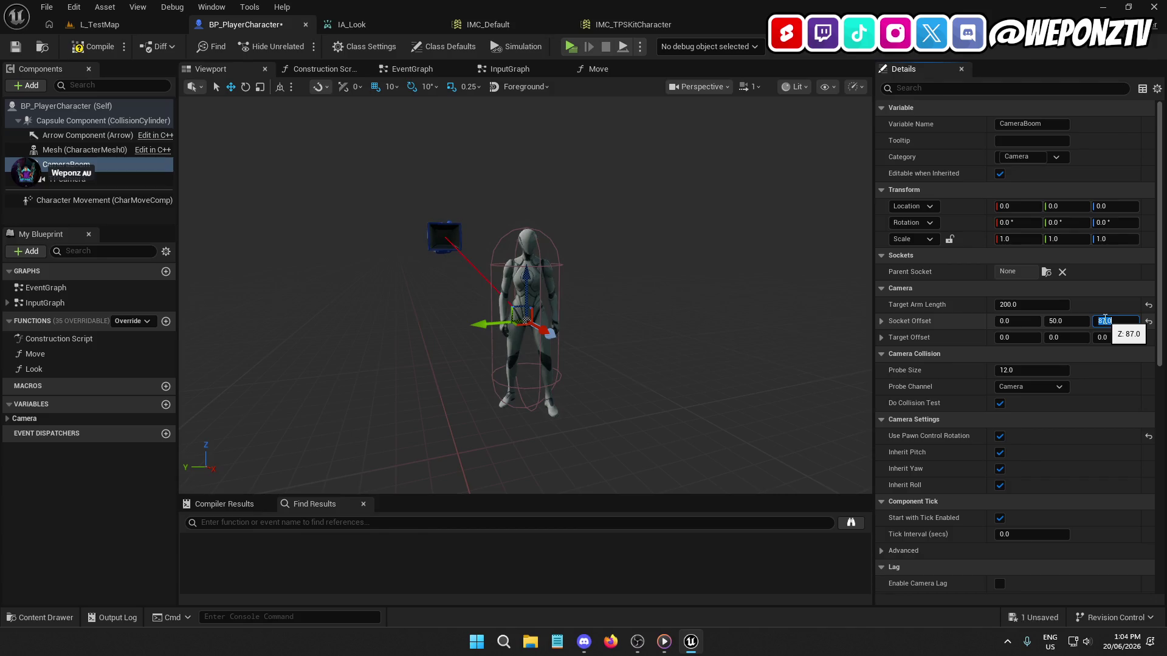
{"action": "left_click", "coordinate": [85, 150]}
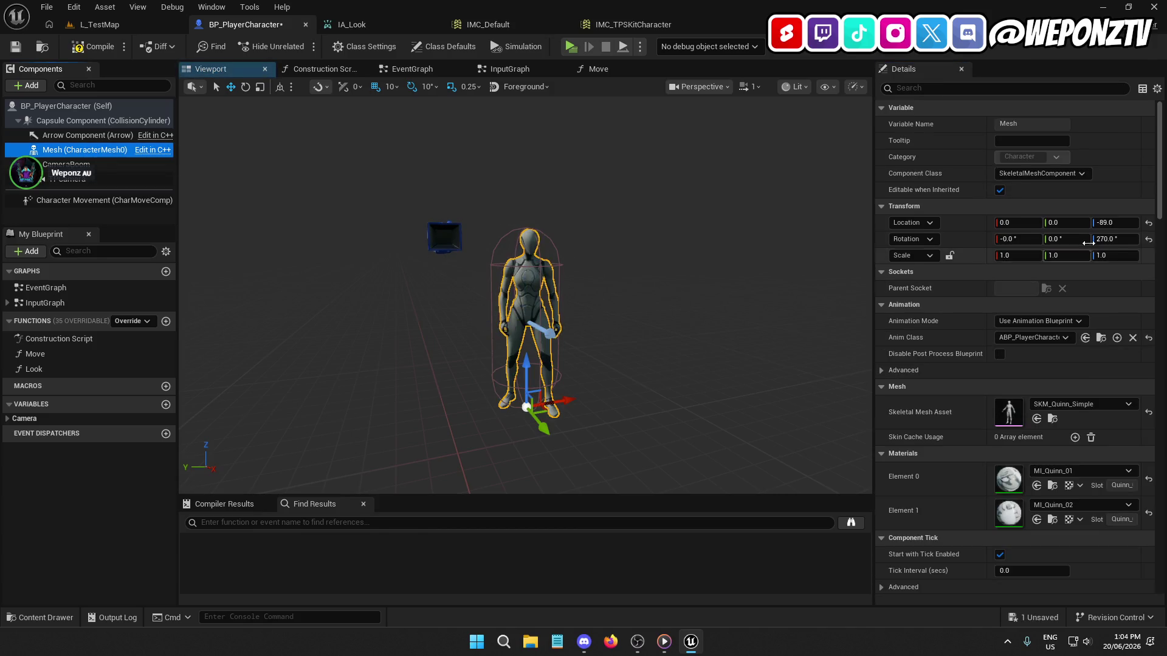
{"action": "left_click", "coordinate": [1107, 222]}
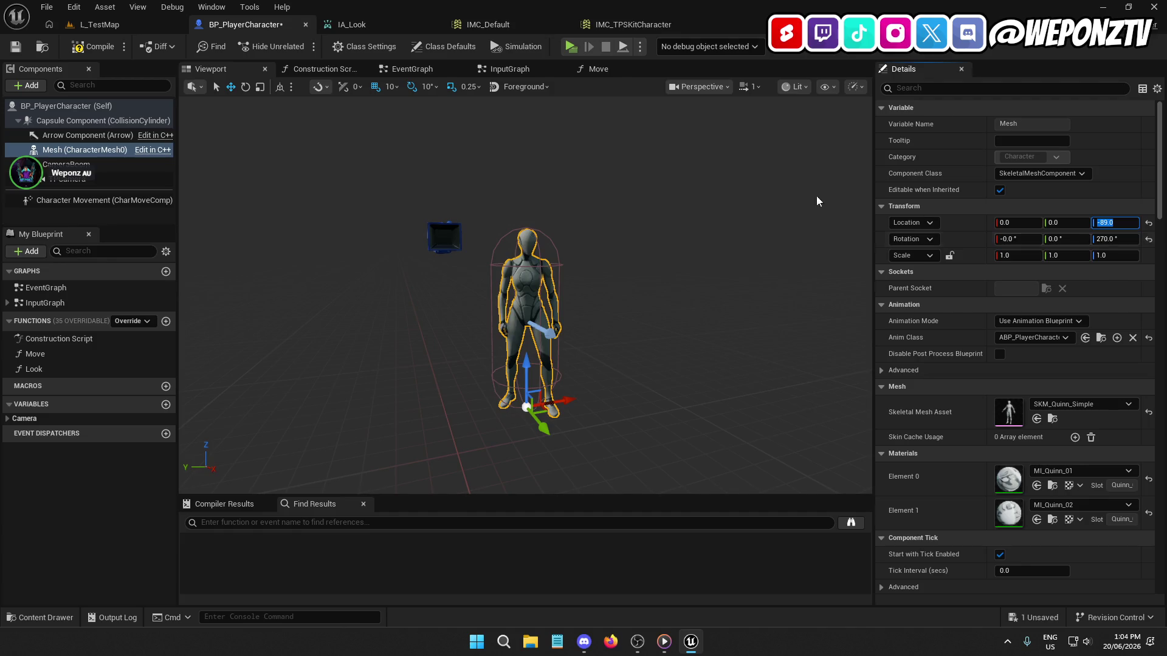
{"action": "left_click", "coordinate": [99, 167]}
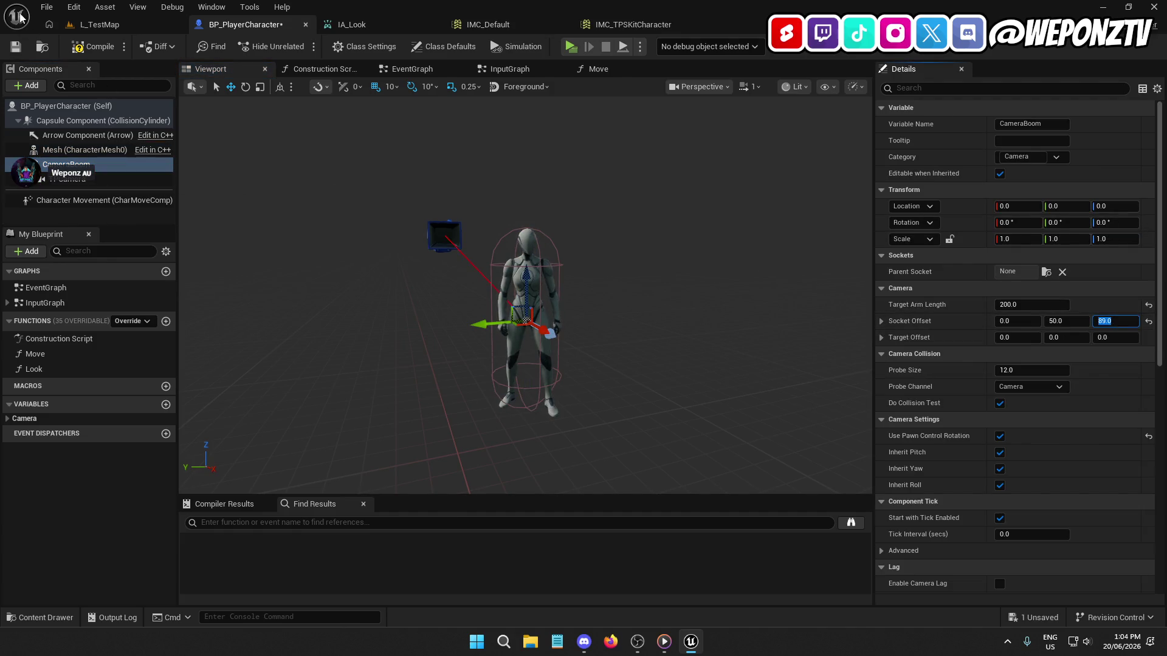
{"action": "key", "text": "Return"}
{"action": "left_click", "coordinate": [16, 47]}
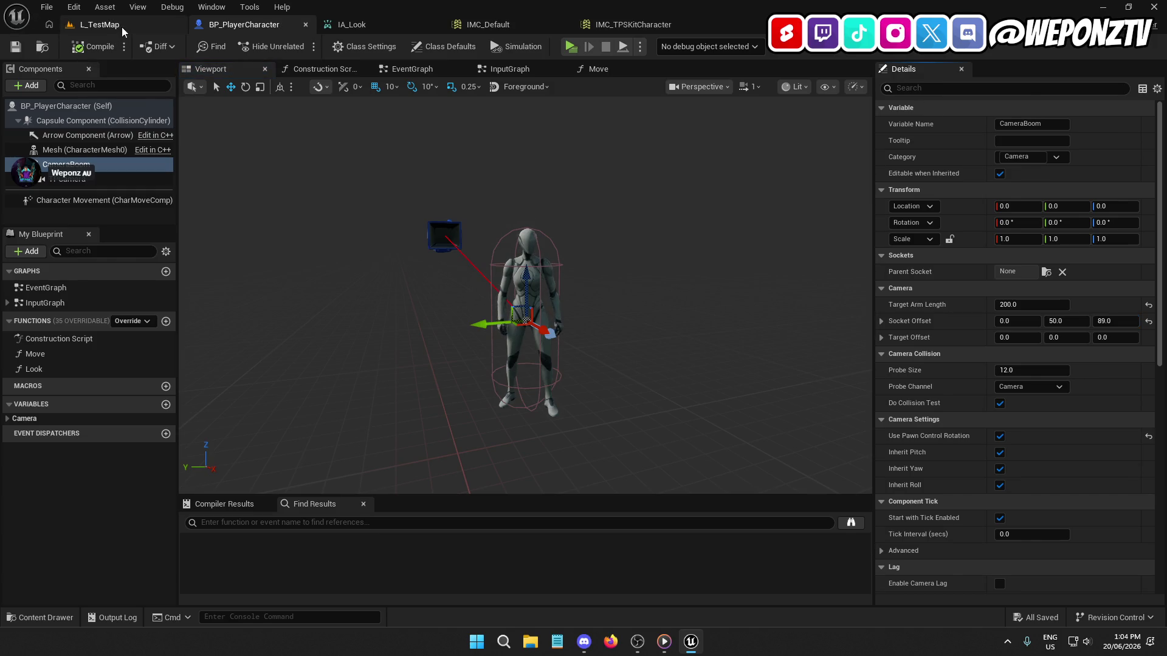
Step: Play-test the camera in L_TestMap by running forward, then return to BP_PlayerCharacter
{"action": "left_click", "coordinate": [91, 24]}
{"action": "left_click", "coordinate": [297, 47]}
{"action": "left_click", "coordinate": [322, 177]}
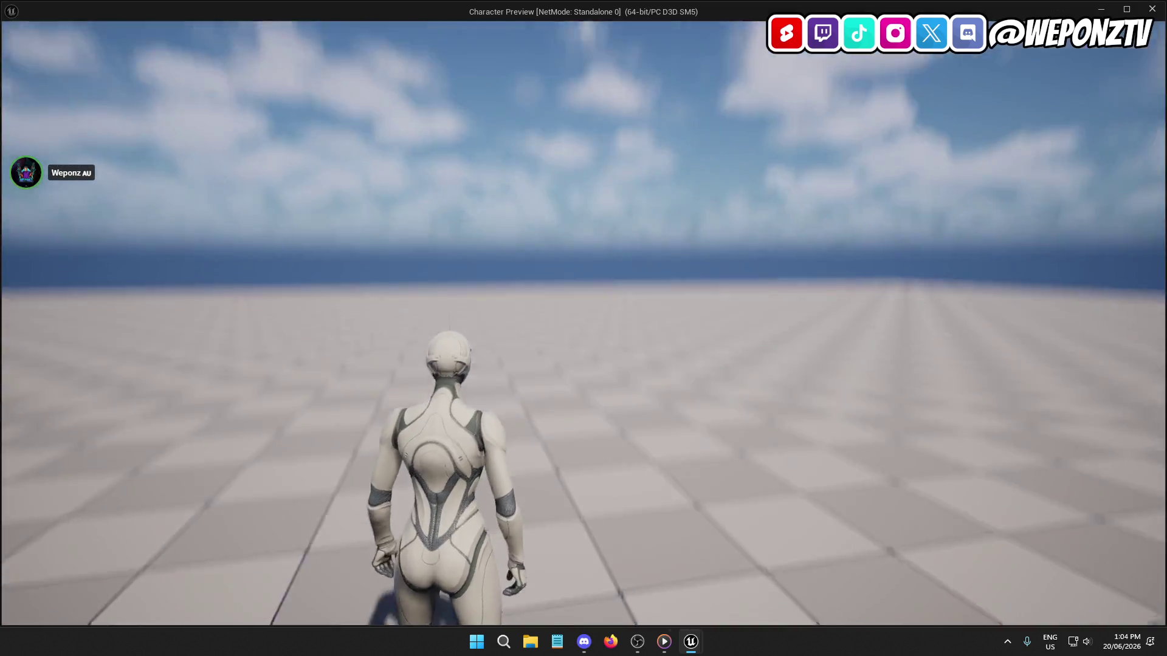
{"action": "key", "text": "w"}
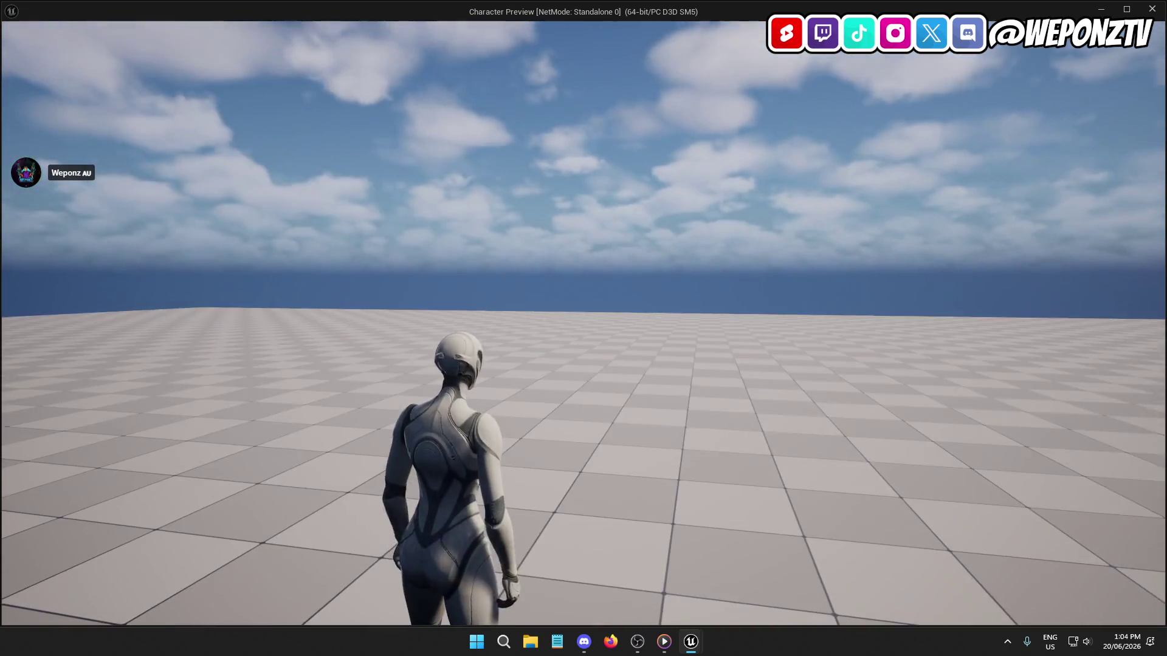
{"action": "key", "text": "Escape"}
{"action": "left_click", "coordinate": [270, 29]}
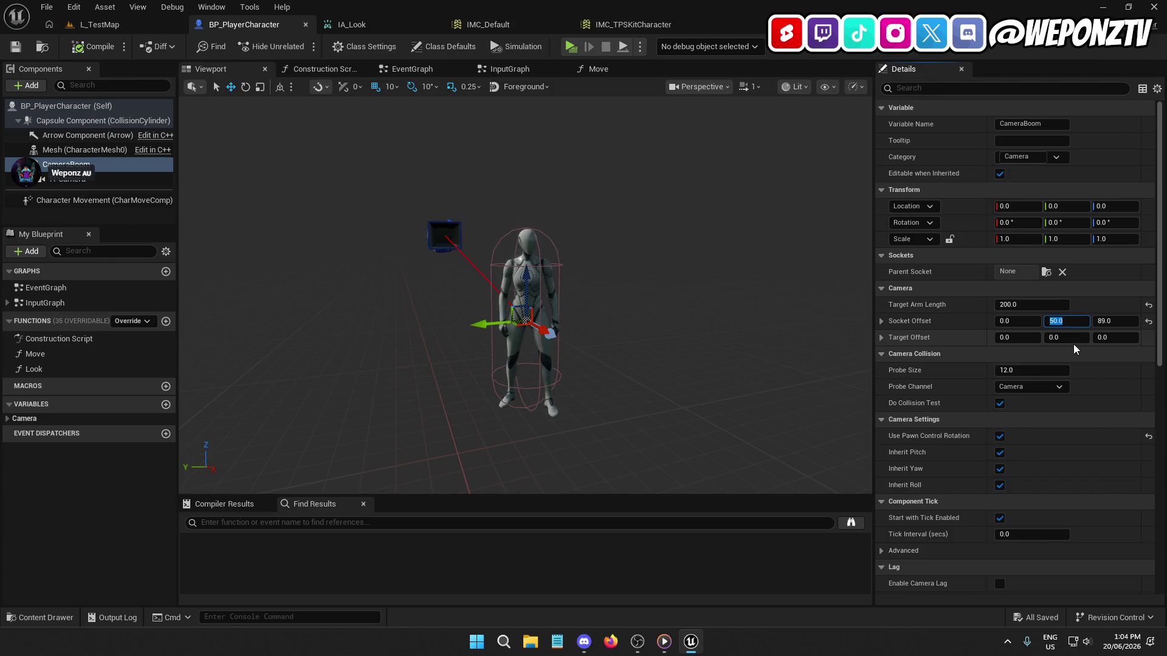
{"action": "type", "text": "89"}
Step: Set the CameraBoom socket offset Y to 89, save, and return to the test level
{"action": "key", "text": "Return"}
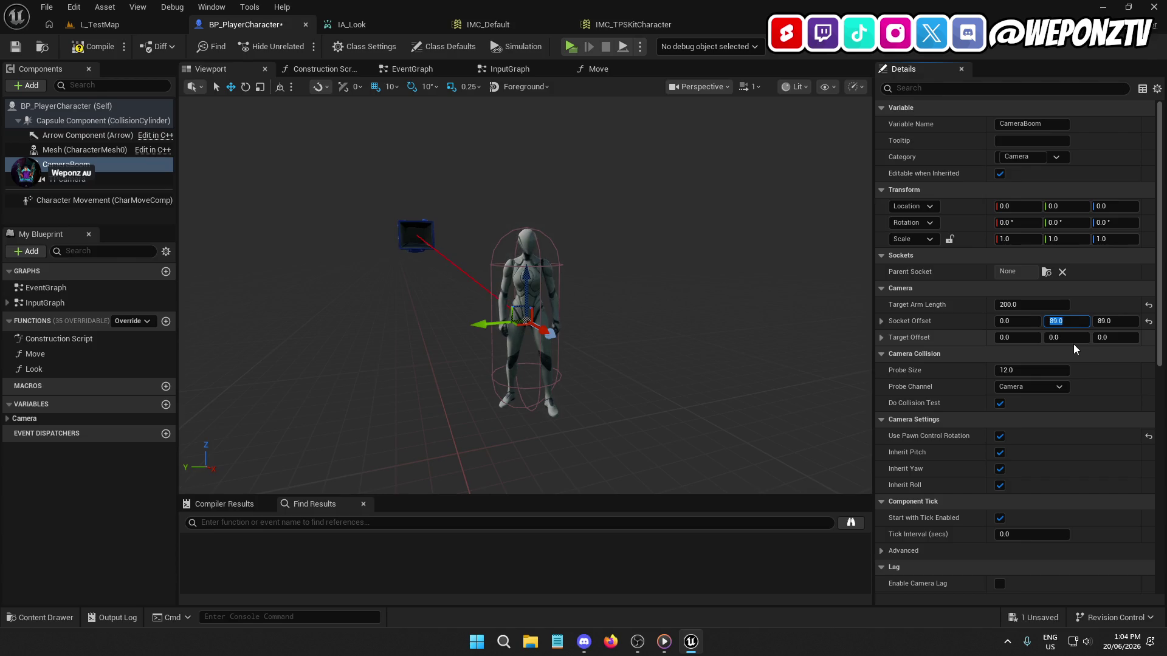
{"action": "left_click", "coordinate": [24, 49]}
{"action": "left_click", "coordinate": [97, 24]}
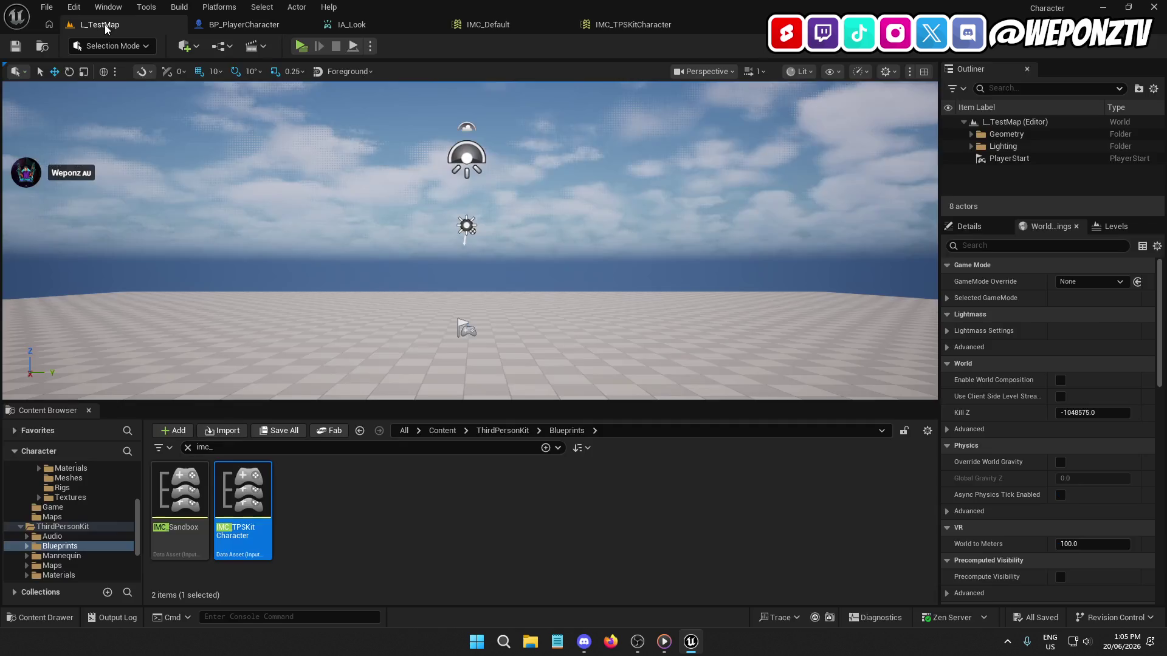
Step: After a quick play test, set CameraBoom socket offset Y to 80 and Z to 90, then compile and save
{"action": "left_click", "coordinate": [301, 47]}
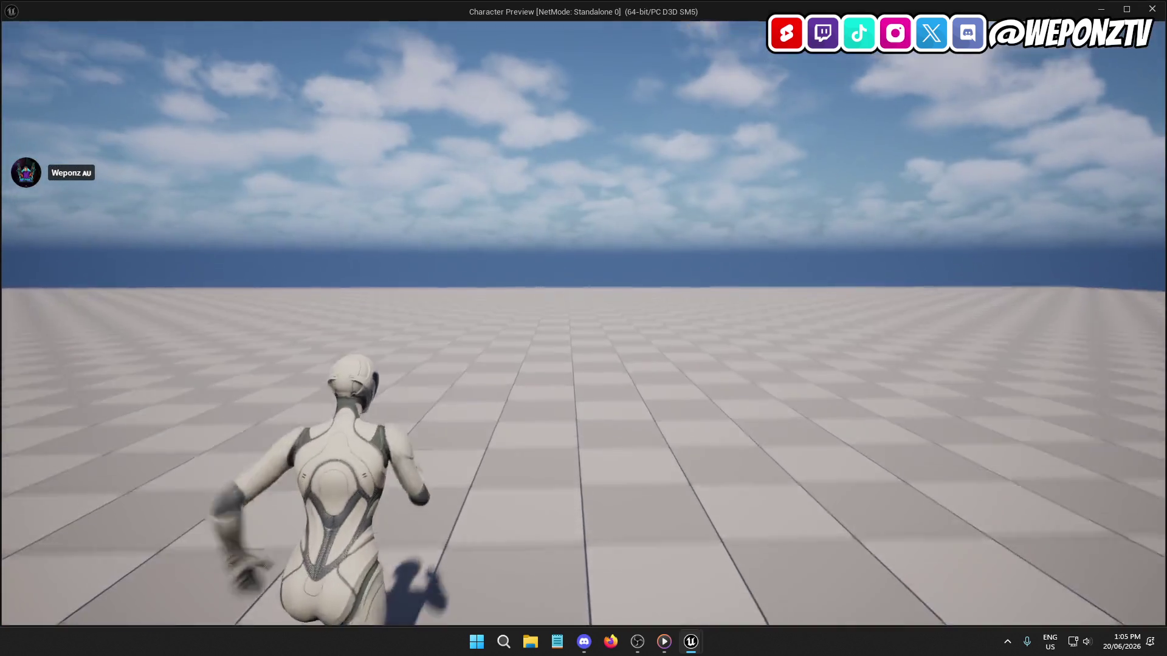
{"action": "key", "text": "Escape"}
{"action": "left_click", "coordinate": [264, 32]}
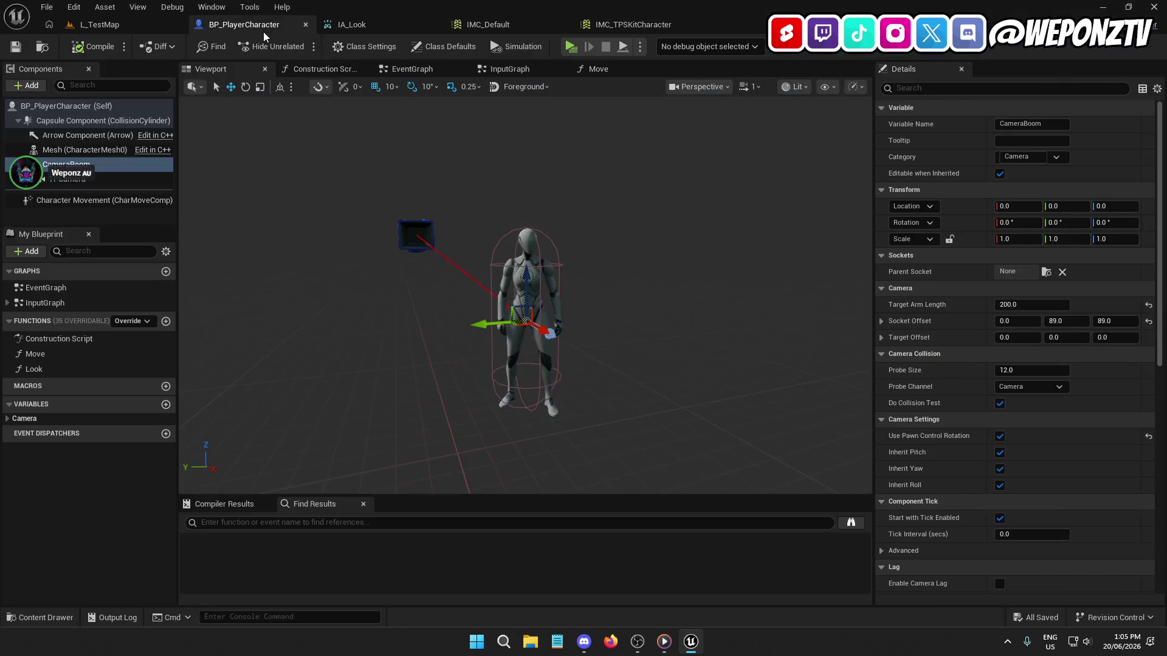
{"action": "left_click", "coordinate": [1058, 322]}
{"action": "type", "text": "0"}
{"action": "key", "text": "Return"}
{"action": "left_click", "coordinate": [1104, 322]}
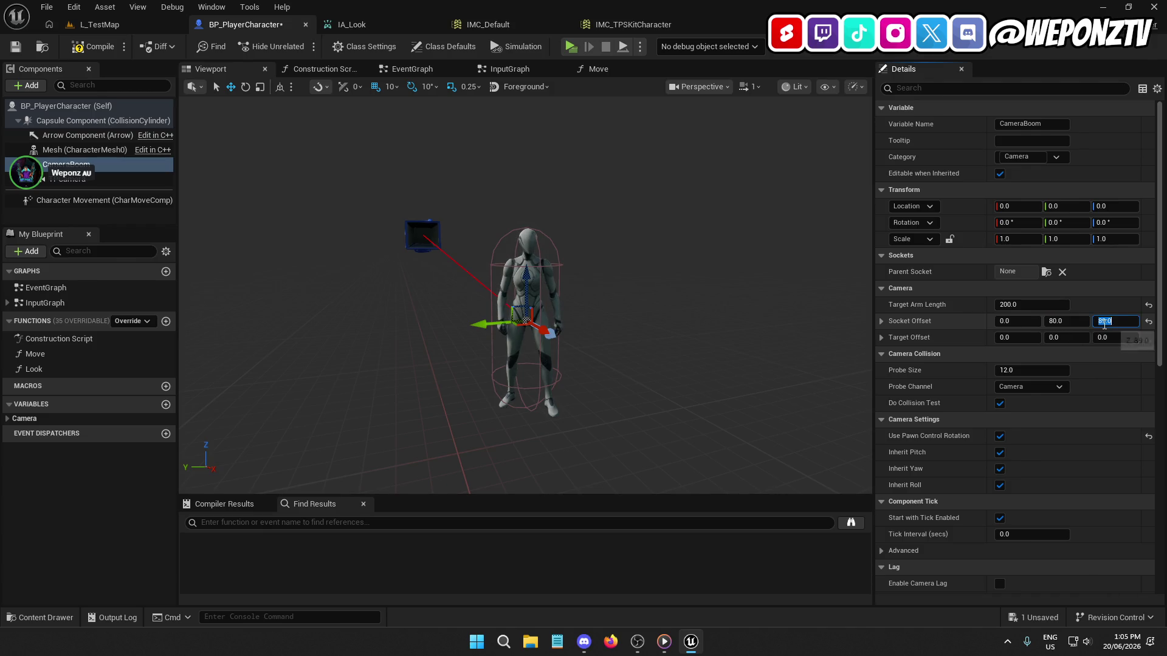
{"action": "type", "text": "90"}
{"action": "key", "text": "Return"}
{"action": "left_click", "coordinate": [92, 46]}
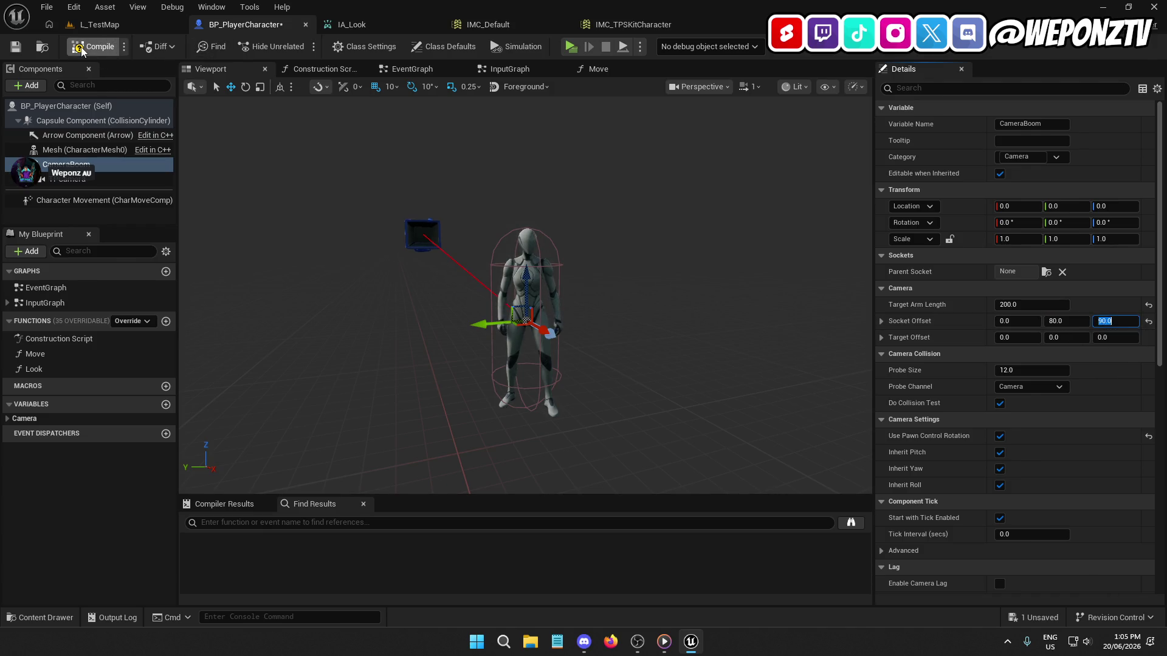
{"action": "key", "text": "ctrl+s"}
Step: Play-test L_TestMap, walking forward to check the Y 80 / Z 90 camera offset
{"action": "left_click", "coordinate": [94, 24]}
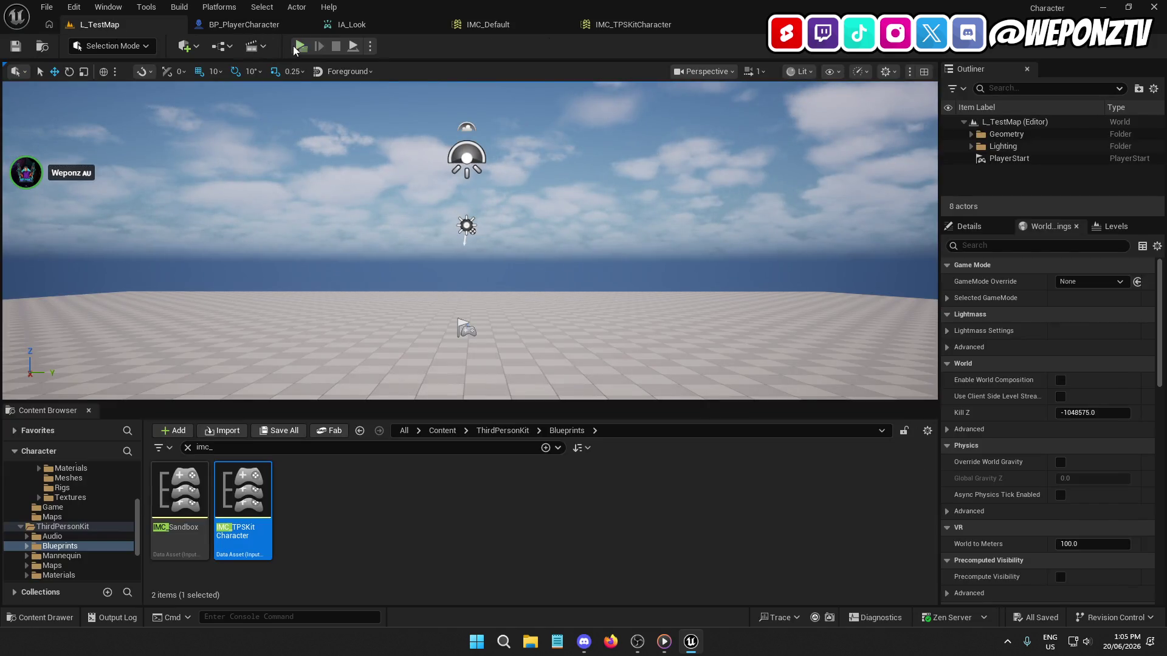
{"action": "left_click", "coordinate": [299, 49]}
{"action": "key", "text": "w"}
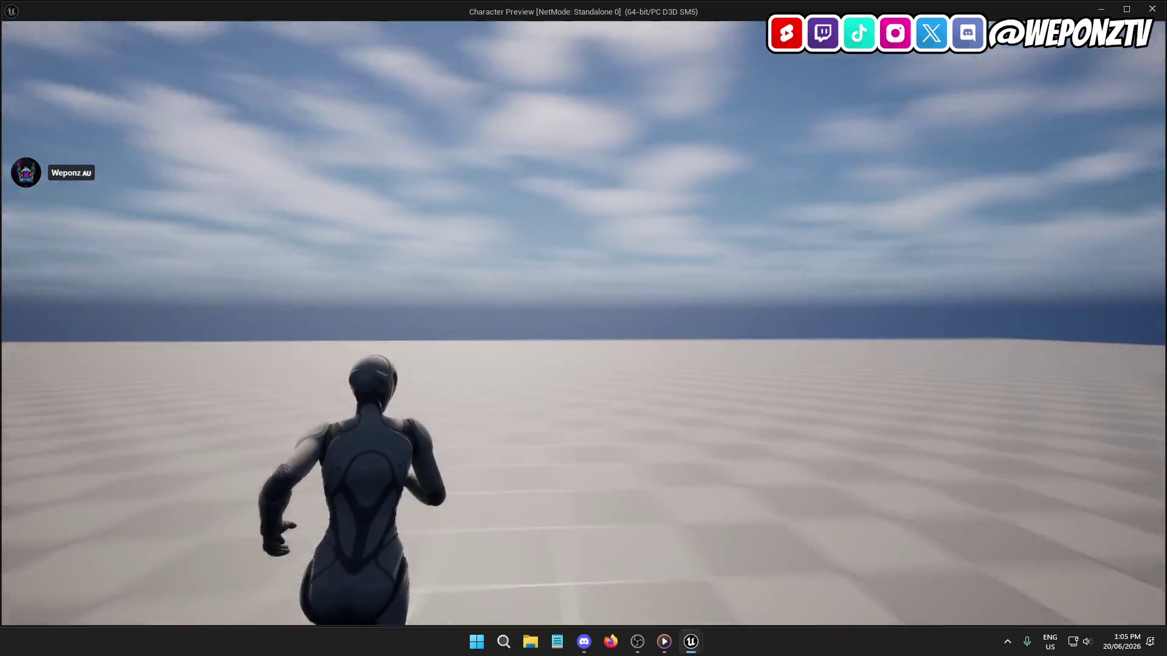
{"action": "key", "text": "Escape"}
Step: Change the socket offset Y to 70, save, and play-test the camera view again in L_TestMap
{"action": "left_click", "coordinate": [243, 24]}
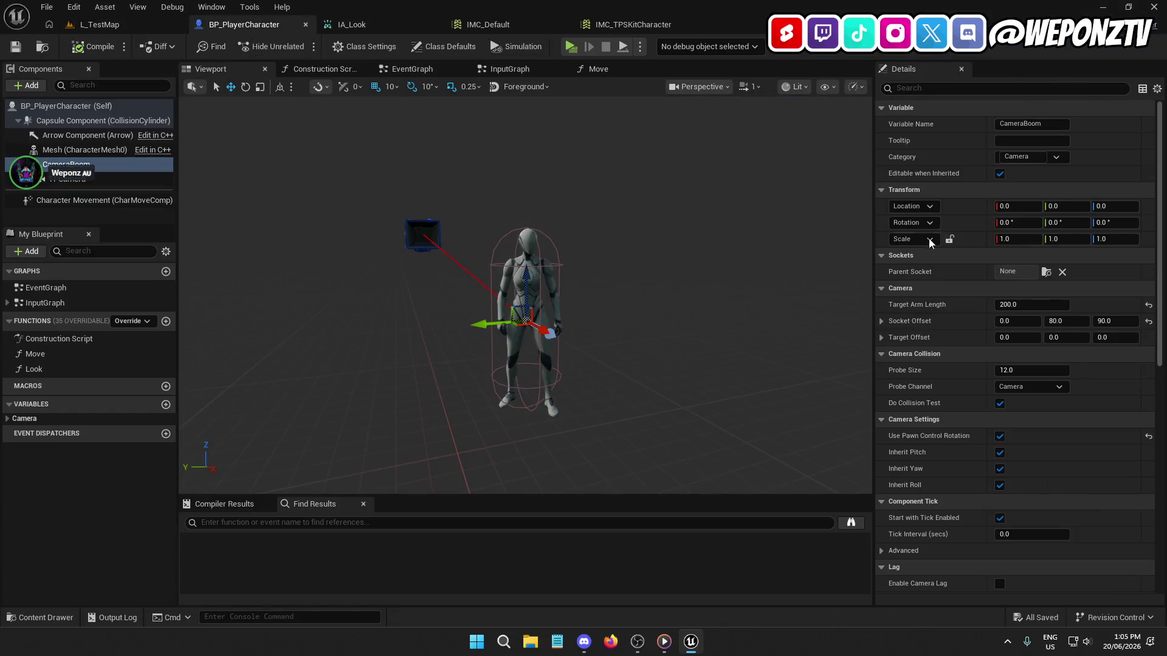
{"action": "left_click", "coordinate": [1064, 321]}
{"action": "type", "text": "70"}
{"action": "key", "text": "Return"}
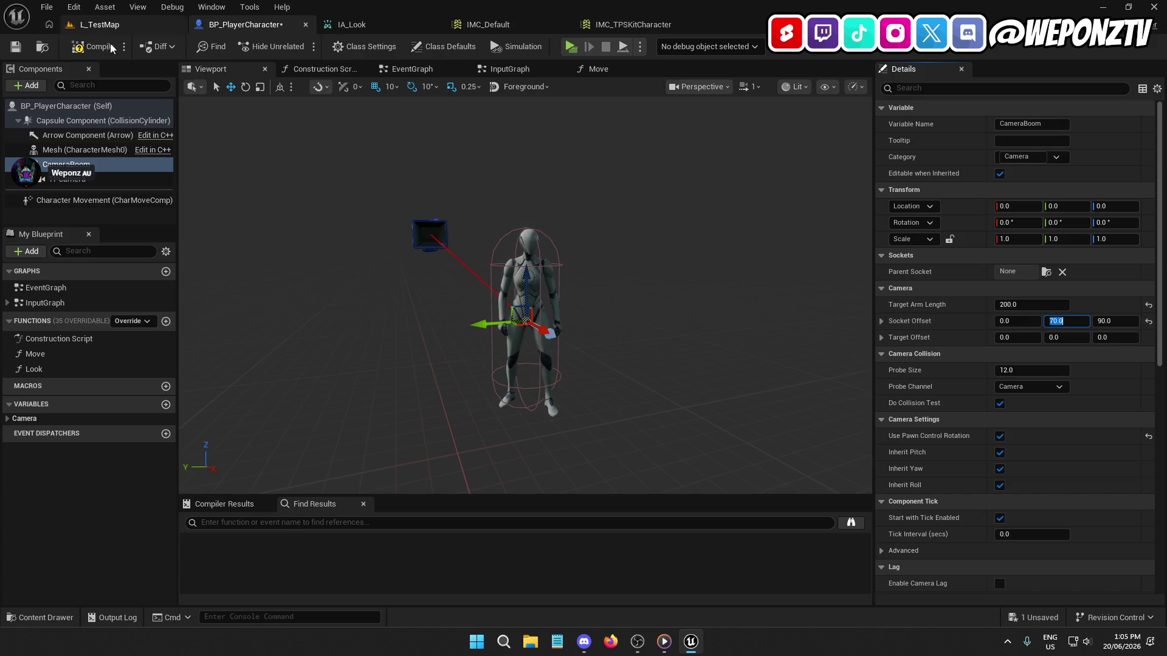
{"action": "left_click", "coordinate": [18, 48]}
{"action": "left_click", "coordinate": [97, 24]}
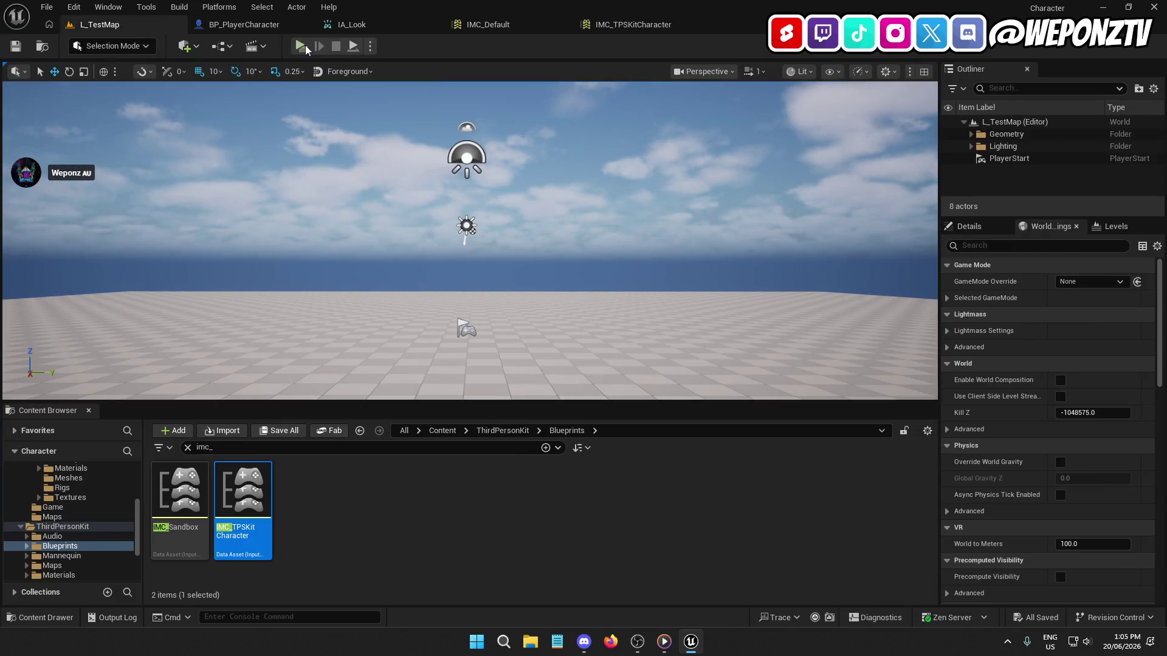
{"action": "left_click", "coordinate": [302, 47]}
{"action": "key", "text": "w"}
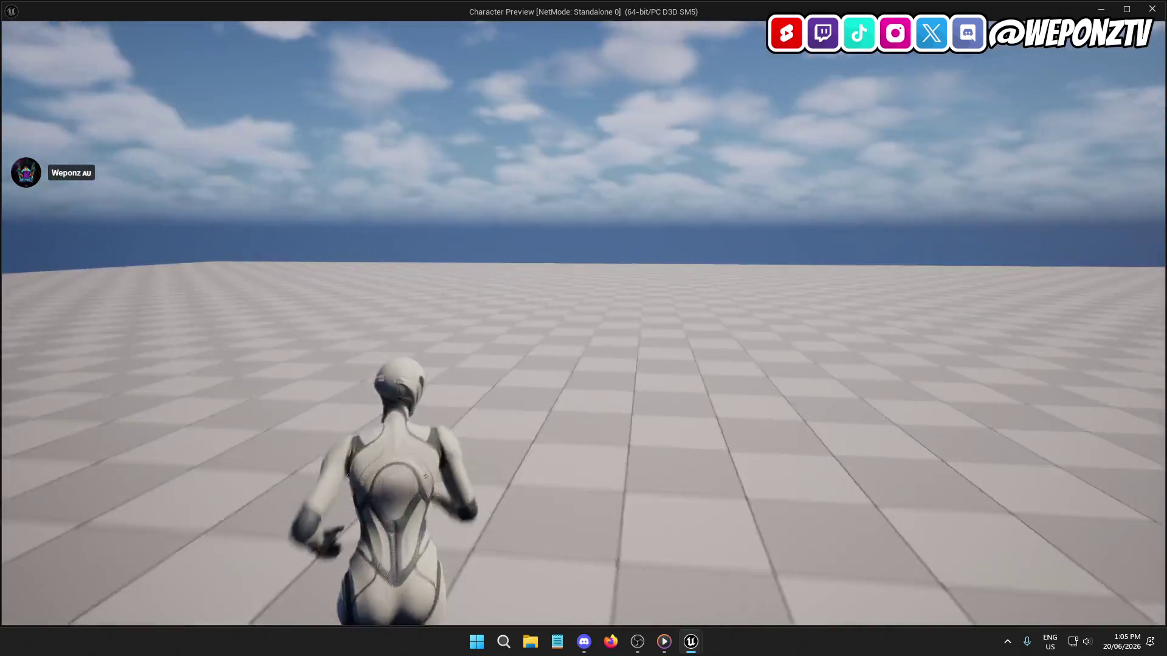
{"action": "key", "text": "Escape"}
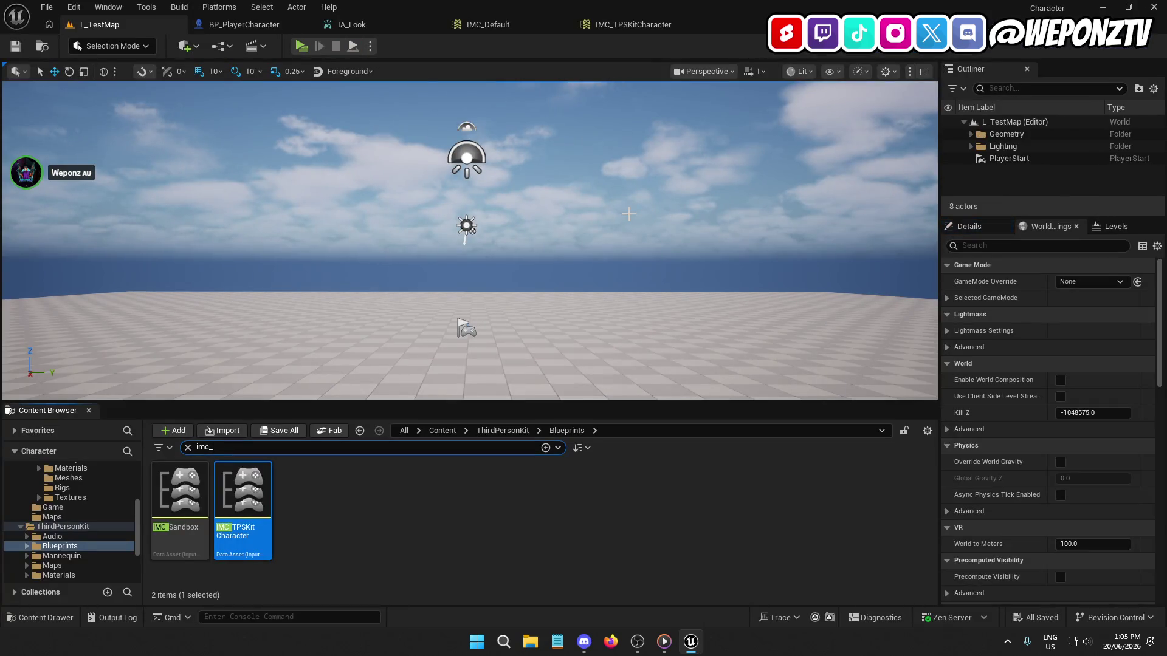
Step: Briefly view the Weponz folder in File Explorer, then return to the Unreal Editor
{"action": "key", "text": "super+d"}
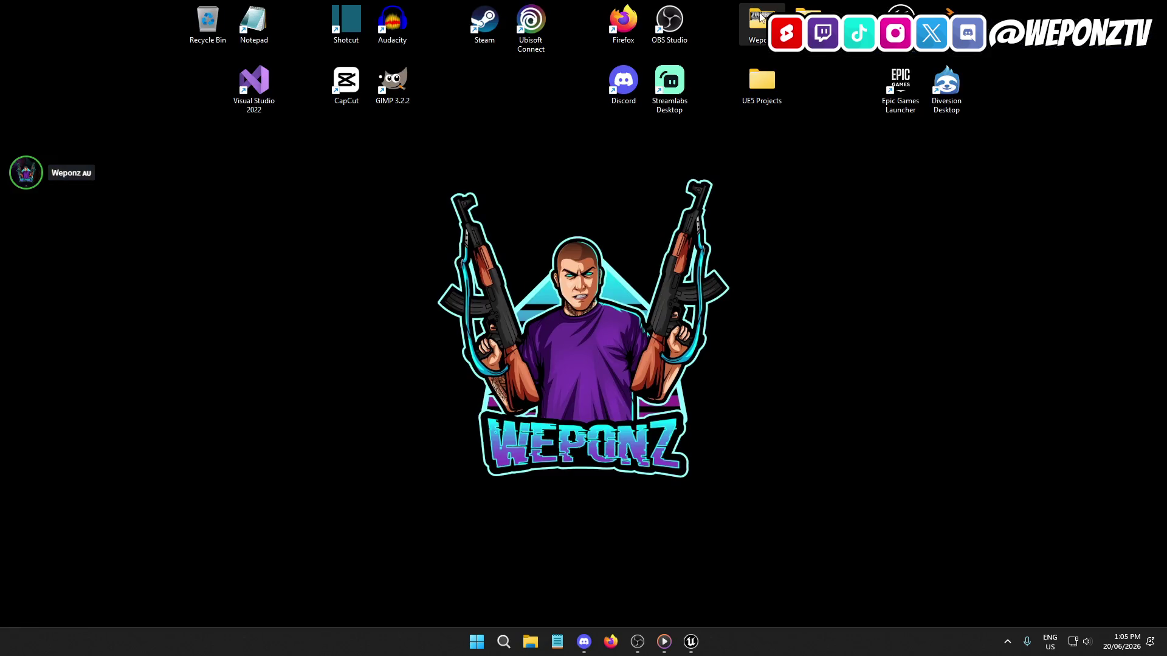
{"action": "key", "text": "super+e"}
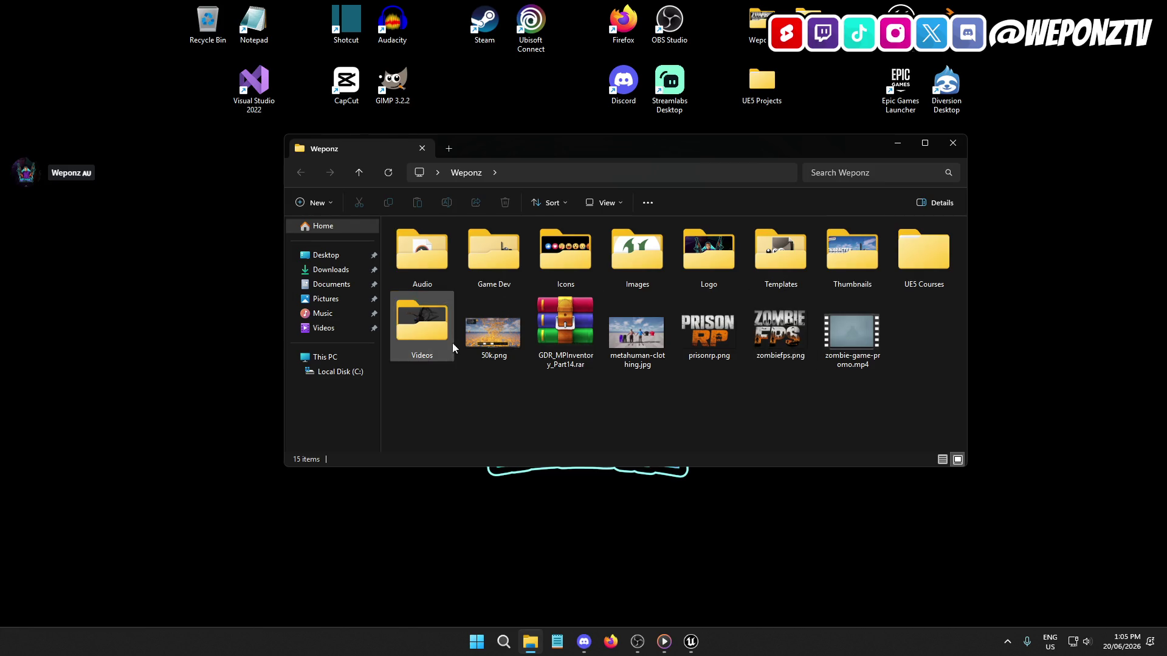
{"action": "left_click", "coordinate": [952, 143]}
{"action": "left_click", "coordinate": [691, 641]}
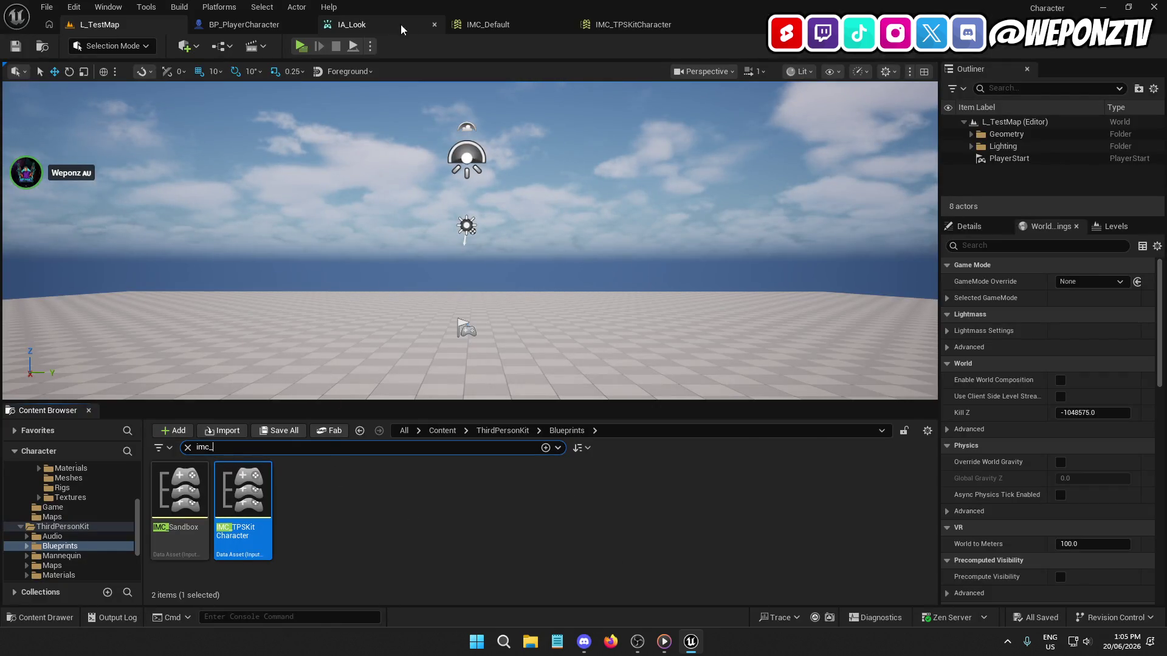
Step: Close the IA_Look, IMC_Default and IMC_TPSKitCharacter editor tabs
{"action": "left_click", "coordinate": [400, 24]}
{"action": "left_click", "coordinate": [433, 25]}
{"action": "left_click", "coordinate": [434, 24]}
{"action": "left_click", "coordinate": [434, 24]}
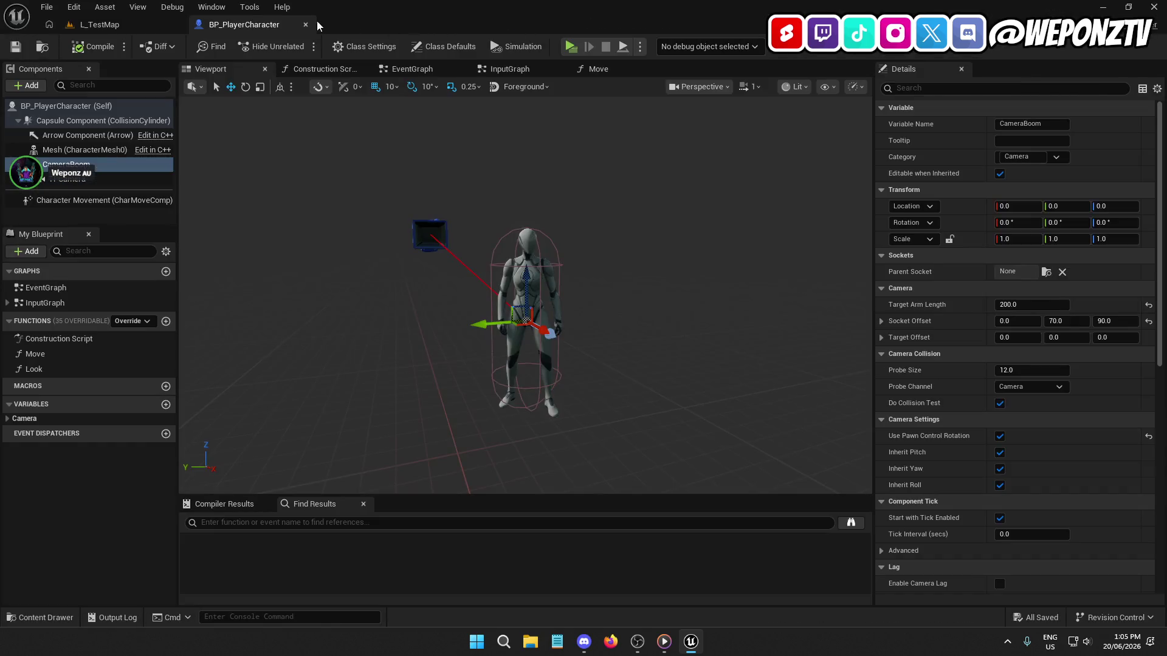
Step: Run two play tests of L_TestMap, then go back to BP_PlayerCharacter
{"action": "left_click", "coordinate": [118, 22]}
{"action": "left_click", "coordinate": [301, 46]}
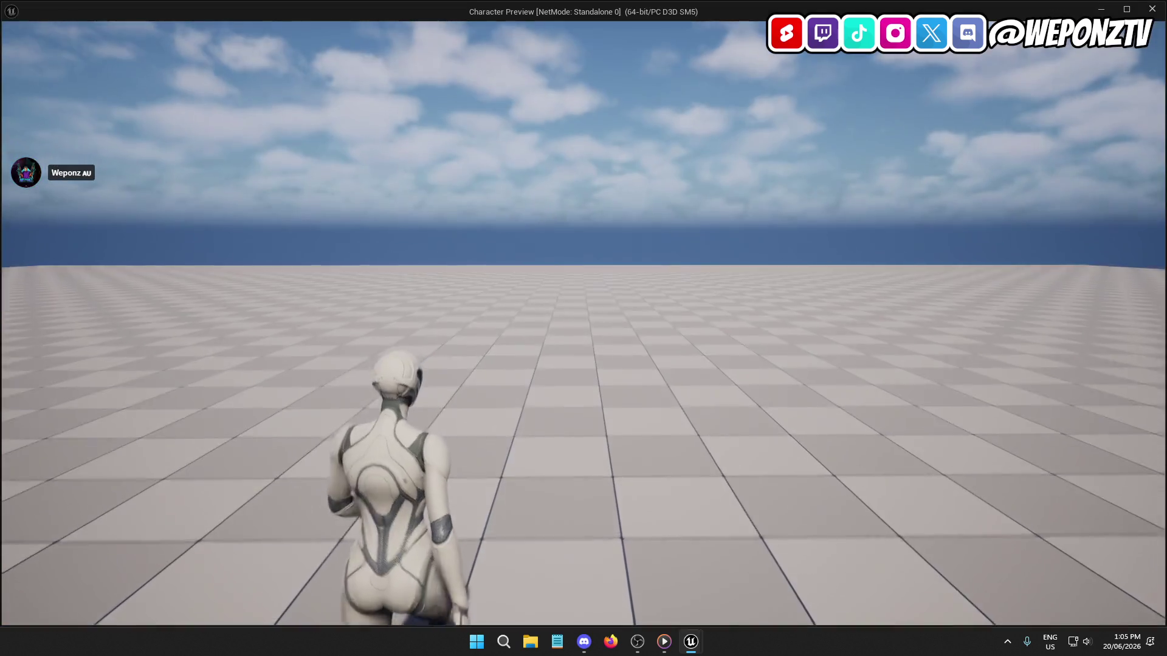
{"action": "key", "text": "Escape"}
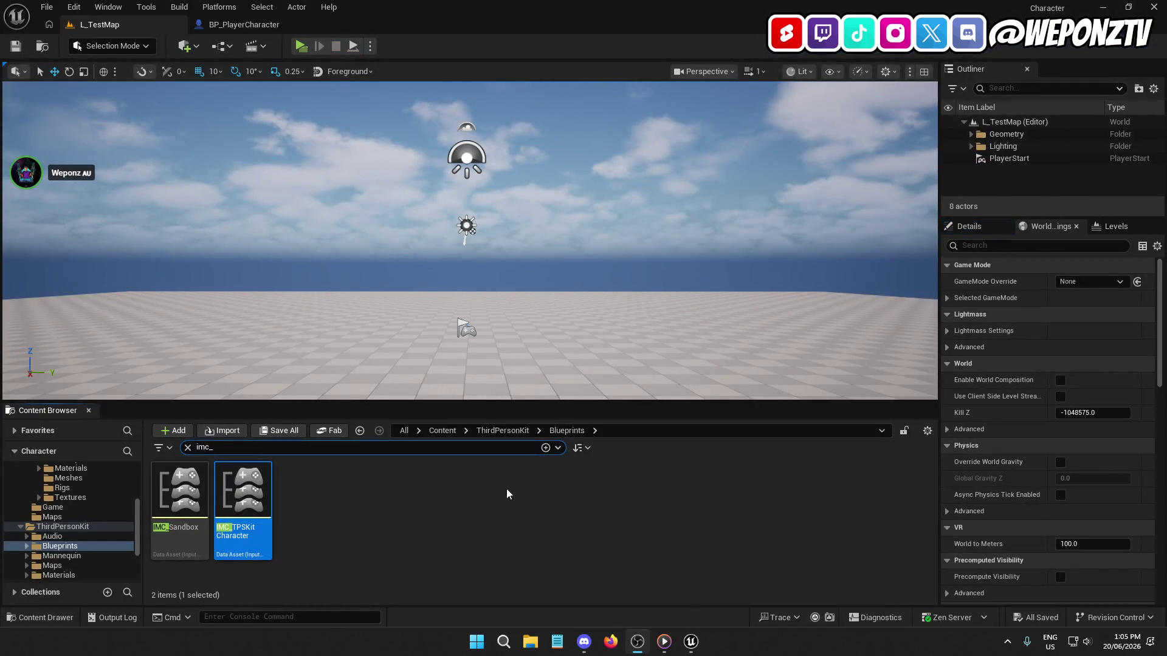
{"action": "left_click", "coordinate": [306, 45]}
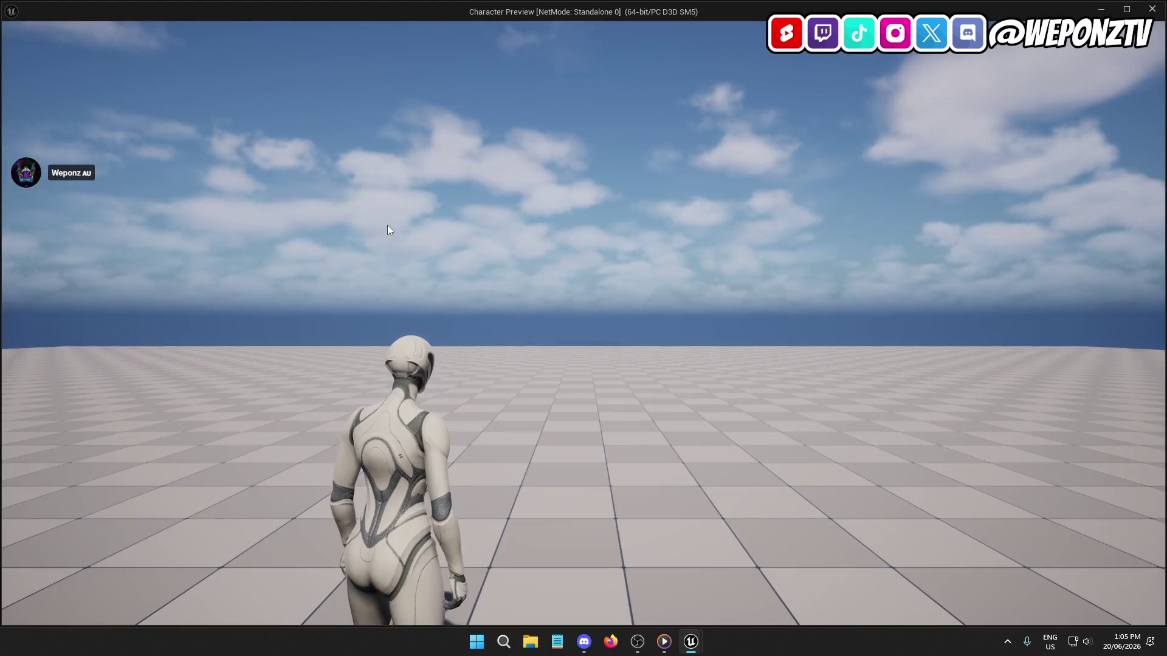
{"action": "key", "text": "d"}
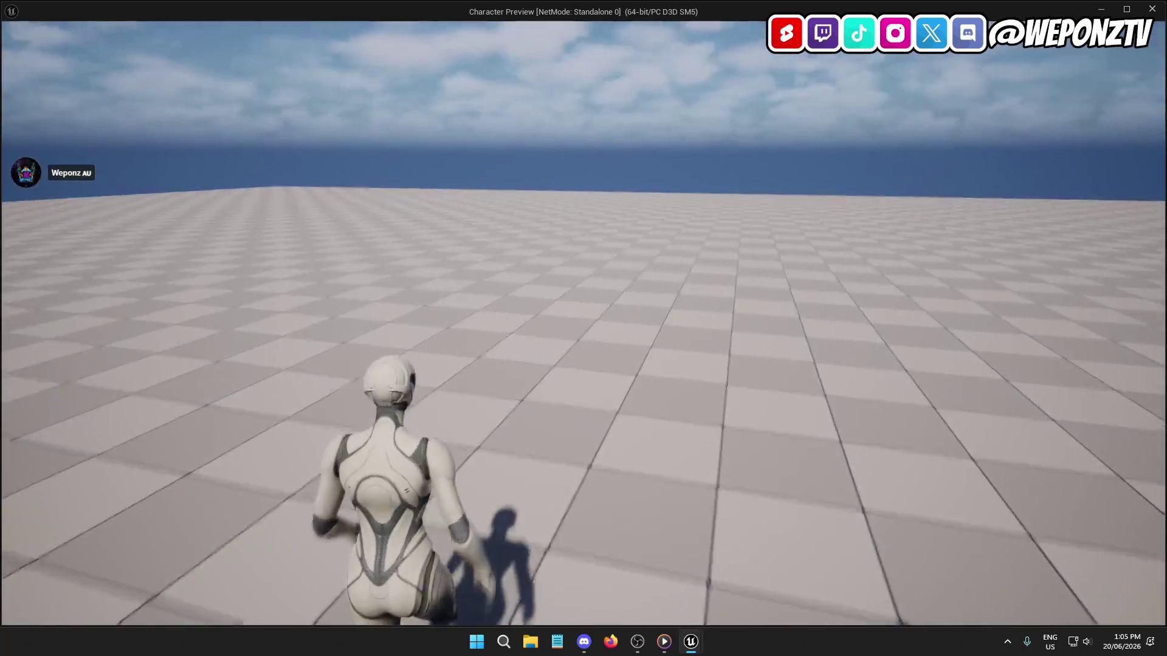
{"action": "key", "text": "Escape"}
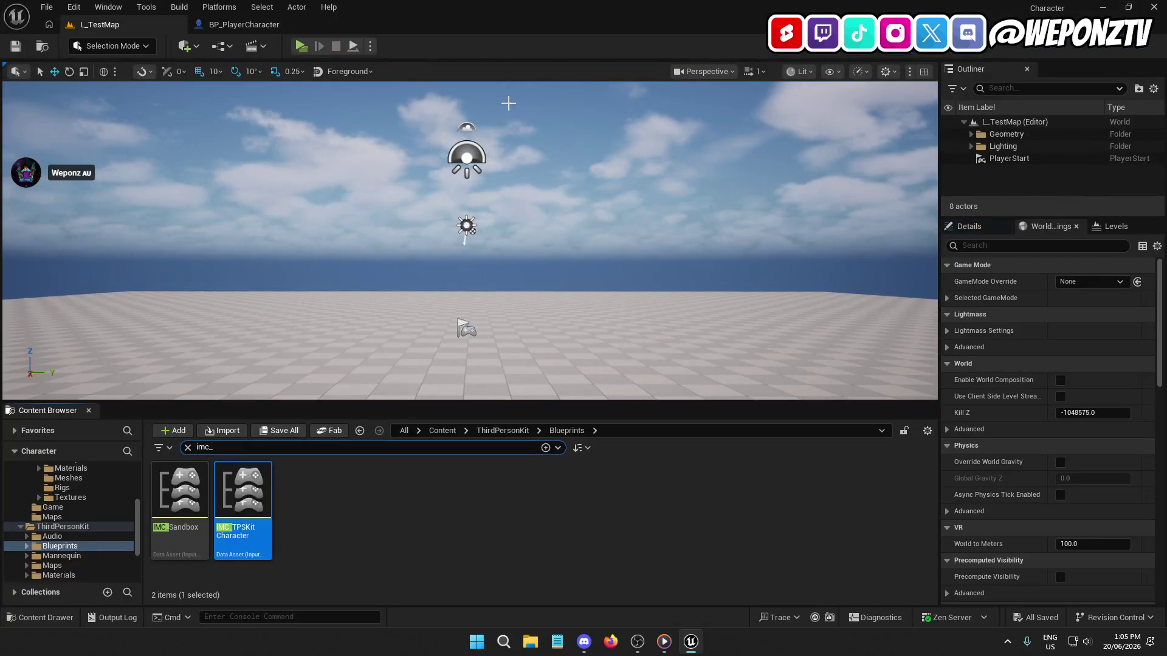
{"action": "left_click", "coordinate": [265, 32]}
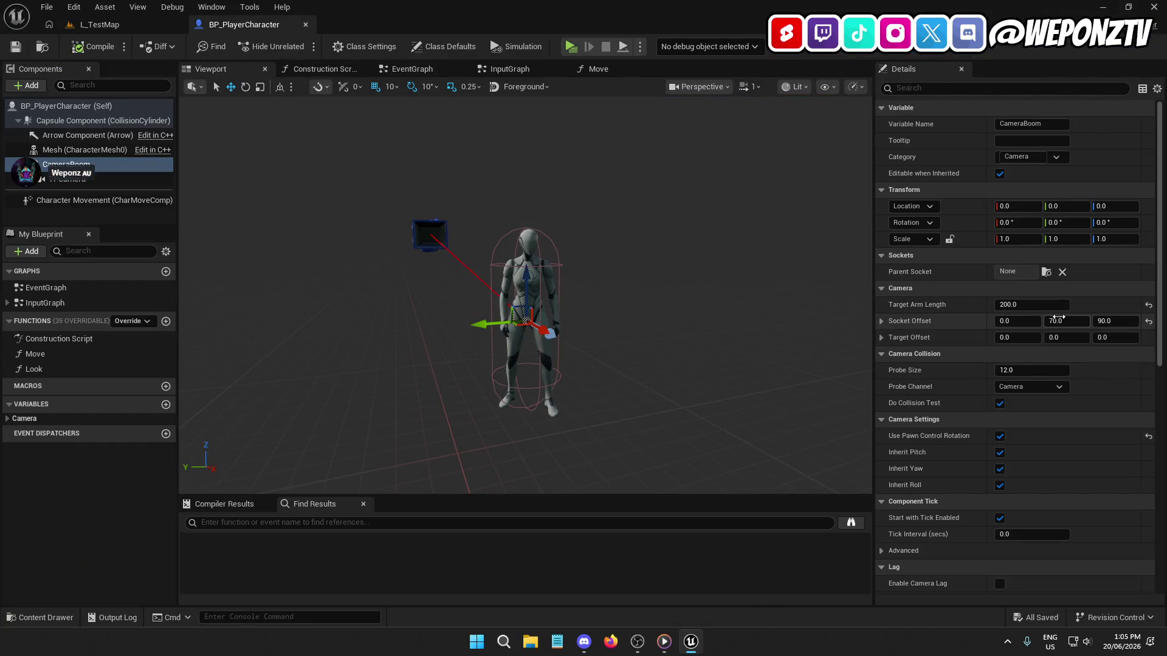
Step: Set CameraBoom socket offset Z to 100 and Y to 80, then compile and save
{"action": "left_click", "coordinate": [1109, 325]}
{"action": "type", "text": "0"}
{"action": "key", "text": "Return"}
{"action": "left_click", "coordinate": [1056, 325]}
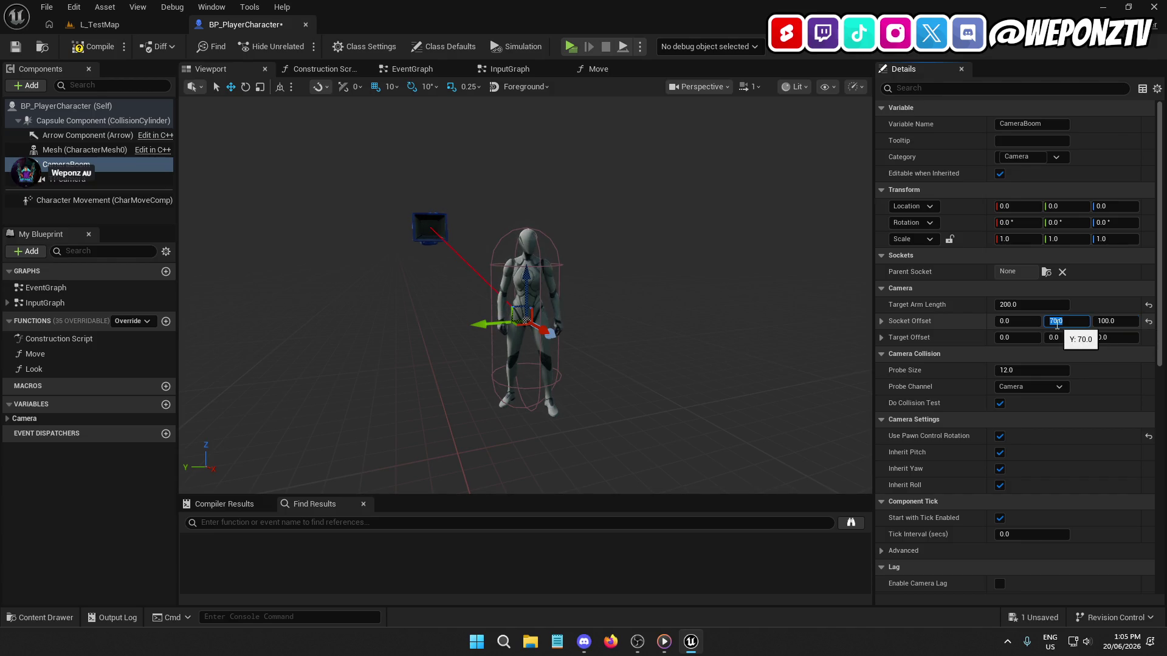
{"action": "type", "text": "80"}
{"action": "key", "text": "Return"}
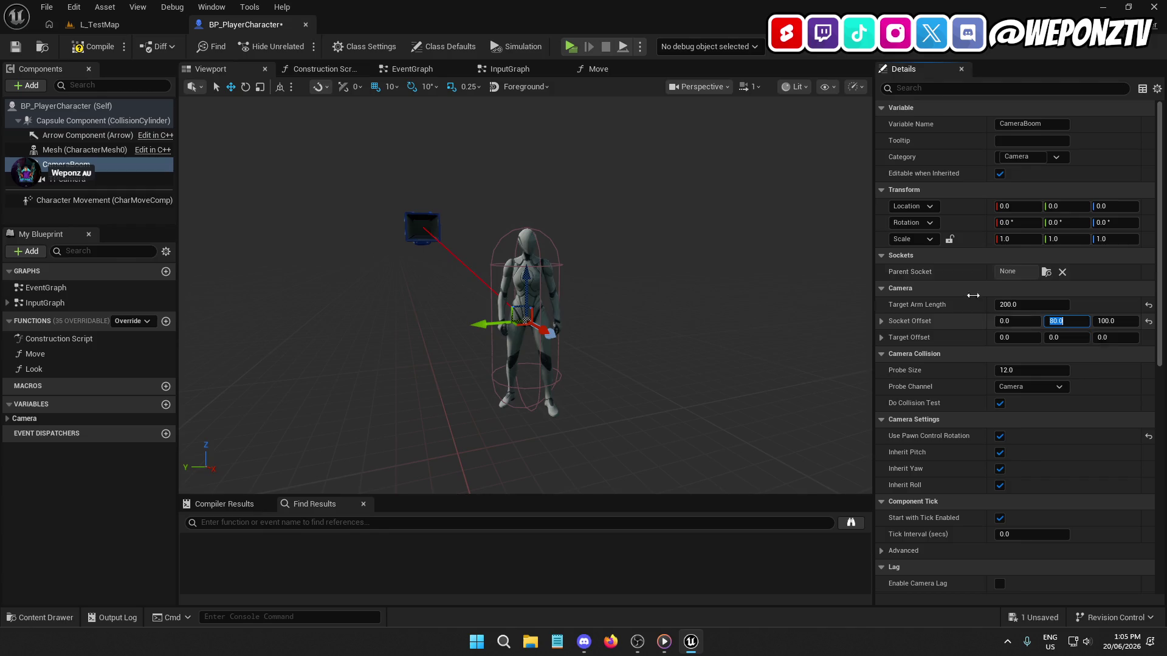
{"action": "left_click", "coordinate": [83, 49]}
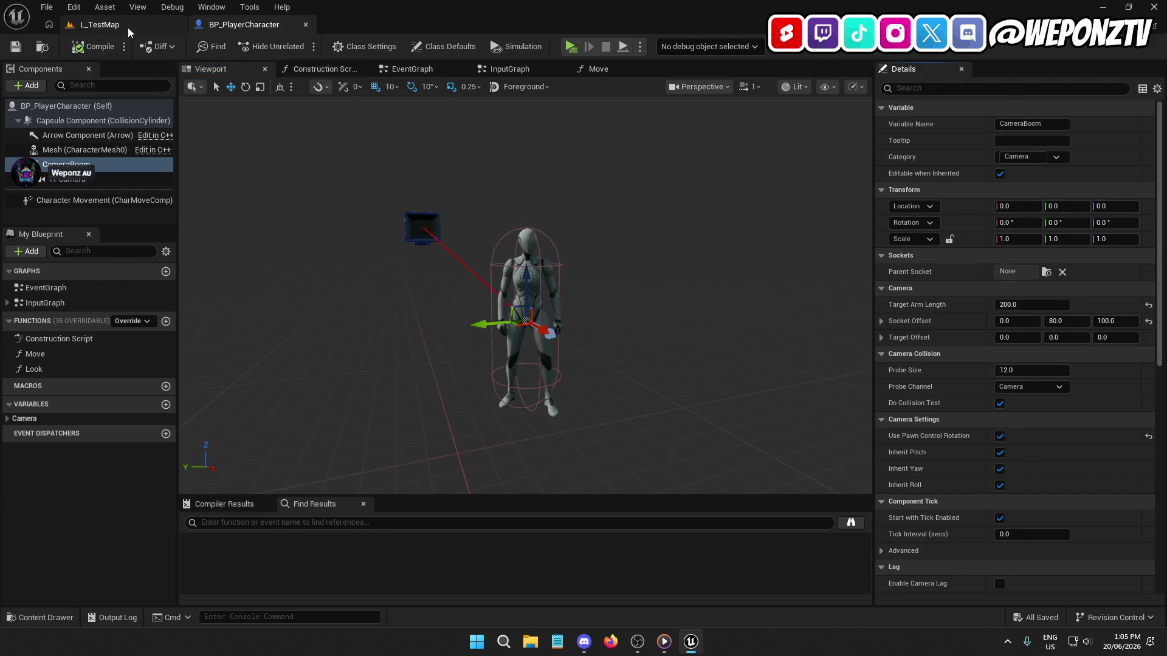
Step: Play-test L_TestMap, then change socket offset Y to 70 and switch back to the level
{"action": "left_click", "coordinate": [122, 25]}
{"action": "left_click", "coordinate": [300, 46]}
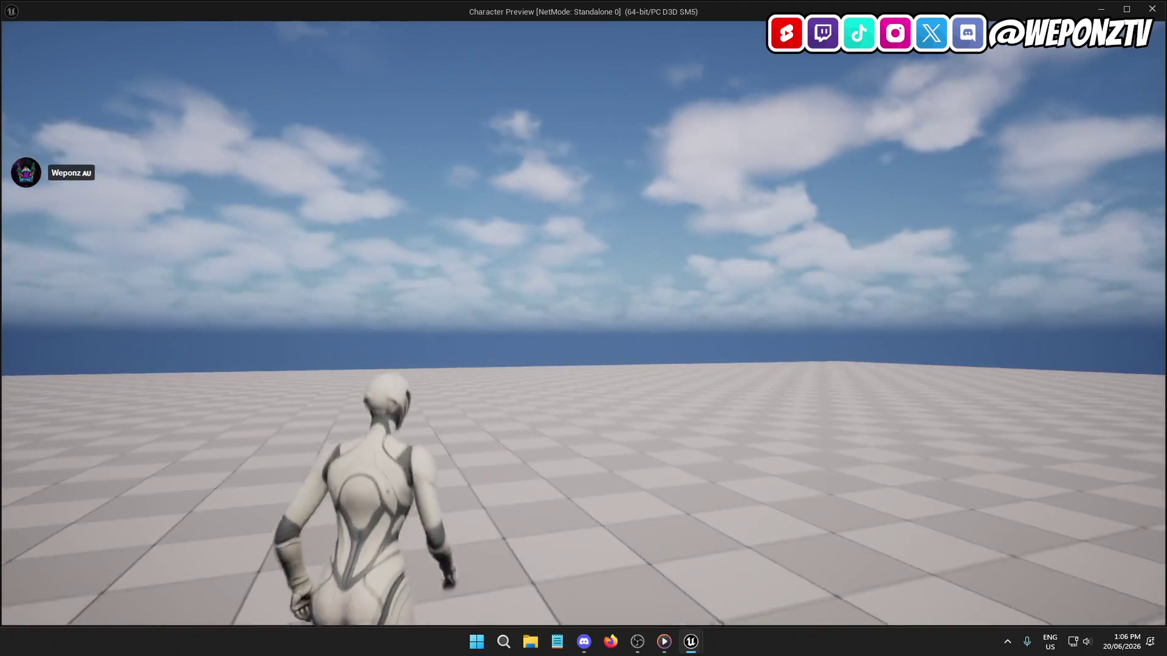
{"action": "key", "text": "Escape"}
{"action": "left_click", "coordinate": [231, 25]}
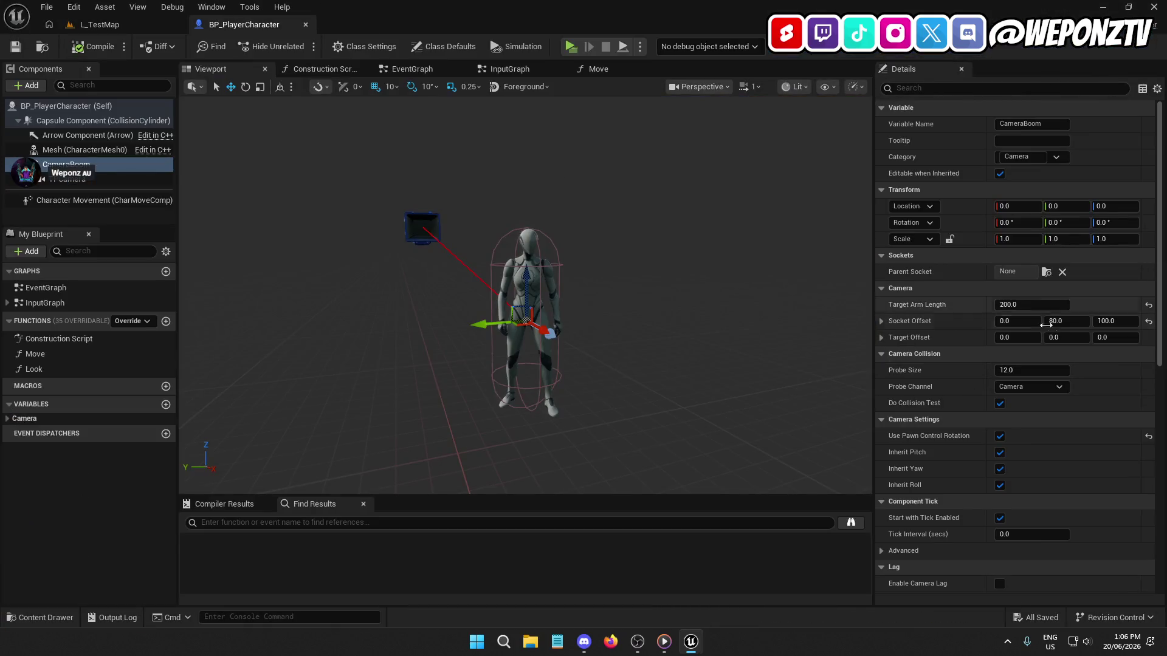
{"action": "type", "text": "0"}
{"action": "key", "text": "Return"}
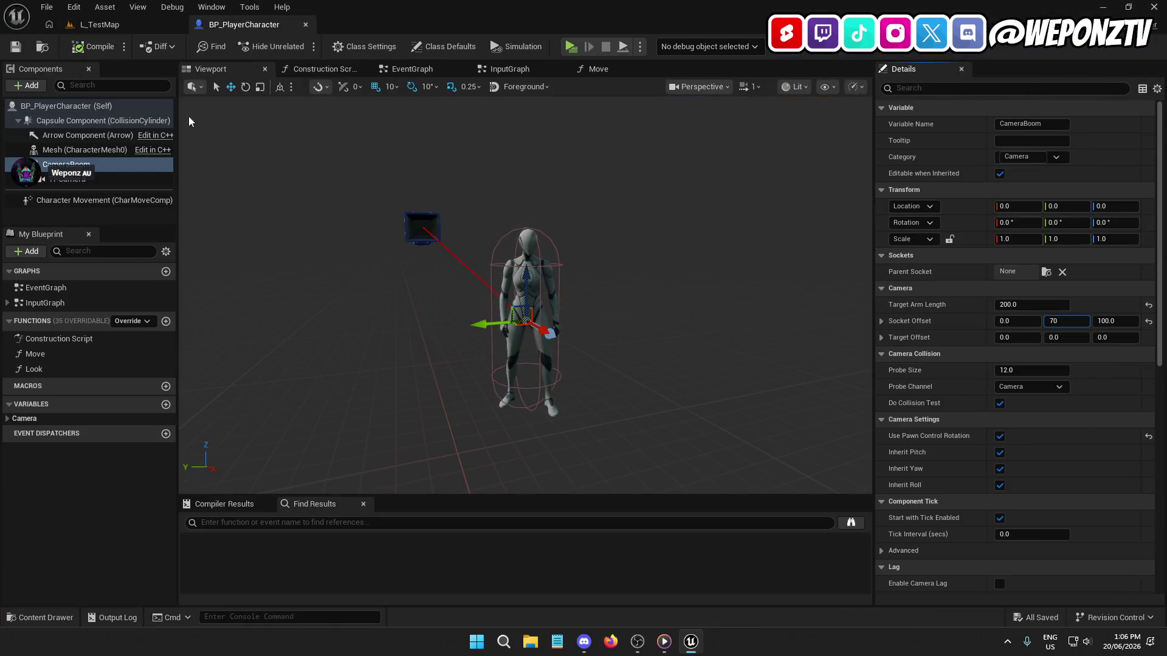
{"action": "left_click", "coordinate": [121, 27]}
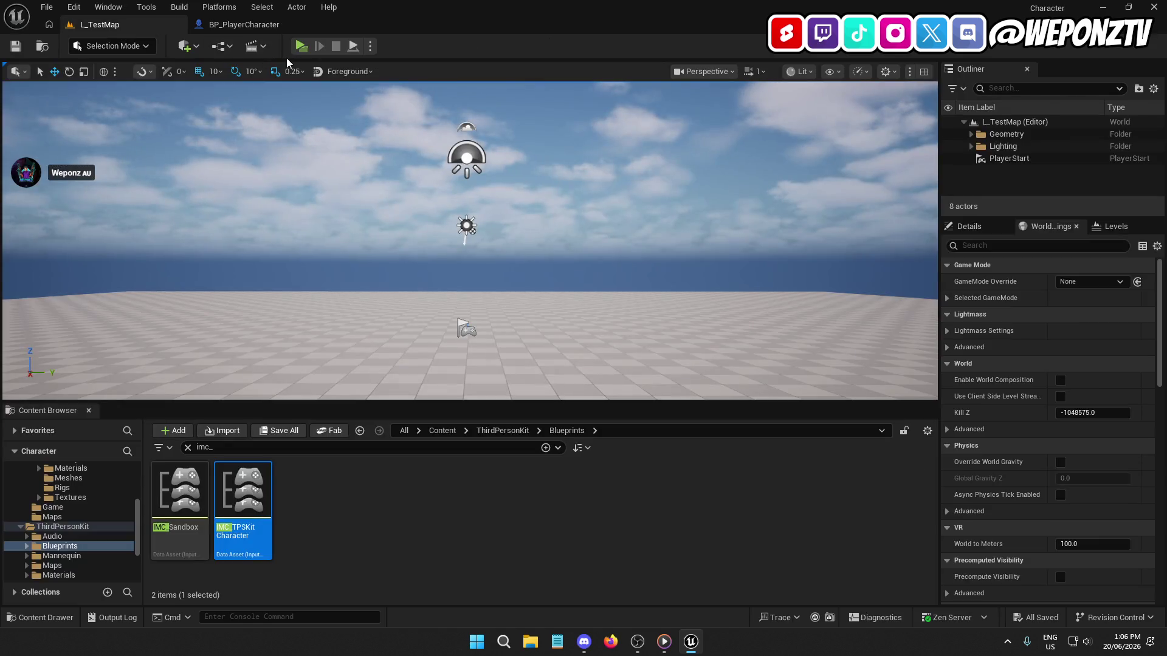
{"action": "left_click", "coordinate": [300, 46]}
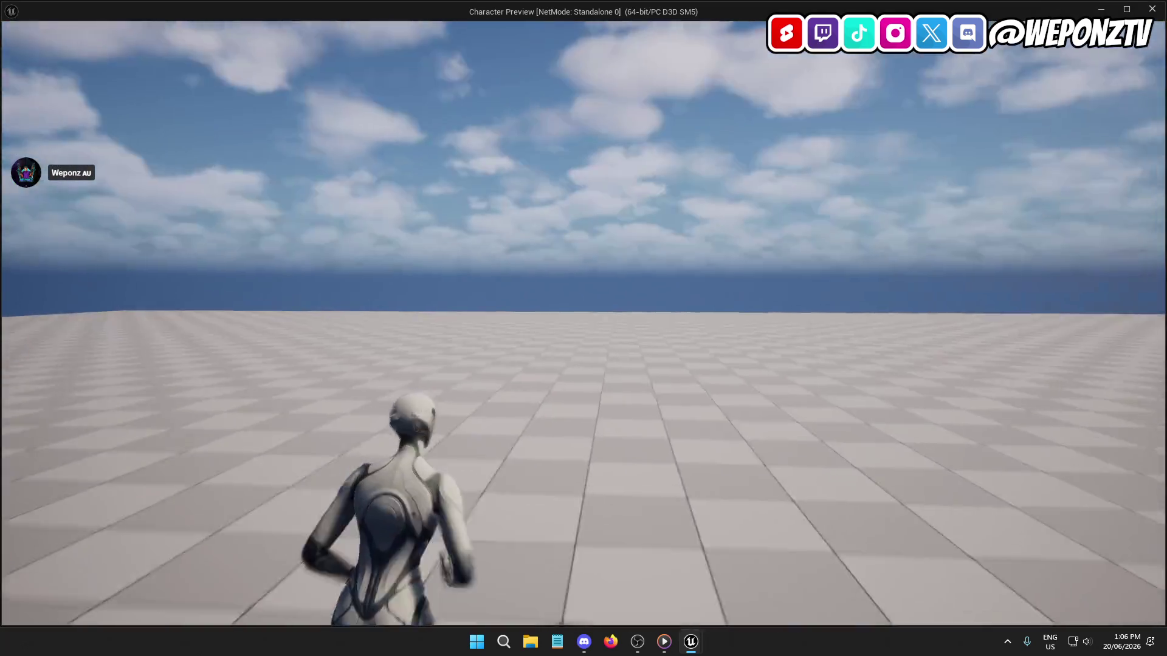
{"action": "key", "text": "w"}
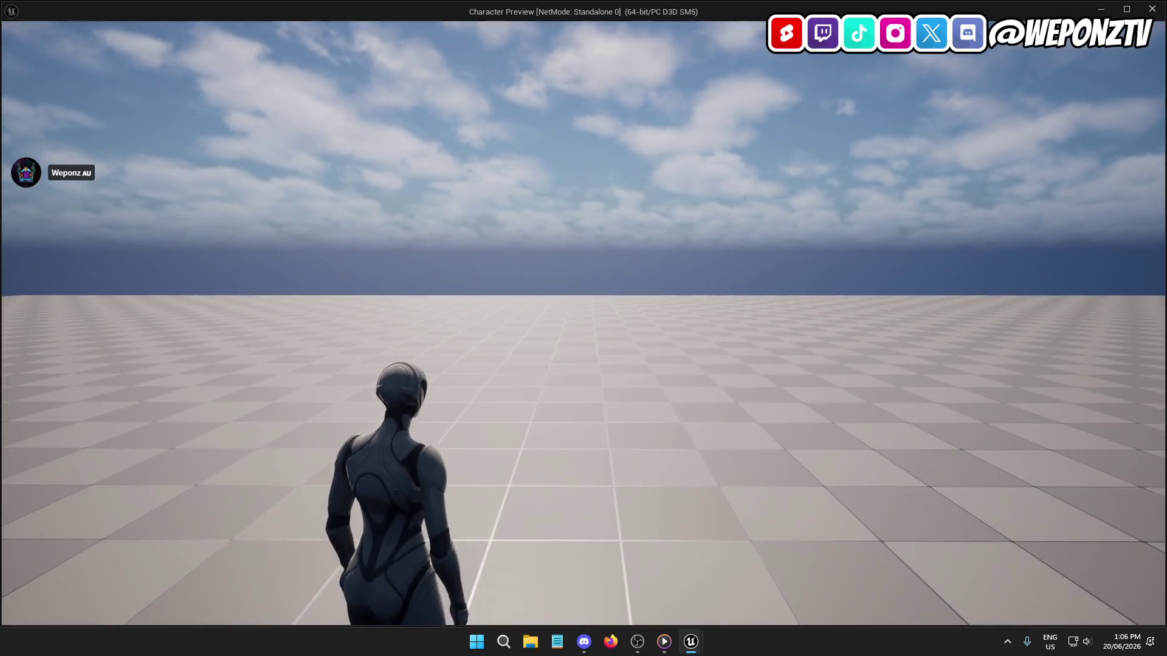
{"action": "key", "text": "Escape"}
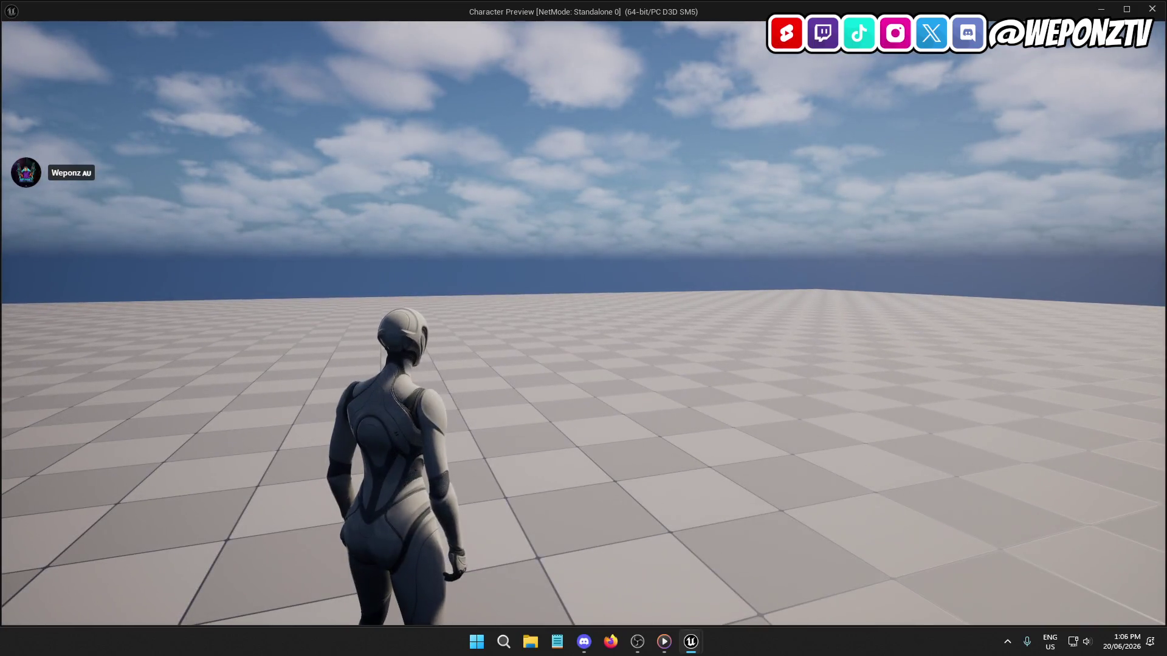
{"action": "key", "text": "s"}
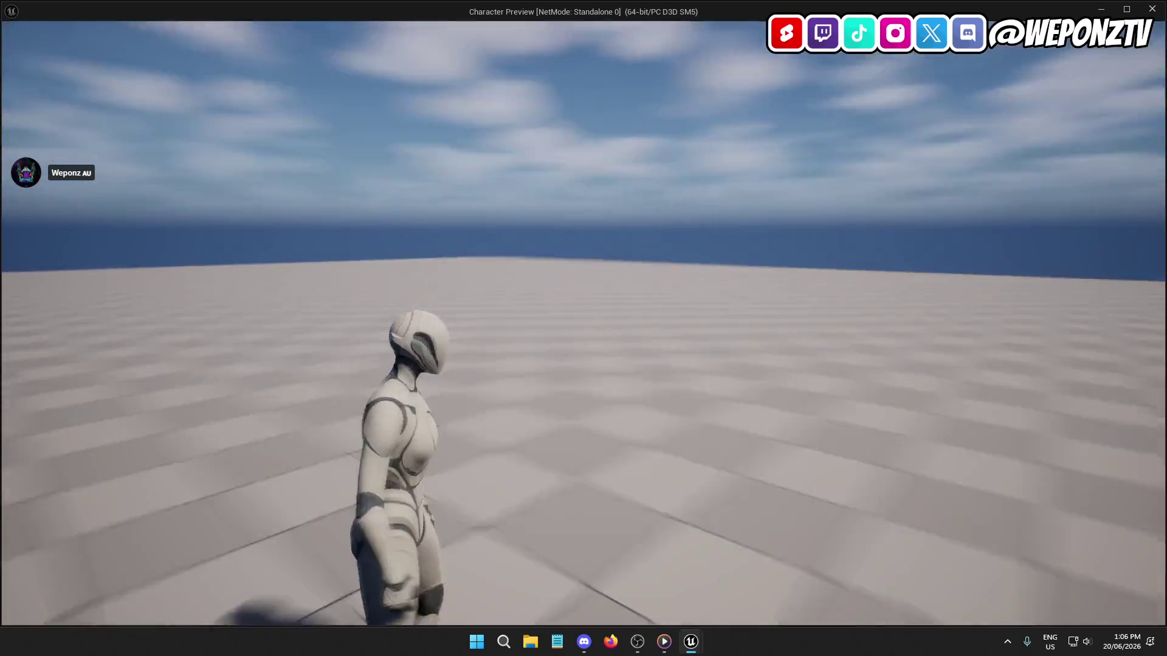
{"action": "key", "text": "w"}
{"action": "key", "text": "s"}
{"action": "key", "text": "w"}
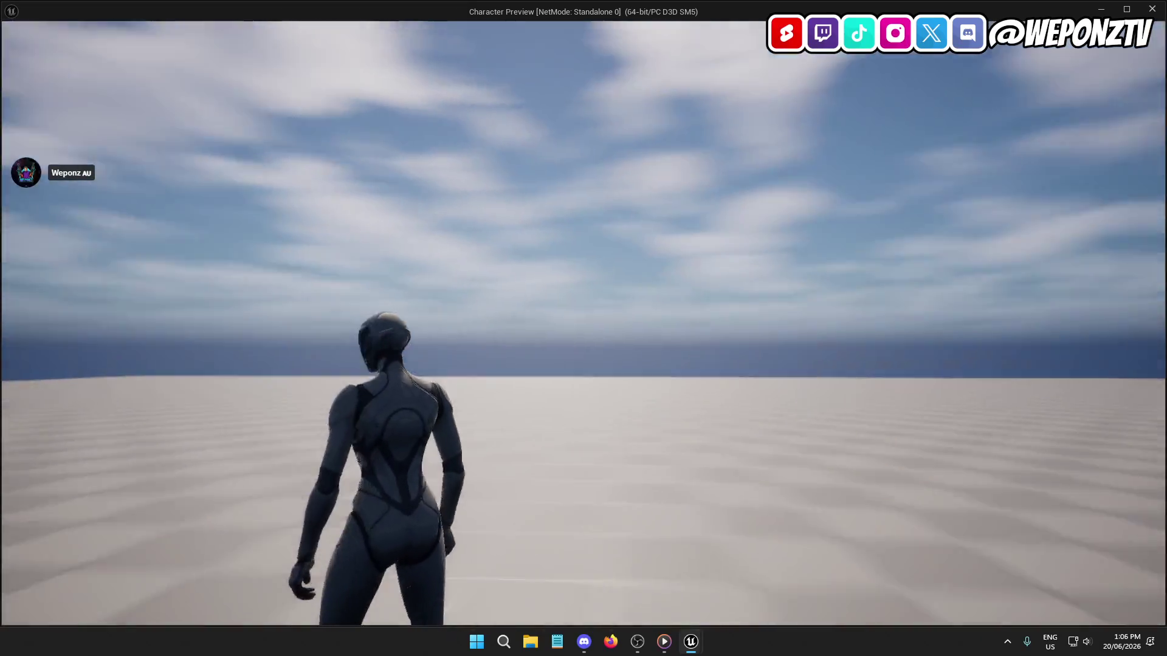
{"action": "key", "text": "s"}
{"action": "key", "text": "d"}
{"action": "key", "text": "w"}
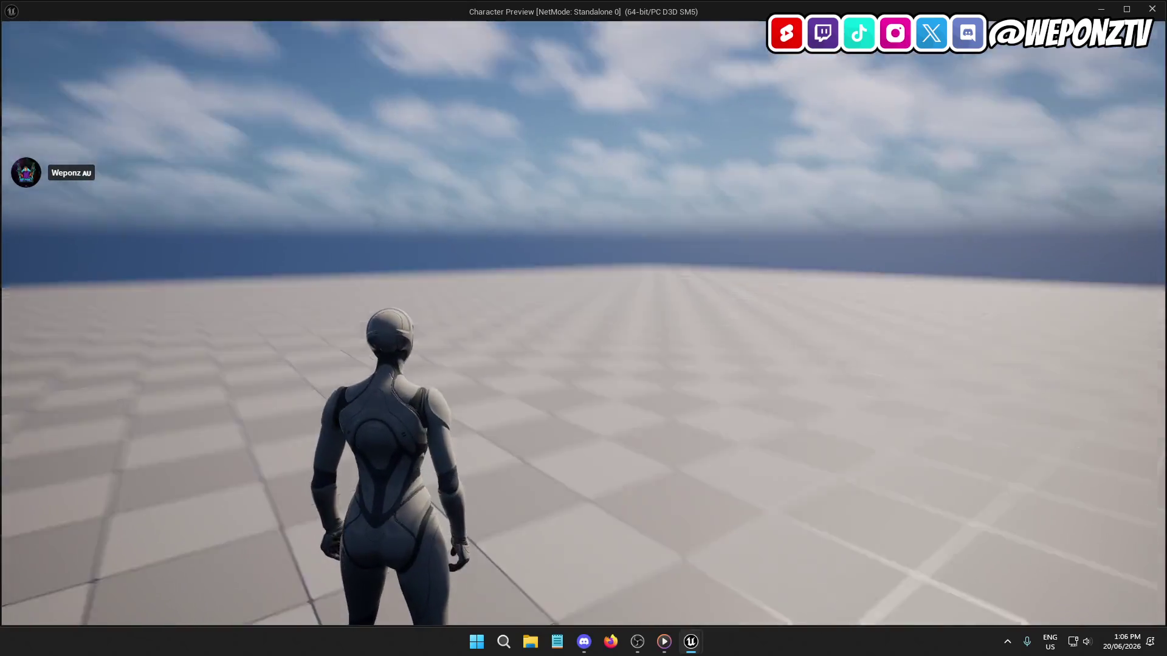
{"action": "key", "text": "w"}
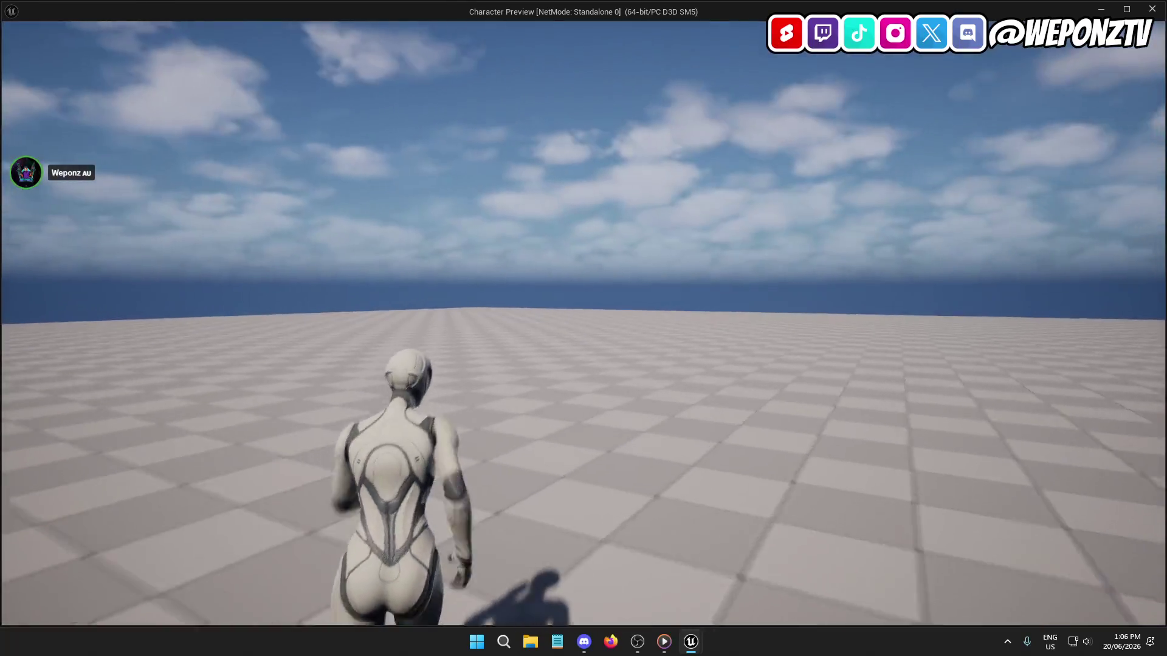
{"action": "key", "text": "w"}
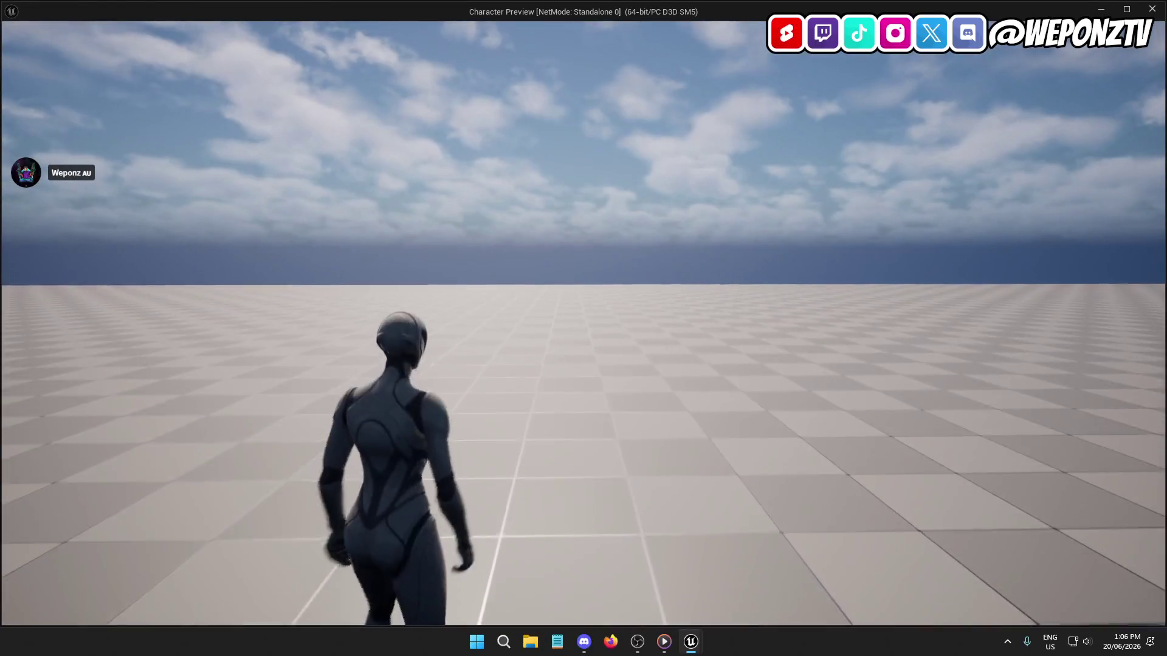
{"action": "key", "text": "Escape"}
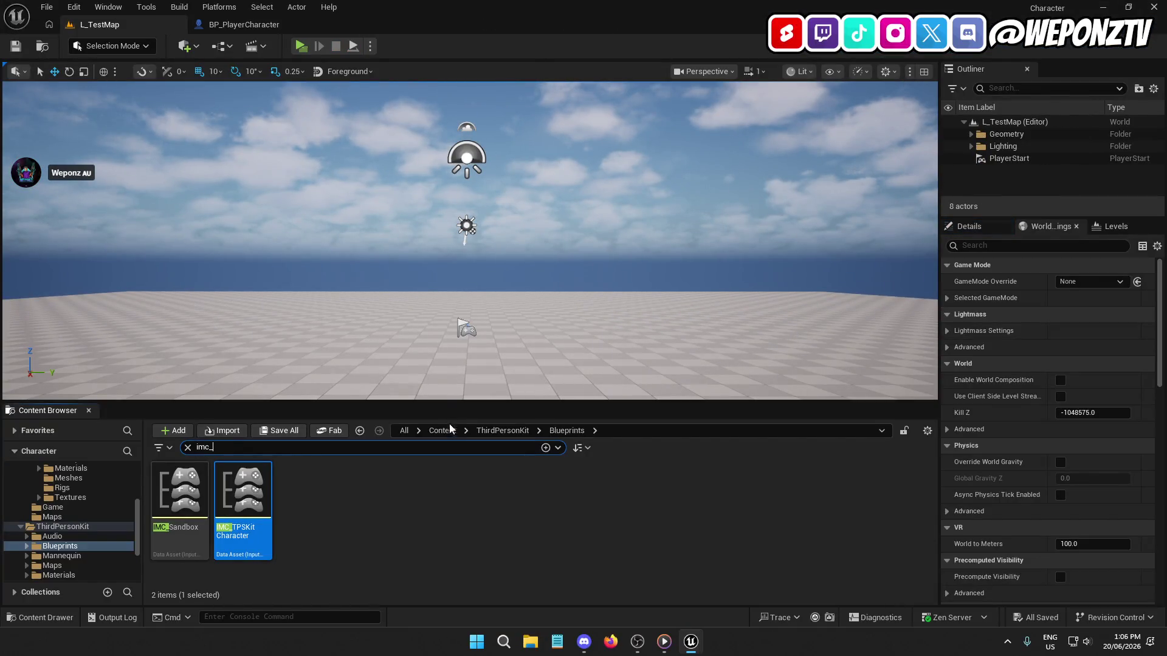
Step: Clear the imc_ search and browse to _Core/Characters/Animations in the Content Browser
{"action": "left_click", "coordinate": [186, 447]}
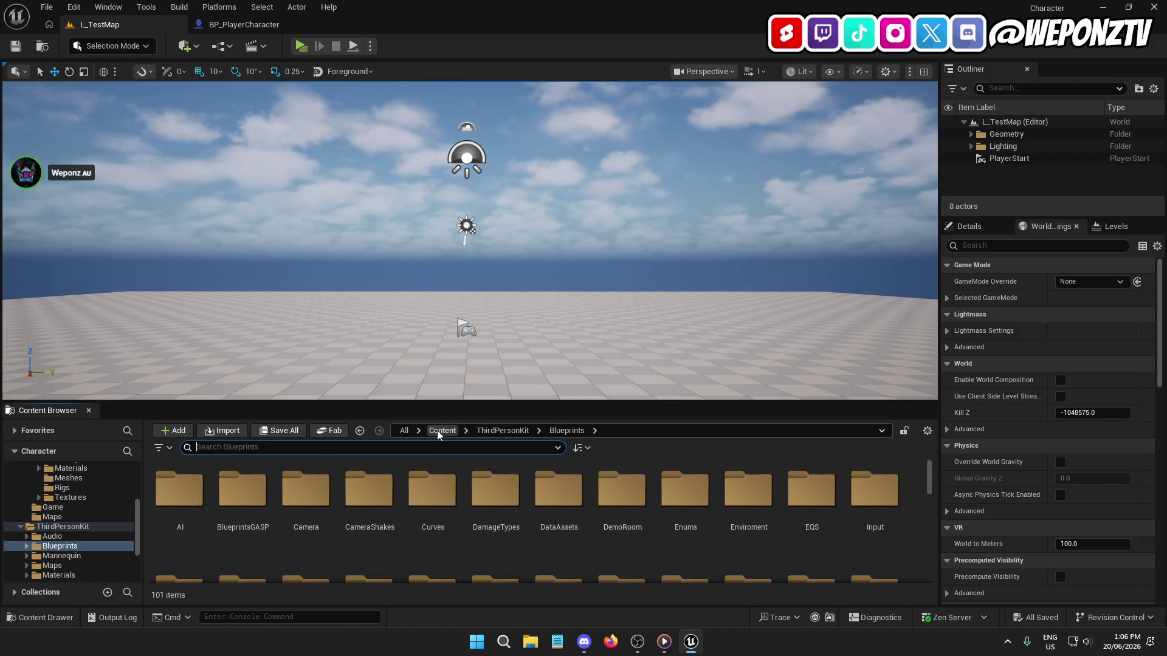
{"action": "left_click", "coordinate": [441, 430]}
{"action": "double_click", "coordinate": [177, 488]}
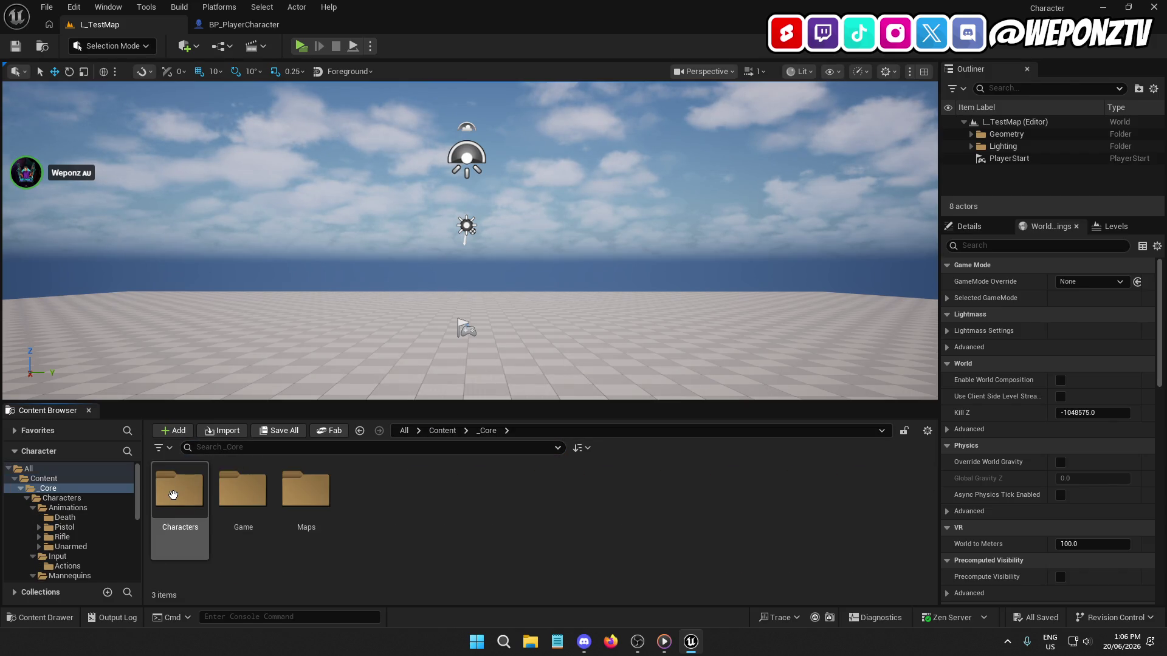
{"action": "double_click", "coordinate": [180, 491]}
{"action": "double_click", "coordinate": [178, 486]}
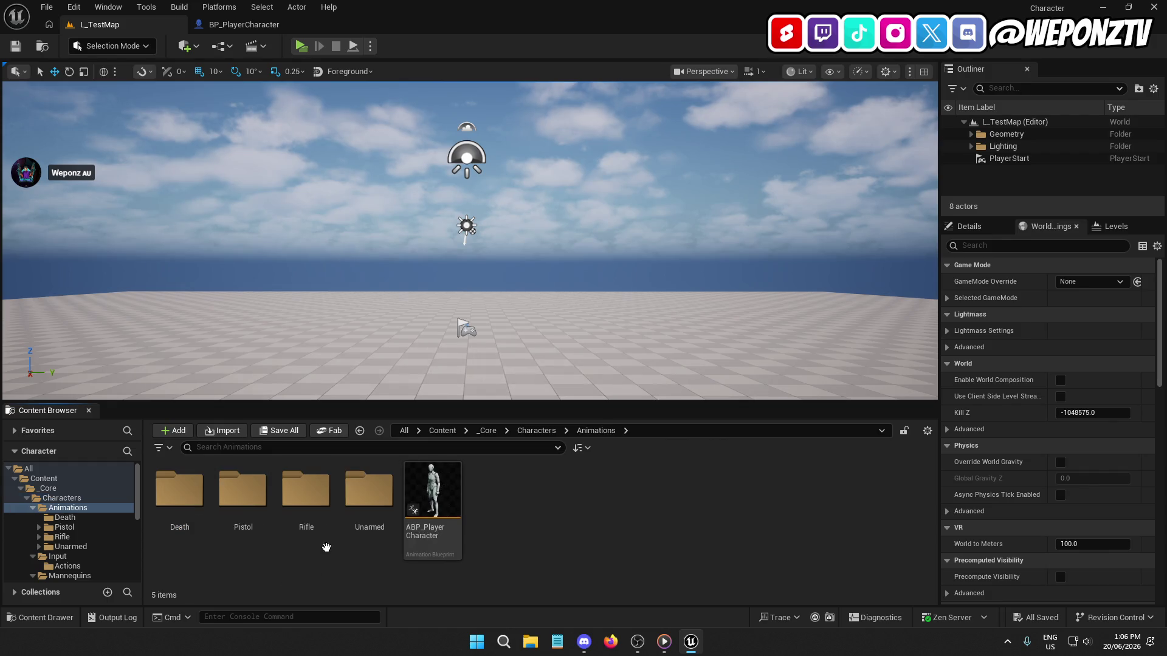
Step: Open ABP_PlayerCharacter and inspect its EventGraph around the Sequence node, then return to L_TestMap
{"action": "double_click", "coordinate": [461, 479]}
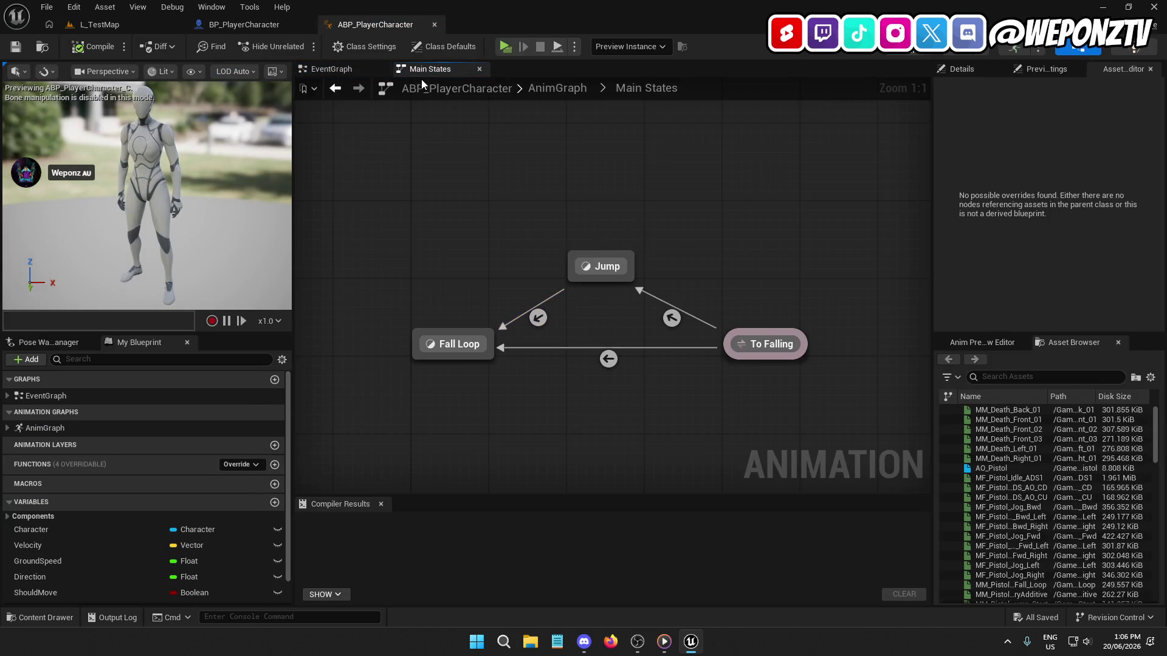
{"action": "left_click", "coordinate": [349, 73]}
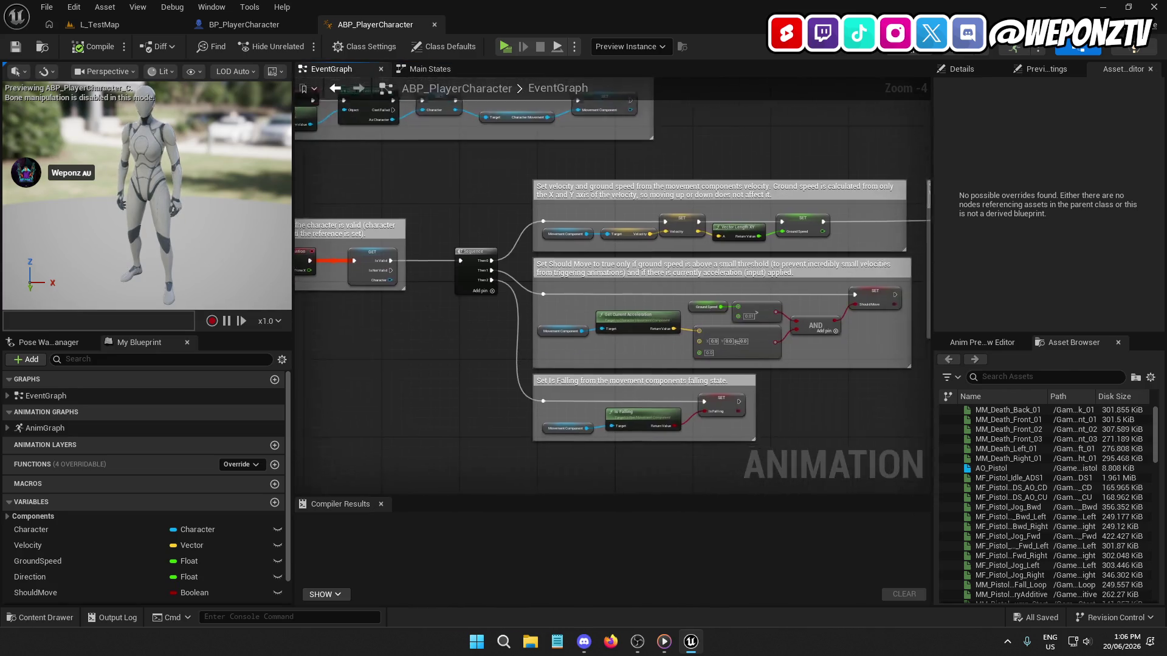
{"action": "scroll", "coordinate": [537, 312], "scroll_direction": "up", "scroll_amount": 2}
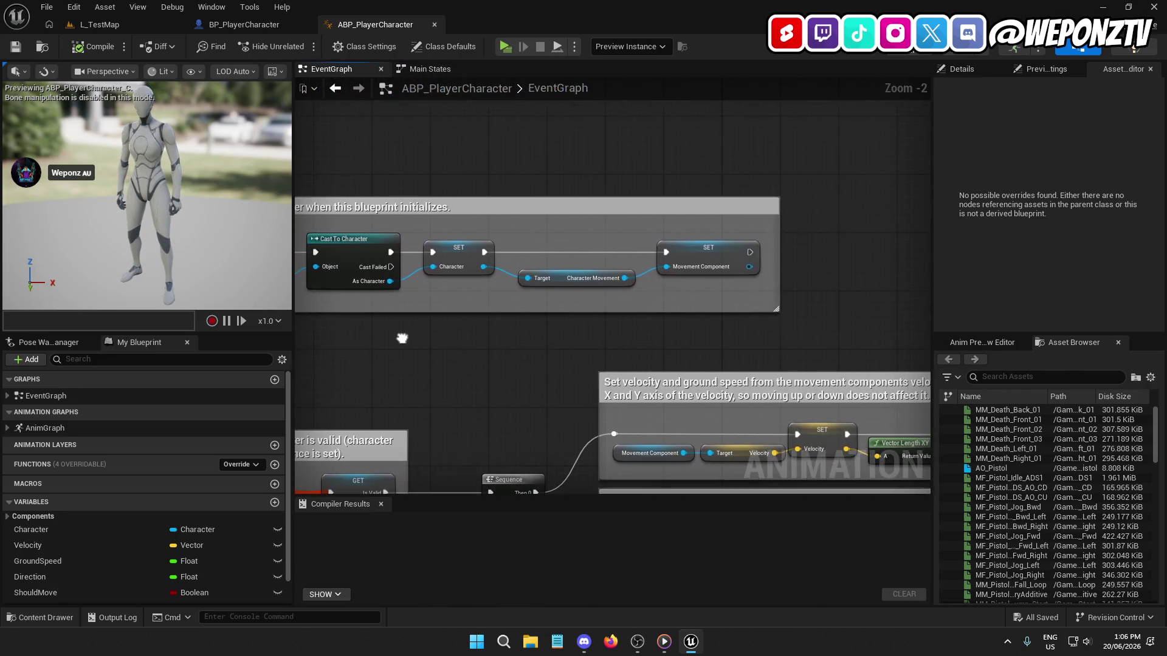
{"action": "mouse_move", "coordinate": [665, 303]}
{"action": "left_mouse_down"}
{"action": "mouse_move", "coordinate": [556, 294]}
{"action": "mouse_move", "coordinate": [593, 118]}
{"action": "mouse_move", "coordinate": [349, 126]}
{"action": "left_mouse_up"}
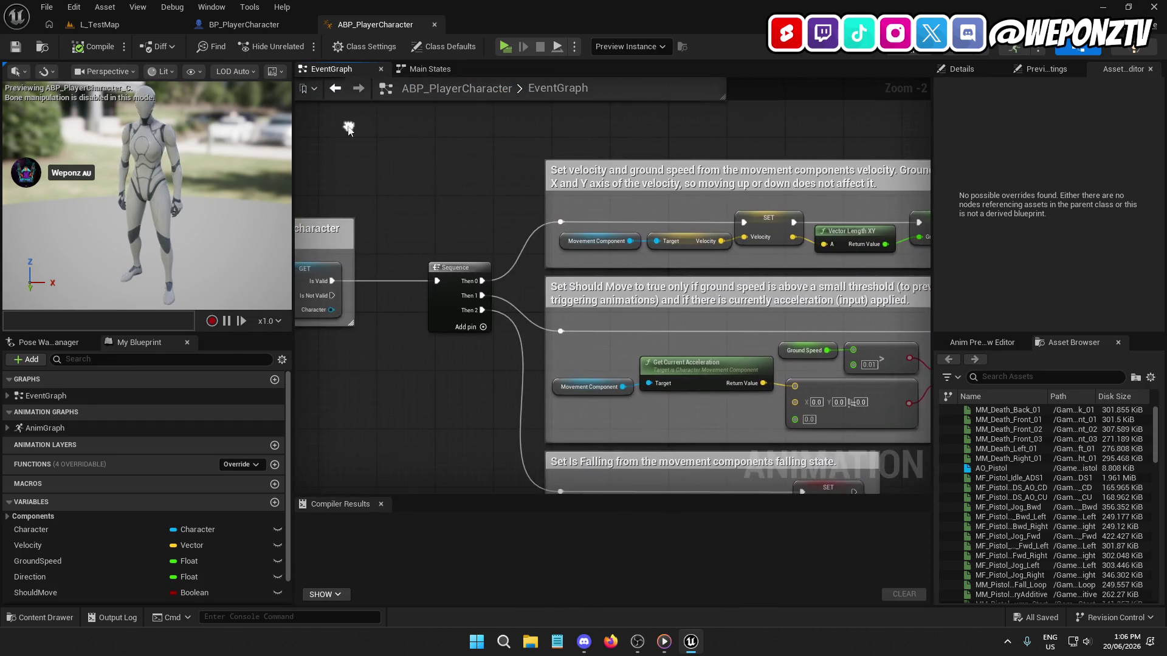
{"action": "left_click", "coordinate": [105, 8]}
{"action": "left_click", "coordinate": [82, 23]}
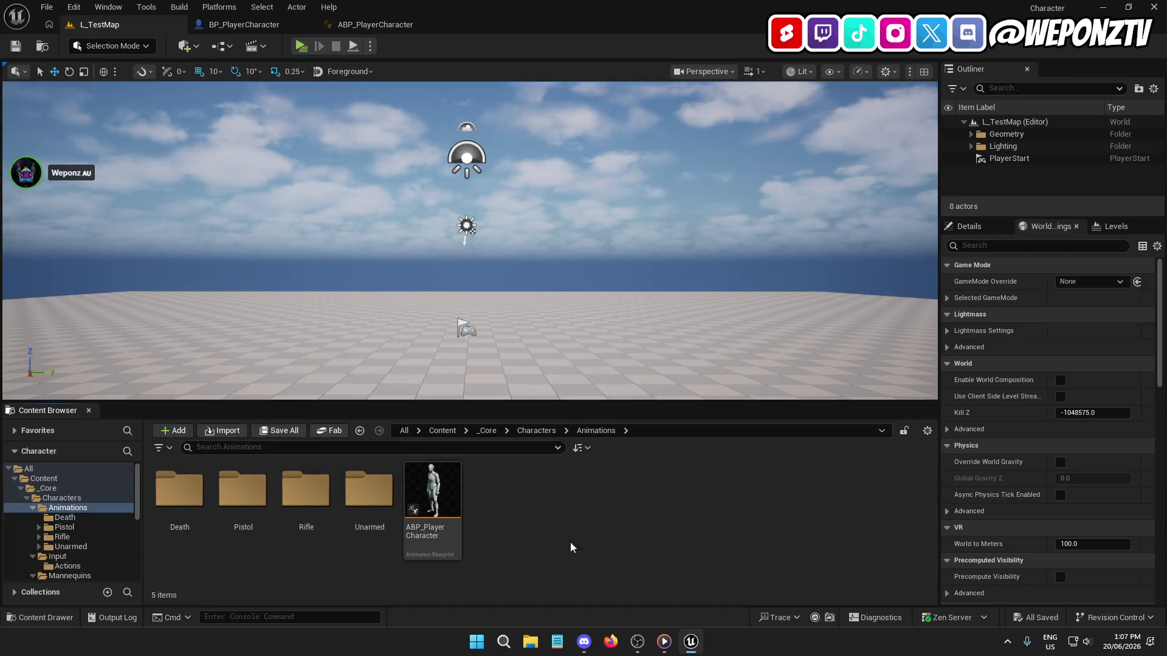
Step: Create a new Libraries folder in _Core/Game and open it
{"action": "left_click", "coordinate": [486, 431]}
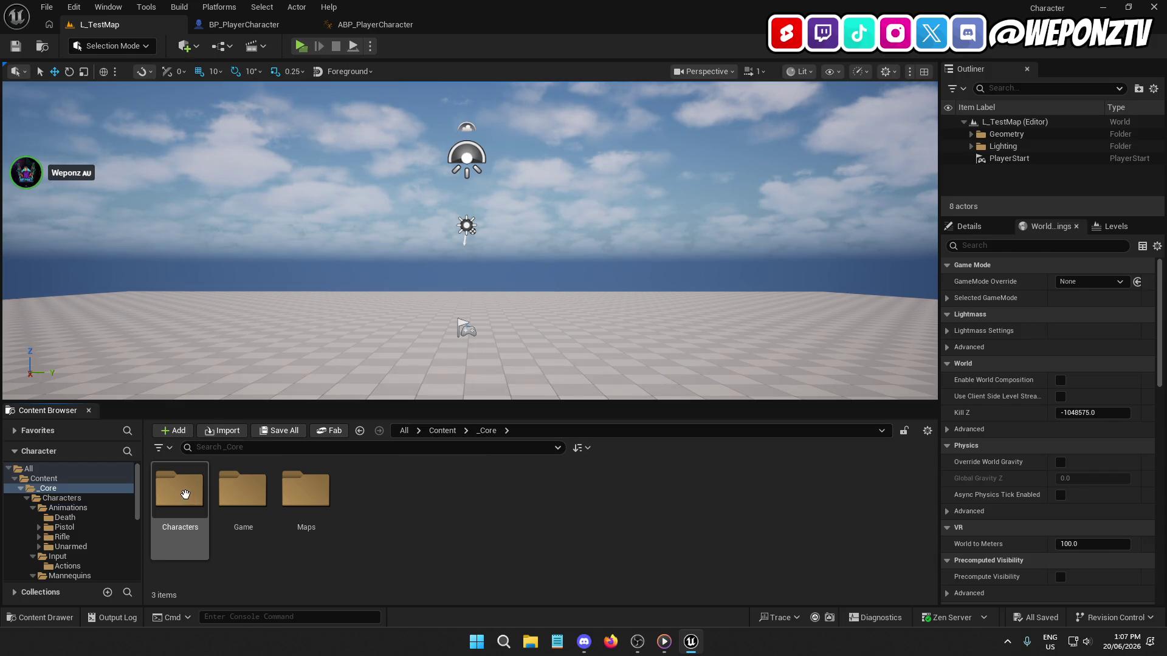
{"action": "double_click", "coordinate": [243, 489]}
{"action": "right_click", "coordinate": [440, 505]}
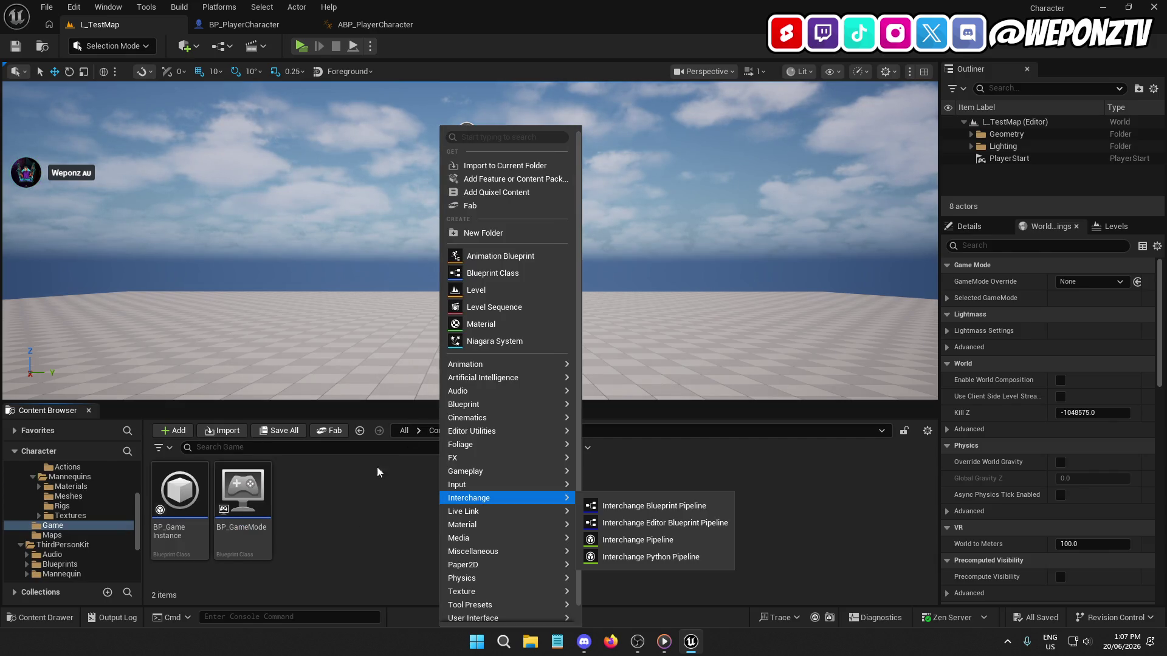
{"action": "left_click", "coordinate": [483, 233]}
{"action": "type", "text": "Libraries"}
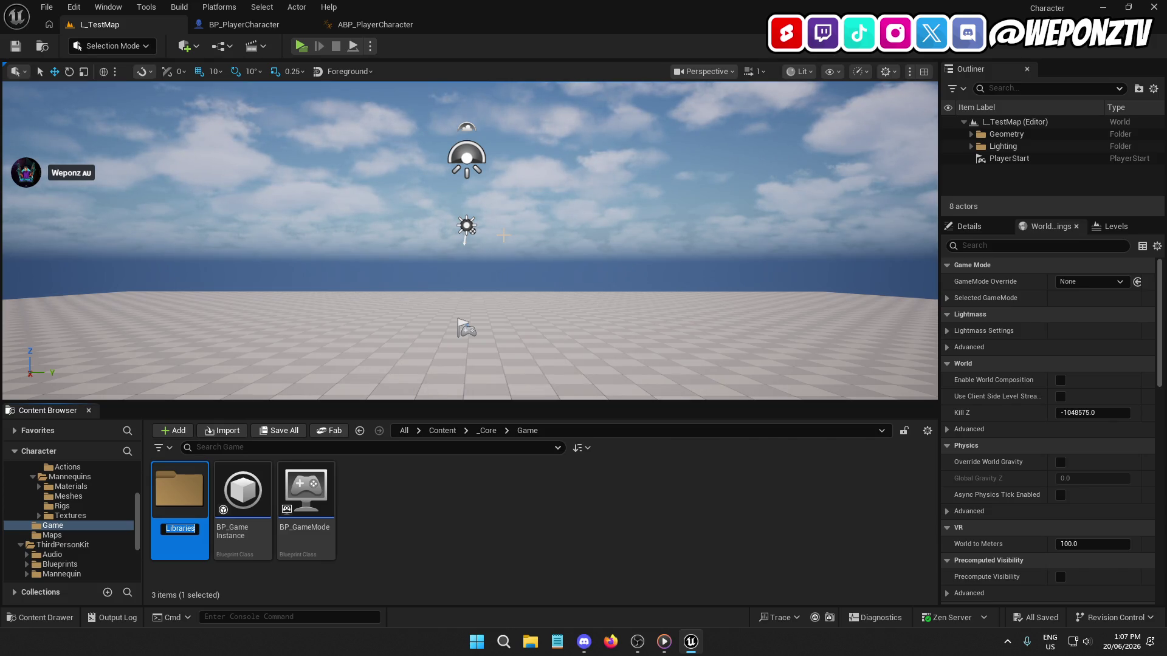
{"action": "double_click", "coordinate": [180, 497]}
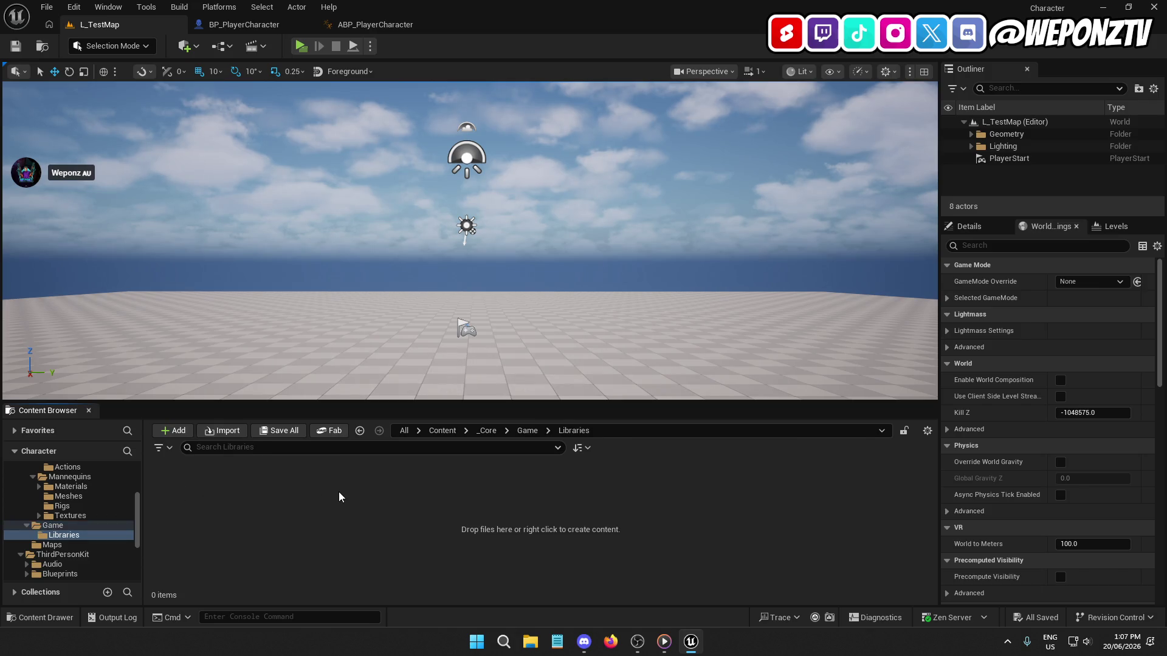
Step: Start a new Blueprint Class in the Libraries folder to bring up Pick Parent Class
{"action": "right_click", "coordinate": [342, 497]}
{"action": "mouse_move", "coordinate": [347, 500]}
{"action": "left_click", "coordinate": [419, 274]}
{"action": "type", "text": "blueprint"}
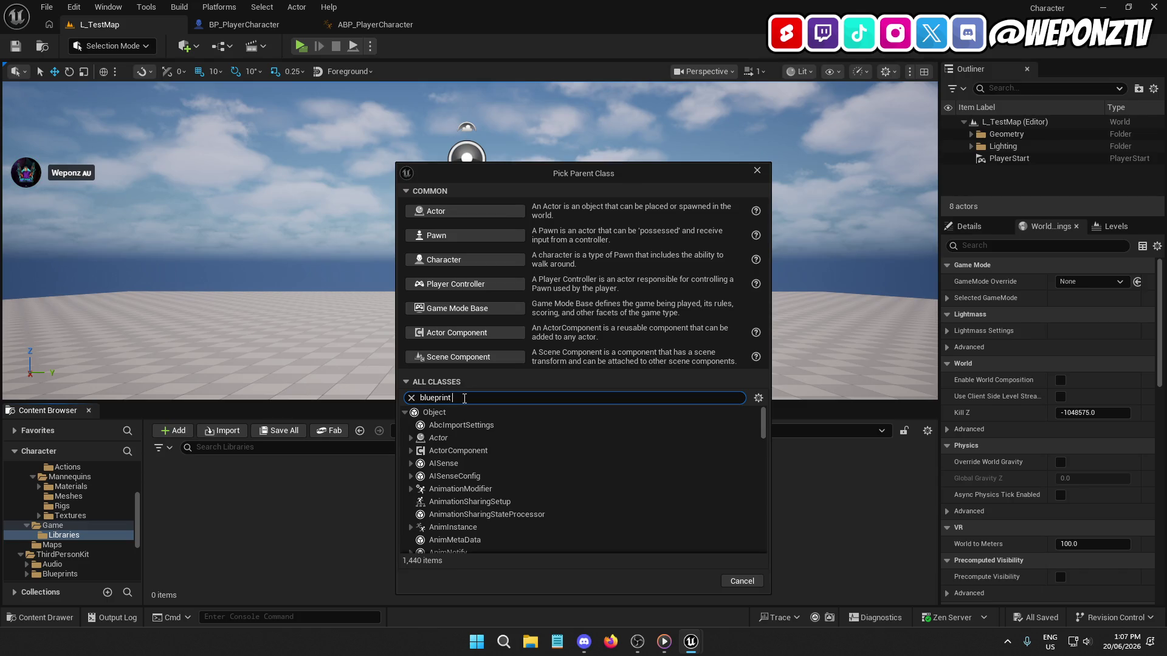
Step: Search the parent class picker for BlueprintFunctionLibrary, then close the picker
{"action": "type", "text": "fun"}
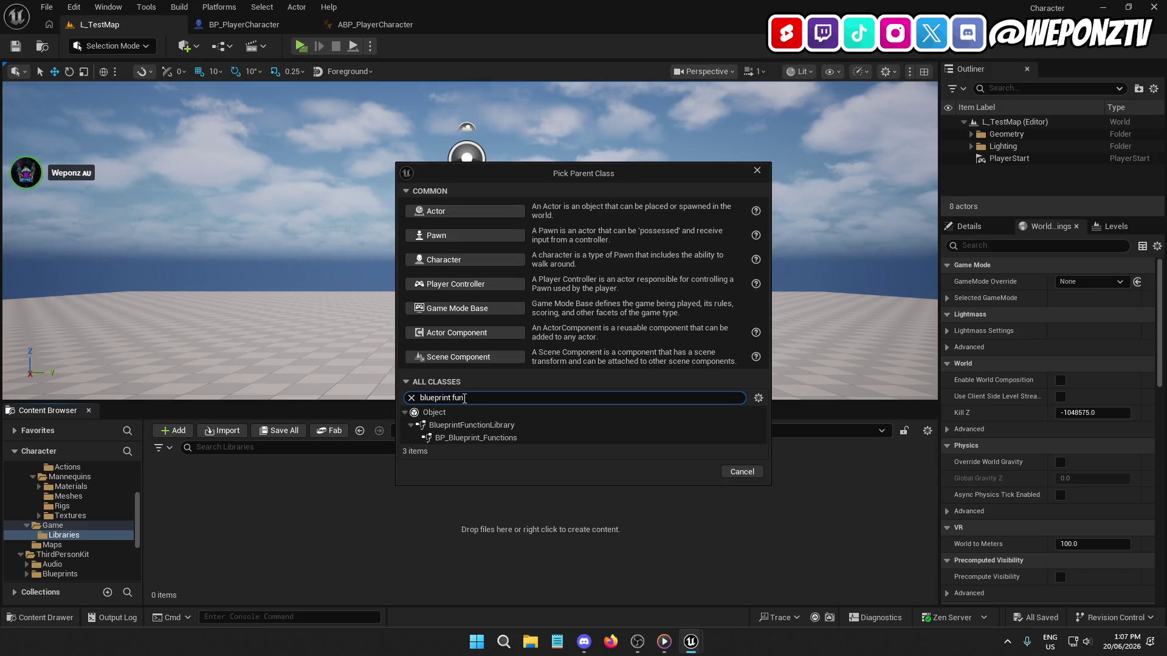
{"action": "left_click", "coordinate": [514, 425]}
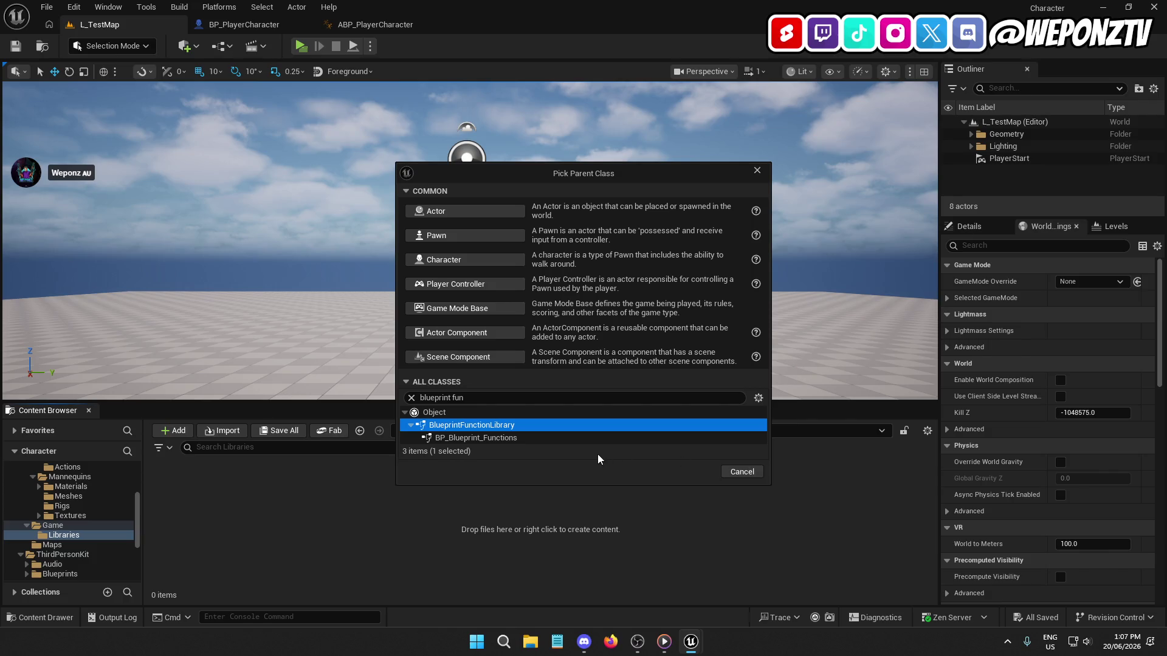
{"action": "double_click", "coordinate": [528, 426]}
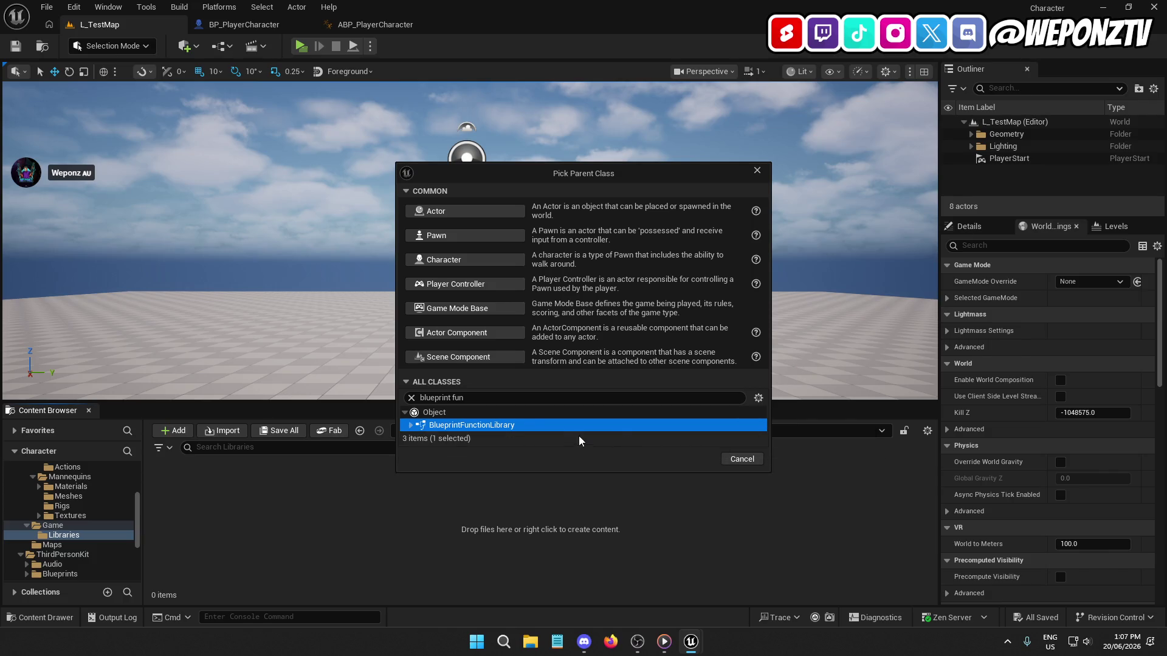
{"action": "left_click", "coordinate": [410, 424]}
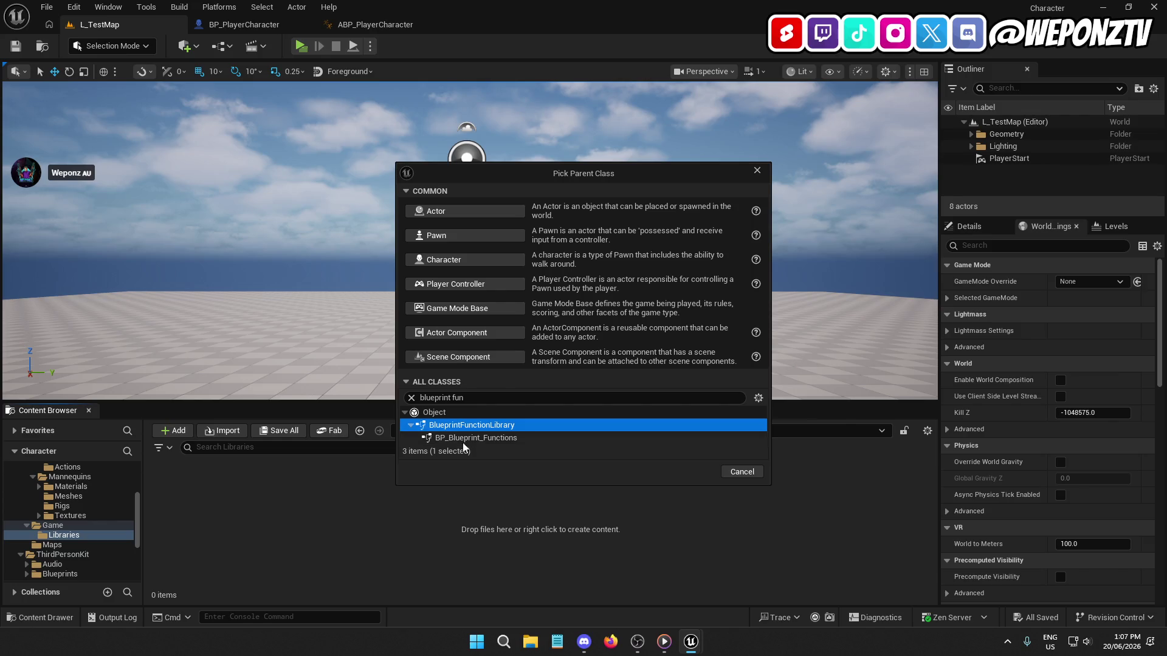
{"action": "left_click", "coordinate": [475, 437]}
{"action": "left_click", "coordinate": [513, 425]}
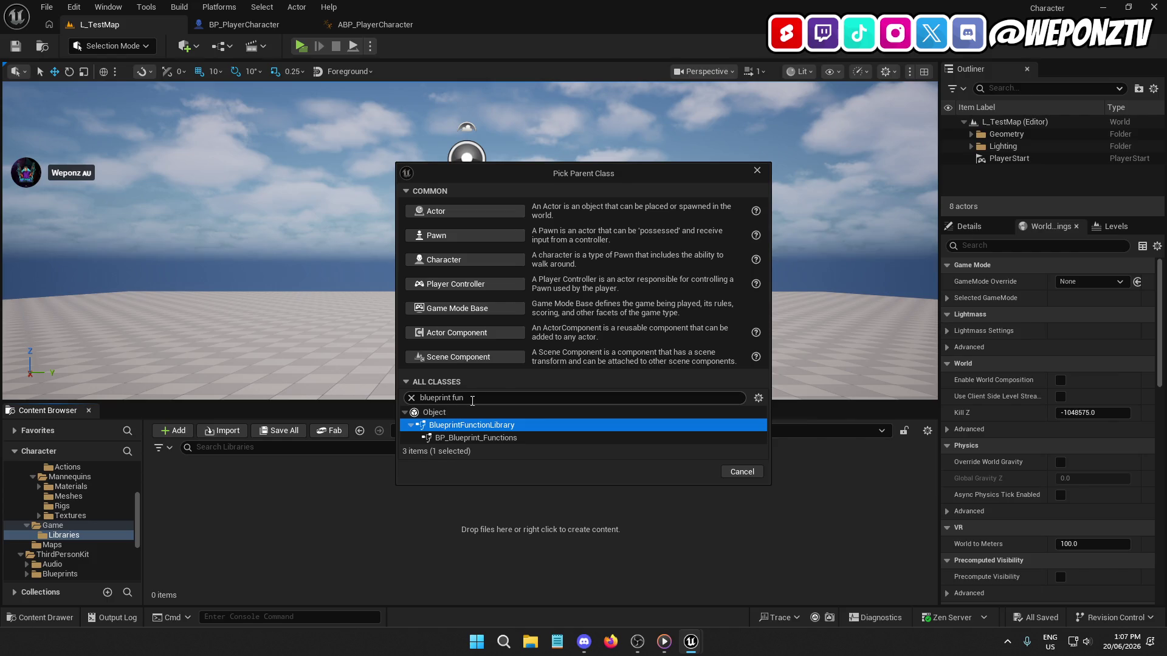
{"action": "left_click", "coordinate": [472, 398]}
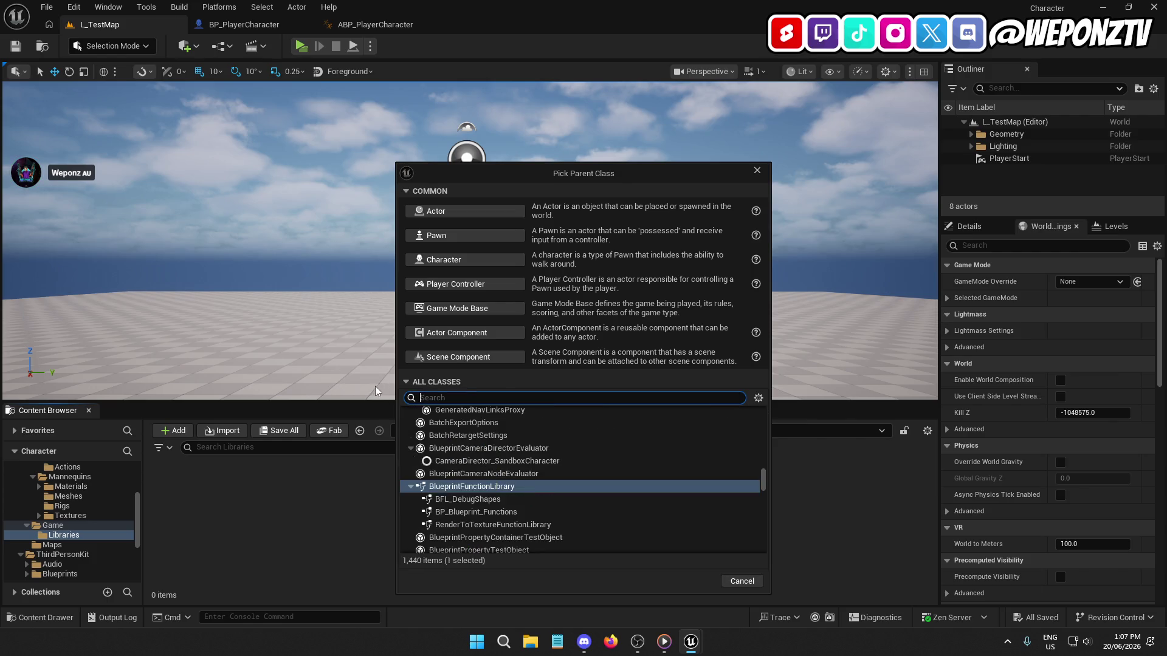
{"action": "left_click", "coordinate": [757, 171]}
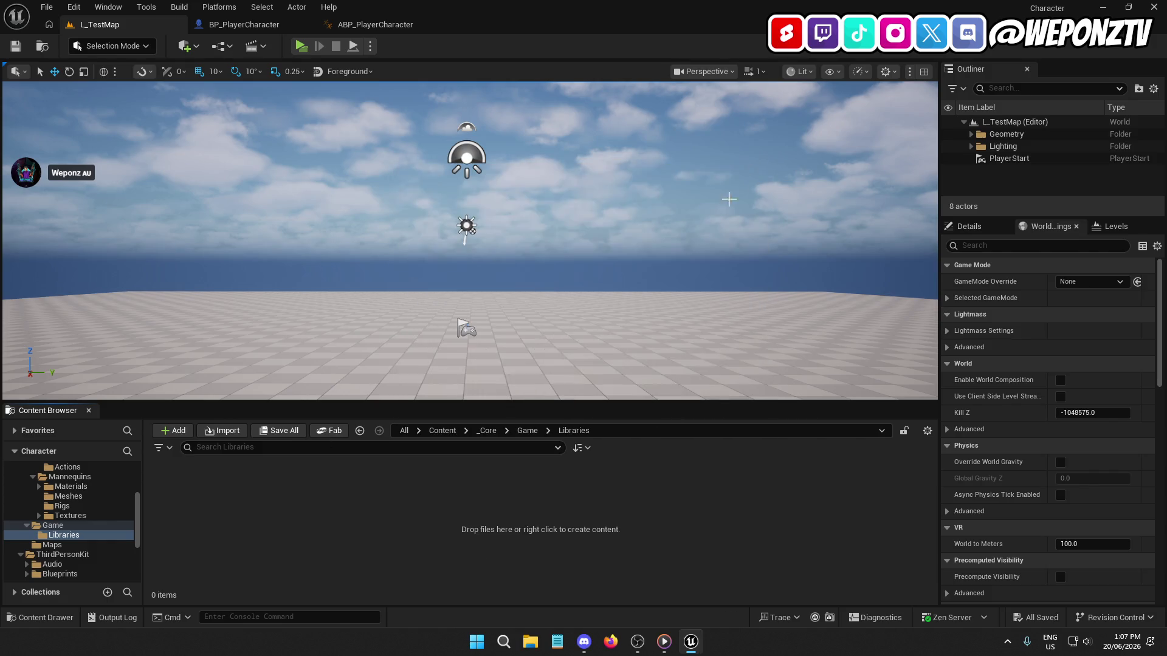
Step: Create a Blueprint Function Library asset named BPFL_Game in Libraries
{"action": "right_click", "coordinate": [380, 521]}
{"action": "mouse_move", "coordinate": [456, 293]}
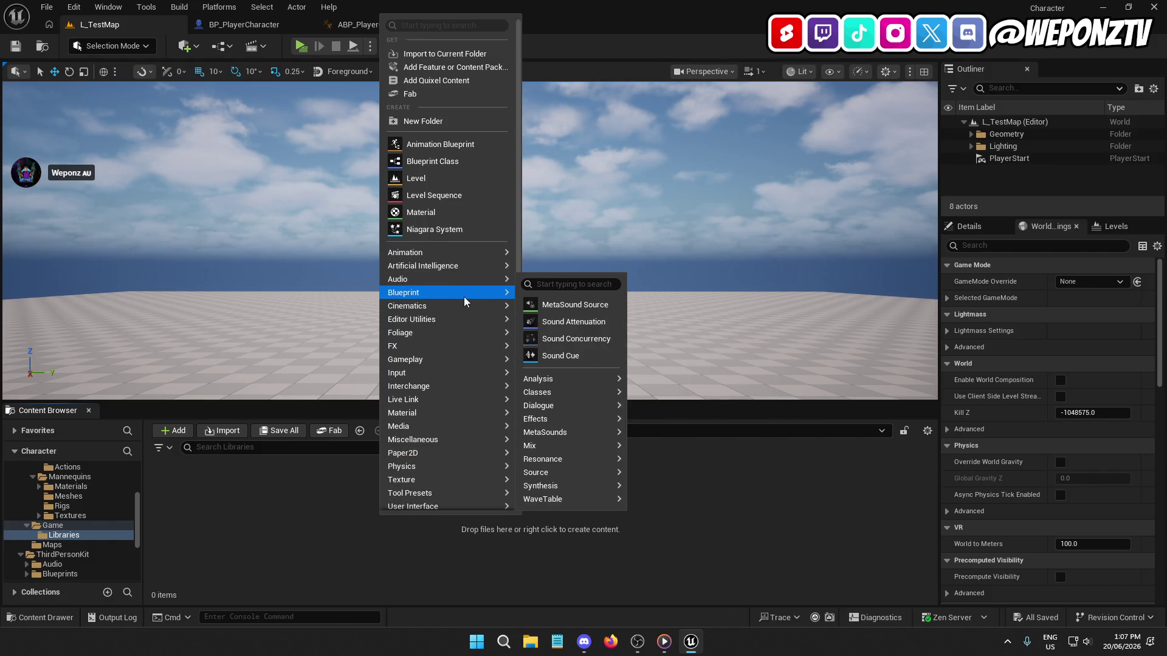
{"action": "left_click", "coordinate": [613, 317]}
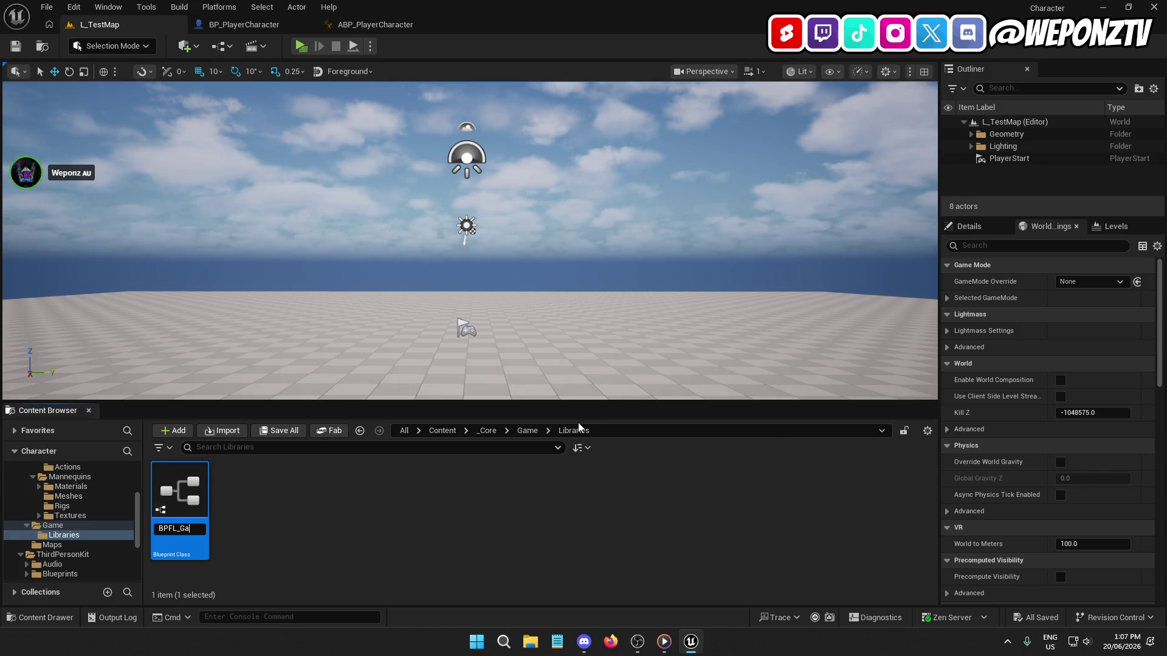
{"action": "type", "text": "me"}
{"action": "key", "text": "Return"}
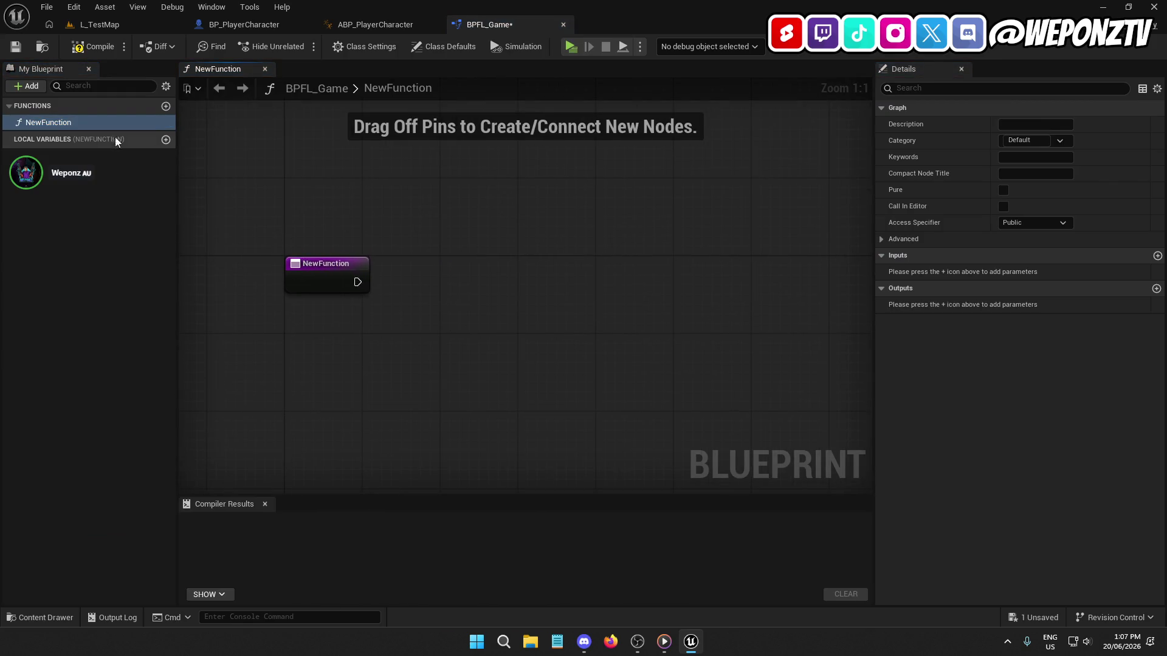
Step: Rename NewFunction to GameInstanceReference, then correct it to GameModeReference
{"action": "left_click", "coordinate": [39, 120]}
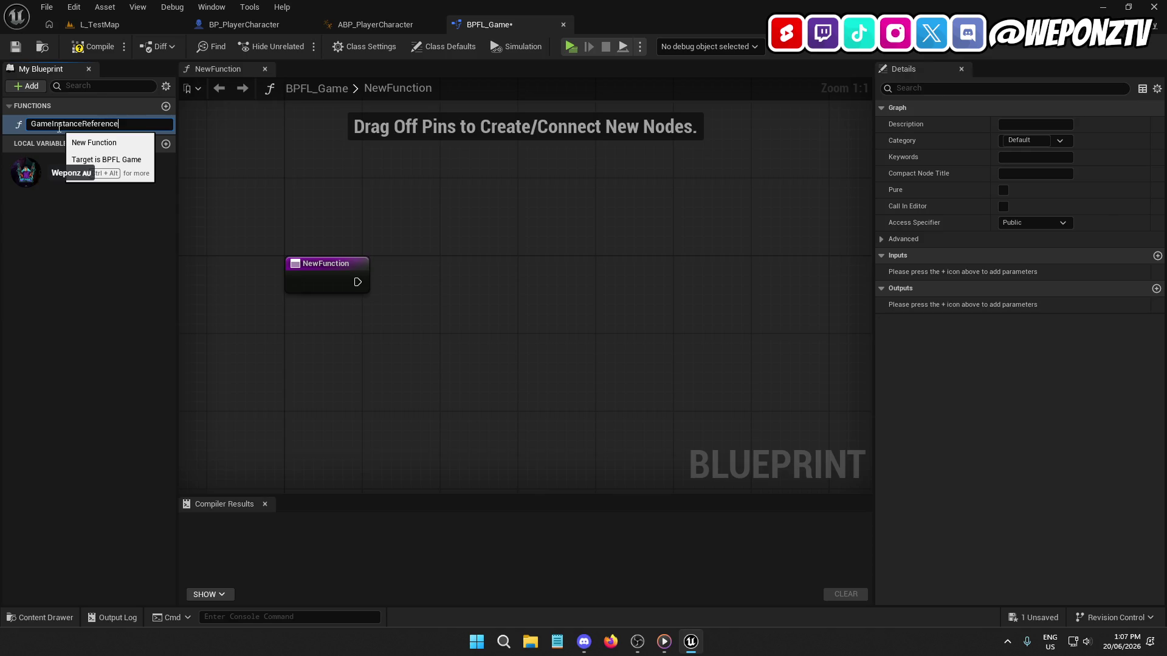
{"action": "key", "text": "Return"}
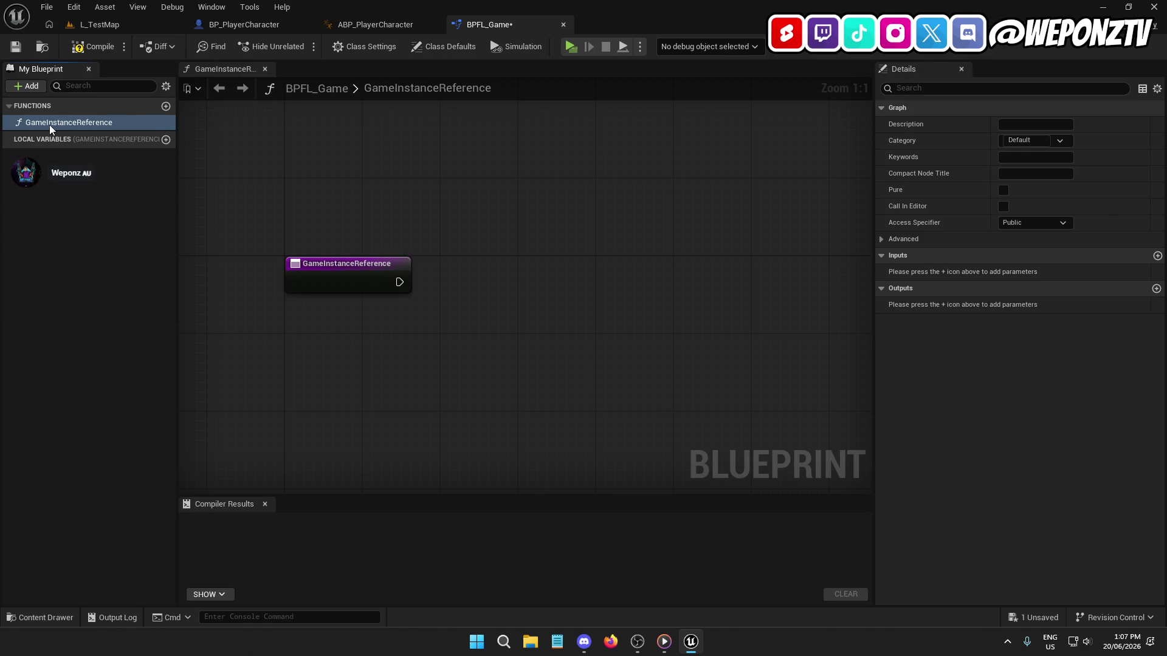
{"action": "left_click", "coordinate": [51, 125]}
{"action": "left_click_drag", "start_coordinate": [52, 125], "coordinate": [105, 135]}
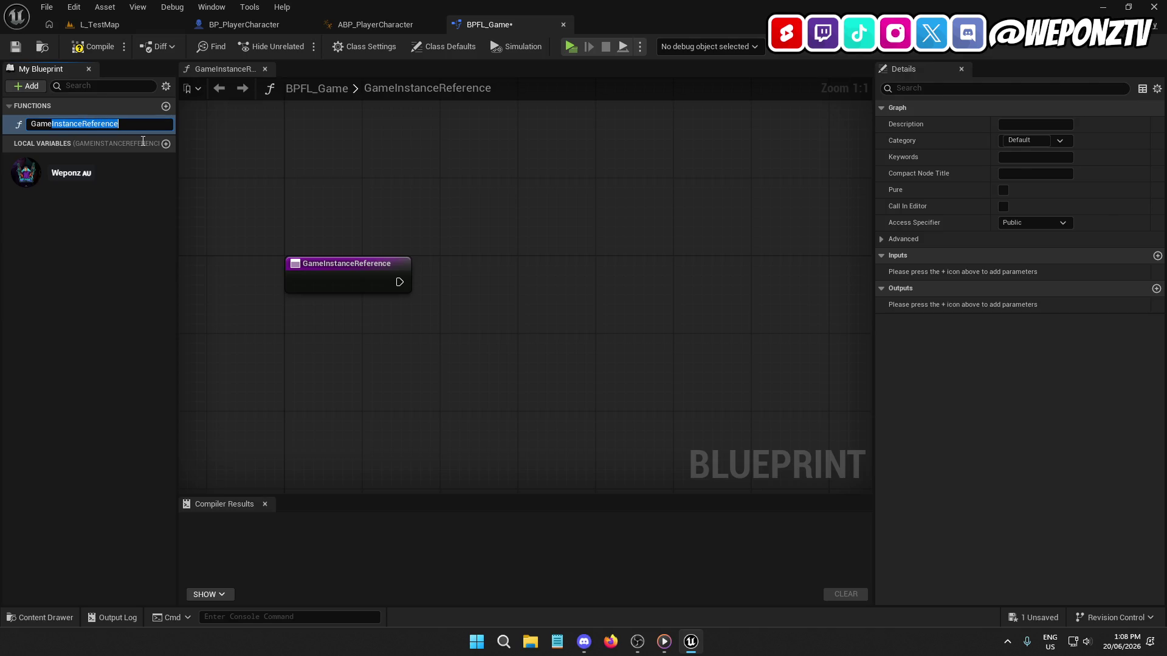
{"action": "type", "text": "Mode"}
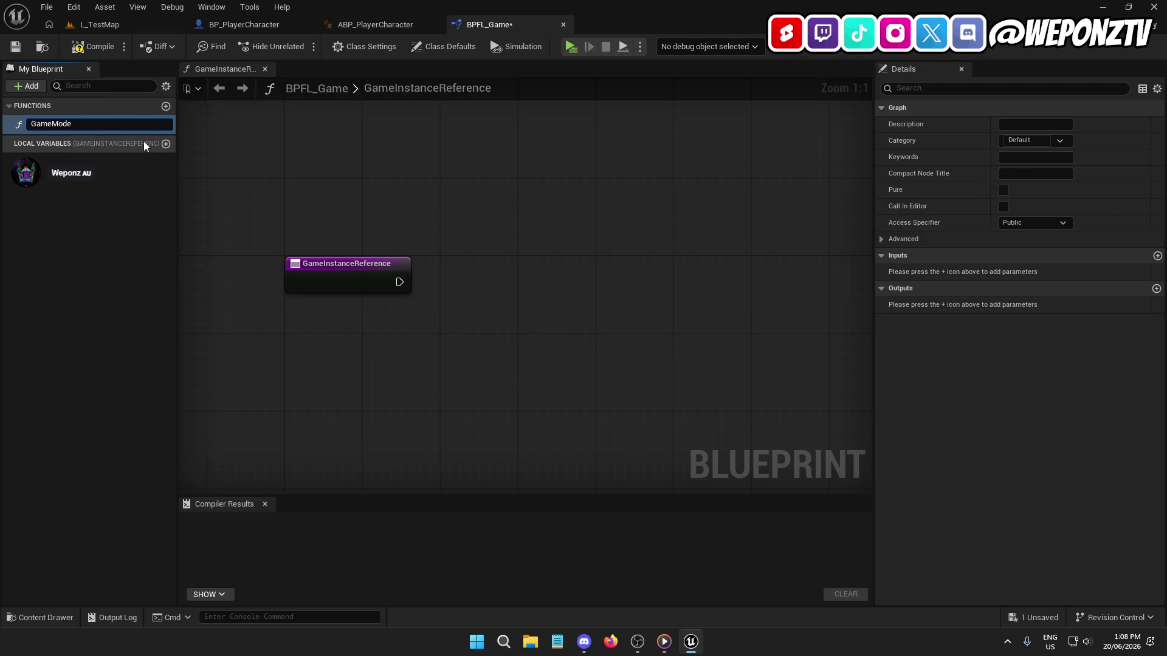
{"action": "type", "text": "Reference"}
{"action": "key", "text": "Return"}
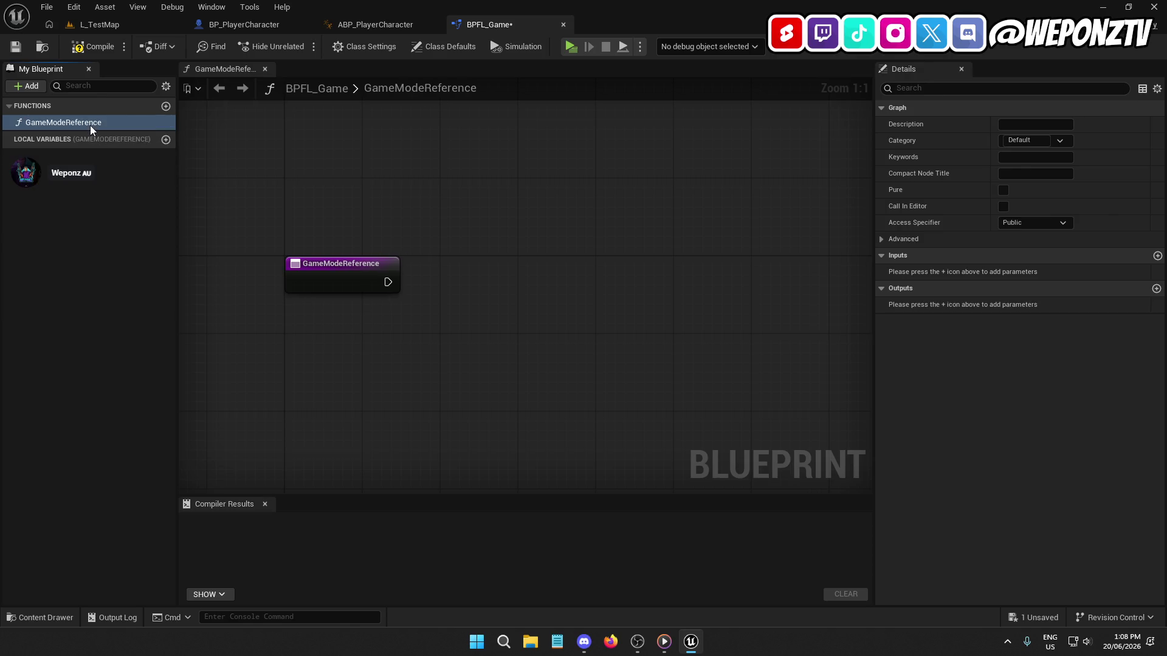
{"action": "mouse_move", "coordinate": [480, 229]}
{"action": "left_mouse_down"}
{"action": "mouse_move", "coordinate": [325, 263]}
{"action": "mouse_move", "coordinate": [391, 172]}
{"action": "left_mouse_up"}
{"action": "right_click", "coordinate": [389, 166]}
Step: Add a Get Game Mode node and a Cast To BP_GameInstance node to GameModeReference
{"action": "type", "text": "gamemode"}
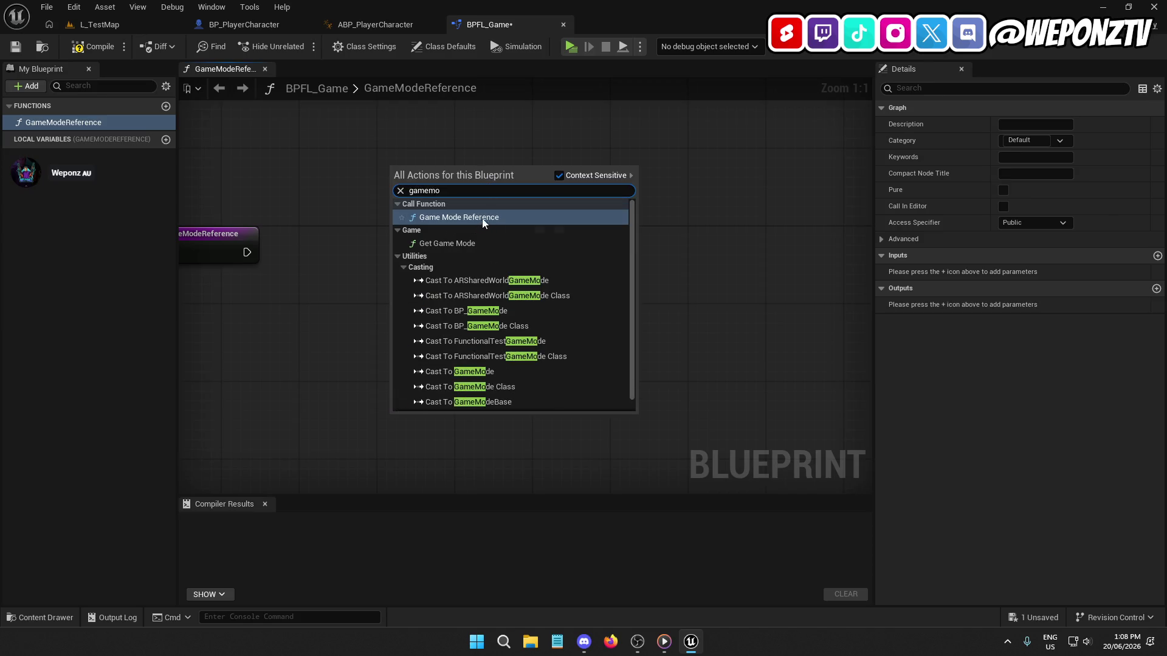
{"action": "left_click", "coordinate": [444, 243]}
{"action": "left_click", "coordinate": [420, 217]}
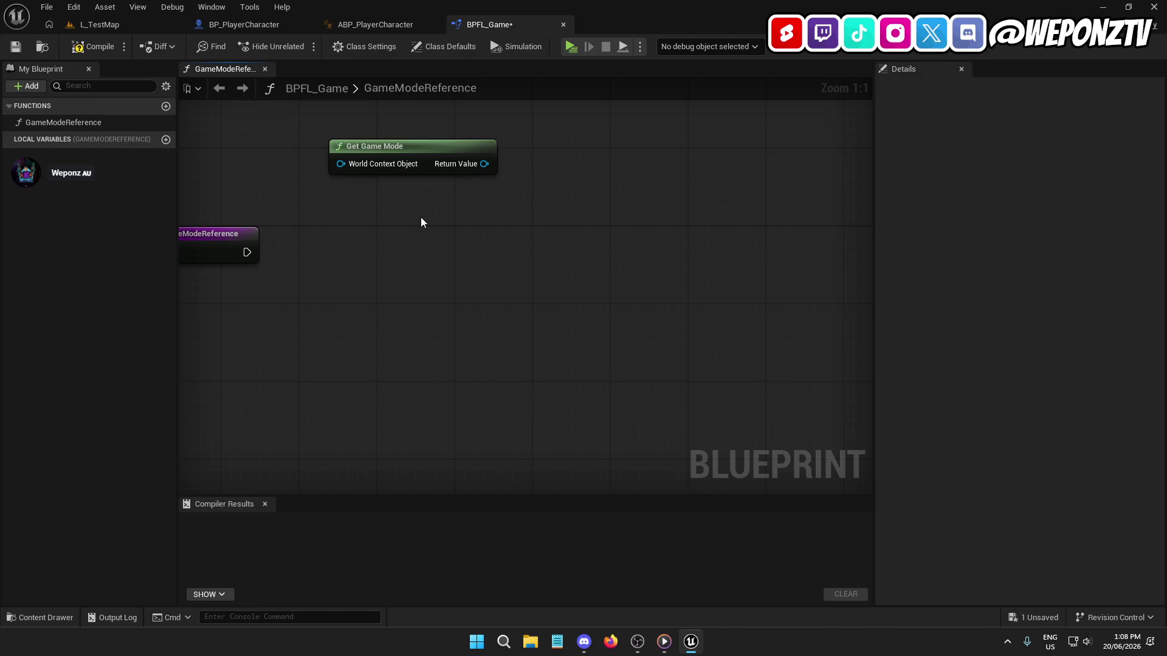
{"action": "right_click", "coordinate": [420, 217]}
{"action": "type", "text": "getgame"}
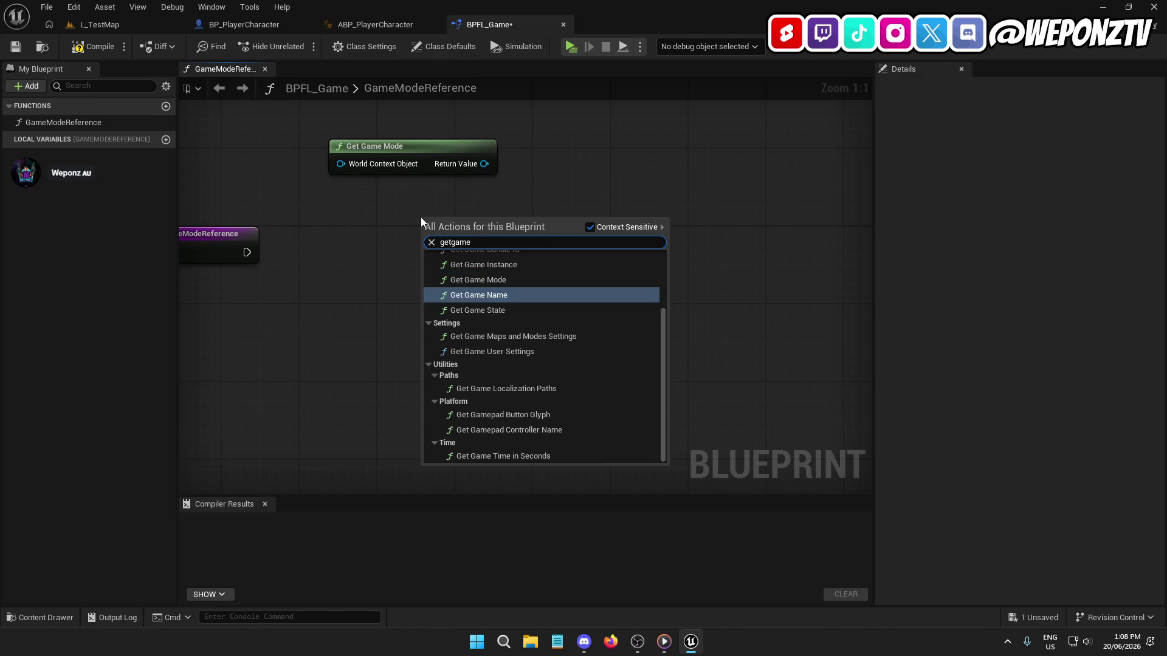
{"action": "key", "text": "Escape"}
{"action": "right_click", "coordinate": [341, 288]}
{"action": "type", "text": "casttobp_"}
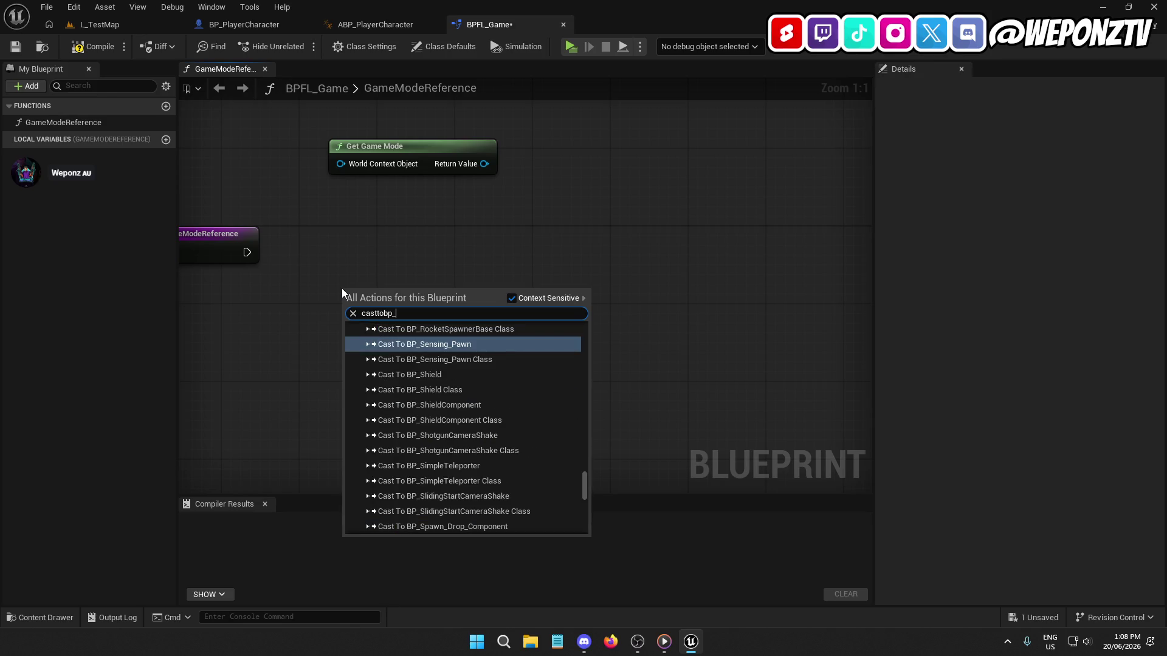
{"action": "type", "text": "game"}
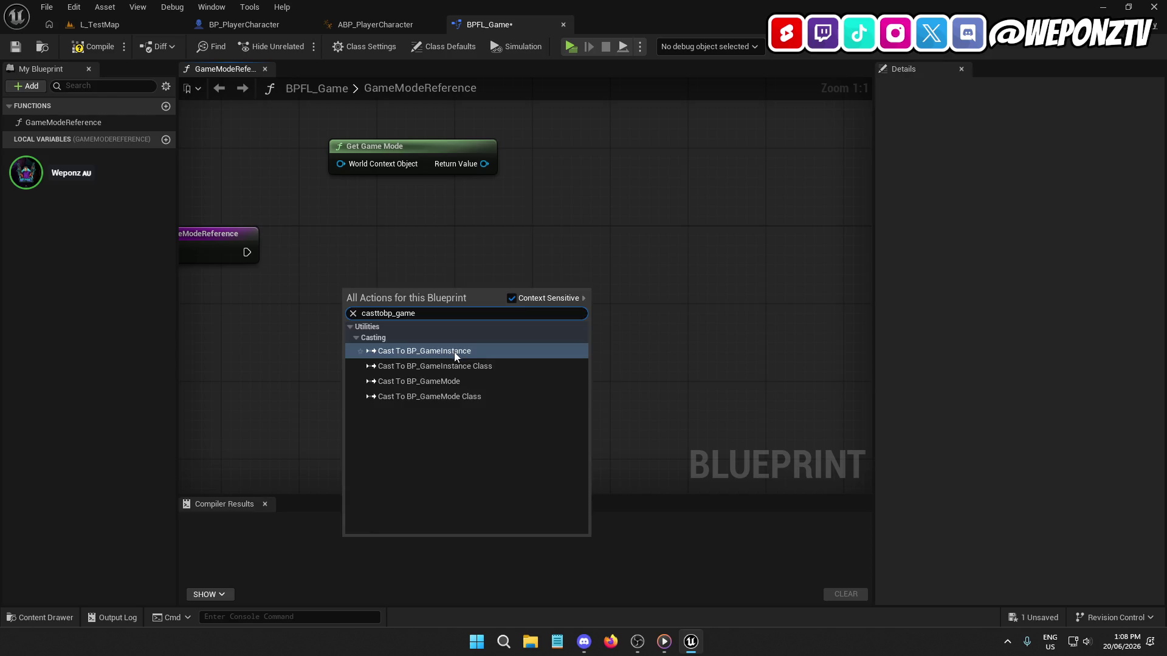
{"action": "left_click", "coordinate": [453, 351]}
Step: Wire the function entry and Get Game Mode's Return Value into the cast, then tidy the layout
{"action": "left_click_drag", "start_coordinate": [409, 300], "coordinate": [416, 267]}
{"action": "left_click_drag", "start_coordinate": [418, 161], "coordinate": [275, 362]}
{"action": "mouse_move", "coordinate": [412, 270]}
{"action": "left_mouse_down"}
{"action": "mouse_move", "coordinate": [439, 250]}
{"action": "mouse_move", "coordinate": [229, 249]}
{"action": "mouse_move", "coordinate": [242, 251]}
{"action": "left_mouse_up"}
{"action": "mouse_move", "coordinate": [337, 328]}
{"action": "left_mouse_down"}
{"action": "mouse_move", "coordinate": [315, 290]}
{"action": "mouse_move", "coordinate": [434, 250]}
{"action": "left_mouse_up"}
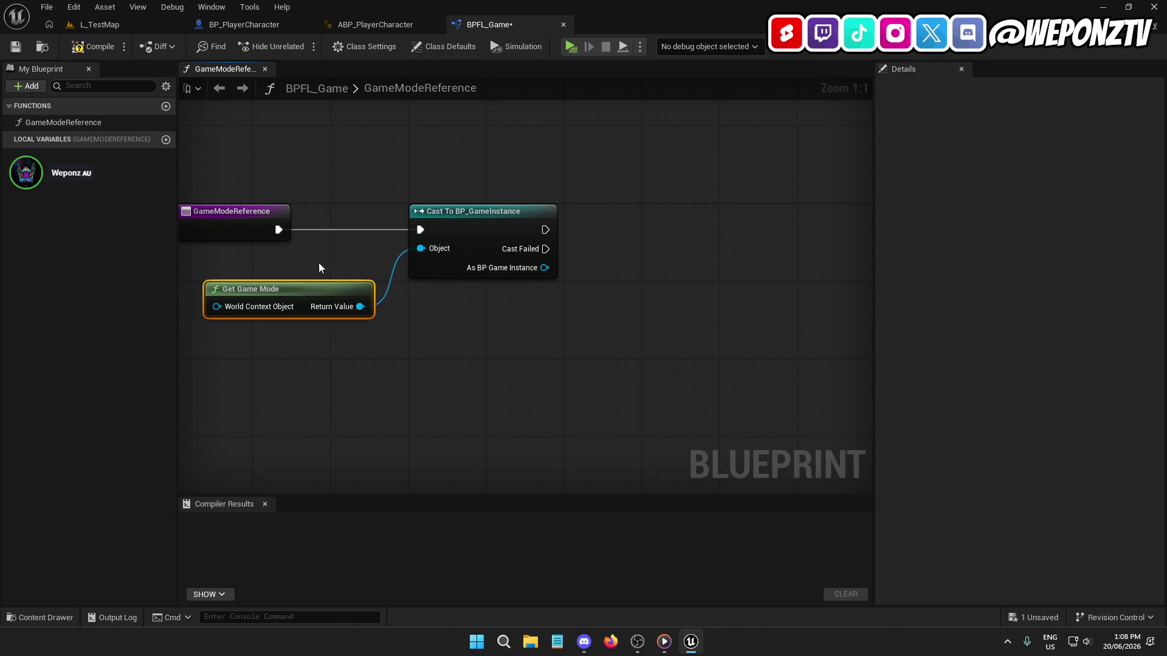
{"action": "left_click_drag", "start_coordinate": [298, 288], "coordinate": [491, 159]}
{"action": "left_click_drag", "start_coordinate": [535, 328], "coordinate": [432, 104]}
{"action": "left_click_drag", "start_coordinate": [476, 217], "coordinate": [395, 216]}
{"action": "left_click", "coordinate": [395, 216]}
{"action": "left_click", "coordinate": [245, 217]}
{"action": "left_click", "coordinate": [336, 342]}
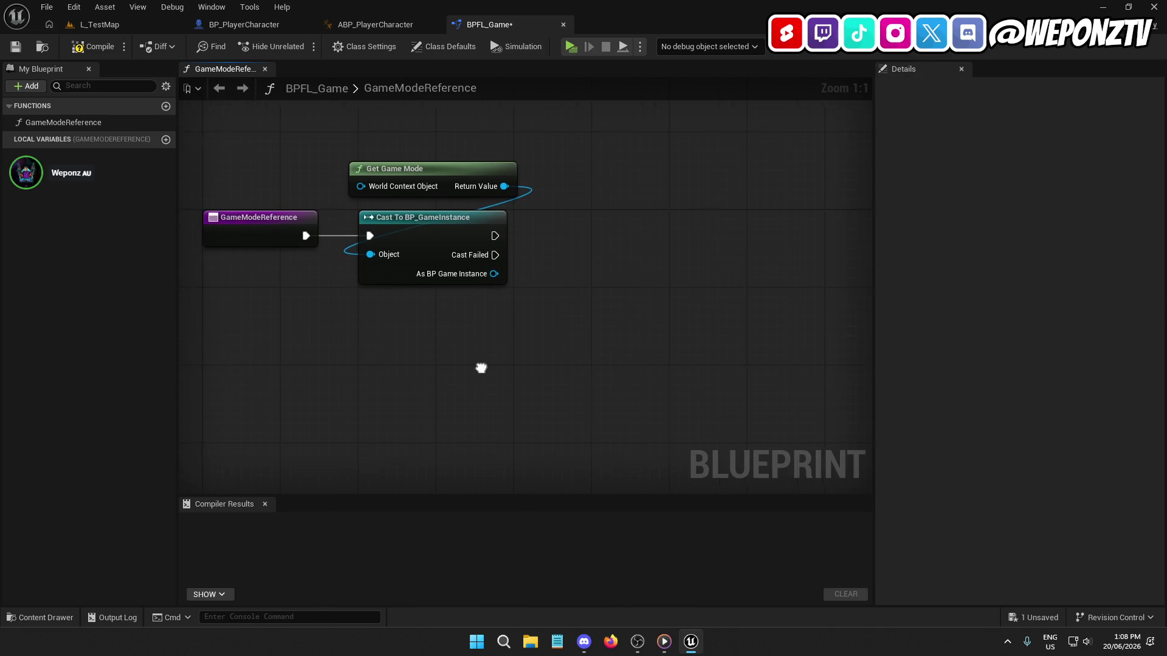
{"action": "left_click_drag", "start_coordinate": [533, 235], "coordinate": [514, 244]}
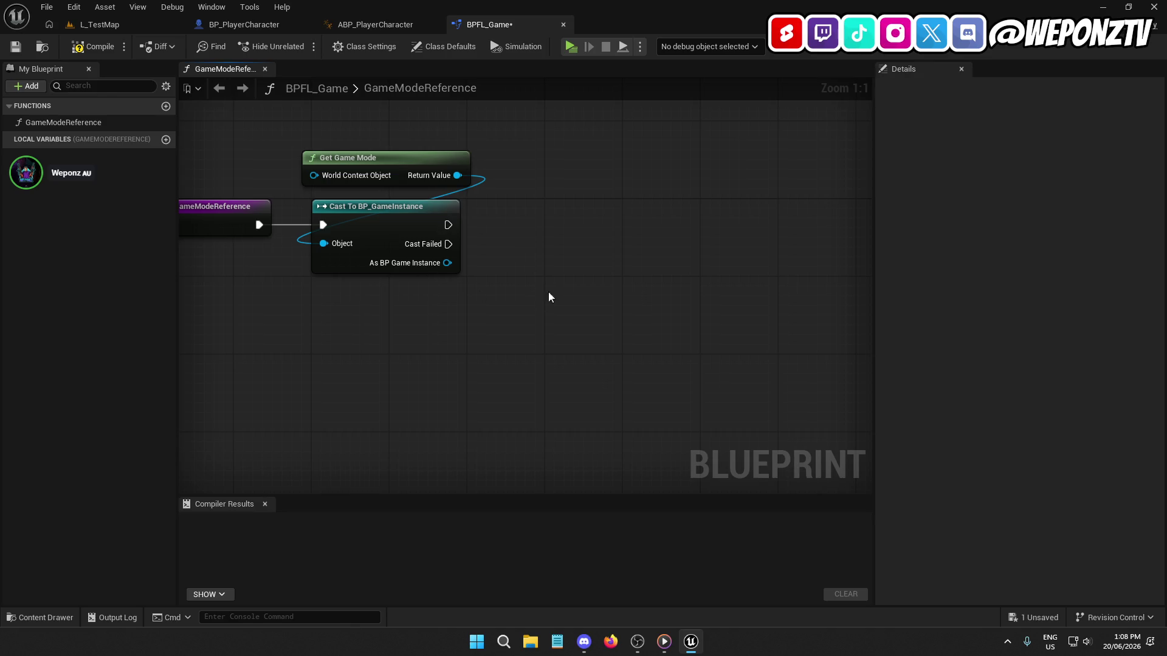
{"action": "left_click_drag", "start_coordinate": [453, 264], "coordinate": [392, 266]}
Step: Compile and save BPFL_Game, then select the Cast To BP_GameInstance node
{"action": "left_click", "coordinate": [82, 53]}
{"action": "key", "text": "ctrl+s"}
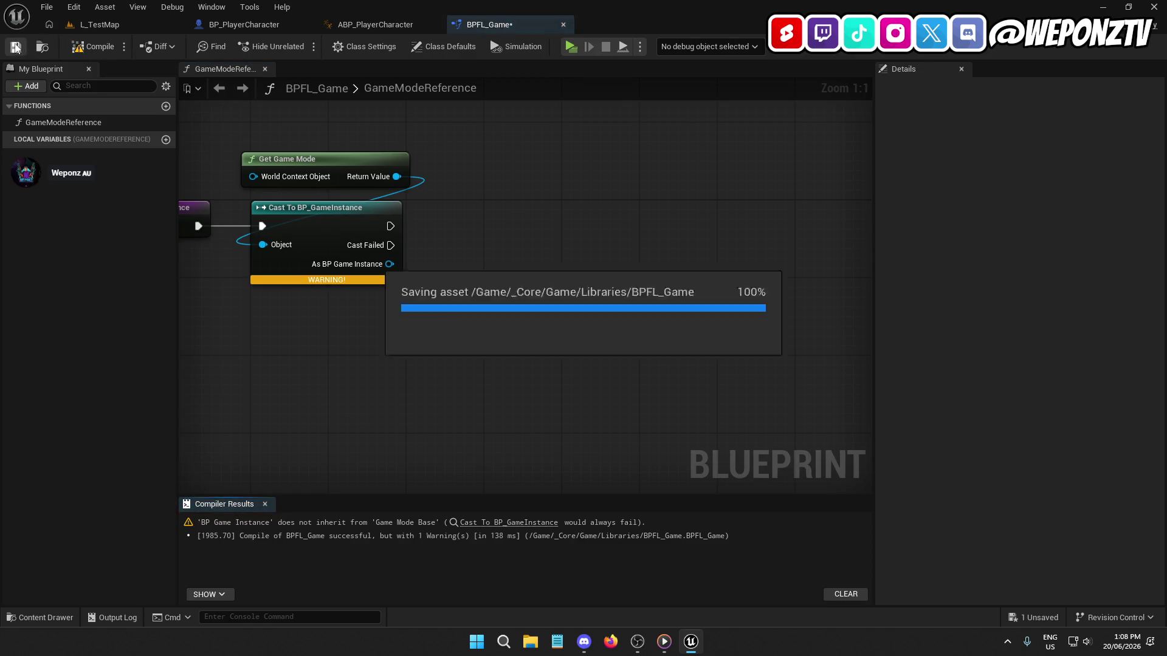
{"action": "left_click_drag", "start_coordinate": [349, 311], "coordinate": [398, 334]}
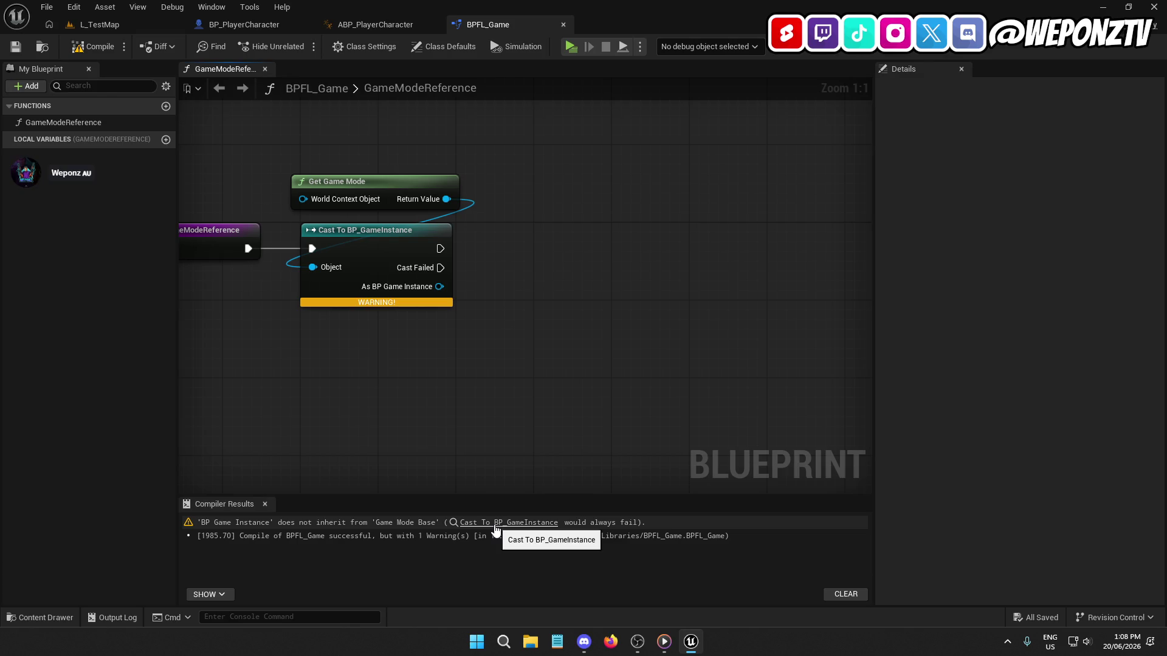
{"action": "mouse_move", "coordinate": [411, 300]}
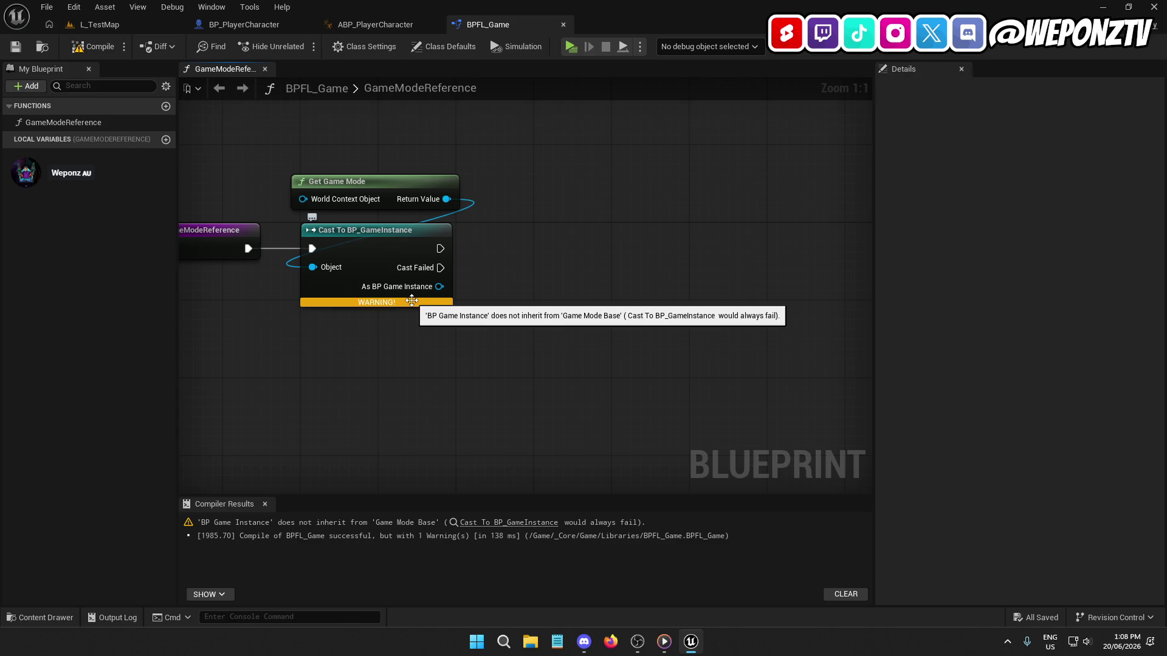
{"action": "left_click", "coordinate": [412, 300]}
Step: Replace the wrong cast with Cast To BP_GameMode fed by Get Game Mode, then compile and save
{"action": "key", "text": "Delete"}
{"action": "left_click_drag", "start_coordinate": [446, 198], "coordinate": [404, 268]}
{"action": "type", "text": "cas"}
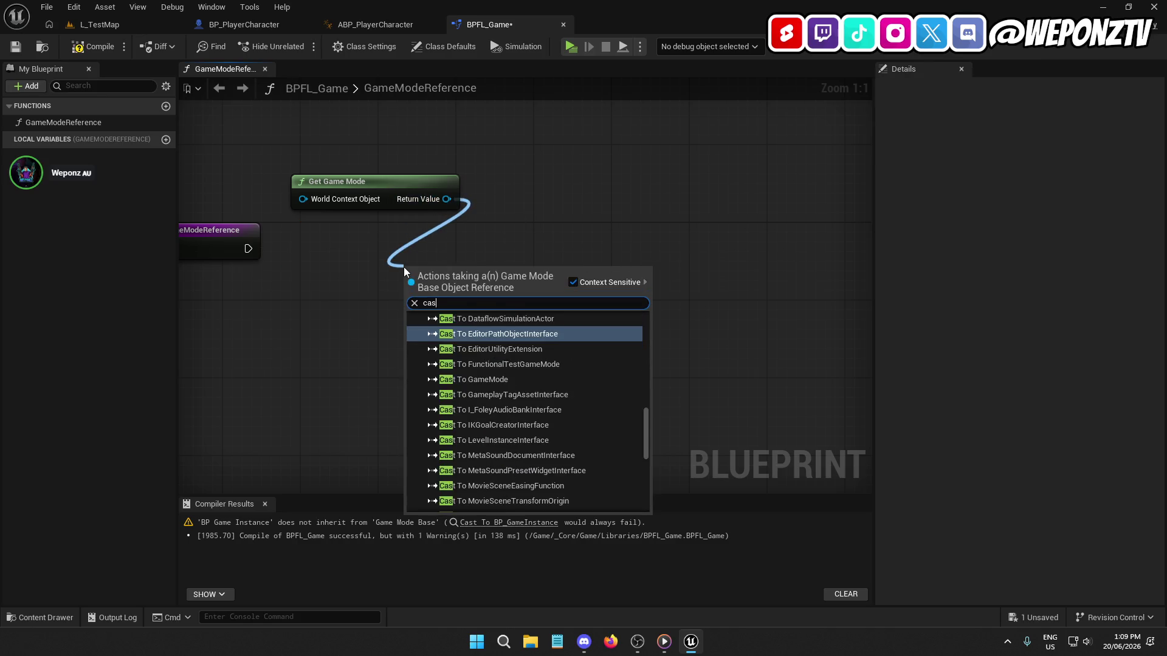
{"action": "type", "text": "ttobp_"}
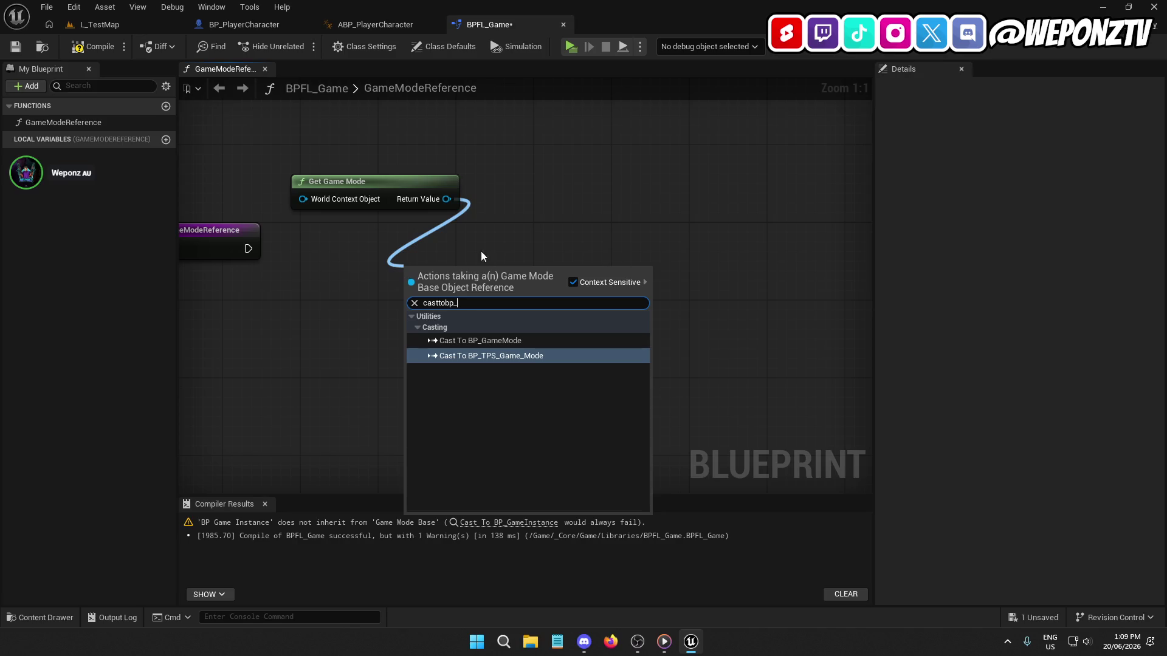
{"action": "left_click", "coordinate": [522, 339]}
{"action": "mouse_move", "coordinate": [460, 271]}
{"action": "left_mouse_down"}
{"action": "mouse_move", "coordinate": [390, 246]}
{"action": "mouse_move", "coordinate": [248, 248]}
{"action": "left_mouse_up"}
{"action": "left_click_drag", "start_coordinate": [374, 257], "coordinate": [349, 252]}
{"action": "left_click", "coordinate": [300, 336]}
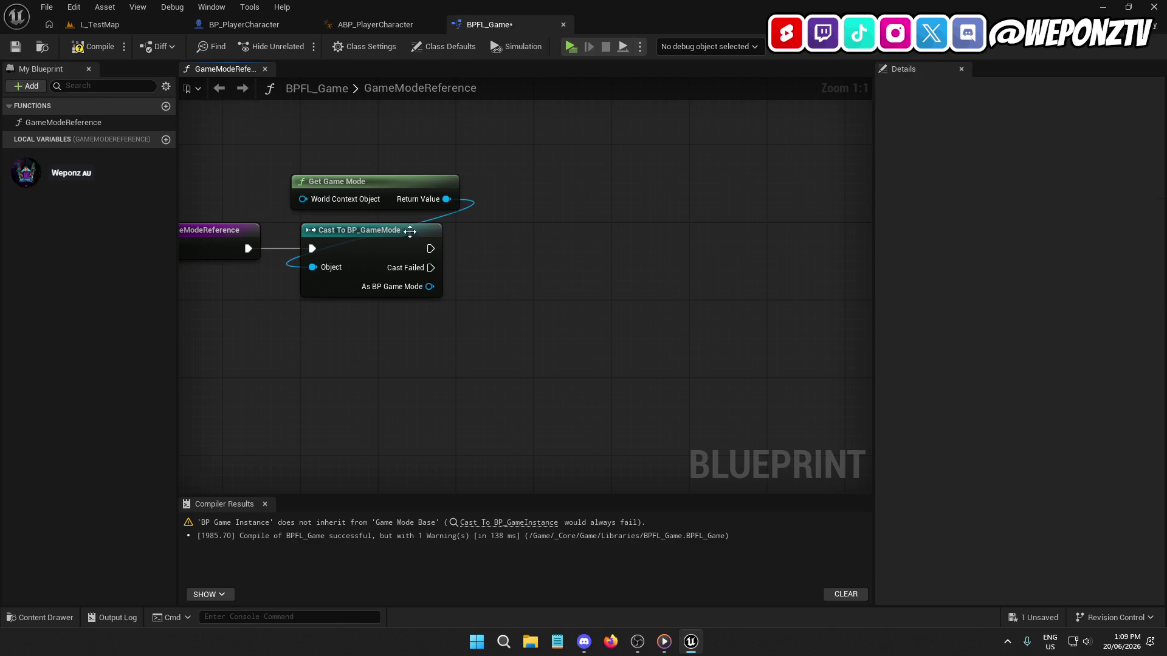
{"action": "left_click", "coordinate": [92, 47]}
{"action": "left_click", "coordinate": [16, 47]}
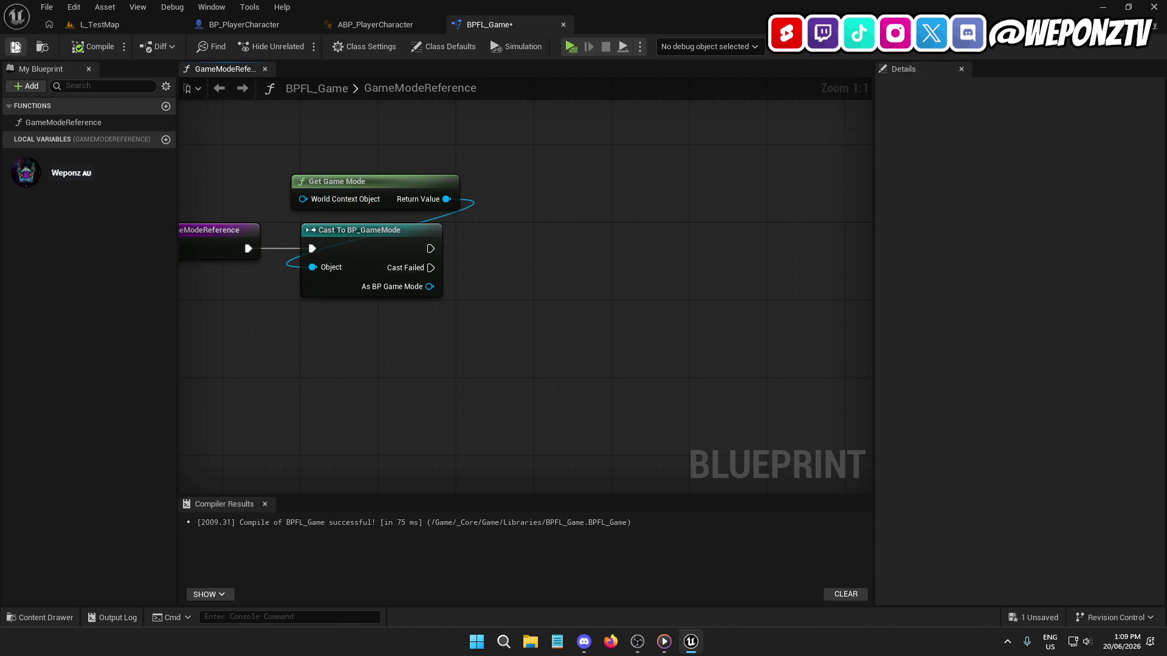
Step: Add a Return Node wired to the cast's execution and As BP Game Mode result
{"action": "right_click", "coordinate": [430, 286]}
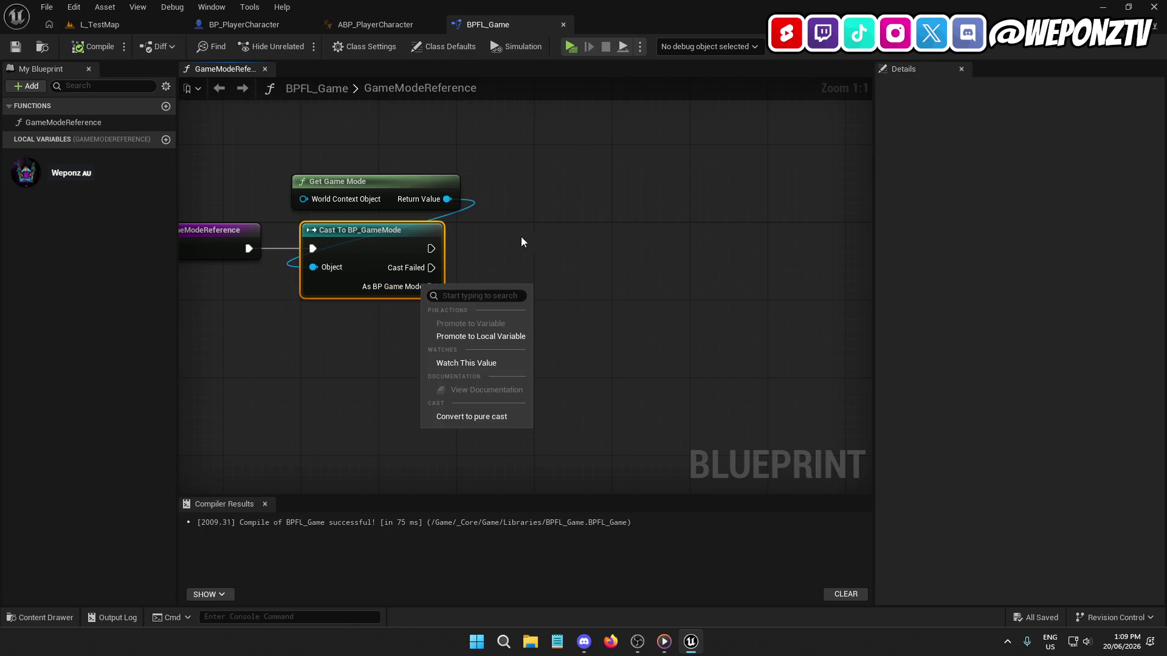
{"action": "left_click", "coordinate": [413, 358]}
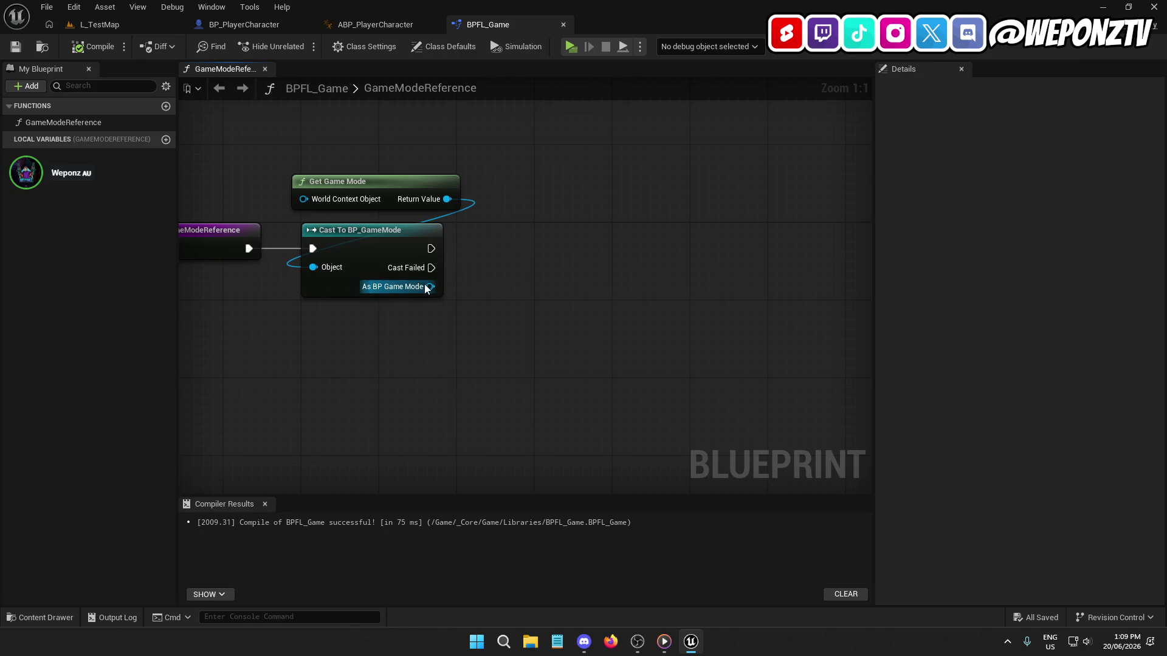
{"action": "right_click", "coordinate": [543, 244]}
{"action": "type", "text": "return"}
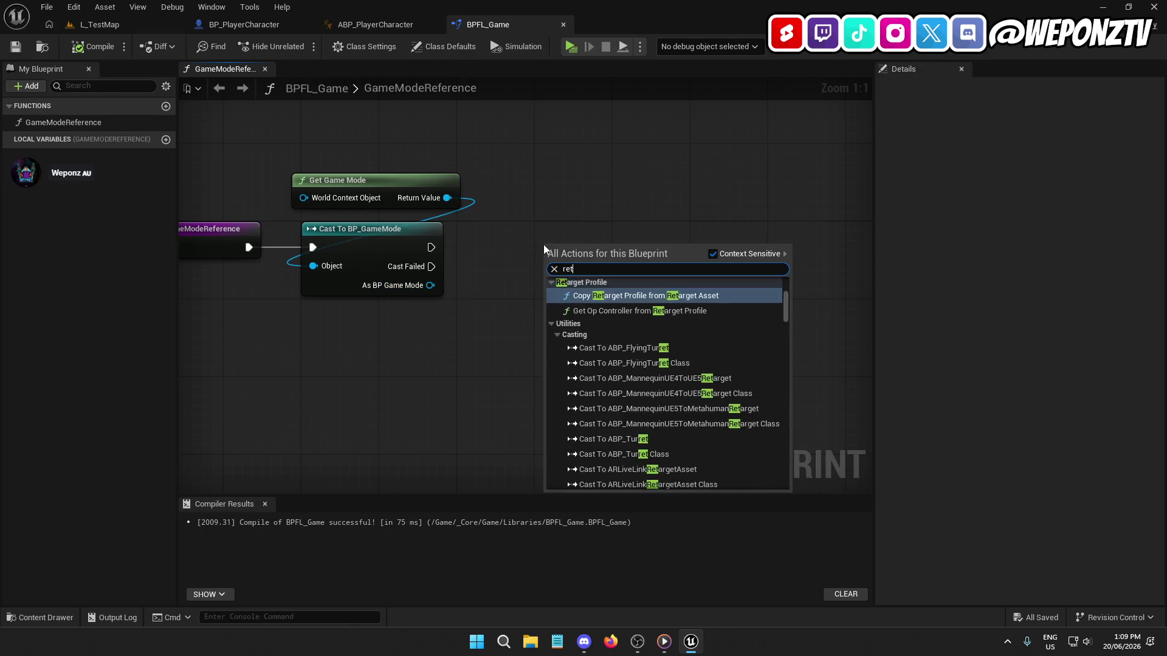
{"action": "left_click", "coordinate": [678, 476]}
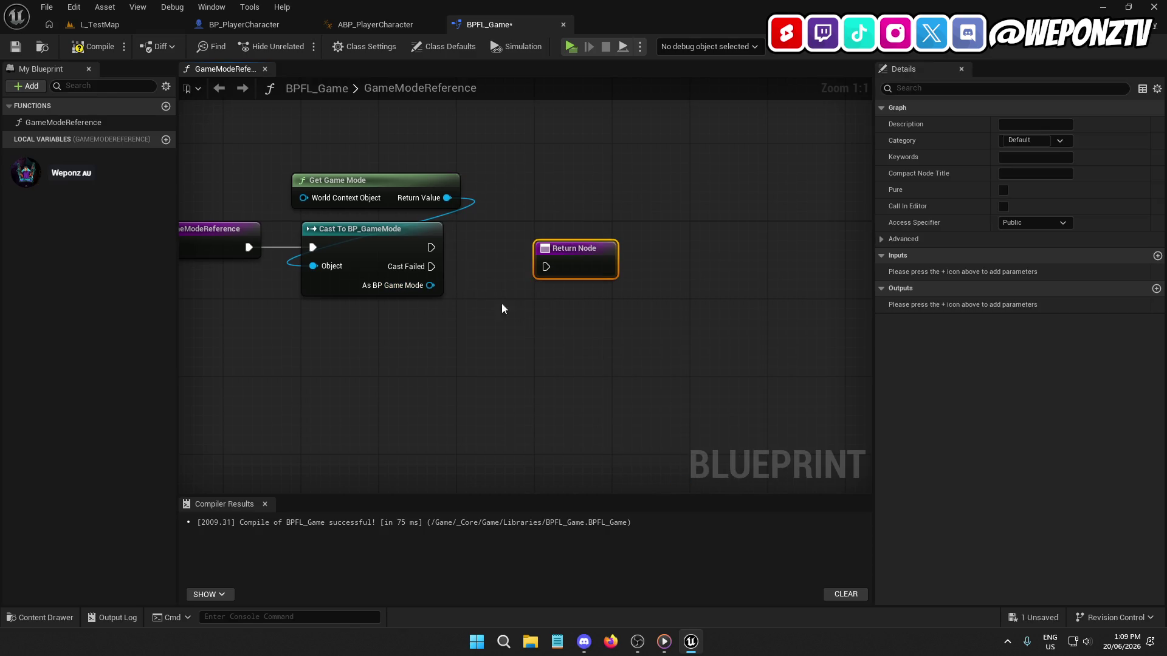
{"action": "mouse_move", "coordinate": [431, 285]}
{"action": "left_mouse_down"}
{"action": "mouse_move", "coordinate": [577, 268]}
{"action": "mouse_move", "coordinate": [431, 247]}
{"action": "left_mouse_up"}
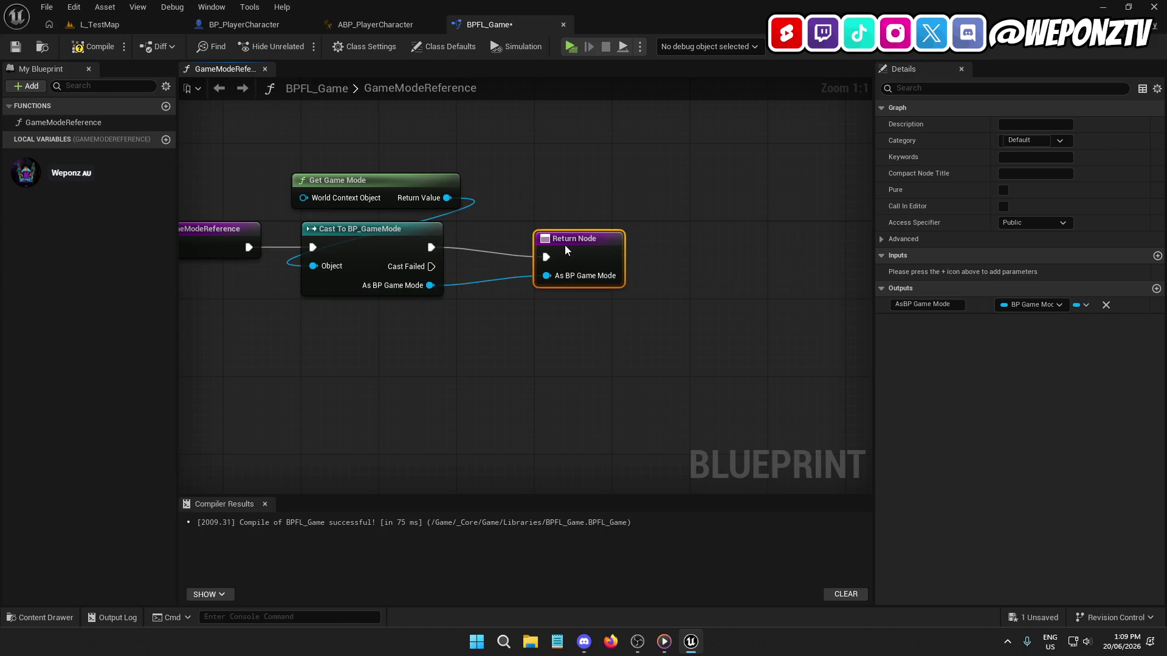
{"action": "left_click_drag", "start_coordinate": [564, 246], "coordinate": [564, 236]}
Step: Rename the return output to BP_GameMode, then compile and save BPFL_Game
{"action": "left_click", "coordinate": [912, 304]}
{"action": "key", "text": "BackSpace"}
{"action": "key", "text": "BackSpace"}
{"action": "type", "text": "_"}
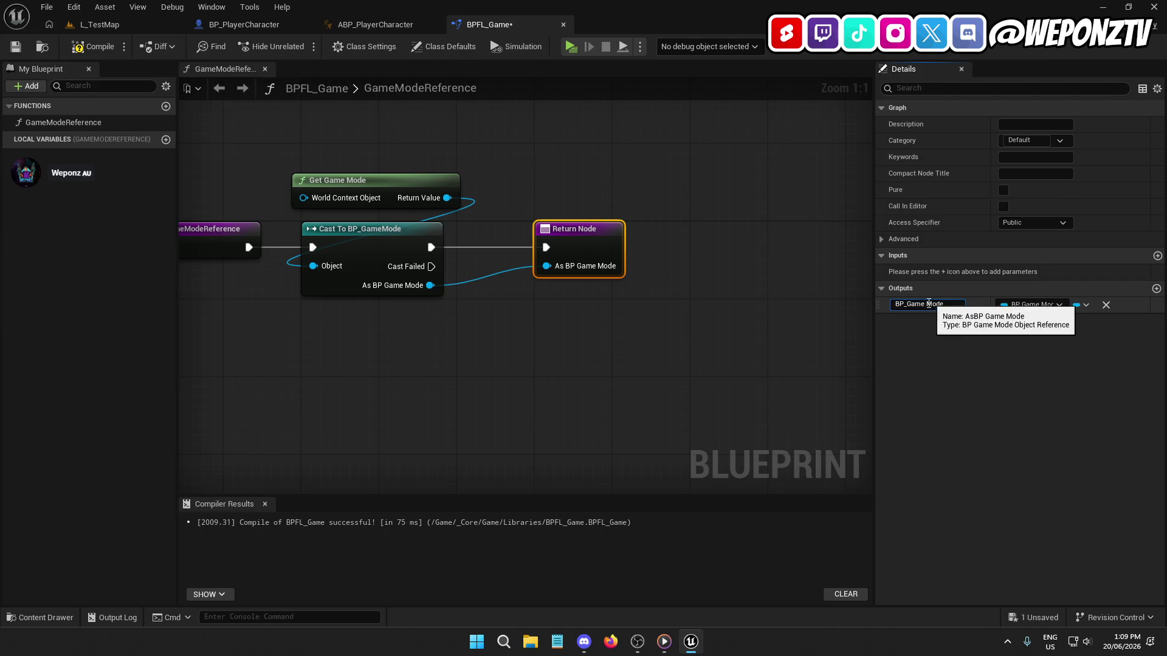
{"action": "key", "text": "Return"}
{"action": "left_click", "coordinate": [779, 324]}
{"action": "left_click", "coordinate": [92, 46]}
{"action": "left_click", "coordinate": [15, 46]}
Step: Duplicate the GameModeReference function
{"action": "left_click_drag", "start_coordinate": [433, 329], "coordinate": [537, 306]}
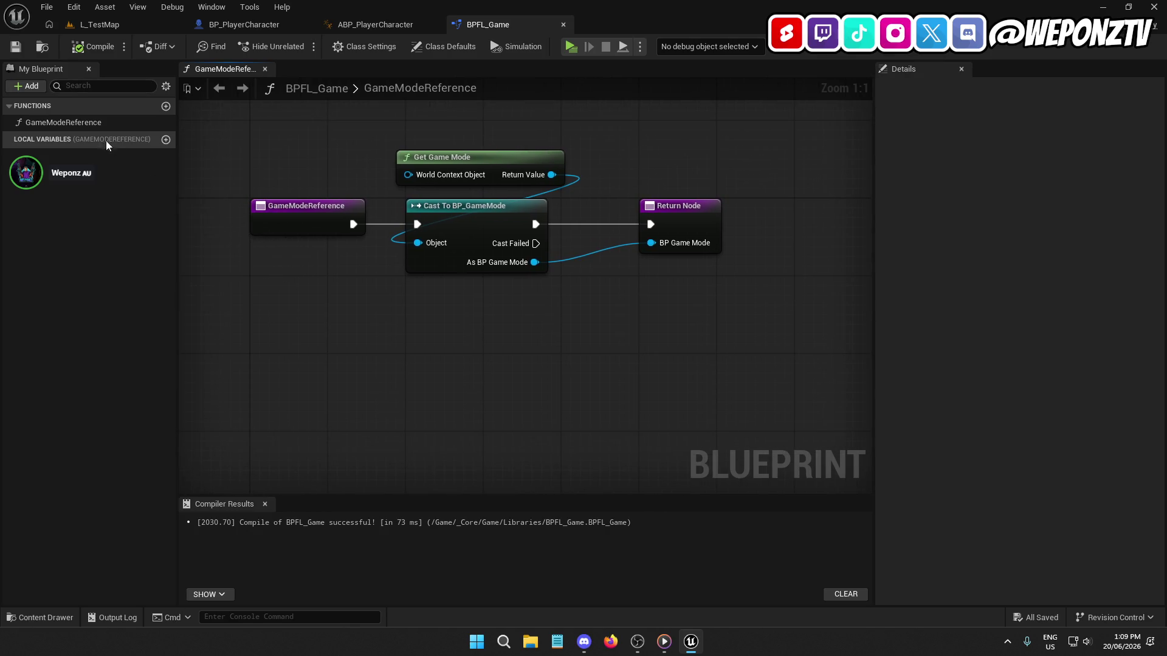
{"action": "right_click", "coordinate": [80, 122]}
{"action": "left_click", "coordinate": [132, 230]}
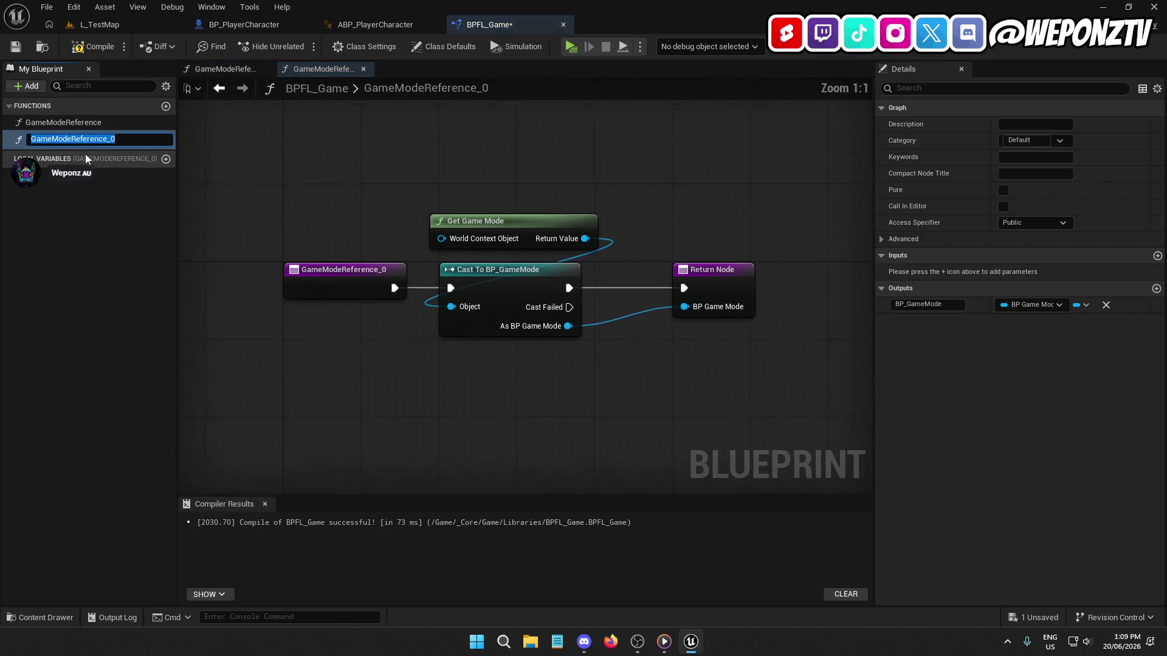
Step: Rename the copy to GameInstanceReference and delete its Cast To BP_GameMode and Get Game Mode nodes
{"action": "type", "text": "In"}
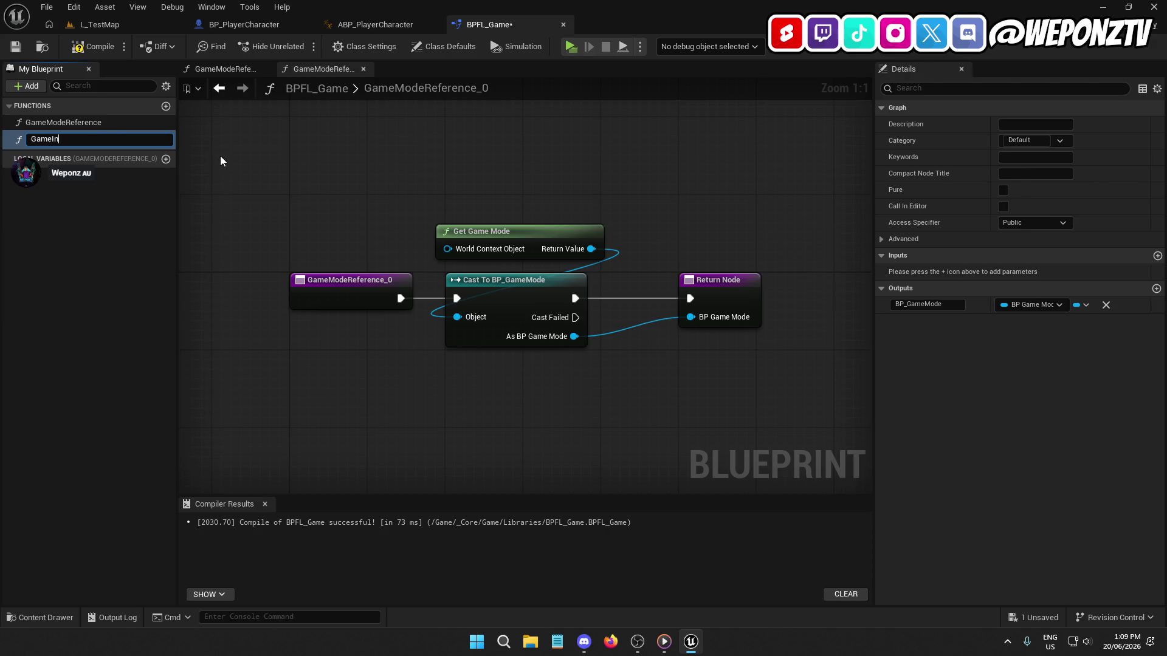
{"action": "type", "text": "stanceReference"}
{"action": "key", "text": "Return"}
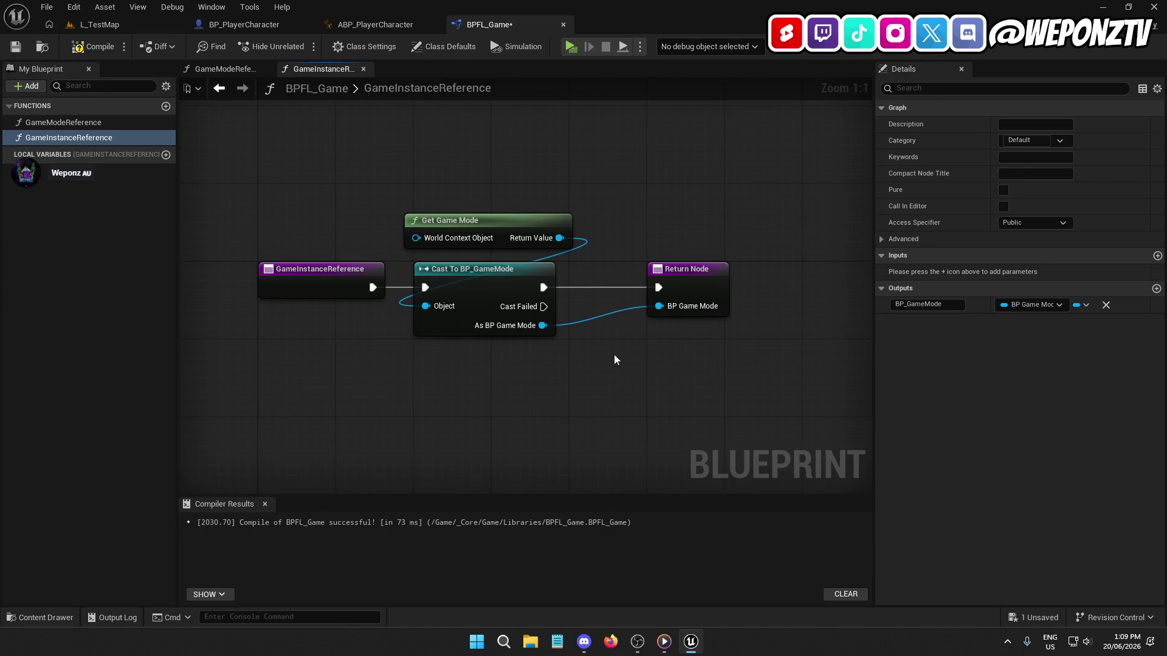
{"action": "left_click", "coordinate": [485, 299]}
{"action": "key", "text": "Delete"}
{"action": "left_click_drag", "start_coordinate": [516, 331], "coordinate": [446, 187]}
{"action": "key", "text": "Delete"}
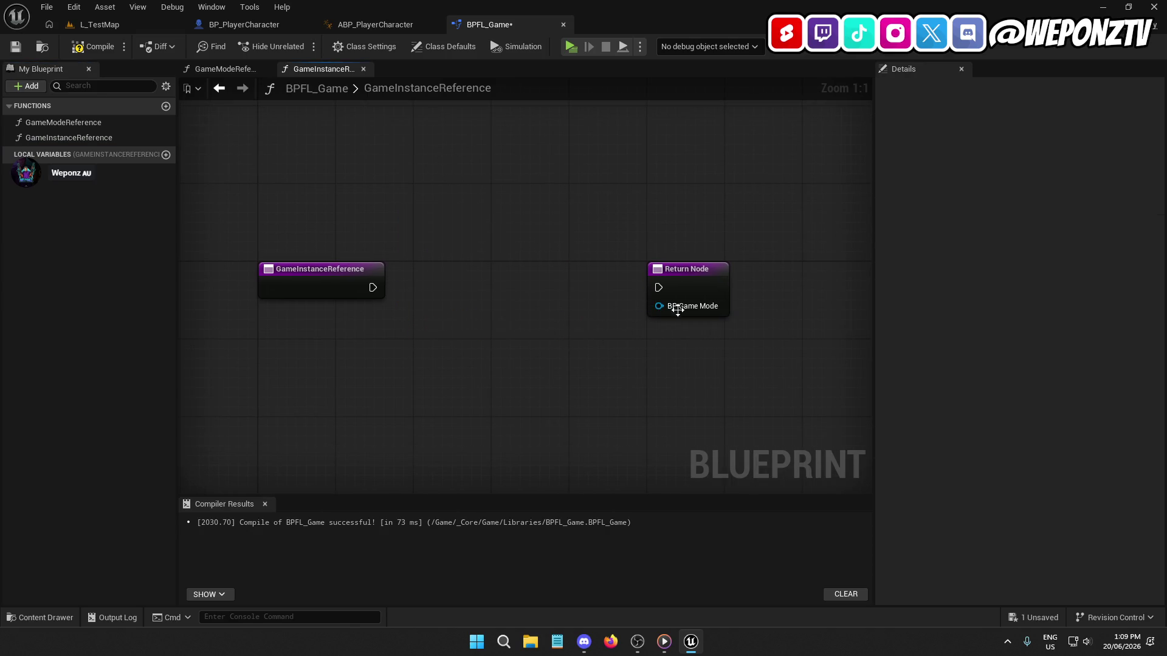
Step: Change the return output to a BP Game Instance reference named BP_GameInstance
{"action": "left_click", "coordinate": [672, 307]}
{"action": "left_click", "coordinate": [1027, 304]}
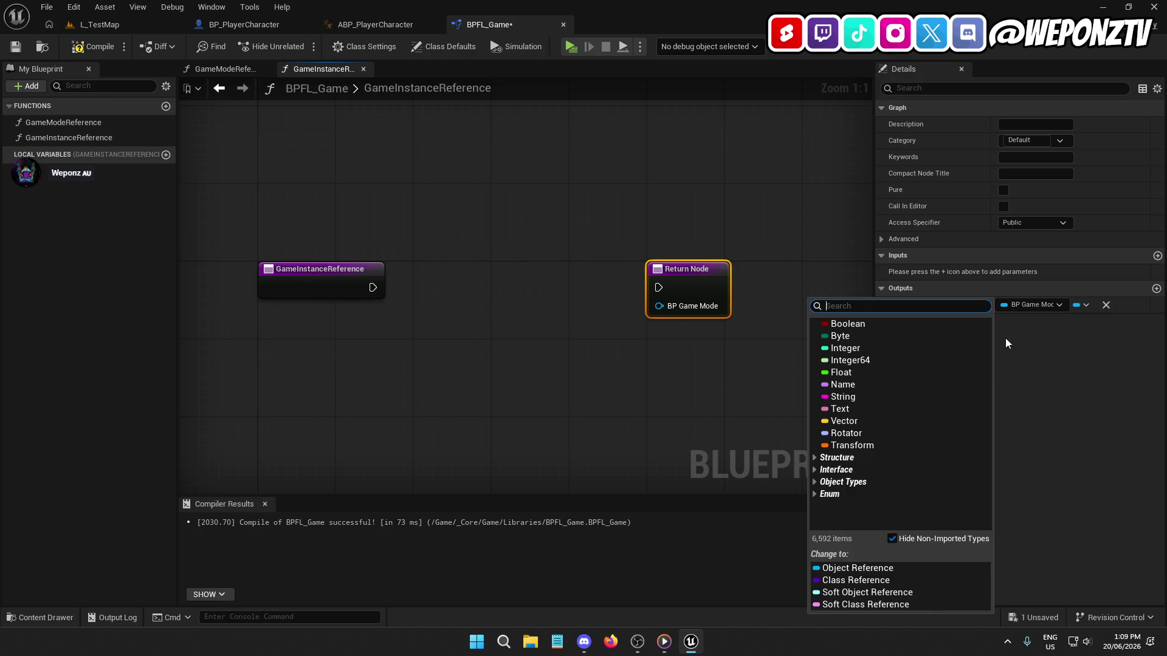
{"action": "type", "text": "gameins"}
{"action": "mouse_move", "coordinate": [1047, 352]}
{"action": "left_click", "coordinate": [838, 350]}
{"action": "left_click", "coordinate": [16, 47]}
{"action": "left_click", "coordinate": [94, 47]}
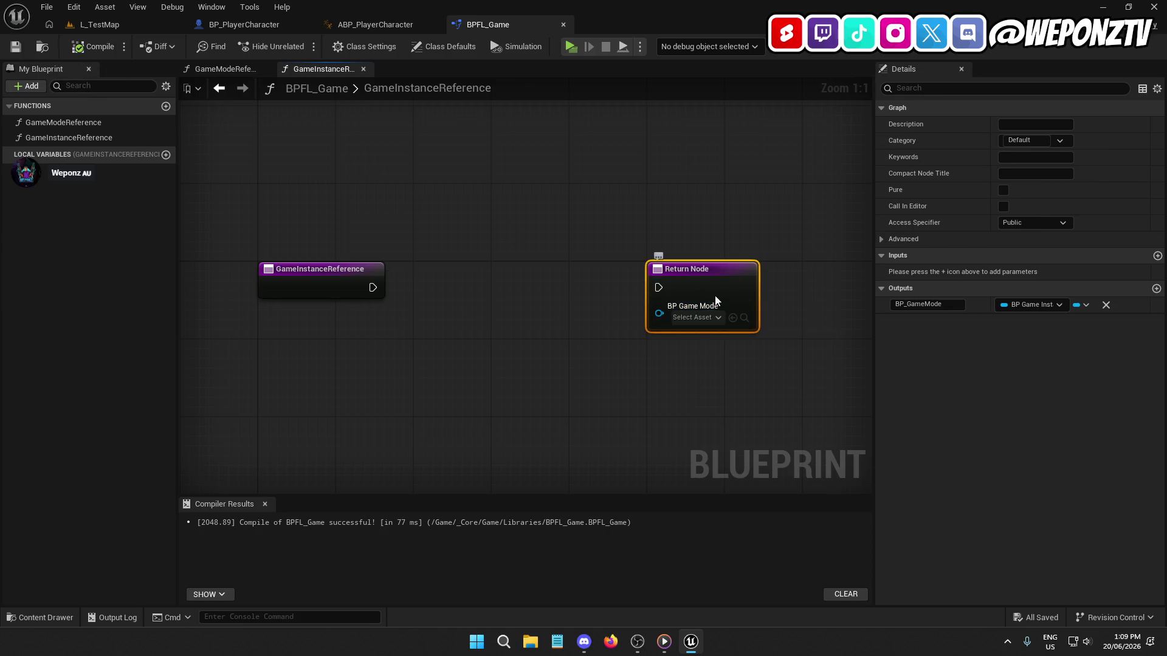
{"action": "left_click", "coordinate": [911, 305]}
{"action": "type", "text": "BP_GameIns"}
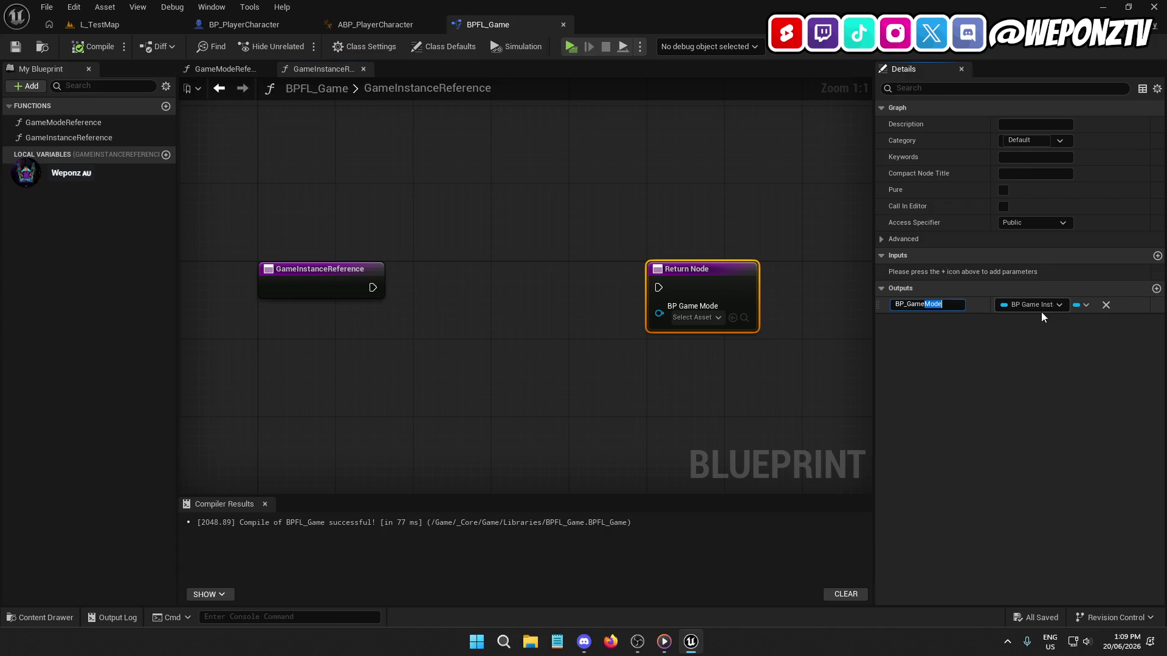
{"action": "type", "text": "tance"}
{"action": "key", "text": "Return"}
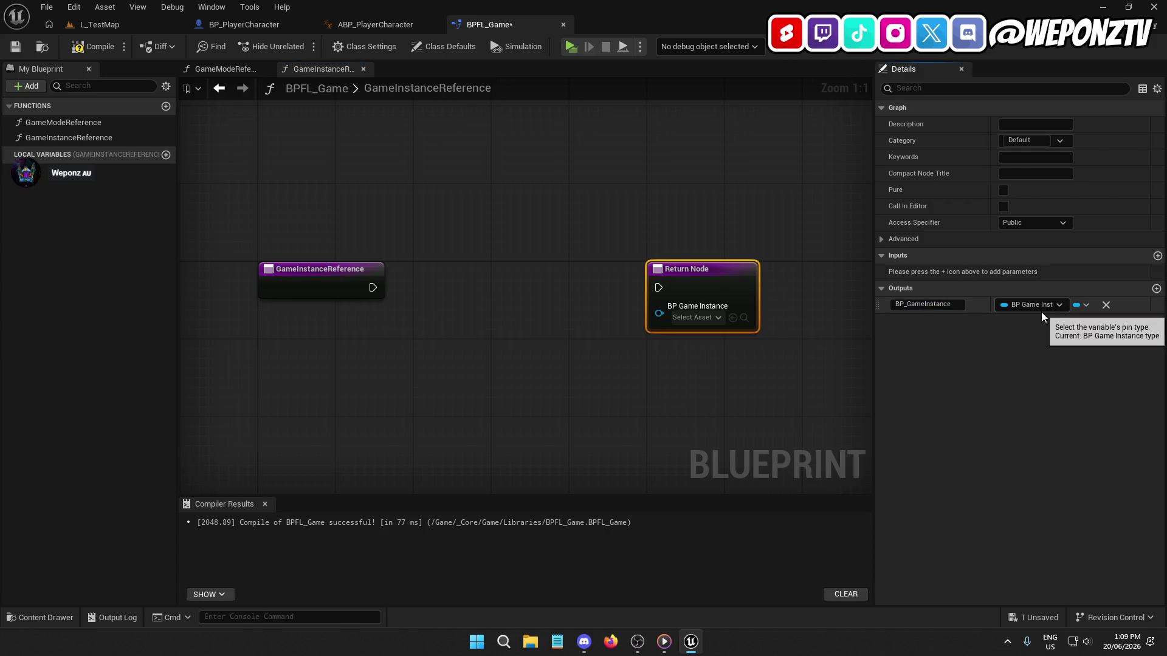
Step: Add a Get Game Instance node at the top of the graph
{"action": "right_click", "coordinate": [471, 272]}
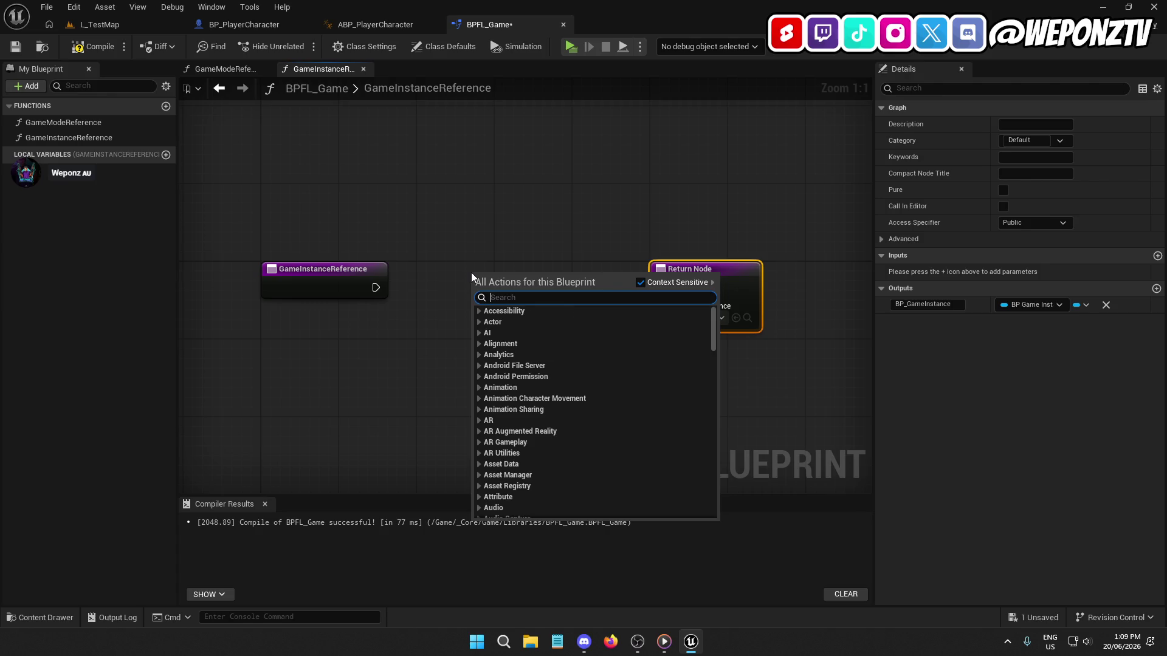
{"action": "type", "text": "gamein"}
{"action": "left_click", "coordinate": [541, 350]}
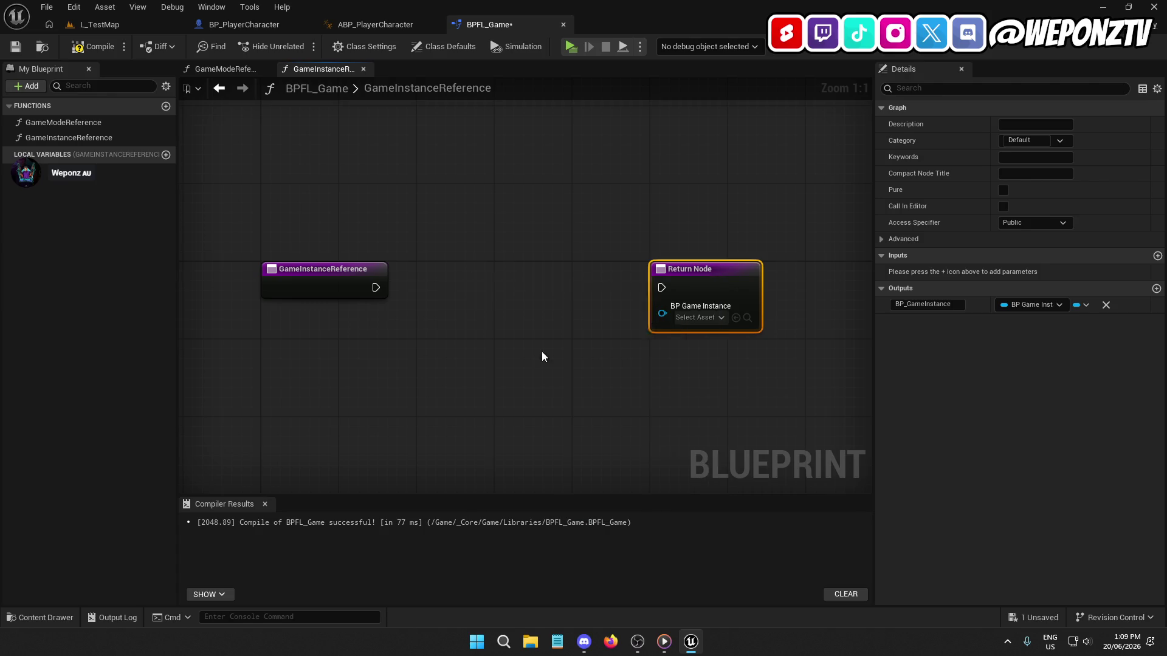
{"action": "left_click_drag", "start_coordinate": [520, 283], "coordinate": [472, 146]}
{"action": "left_click_drag", "start_coordinate": [709, 281], "coordinate": [831, 290]}
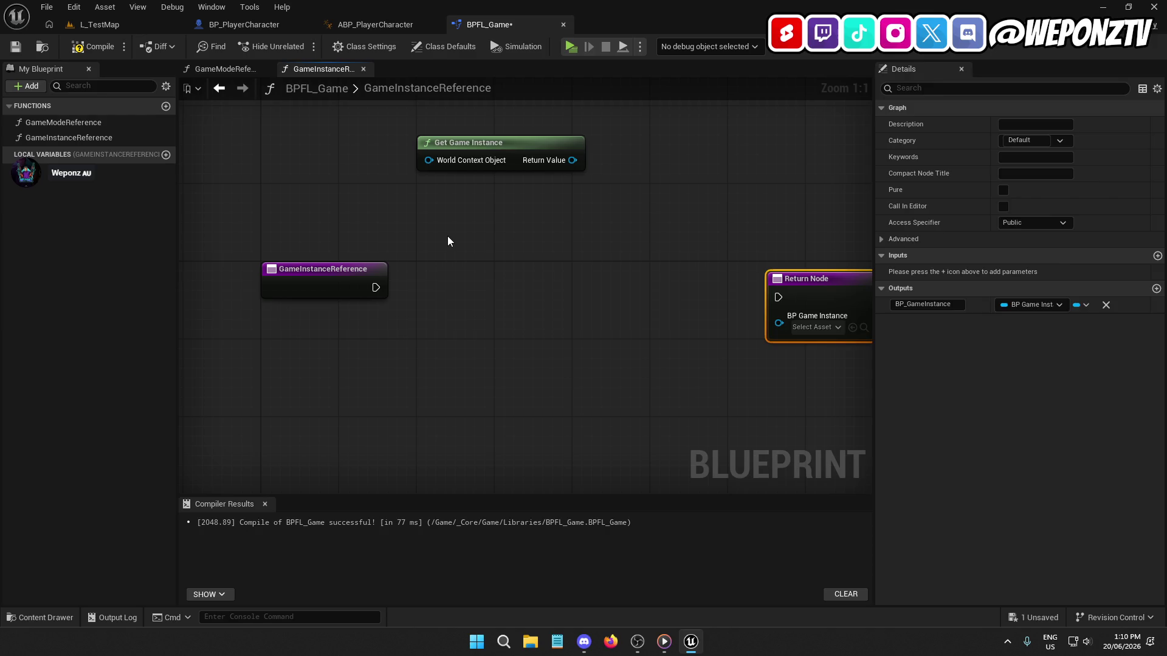
{"action": "left_click", "coordinate": [447, 236]}
Step: Add a Cast To BP_GameInstance node driven by the entry and fed by Get Game Instance
{"action": "right_click", "coordinate": [521, 256]}
{"action": "type", "text": "cast"}
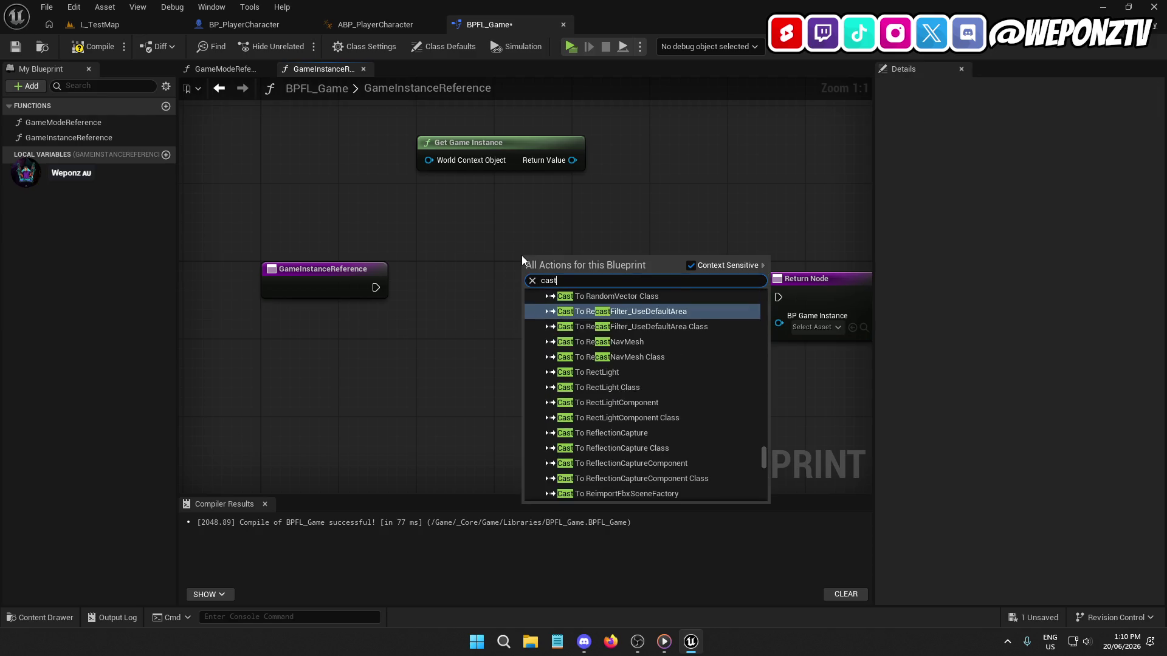
{"action": "type", "text": "tobp_game"}
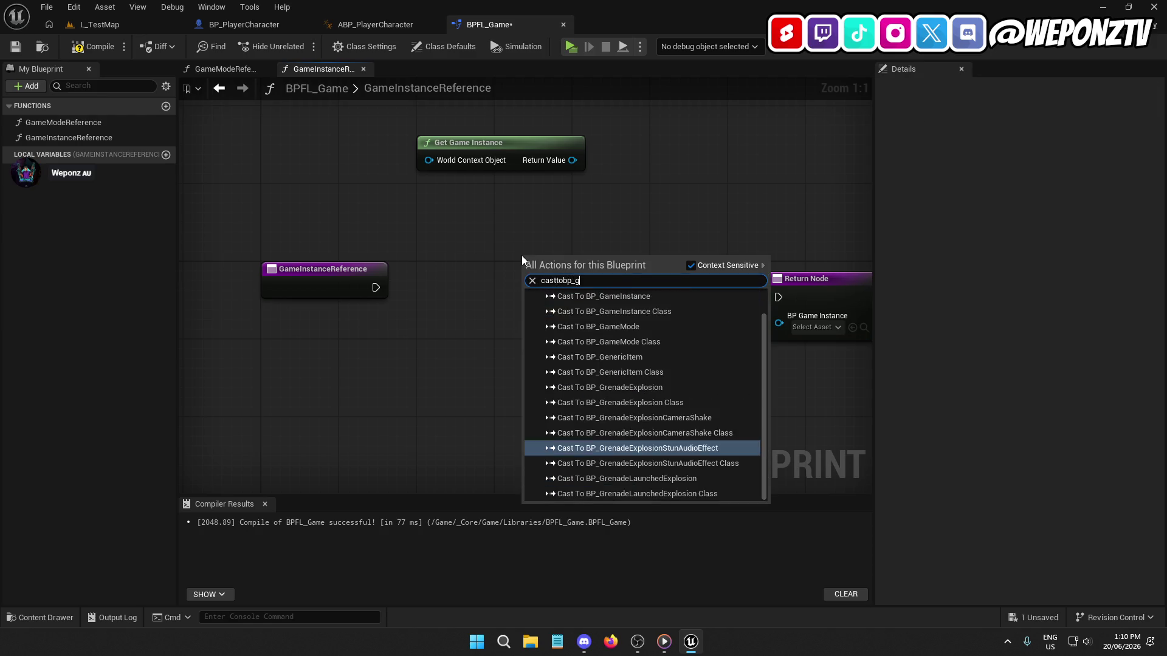
{"action": "left_click", "coordinate": [600, 311]}
{"action": "left_click_drag", "start_coordinate": [560, 275], "coordinate": [468, 287]}
{"action": "left_click_drag", "start_coordinate": [392, 290], "coordinate": [375, 287]}
{"action": "left_click", "coordinate": [315, 263]}
{"action": "mouse_move", "coordinate": [572, 160]}
{"action": "left_mouse_down"}
{"action": "mouse_move", "coordinate": [482, 322]}
{"action": "mouse_move", "coordinate": [448, 295]}
{"action": "left_mouse_up"}
Step: Wire the cast's execution and result into the return node, compile, save, and close BPFL_Game
{"action": "left_click_drag", "start_coordinate": [521, 144], "coordinate": [511, 223]}
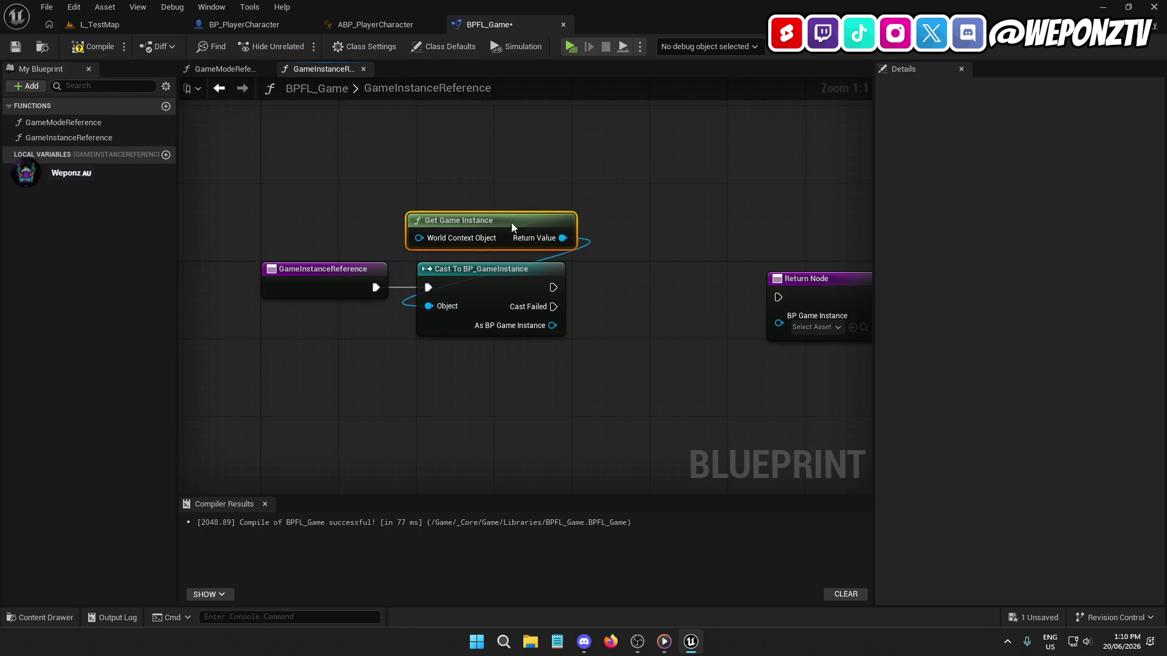
{"action": "left_click_drag", "start_coordinate": [778, 297], "coordinate": [553, 288]}
{"action": "left_click_drag", "start_coordinate": [824, 293], "coordinate": [705, 281]}
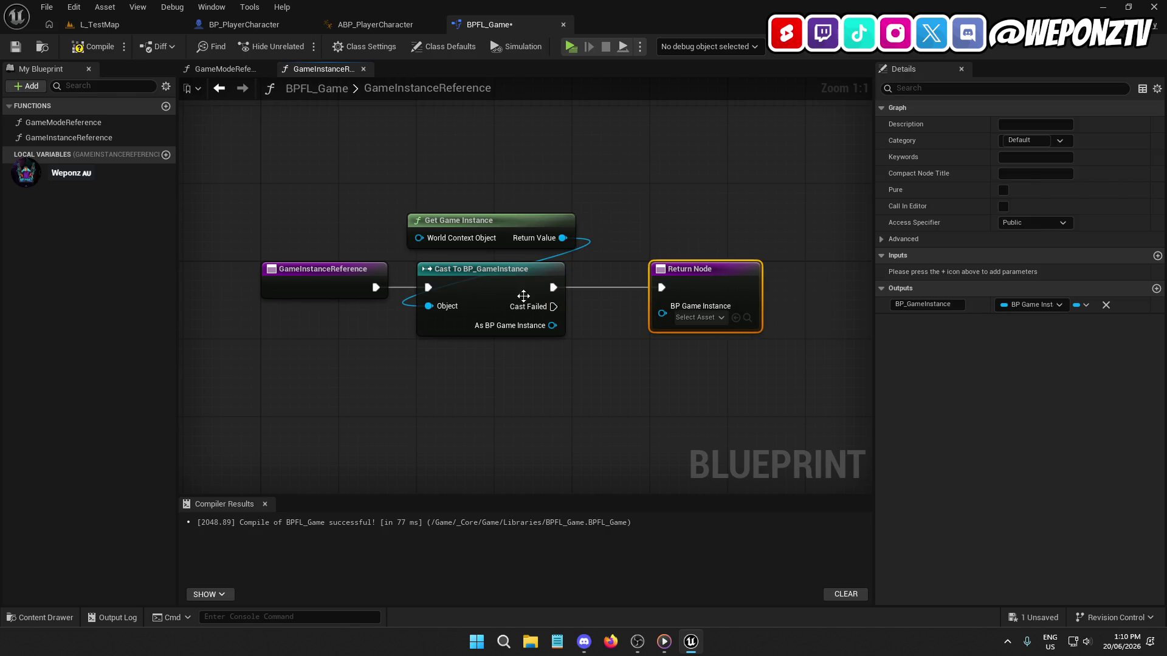
{"action": "left_click", "coordinate": [595, 399]}
{"action": "left_click_drag", "start_coordinate": [552, 325], "coordinate": [679, 310]}
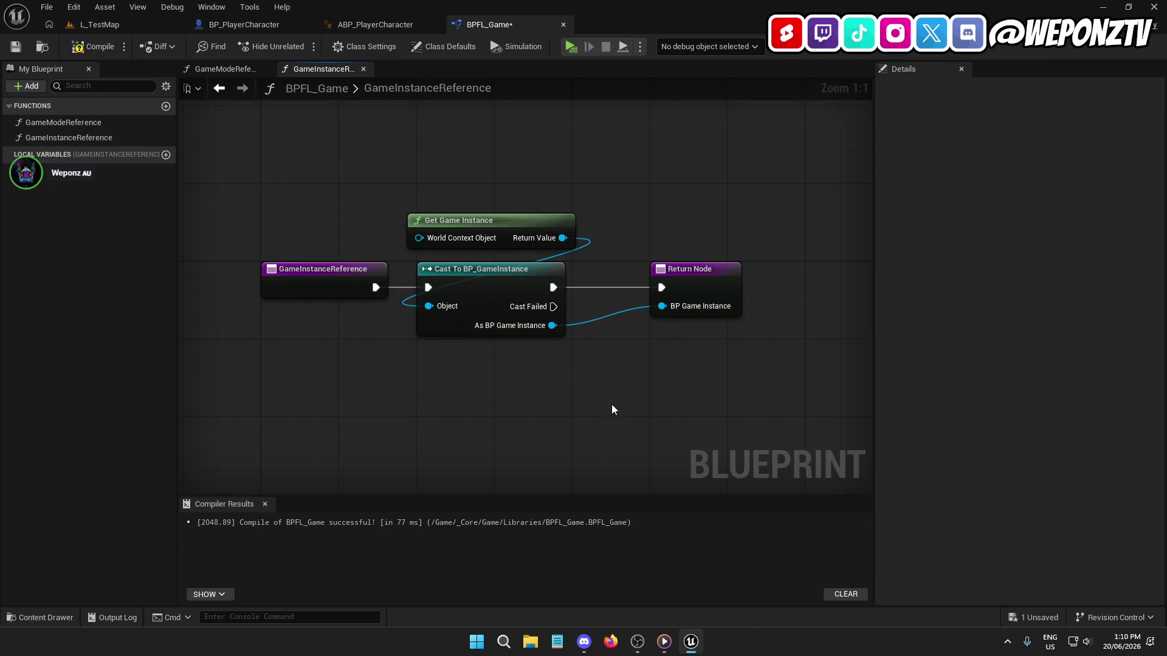
{"action": "left_click_drag", "start_coordinate": [612, 405], "coordinate": [584, 346]}
{"action": "left_click", "coordinate": [91, 46]}
{"action": "left_click", "coordinate": [16, 46]}
{"action": "mouse_move", "coordinate": [274, 268]}
{"action": "left_mouse_down"}
{"action": "mouse_move", "coordinate": [371, 320]}
{"action": "mouse_move", "coordinate": [349, 302]}
{"action": "left_mouse_up"}
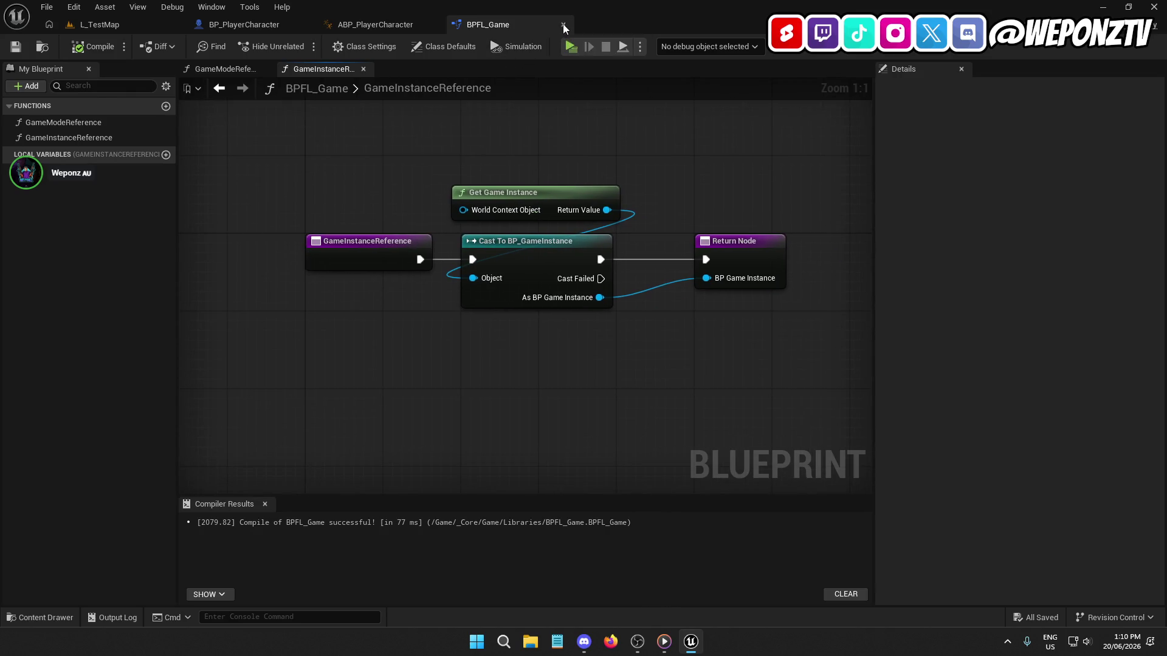
{"action": "left_click", "coordinate": [563, 24]}
Step: Create a Libraries folder inside _Core/Characters and open it
{"action": "left_click", "coordinate": [372, 516]}
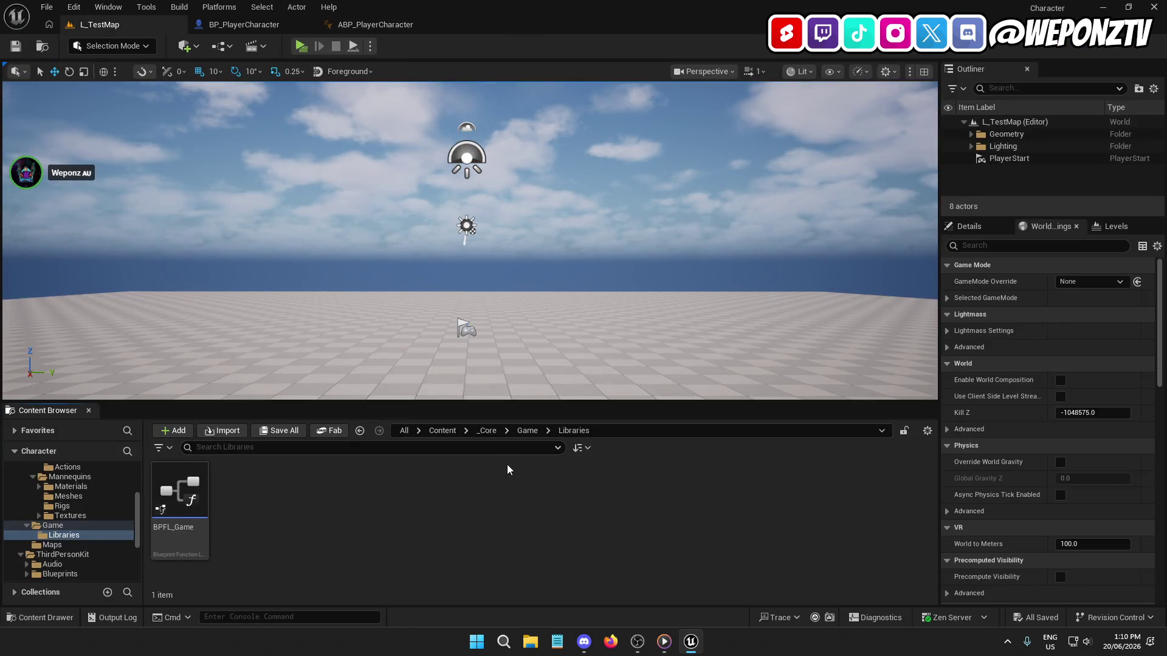
{"action": "left_click", "coordinate": [480, 430]}
{"action": "double_click", "coordinate": [179, 489]}
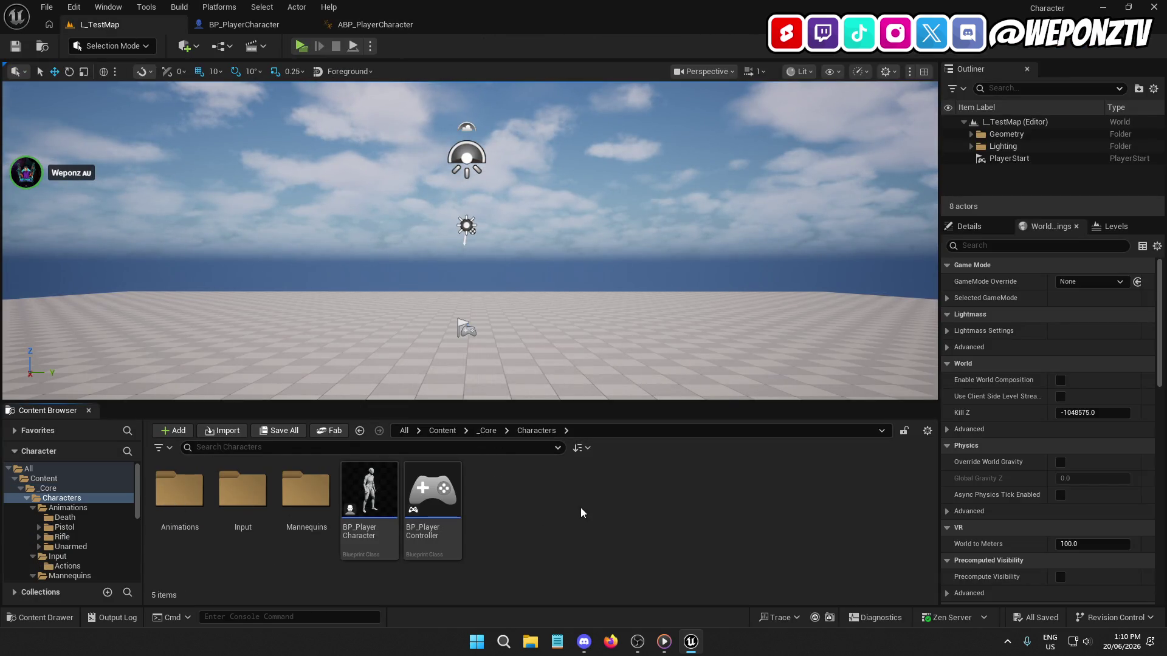
{"action": "right_click", "coordinate": [581, 512]}
{"action": "left_click", "coordinate": [632, 115]}
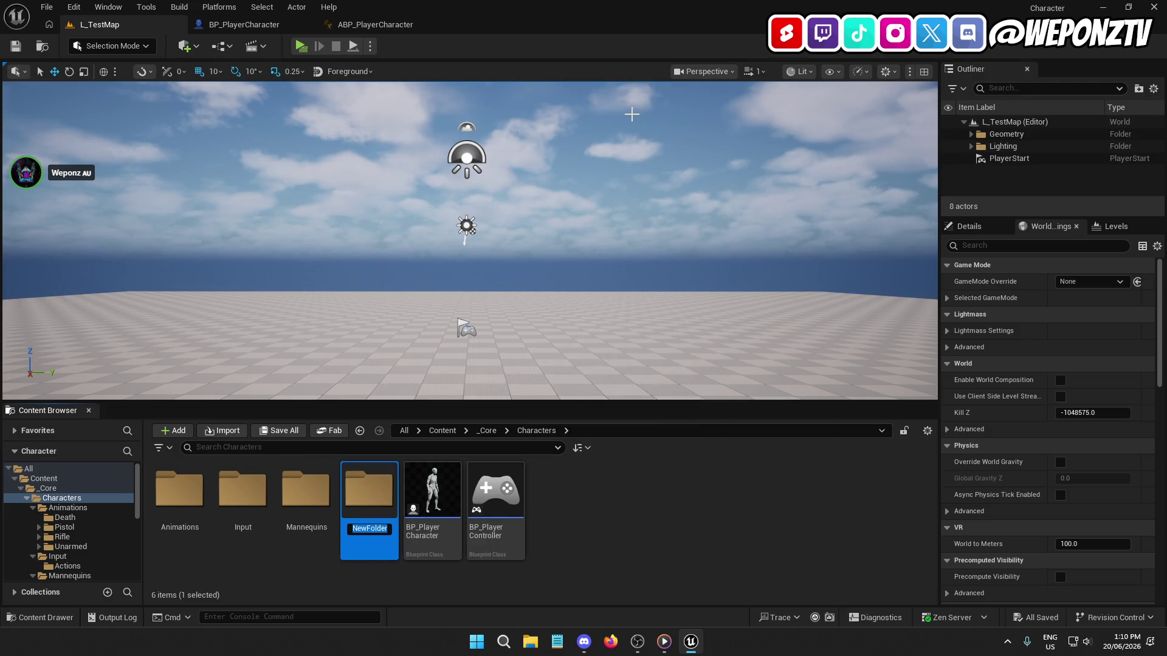
{"action": "type", "text": "Libraries"}
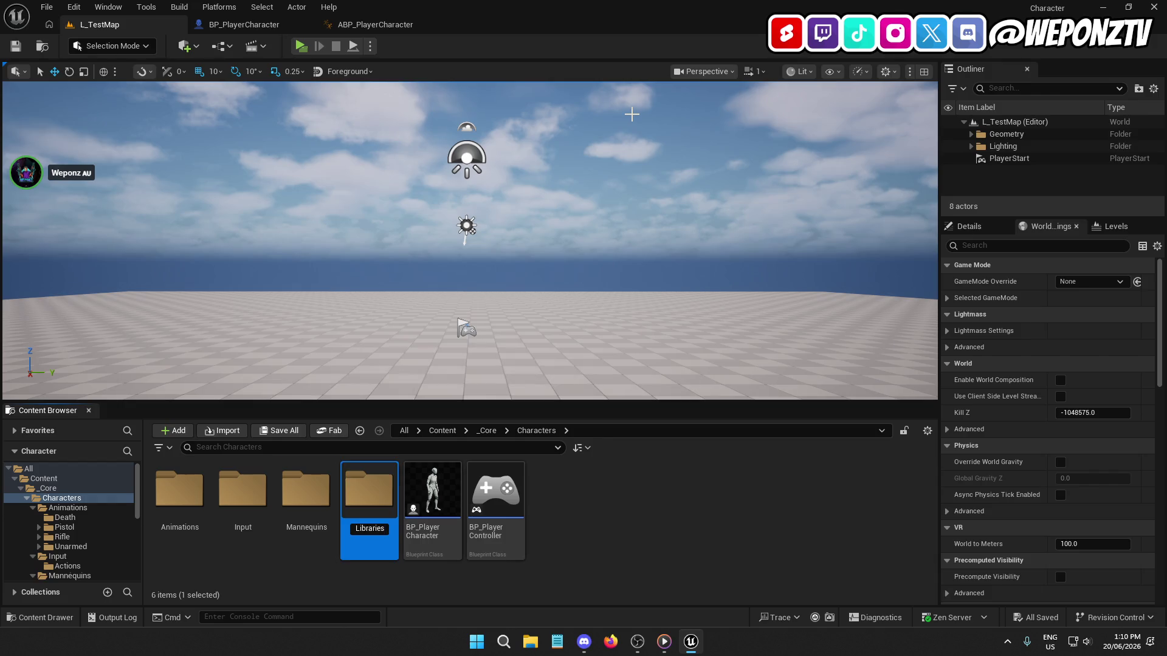
{"action": "key", "text": "Return"}
{"action": "double_click", "coordinate": [317, 486]}
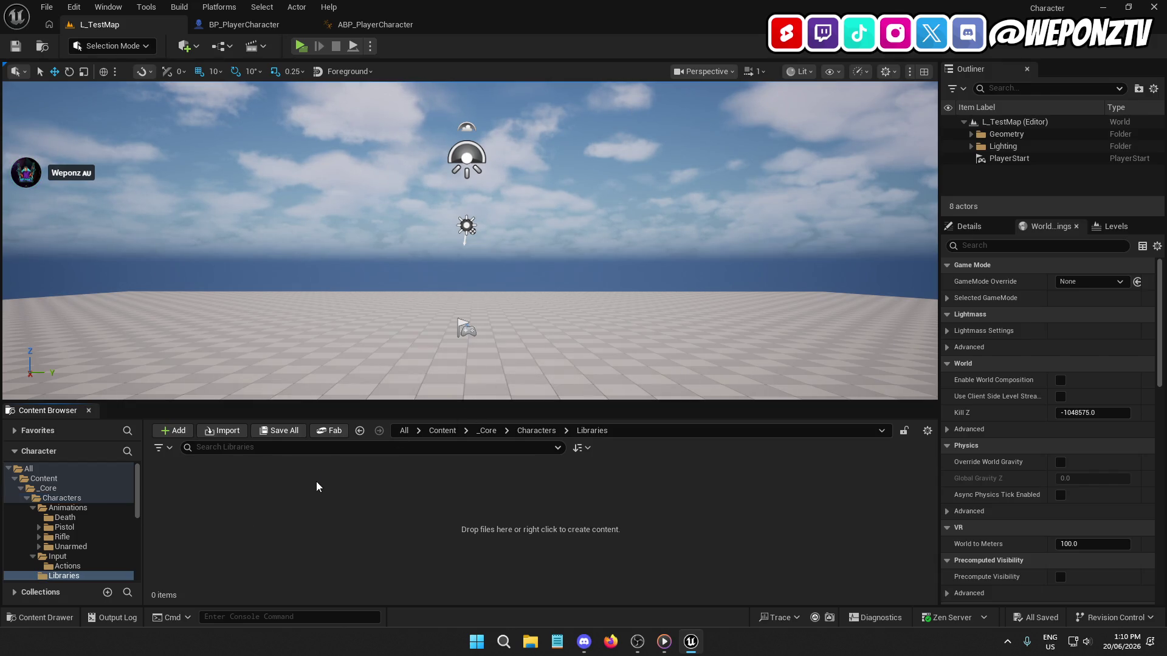
Step: Create a Blueprint Function Library named BPFL_Character and open it
{"action": "right_click", "coordinate": [365, 521]}
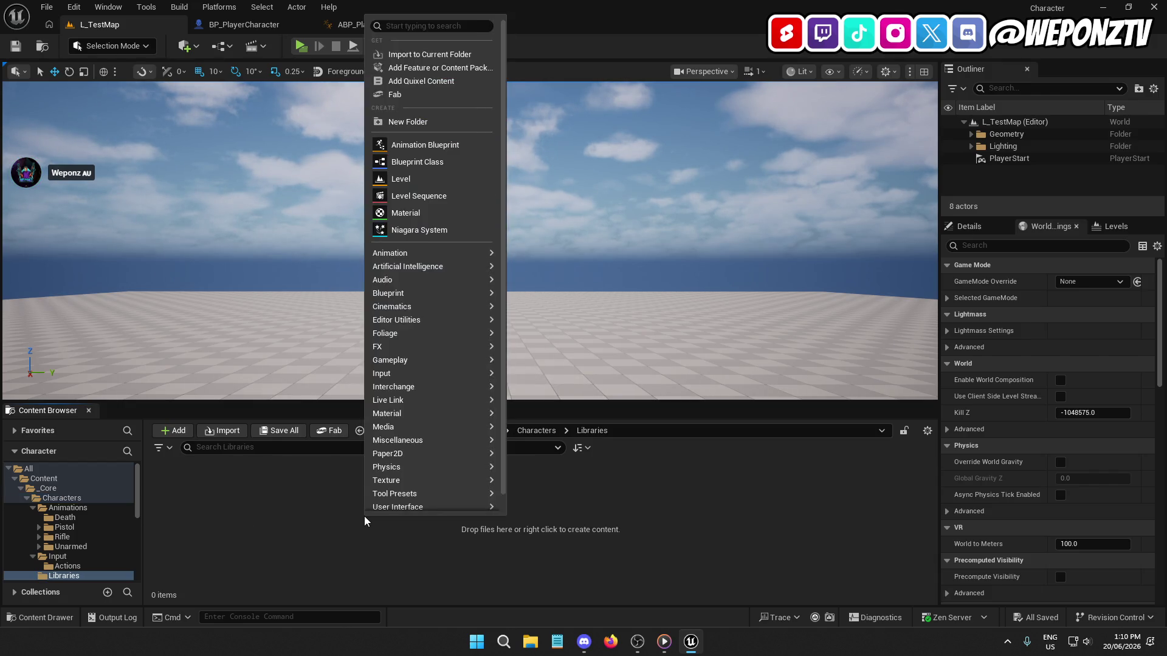
{"action": "mouse_move", "coordinate": [439, 294]}
{"action": "left_click", "coordinate": [571, 318]}
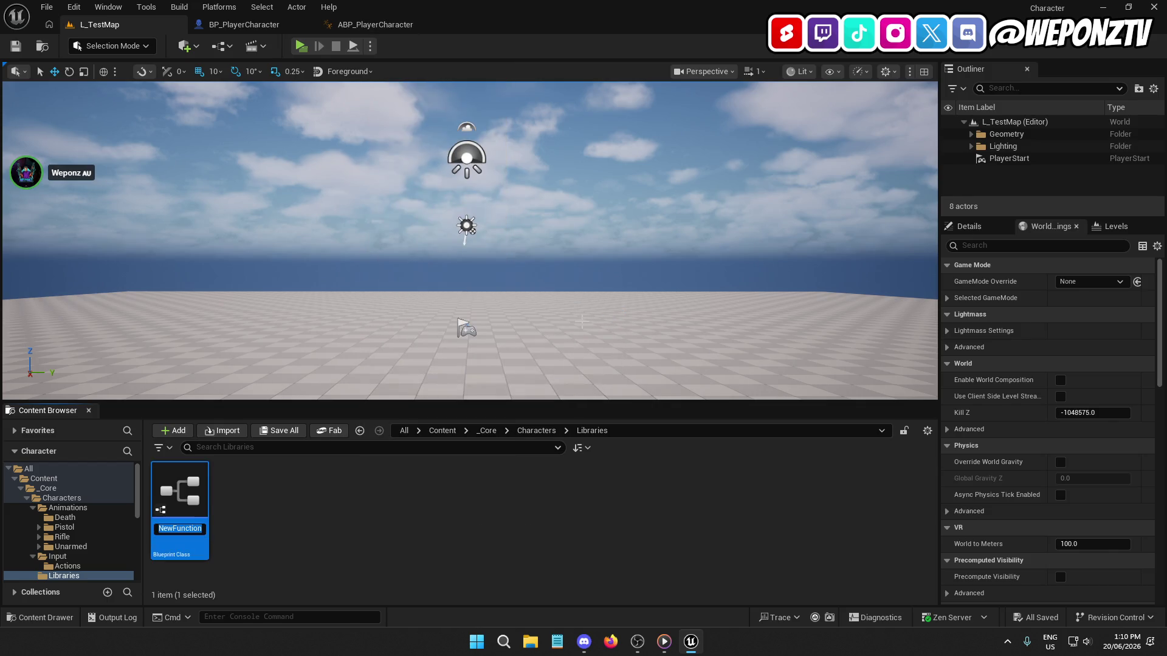
{"action": "type", "text": "BPFL_C"}
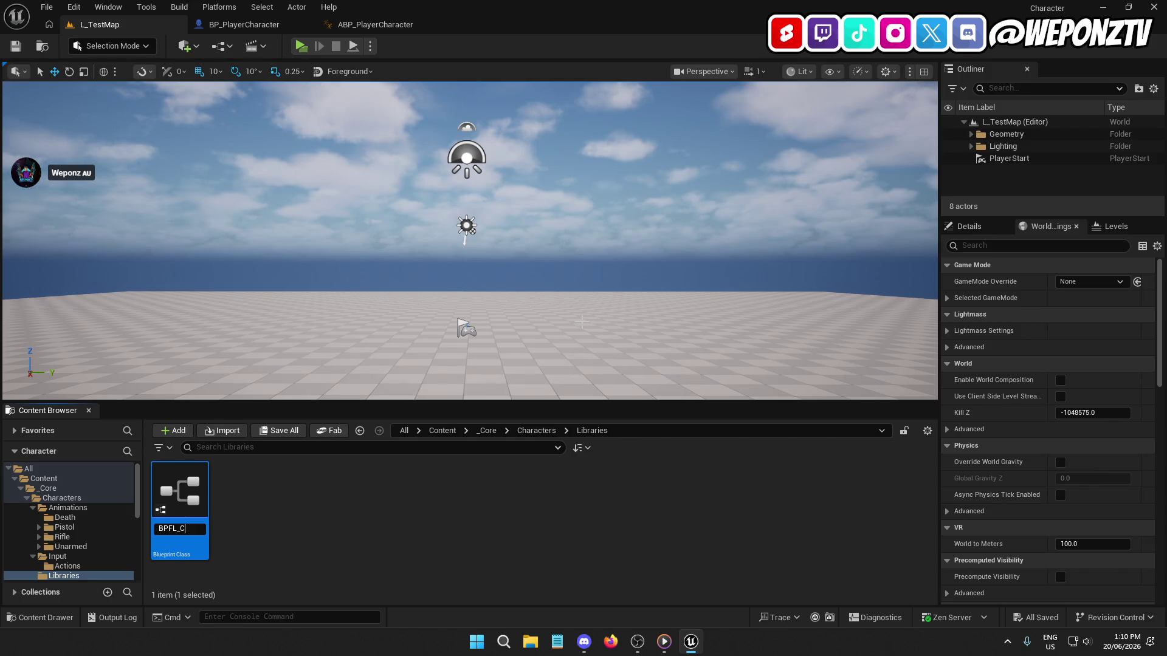
{"action": "key", "text": "Return"}
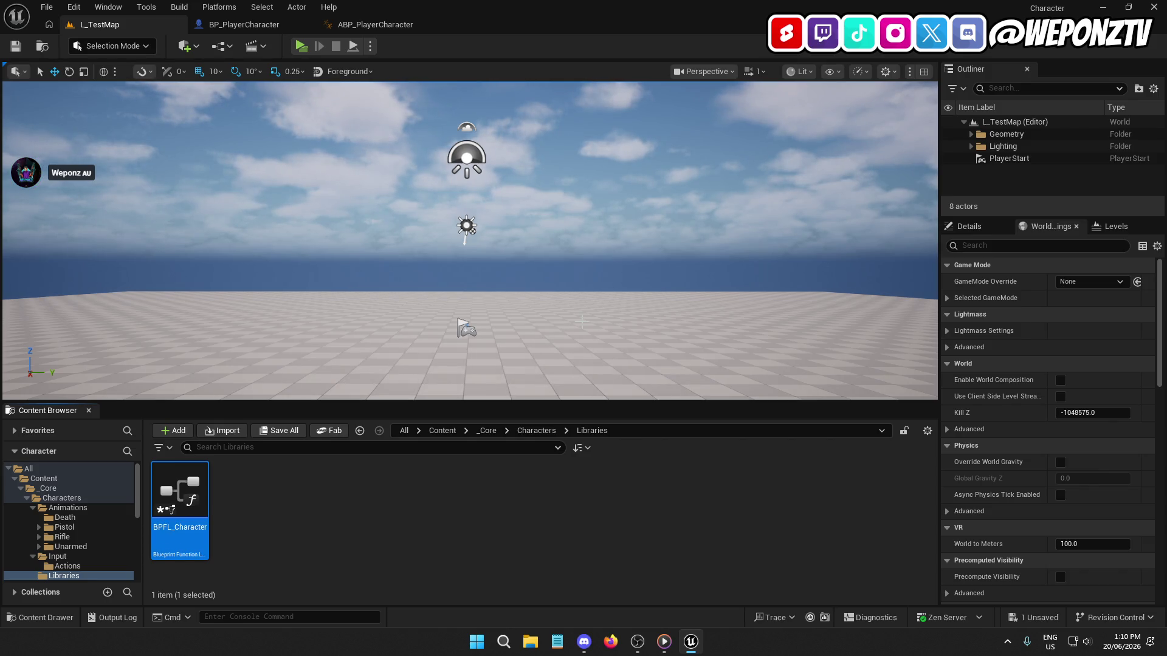
{"action": "double_click", "coordinate": [193, 489]}
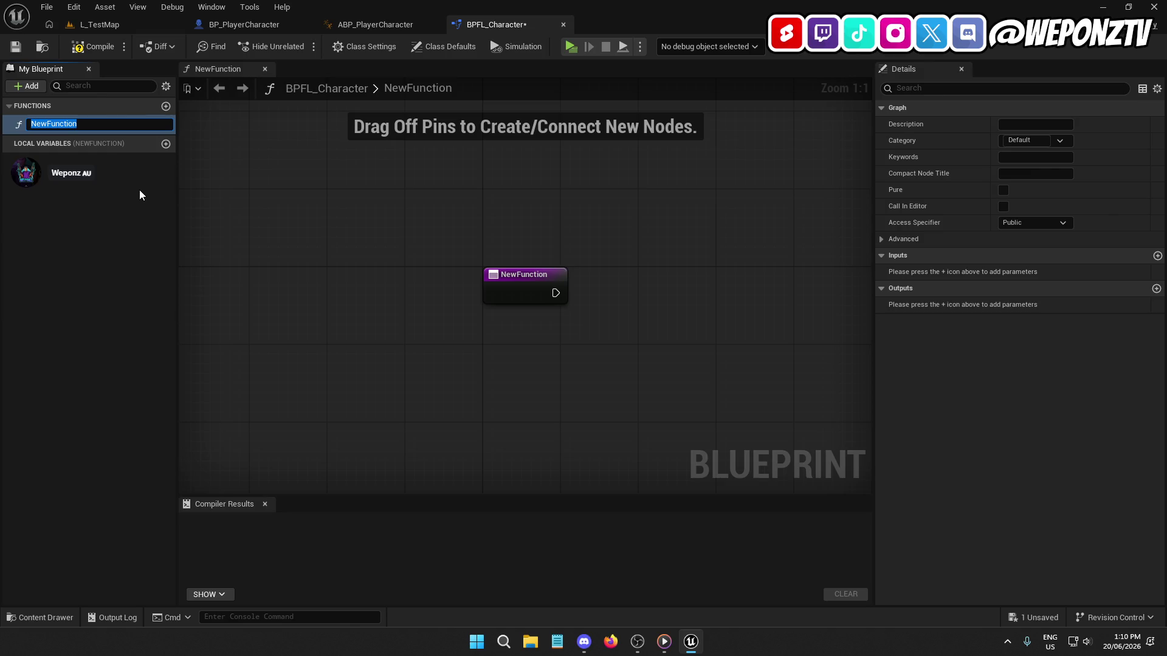
Step: Rename NewFunction to CharacterReference
{"action": "type", "text": "CharacterRefer"}
{"action": "type", "text": "ence"}
{"action": "key", "text": "Return"}
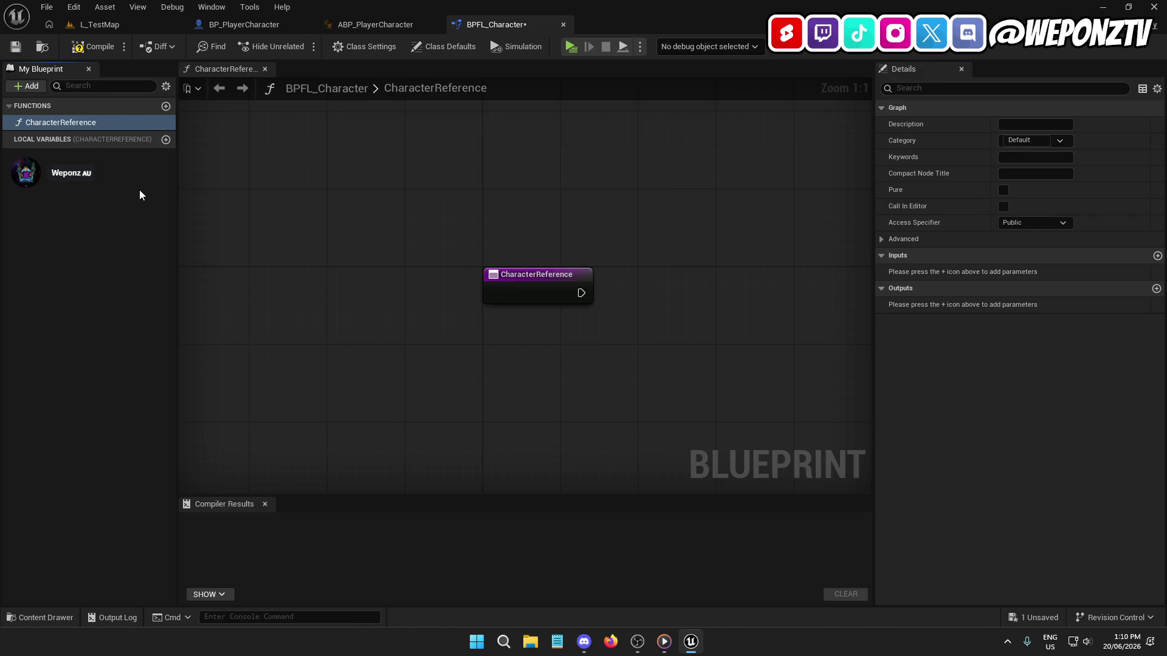
{"action": "left_click_drag", "start_coordinate": [557, 291], "coordinate": [530, 373]}
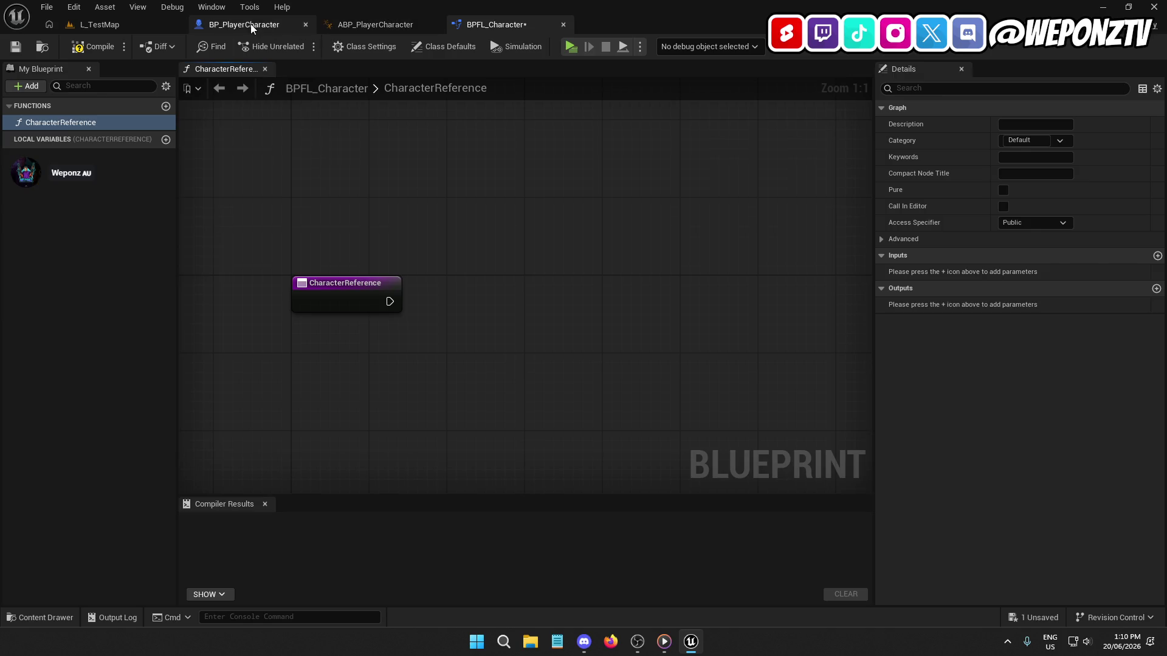
{"action": "left_click", "coordinate": [136, 26]}
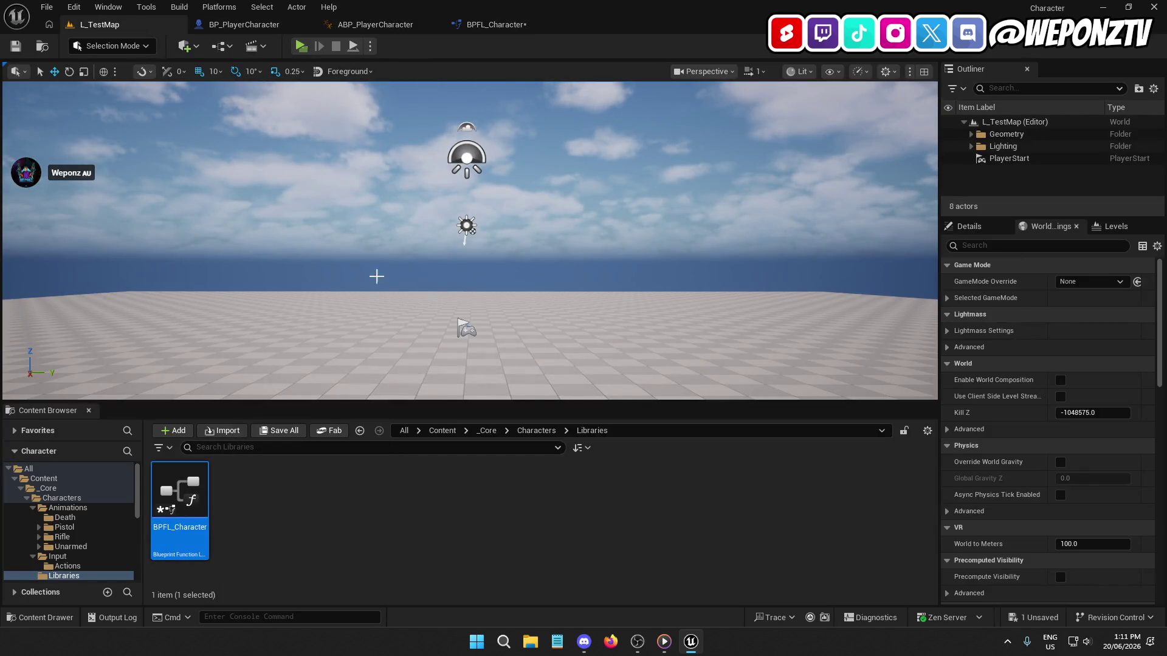
{"action": "left_click", "coordinate": [514, 26]}
{"action": "left_click", "coordinate": [37, 121]}
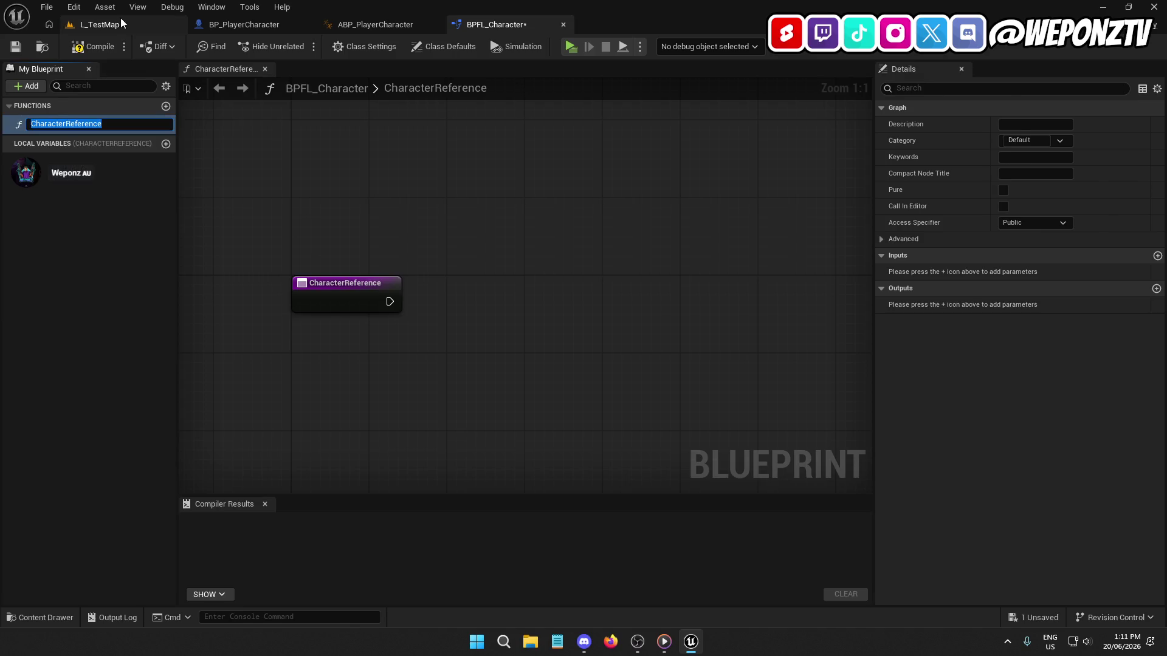
{"action": "left_click", "coordinate": [121, 19]}
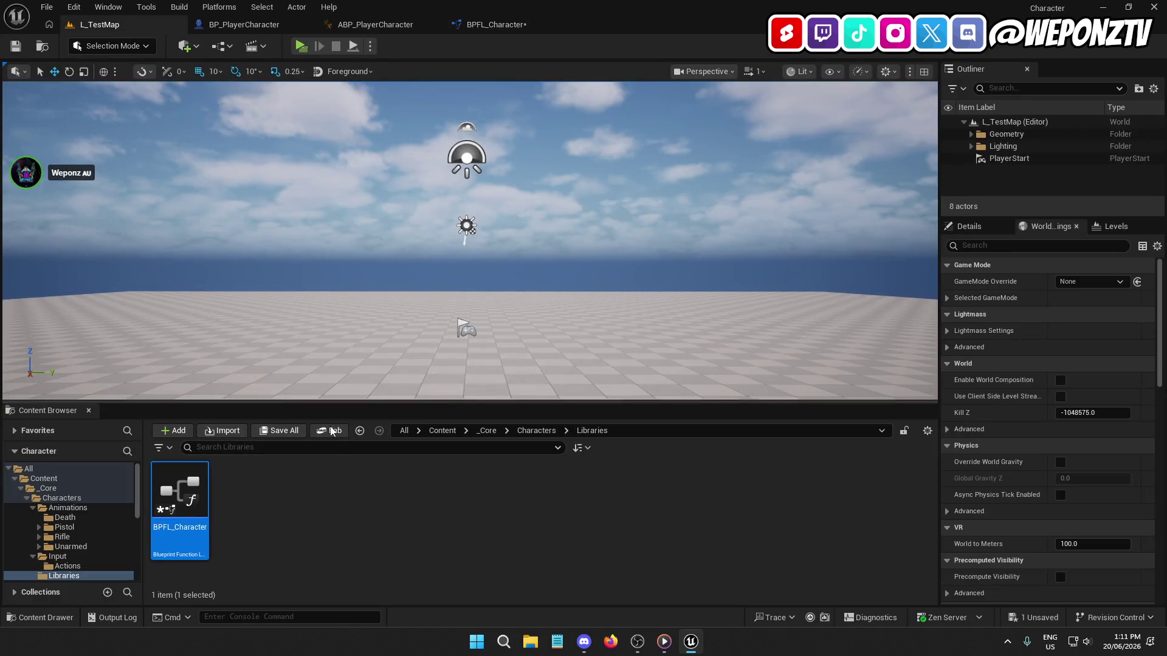
Step: Open BPFL_Game to check GameModeReference's output, then close it and return to BPFL_Character
{"action": "left_click", "coordinate": [487, 430]}
{"action": "double_click", "coordinate": [240, 498]}
{"action": "double_click", "coordinate": [180, 491]}
{"action": "left_click", "coordinate": [203, 483]}
{"action": "double_click", "coordinate": [204, 490]}
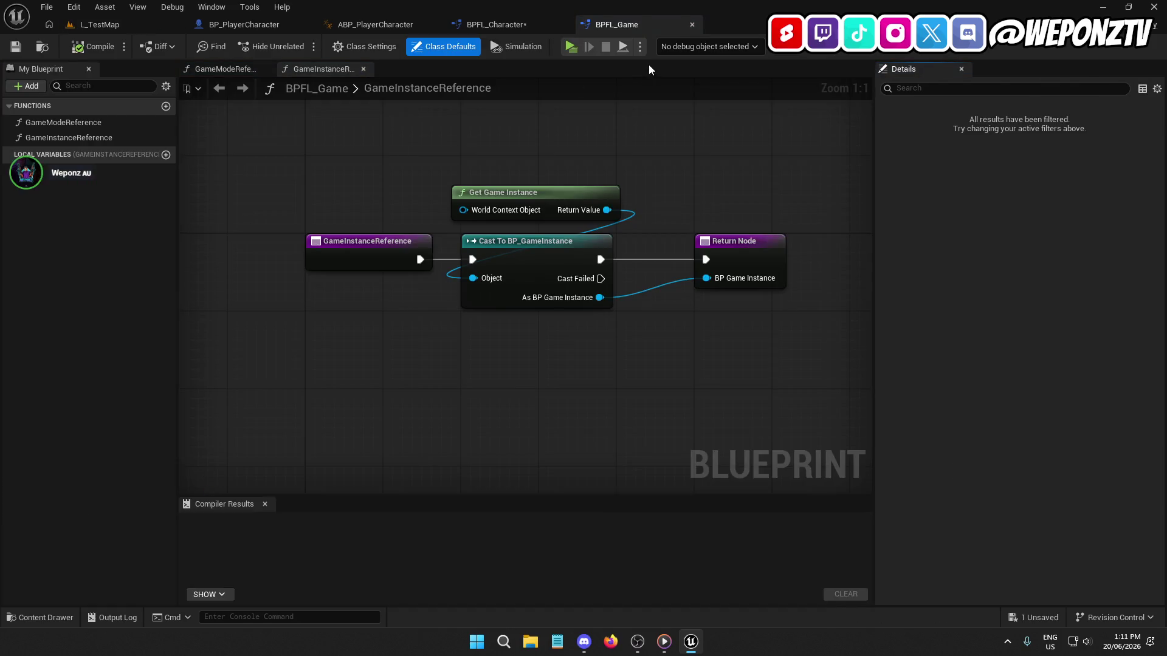
{"action": "left_click", "coordinate": [59, 124]}
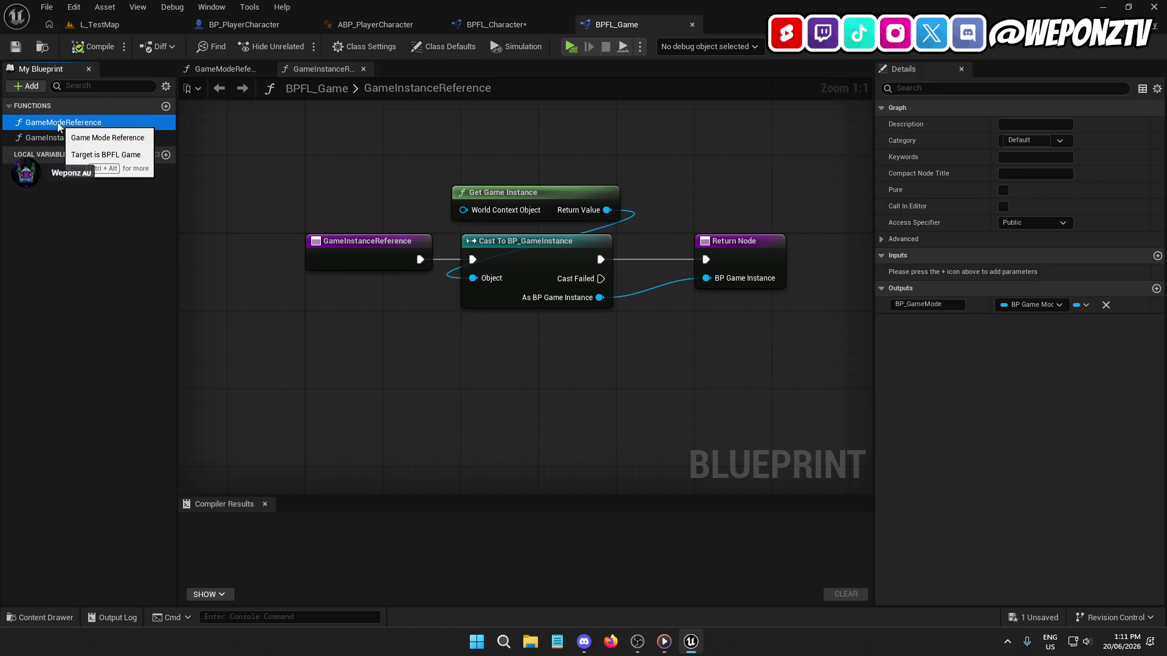
{"action": "left_click", "coordinate": [692, 25]}
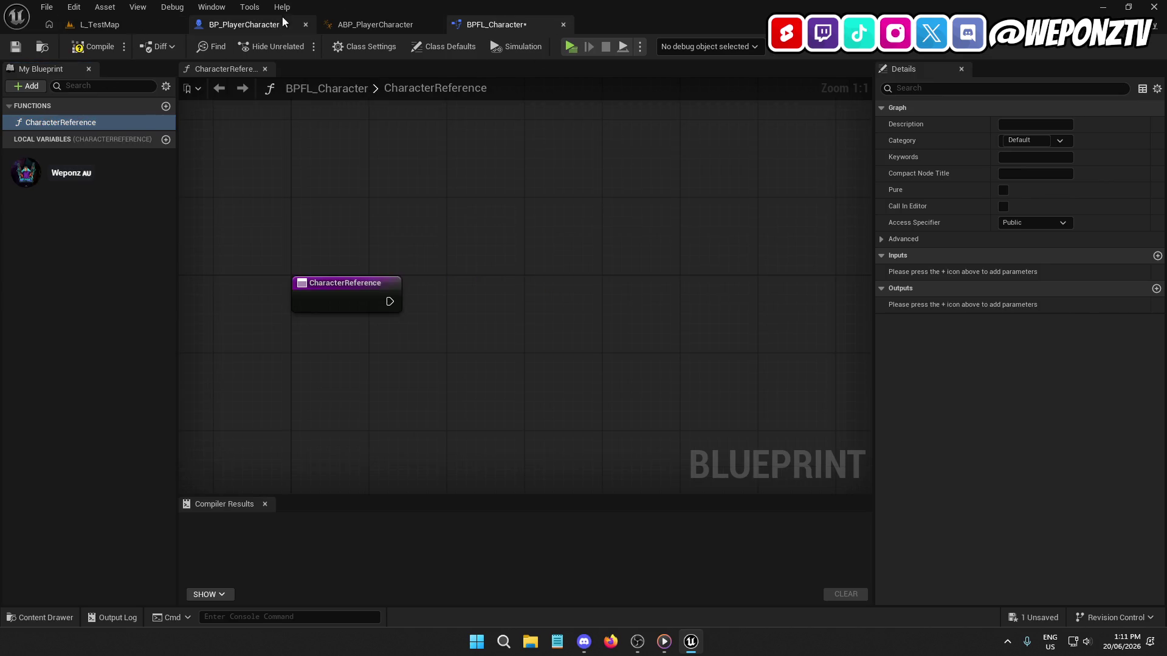
{"action": "left_click", "coordinate": [279, 23]}
{"action": "left_click", "coordinate": [521, 27]}
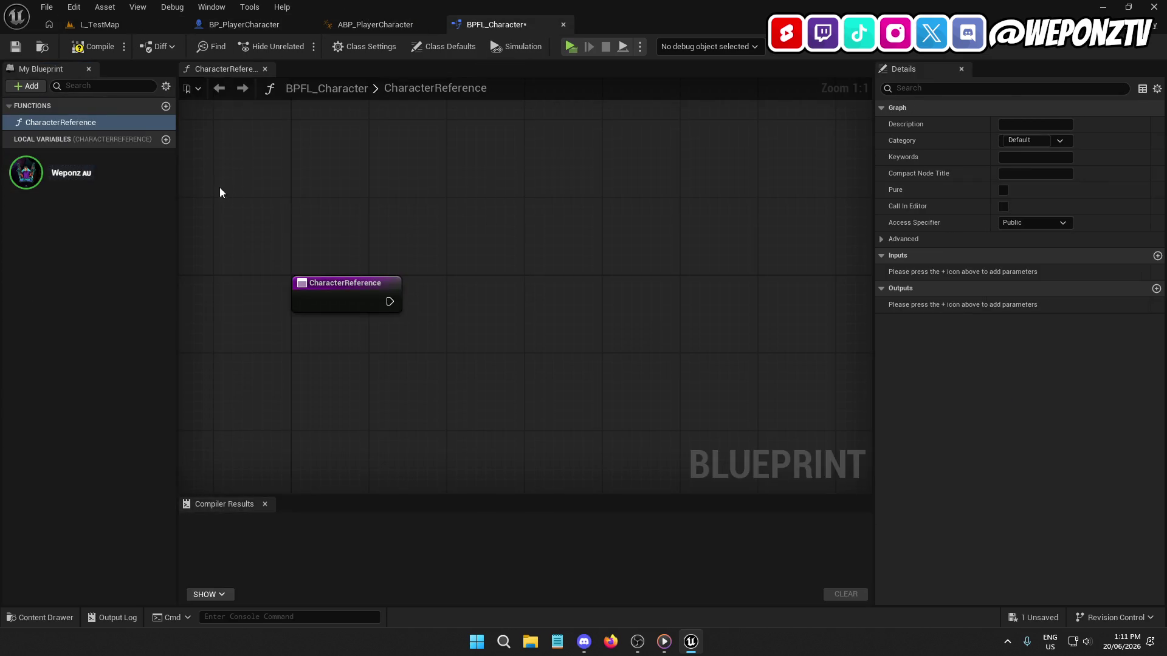
{"action": "left_click_drag", "start_coordinate": [439, 300], "coordinate": [380, 279]}
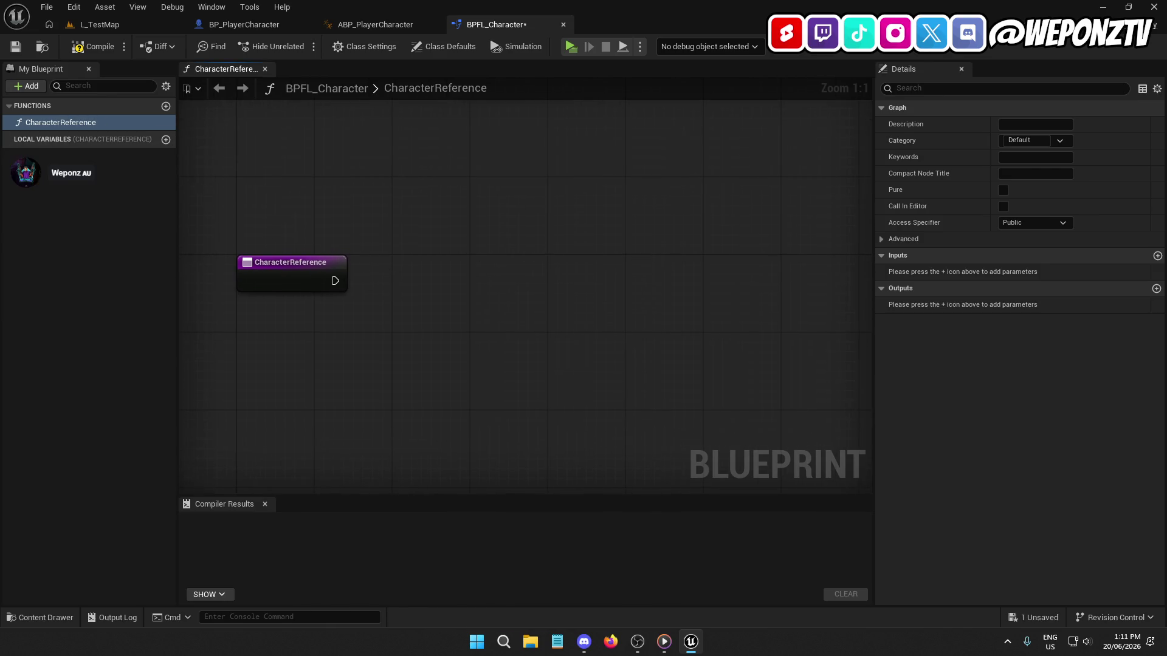
Step: Add a Get Player Character node above the entry node
{"action": "right_click", "coordinate": [393, 213]}
{"action": "type", "text": "getplayer"}
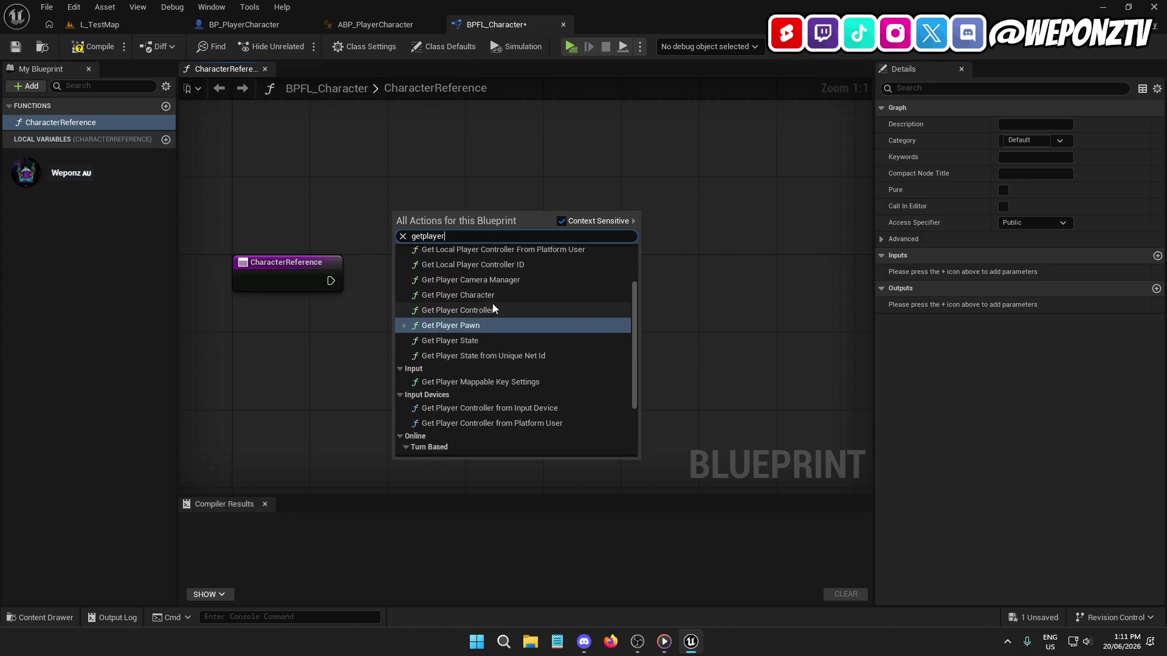
{"action": "left_click", "coordinate": [474, 276]}
{"action": "left_click_drag", "start_coordinate": [476, 260], "coordinate": [441, 209]}
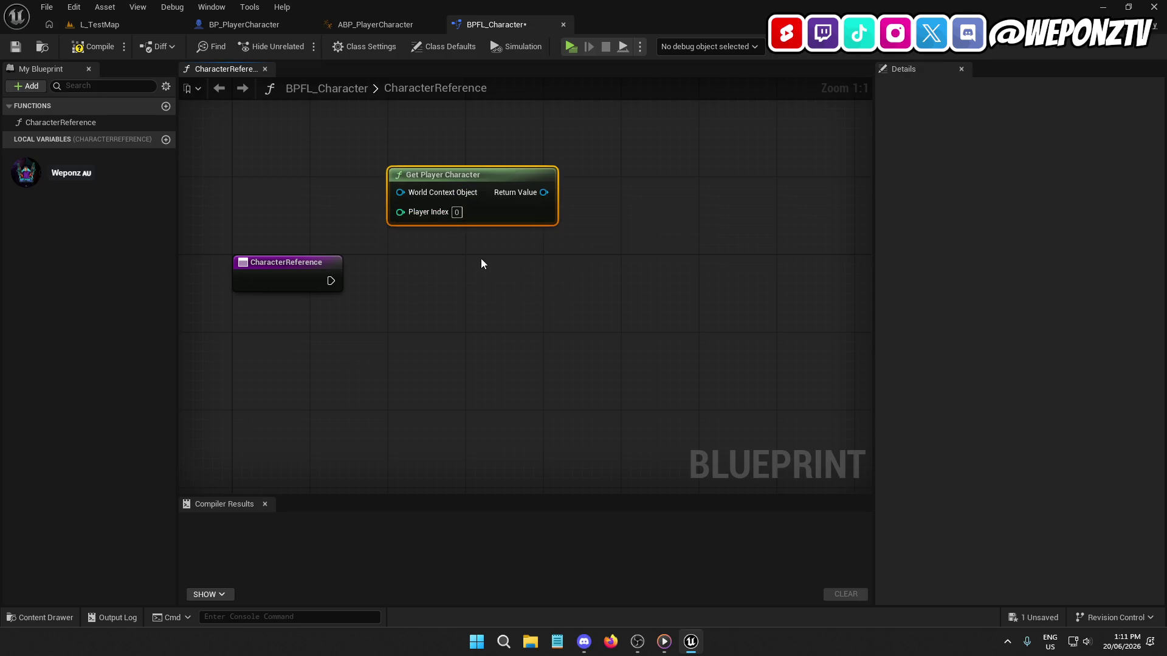
Step: Add Cast To BP_PlayerCharacter, driven by the entry and fed by Get Player Character
{"action": "right_click", "coordinate": [420, 281]}
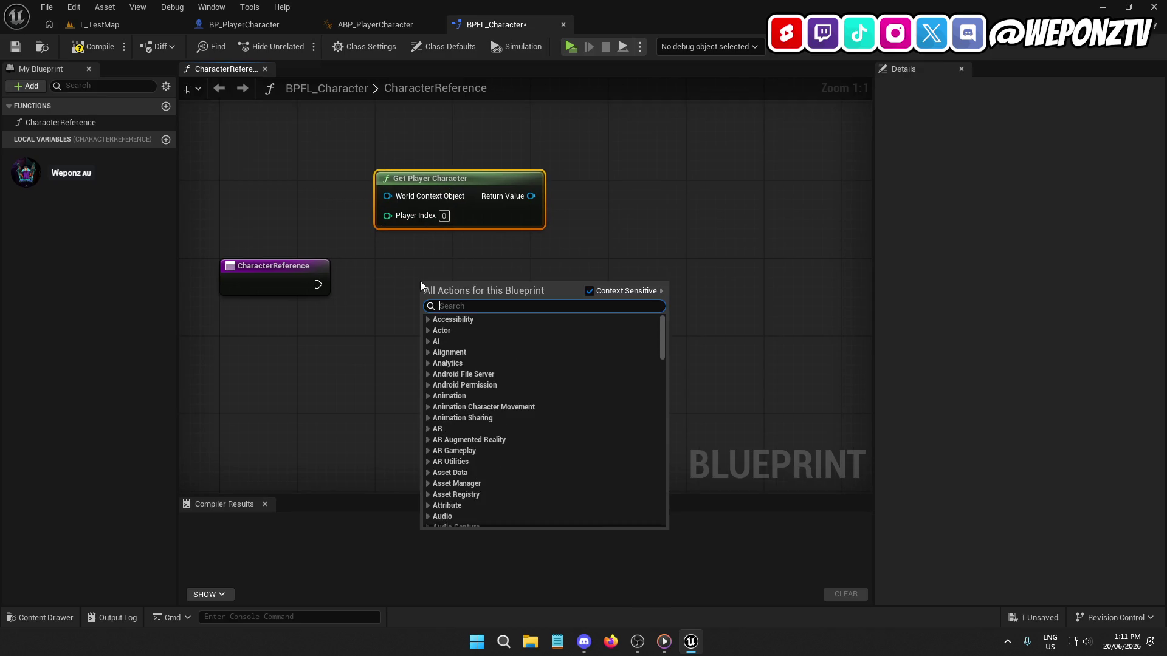
{"action": "type", "text": "casttobp_pla"}
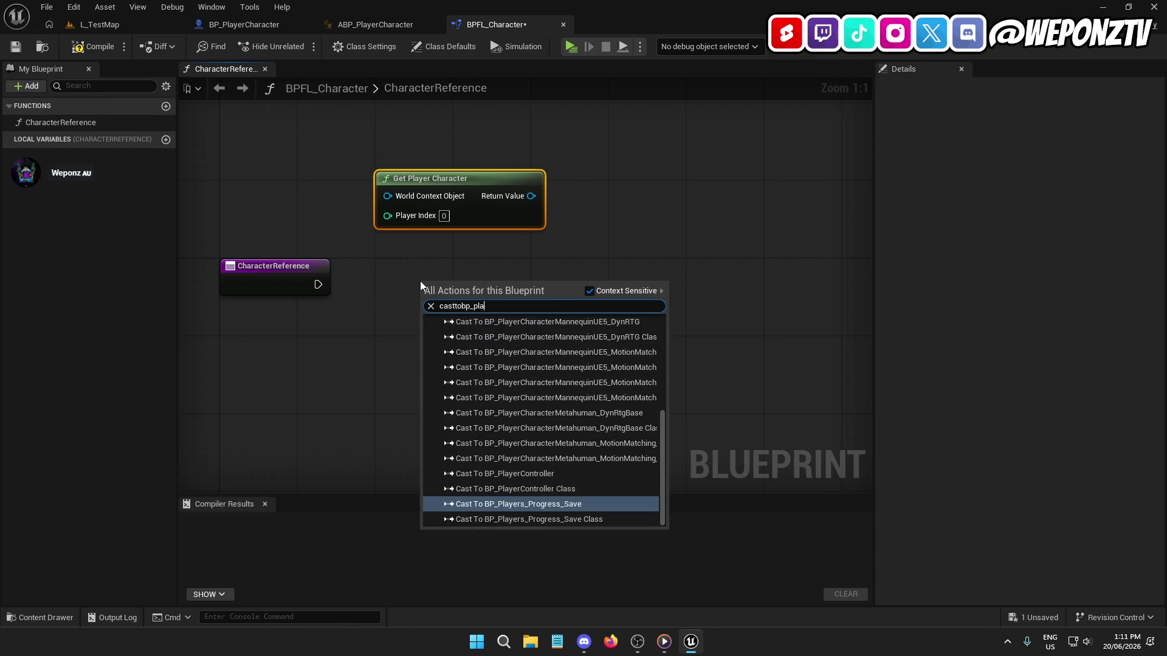
{"action": "type", "text": "yerch"}
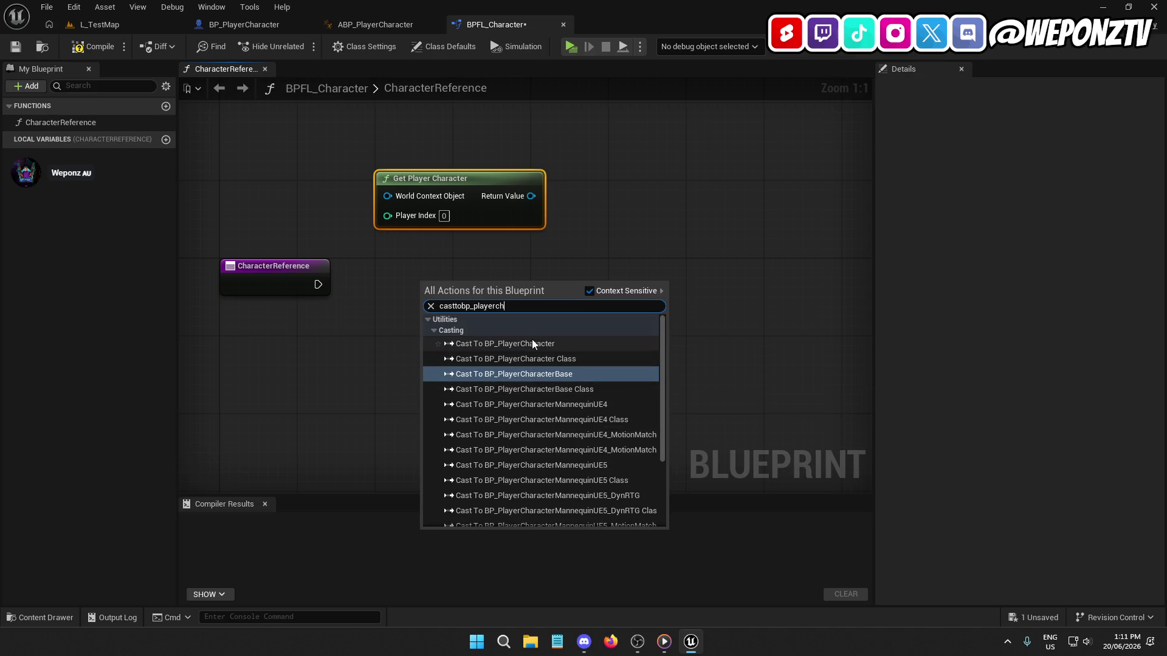
{"action": "left_click", "coordinate": [532, 343]}
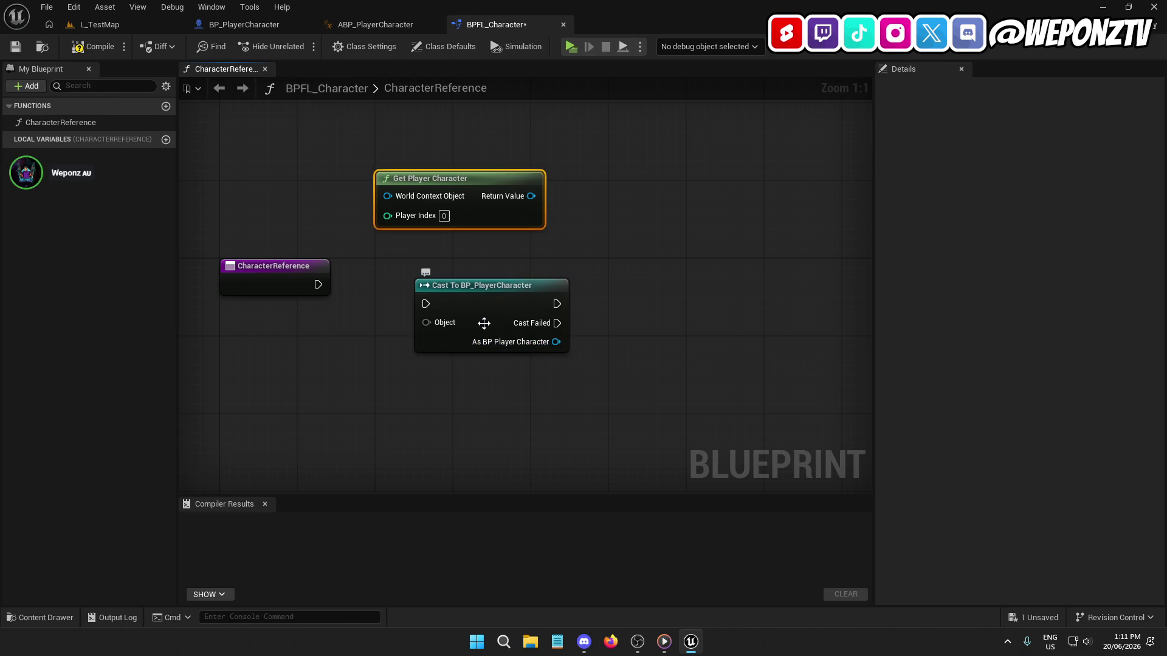
{"action": "left_click_drag", "start_coordinate": [425, 304], "coordinate": [318, 285]}
{"action": "left_click_drag", "start_coordinate": [506, 293], "coordinate": [471, 293]}
{"action": "left_click", "coordinate": [303, 268]}
{"action": "key", "text": "q"}
{"action": "left_click_drag", "start_coordinate": [531, 195], "coordinate": [387, 303]}
{"action": "left_click_drag", "start_coordinate": [476, 181], "coordinate": [475, 199]}
{"action": "left_click", "coordinate": [588, 318]}
{"action": "left_click_drag", "start_coordinate": [588, 319], "coordinate": [454, 309]}
{"action": "left_click_drag", "start_coordinate": [543, 287], "coordinate": [550, 285]}
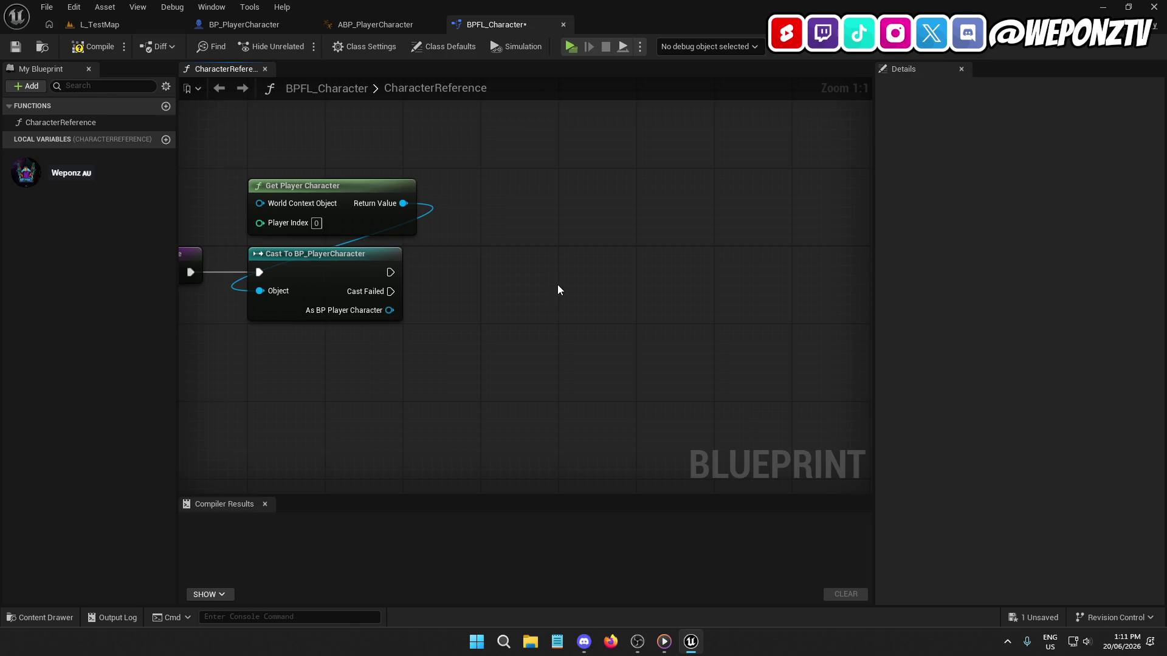
Step: Add a Return Node wired to the cast's execution and As BP Player Character result
{"action": "right_click", "coordinate": [558, 288]}
{"action": "type", "text": "return"}
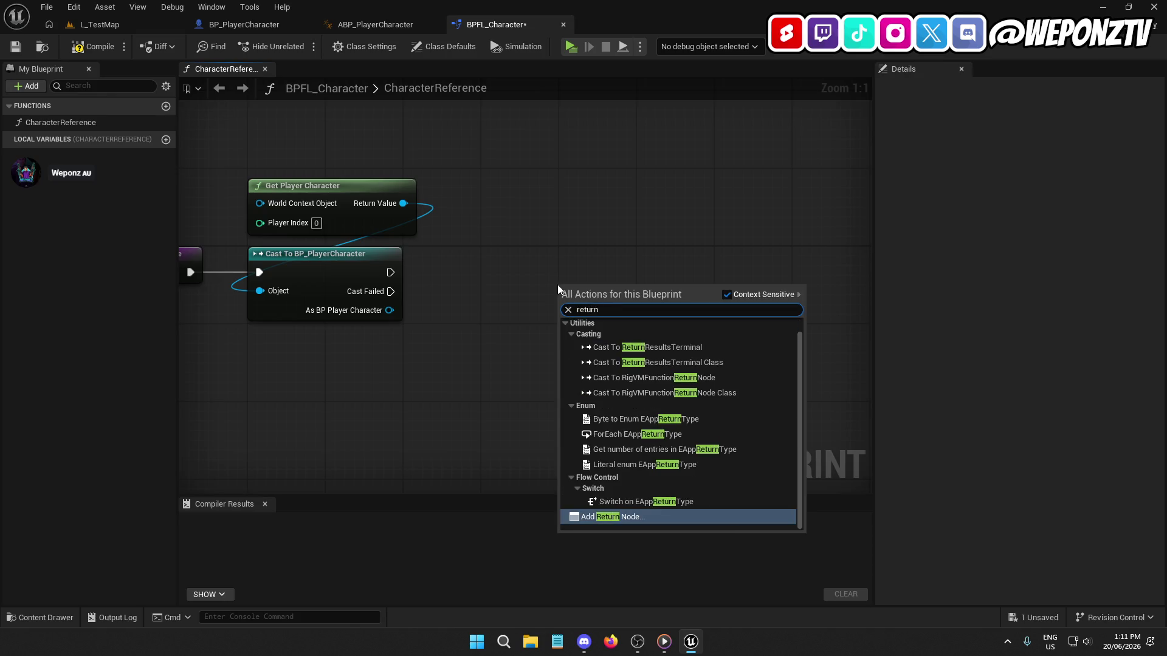
{"action": "left_click", "coordinate": [633, 515]}
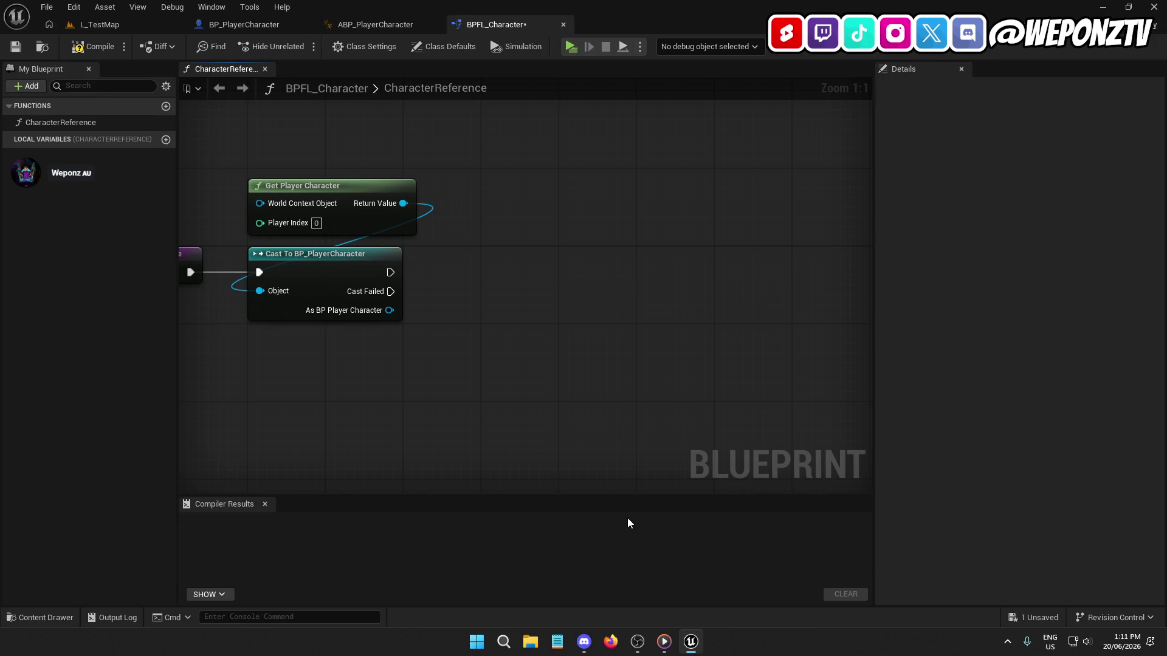
{"action": "mouse_move", "coordinate": [570, 272]}
{"action": "left_mouse_down"}
{"action": "mouse_move", "coordinate": [405, 283]}
{"action": "mouse_move", "coordinate": [392, 271]}
{"action": "left_mouse_up"}
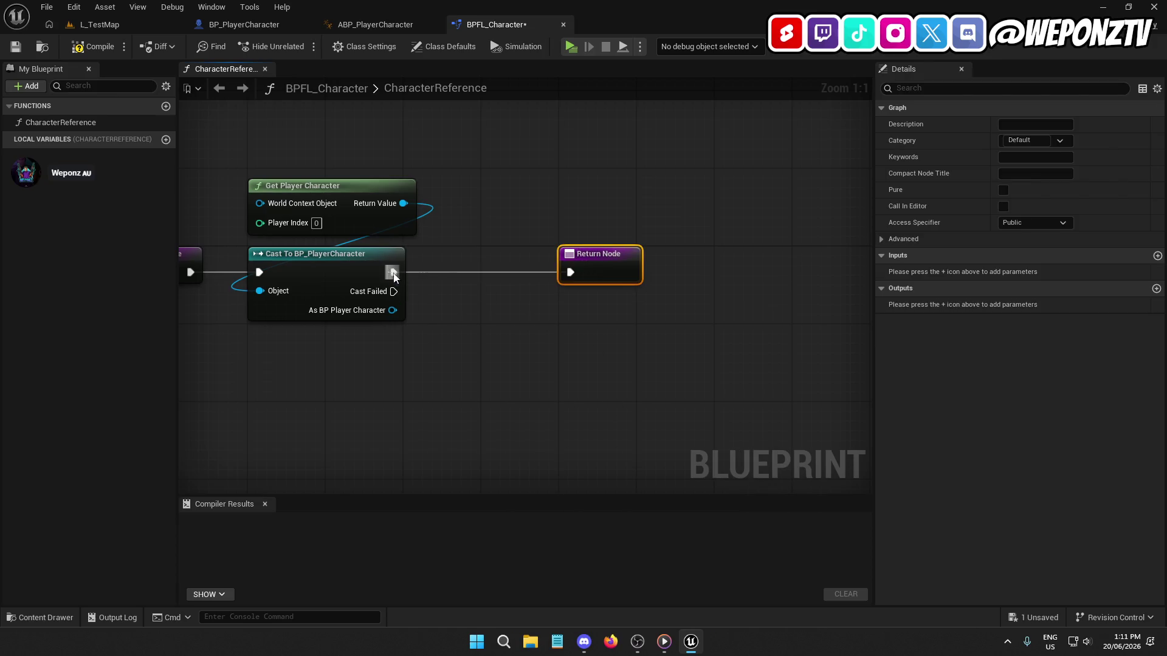
{"action": "left_click", "coordinate": [553, 300]}
{"action": "mouse_move", "coordinate": [700, 250]}
{"action": "left_mouse_down"}
{"action": "mouse_move", "coordinate": [766, 251]}
{"action": "mouse_move", "coordinate": [622, 251]}
{"action": "left_mouse_up"}
{"action": "left_click_drag", "start_coordinate": [496, 304], "coordinate": [636, 258]}
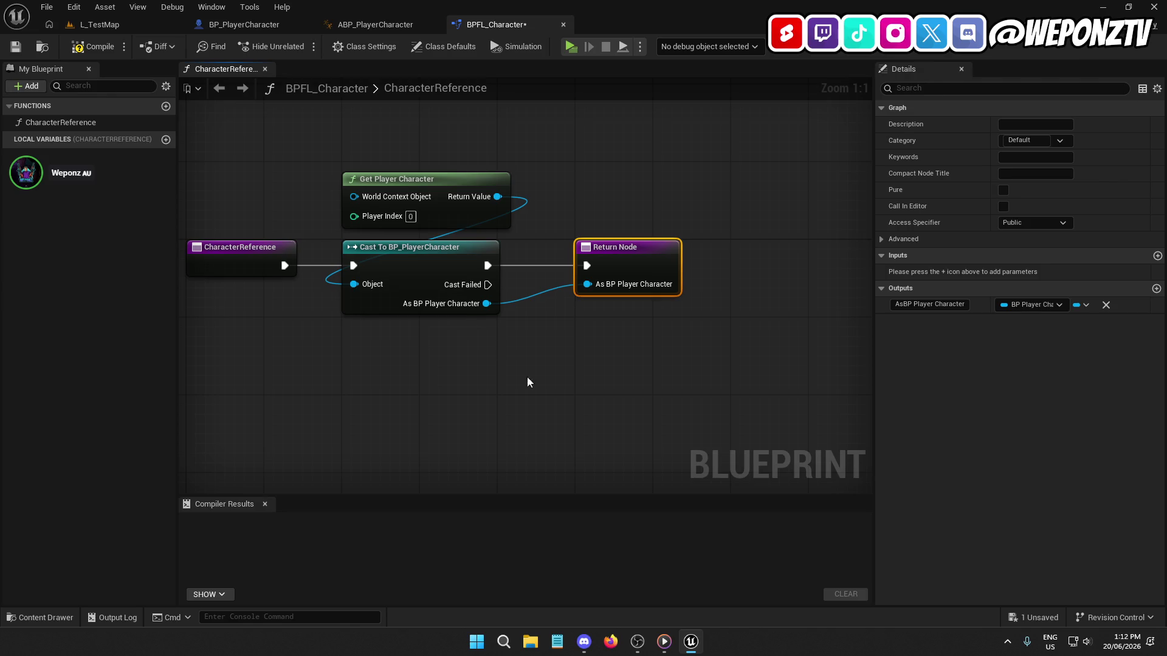
{"action": "left_click_drag", "start_coordinate": [700, 354], "coordinate": [515, 305]}
Step: Compile and save BPFL_Character, then start renaming the function's output
{"action": "left_click", "coordinate": [93, 47]}
{"action": "left_click", "coordinate": [15, 47]}
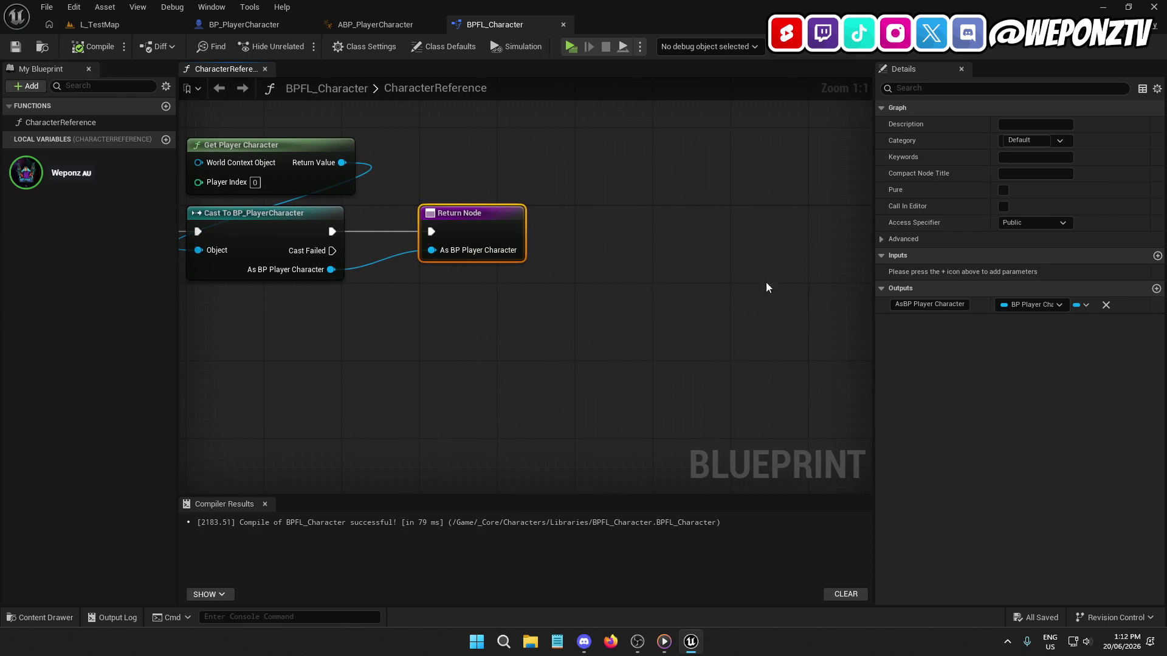
{"action": "left_click", "coordinate": [928, 303]}
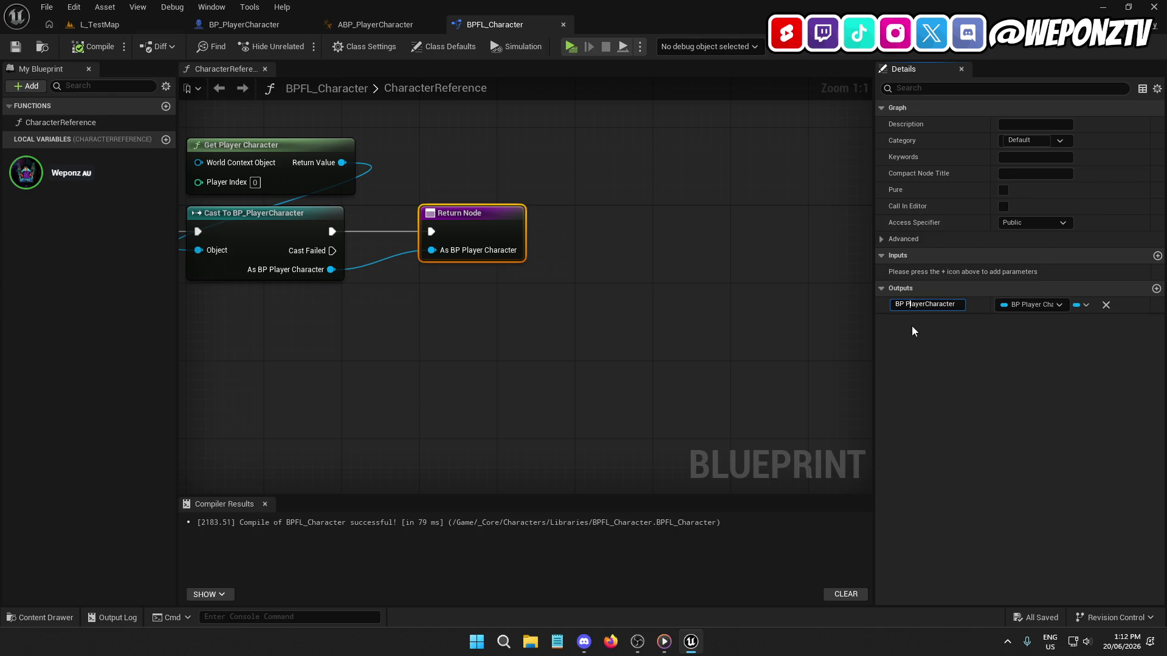
Step: Name the CharacterReference output BP_PlayerCharacter, then compile and save BPFL_Character
{"action": "key", "text": "Return"}
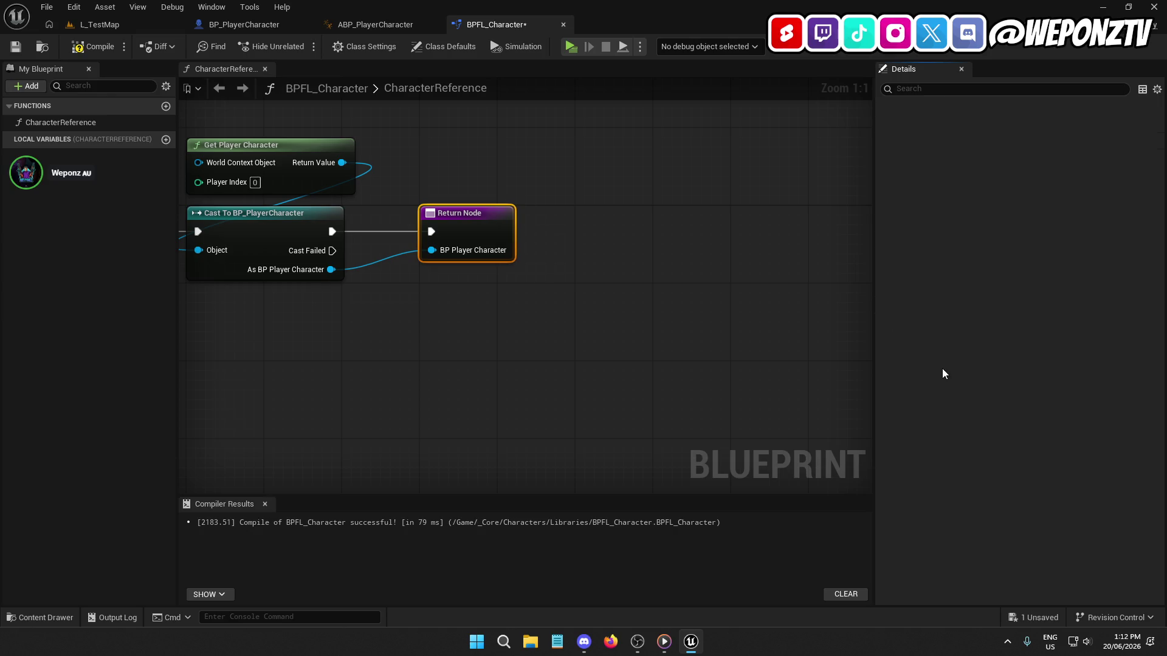
{"action": "left_click", "coordinate": [79, 48]}
{"action": "left_click", "coordinate": [15, 47]}
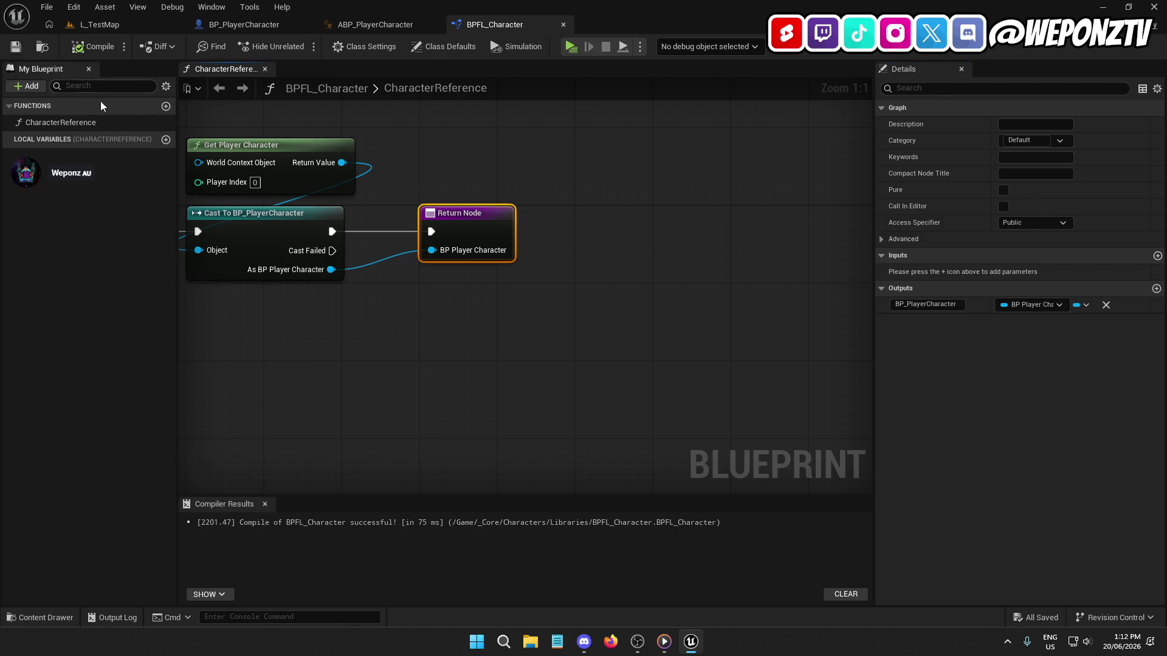
Step: Frame the whole graph and bring up the CharacterReference function's context menu
{"action": "key", "text": "Home"}
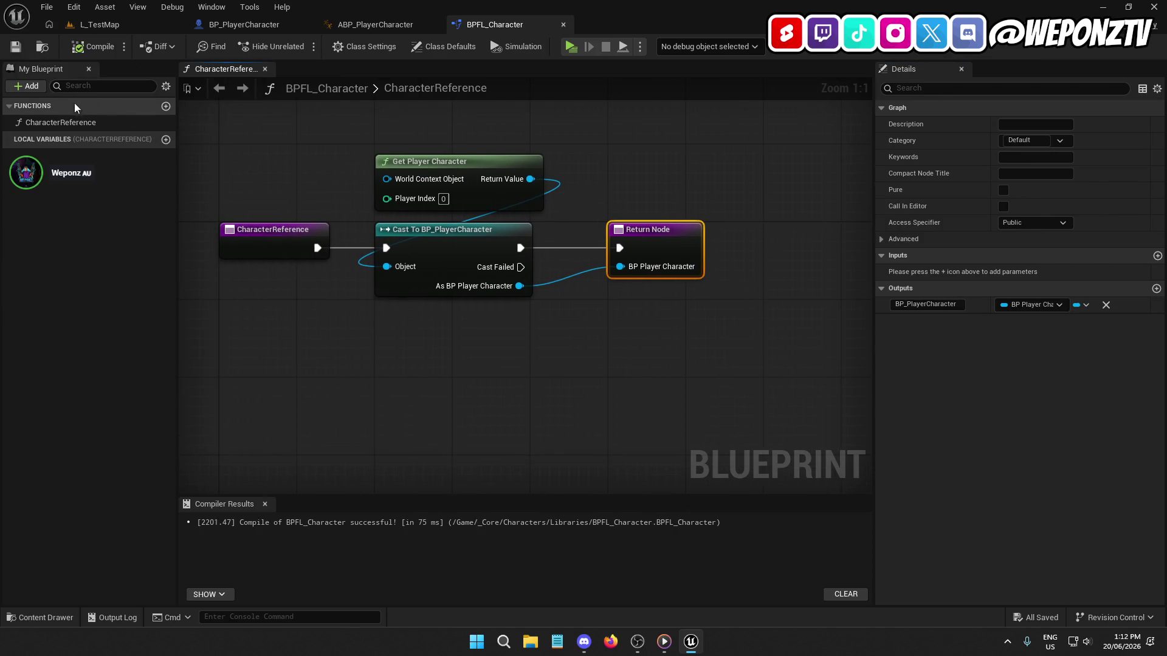
{"action": "left_click", "coordinate": [56, 122]}
{"action": "right_click", "coordinate": [55, 124]}
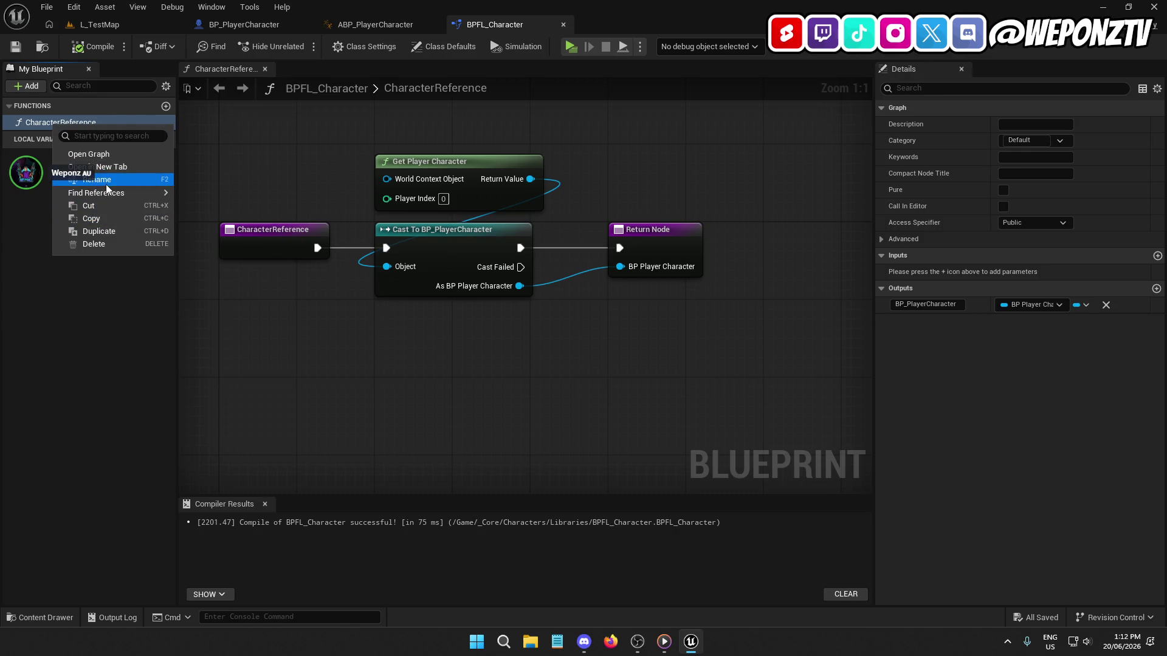
Step: Duplicate CharacterReference as ControllerReference and delete its Get Player Character and cast nodes
{"action": "left_click", "coordinate": [119, 228]}
{"action": "type", "text": "Con"}
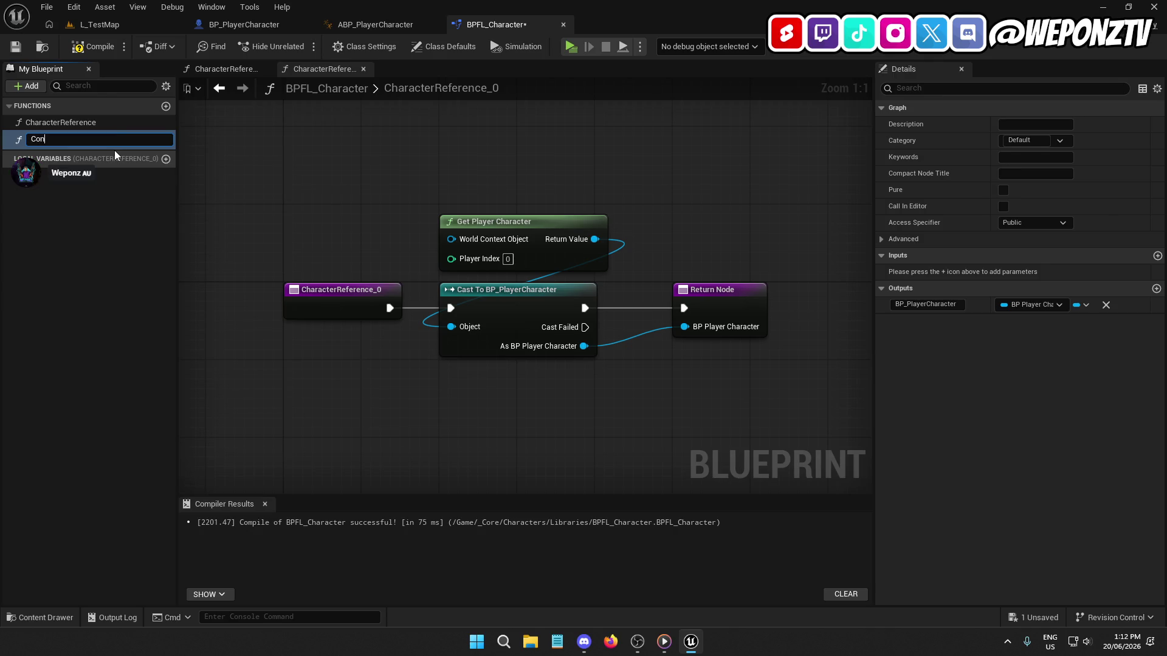
{"action": "type", "text": "trollerReference"}
{"action": "key", "text": "Return"}
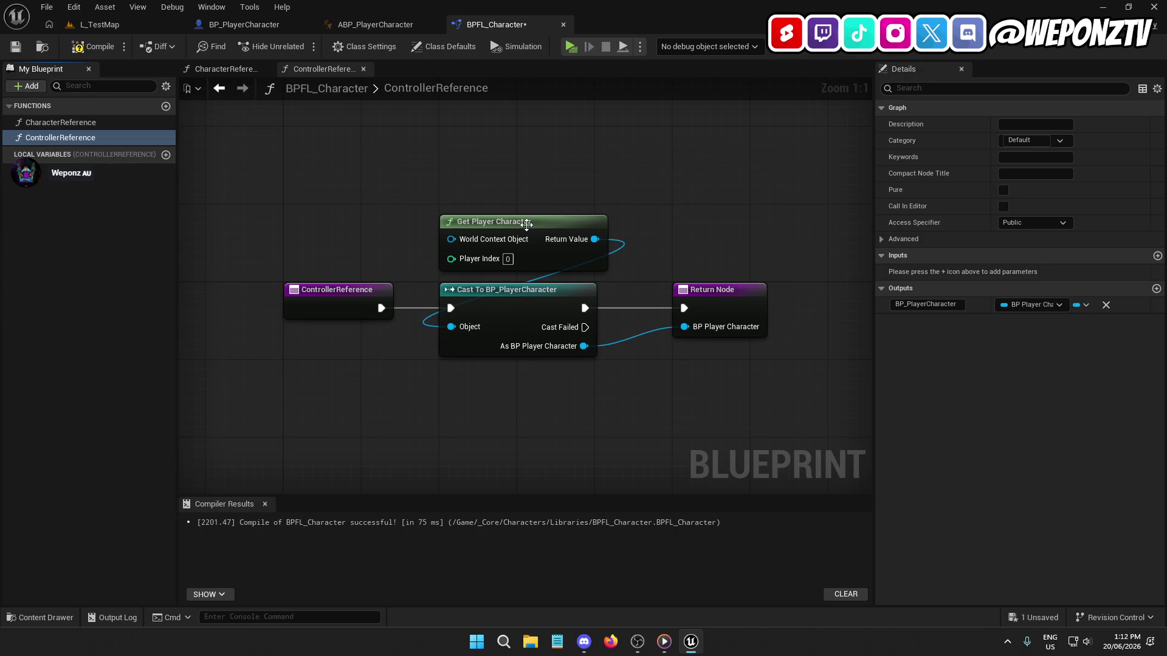
{"action": "left_click", "coordinate": [526, 224]}
{"action": "key", "text": "Delete"}
{"action": "left_click", "coordinate": [569, 292]}
{"action": "key", "text": "Delete"}
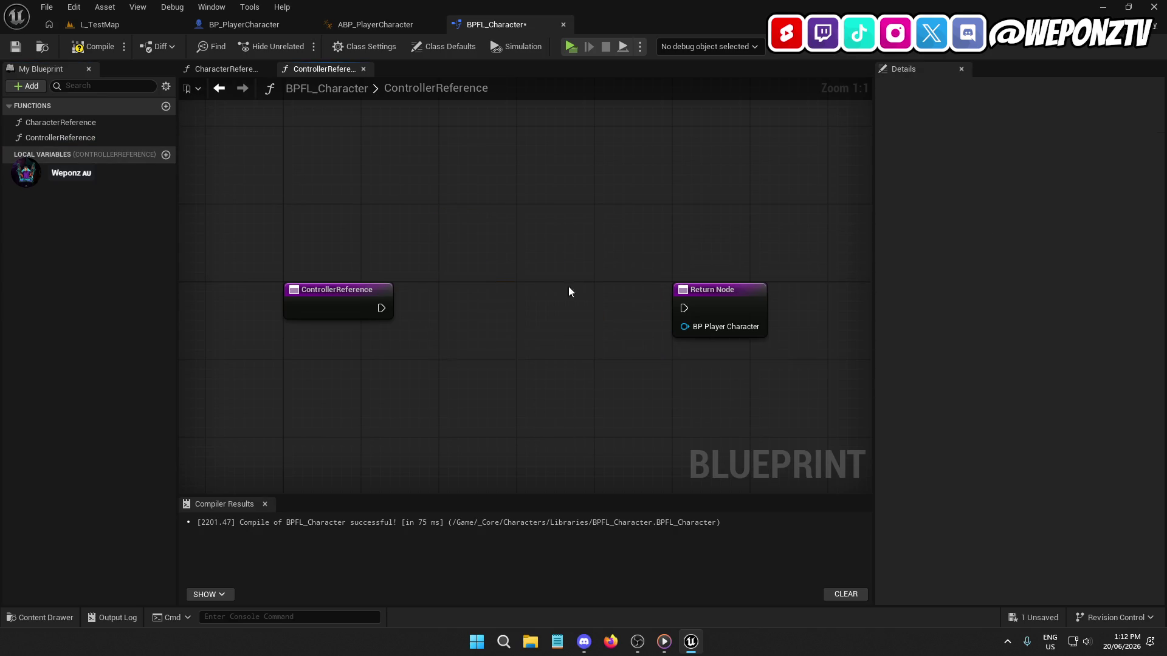
Step: Make the return output a BP Player Controller reference named BP_PlayerController, then compile and save
{"action": "left_click", "coordinate": [738, 308]}
{"action": "left_click", "coordinate": [1030, 304]}
{"action": "type", "text": "playercon"}
{"action": "mouse_move", "coordinate": [1017, 363]}
{"action": "left_click", "coordinate": [972, 364]}
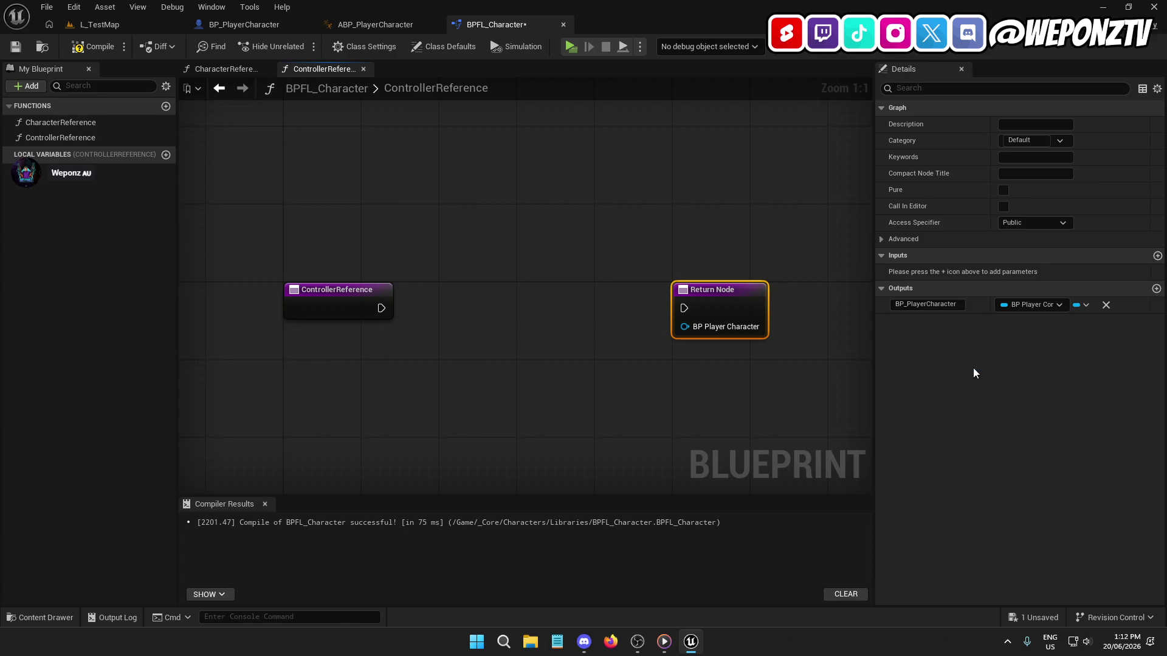
{"action": "left_click", "coordinate": [926, 307]}
{"action": "key", "text": "shift+End"}
{"action": "key", "text": "Delete"}
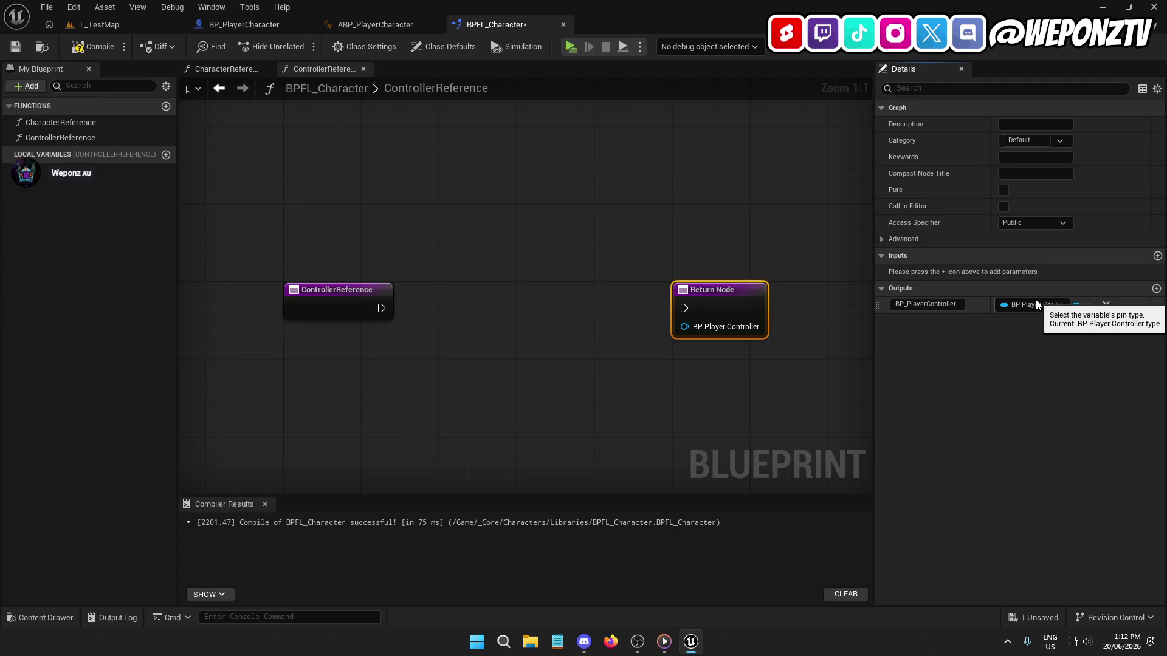
{"action": "key", "text": "Return"}
{"action": "left_click", "coordinate": [92, 47]}
{"action": "left_click", "coordinate": [16, 47]}
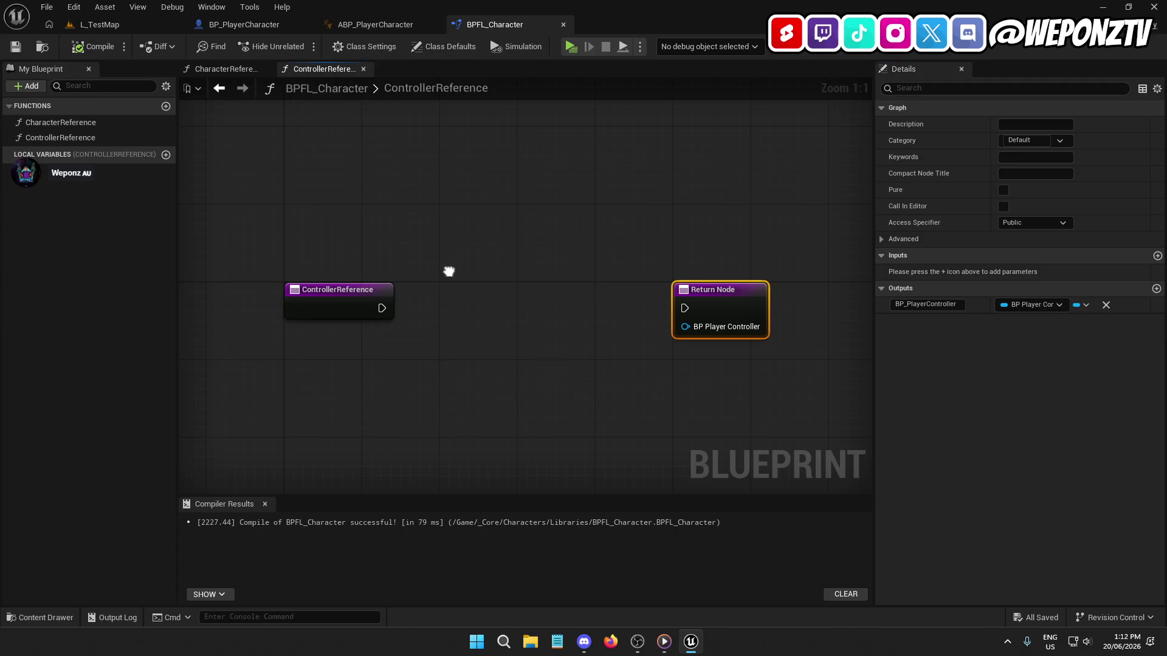
Step: Add a Get Player Controller node to the ControllerReference graph
{"action": "left_click_drag", "start_coordinate": [448, 268], "coordinate": [392, 244]}
{"action": "right_click", "coordinate": [386, 276]}
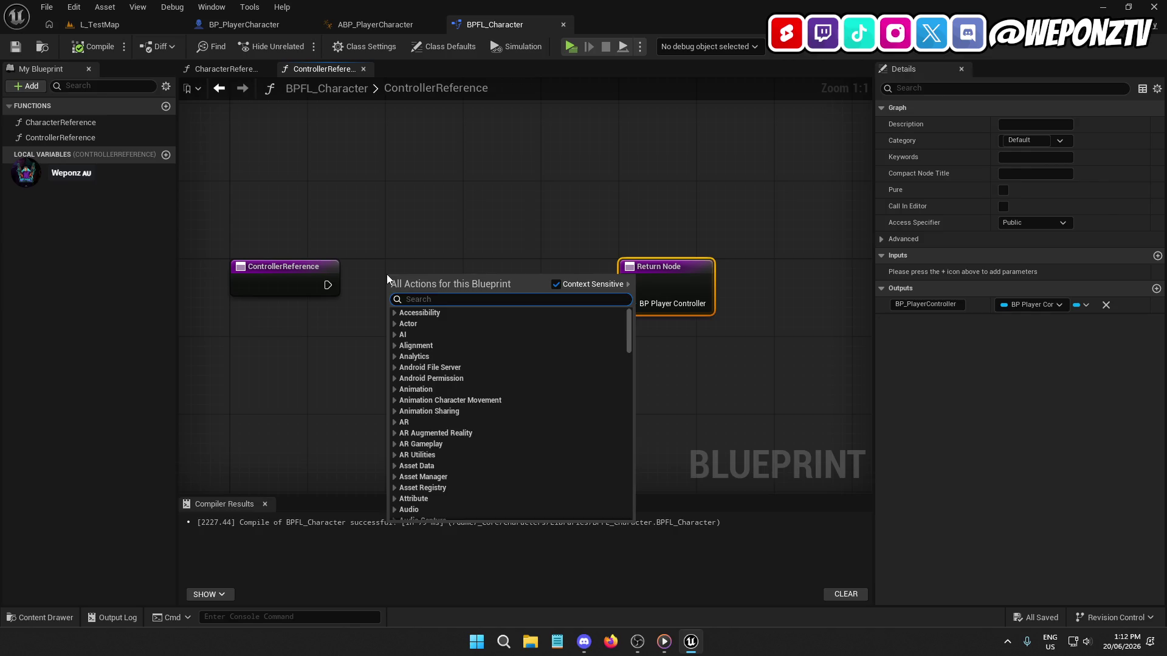
{"action": "type", "text": "getplay"}
{"action": "type", "text": "erocn"}
{"action": "key", "text": "BackSpace"}
{"action": "key", "text": "BackSpace"}
{"action": "key", "text": "BackSpace"}
{"action": "type", "text": "c"}
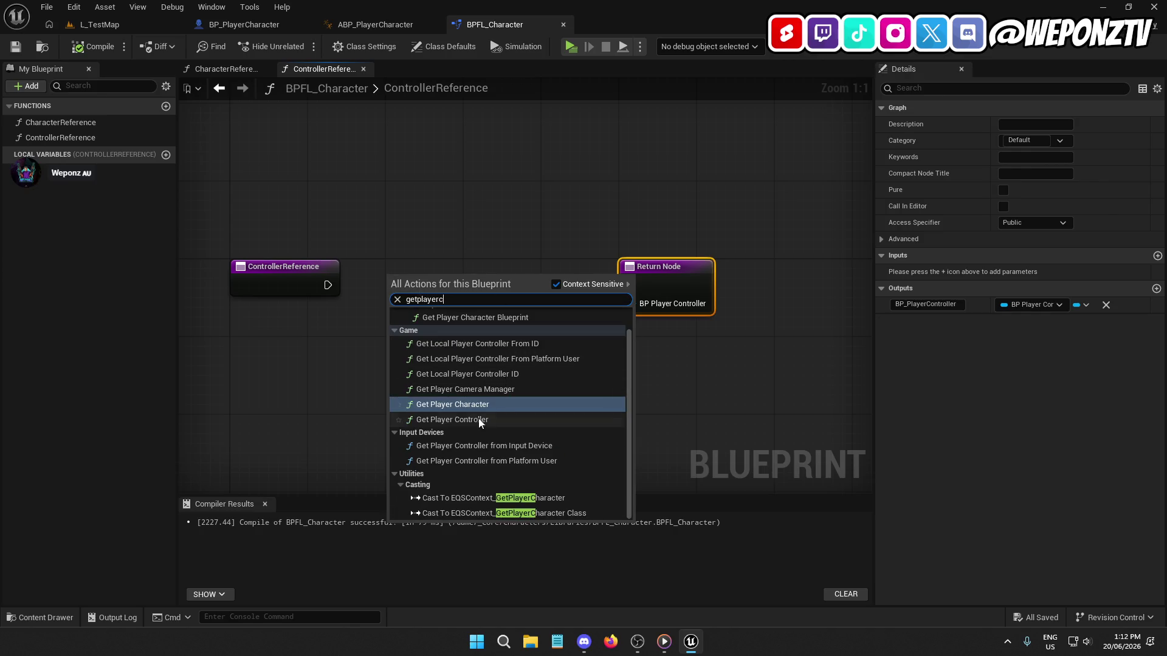
{"action": "left_click", "coordinate": [480, 422]}
{"action": "left_click_drag", "start_coordinate": [436, 278], "coordinate": [441, 157]}
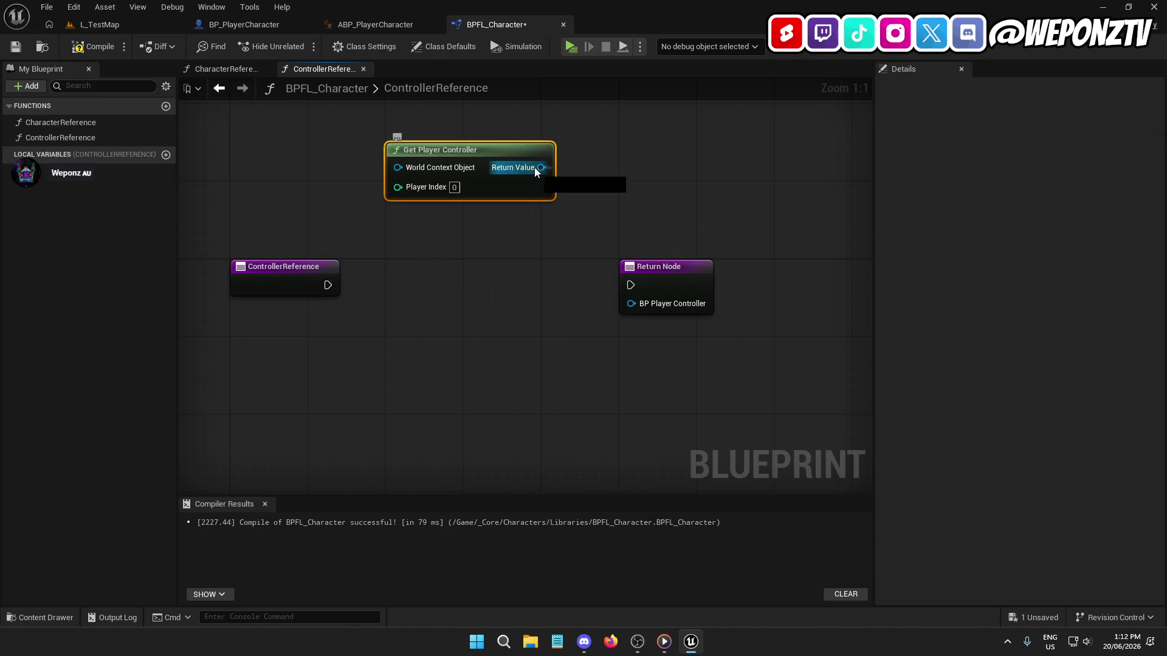
Step: Cast the controller to BP_PlayerController and wire the cast's execution and output into the Return Node
{"action": "left_click_drag", "start_coordinate": [535, 168], "coordinate": [475, 287]}
{"action": "type", "text": "casttobp_pl"}
{"action": "left_click", "coordinate": [509, 350]}
{"action": "mouse_move", "coordinate": [537, 300]}
{"action": "left_mouse_down"}
{"action": "mouse_move", "coordinate": [508, 277]}
{"action": "mouse_move", "coordinate": [450, 271]}
{"action": "mouse_move", "coordinate": [328, 284]}
{"action": "mouse_move", "coordinate": [390, 417]}
{"action": "left_mouse_up"}
{"action": "key", "text": "q"}
{"action": "left_click", "coordinate": [462, 371]}
{"action": "mouse_move", "coordinate": [531, 323]}
{"action": "left_mouse_down"}
{"action": "mouse_move", "coordinate": [631, 304]}
{"action": "mouse_move", "coordinate": [531, 285]}
{"action": "left_mouse_up"}
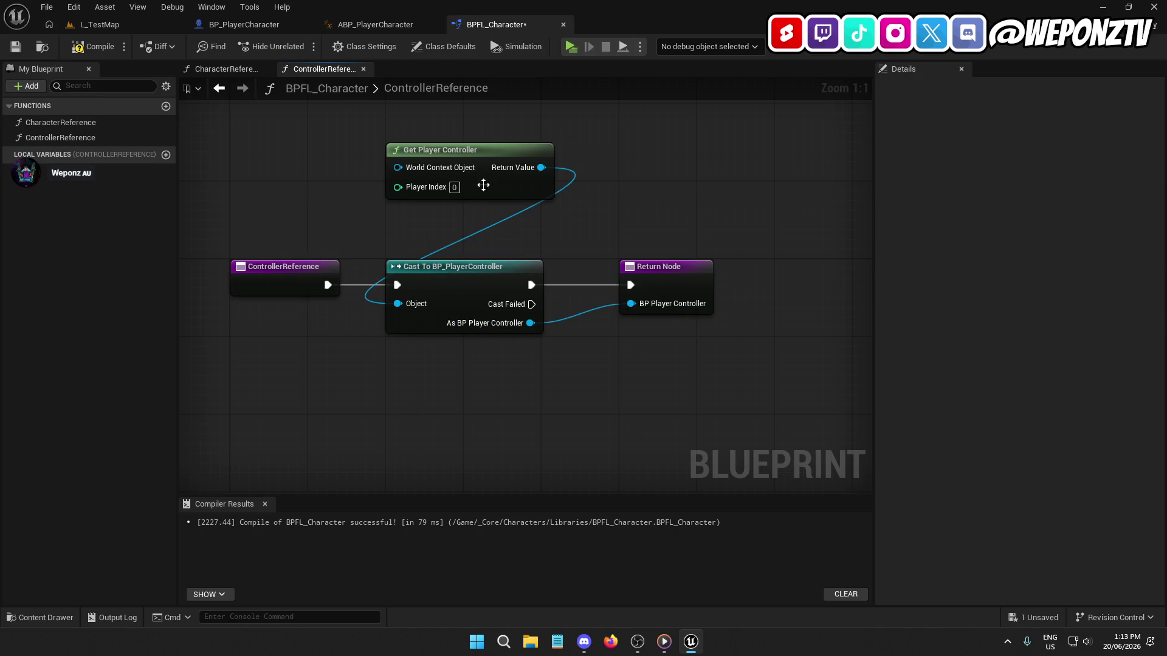
{"action": "mouse_move", "coordinate": [398, 168]}
{"action": "left_mouse_down"}
{"action": "mouse_move", "coordinate": [464, 193]}
{"action": "mouse_move", "coordinate": [474, 183]}
{"action": "mouse_move", "coordinate": [473, 206]}
{"action": "left_mouse_up"}
Step: Compile and save BPFL_Character, then close its editor
{"action": "left_click", "coordinate": [93, 46]}
{"action": "left_click", "coordinate": [15, 46]}
{"action": "left_click", "coordinate": [384, 146]}
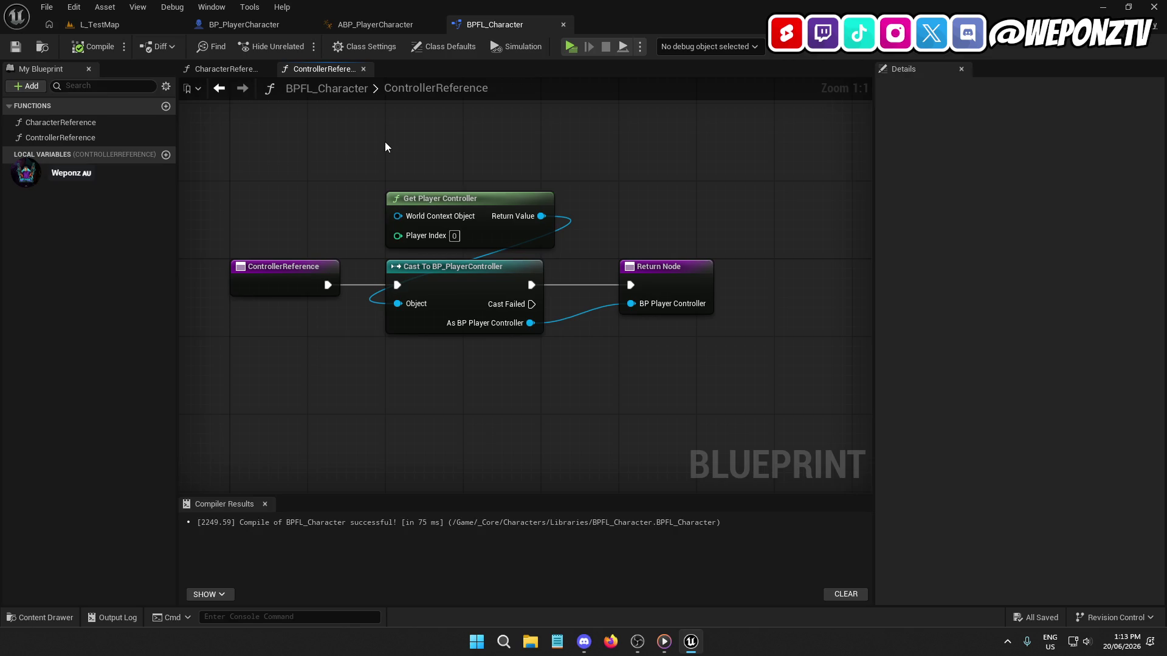
{"action": "left_click", "coordinate": [563, 25]}
Step: Open BPFL_Game and close the BP_PlayerCharacter and ABP_PlayerCharacter editors
{"action": "left_click", "coordinate": [99, 25]}
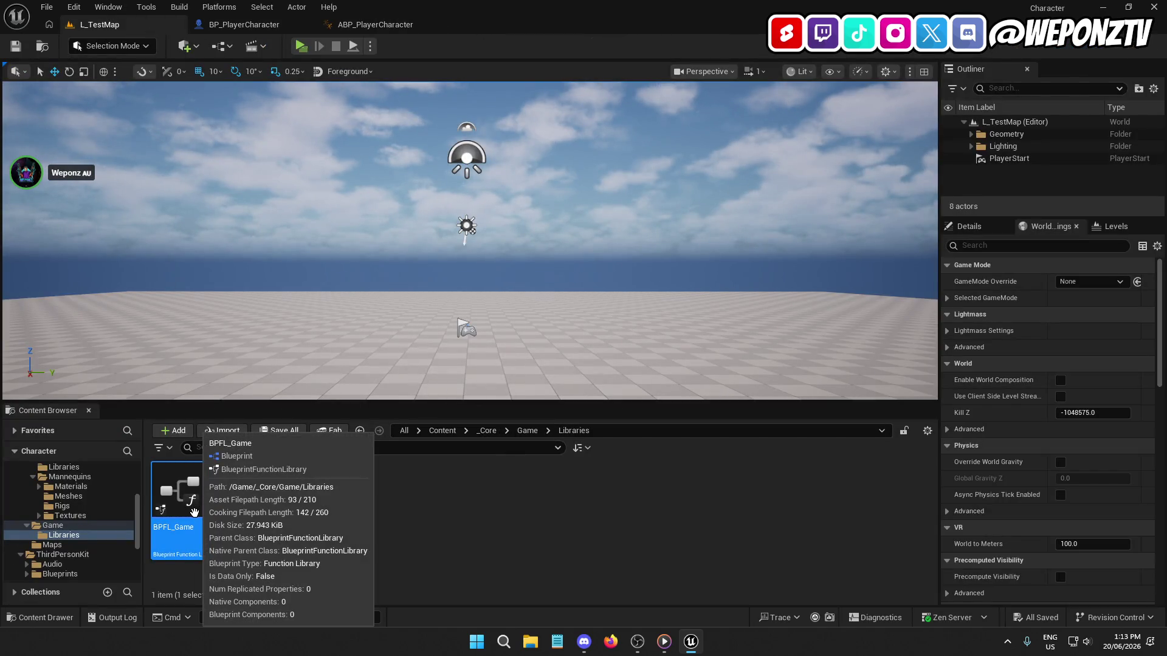
{"action": "double_click", "coordinate": [193, 512]}
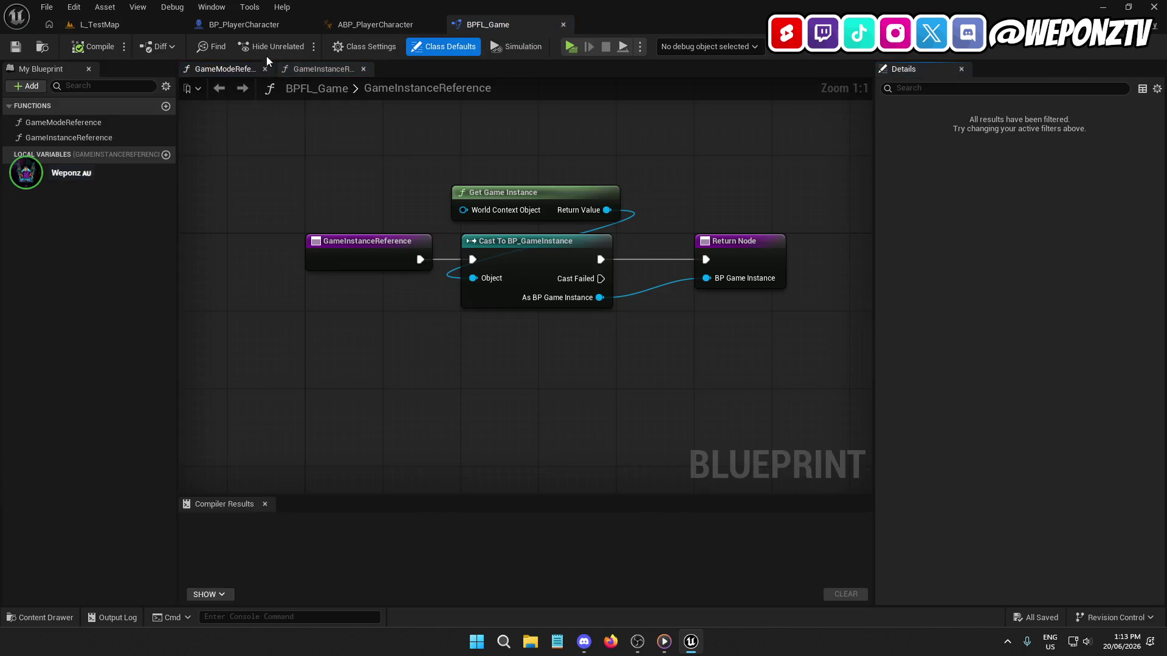
{"action": "left_click", "coordinate": [305, 25]}
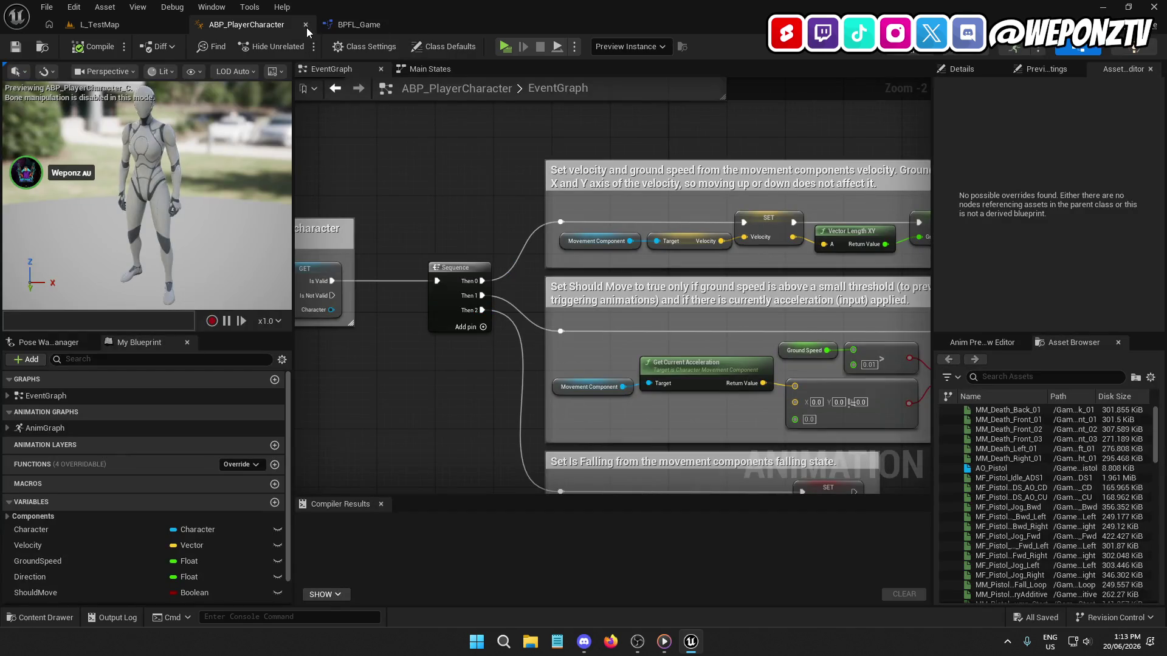
{"action": "left_click", "coordinate": [306, 26]}
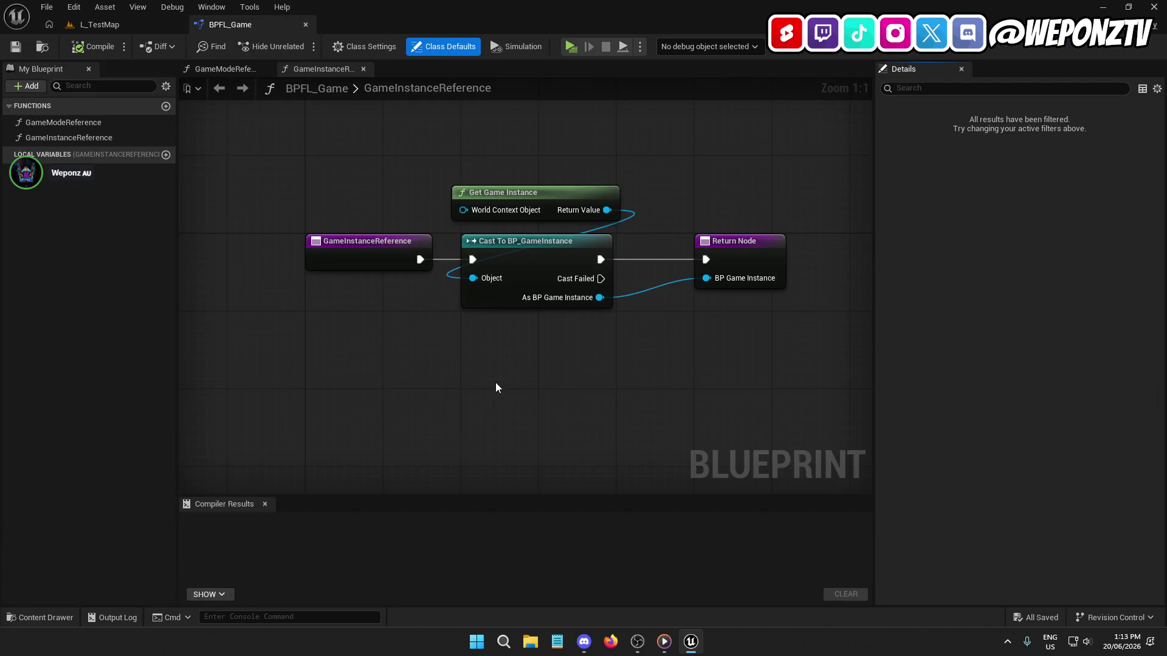
Step: Inspect BPFL_Game's GameModeReference and GameInstanceReference functions, then return to L_TestMap
{"action": "left_click_drag", "start_coordinate": [502, 382], "coordinate": [365, 374]}
{"action": "left_click", "coordinate": [78, 126]}
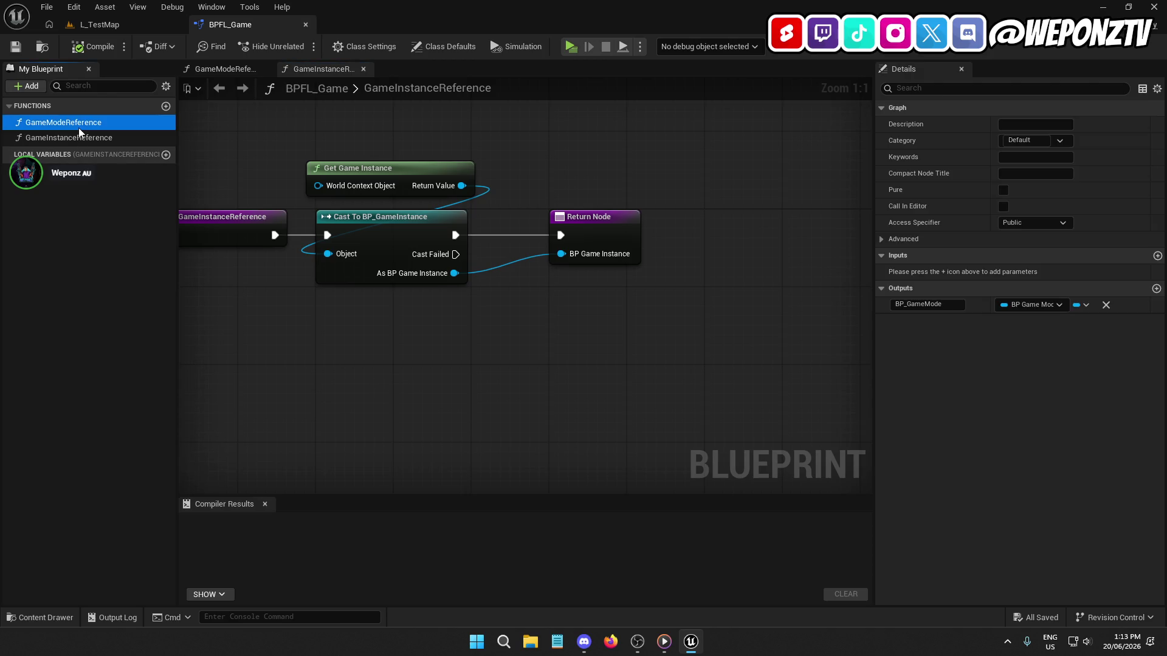
{"action": "left_click", "coordinate": [89, 137]}
{"action": "left_click", "coordinate": [114, 122]}
{"action": "mouse_move", "coordinate": [428, 348]}
{"action": "left_mouse_down"}
{"action": "mouse_move", "coordinate": [514, 345]}
{"action": "mouse_move", "coordinate": [334, 344]}
{"action": "left_mouse_up"}
{"action": "left_click", "coordinate": [423, 226]}
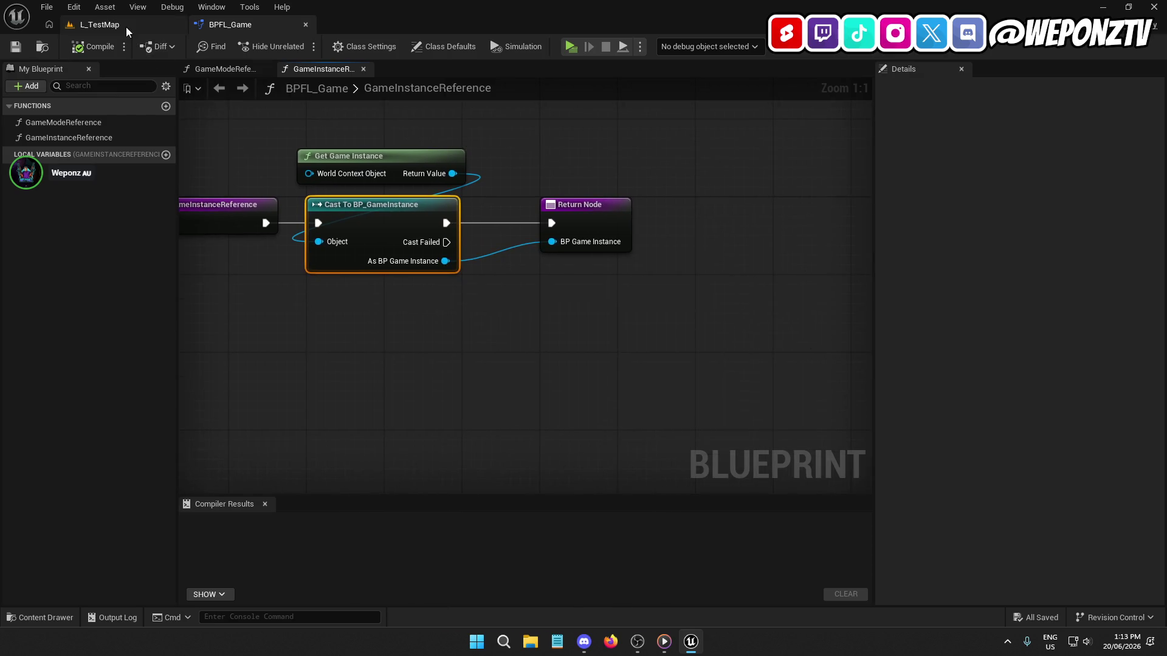
{"action": "left_click", "coordinate": [122, 26]}
{"action": "left_click", "coordinate": [424, 519]}
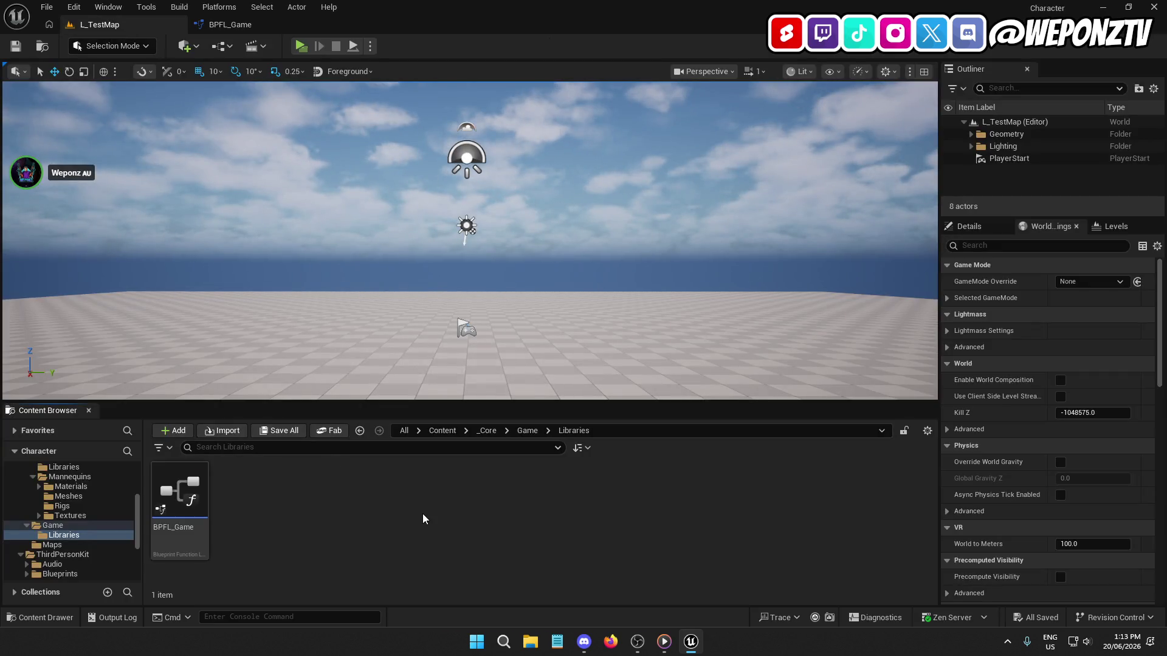
Step: Create a folder named Interfaces inside the Game folder and open it
{"action": "left_click", "coordinate": [527, 430]}
{"action": "right_click", "coordinate": [424, 520]}
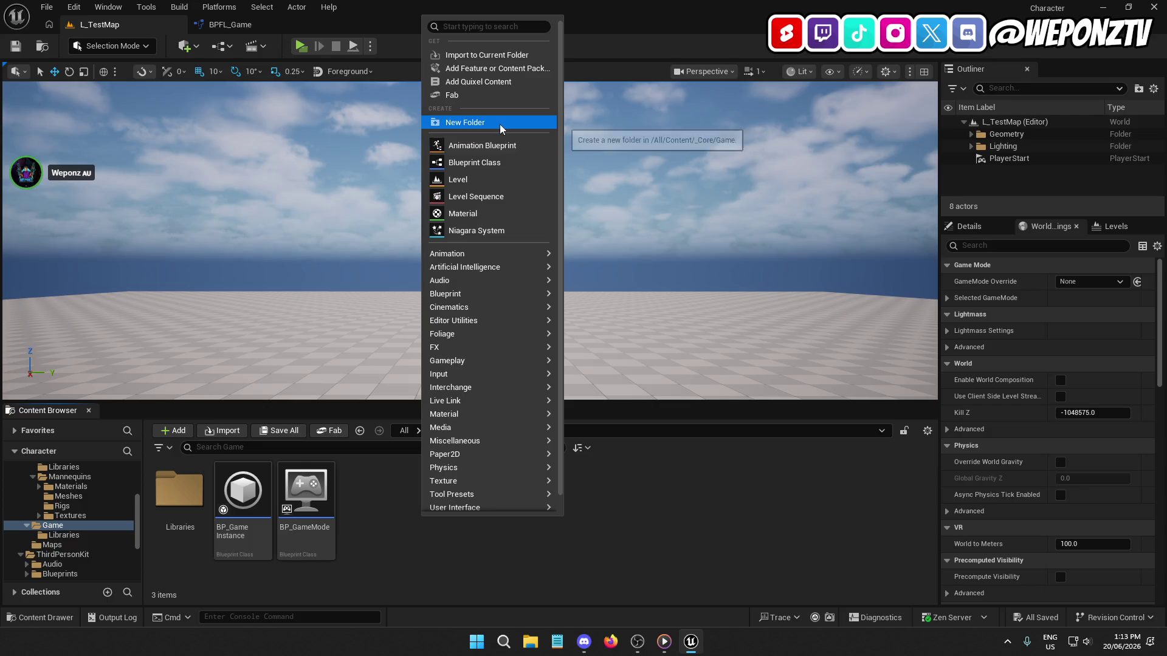
{"action": "left_click", "coordinate": [537, 122]}
{"action": "key", "text": "BackSpace"}
{"action": "type", "text": "Interfaces"}
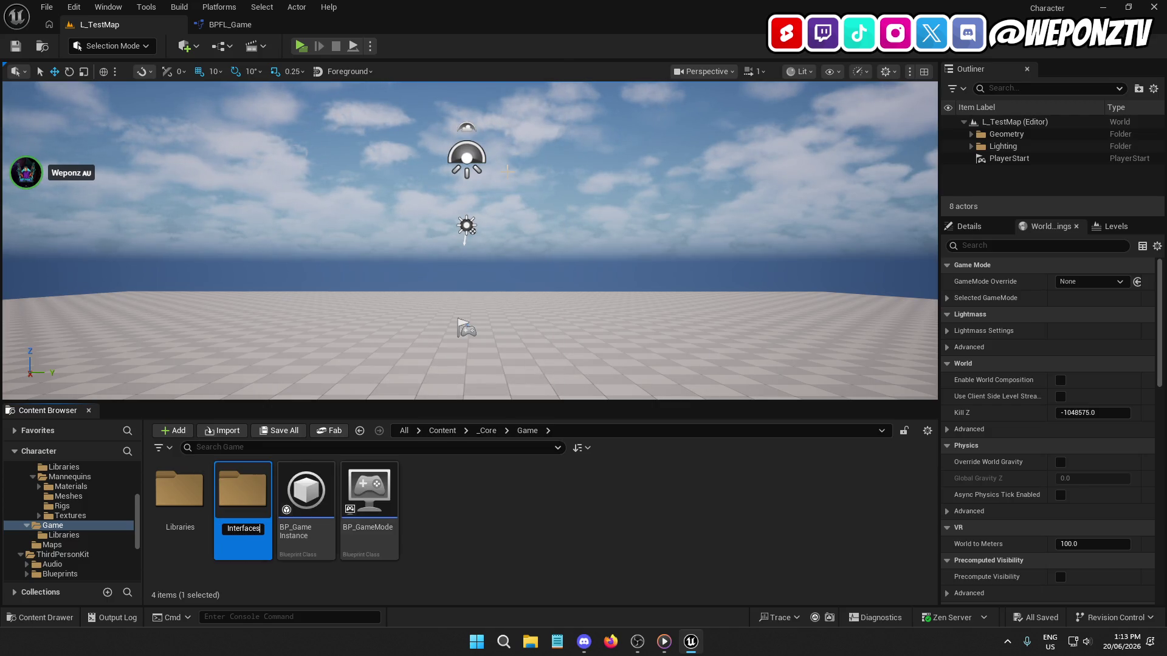
{"action": "key", "text": "Return"}
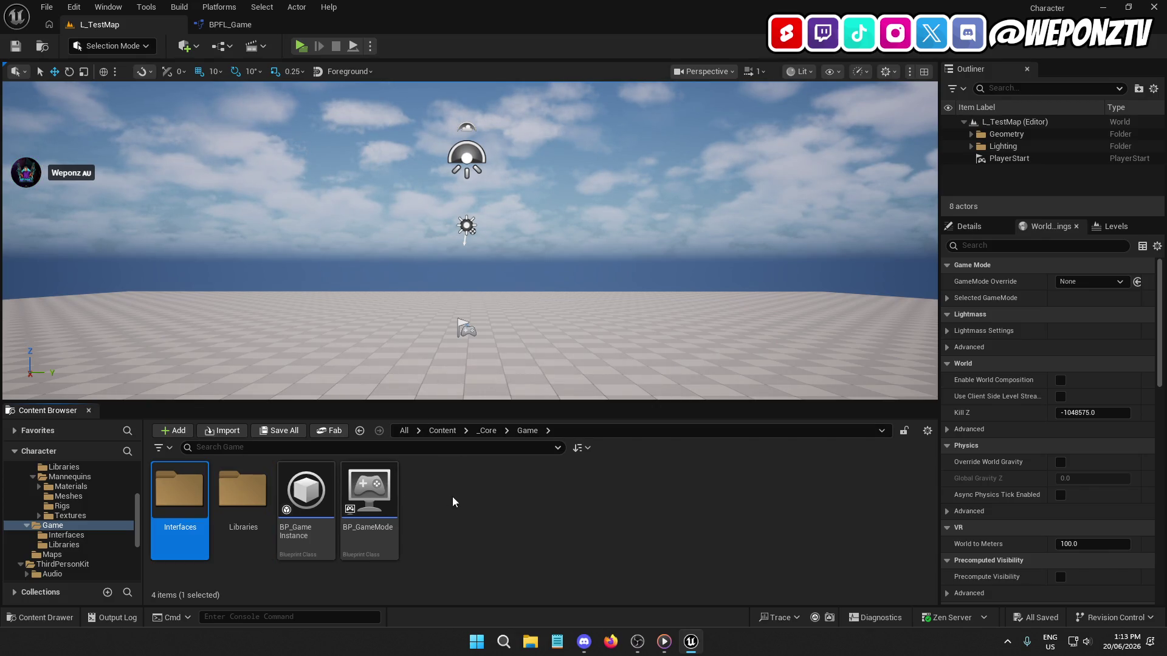
{"action": "double_click", "coordinate": [184, 495]}
Step: Create a Blueprint Interface named BPI_Game there and open it for editing
{"action": "right_click", "coordinate": [228, 508]}
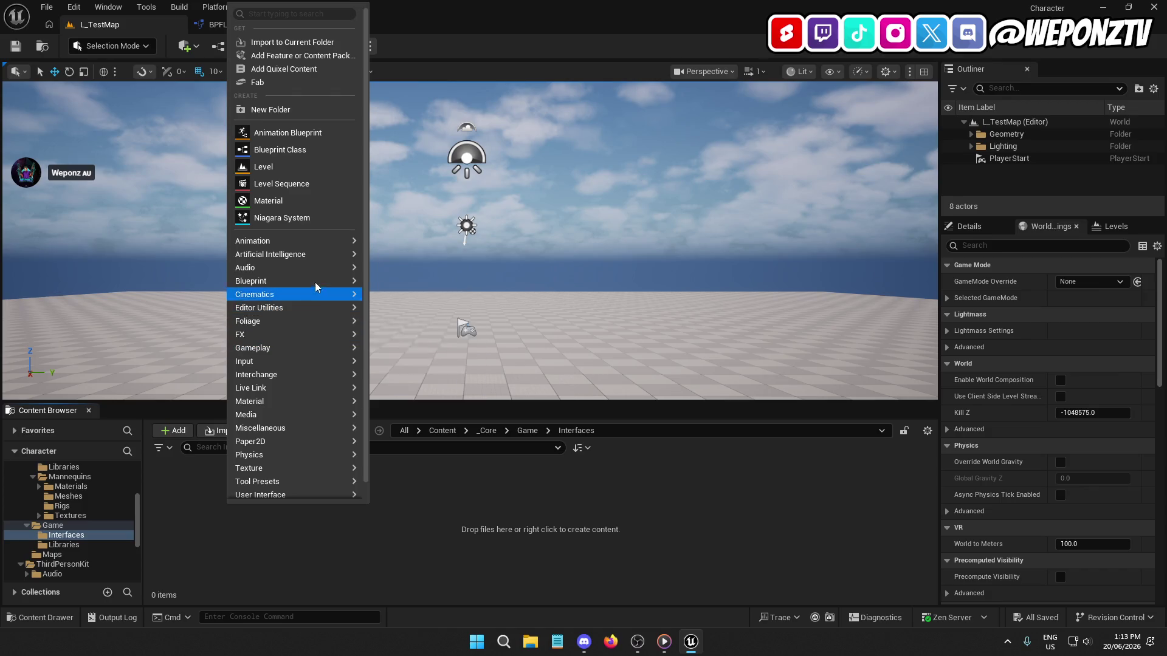
{"action": "mouse_move", "coordinate": [316, 281]}
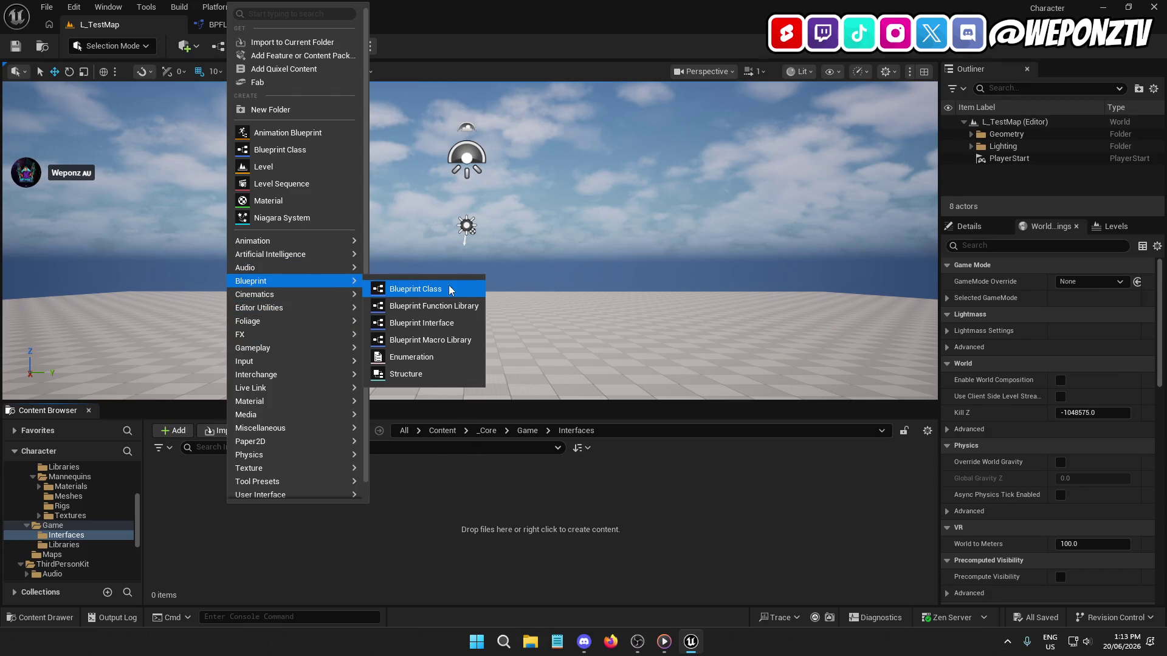
{"action": "left_click", "coordinate": [425, 323]}
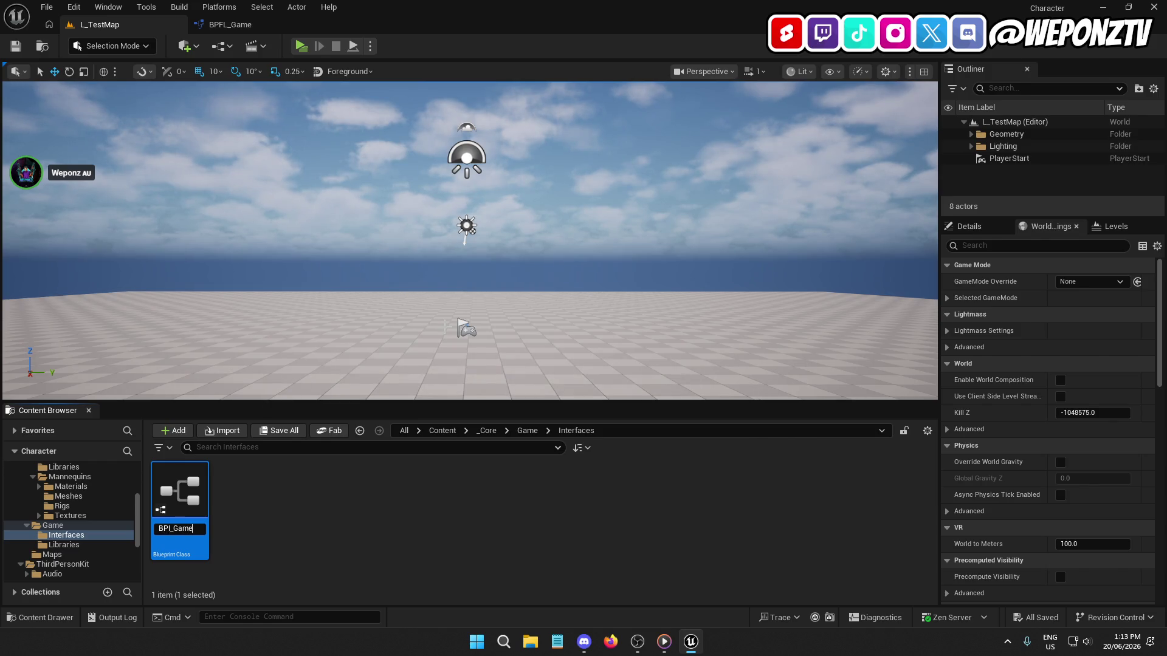
{"action": "key", "text": "Return"}
{"action": "double_click", "coordinate": [182, 480]}
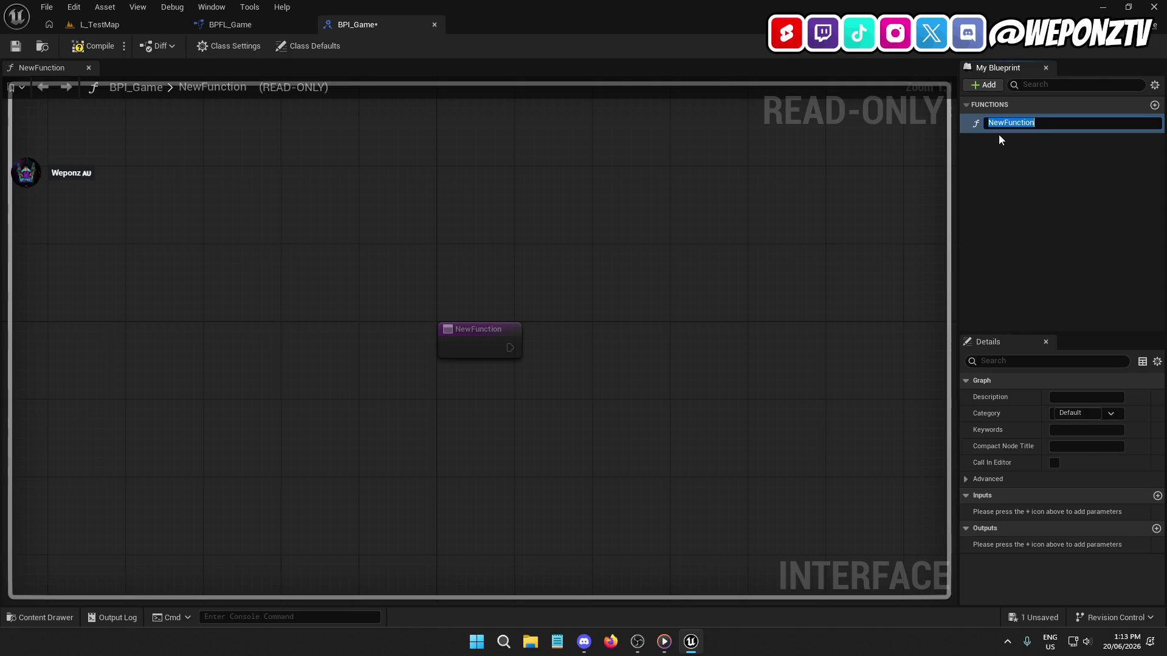
Step: Rename NewFunction to GetGameMode and give it an output named BP_GameMode
{"action": "type", "text": "GetGameMode"}
{"action": "key", "text": "Return"}
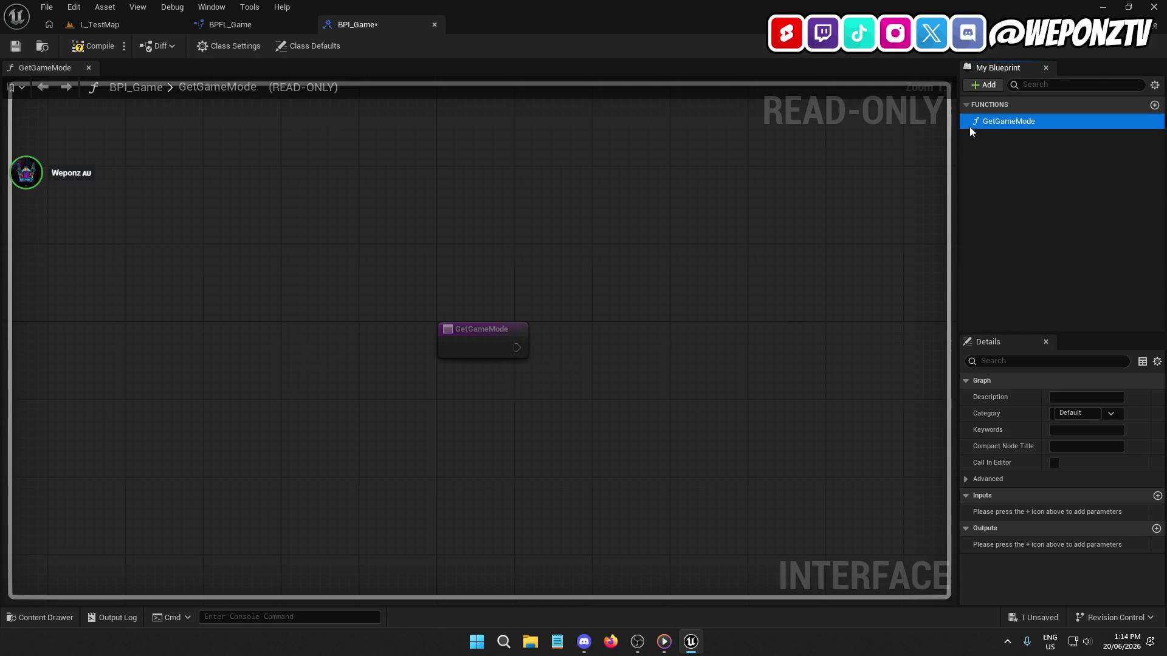
{"action": "left_click", "coordinate": [1156, 529]}
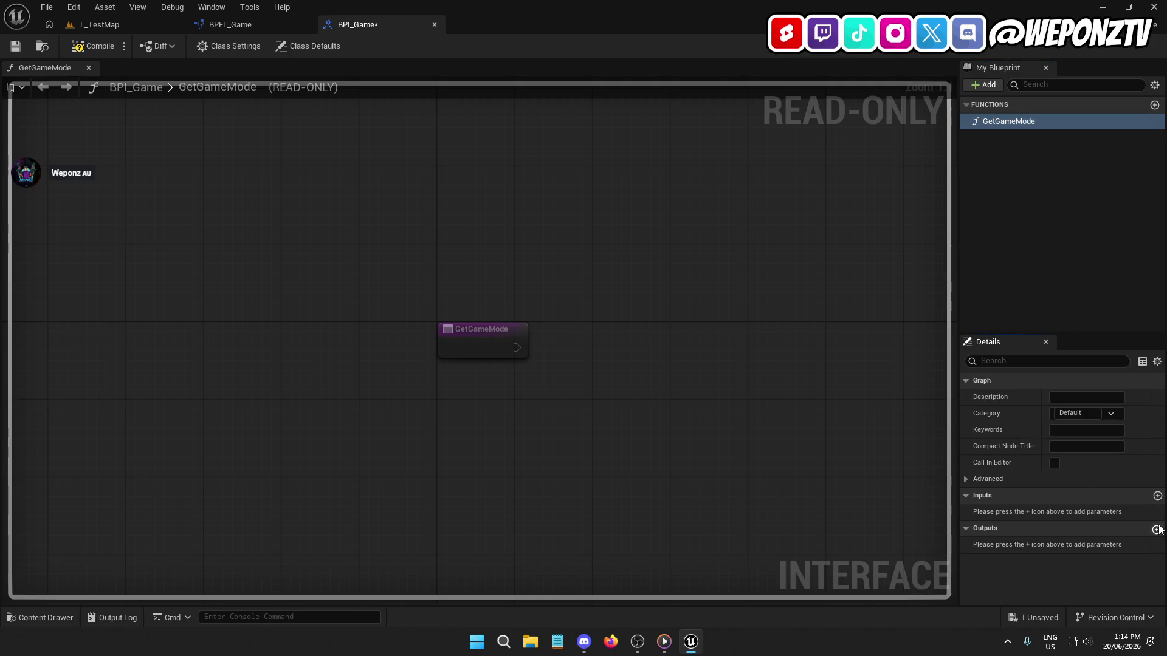
{"action": "left_click", "coordinate": [1156, 529]}
{"action": "type", "text": "BP_GameMode"}
{"action": "key", "text": "Return"}
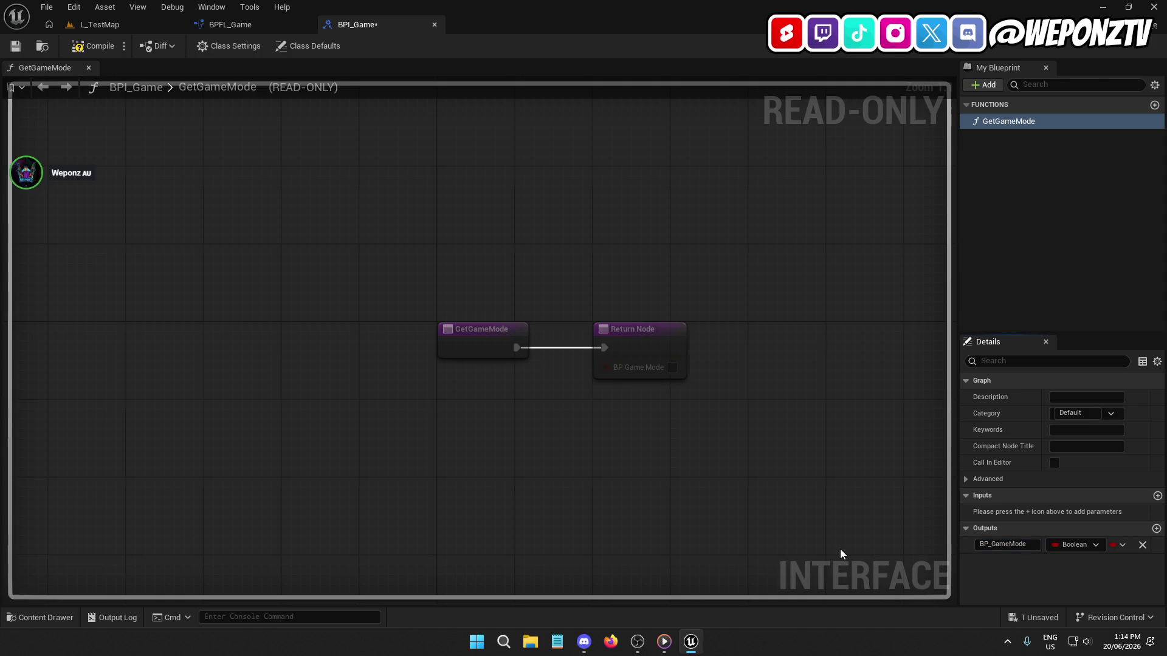
Step: Set the BP_GameMode output type to BP Game Mode object reference and compile the interface
{"action": "left_click", "coordinate": [1082, 545]}
{"action": "type", "text": "g"}
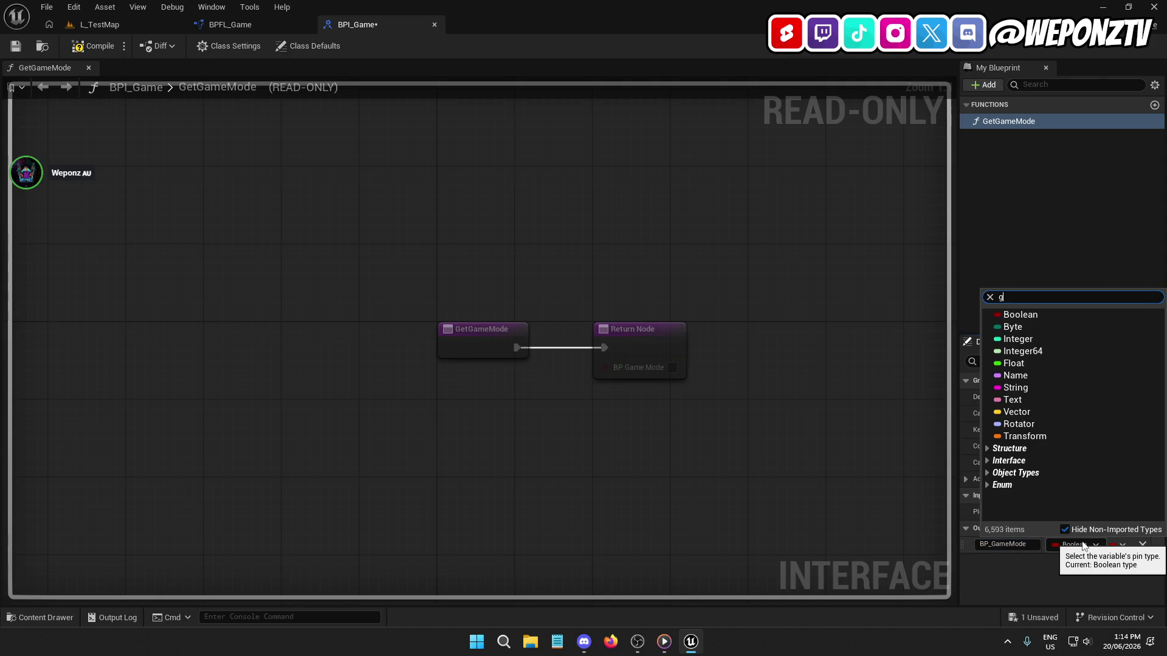
{"action": "type", "text": "amemod"}
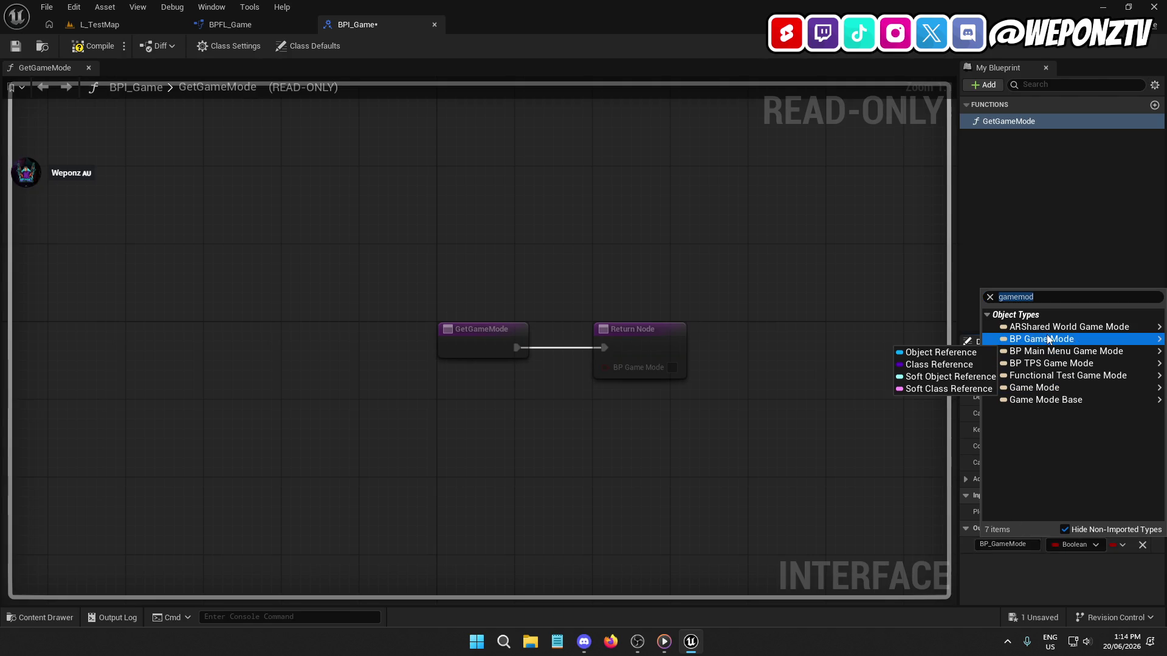
{"action": "left_click", "coordinate": [1021, 340]}
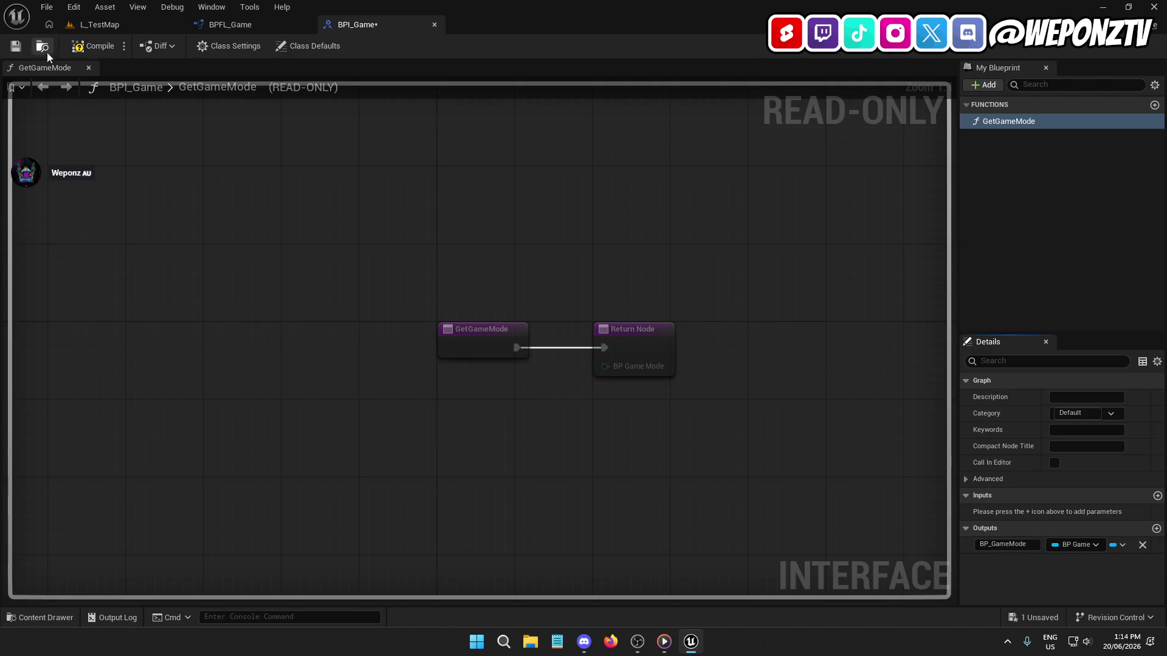
{"action": "left_click", "coordinate": [84, 49]}
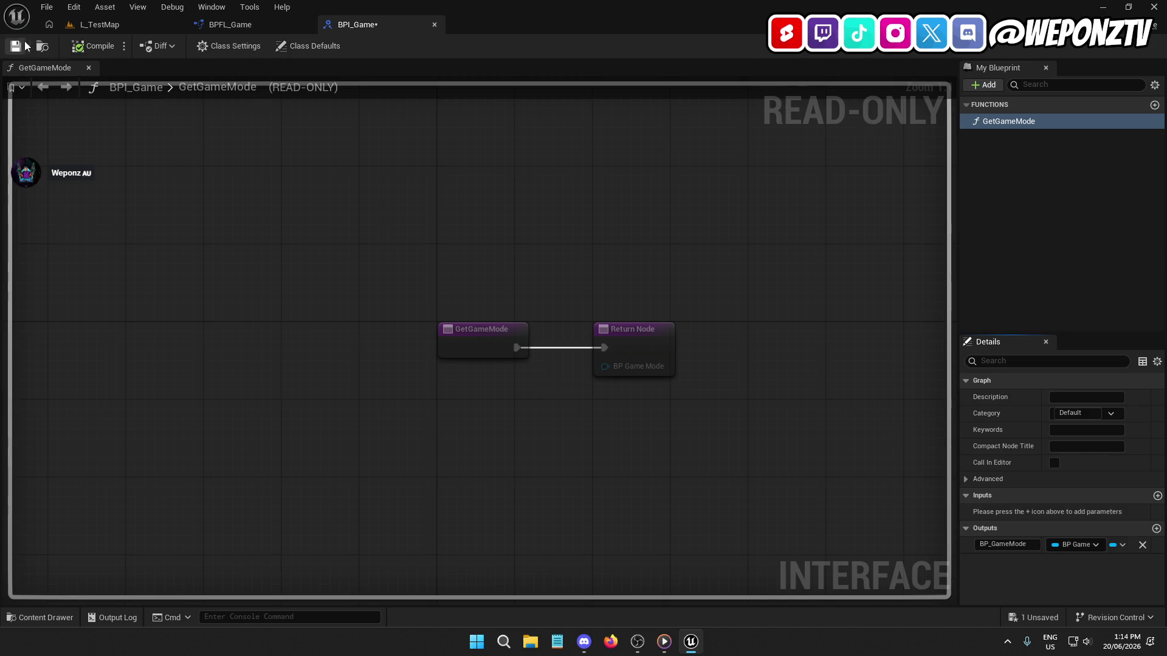
{"action": "right_click", "coordinate": [1020, 122]}
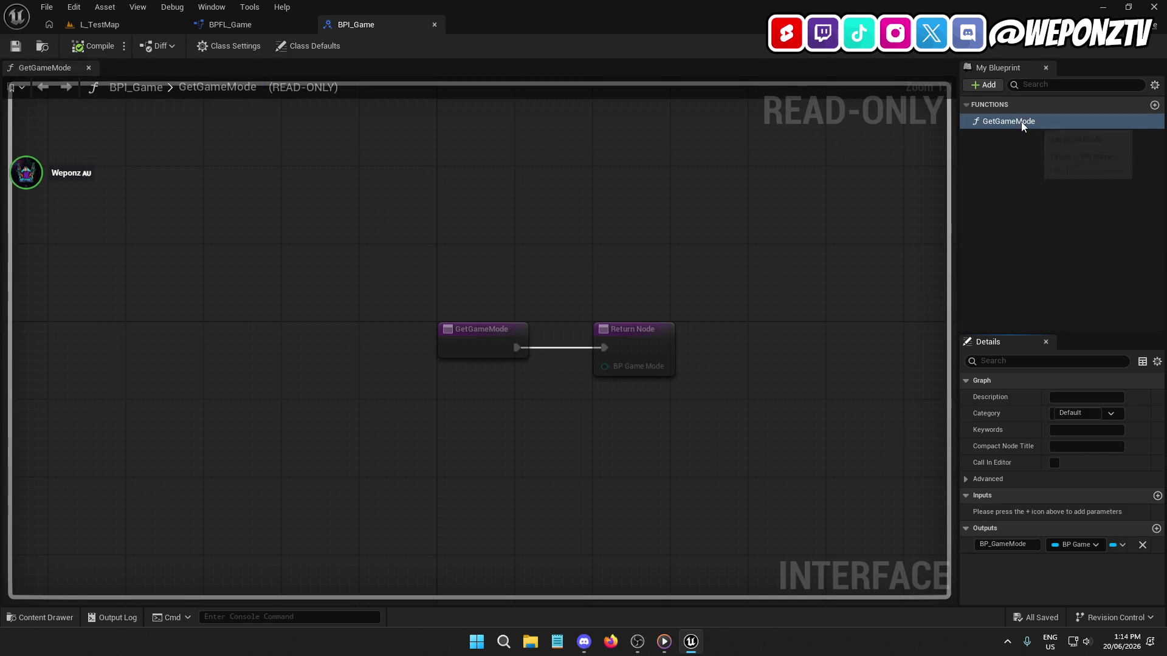
Step: Add a second interface function named GetGameInstance to BPI_Game
{"action": "left_click", "coordinate": [991, 85]}
{"action": "left_click", "coordinate": [1007, 130]}
{"action": "type", "text": "GetGameInstance"}
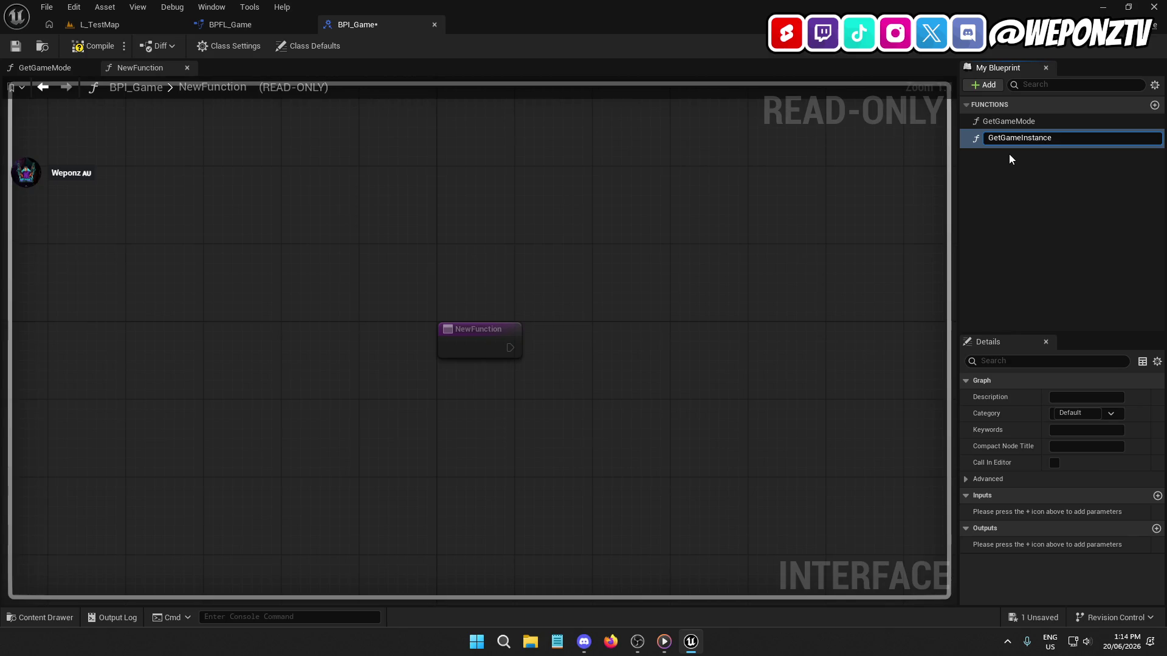
{"action": "key", "text": "Return"}
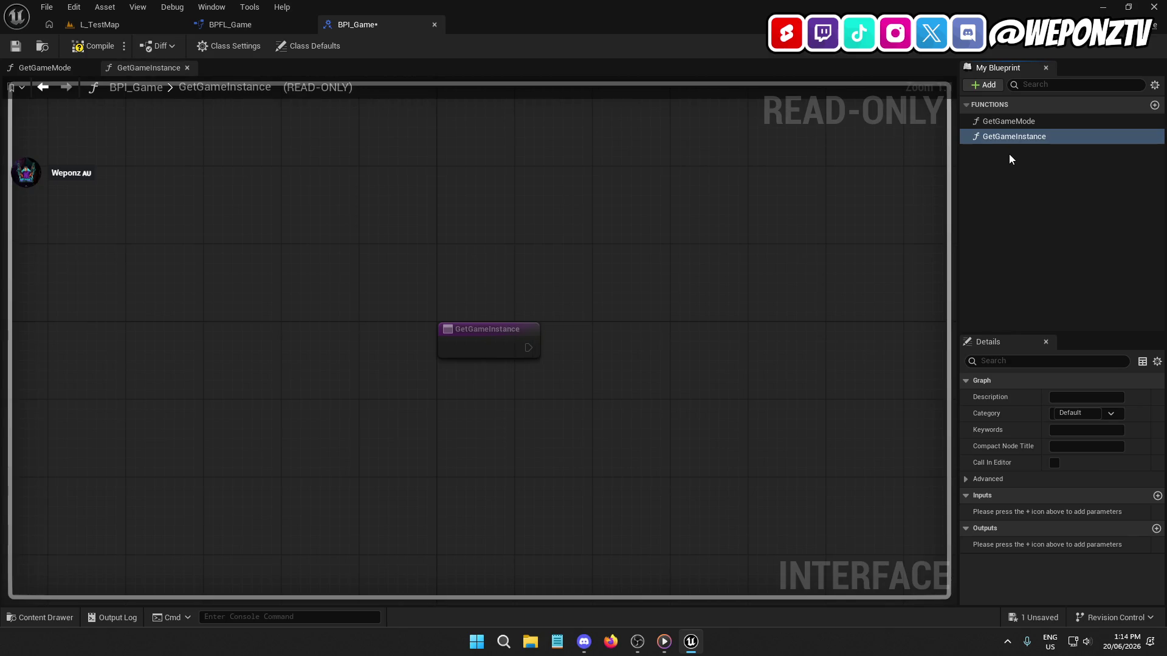
Step: Rename the functions to GetGameModeReference and GetGameInstanceReference
{"action": "left_click", "coordinate": [1011, 122]}
{"action": "left_click", "coordinate": [1014, 137]}
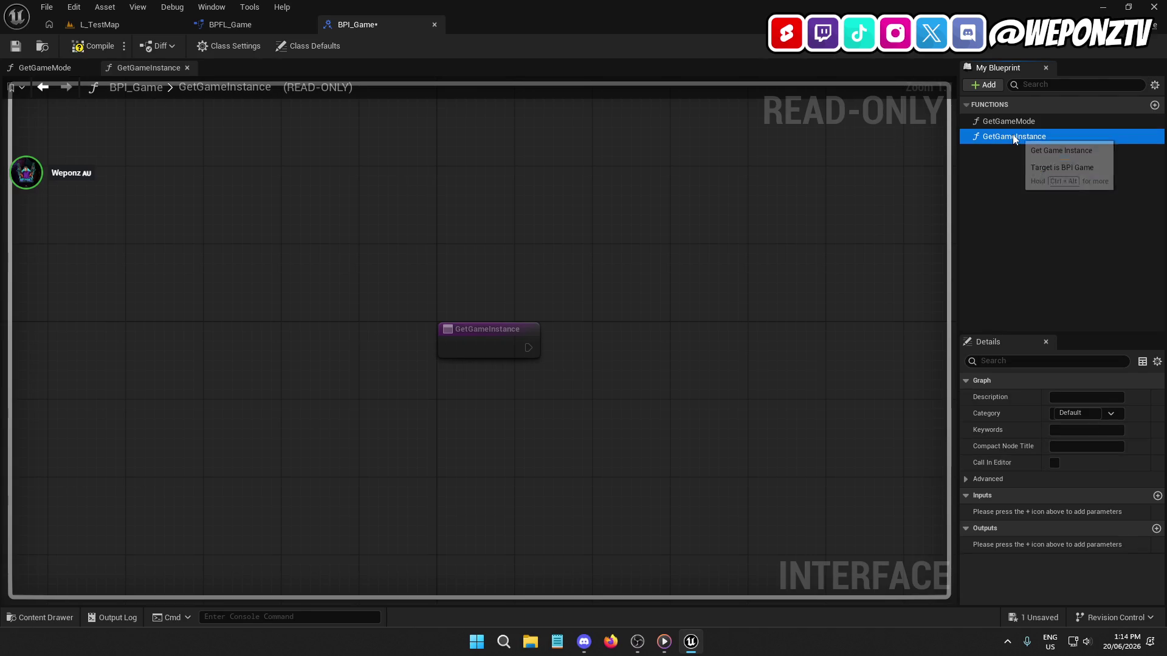
{"action": "left_click", "coordinate": [1033, 122]}
{"action": "left_click", "coordinate": [1045, 122]}
{"action": "left_click", "coordinate": [1046, 123]}
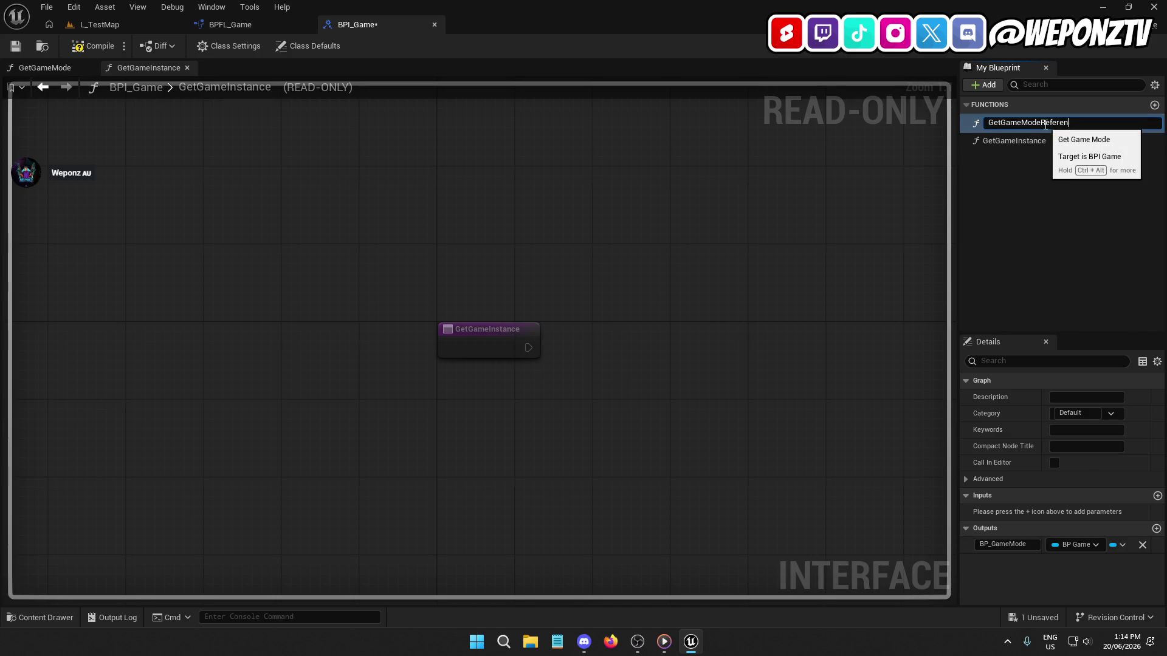
{"action": "left_click", "coordinate": [1033, 138]}
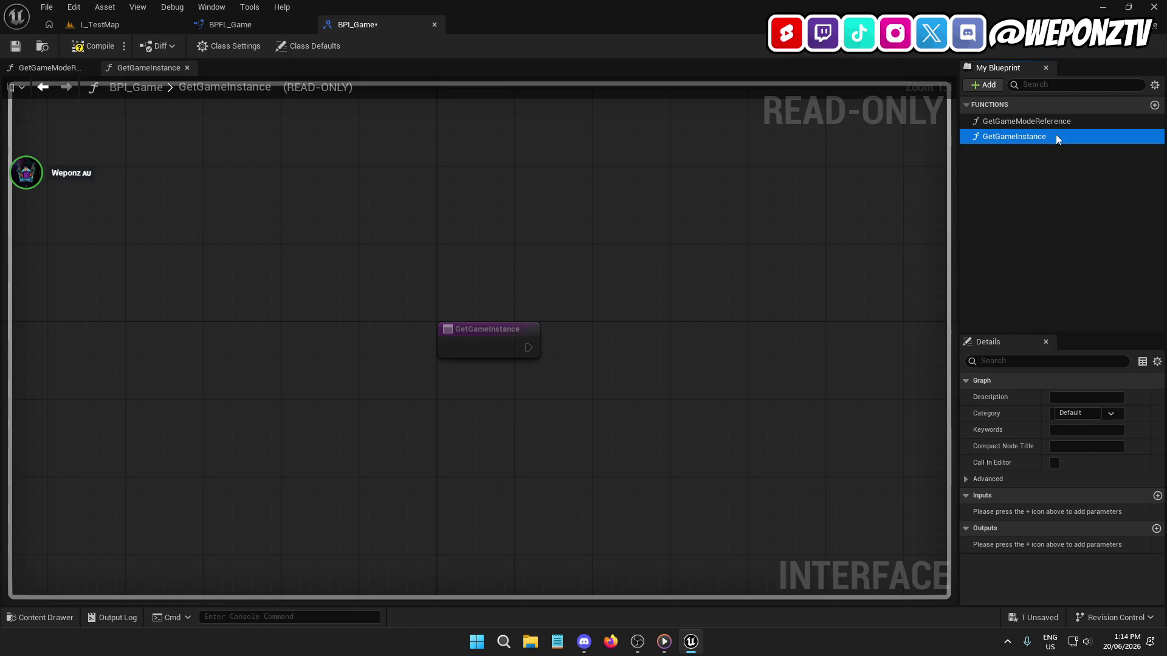
{"action": "left_click", "coordinate": [1043, 140]}
{"action": "left_click", "coordinate": [1053, 139]}
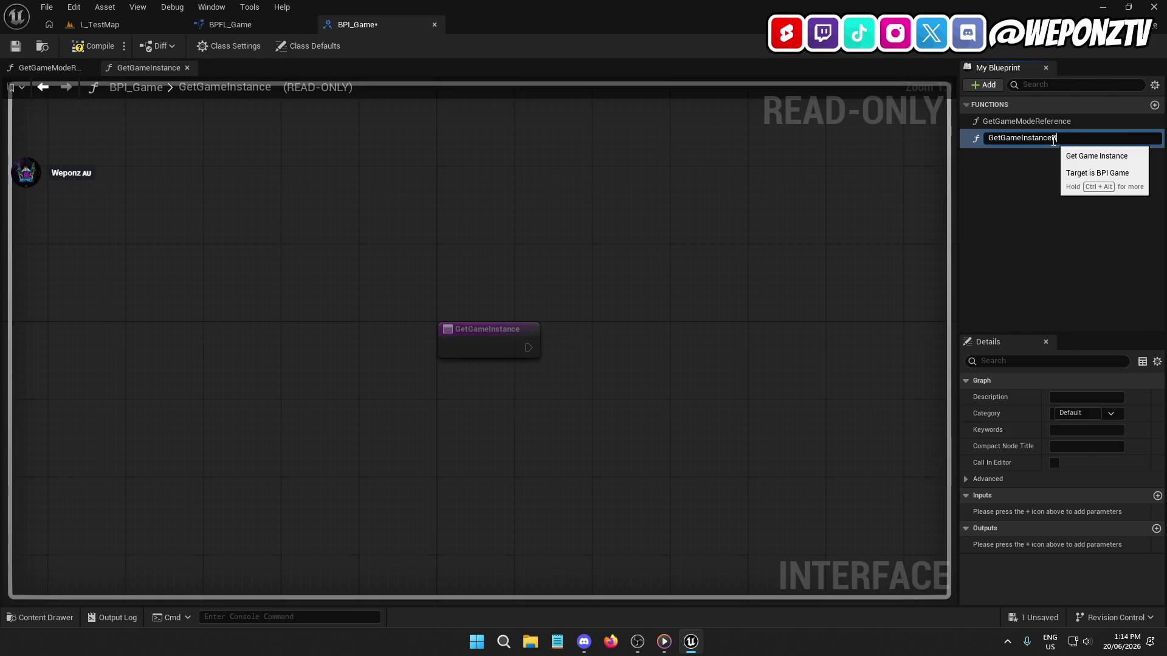
{"action": "key", "text": "Return"}
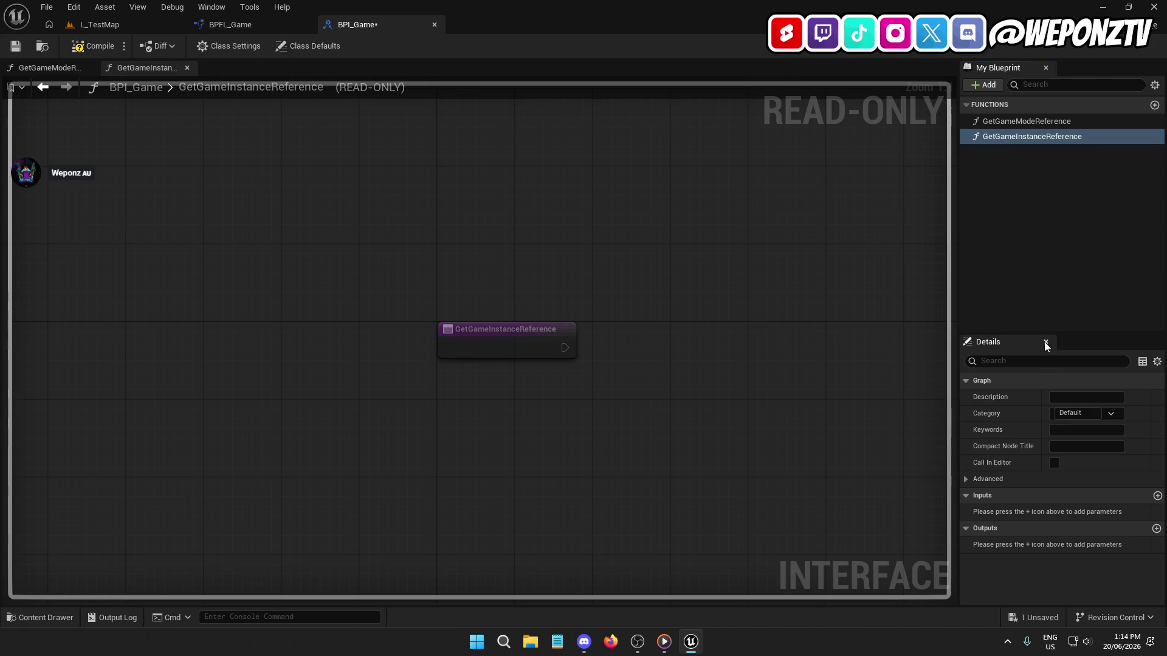
Step: Give GetGameInstanceReference a BP_GameInstance output of BP Game Instance object reference type and compile
{"action": "left_click", "coordinate": [1157, 528]}
{"action": "type", "text": "BP_GameInstance"}
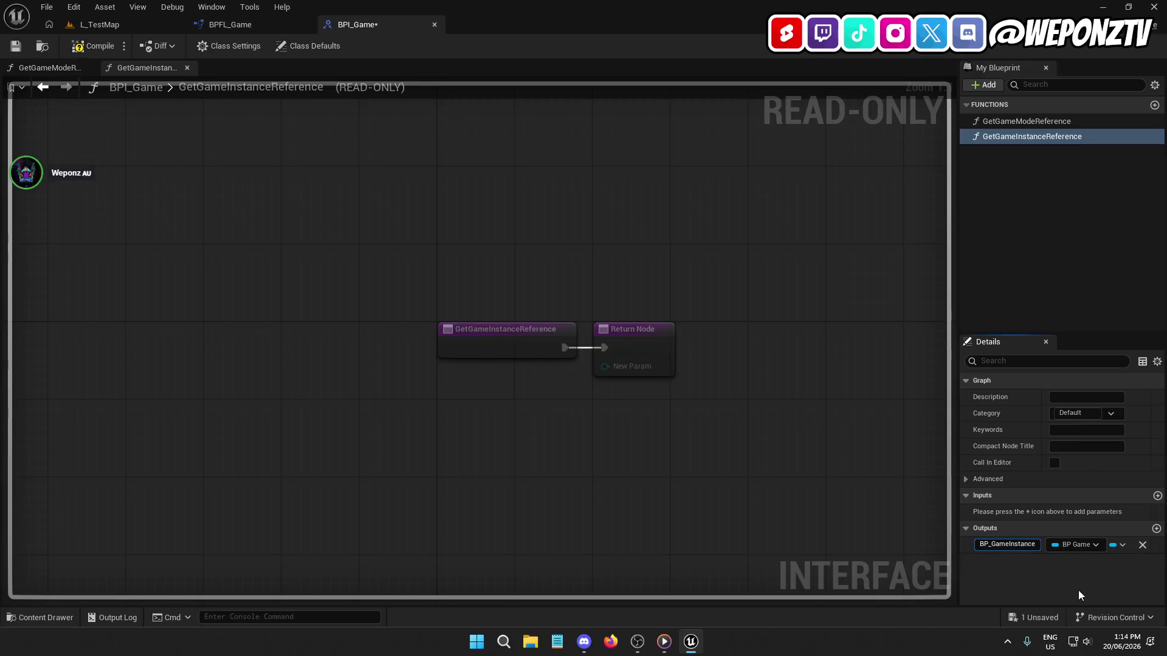
{"action": "key", "text": "Return"}
{"action": "left_click", "coordinate": [1076, 545]}
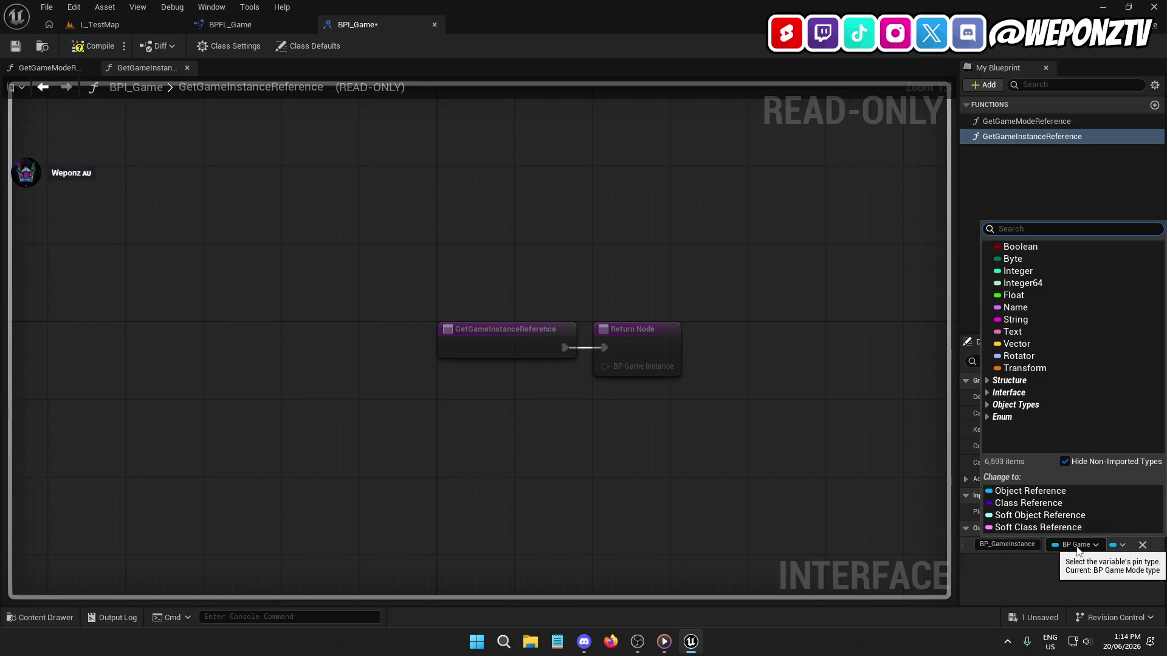
{"action": "type", "text": "gamein"}
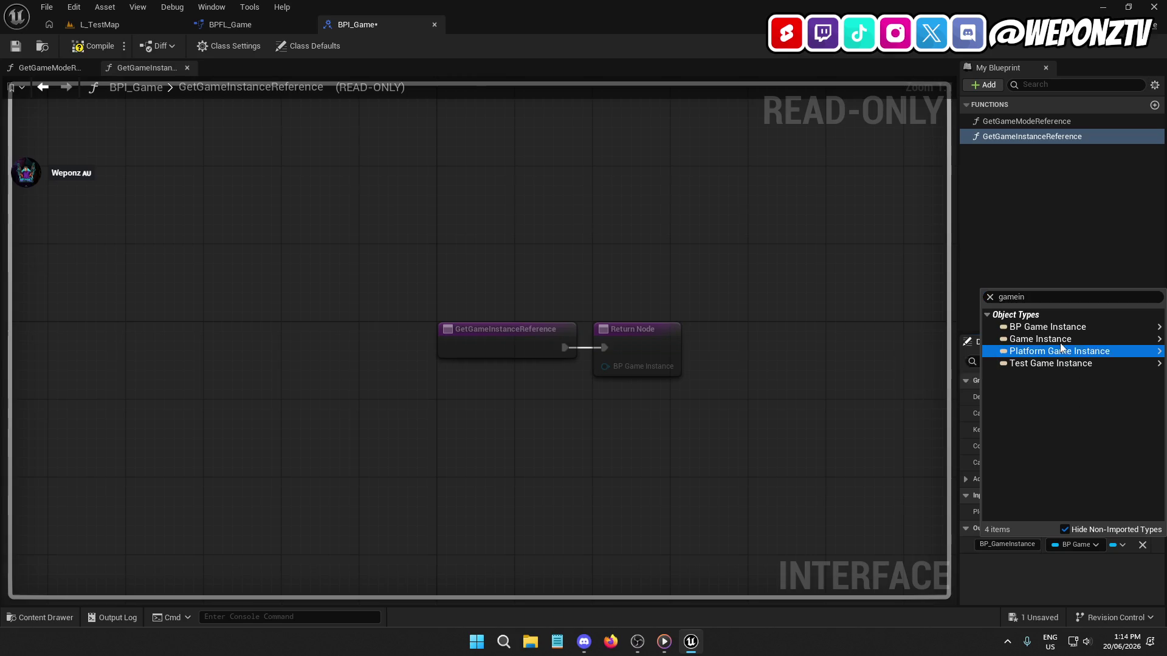
{"action": "mouse_move", "coordinate": [1002, 327]}
{"action": "left_click", "coordinate": [942, 327]}
{"action": "left_click", "coordinate": [91, 46]}
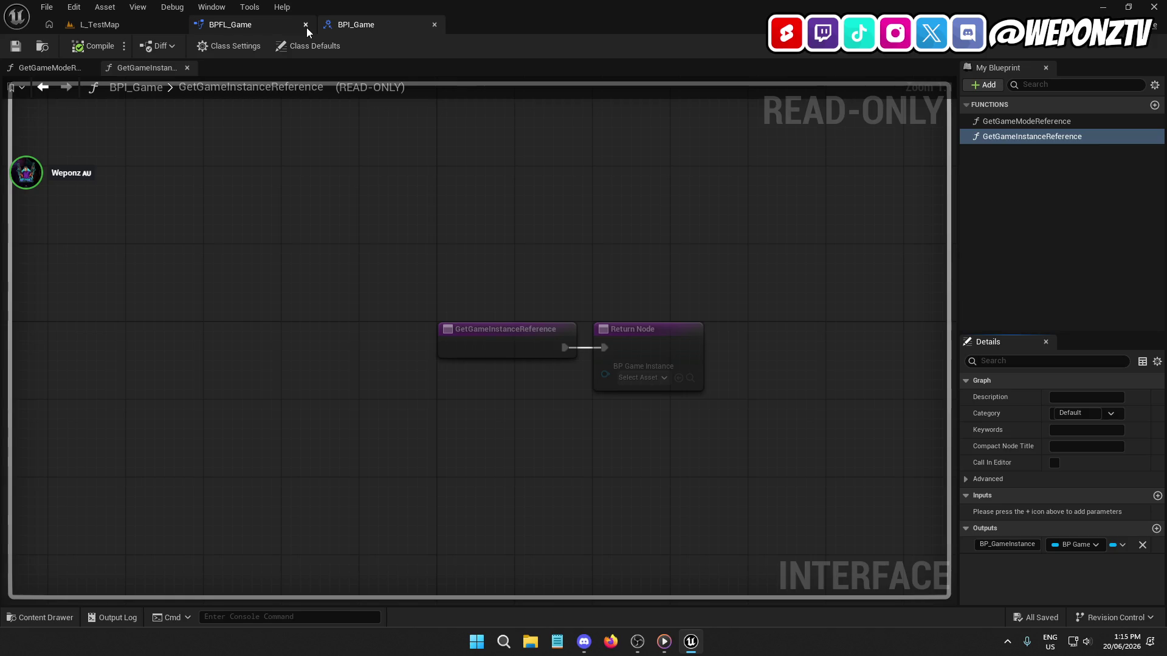
{"action": "left_click", "coordinate": [220, 28]}
Step: Review BPFL_Game's class settings, default values and imported namespaces
{"action": "left_click", "coordinate": [370, 47]}
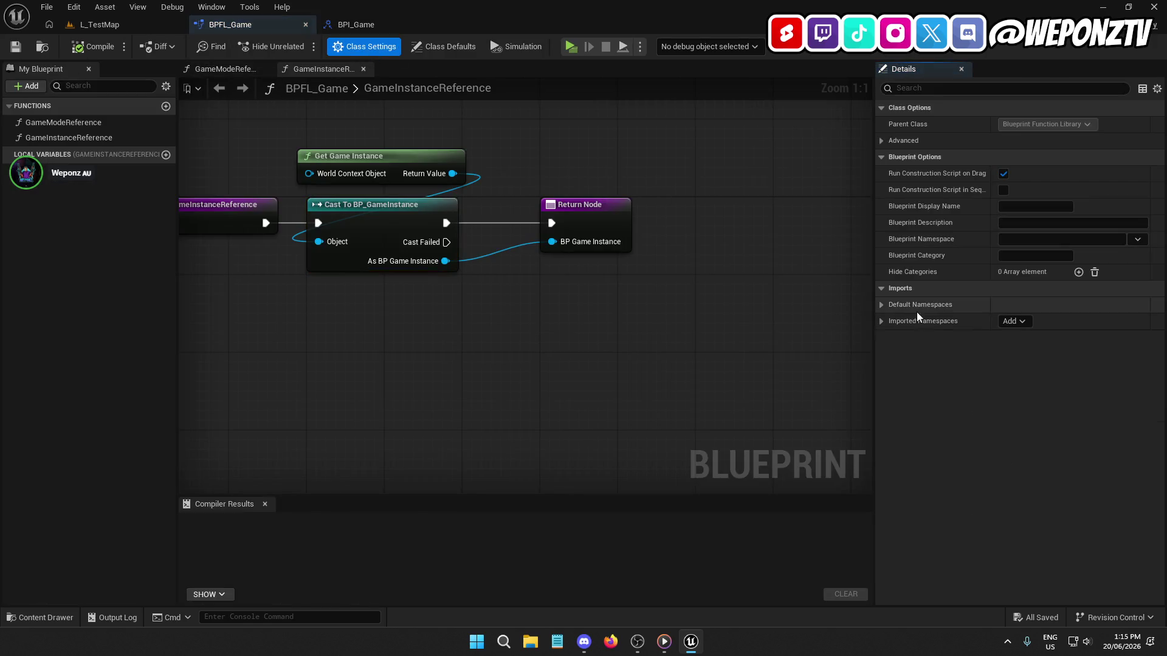
{"action": "left_click", "coordinate": [443, 45]}
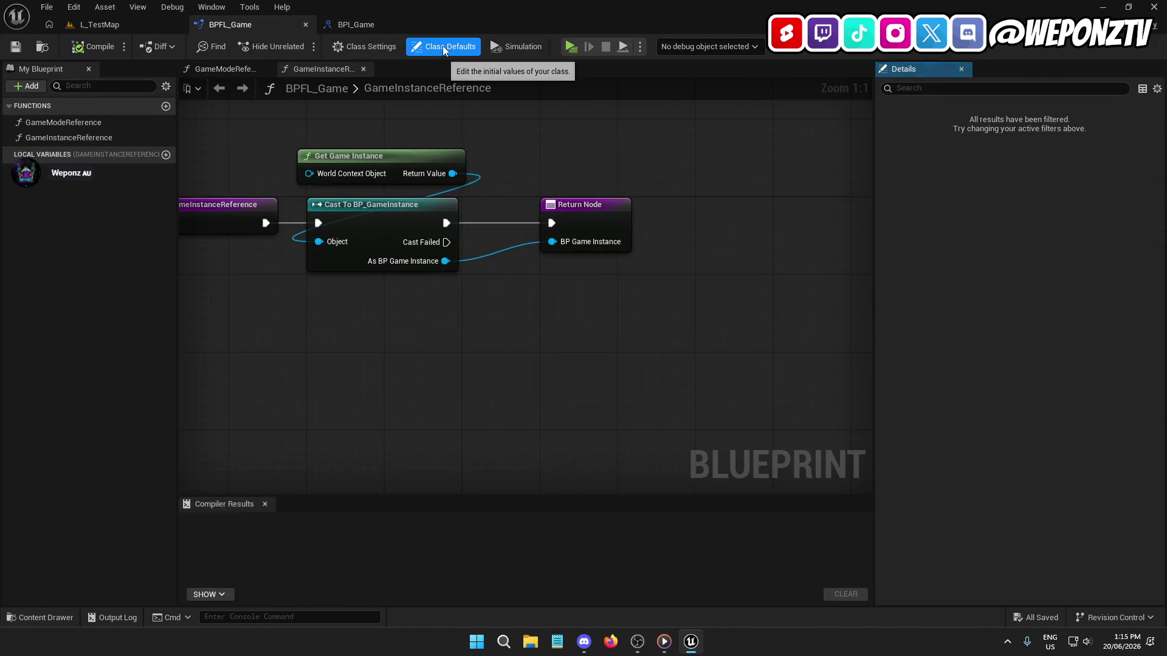
{"action": "left_click", "coordinate": [370, 46]}
{"action": "left_click", "coordinate": [882, 322]}
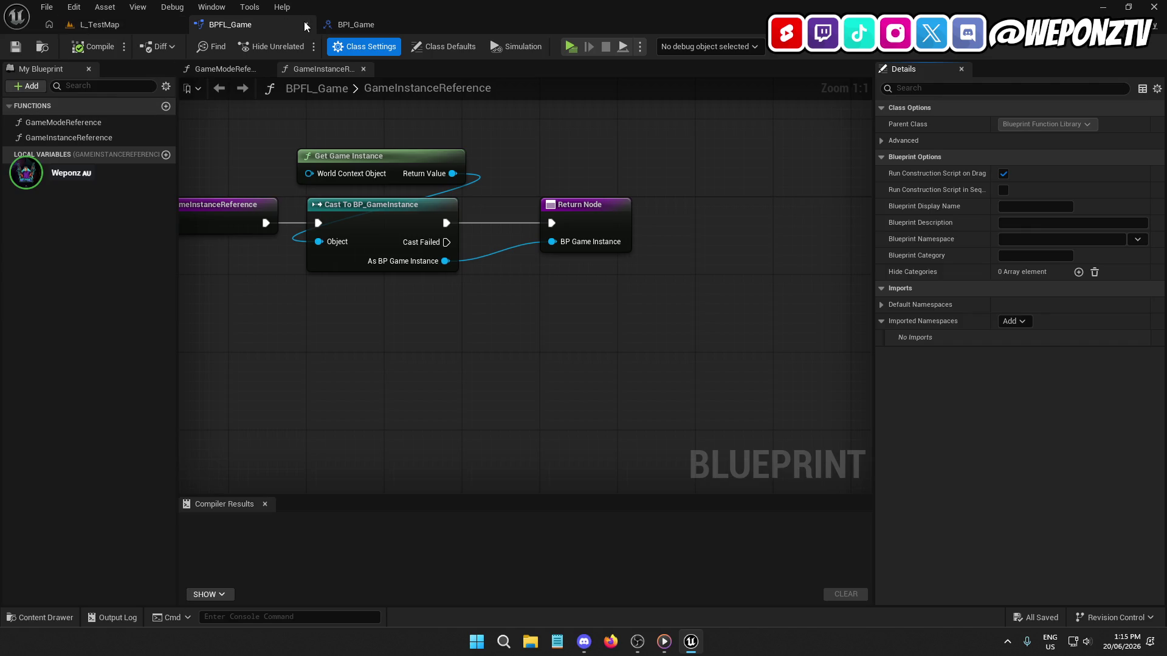
Step: Open BP_GameInstance and BP_GameMode from the _Core Game folder
{"action": "left_click", "coordinate": [129, 30]}
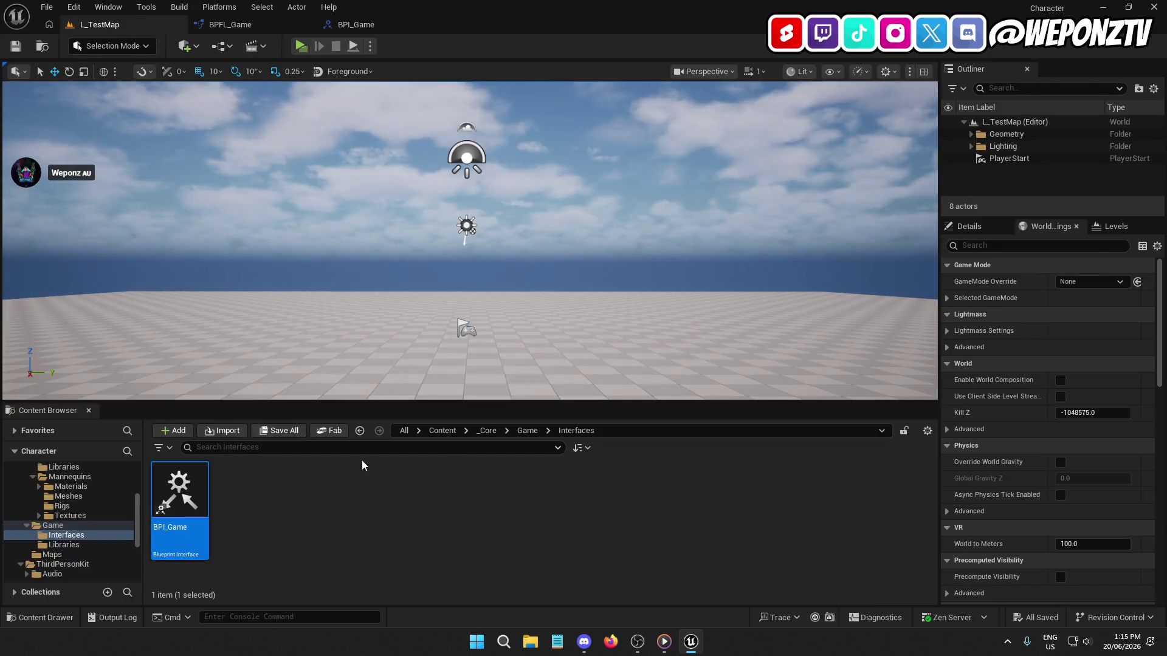
{"action": "left_click", "coordinate": [486, 430]}
{"action": "double_click", "coordinate": [257, 491]}
{"action": "double_click", "coordinate": [308, 493]}
{"action": "left_click", "coordinate": [117, 26]}
{"action": "double_click", "coordinate": [384, 493]}
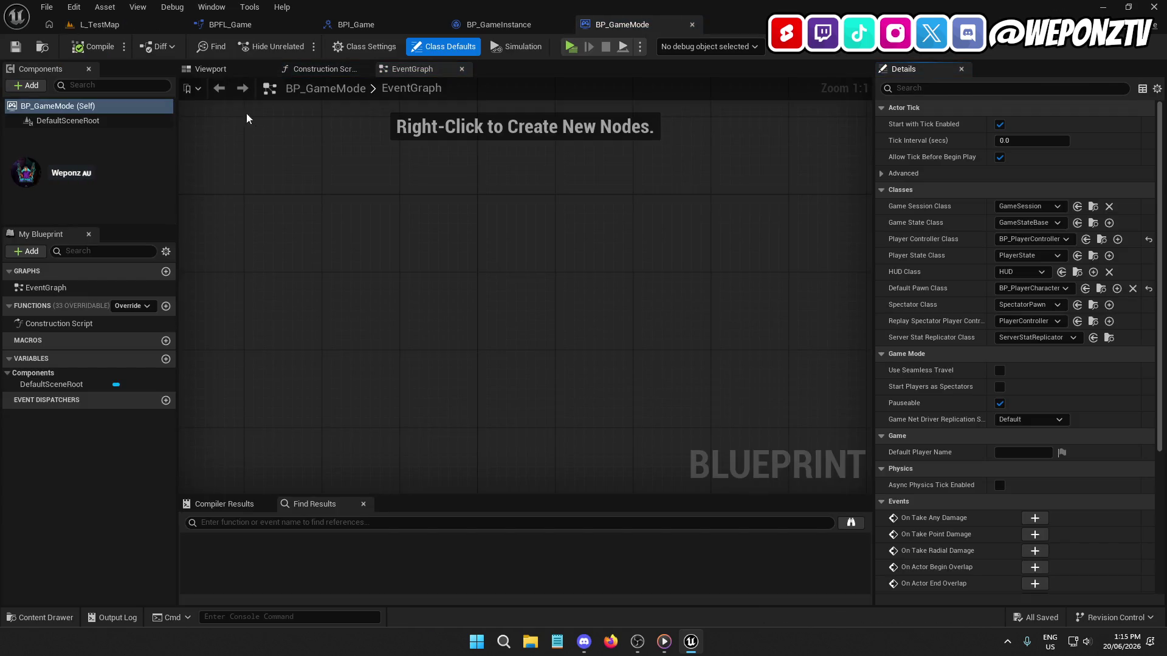
Step: Add BPI_Game to BP_GameMode's implemented interfaces in Class Settings
{"action": "left_click", "coordinate": [364, 46]}
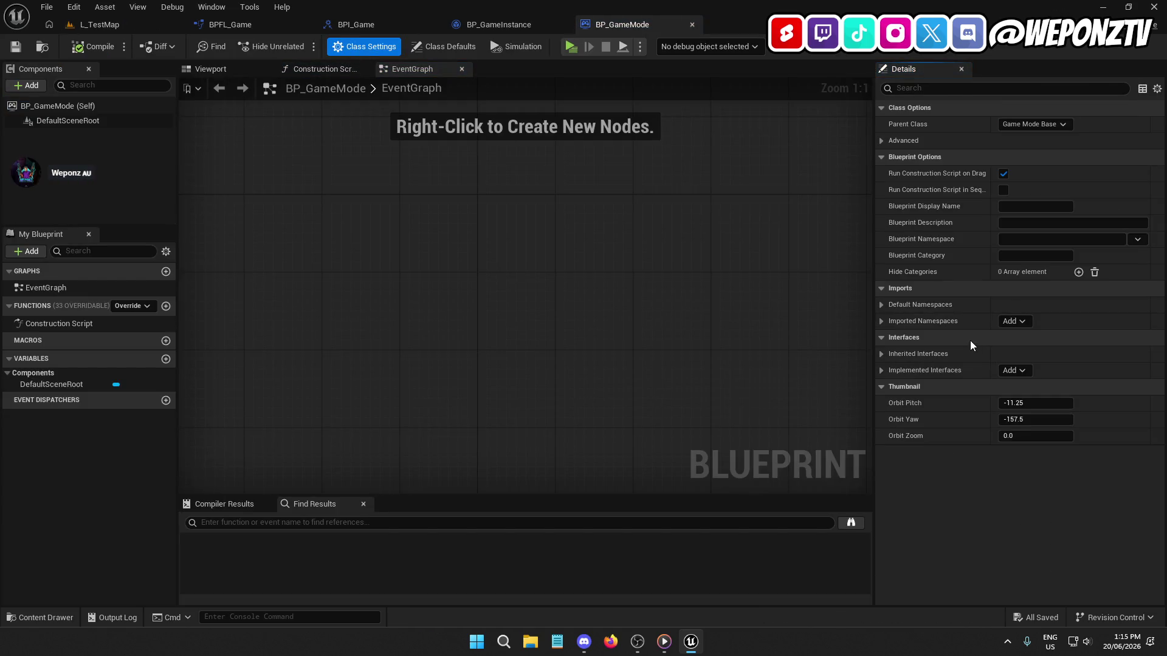
{"action": "left_click", "coordinate": [1014, 370]}
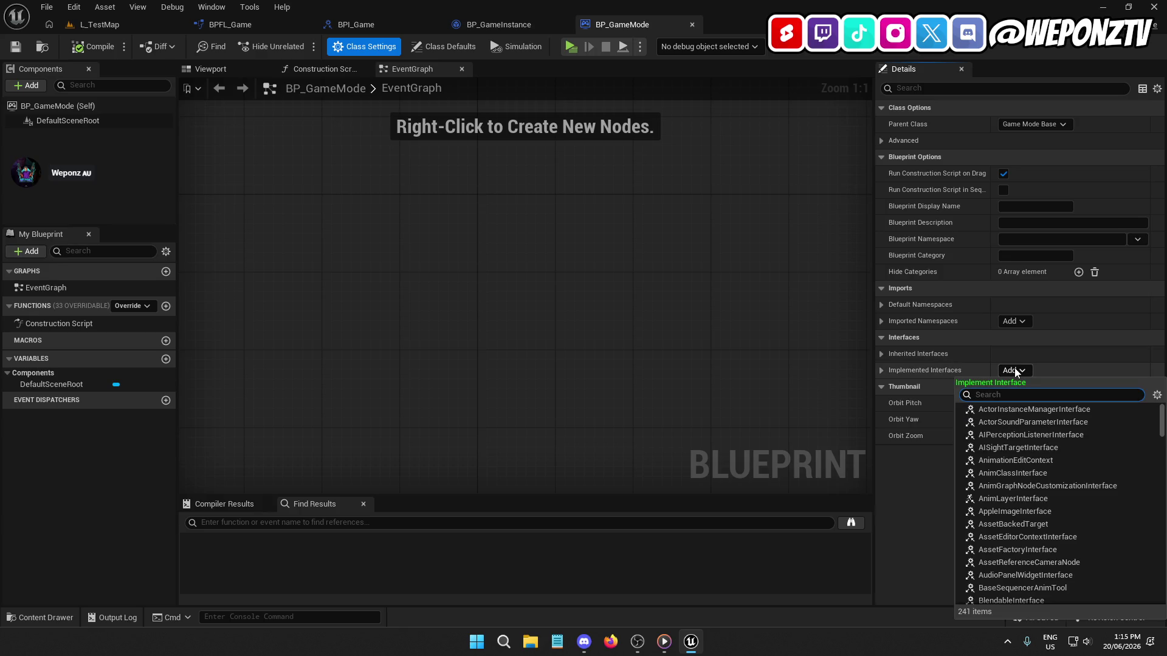
{"action": "scroll", "coordinate": [1037, 486], "scroll_direction": "down", "scroll_amount": 5}
{"action": "left_click", "coordinate": [997, 535]}
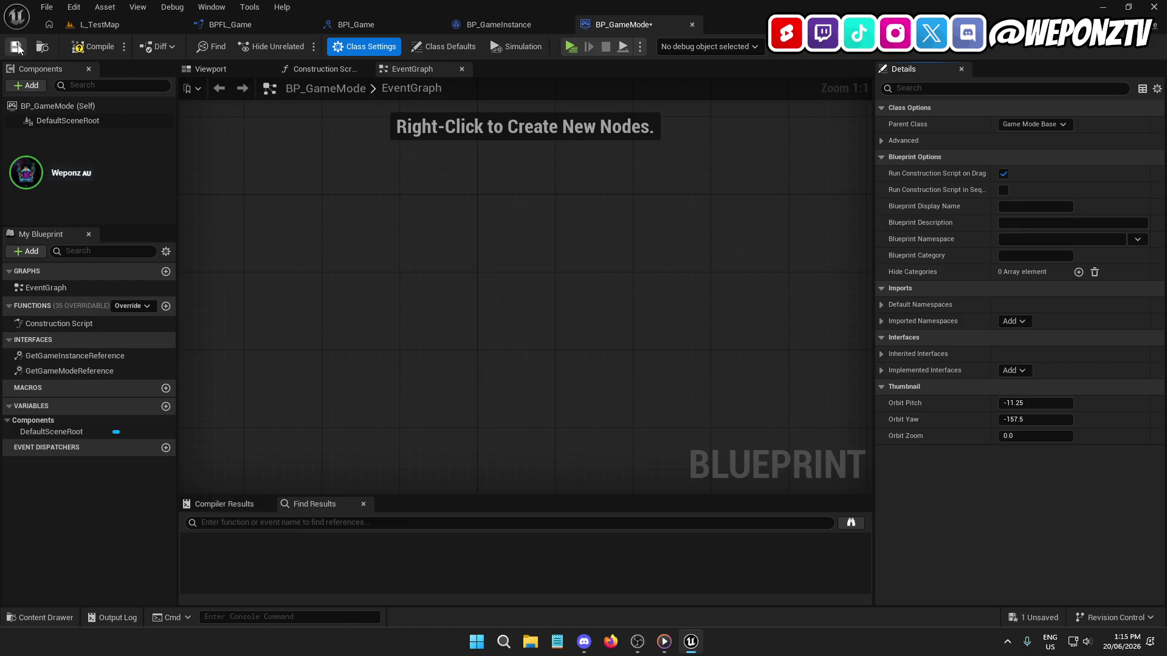
{"action": "left_click", "coordinate": [510, 25]}
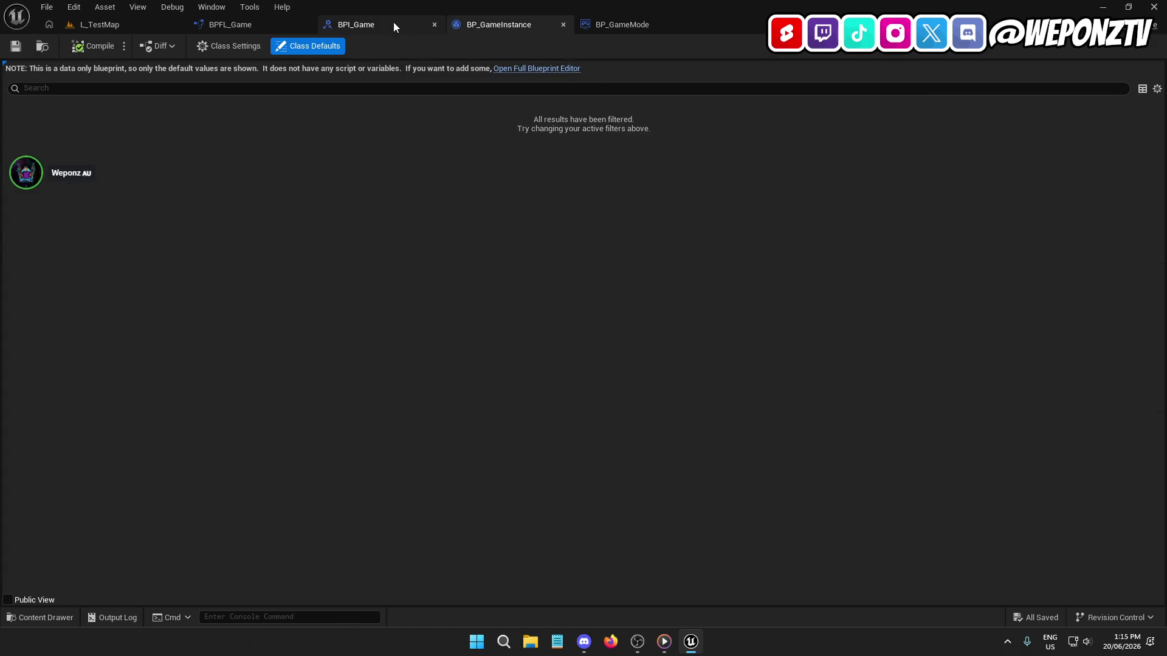
Step: Open BP_GameInstance in the full editor and add BPI_Game to its implemented interfaces
{"action": "left_click", "coordinate": [559, 68]}
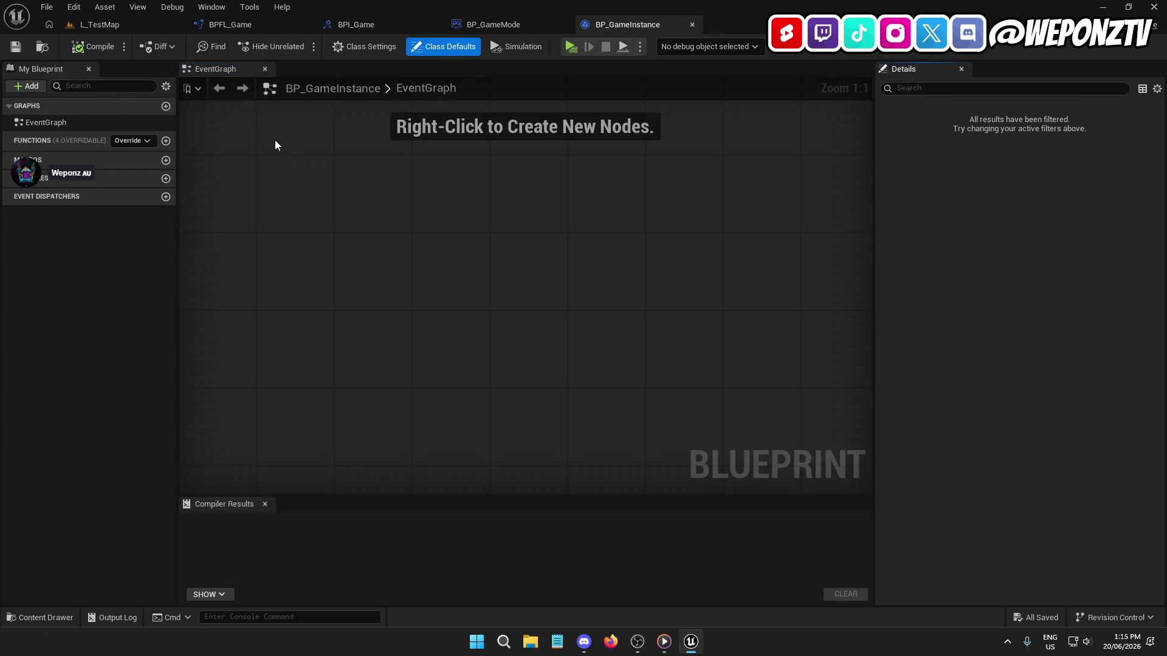
{"action": "left_click", "coordinate": [367, 46]}
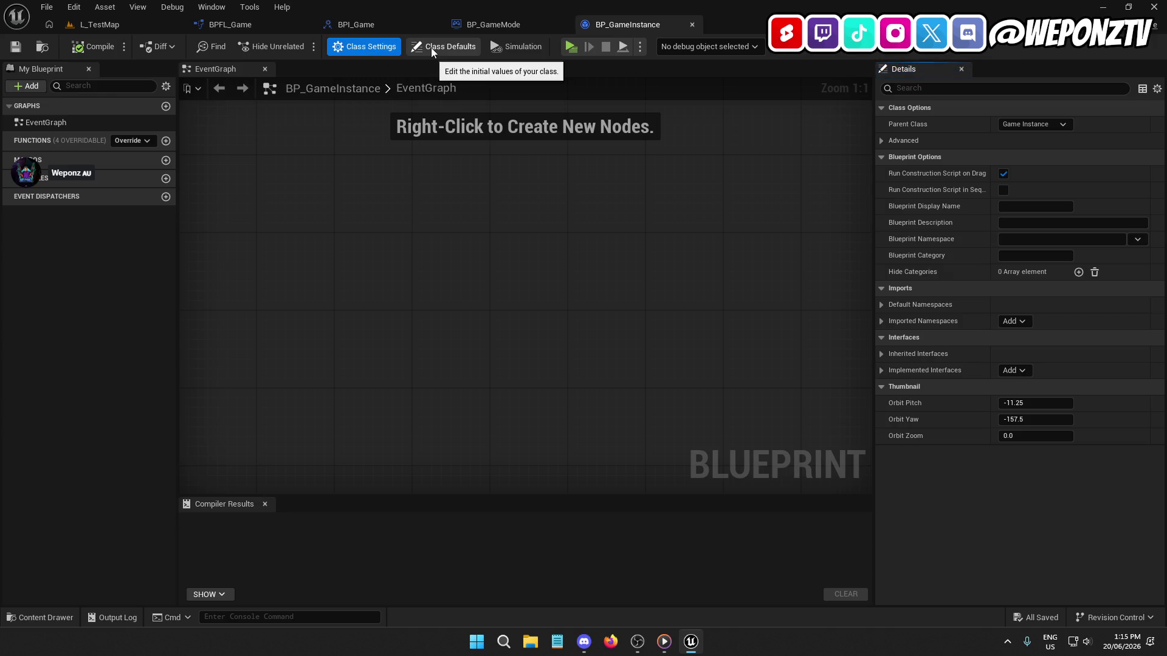
{"action": "left_click", "coordinate": [1012, 371]}
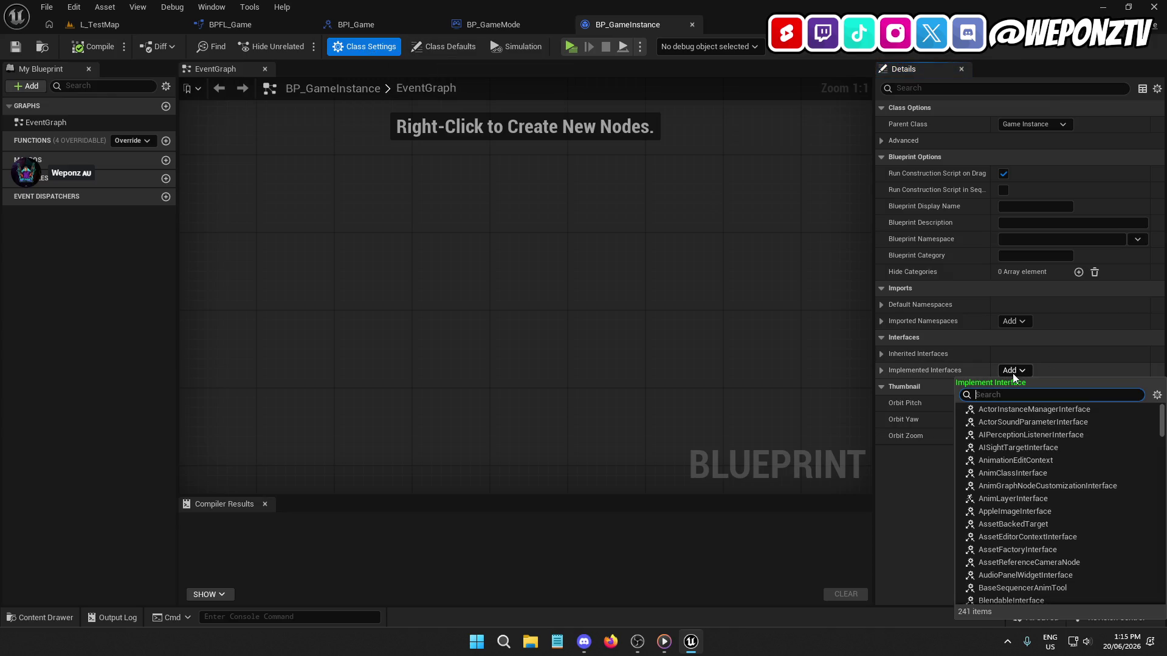
{"action": "scroll", "coordinate": [1034, 502], "scroll_direction": "down", "scroll_amount": 1}
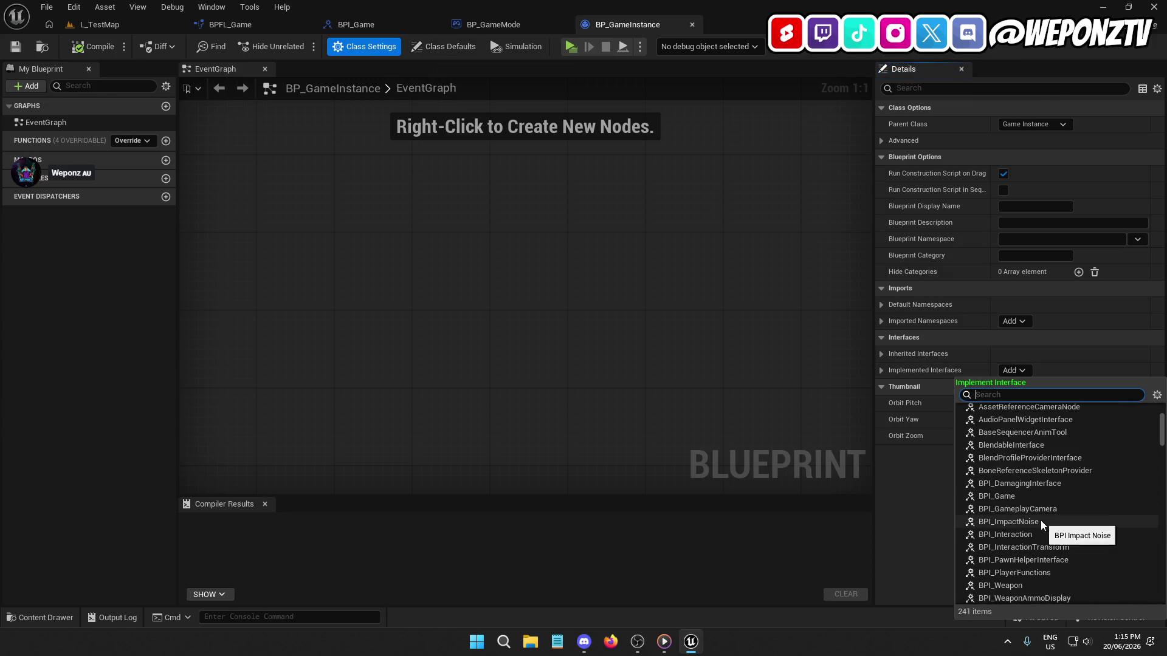
{"action": "left_click", "coordinate": [1018, 495]}
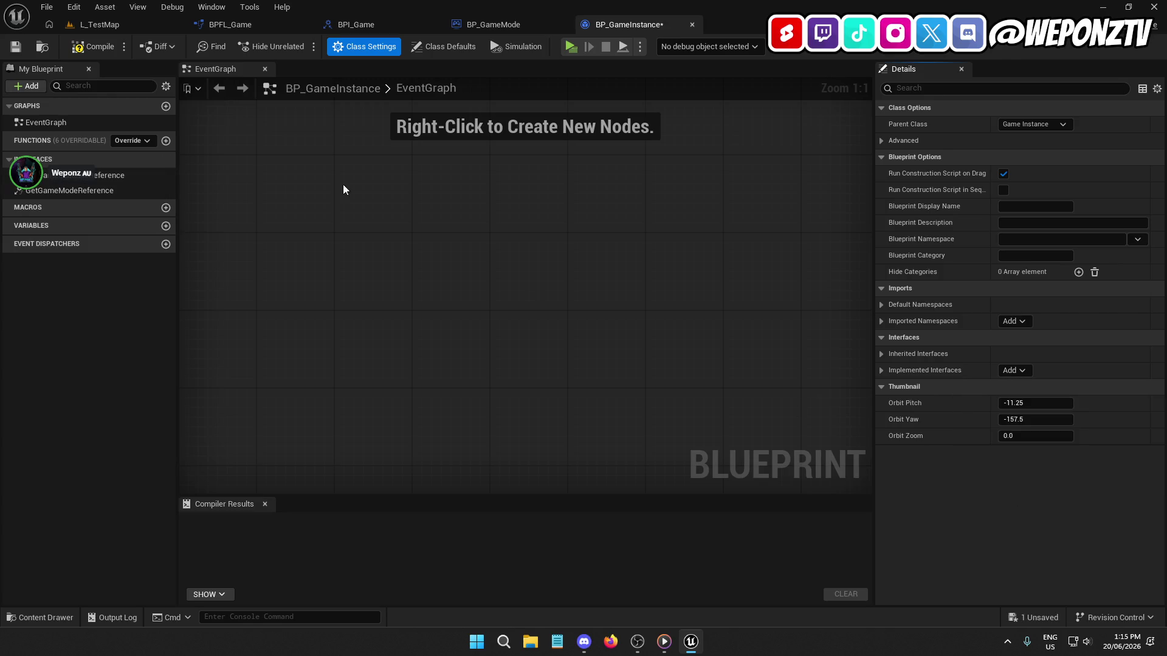
Step: Return a self reference from GetGameInstanceReference and compile BP_GameInstance
{"action": "double_click", "coordinate": [96, 174]}
{"action": "mouse_move", "coordinate": [560, 302]}
{"action": "left_mouse_down"}
{"action": "mouse_move", "coordinate": [581, 187]}
{"action": "mouse_move", "coordinate": [582, 208]}
{"action": "mouse_move", "coordinate": [560, 226]}
{"action": "mouse_move", "coordinate": [577, 228]}
{"action": "left_mouse_up"}
{"action": "type", "text": "self"}
{"action": "left_click", "coordinate": [677, 272]}
{"action": "left_click", "coordinate": [73, 47]}
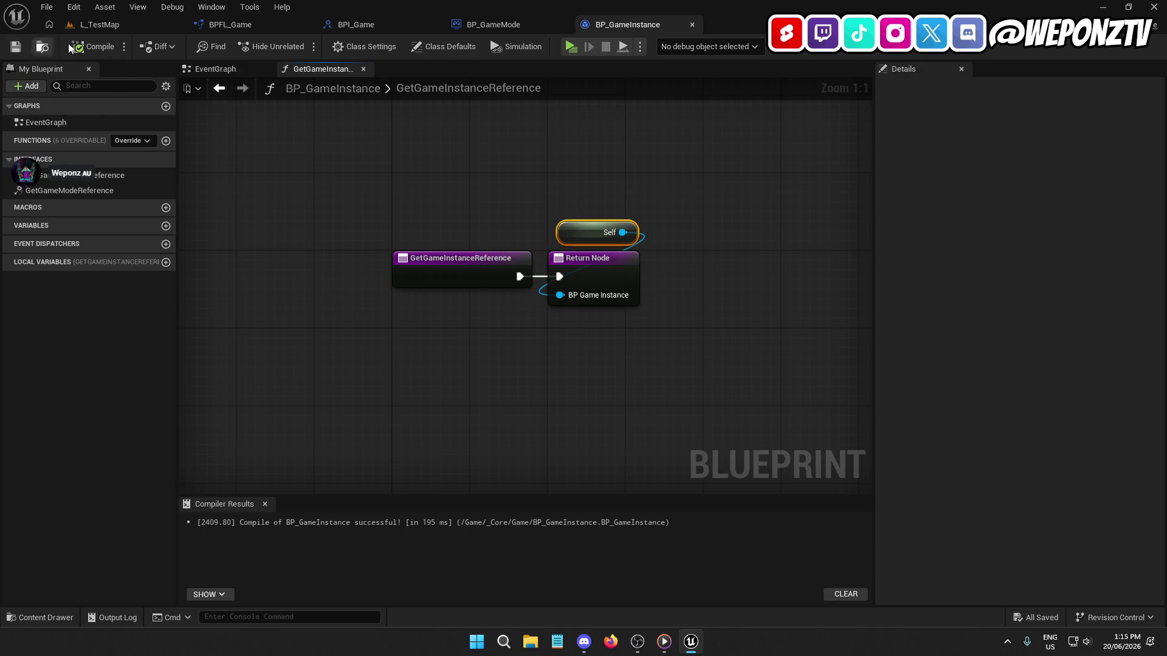
Step: Return a self reference from BP_GameMode's GetGameModeReference function
{"action": "left_click", "coordinate": [516, 26]}
{"action": "double_click", "coordinate": [74, 373]}
{"action": "left_click_drag", "start_coordinate": [574, 302], "coordinate": [587, 245]}
{"action": "type", "text": "self"}
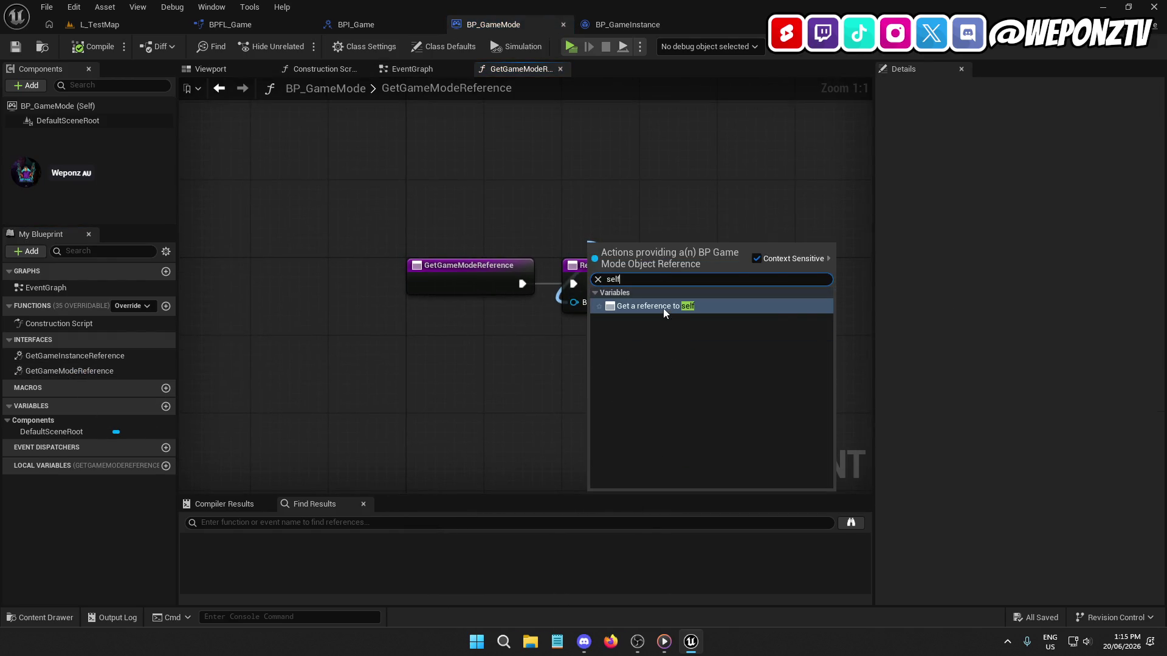
{"action": "left_click", "coordinate": [662, 307]}
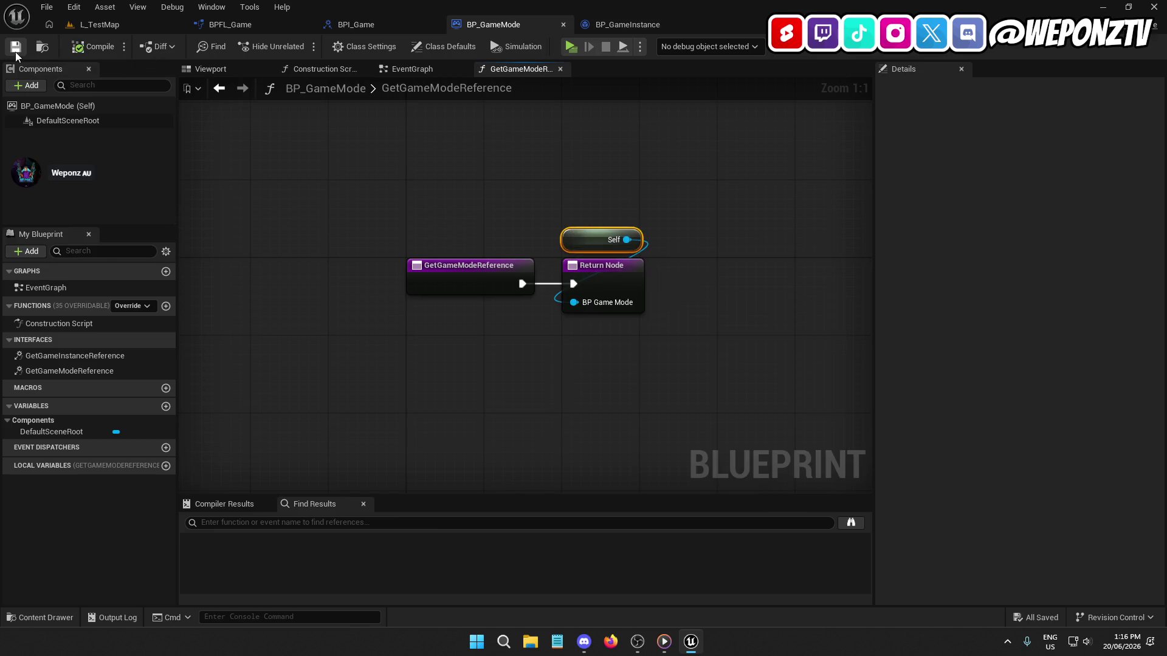
Step: Close the BP_GameMode and BP_GameInstance blueprint editors
{"action": "left_click", "coordinate": [614, 24]}
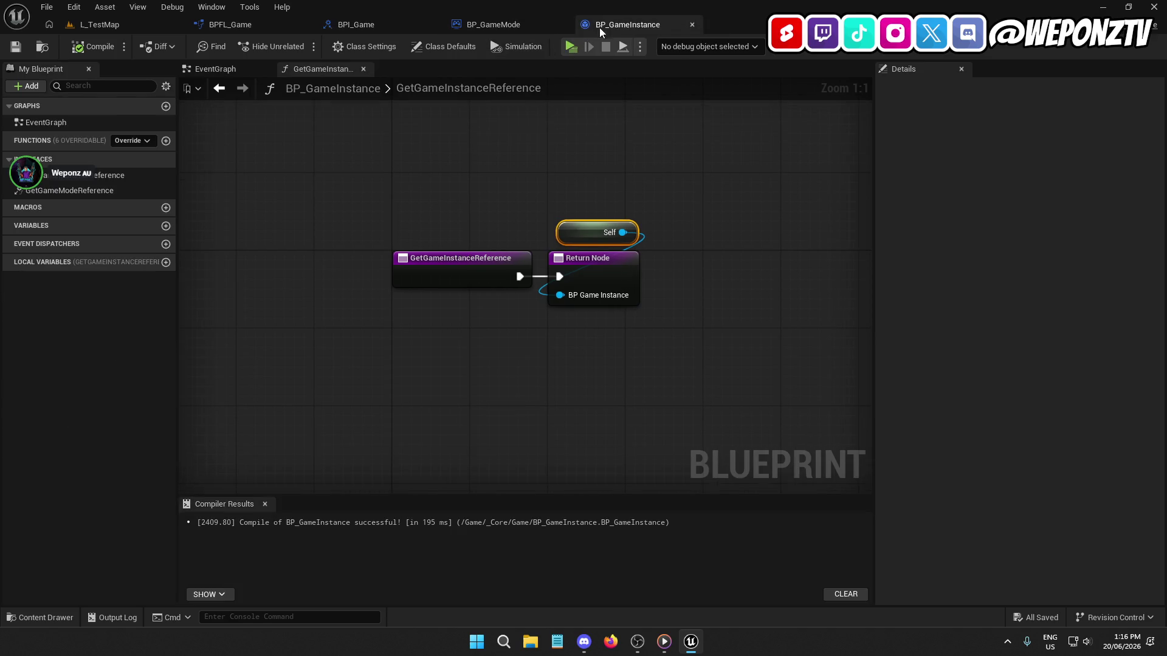
{"action": "left_click", "coordinate": [563, 23]}
{"action": "left_click", "coordinate": [567, 24]}
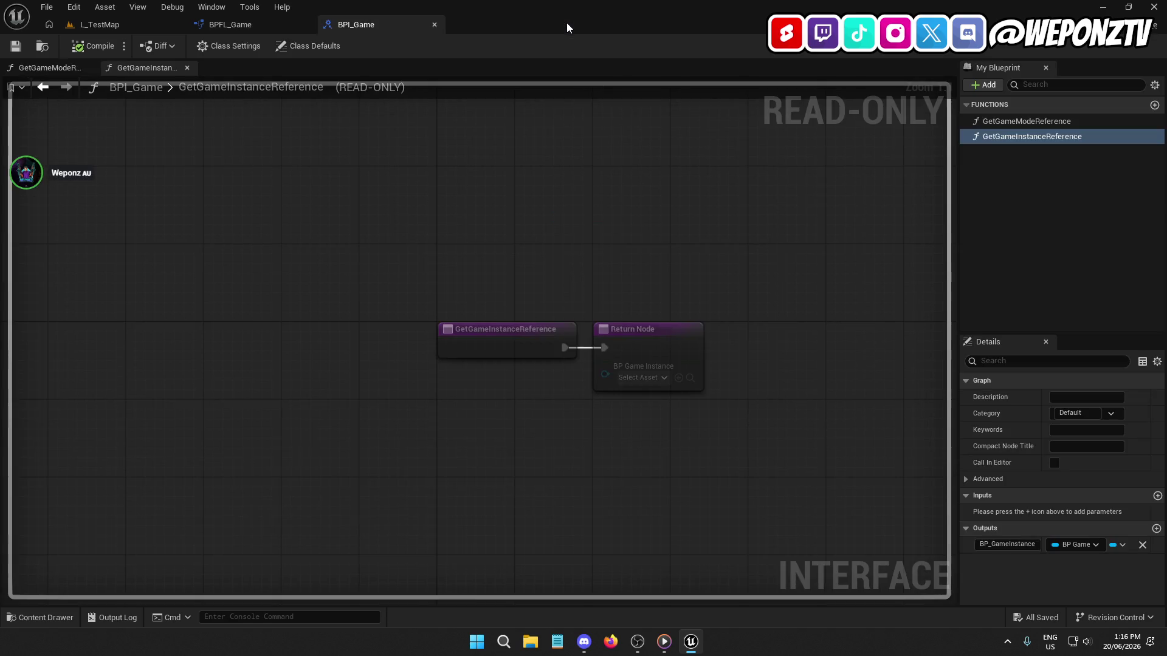
Step: Replace GameInstanceReference's cast with a Get Game Instance Reference message wired to the return, then compile and save
{"action": "left_click", "coordinate": [239, 24]}
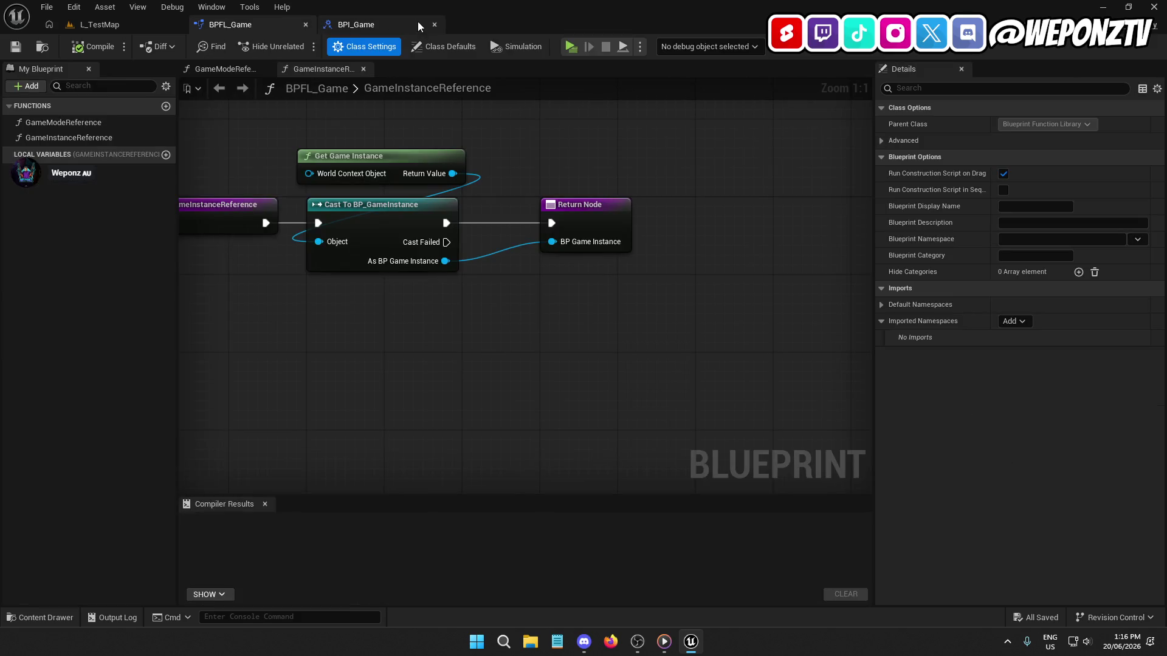
{"action": "left_click", "coordinate": [435, 24]}
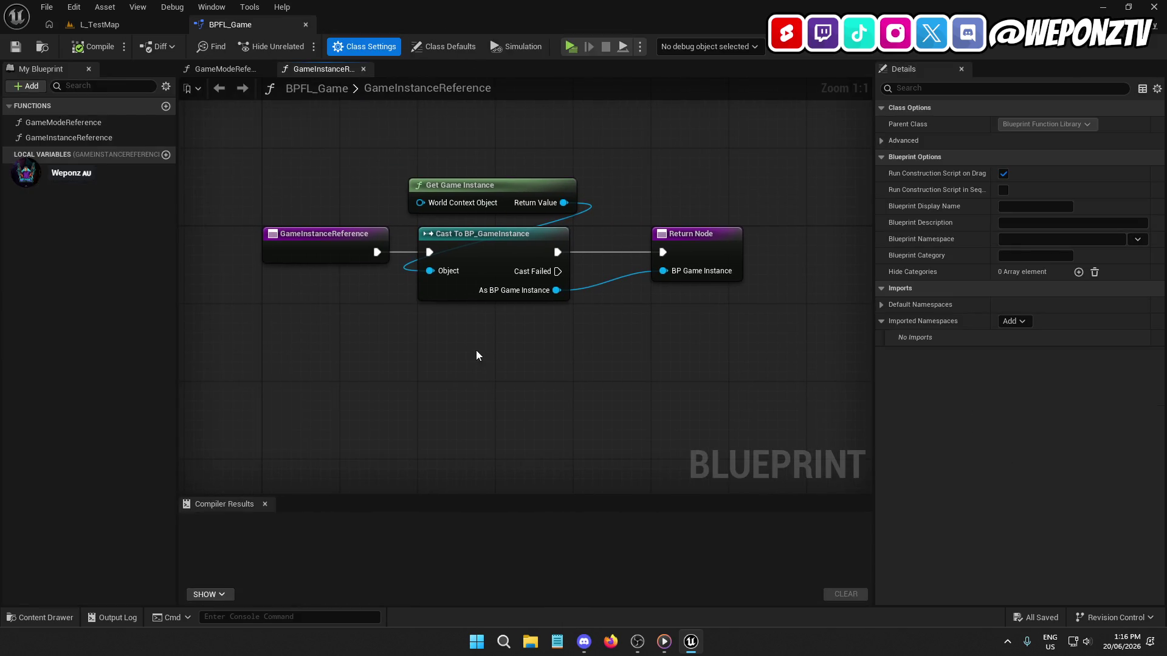
{"action": "left_click", "coordinate": [474, 280]}
{"action": "key", "text": "Delete"}
{"action": "left_click_drag", "start_coordinate": [563, 203], "coordinate": [506, 269]}
{"action": "type", "text": "getgamein"}
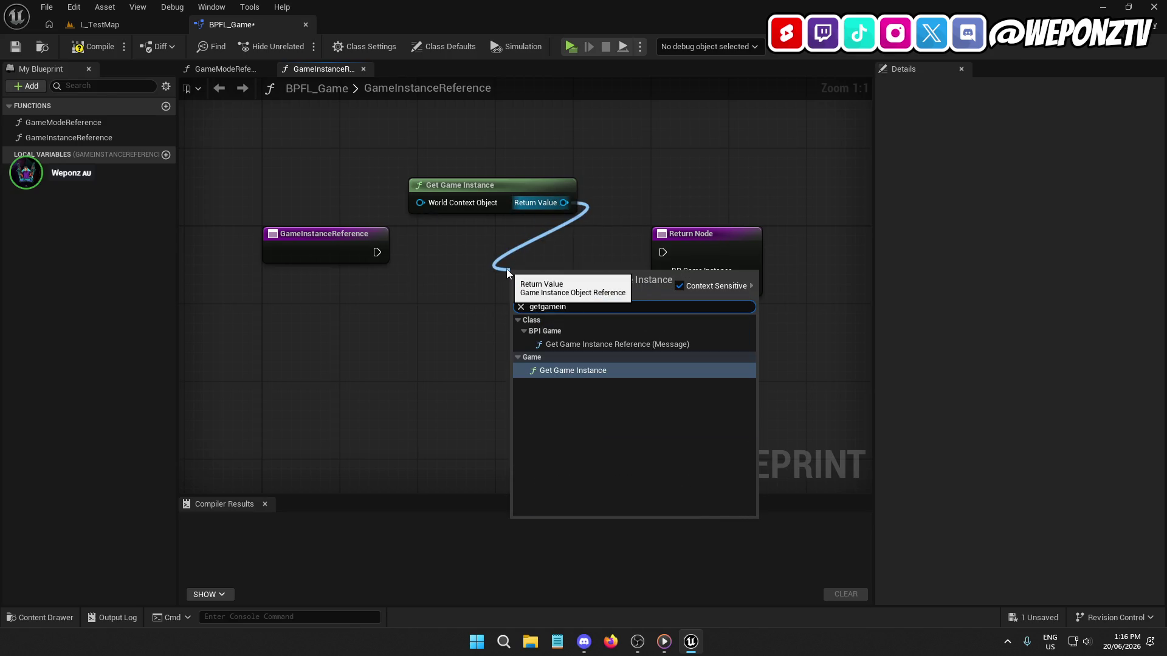
{"action": "left_click", "coordinate": [607, 344]}
{"action": "mouse_move", "coordinate": [543, 271]}
{"action": "left_mouse_down"}
{"action": "mouse_move", "coordinate": [481, 249]}
{"action": "mouse_move", "coordinate": [376, 252]}
{"action": "mouse_move", "coordinate": [428, 244]}
{"action": "left_mouse_up"}
{"action": "mouse_move", "coordinate": [551, 251]}
{"action": "left_mouse_down"}
{"action": "mouse_move", "coordinate": [604, 263]}
{"action": "mouse_move", "coordinate": [662, 252]}
{"action": "mouse_move", "coordinate": [579, 270]}
{"action": "mouse_move", "coordinate": [662, 278]}
{"action": "left_mouse_up"}
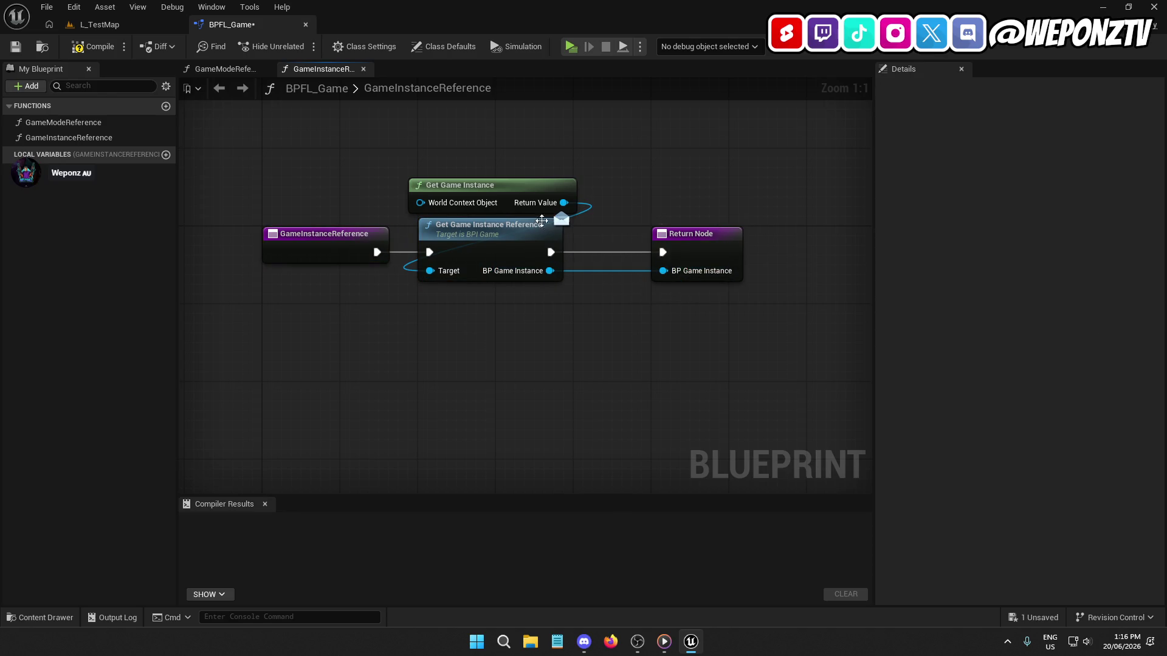
{"action": "left_click_drag", "start_coordinate": [515, 186], "coordinate": [514, 177]}
{"action": "left_click_drag", "start_coordinate": [541, 365], "coordinate": [480, 357]}
{"action": "left_click", "coordinate": [93, 46]}
{"action": "left_click", "coordinate": [15, 46]}
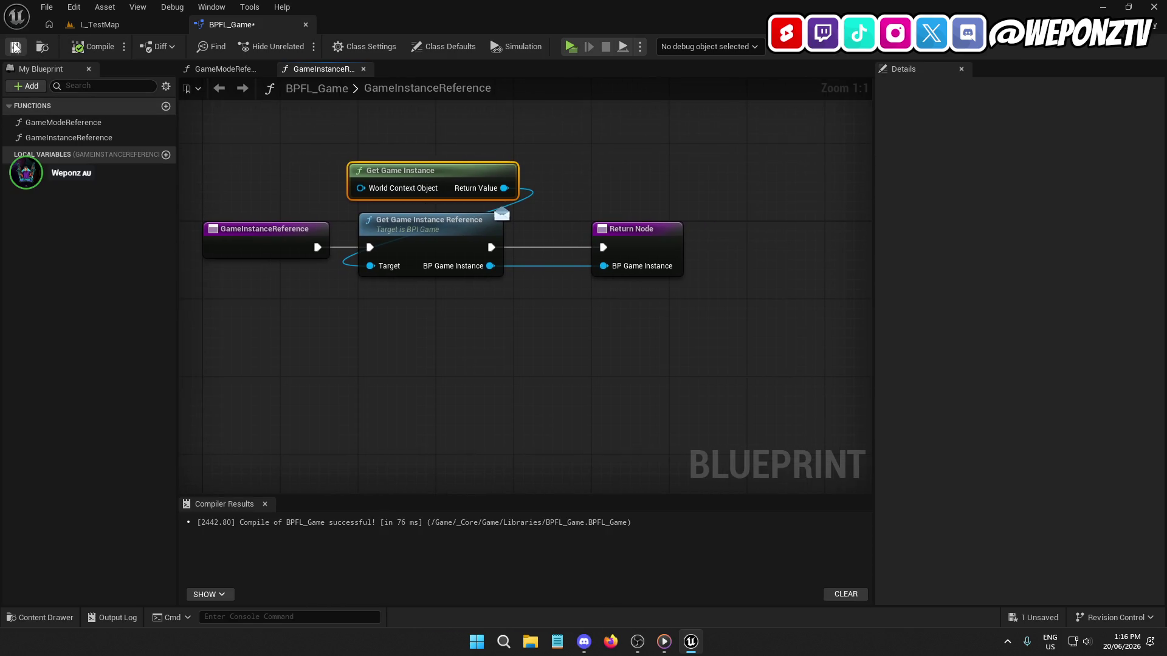
Step: Swap GameModeReference's Cast To BP_GameMode for a Get Game Mode Reference message feeding the return, and compile
{"action": "double_click", "coordinate": [87, 122]}
{"action": "left_click_drag", "start_coordinate": [478, 323], "coordinate": [429, 254]}
{"action": "key", "text": "Delete"}
{"action": "type", "text": "getgame"}
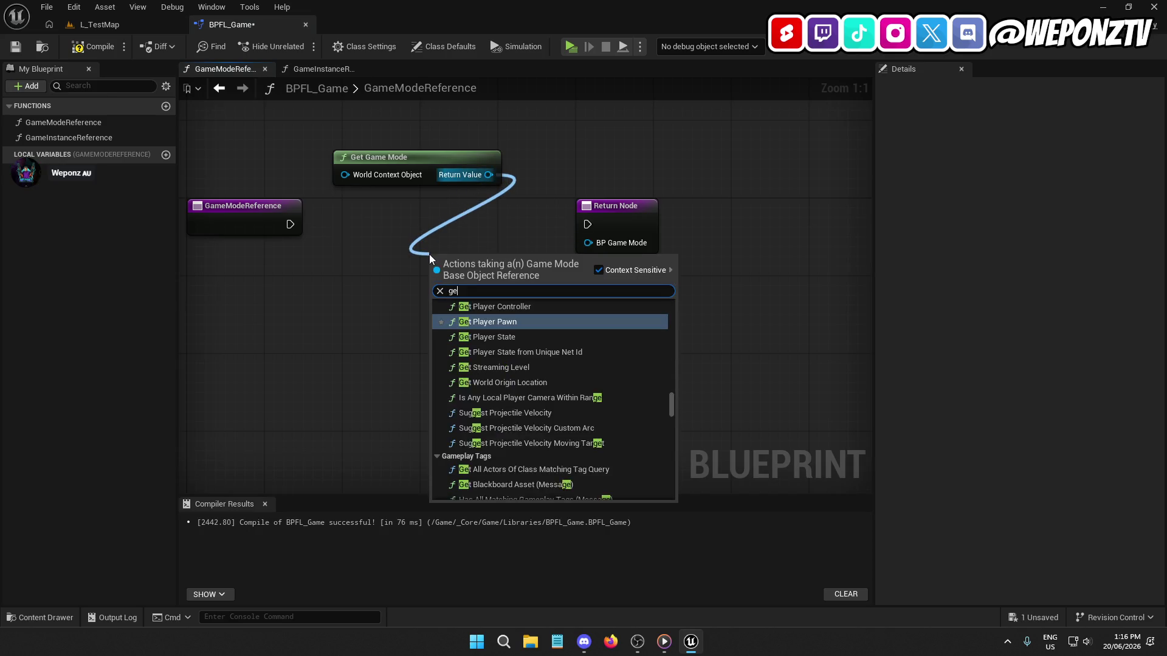
{"action": "type", "text": "mode"}
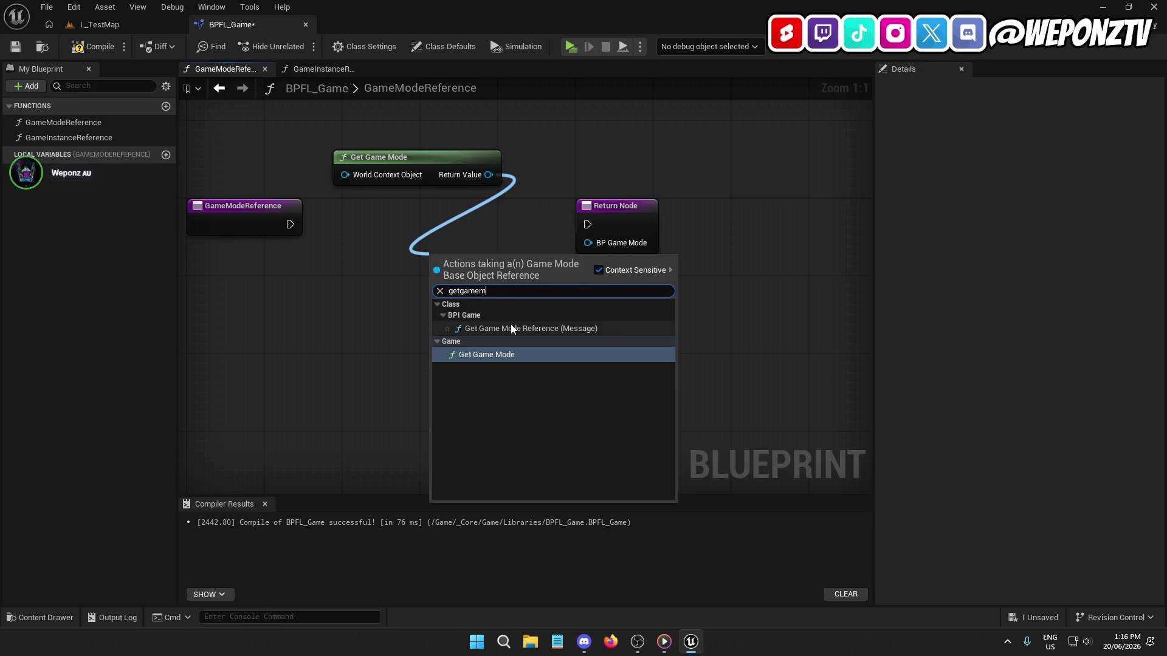
{"action": "left_click", "coordinate": [511, 323]}
{"action": "mouse_move", "coordinate": [487, 259]}
{"action": "left_mouse_down"}
{"action": "mouse_move", "coordinate": [417, 200]}
{"action": "mouse_move", "coordinate": [417, 210]}
{"action": "mouse_move", "coordinate": [290, 224]}
{"action": "left_mouse_up"}
{"action": "mouse_move", "coordinate": [418, 213]}
{"action": "left_mouse_down"}
{"action": "mouse_move", "coordinate": [407, 213]}
{"action": "mouse_move", "coordinate": [587, 224]}
{"action": "left_mouse_up"}
{"action": "left_click", "coordinate": [449, 330]}
{"action": "mouse_move", "coordinate": [462, 242]}
{"action": "left_mouse_down"}
{"action": "mouse_move", "coordinate": [596, 249]}
{"action": "mouse_move", "coordinate": [533, 210]}
{"action": "left_mouse_up"}
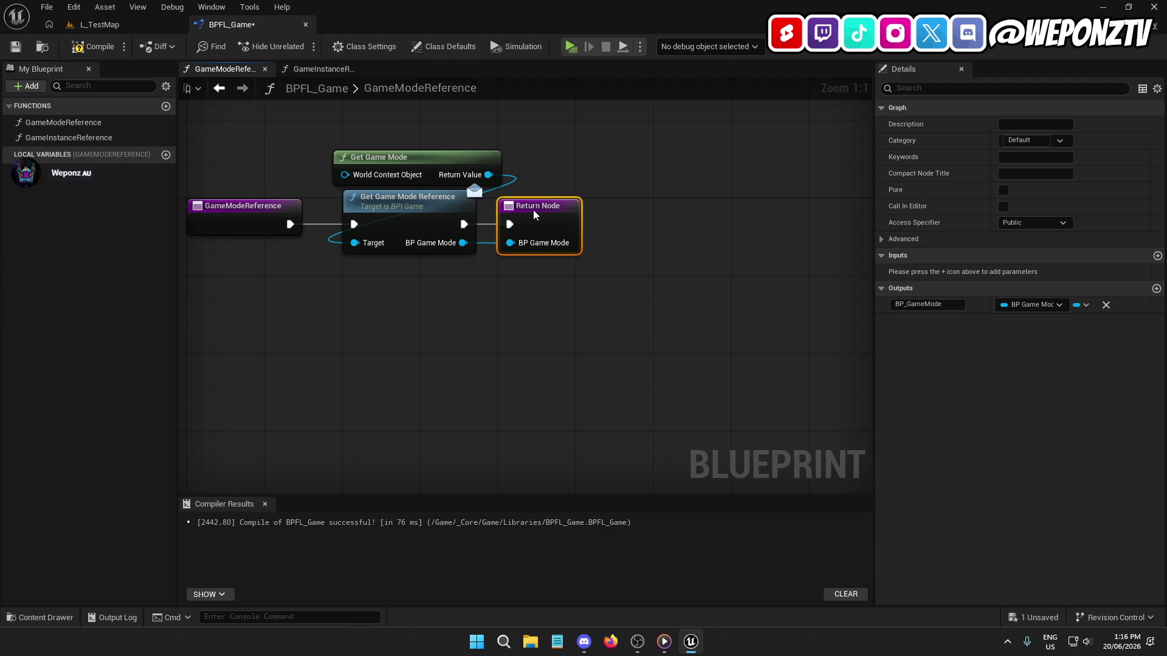
{"action": "left_click_drag", "start_coordinate": [437, 156], "coordinate": [436, 147]}
{"action": "left_click", "coordinate": [68, 46]}
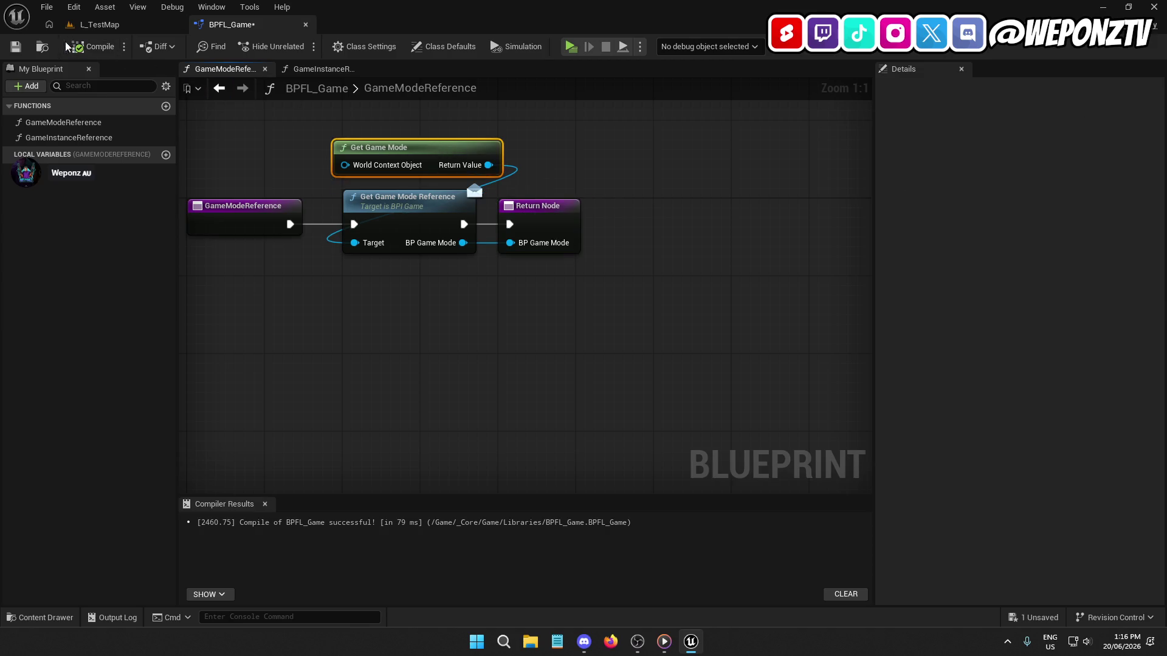
{"action": "left_click", "coordinate": [306, 25]}
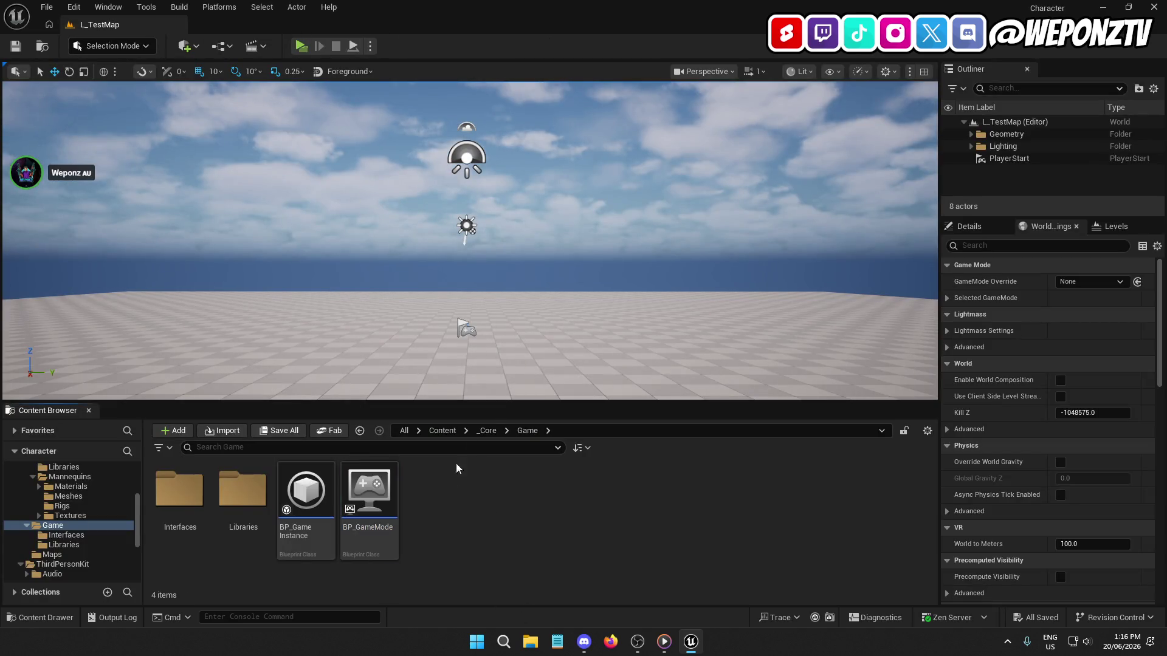
Step: Create a new folder named Data inside _Core/Characters
{"action": "left_click", "coordinate": [487, 430]}
{"action": "double_click", "coordinate": [179, 489]}
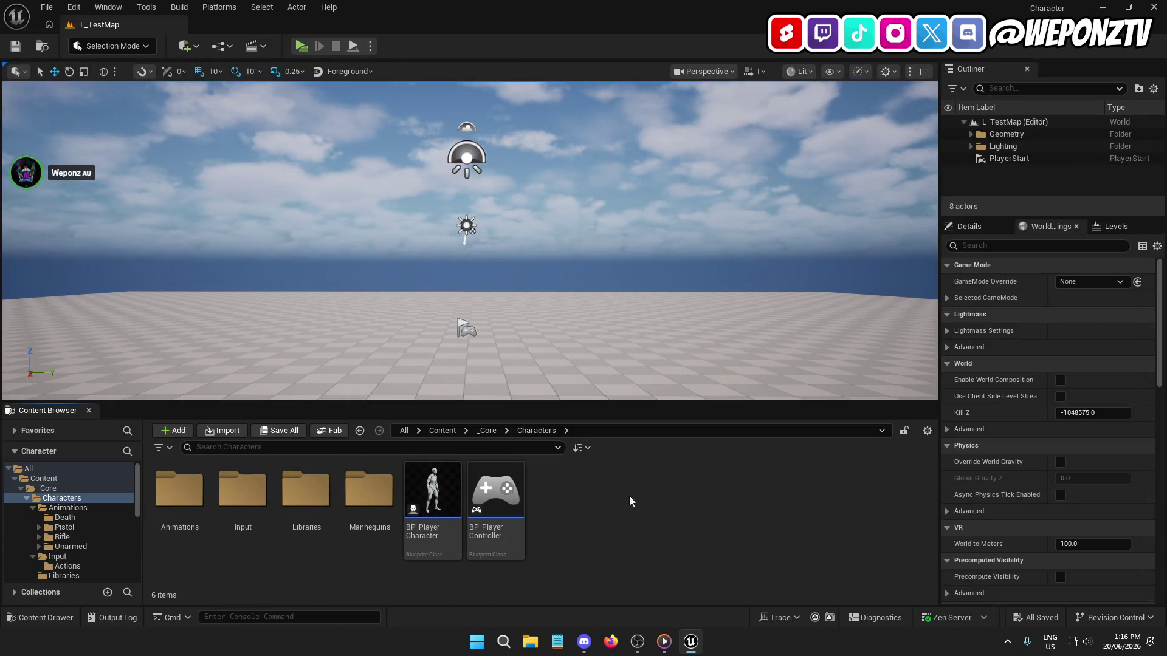
{"action": "right_click", "coordinate": [621, 495]}
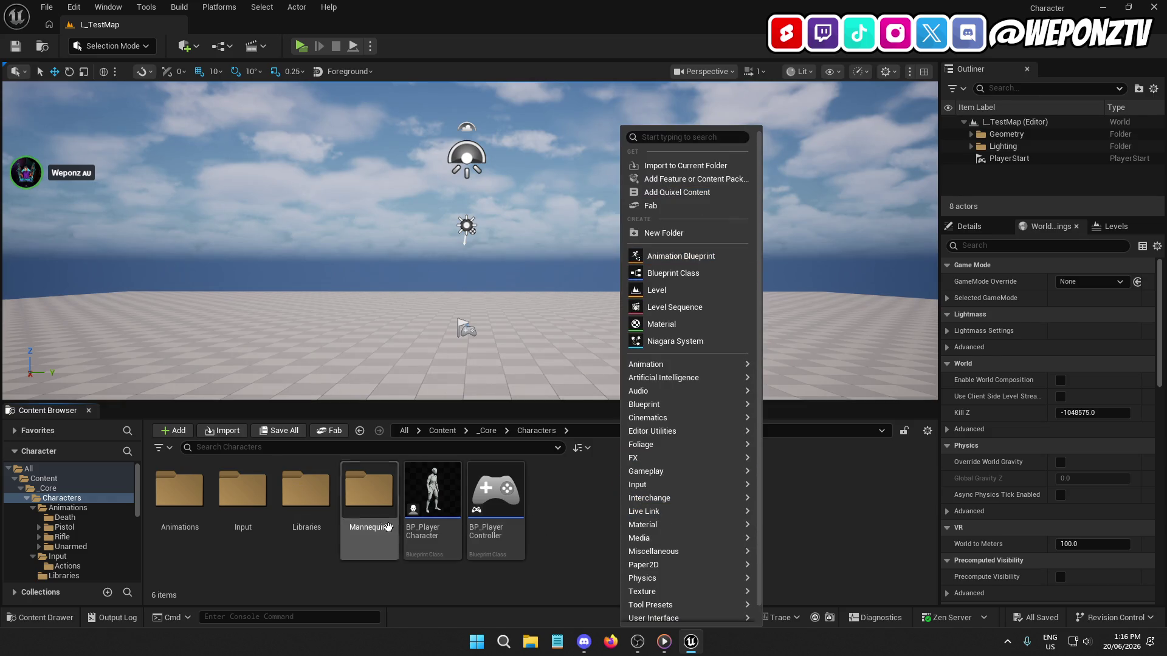
{"action": "left_click", "coordinate": [587, 530]}
{"action": "right_click", "coordinate": [585, 504]}
{"action": "left_click", "coordinate": [632, 234]}
{"action": "type", "text": "Data"}
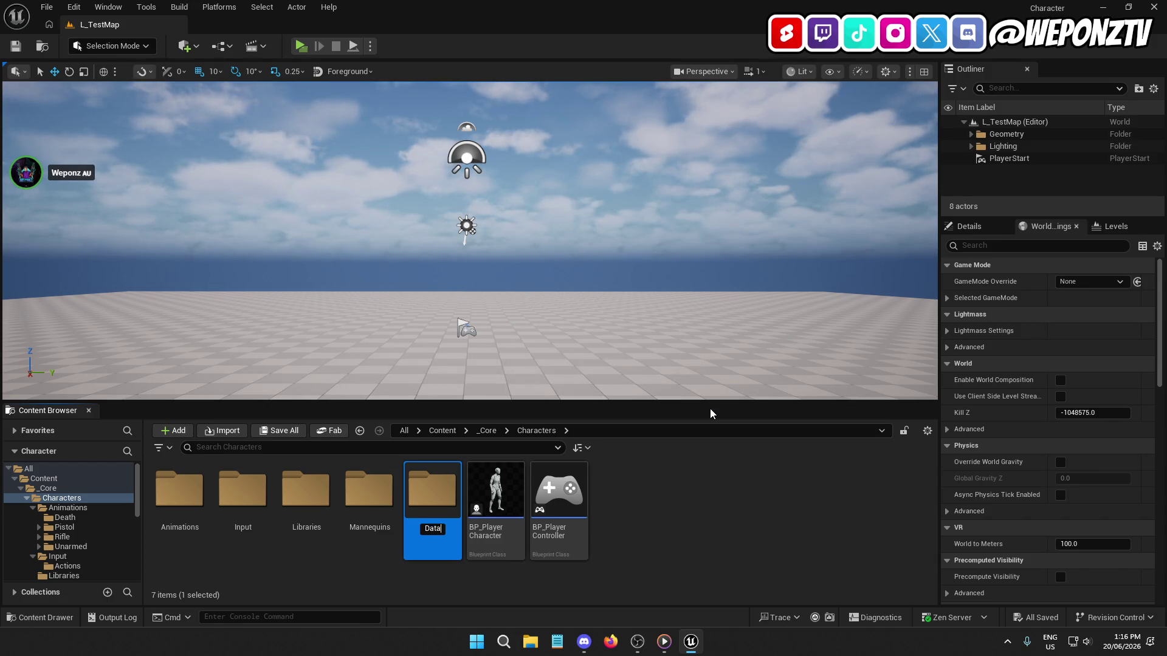
{"action": "key", "text": "Return"}
Step: Move the Libraries folder into Data, then go to the _Core/Game folder
{"action": "left_click", "coordinate": [366, 508]}
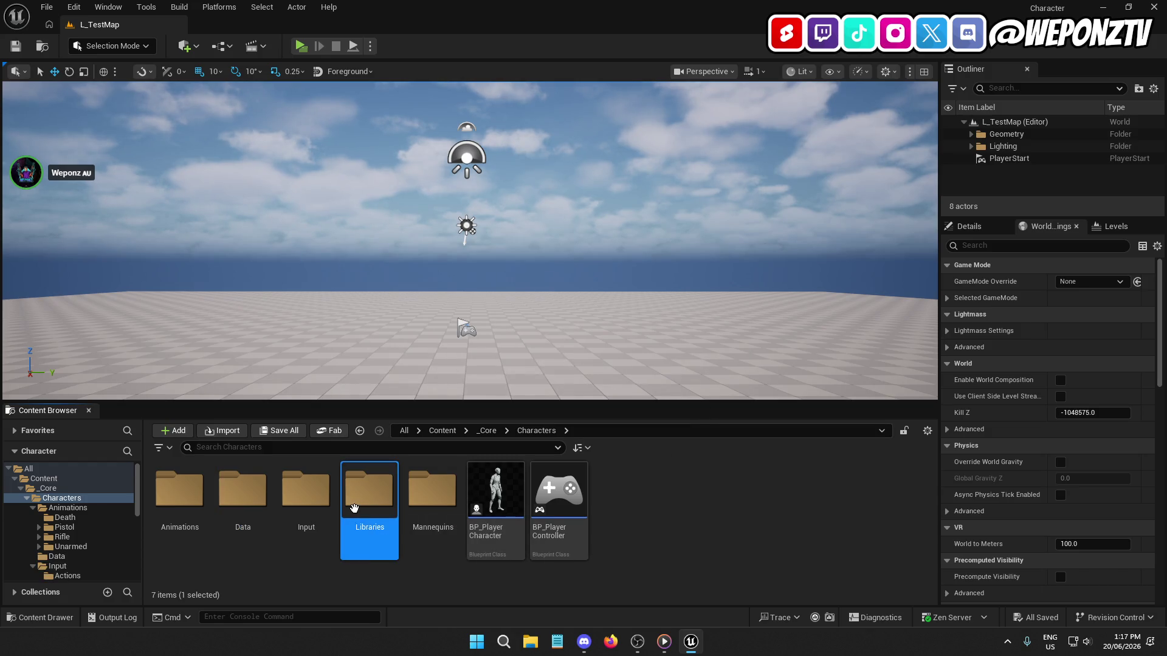
{"action": "mouse_move", "coordinate": [365, 507]}
{"action": "left_mouse_down"}
{"action": "mouse_move", "coordinate": [242, 491]}
{"action": "mouse_move", "coordinate": [245, 500]}
{"action": "left_mouse_up"}
{"action": "left_click", "coordinate": [268, 520]}
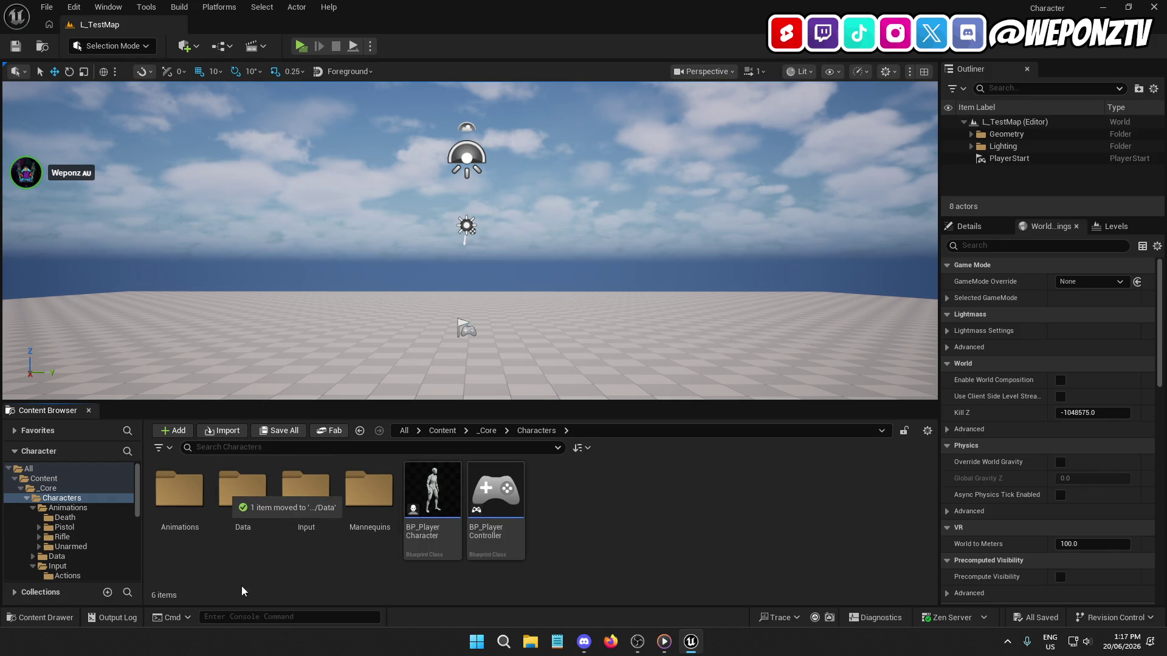
{"action": "left_click", "coordinate": [486, 430]}
{"action": "left_click", "coordinate": [239, 500]}
{"action": "double_click", "coordinate": [239, 500]}
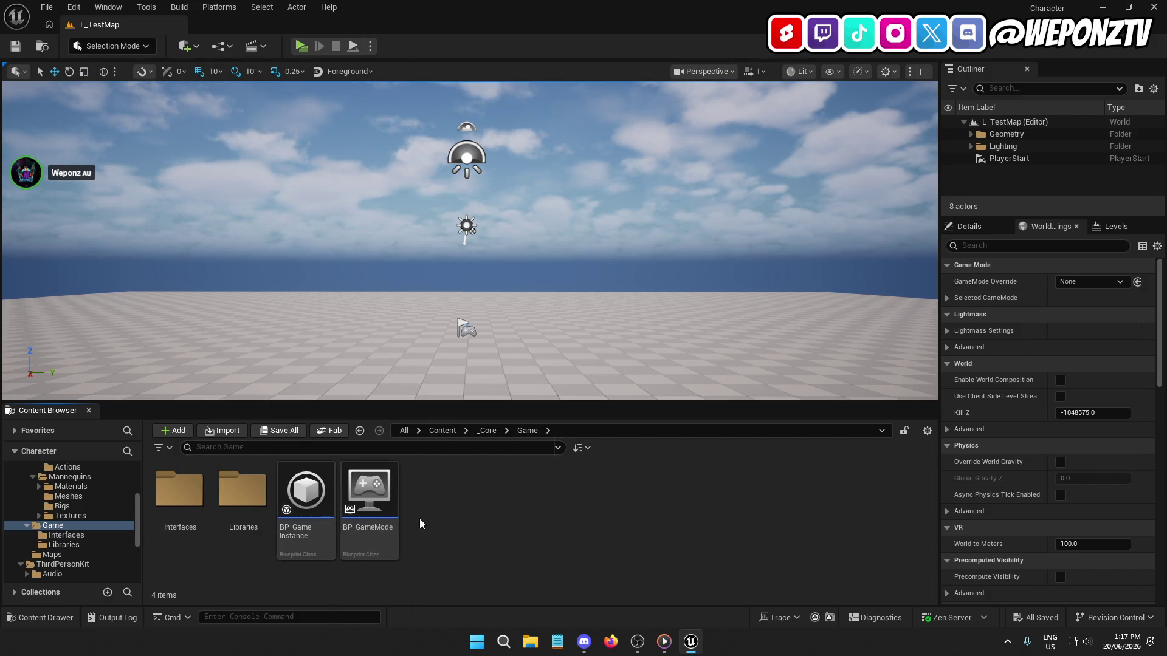
Step: Create a new folder named Data in the Game folder
{"action": "right_click", "coordinate": [420, 524]}
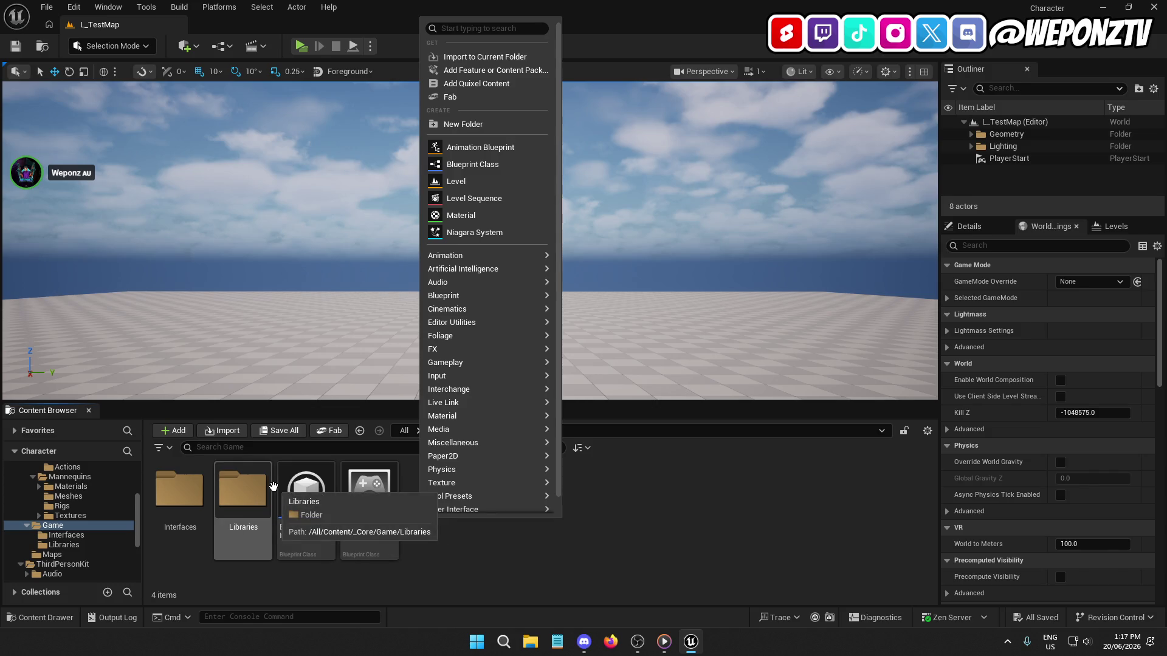
{"action": "mouse_move", "coordinate": [288, 491]}
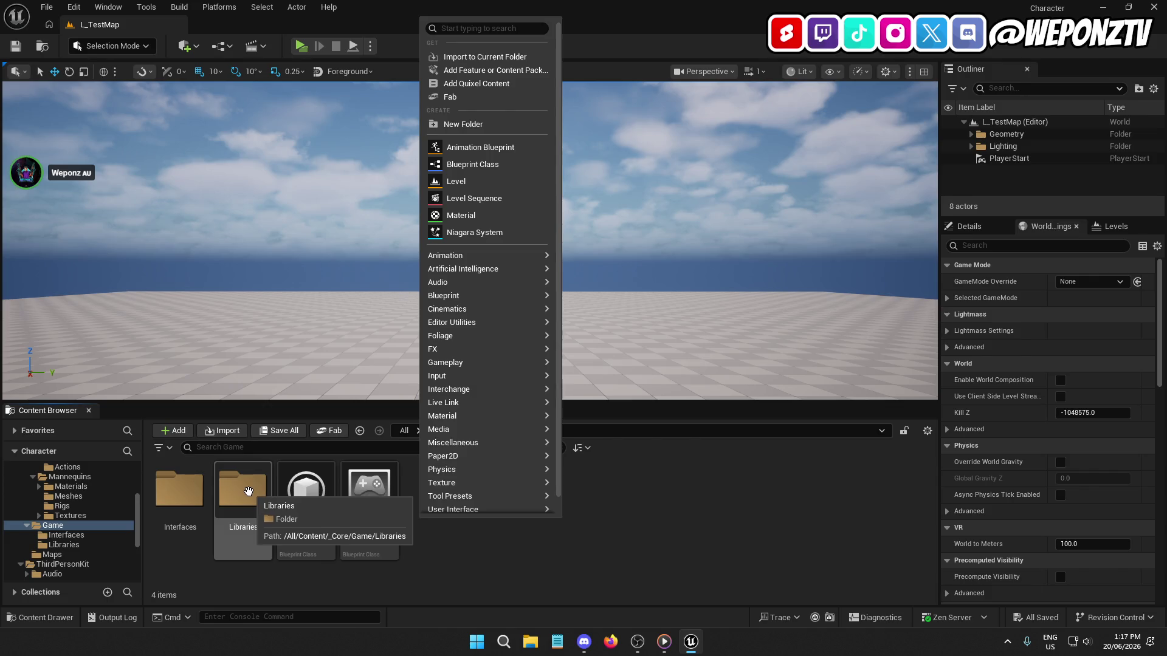
{"action": "left_click", "coordinate": [536, 549]}
{"action": "right_click", "coordinate": [537, 549]}
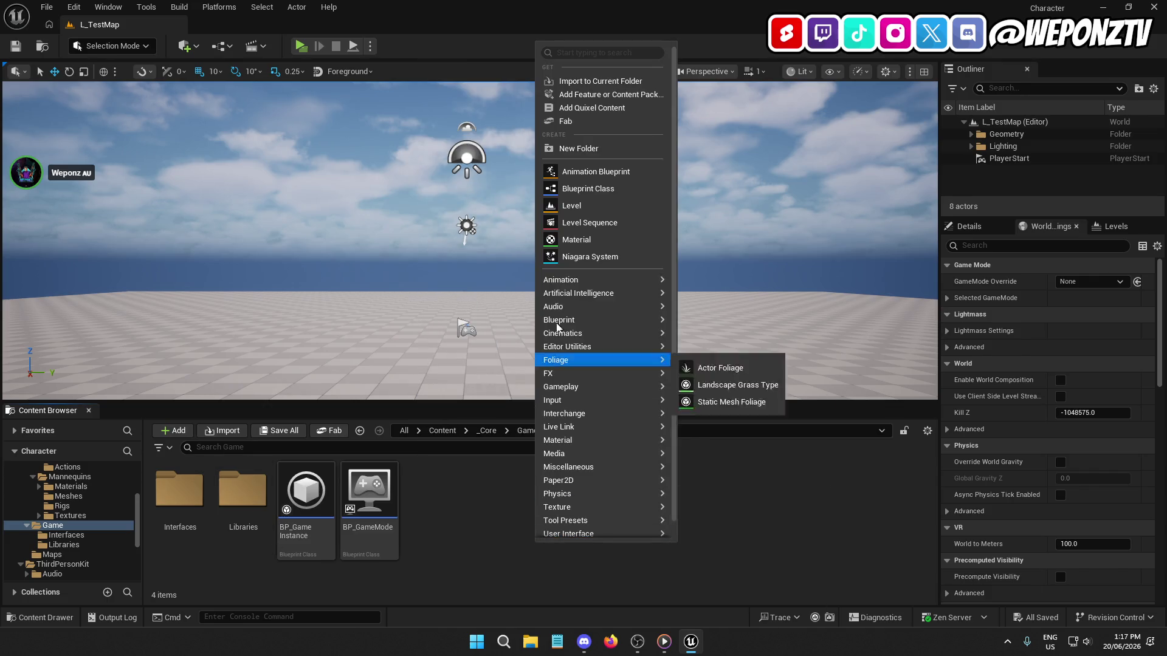
{"action": "left_click", "coordinate": [599, 152]}
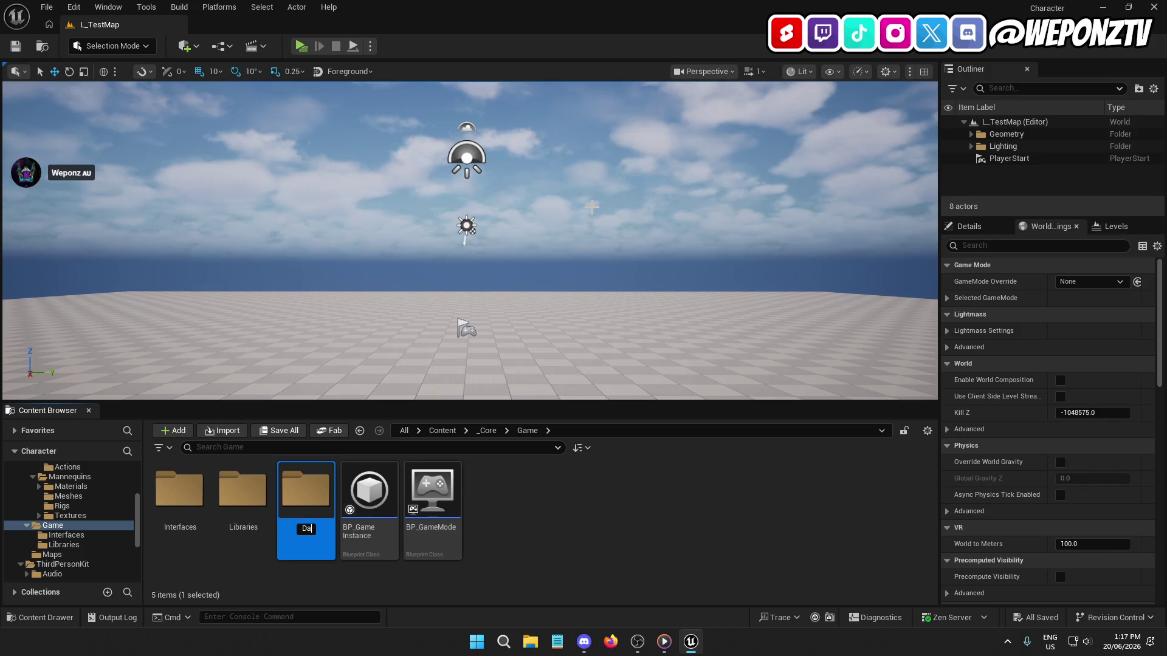
{"action": "type", "text": "ta"}
{"action": "key", "text": "Return"}
Step: Move the Interfaces and Libraries folders into Data, check it, then go to Characters
{"action": "left_click", "coordinate": [305, 489]}
{"action": "left_click", "coordinate": [242, 489], "text": "ctrl"}
{"action": "left_click_drag", "start_coordinate": [242, 489], "coordinate": [183, 495]}
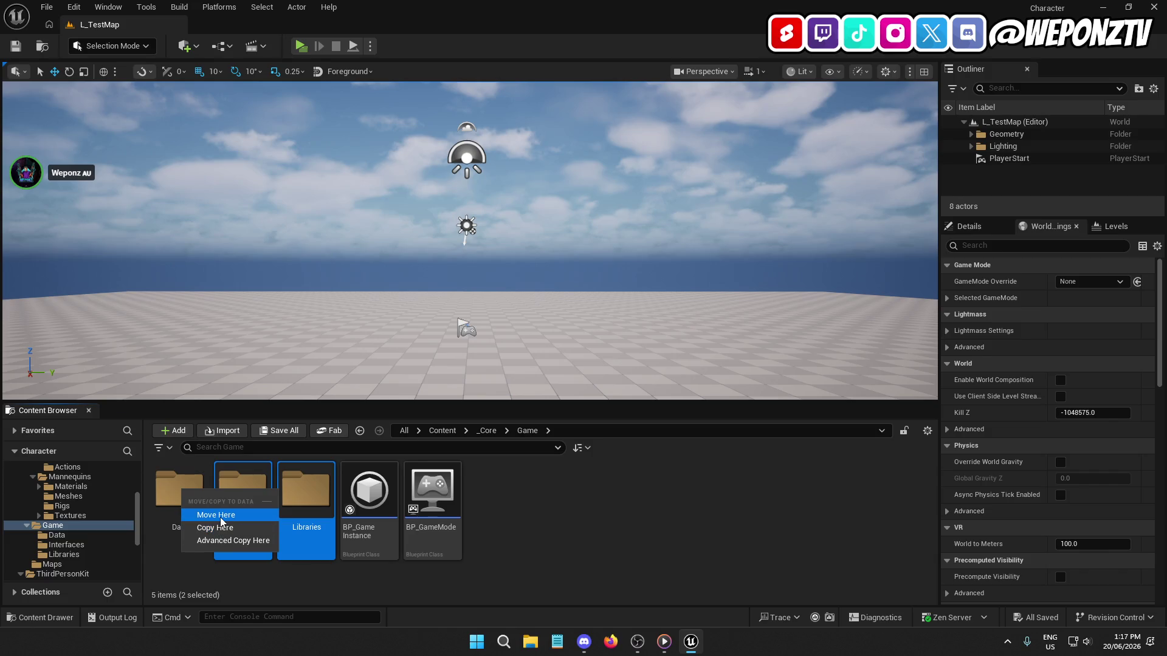
{"action": "left_click", "coordinate": [230, 518]}
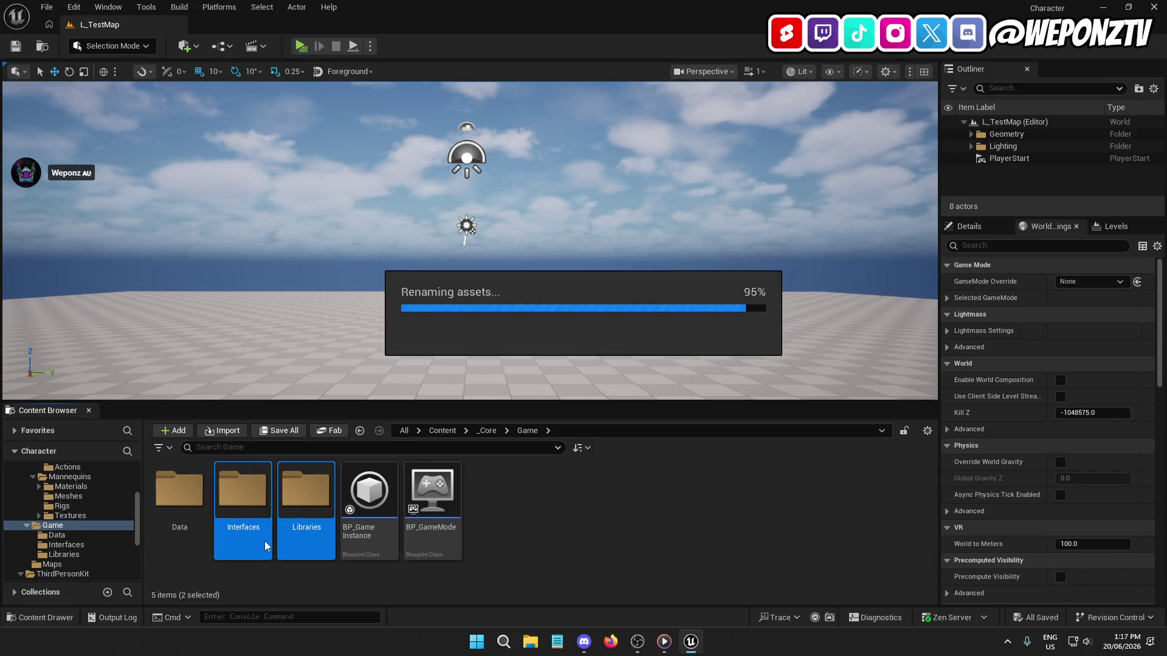
{"action": "double_click", "coordinate": [179, 489]}
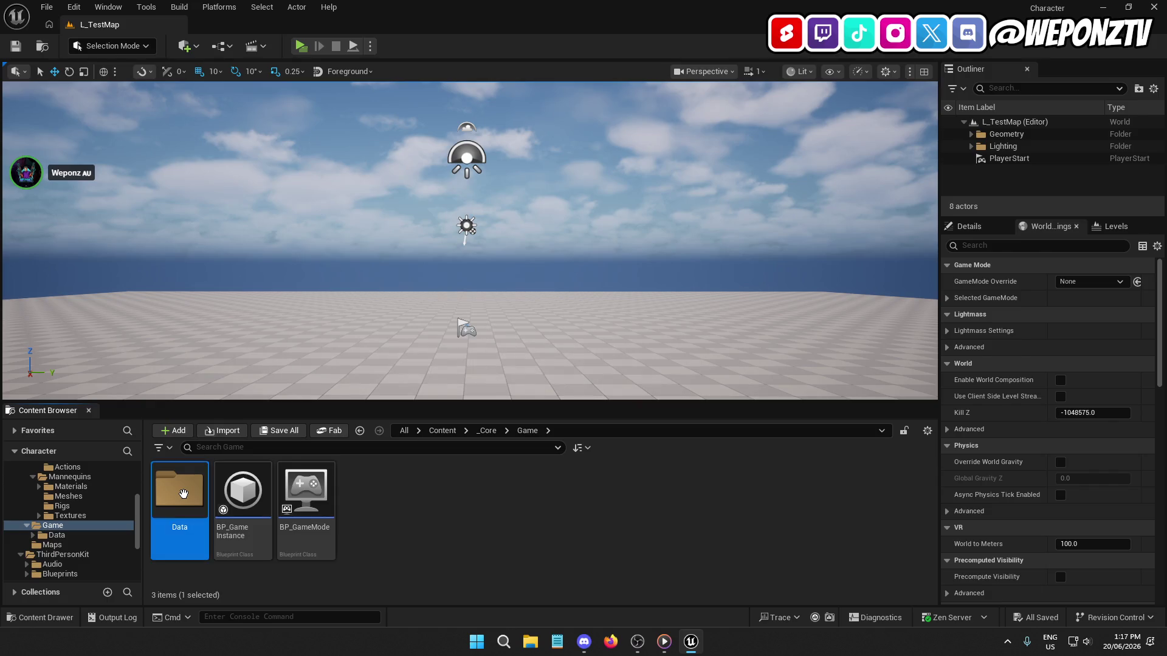
{"action": "left_click", "coordinate": [486, 432]}
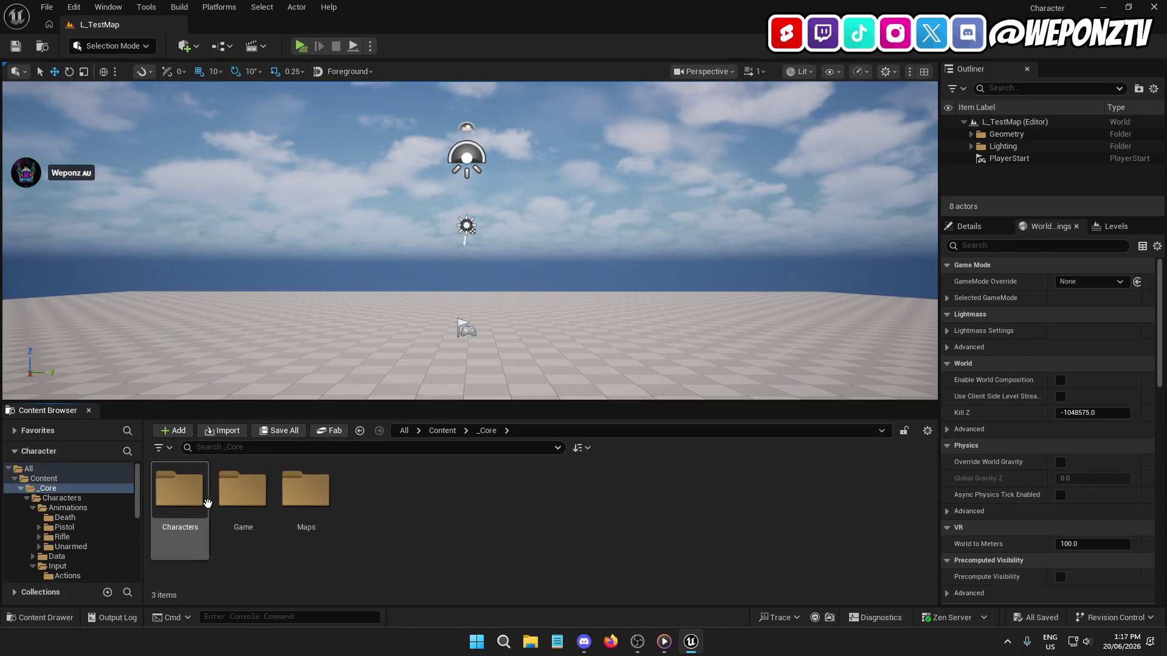
{"action": "double_click", "coordinate": [180, 489]}
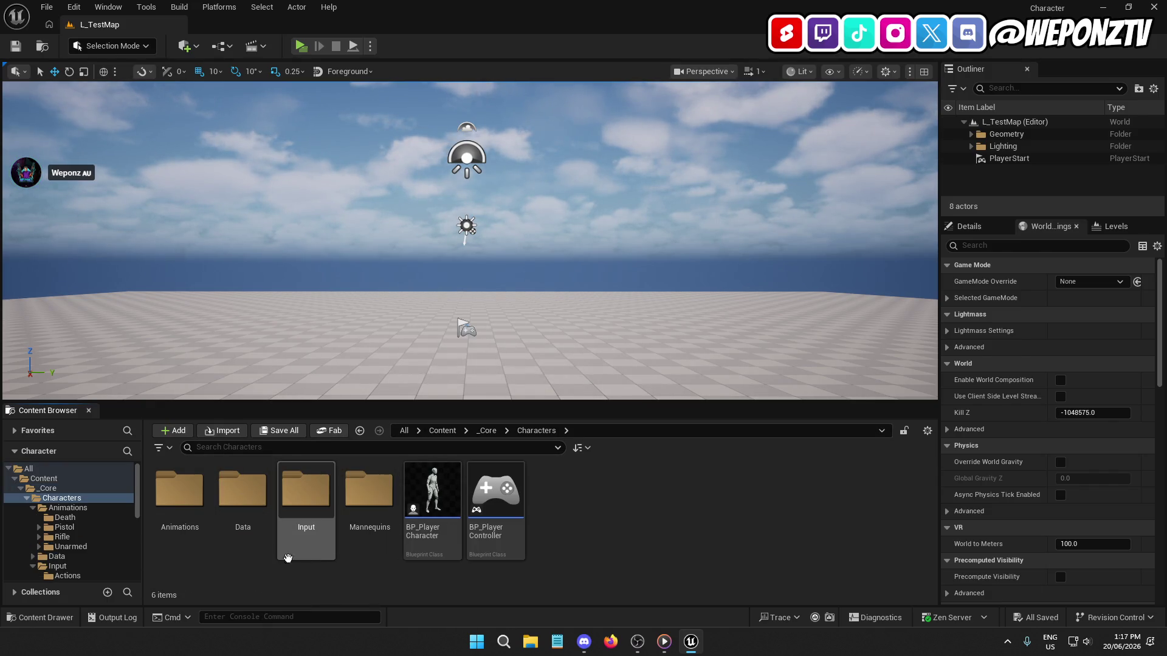
Step: Create an Interfaces folder inside Characters > Data
{"action": "double_click", "coordinate": [235, 482]}
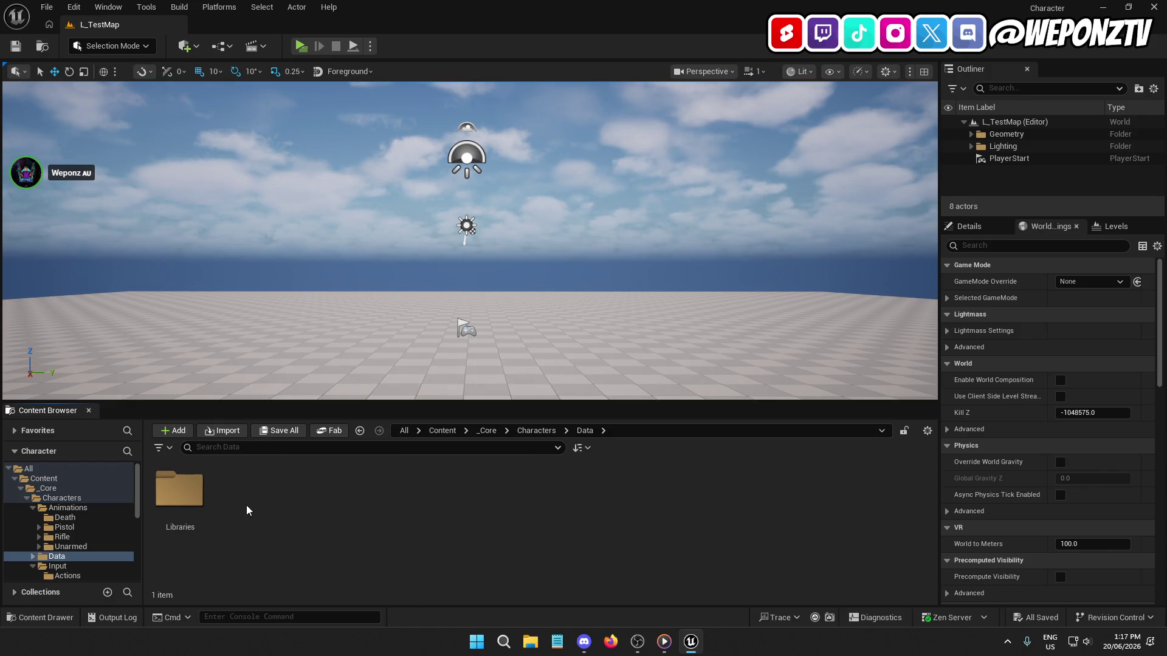
{"action": "right_click", "coordinate": [251, 517]}
{"action": "left_click", "coordinate": [319, 107]}
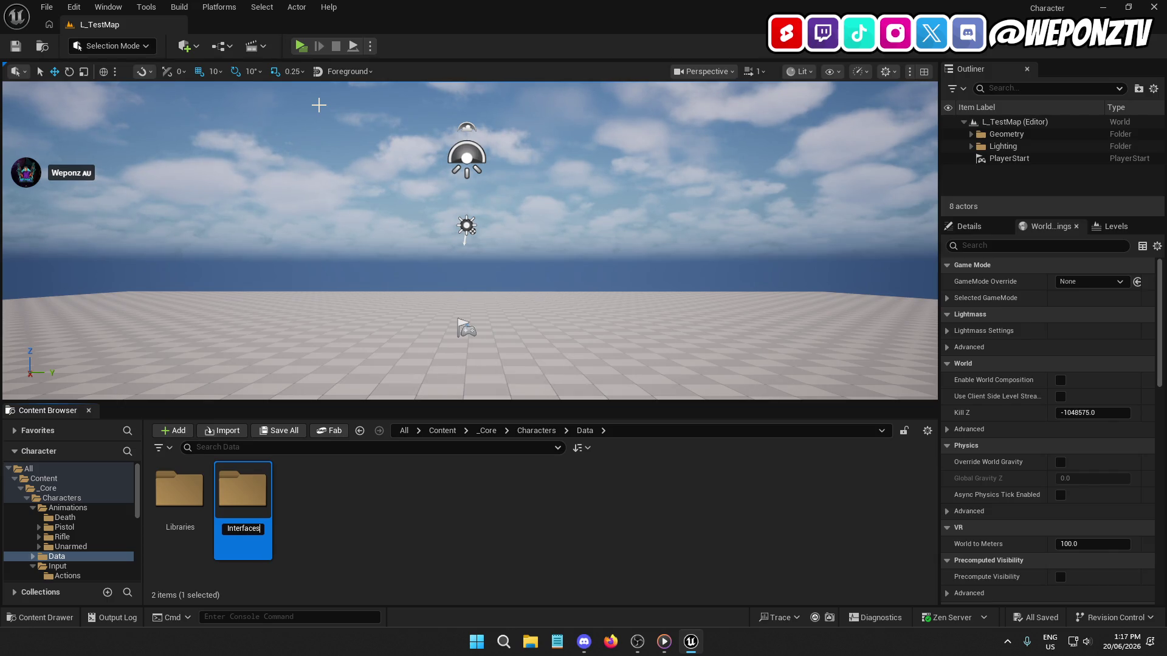
{"action": "key", "text": "Return"}
{"action": "double_click", "coordinate": [194, 481]}
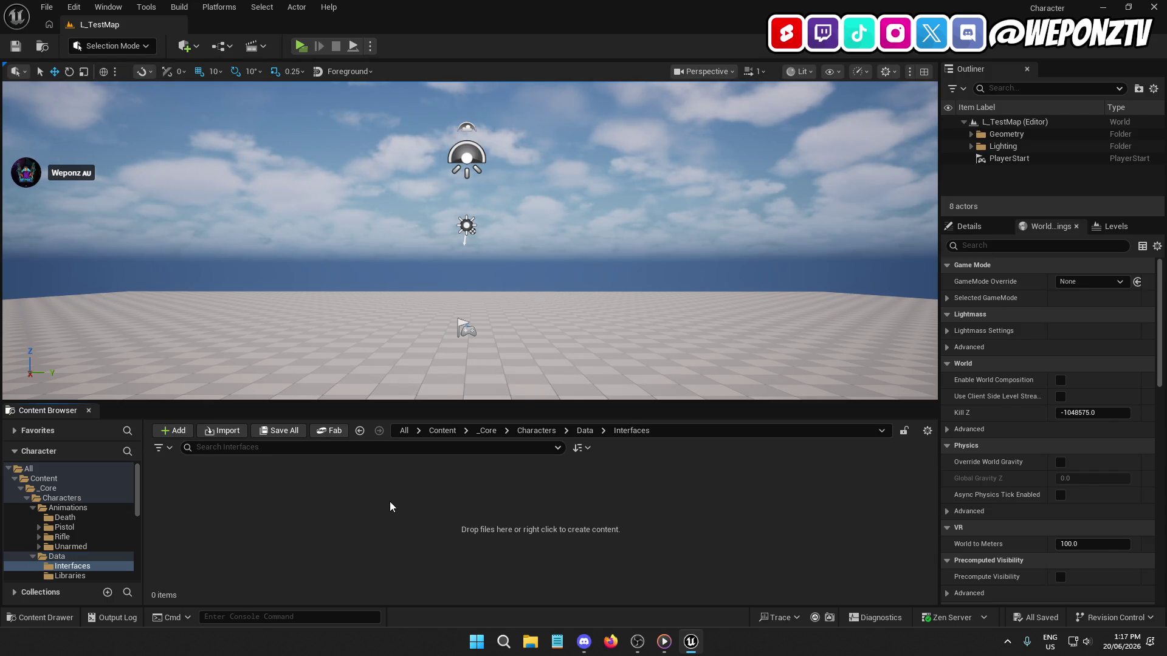
Step: Create a Blueprint Interface named BPI_Character in the Interfaces folder and open it
{"action": "right_click", "coordinate": [390, 506]}
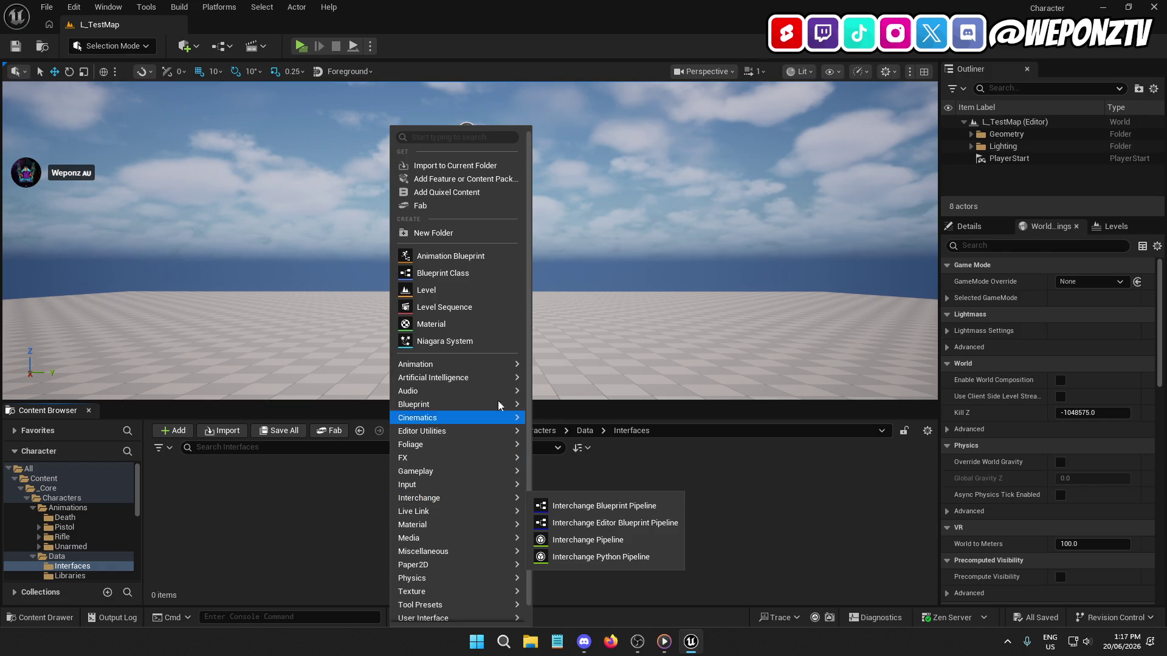
{"action": "mouse_move", "coordinate": [488, 407]}
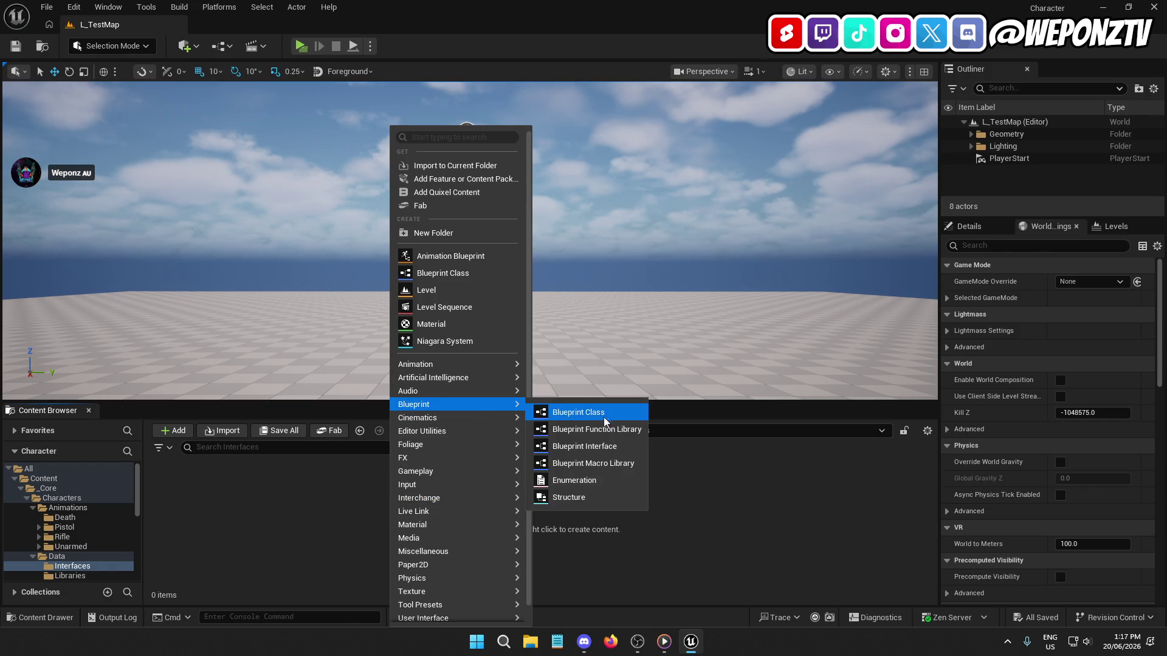
{"action": "left_click", "coordinate": [608, 446]}
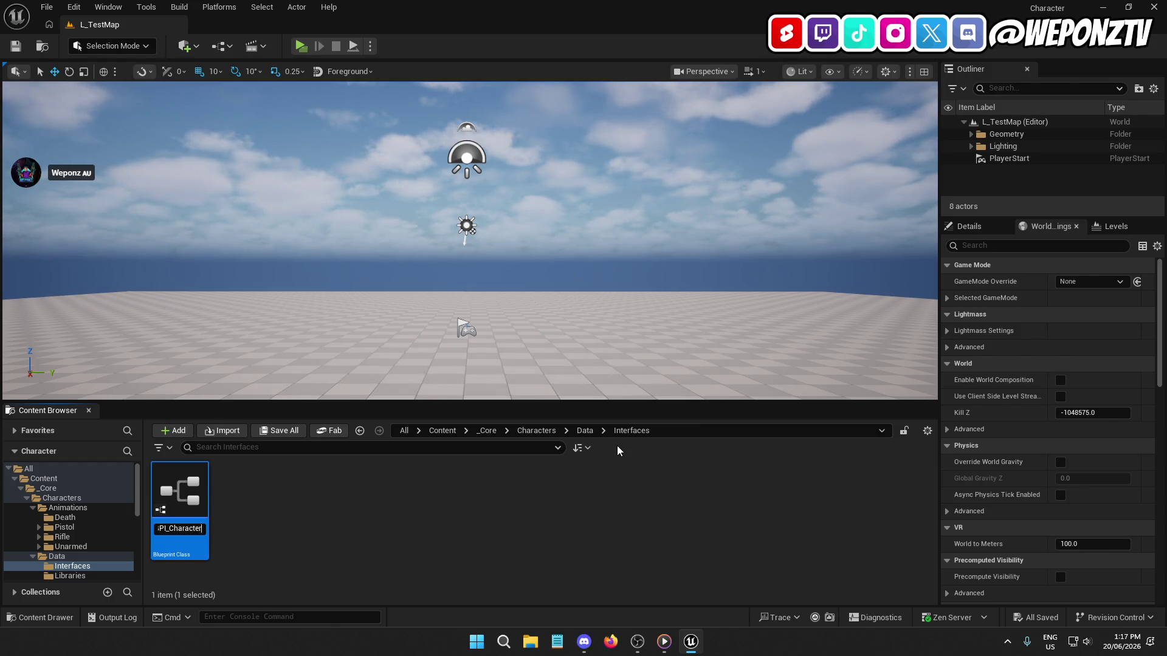
{"action": "key", "text": "Return"}
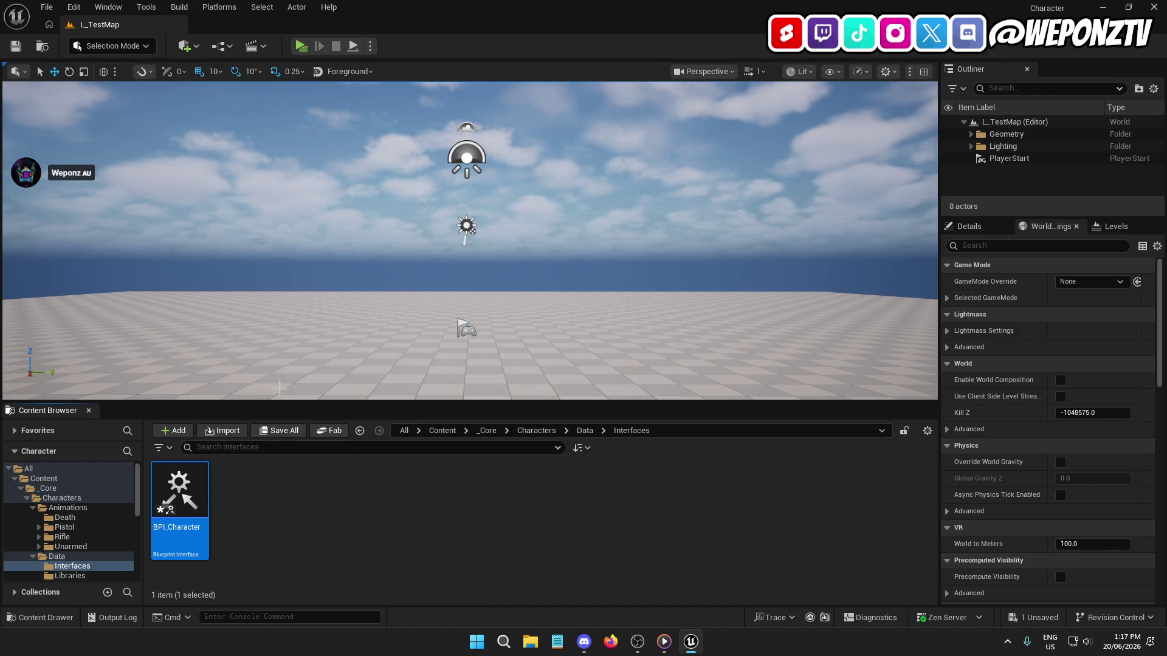
{"action": "double_click", "coordinate": [173, 483]}
{"action": "type", "text": "GetCharacte"}
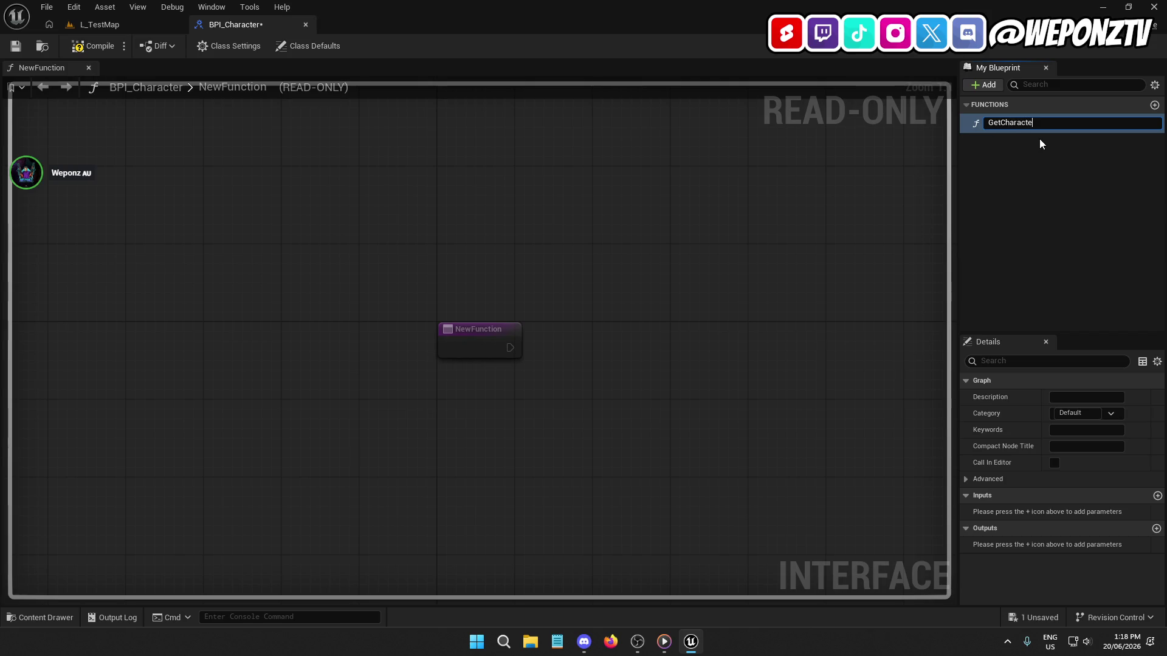
Step: Name the interface function GetCharacterReference and add an output parameter to it
{"action": "type", "text": "r"}
{"action": "key", "text": "Return"}
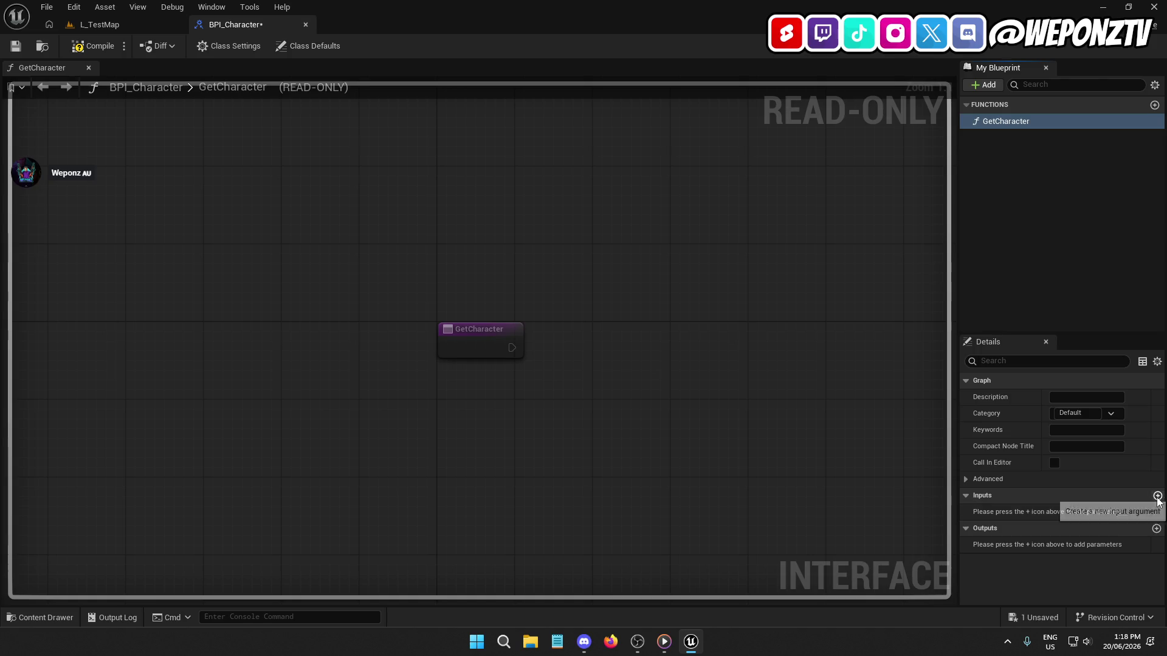
{"action": "left_click", "coordinate": [1156, 529]}
{"action": "left_click", "coordinate": [1019, 123]}
{"action": "left_click", "coordinate": [1023, 121]}
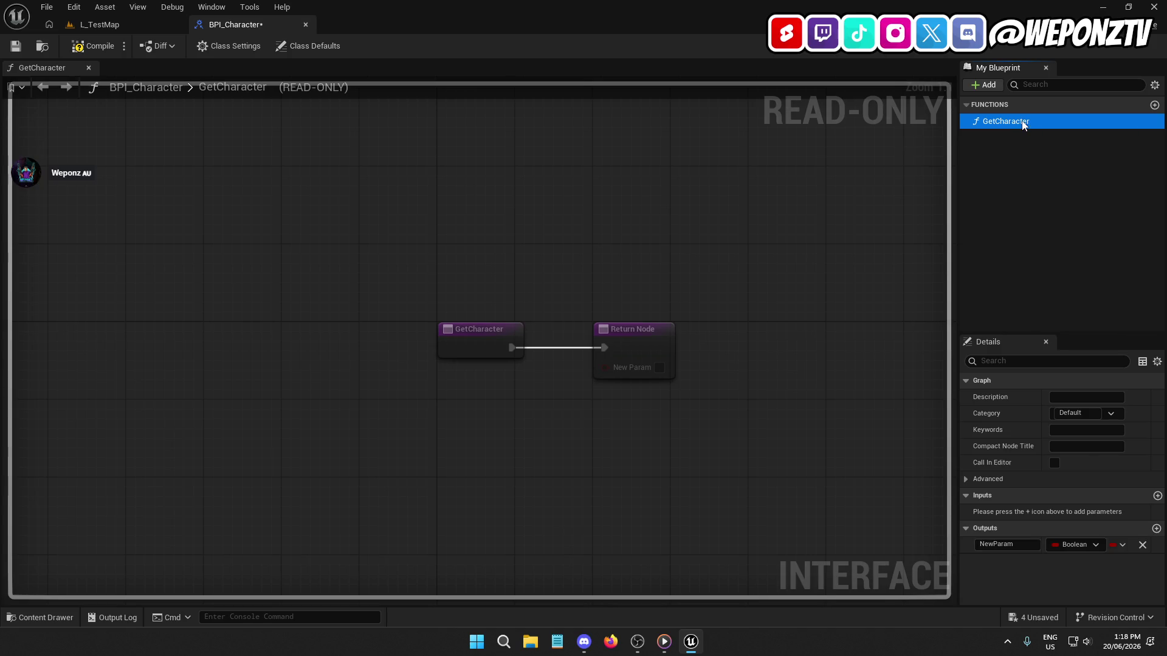
{"action": "left_click", "coordinate": [1054, 119]}
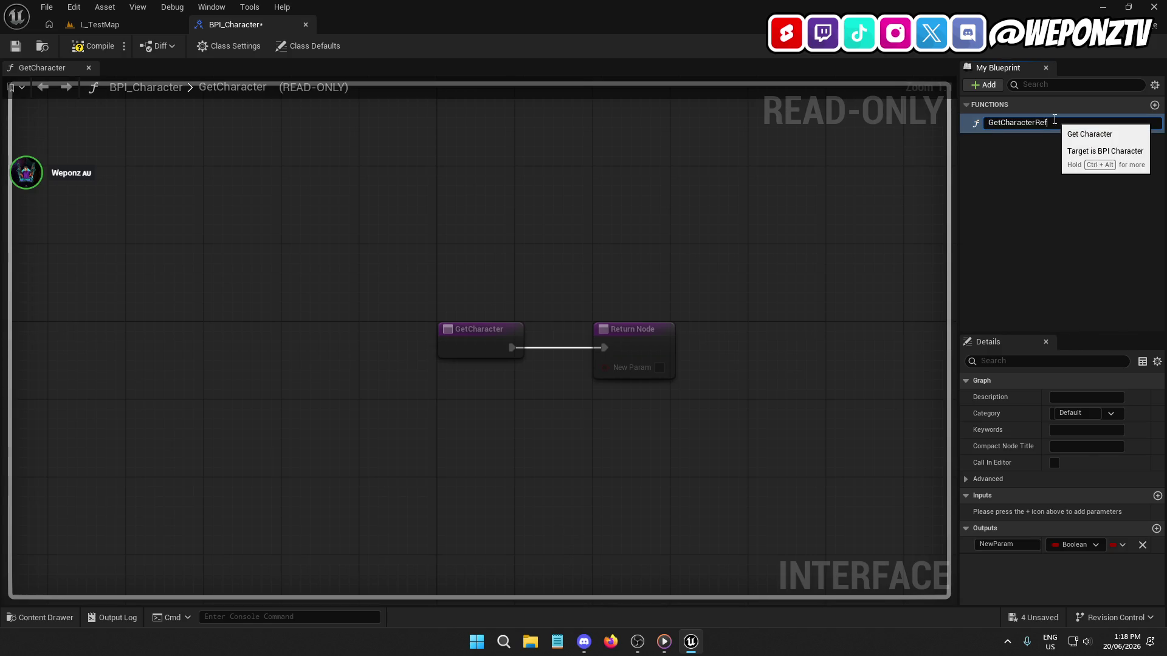
{"action": "key", "text": "Return"}
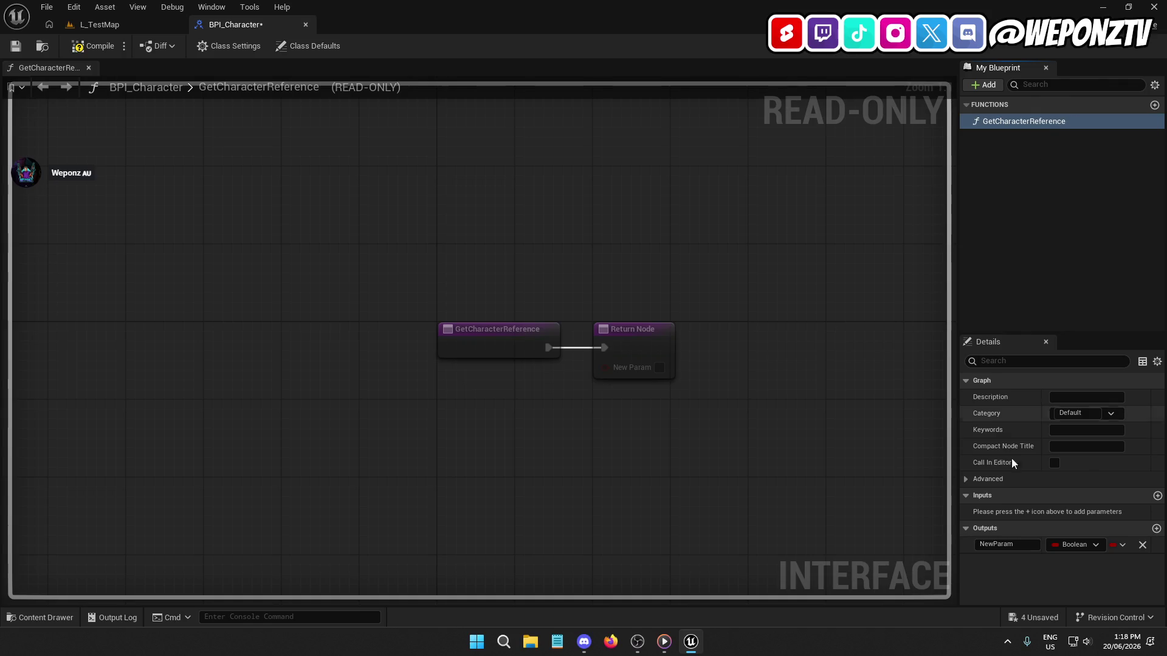
Step: Make the output a BP Player Character object reference and compile the interface
{"action": "left_click", "coordinate": [1025, 544]}
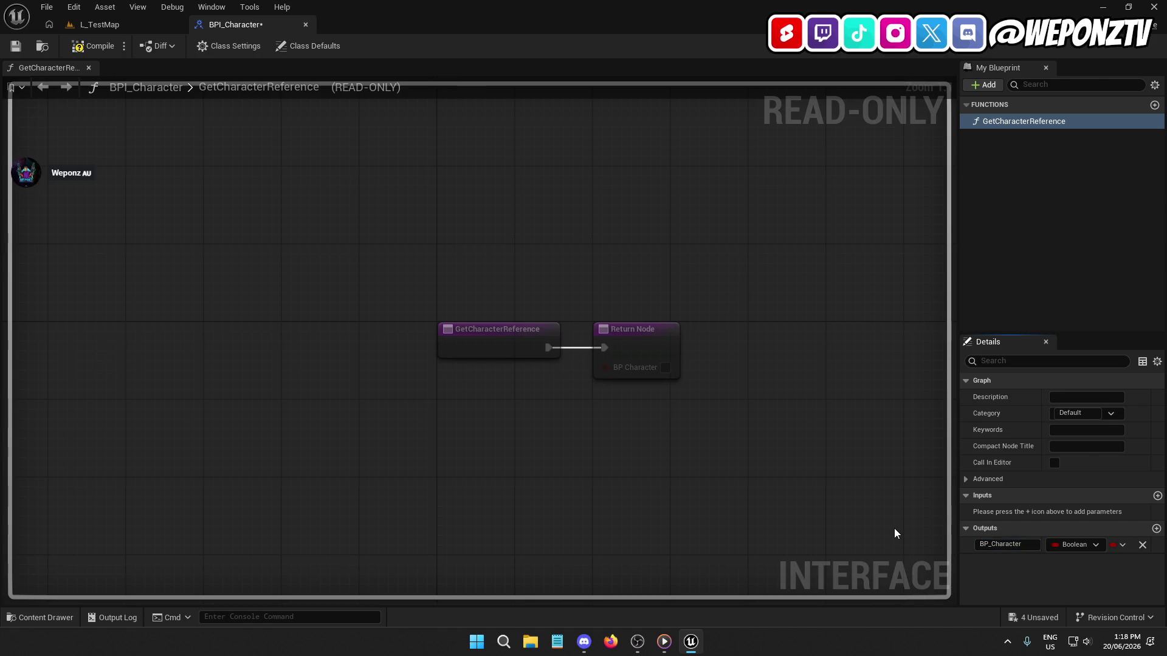
{"action": "left_click", "coordinate": [1067, 544]}
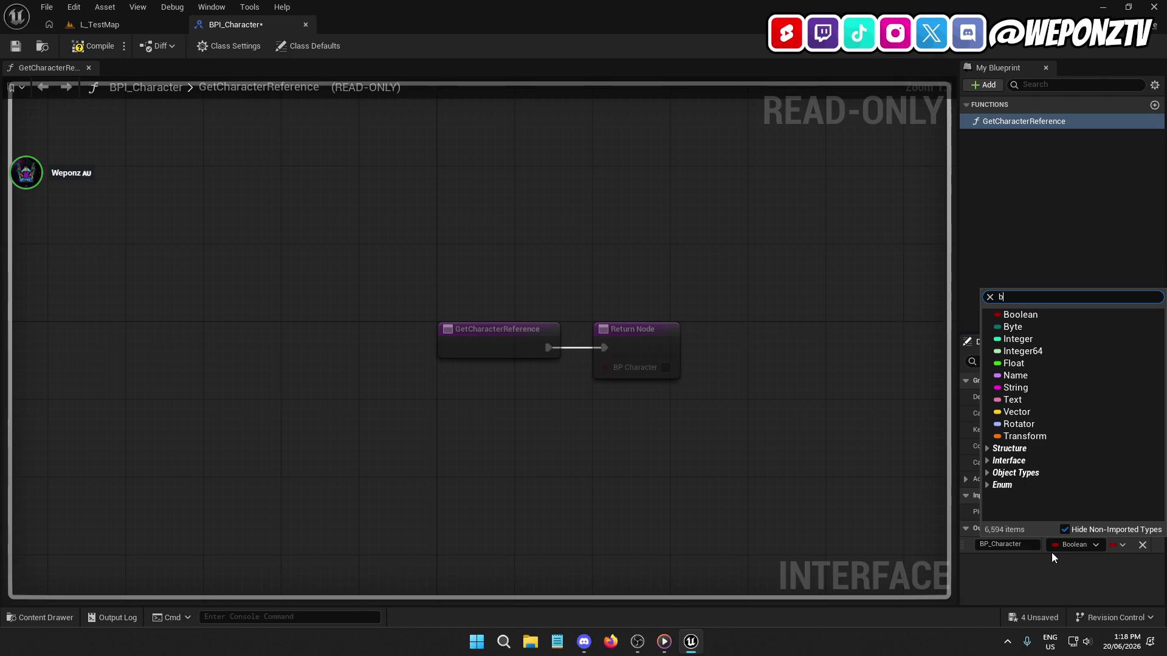
{"action": "type", "text": "p_c"}
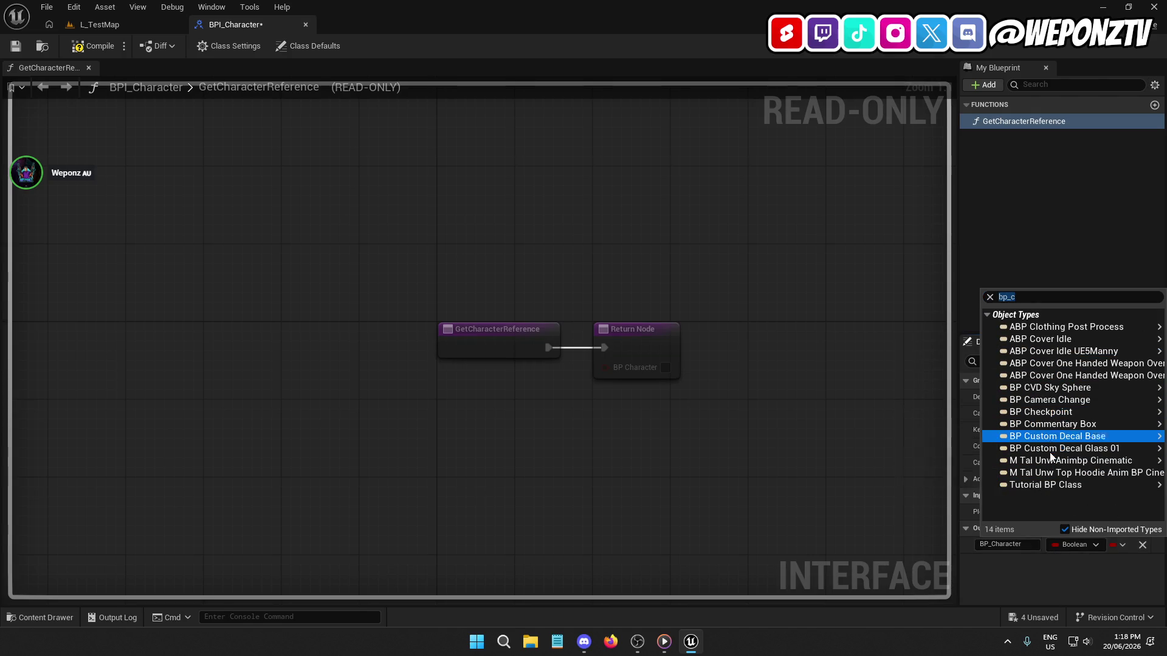
{"action": "mouse_move", "coordinate": [1058, 448]}
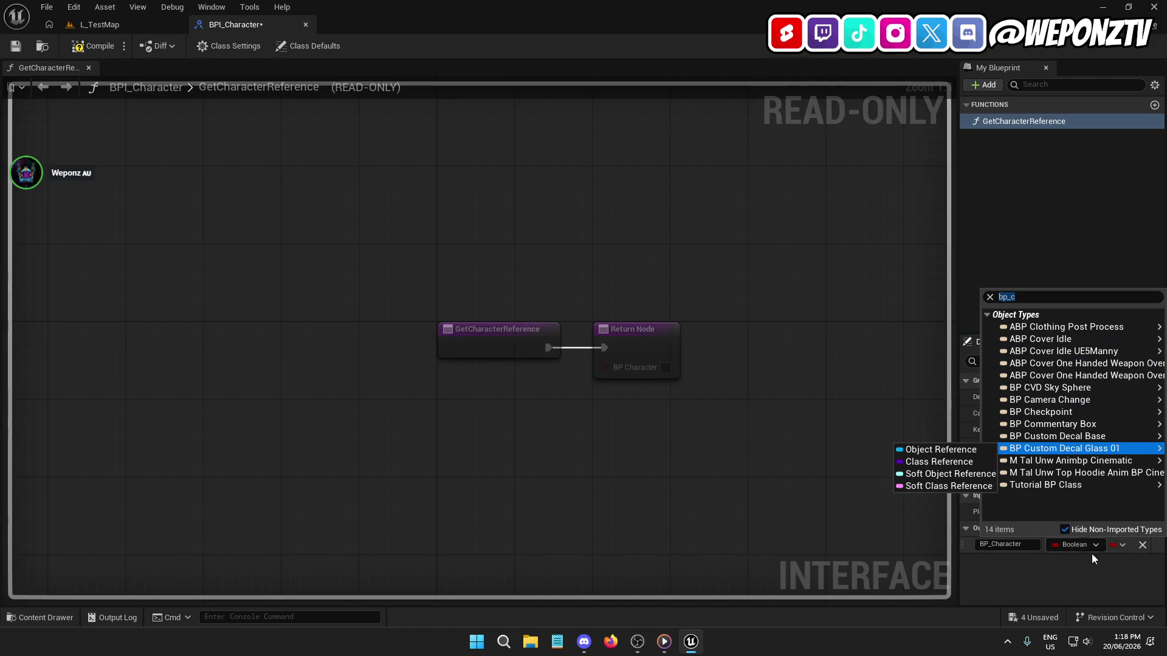
{"action": "left_click", "coordinate": [1078, 551]}
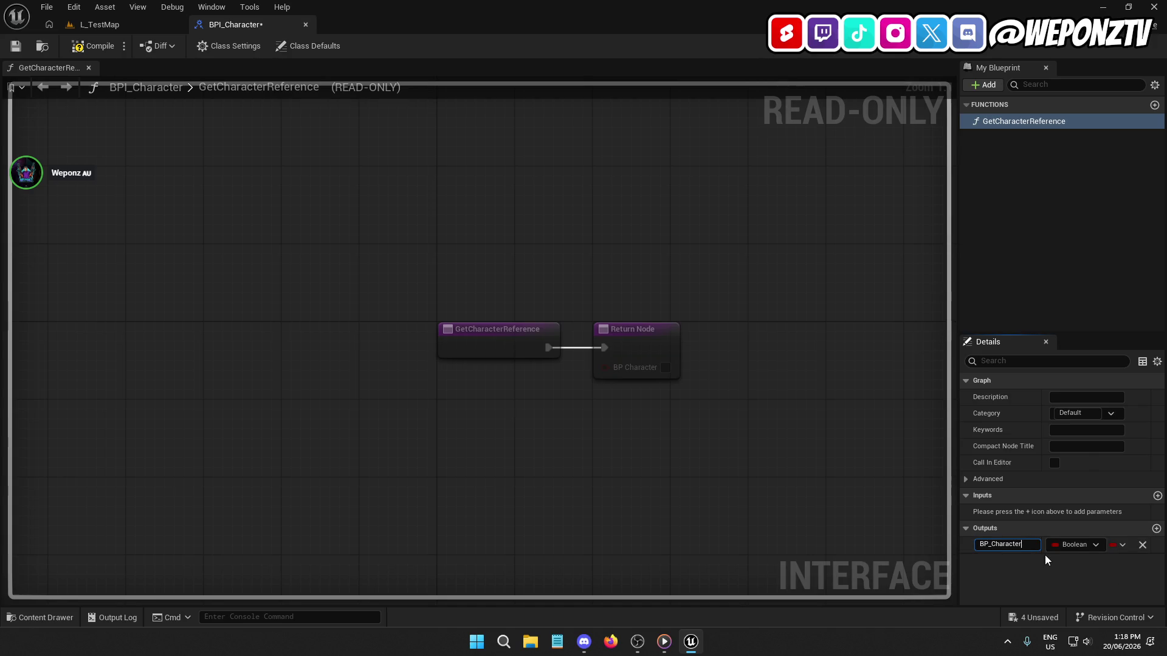
{"action": "left_click", "coordinate": [1073, 547]}
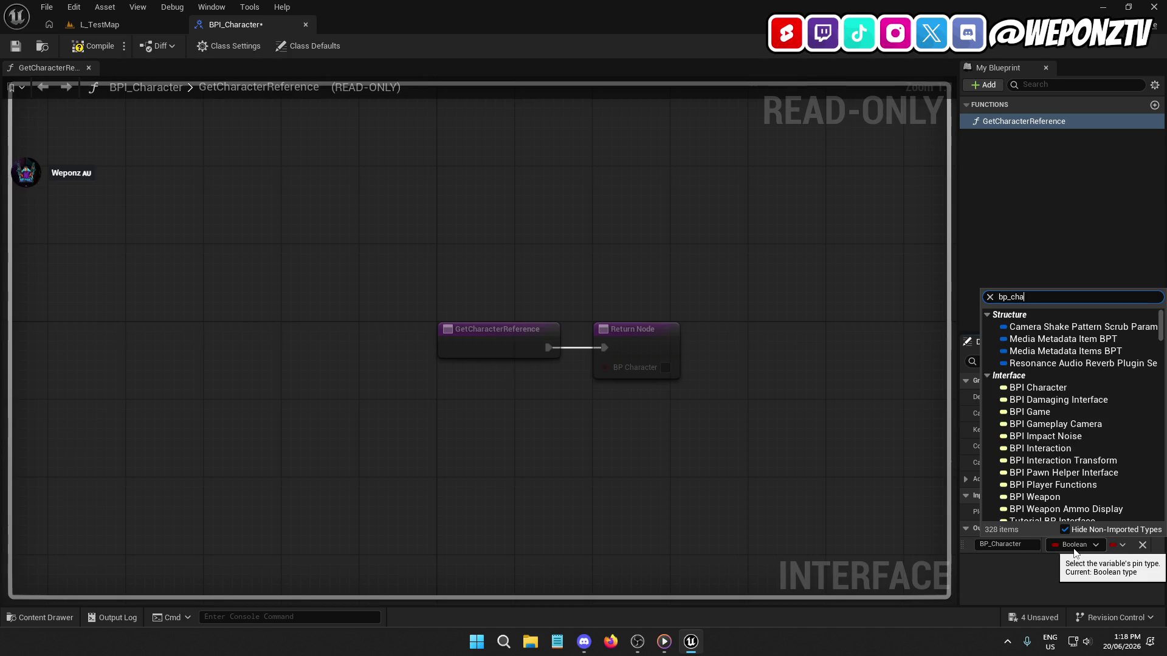
{"action": "type", "text": "ract"}
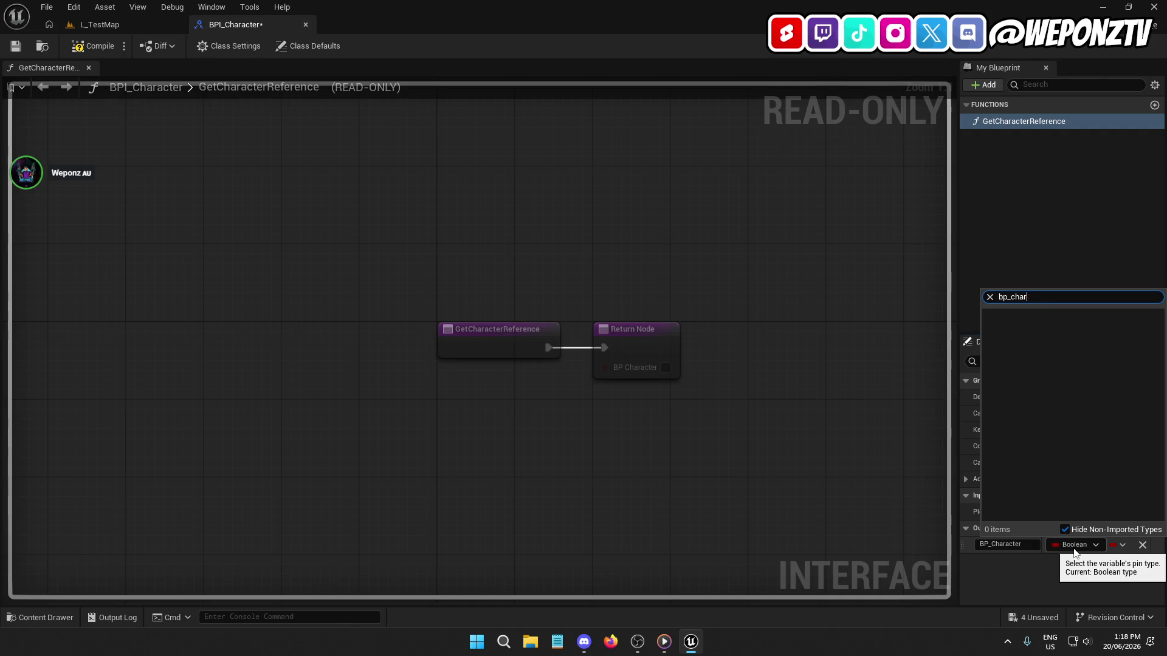
{"action": "key", "text": "BackSpace"}
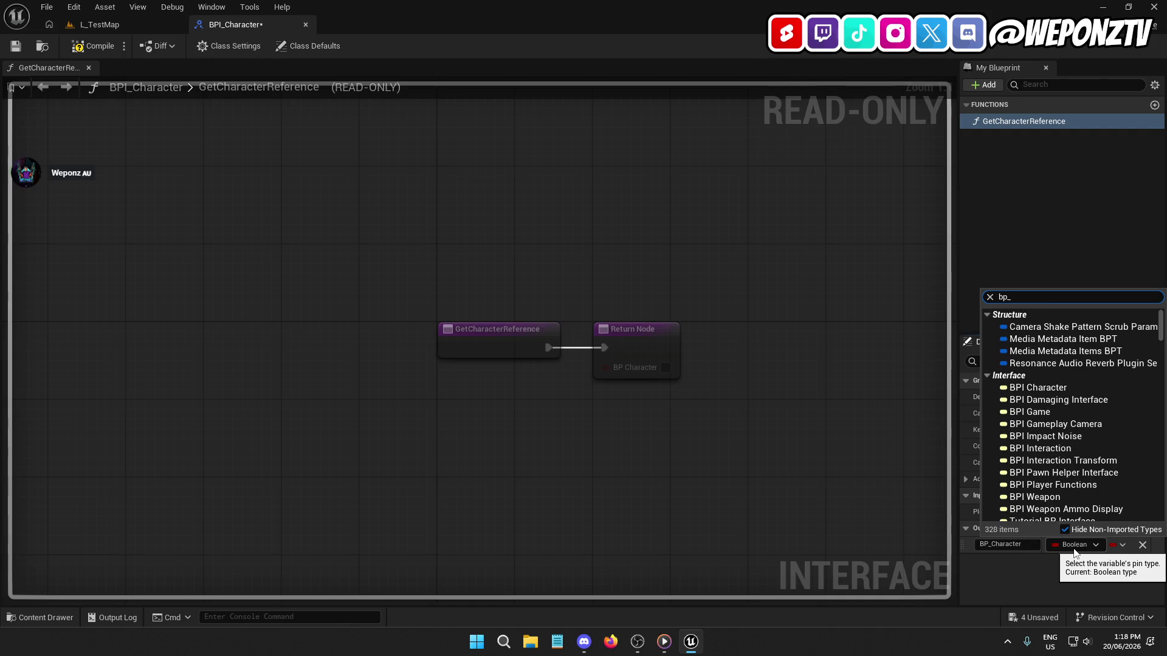
{"action": "type", "text": "playerch"}
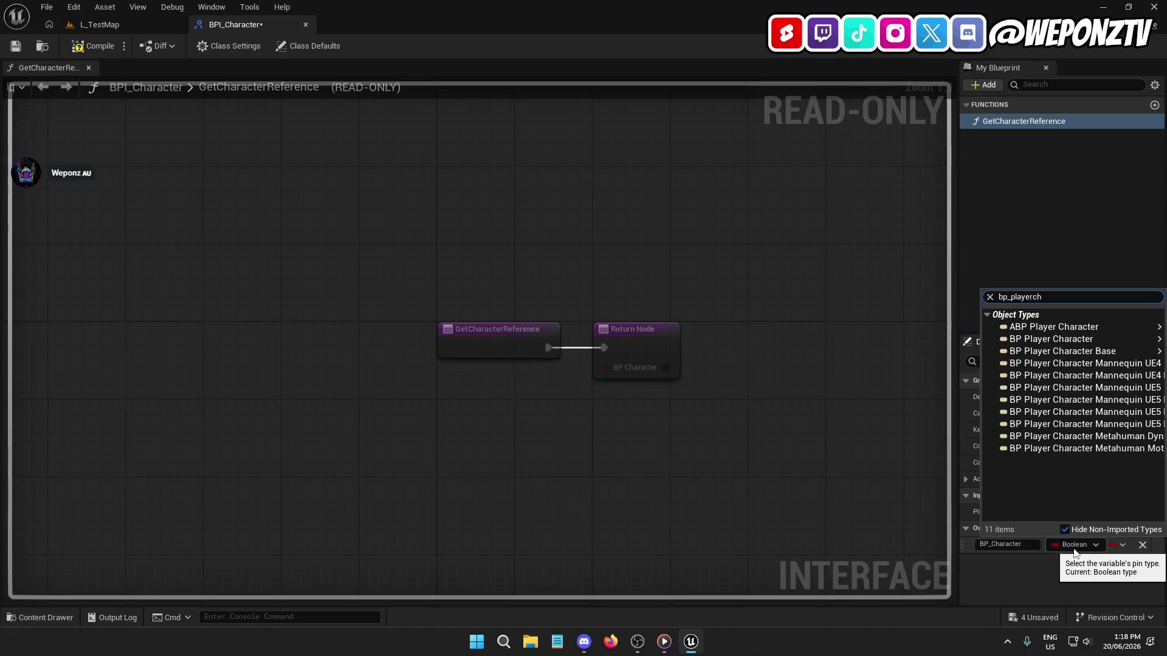
{"action": "mouse_move", "coordinate": [1053, 343]}
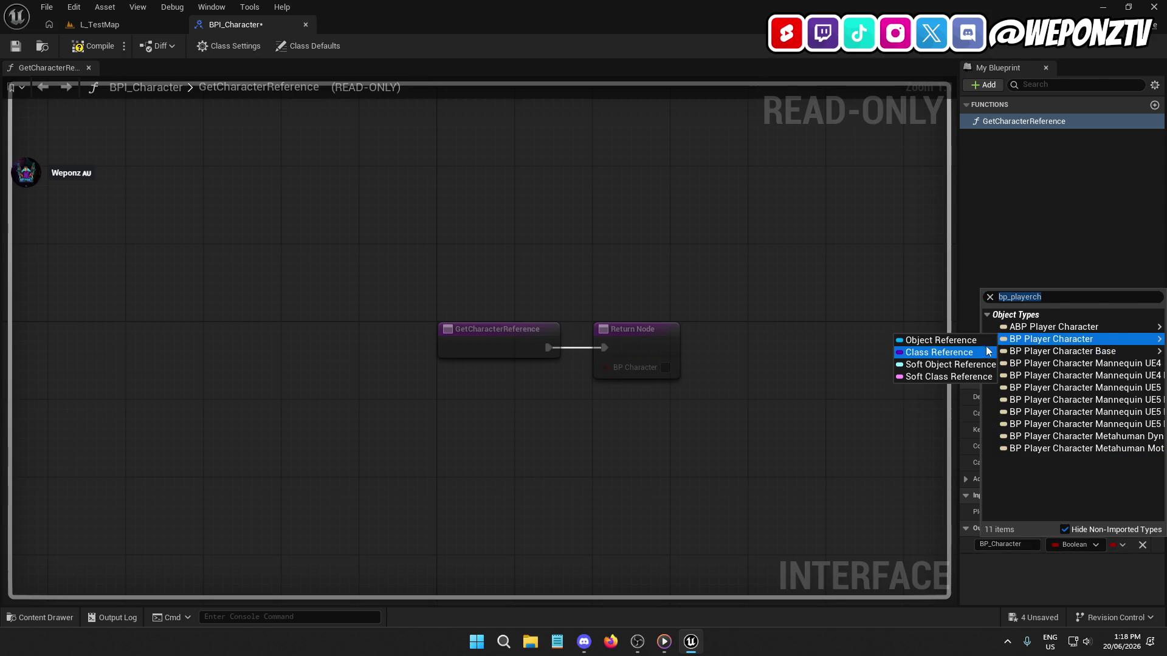
{"action": "left_click", "coordinate": [932, 341]}
{"action": "left_click", "coordinate": [91, 46]}
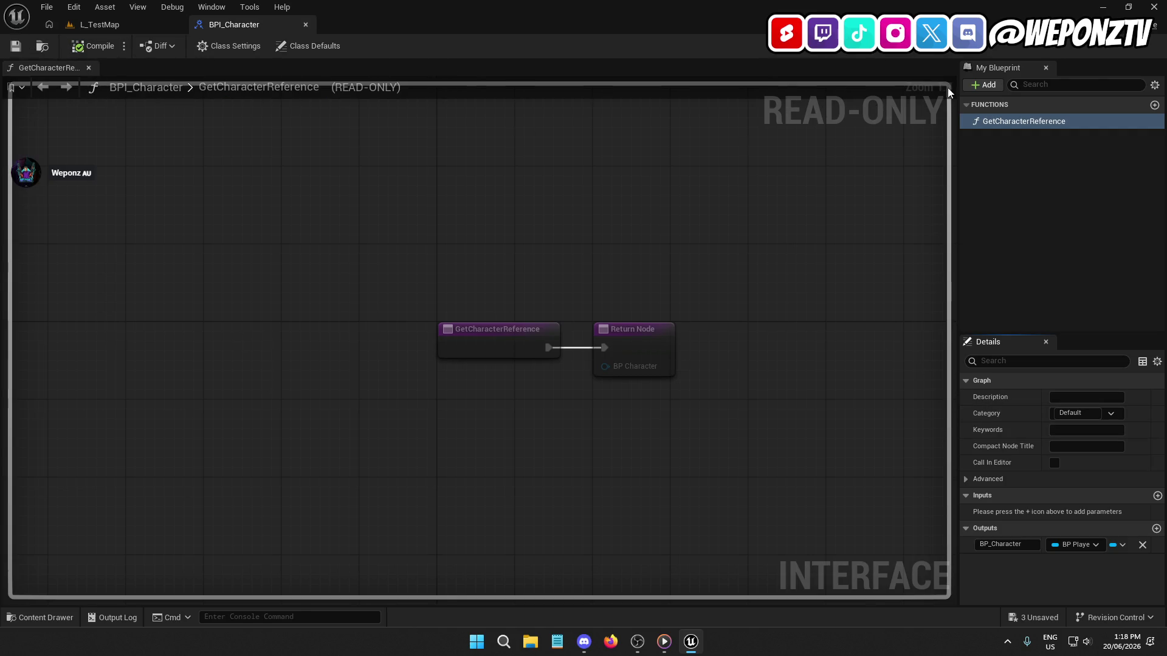
{"action": "left_click", "coordinate": [983, 85]}
{"action": "left_click", "coordinate": [996, 129]}
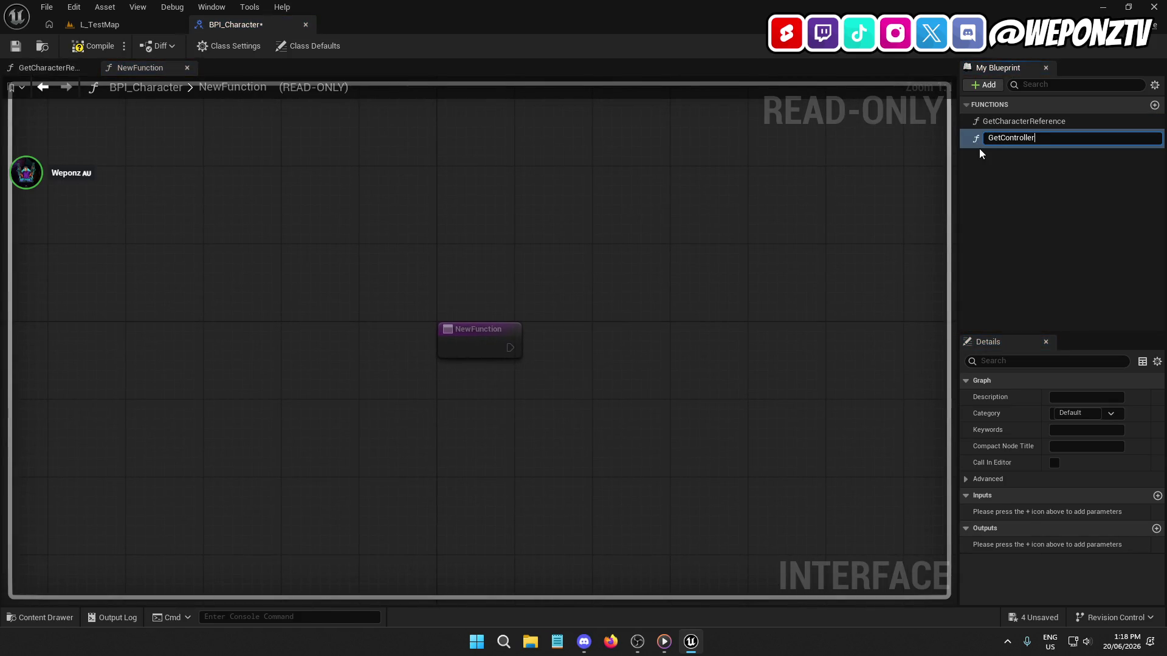
Step: Name the new function GetControllerReference with a BP Player Controller output called BP_PlayerController
{"action": "type", "text": "Referenc"}
{"action": "key", "text": "Return"}
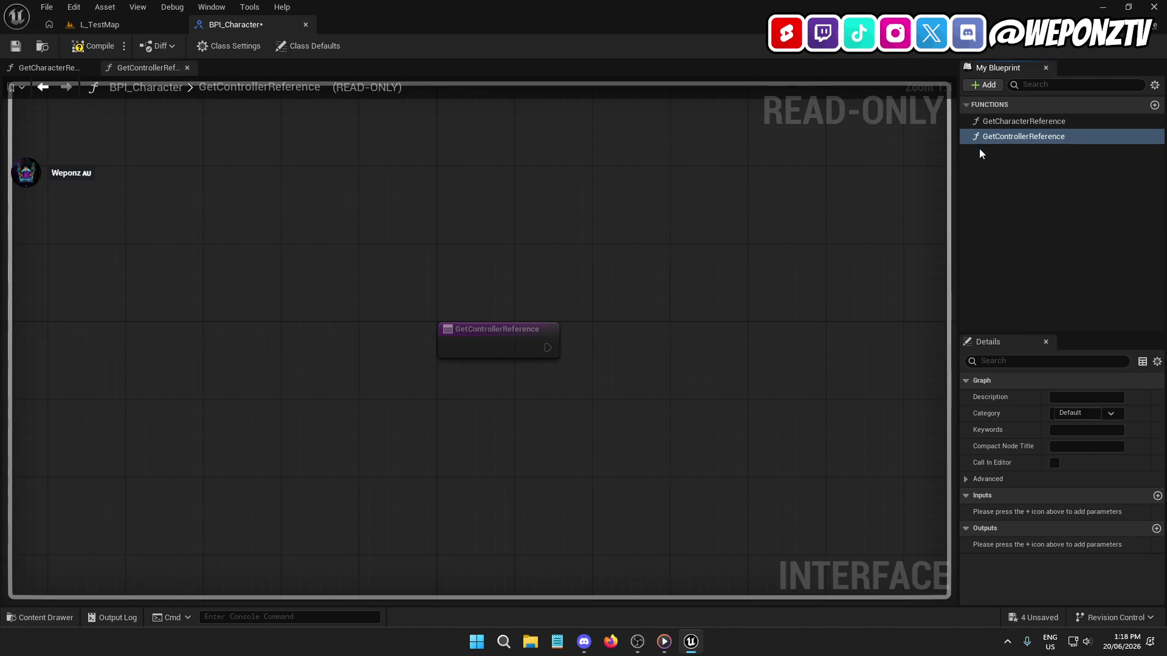
{"action": "left_click", "coordinate": [1157, 529]}
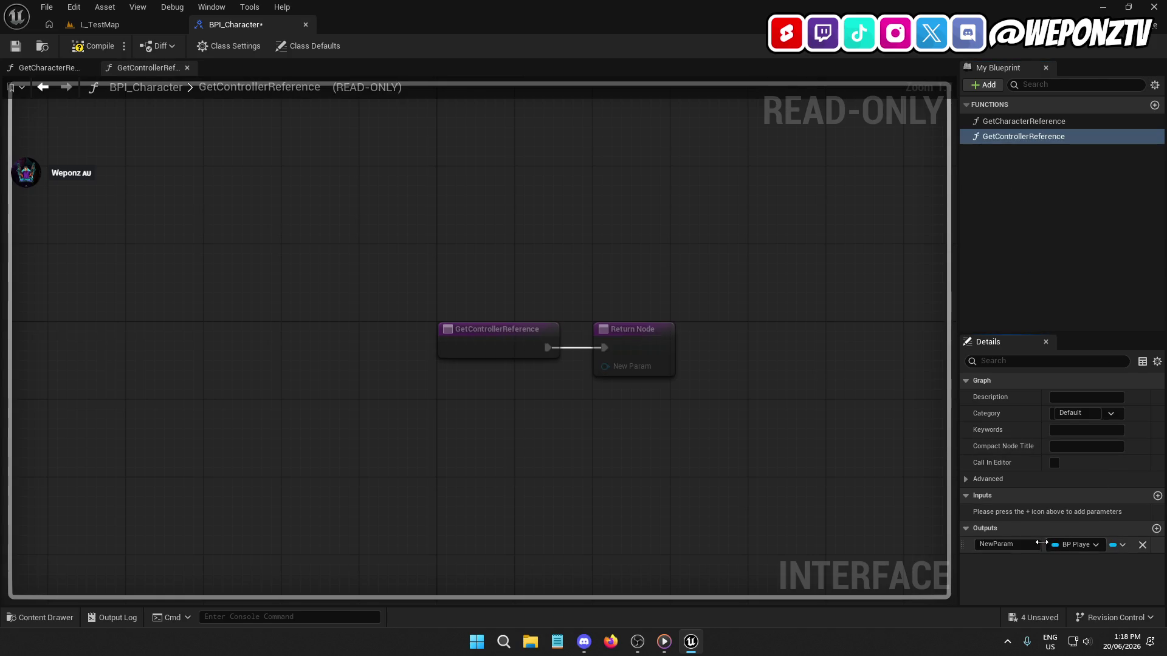
{"action": "left_click", "coordinate": [1067, 548]}
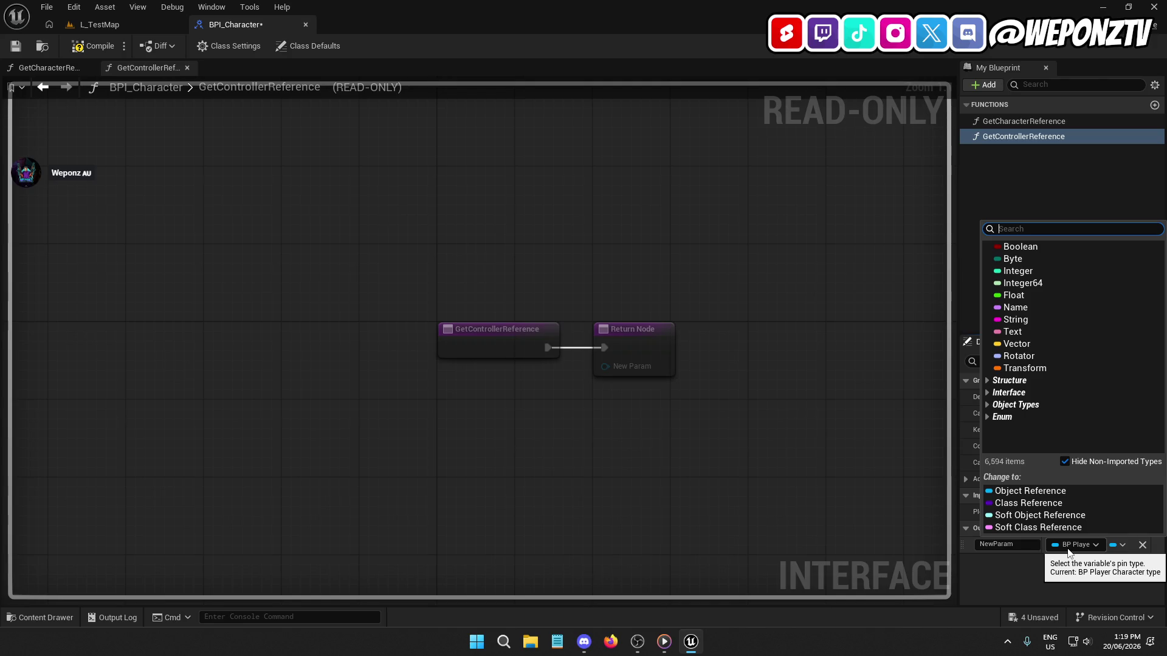
{"action": "type", "text": "playercon"}
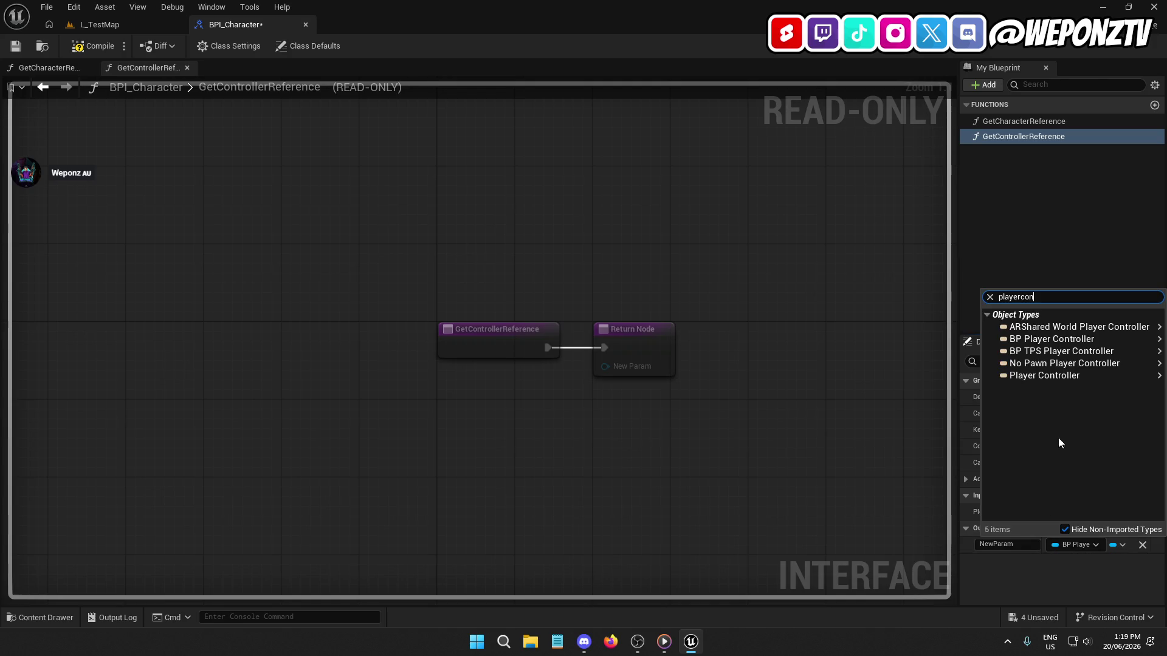
{"action": "left_click", "coordinate": [1046, 345]}
{"action": "left_click", "coordinate": [997, 544]}
{"action": "type", "text": "BP_PlayerContro"}
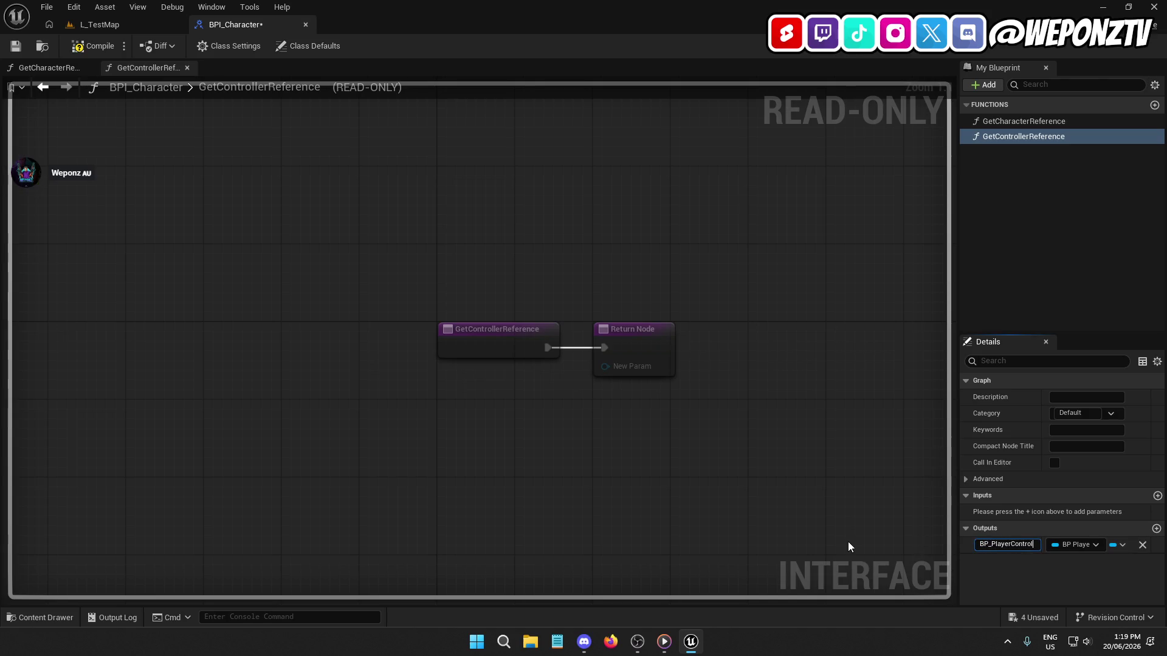
{"action": "type", "text": "ler"}
{"action": "key", "text": "Return"}
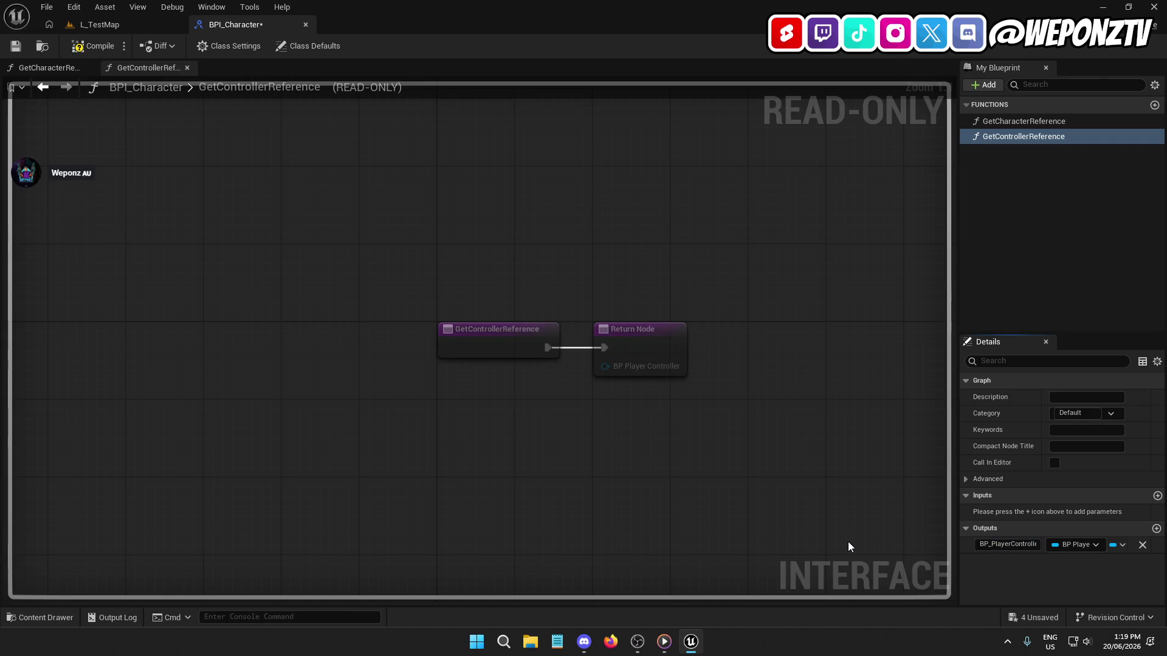
Step: Rename GetCharacterReference's output to BP_PlayerCharacter, then compile and save BPI_Character
{"action": "left_click", "coordinate": [1039, 120]}
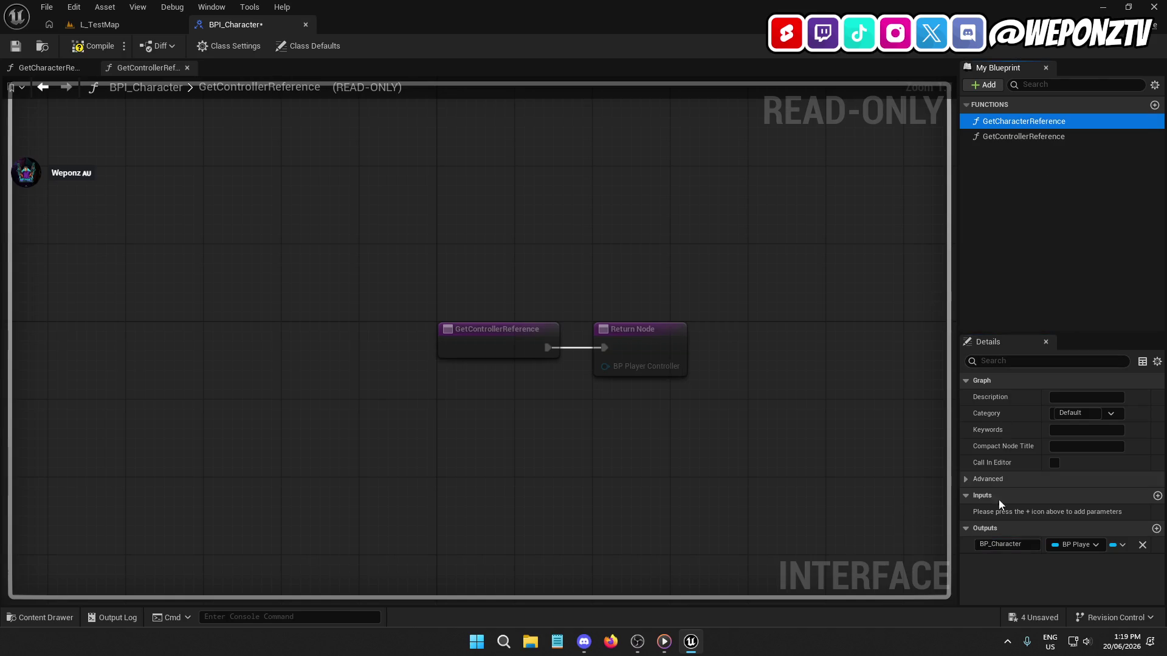
{"action": "left_click", "coordinate": [989, 545]}
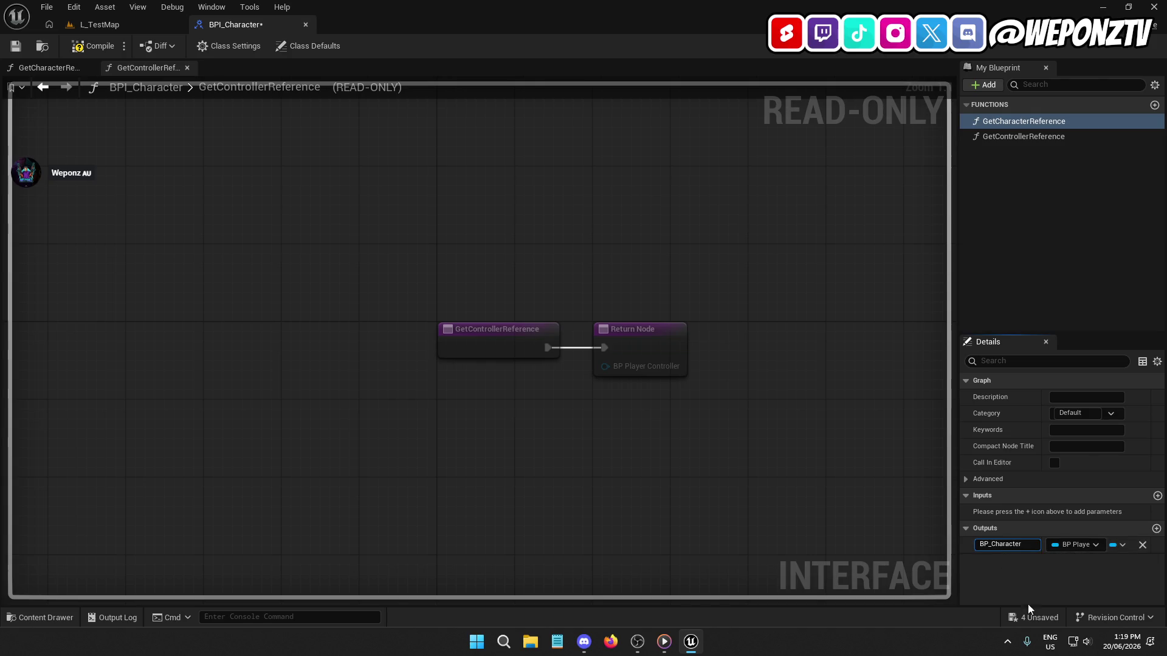
{"action": "type", "text": "Player"}
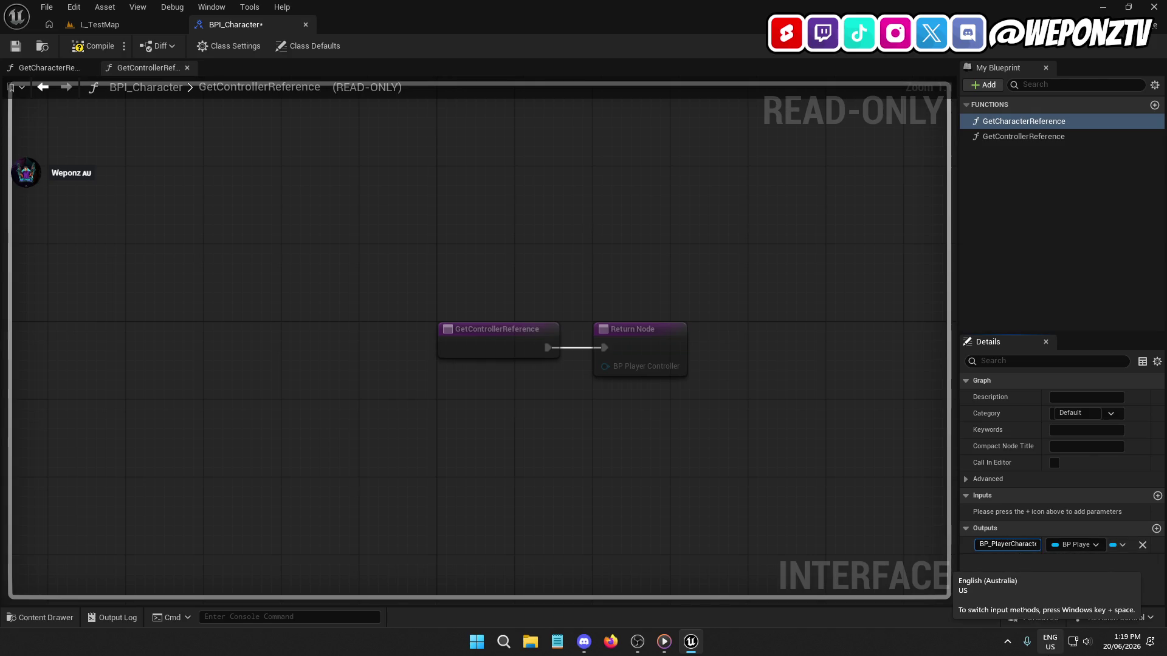
{"action": "left_click", "coordinate": [93, 46]}
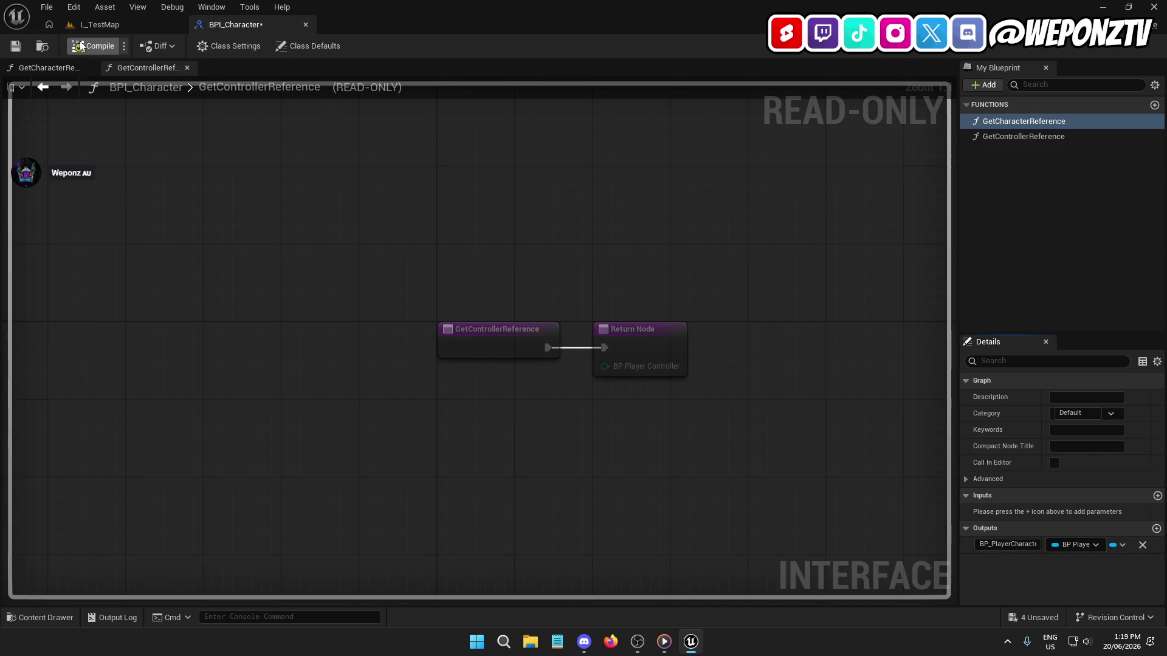
{"action": "left_click", "coordinate": [22, 48]}
{"action": "left_click", "coordinate": [99, 25]}
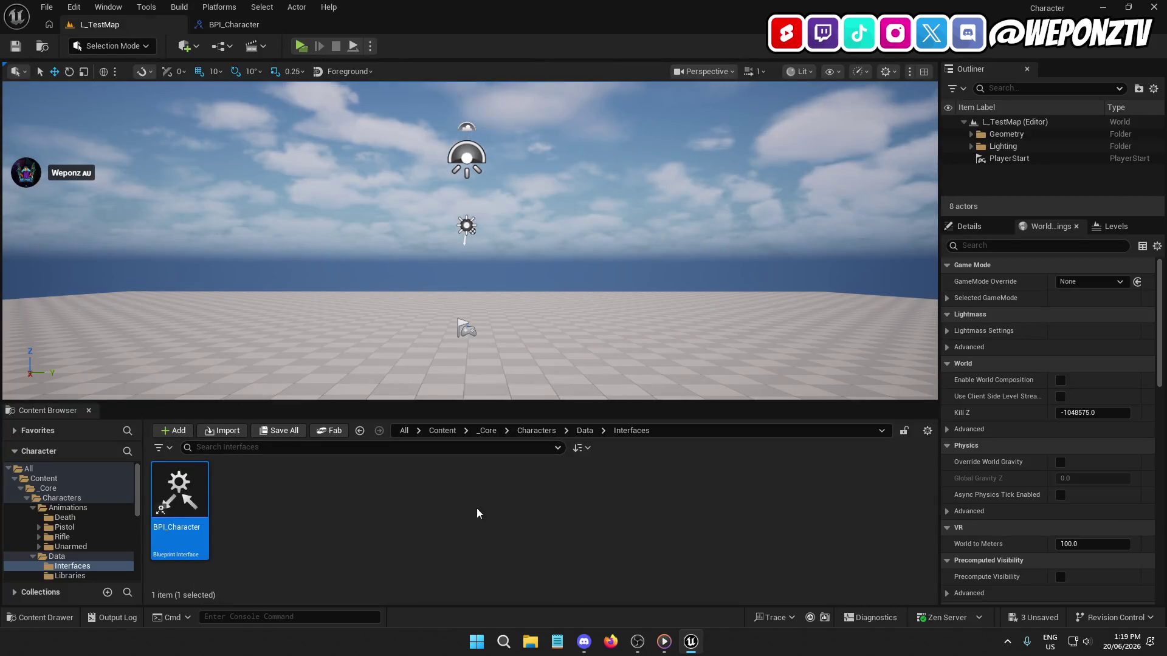
Step: Open the BPFL_Character function library from Data > Libraries and review its functions
{"action": "left_click", "coordinate": [585, 431]}
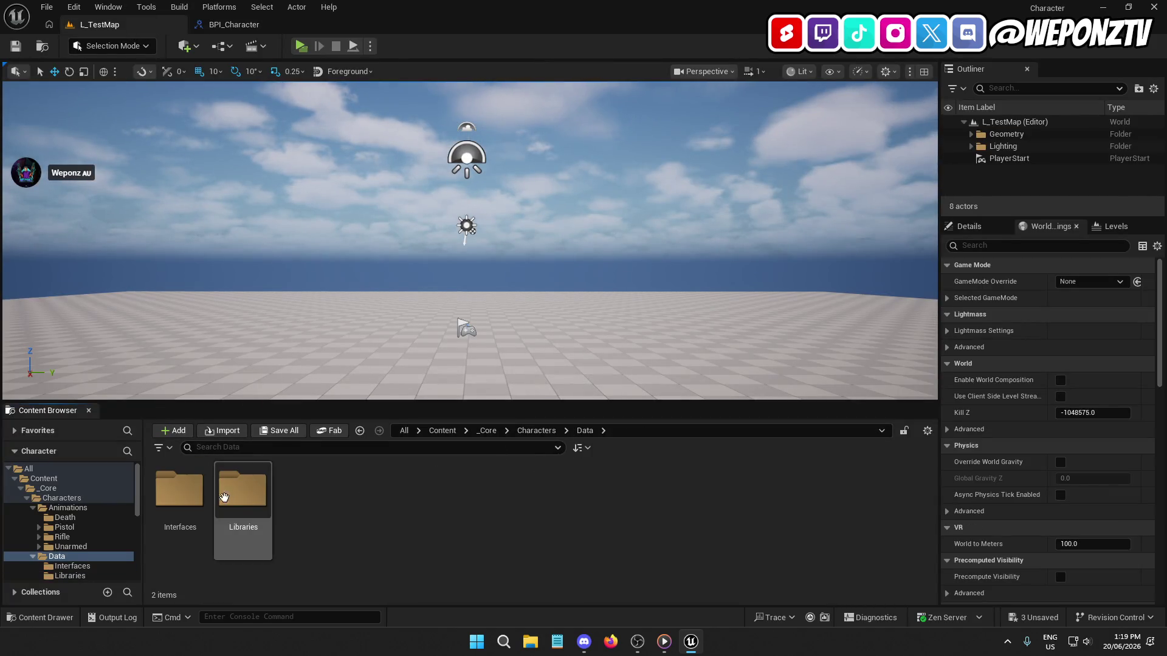
{"action": "double_click", "coordinate": [243, 492]}
{"action": "double_click", "coordinate": [165, 478]}
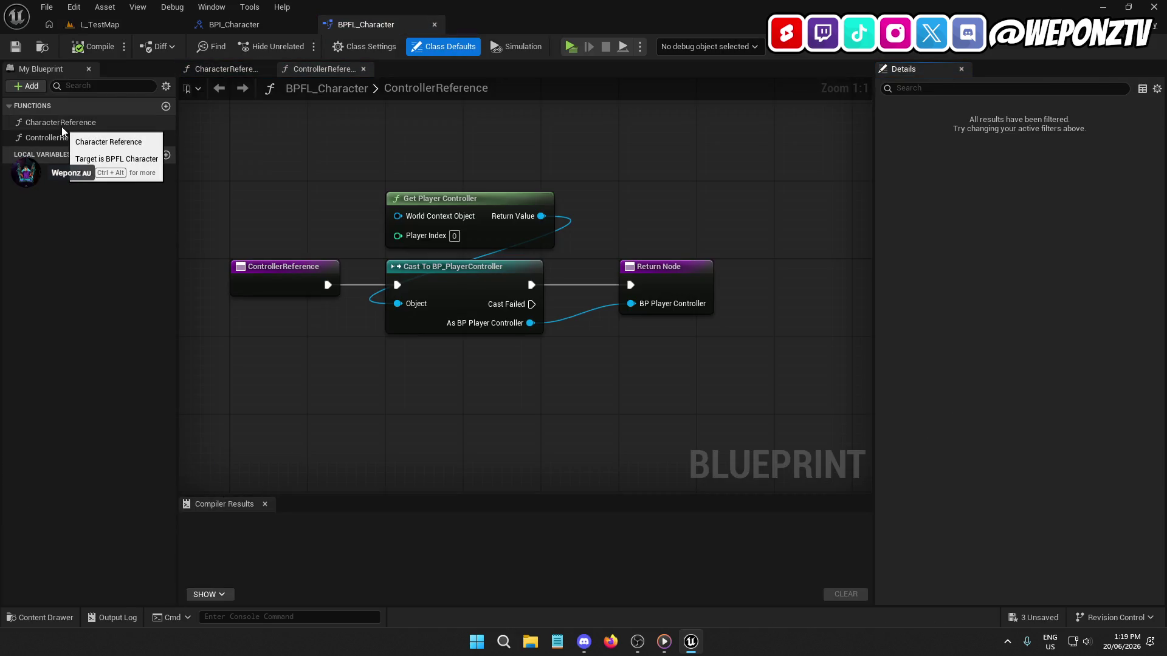
{"action": "left_click", "coordinate": [62, 127]}
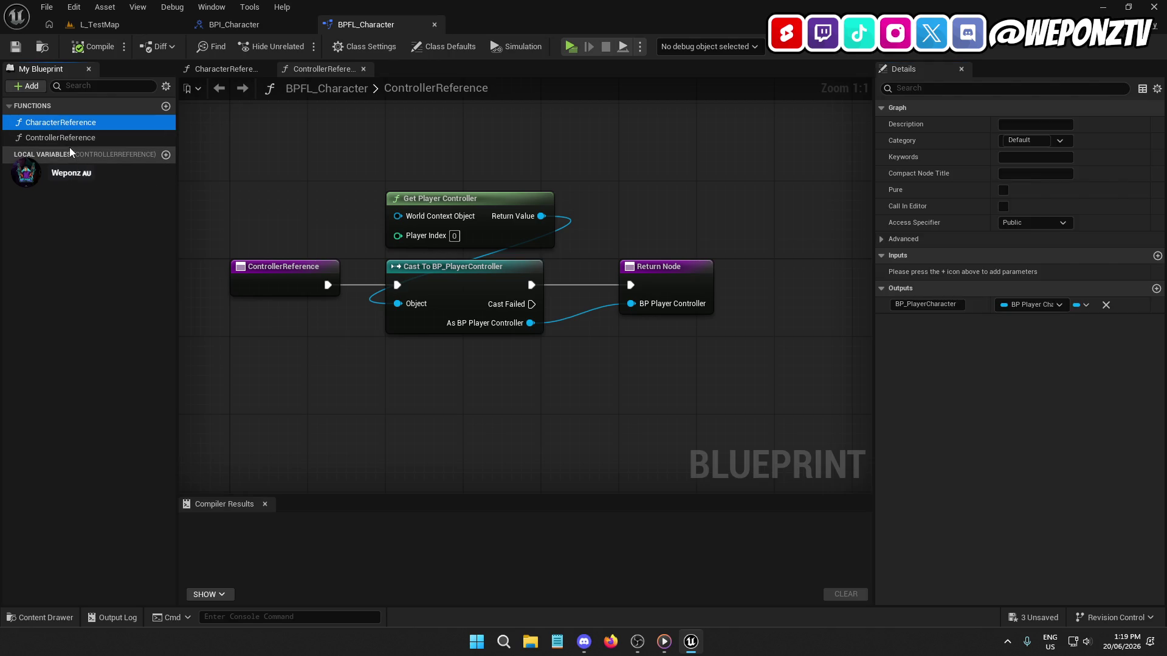
{"action": "left_click", "coordinate": [691, 290]}
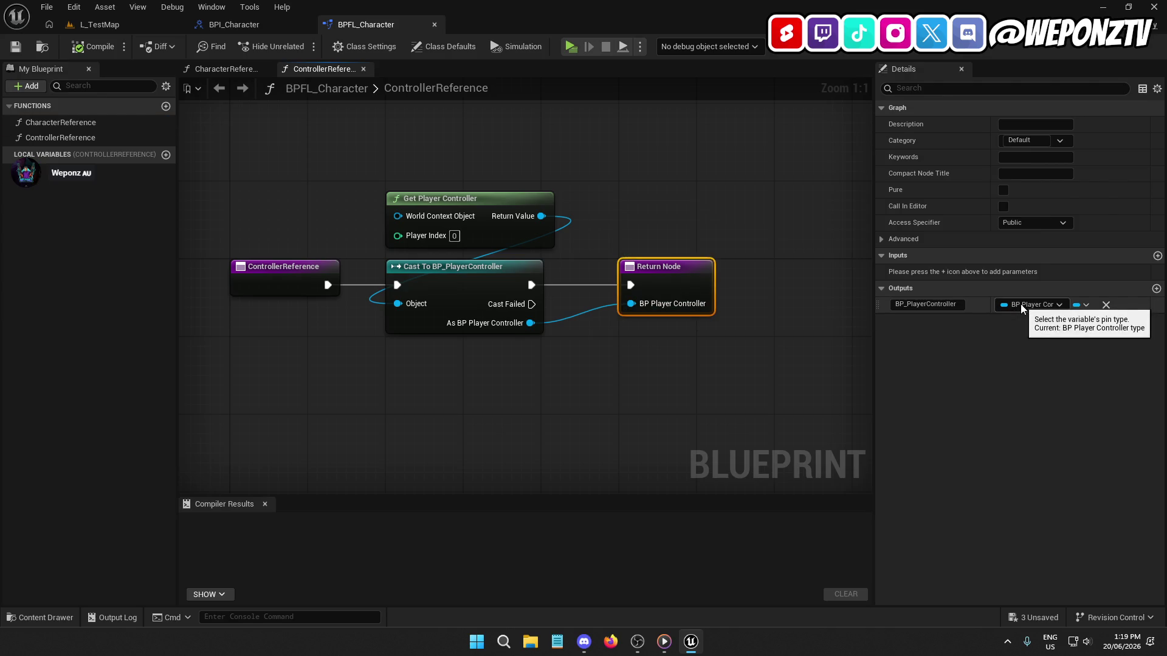
Step: Delete the Cast To BP_PlayerCharacter node from the CharacterReference graph
{"action": "double_click", "coordinate": [68, 118]}
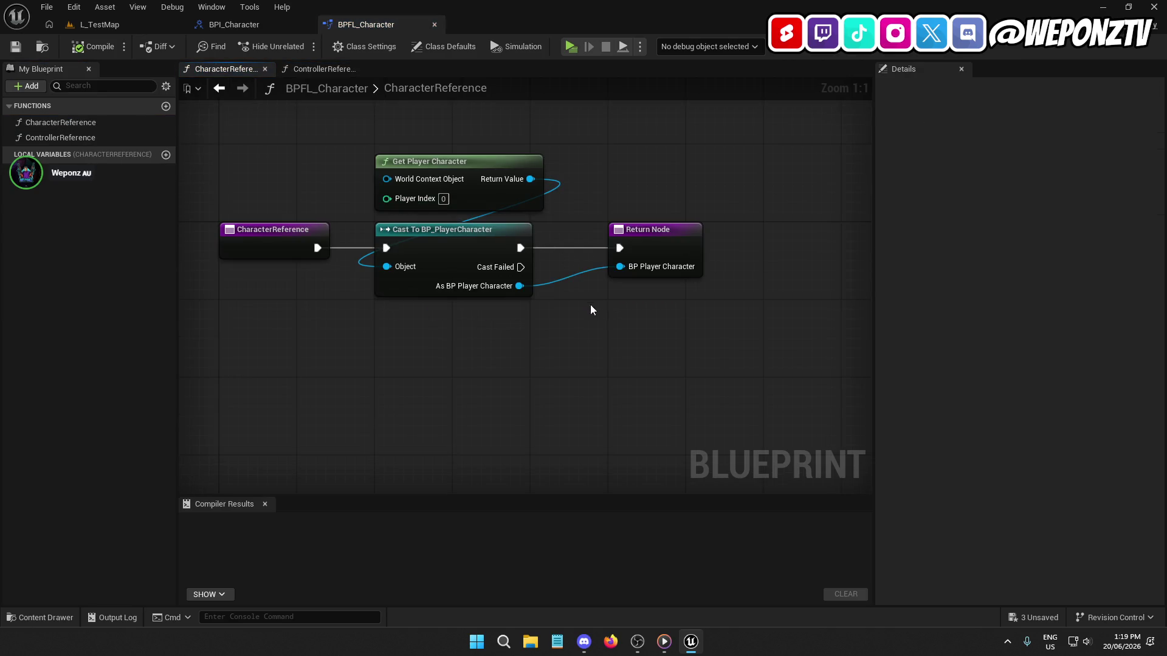
{"action": "left_click", "coordinate": [666, 237]}
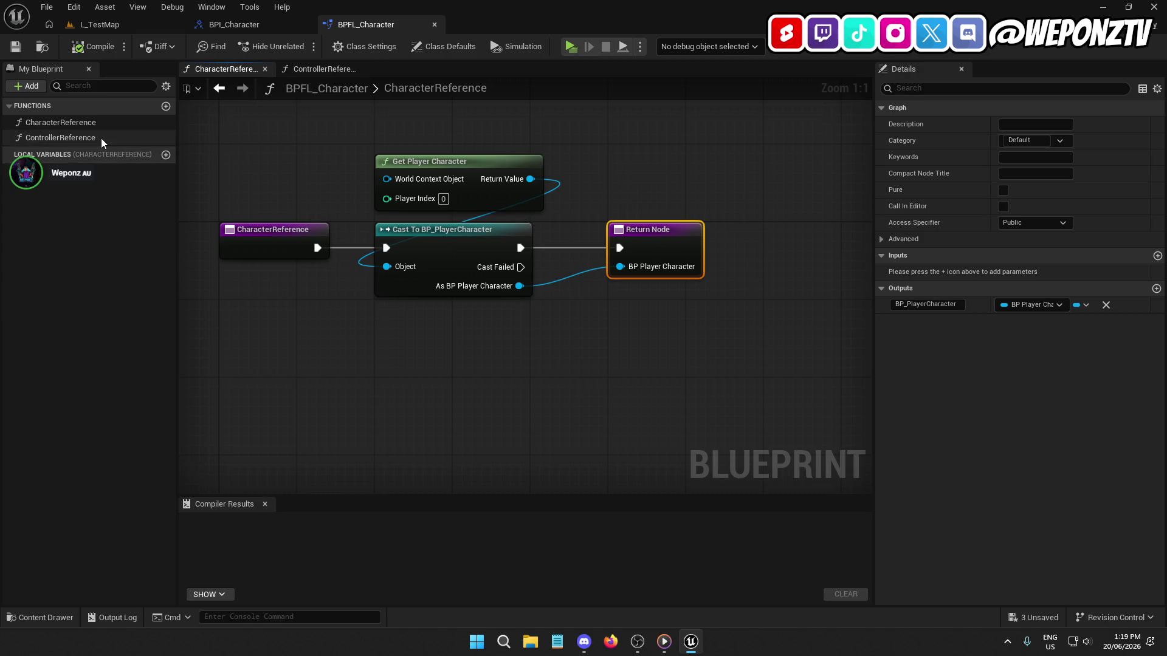
{"action": "double_click", "coordinate": [100, 138]}
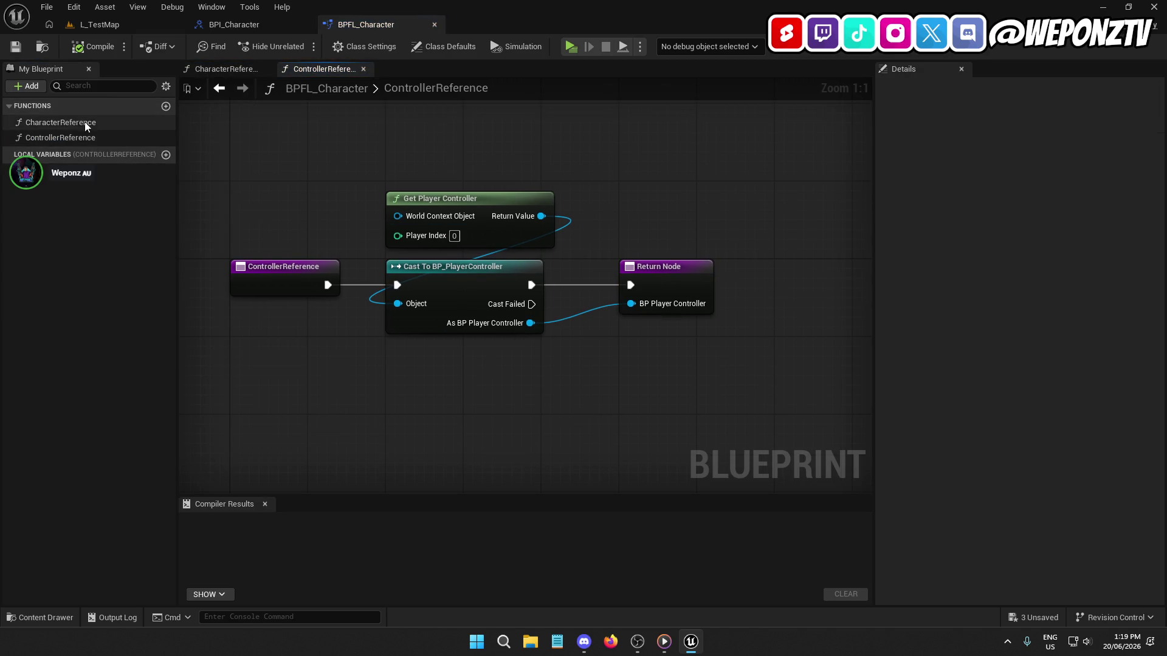
{"action": "double_click", "coordinate": [86, 124]}
{"action": "left_click", "coordinate": [493, 240]}
{"action": "key", "text": "Delete"}
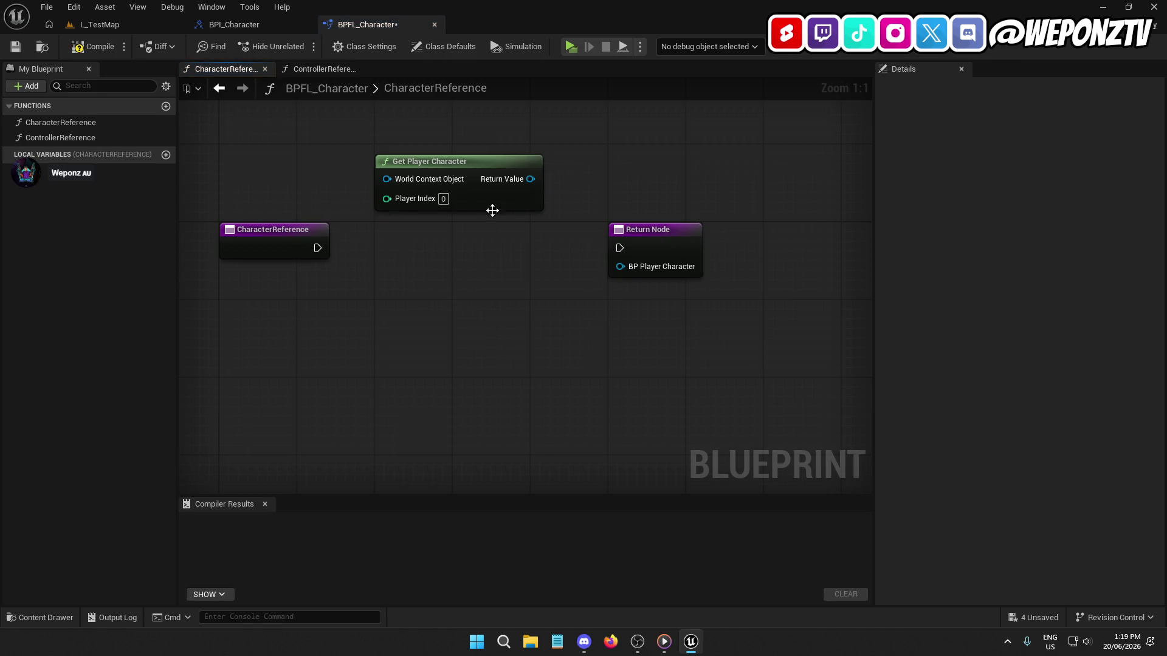
Step: Add a Get Character Reference message after Get Player Character and wire its exec and character output to the Return Node
{"action": "left_click_drag", "start_coordinate": [518, 194], "coordinate": [473, 256]}
{"action": "type", "text": "getchara"}
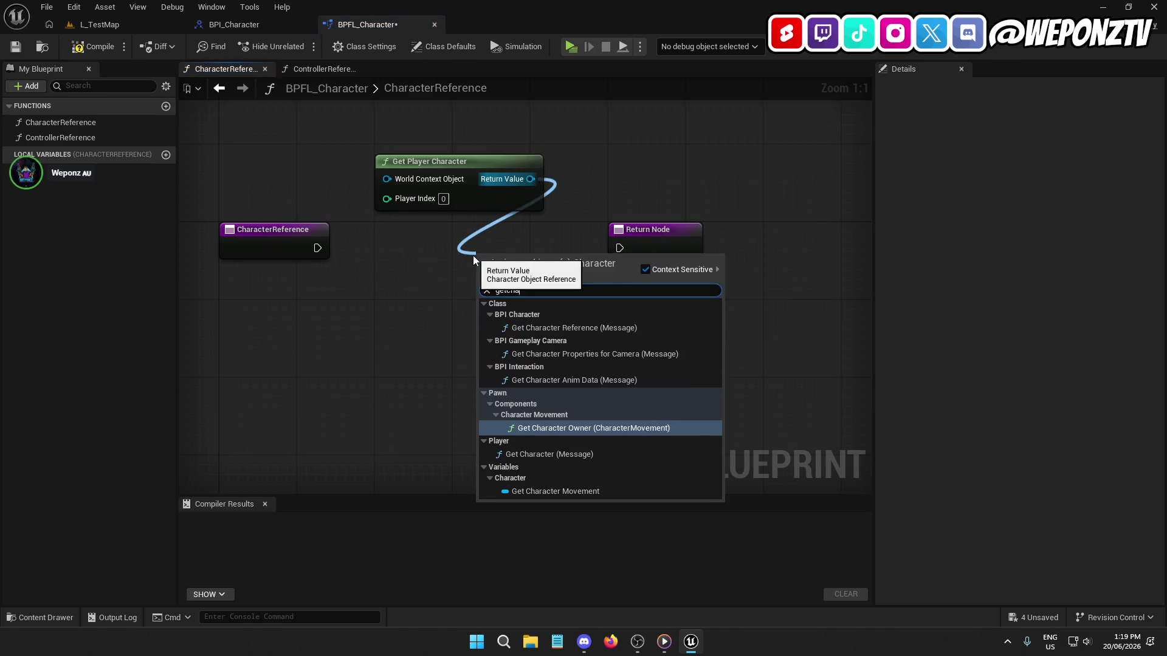
{"action": "left_click", "coordinate": [552, 328]}
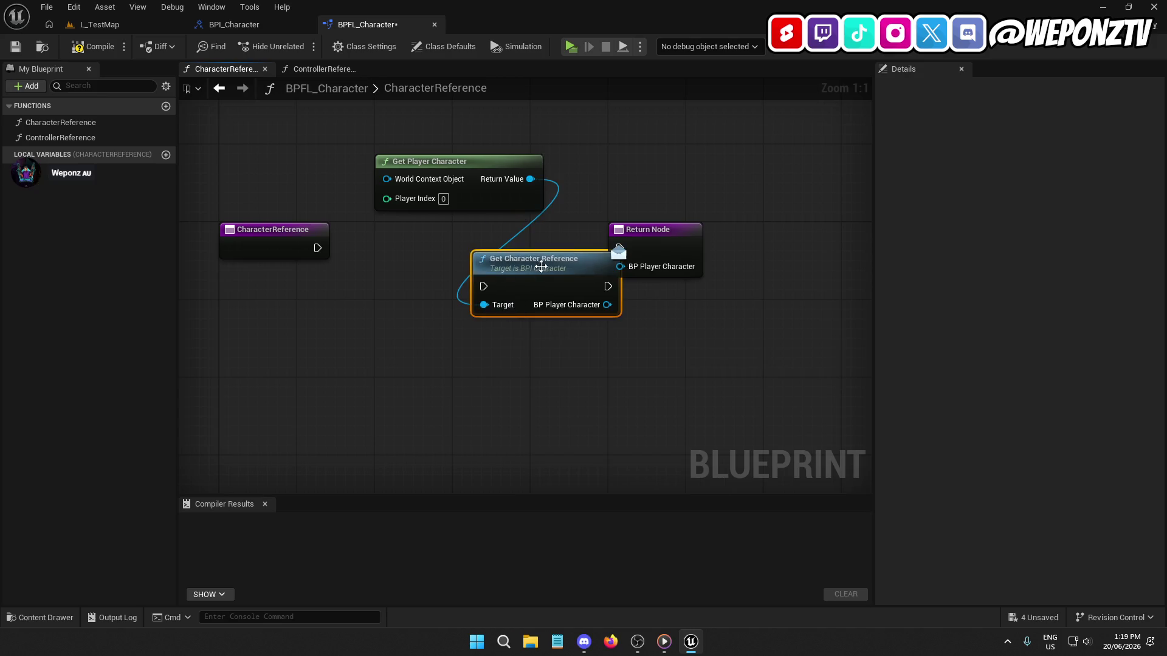
{"action": "double_click", "coordinate": [462, 245]}
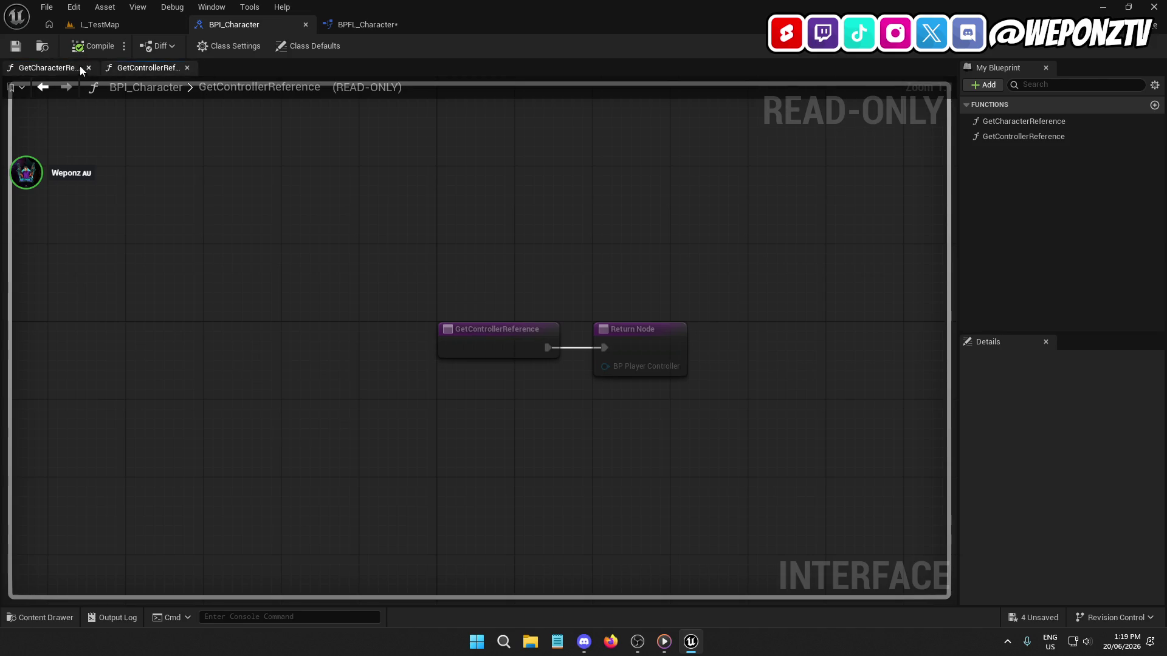
{"action": "left_click", "coordinate": [375, 25]}
{"action": "left_click_drag", "start_coordinate": [407, 266], "coordinate": [317, 247]}
{"action": "left_click_drag", "start_coordinate": [441, 246], "coordinate": [422, 227]}
{"action": "left_click_drag", "start_coordinate": [450, 160], "coordinate": [449, 149]}
{"action": "left_click_drag", "start_coordinate": [386, 169], "coordinate": [453, 152]}
{"action": "left_click", "coordinate": [411, 159]}
{"action": "mouse_move", "coordinate": [509, 265]}
{"action": "left_mouse_down"}
{"action": "mouse_move", "coordinate": [619, 267]}
{"action": "mouse_move", "coordinate": [509, 247]}
{"action": "left_mouse_up"}
{"action": "left_click", "coordinate": [476, 331]}
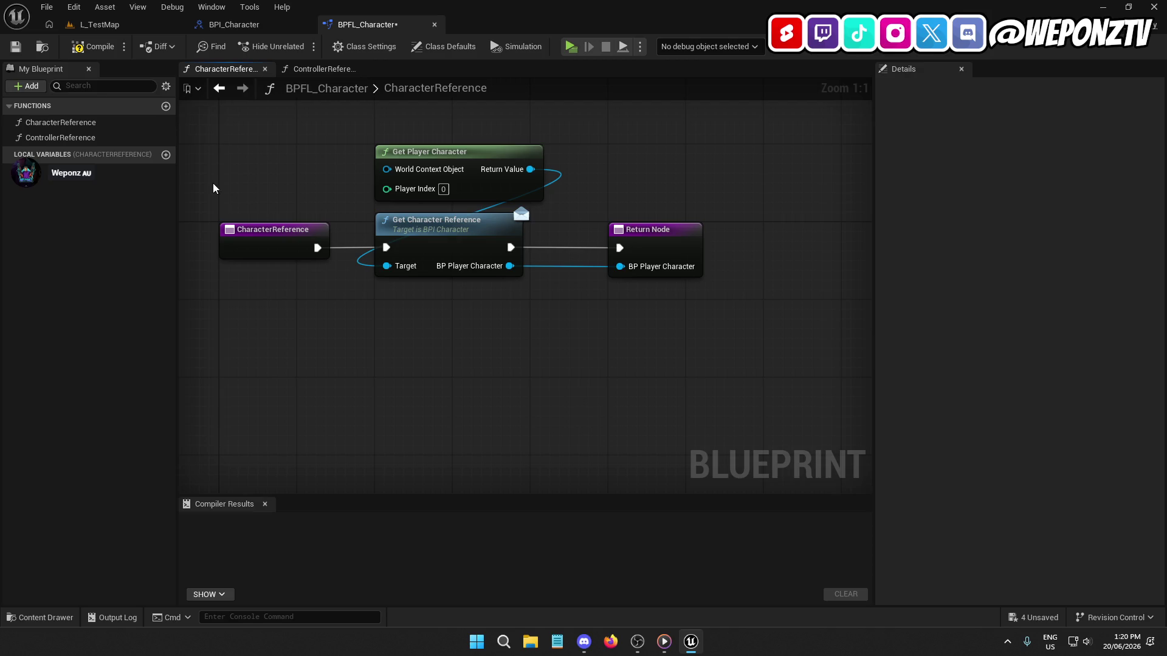
Step: In ControllerReference, delete the Cast To BP_PlayerController node and add a Get Controller Reference message
{"action": "double_click", "coordinate": [60, 137]}
{"action": "left_click_drag", "start_coordinate": [499, 377], "coordinate": [462, 287]}
{"action": "key", "text": "Delete"}
{"action": "left_click_drag", "start_coordinate": [541, 216], "coordinate": [488, 290]}
{"action": "type", "text": "getcon"}
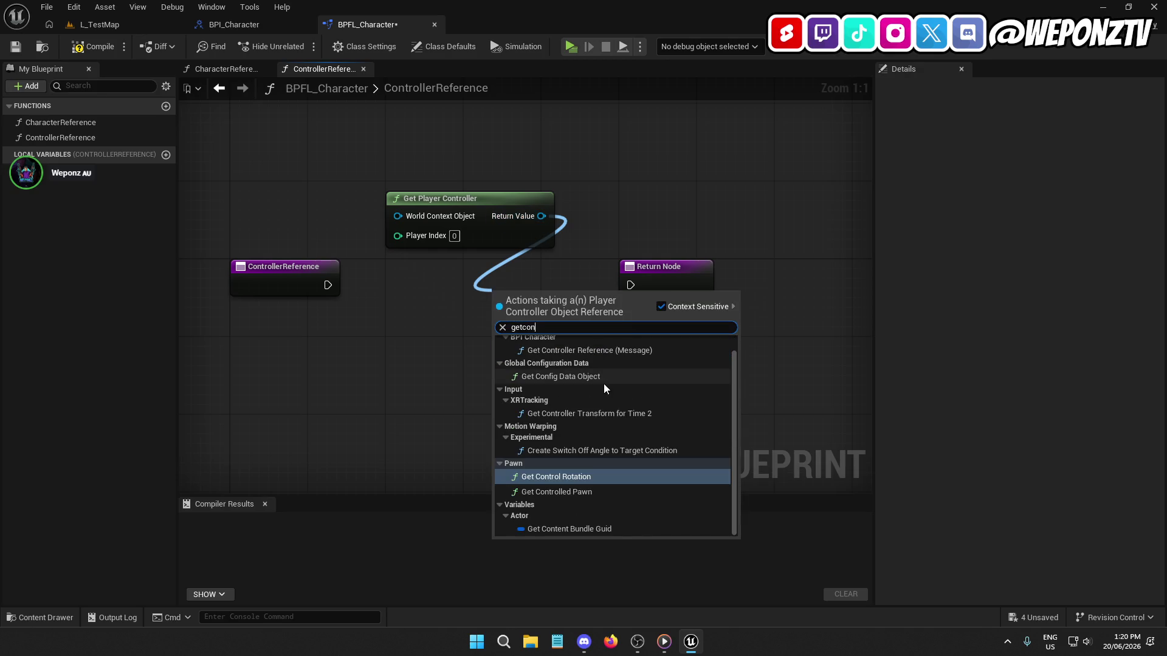
{"action": "left_click", "coordinate": [580, 351]}
{"action": "mouse_move", "coordinate": [547, 307]}
{"action": "left_mouse_down"}
{"action": "mouse_move", "coordinate": [446, 281]}
{"action": "mouse_move", "coordinate": [365, 296]}
{"action": "mouse_move", "coordinate": [328, 285]}
{"action": "left_mouse_up"}
Step: Wire Get Controller Reference's exec and controller output into the Return Node, then compile and save
{"action": "left_click", "coordinate": [322, 279]}
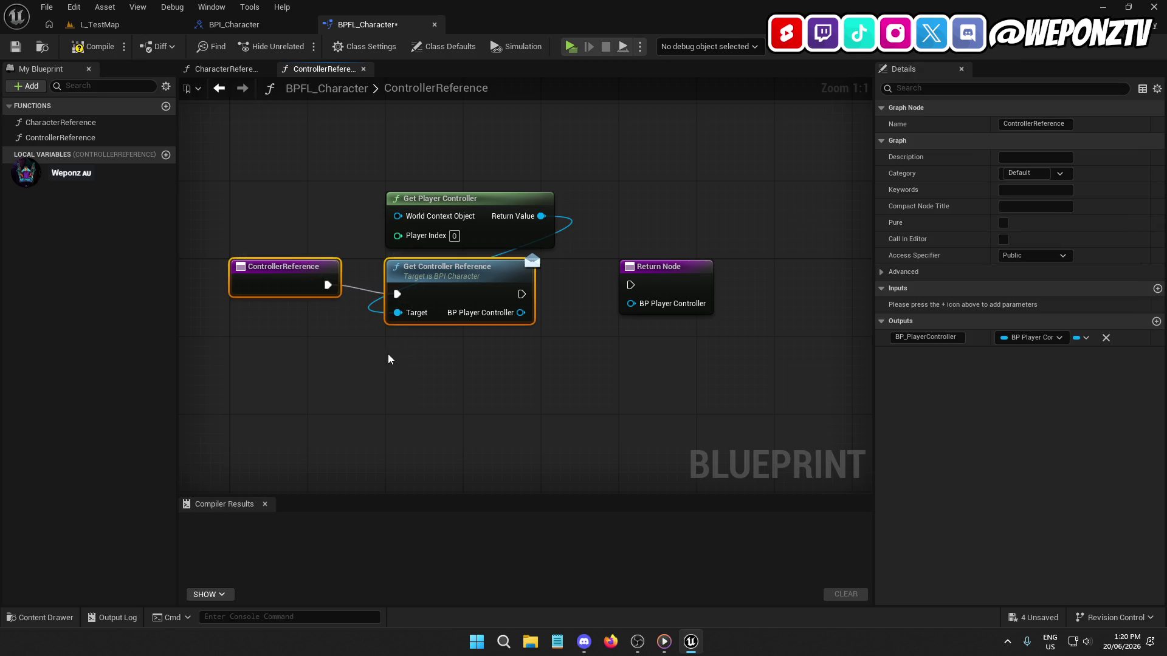
{"action": "key", "text": "q"}
{"action": "left_click", "coordinate": [410, 365]}
{"action": "left_click_drag", "start_coordinate": [484, 201], "coordinate": [475, 190]}
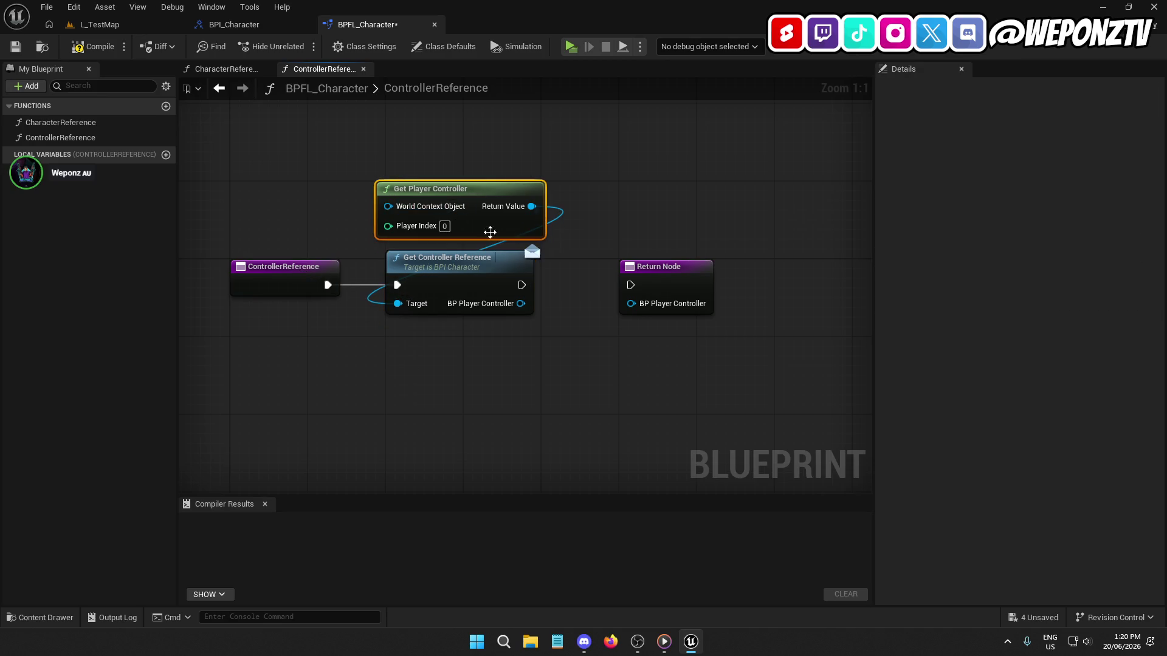
{"action": "left_click", "coordinate": [473, 276]}
{"action": "left_click_drag", "start_coordinate": [521, 303], "coordinate": [630, 304]}
{"action": "left_click_drag", "start_coordinate": [521, 285], "coordinate": [632, 285]}
{"action": "left_click", "coordinate": [92, 46]}
{"action": "left_click", "coordinate": [15, 46]}
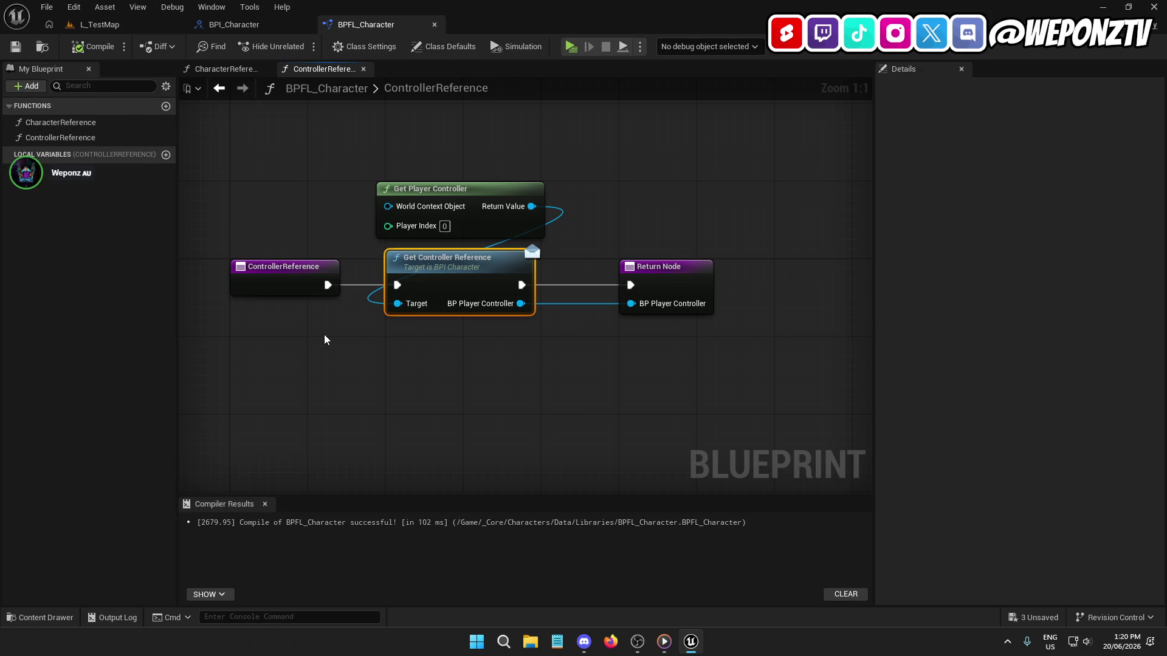
{"action": "double_click", "coordinate": [113, 122]}
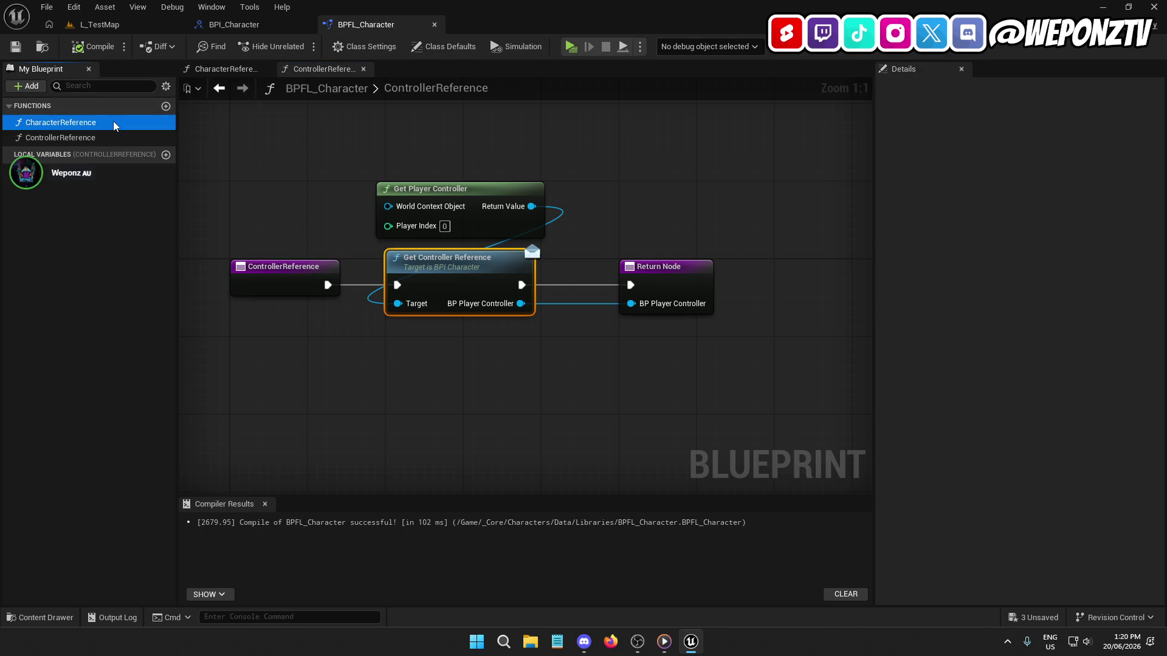
Step: Close the BPFL_Character and BPI_Character editors and open BP_PlayerCharacter from _Core/Characters
{"action": "double_click", "coordinate": [97, 135]}
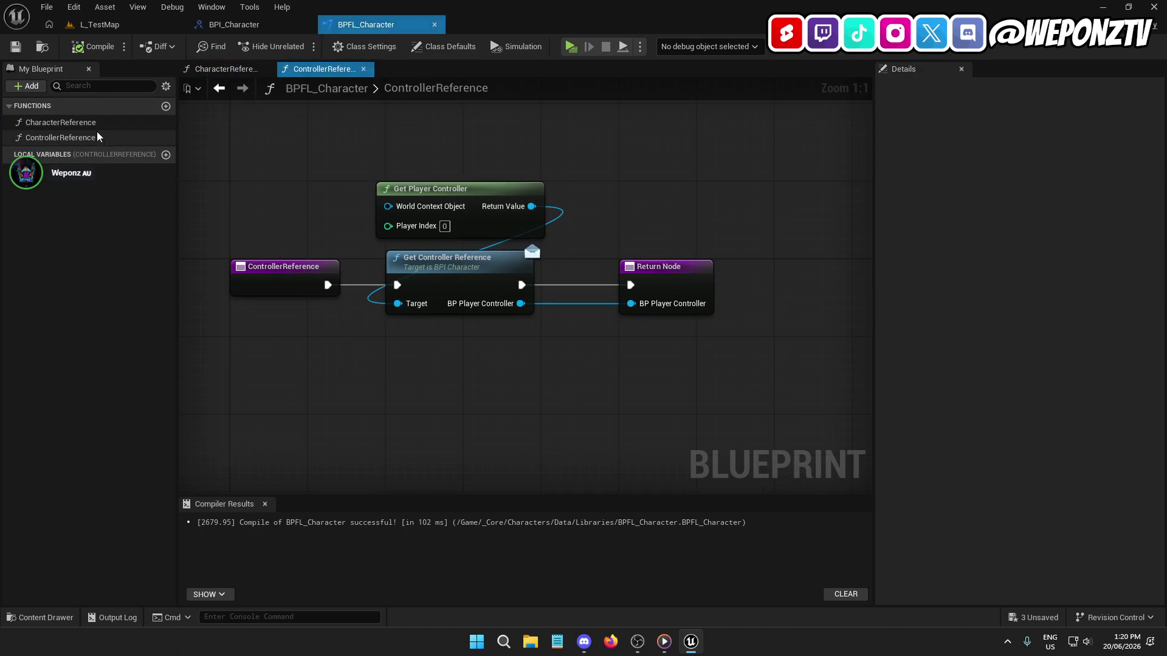
{"action": "left_click", "coordinate": [434, 25]}
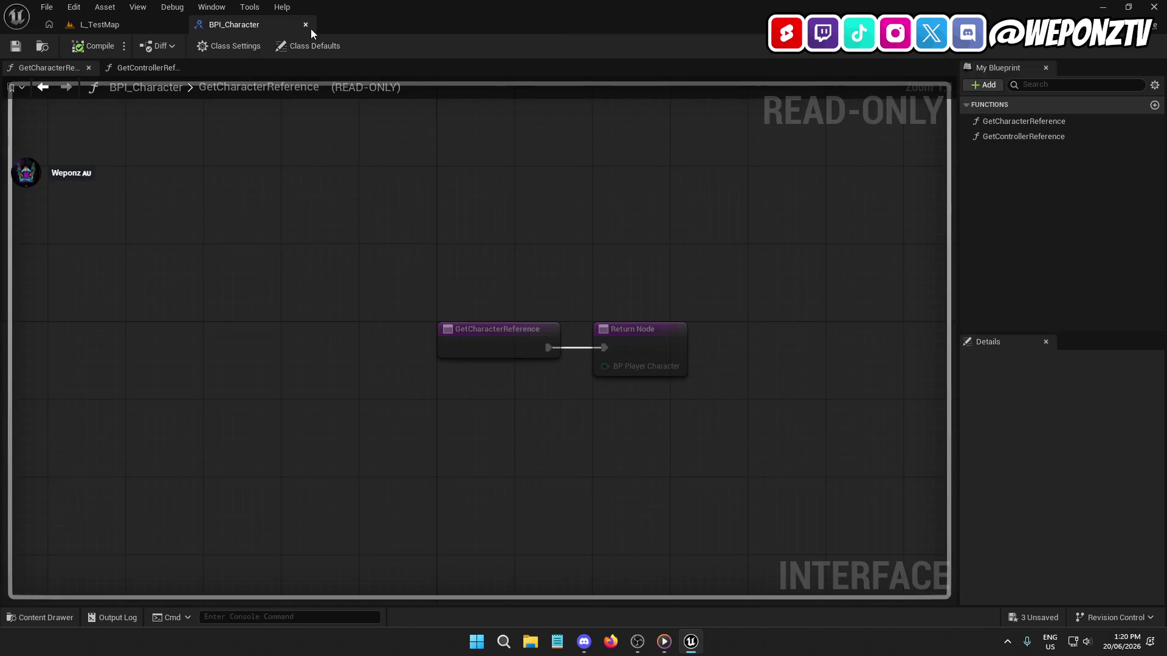
{"action": "left_click", "coordinate": [305, 25]}
{"action": "left_click", "coordinate": [487, 430]}
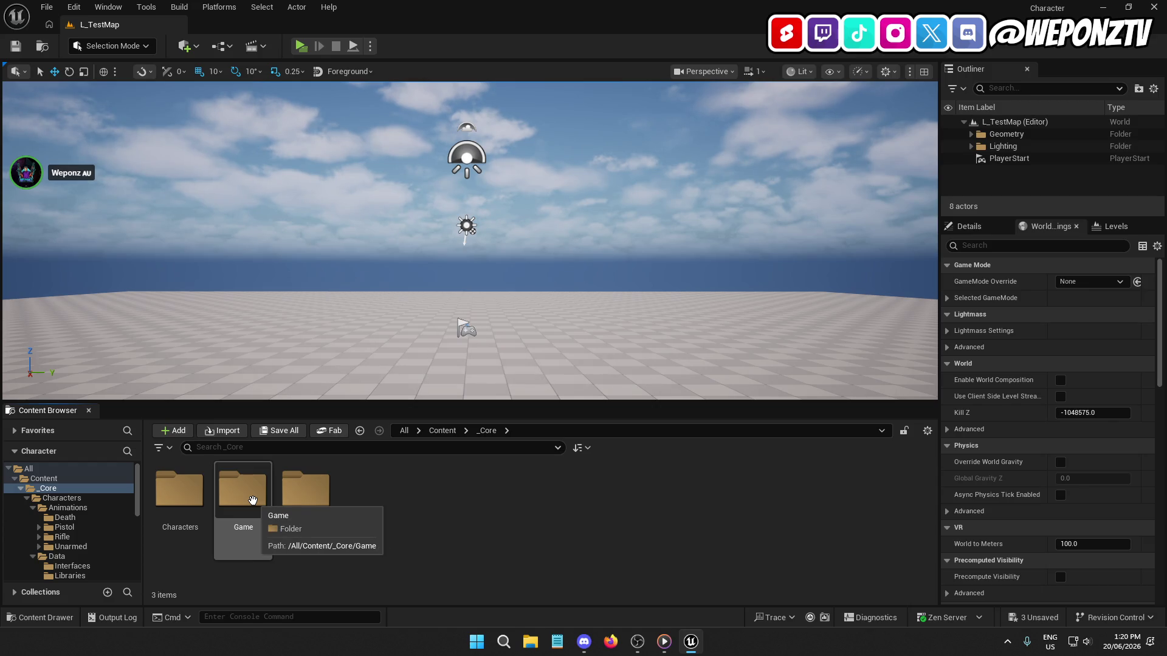
{"action": "left_click", "coordinate": [179, 489]}
{"action": "double_click", "coordinate": [179, 489]}
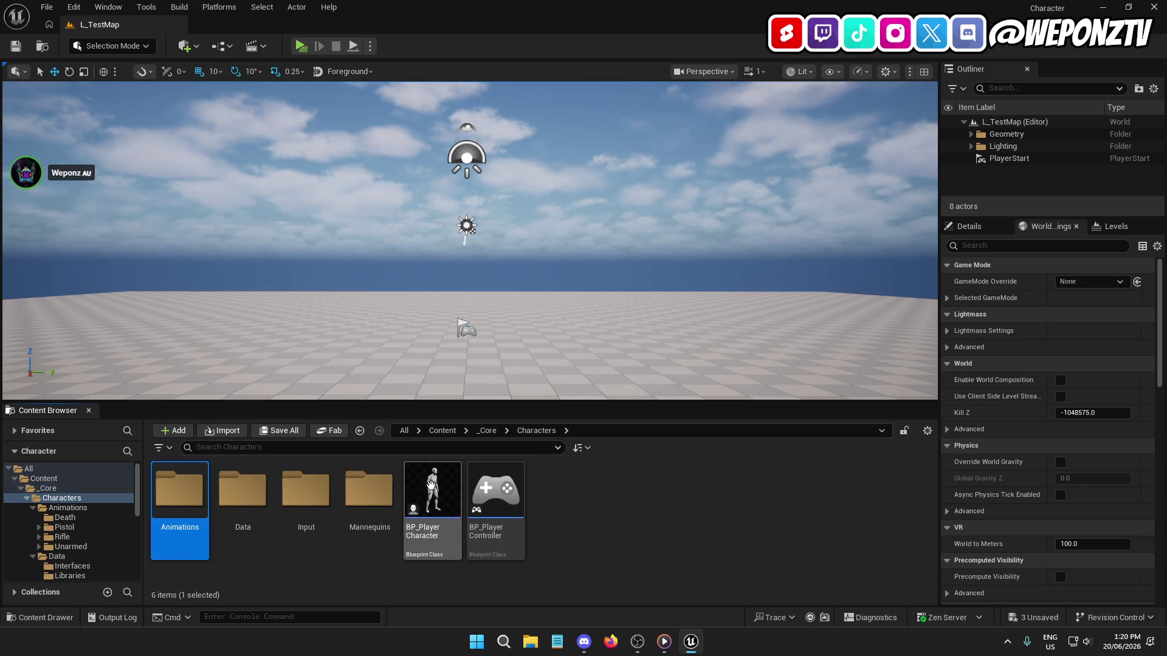
{"action": "double_click", "coordinate": [430, 485]}
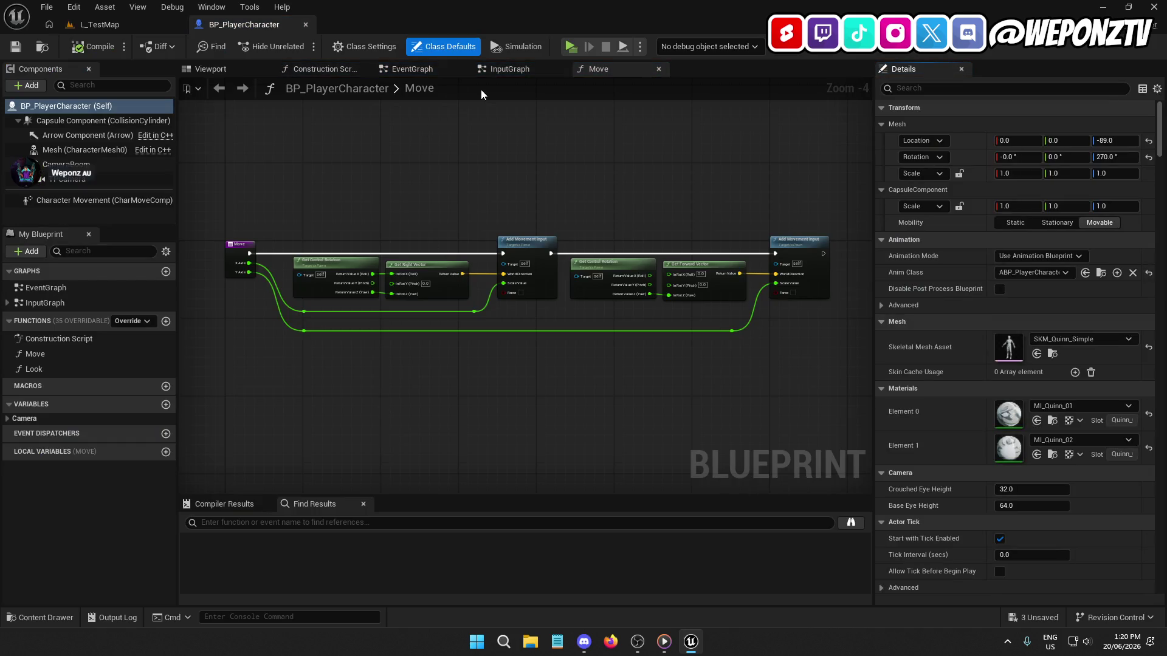
Step: Open BP_PlayerController from the Content Browser alongside the BP_PlayerCharacter editor
{"action": "left_click", "coordinate": [412, 68]}
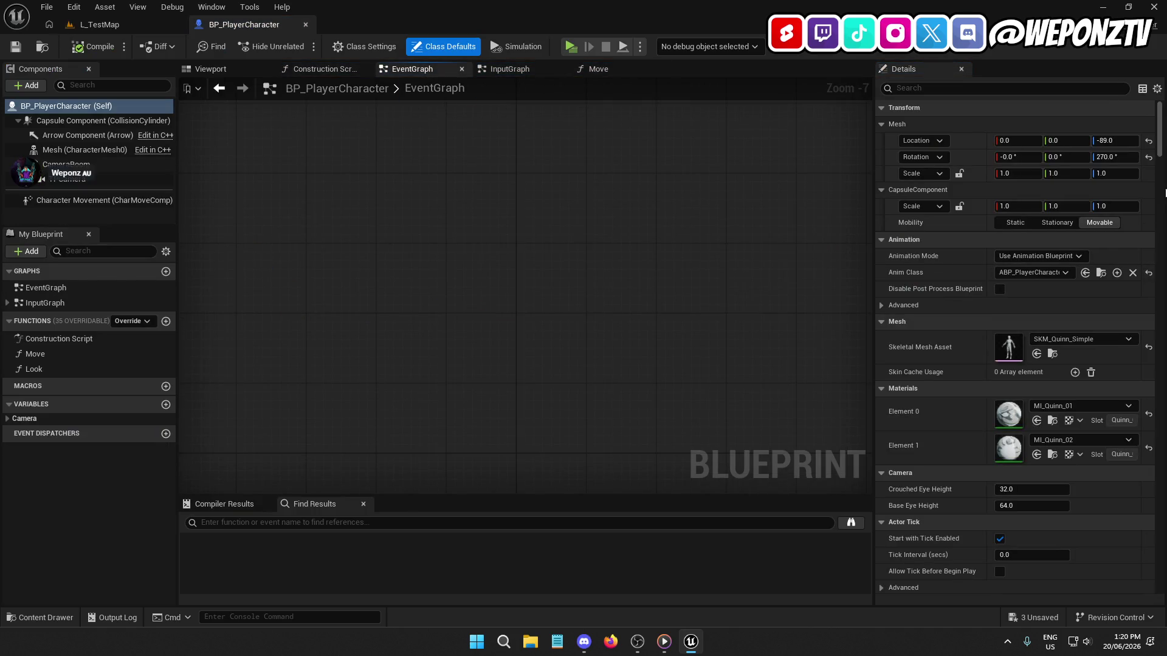
{"action": "left_click", "coordinate": [99, 24]}
{"action": "left_click", "coordinate": [502, 497]}
{"action": "double_click", "coordinate": [502, 497]}
{"action": "left_click", "coordinate": [266, 26]}
Step: Add BPI_Character to BP_PlayerCharacter's implemented interfaces, then compile and save it
{"action": "left_click", "coordinate": [398, 51]}
{"action": "left_click", "coordinate": [1025, 392]}
{"action": "scroll", "coordinate": [1036, 313], "scroll_direction": "down", "scroll_amount": 3}
{"action": "left_click", "coordinate": [1033, 311]}
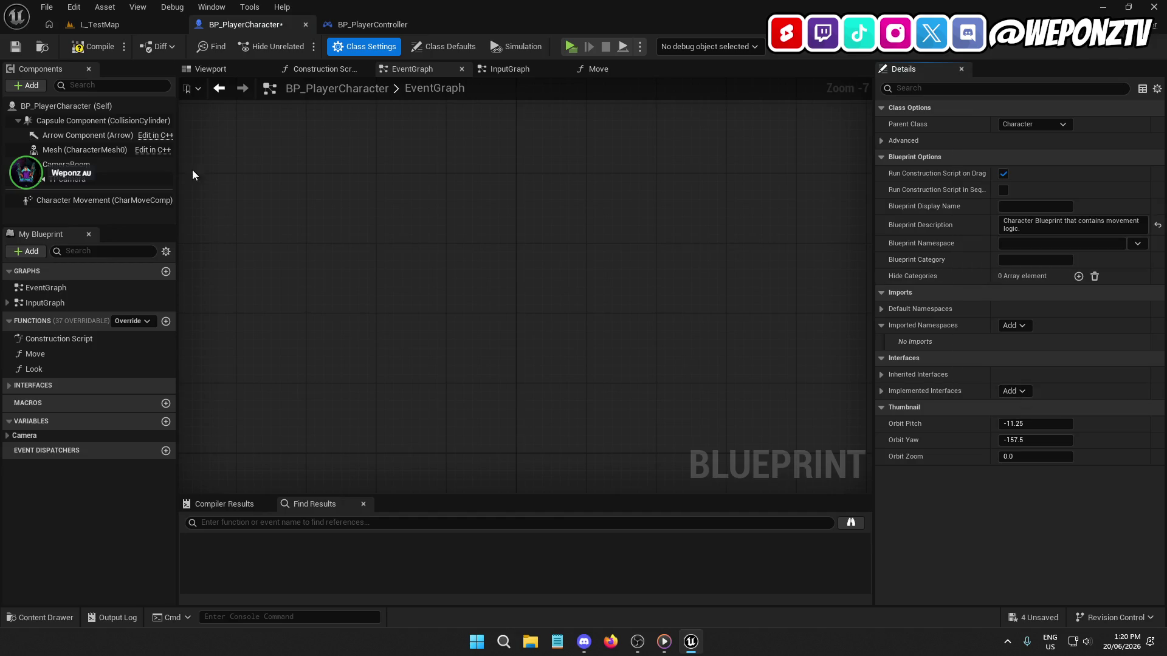
{"action": "left_click", "coordinate": [91, 46]}
{"action": "left_click", "coordinate": [15, 47]}
{"action": "left_click", "coordinate": [381, 24]}
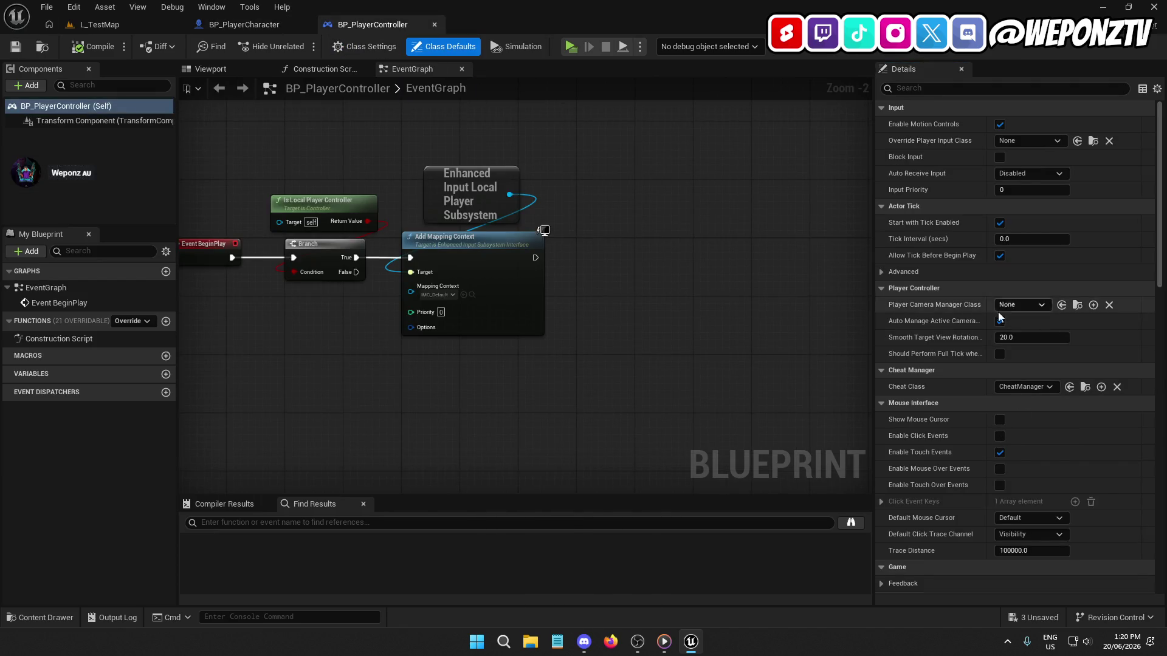
Step: Add BPI_Character to BP_PlayerController's implemented interfaces in Class Settings
{"action": "scroll", "coordinate": [984, 312], "scroll_direction": "down", "scroll_amount": 5}
{"action": "left_click", "coordinate": [365, 46]}
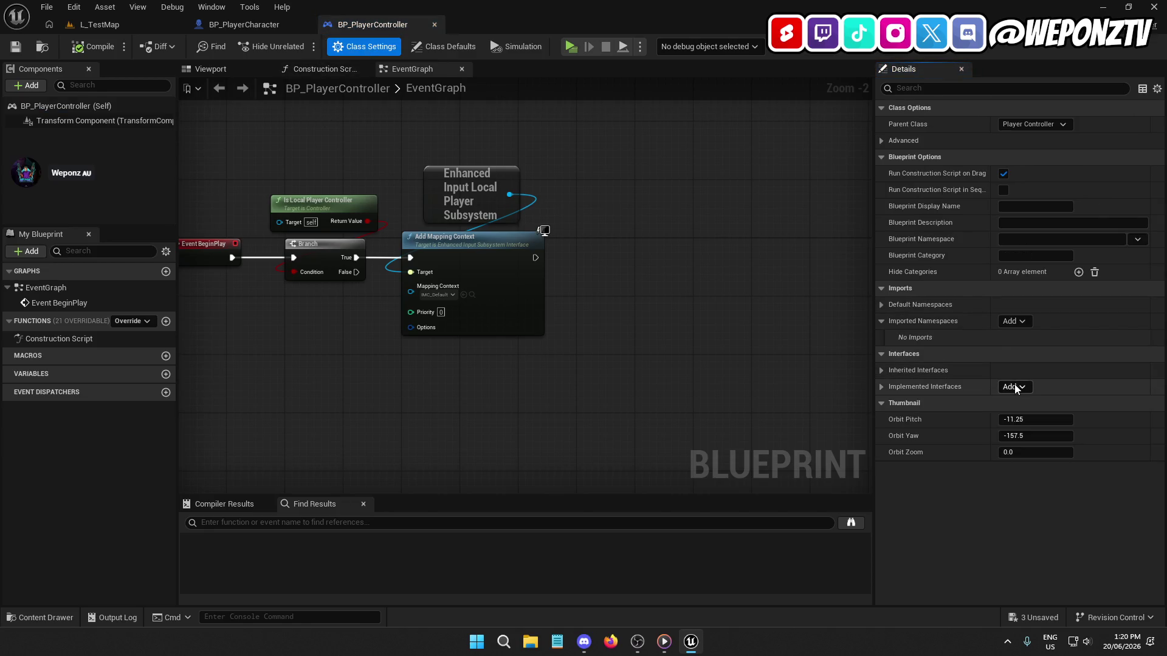
{"action": "left_click", "coordinate": [1014, 388]}
{"action": "scroll", "coordinate": [1039, 297], "scroll_direction": "down", "scroll_amount": 2}
{"action": "left_click", "coordinate": [1032, 304]}
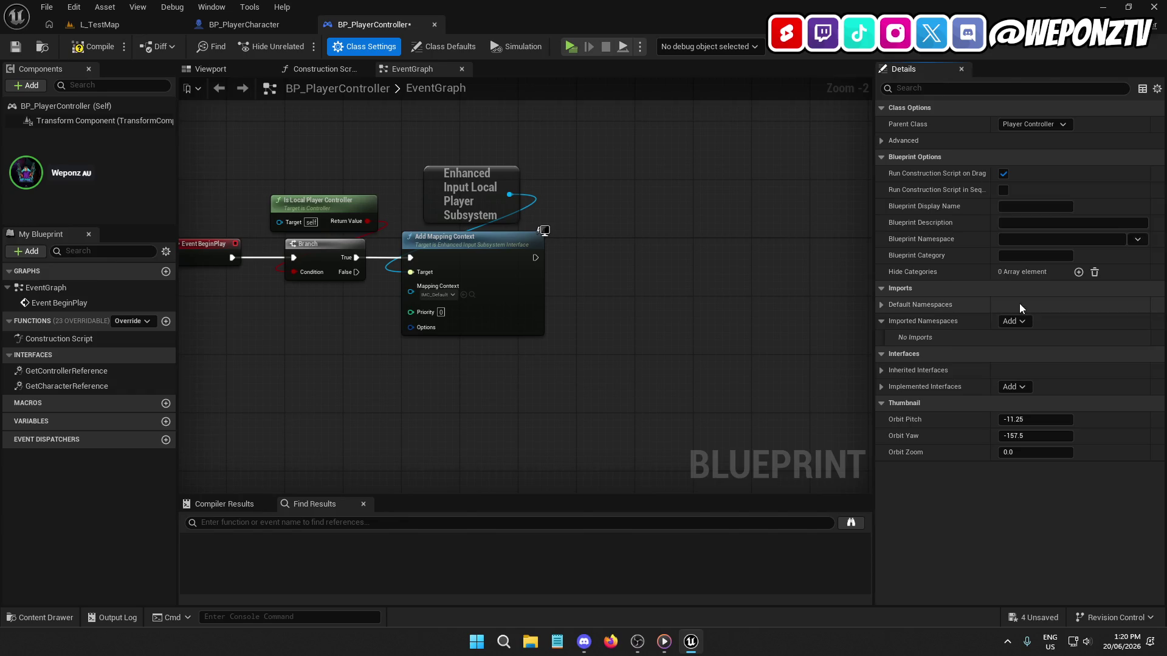
Step: Make GetControllerReference return a Self reference and compile BP_PlayerController
{"action": "double_click", "coordinate": [80, 371]}
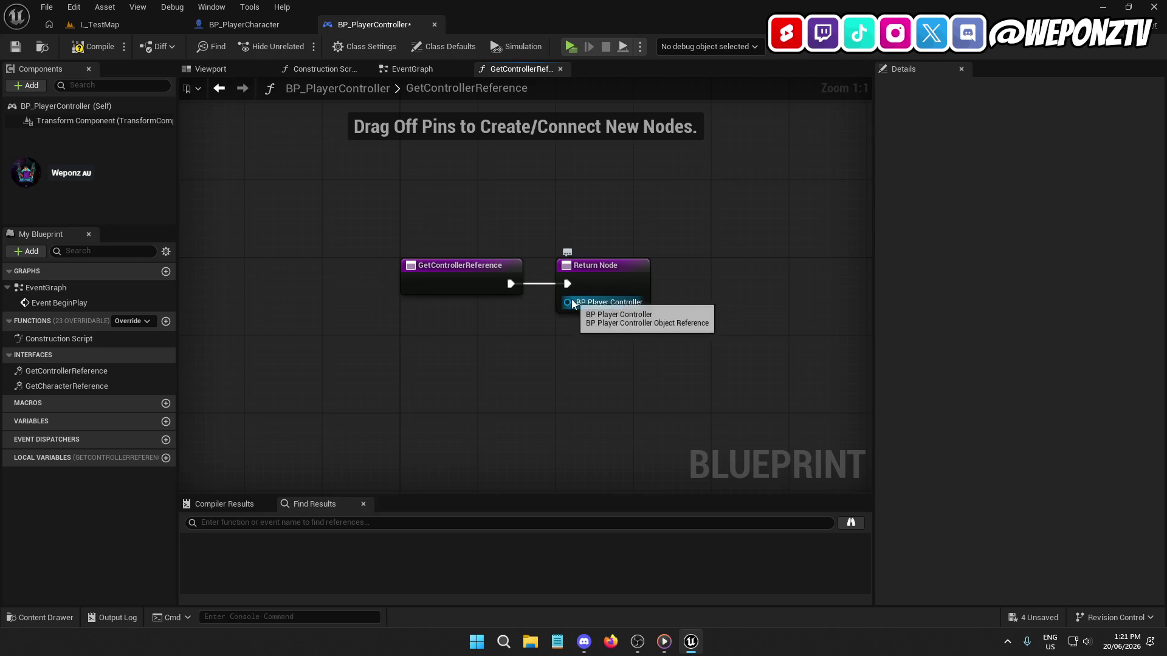
{"action": "left_click_drag", "start_coordinate": [572, 303], "coordinate": [584, 238]}
{"action": "type", "text": "self"}
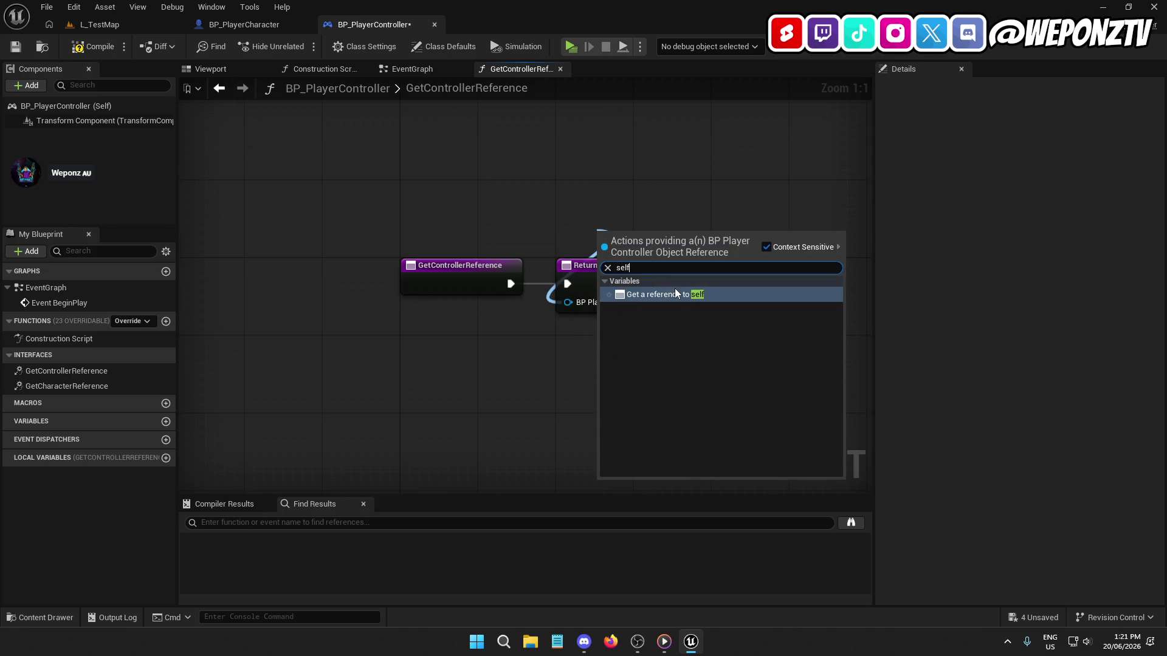
{"action": "left_click", "coordinate": [675, 293]}
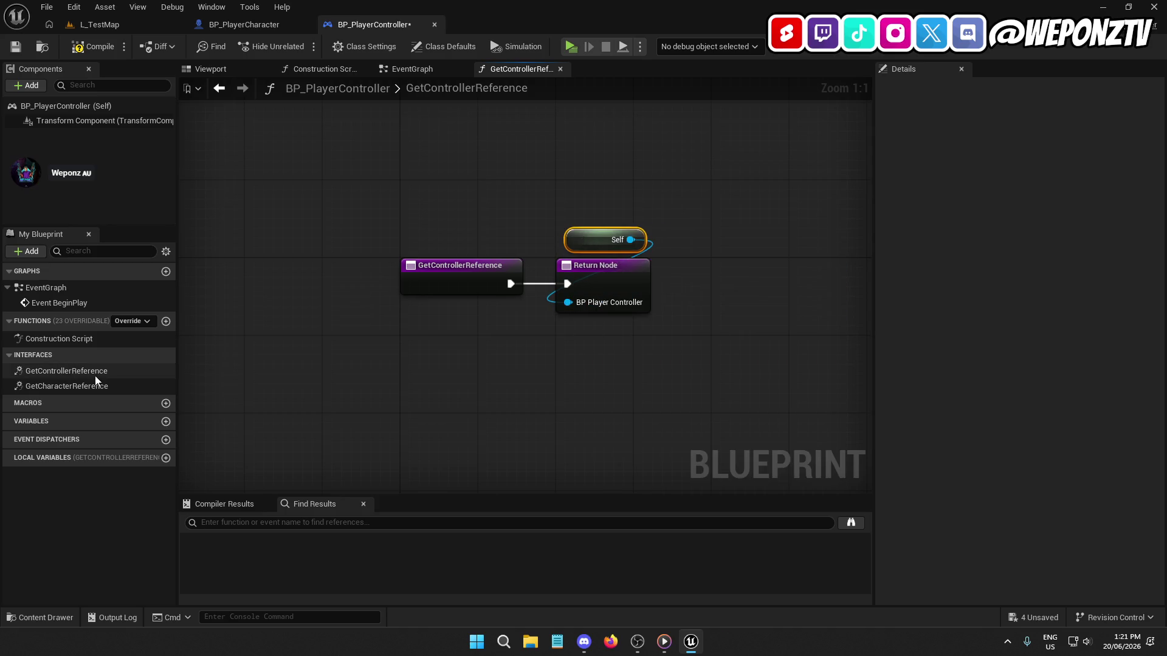
{"action": "left_click", "coordinate": [99, 46]}
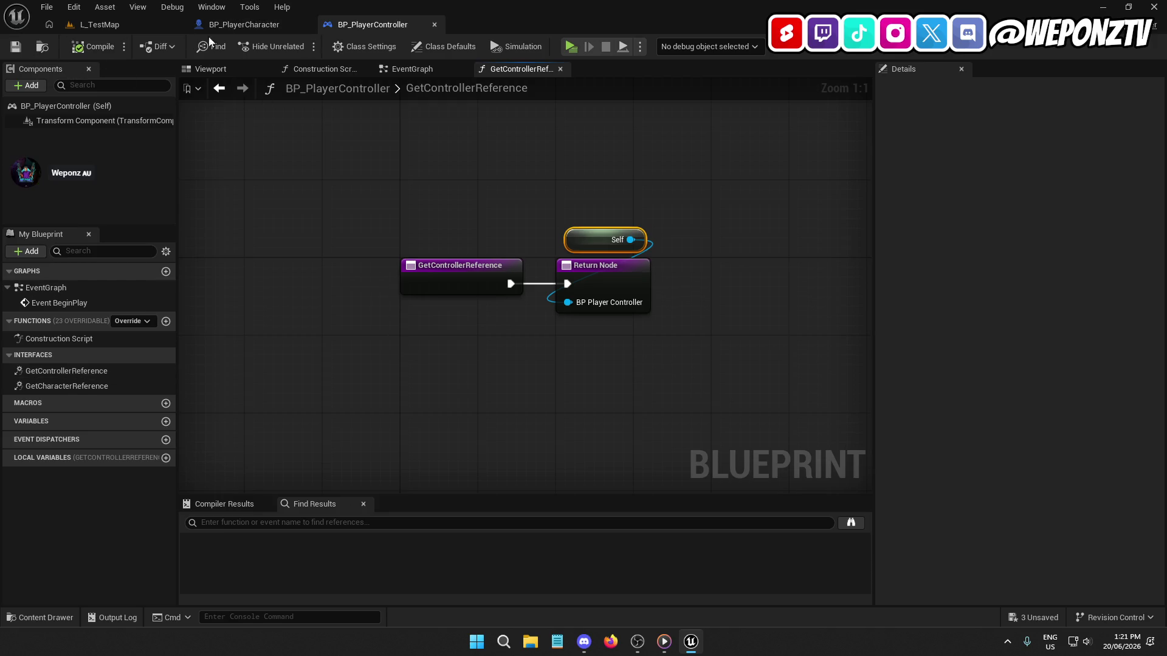
{"action": "left_click", "coordinate": [237, 25]}
{"action": "left_click", "coordinate": [10, 387]}
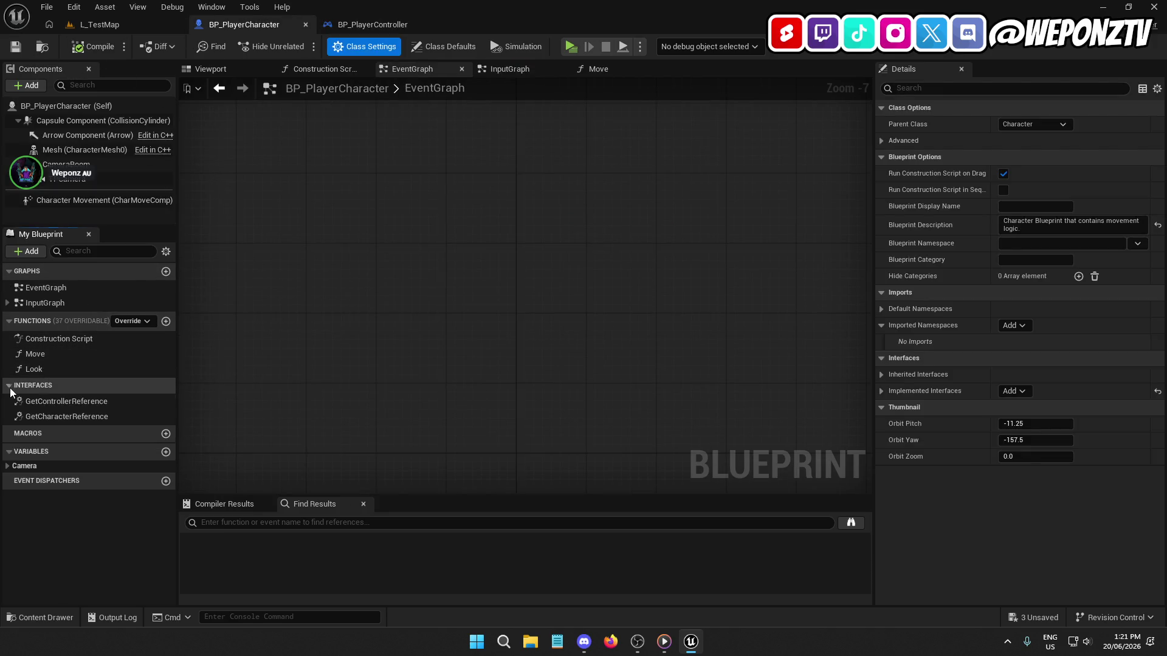
Step: Make GetCharacterReference return a Self reference, then compile and save BP_PlayerCharacter
{"action": "double_click", "coordinate": [68, 416]}
{"action": "left_click_drag", "start_coordinate": [568, 302], "coordinate": [601, 236]}
{"action": "type", "text": "self"}
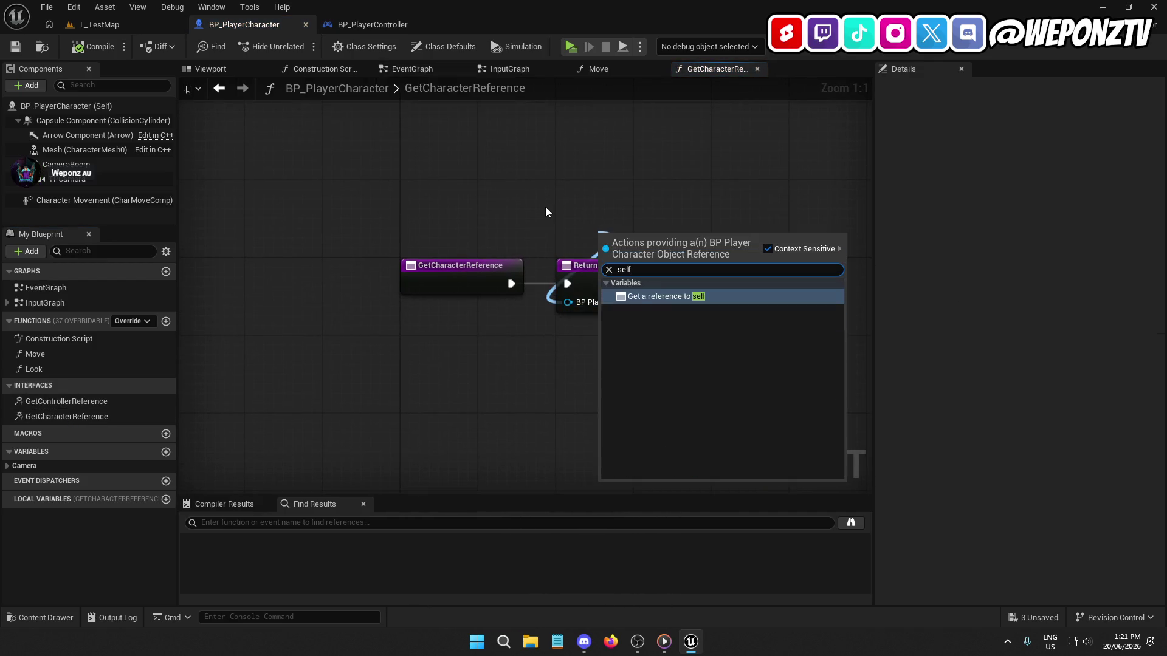
{"action": "left_click", "coordinate": [644, 297]}
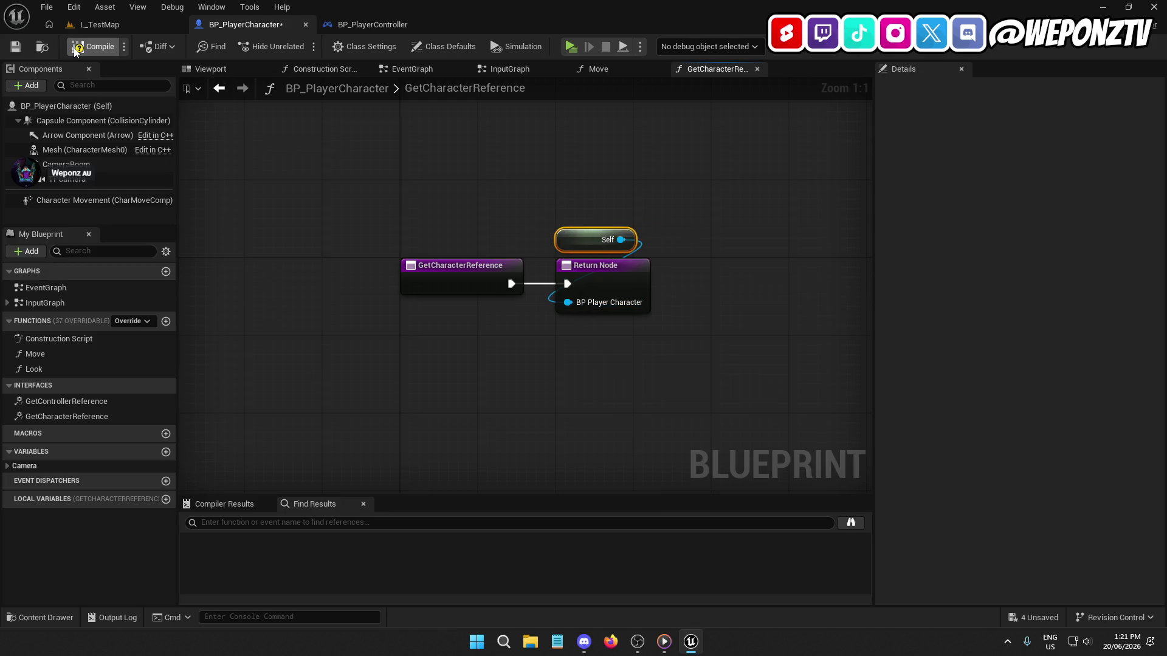
{"action": "left_click", "coordinate": [18, 48]}
Step: Playtest L_TestMap with Alt+P and stop the session with Esc
{"action": "left_click", "coordinate": [100, 24]}
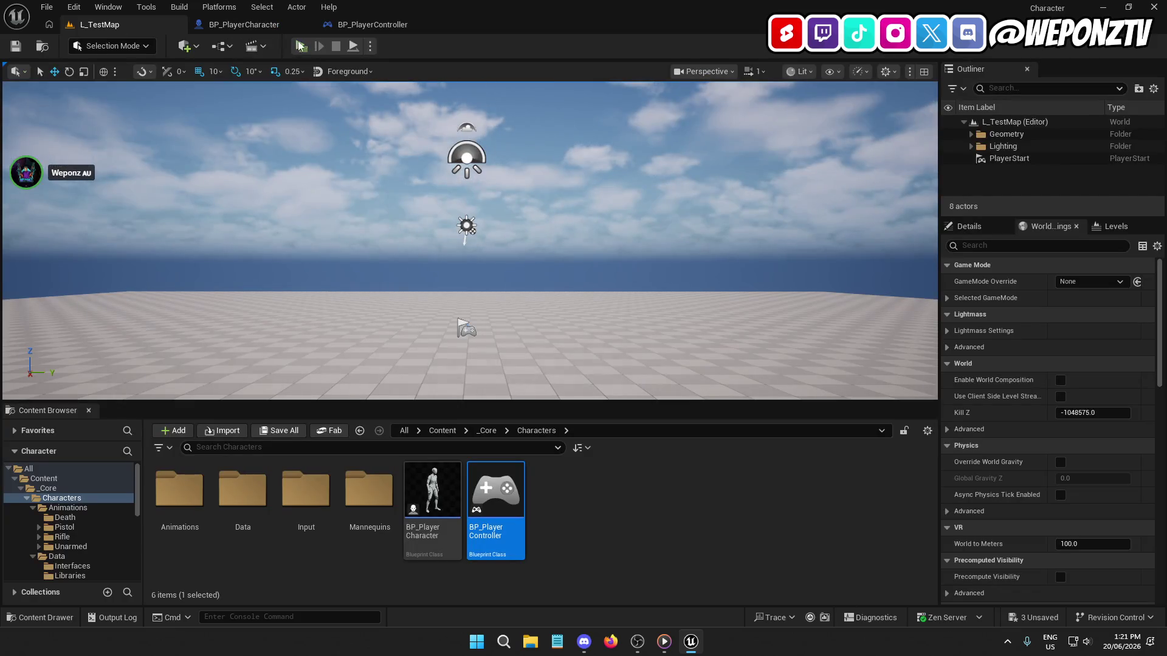
{"action": "key", "text": "alt+p"}
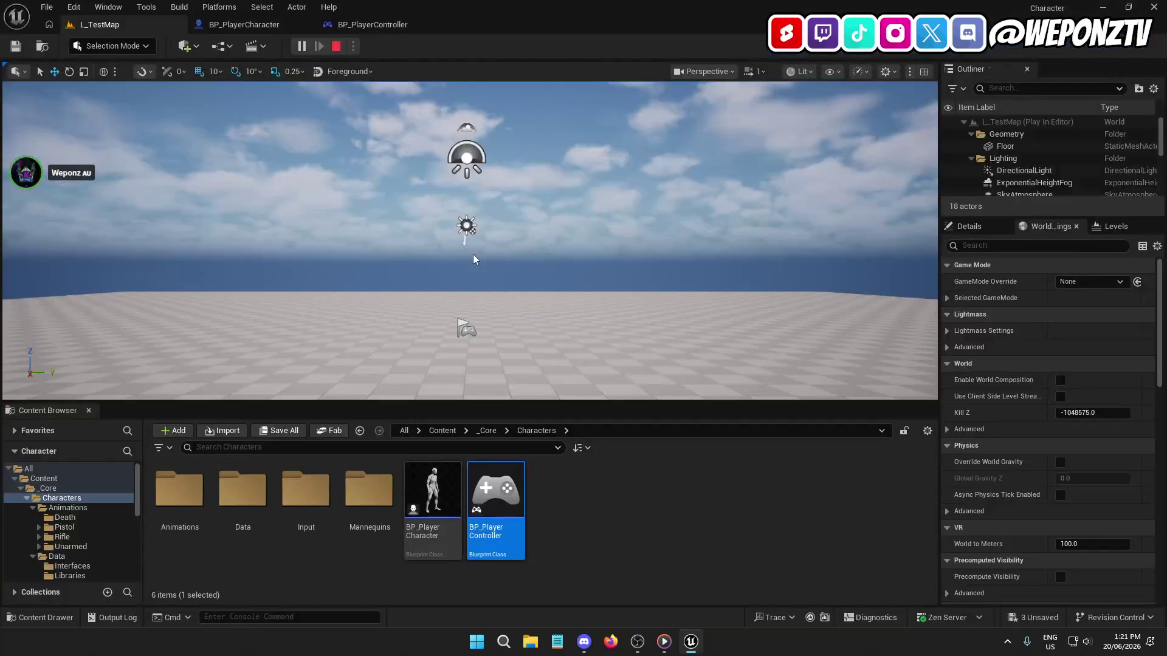
{"action": "key", "text": "Escape"}
{"action": "left_click", "coordinate": [671, 547]}
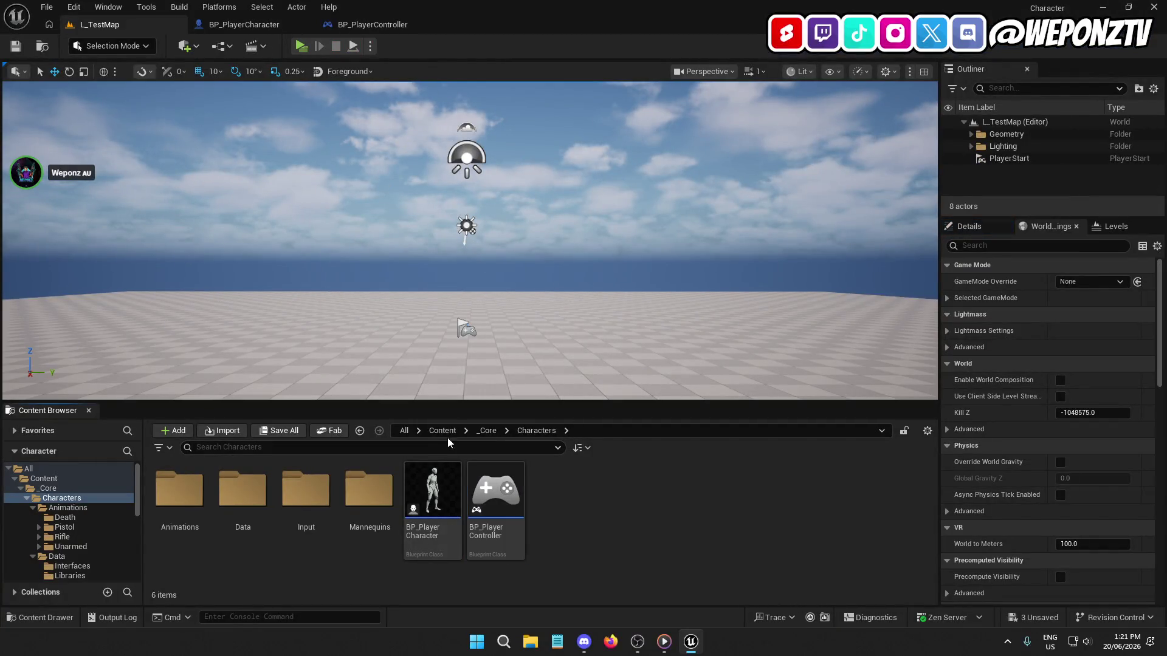
{"action": "left_click", "coordinate": [442, 430]}
Step: Create a new folder named UI inside _Core/Characters and open it
{"action": "double_click", "coordinate": [180, 489]}
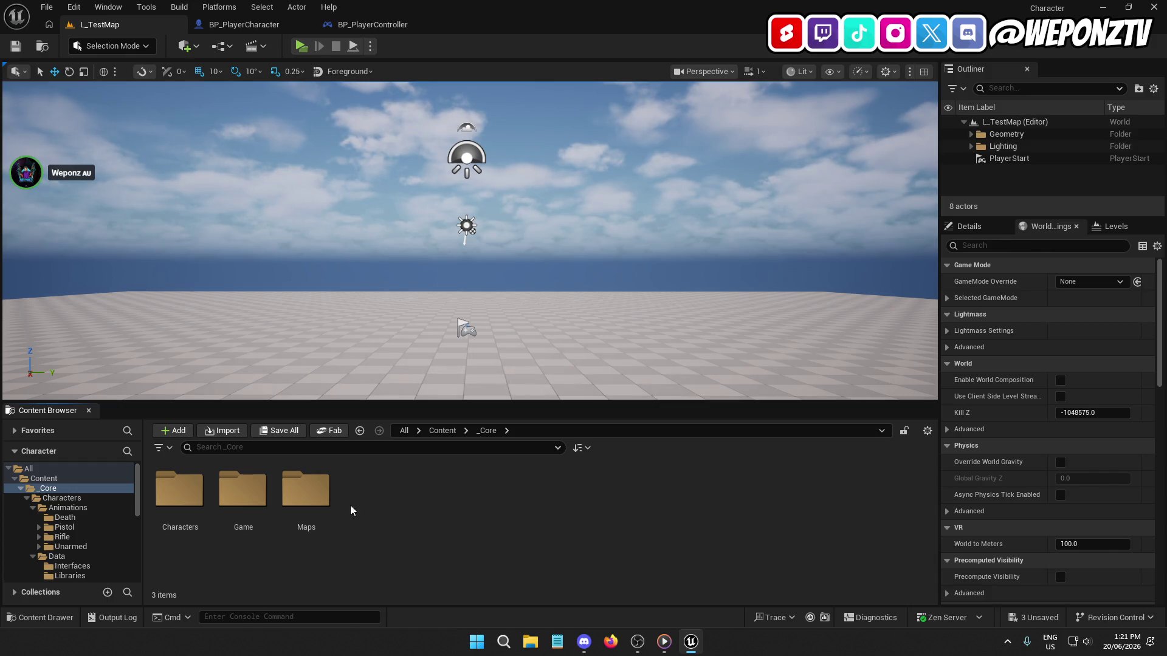
{"action": "double_click", "coordinate": [179, 489]}
{"action": "right_click", "coordinate": [646, 507]}
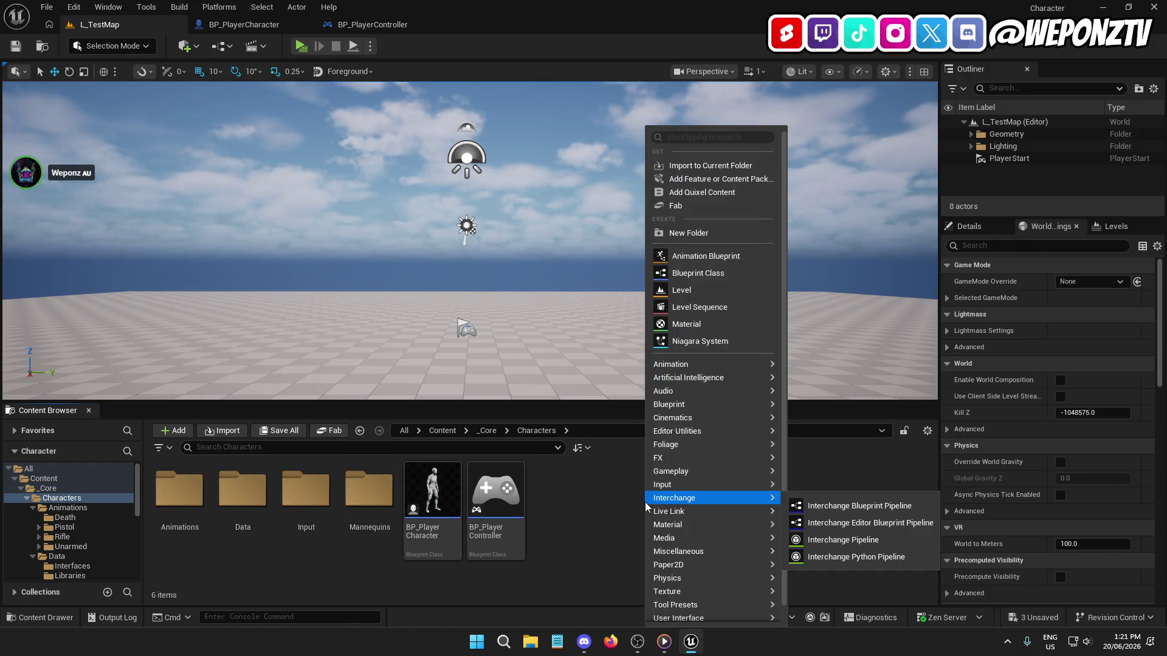
{"action": "left_click", "coordinate": [705, 232]}
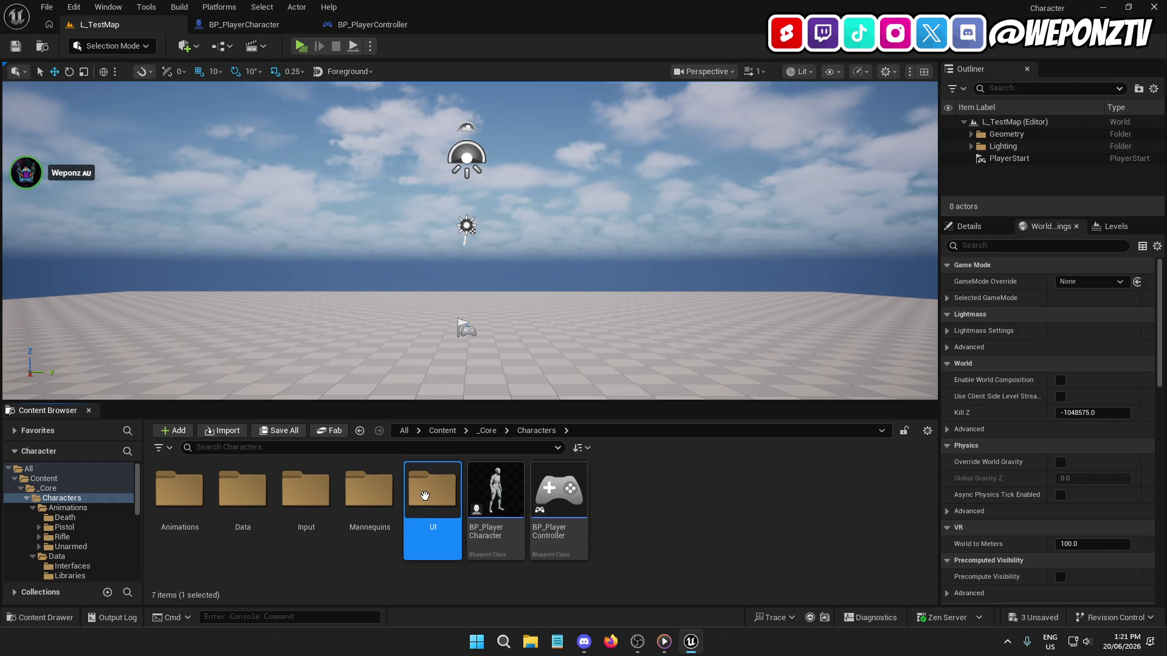
{"action": "double_click", "coordinate": [432, 489]}
Step: Create a User Interface widget blueprint named WBP_CharacterHUD in the UI folder
{"action": "right_click", "coordinate": [427, 495]}
{"action": "mouse_move", "coordinate": [501, 406]}
{"action": "mouse_move", "coordinate": [506, 618]}
{"action": "left_click", "coordinate": [600, 613]}
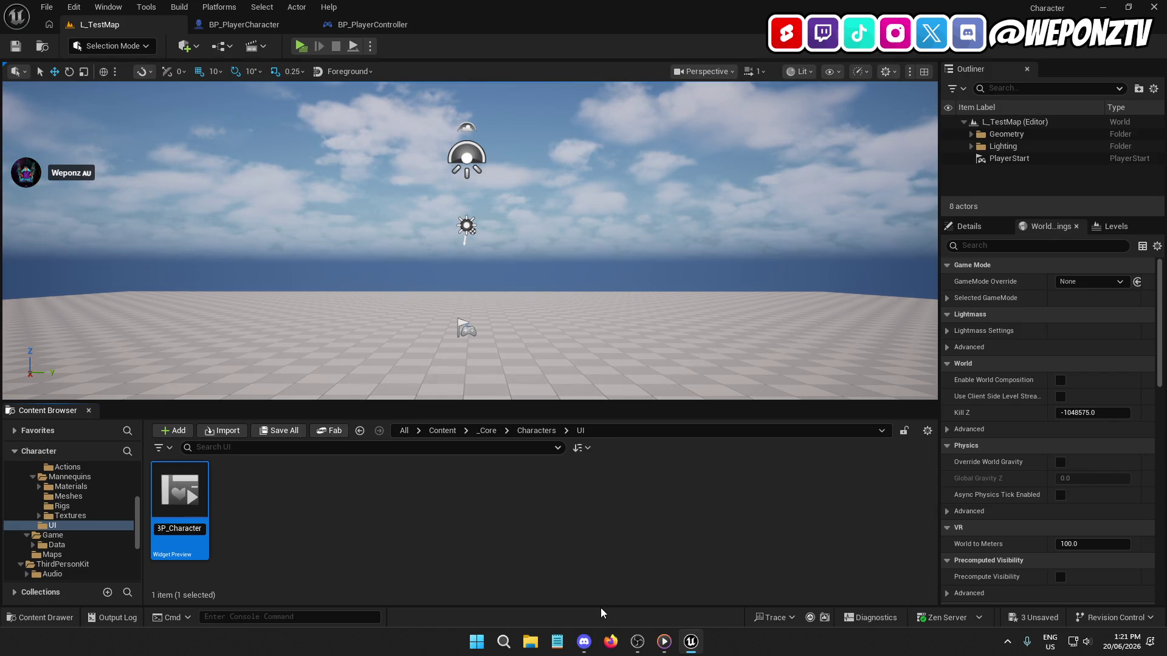
{"action": "key", "text": "Return"}
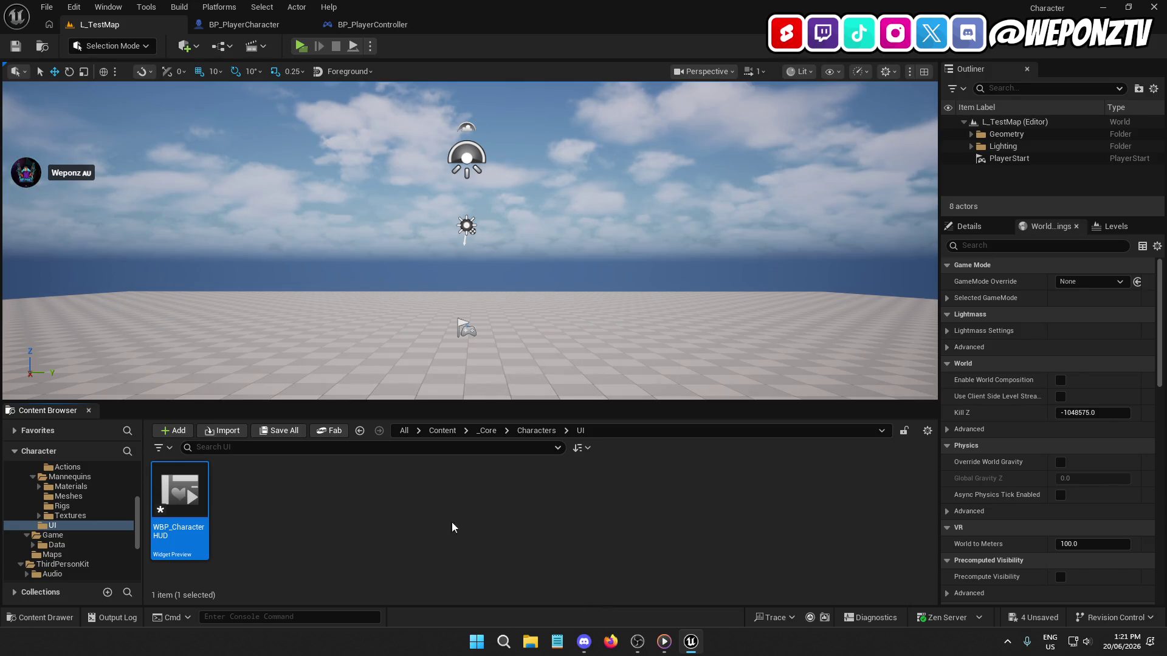
{"action": "left_click", "coordinate": [488, 432]}
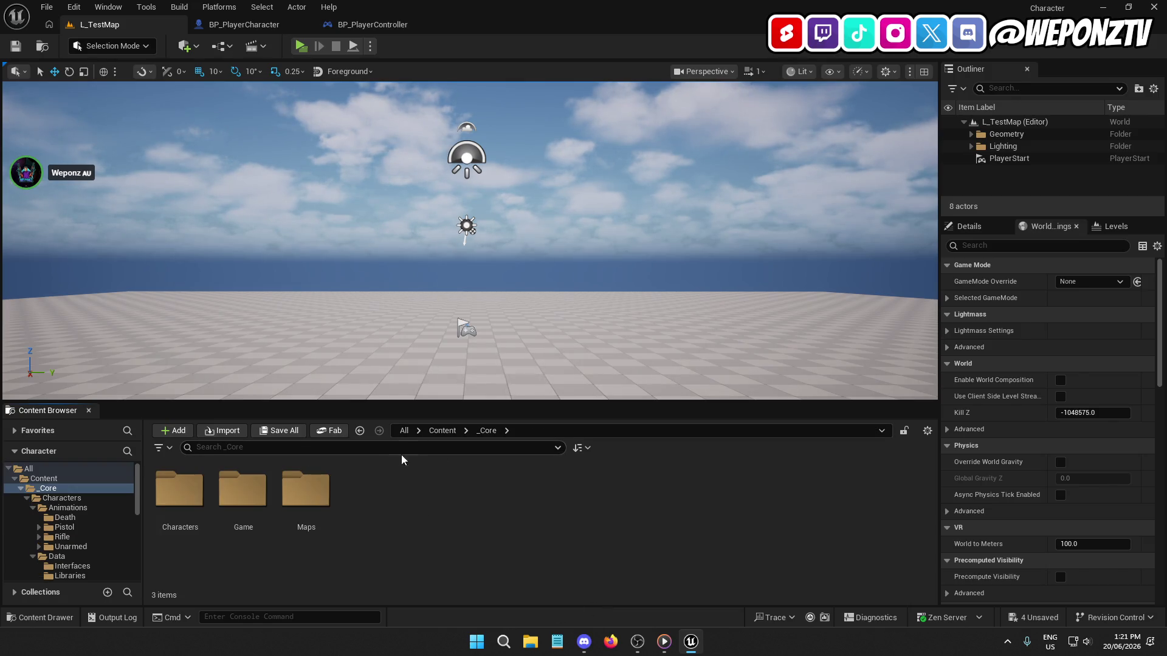
{"action": "double_click", "coordinate": [175, 490]}
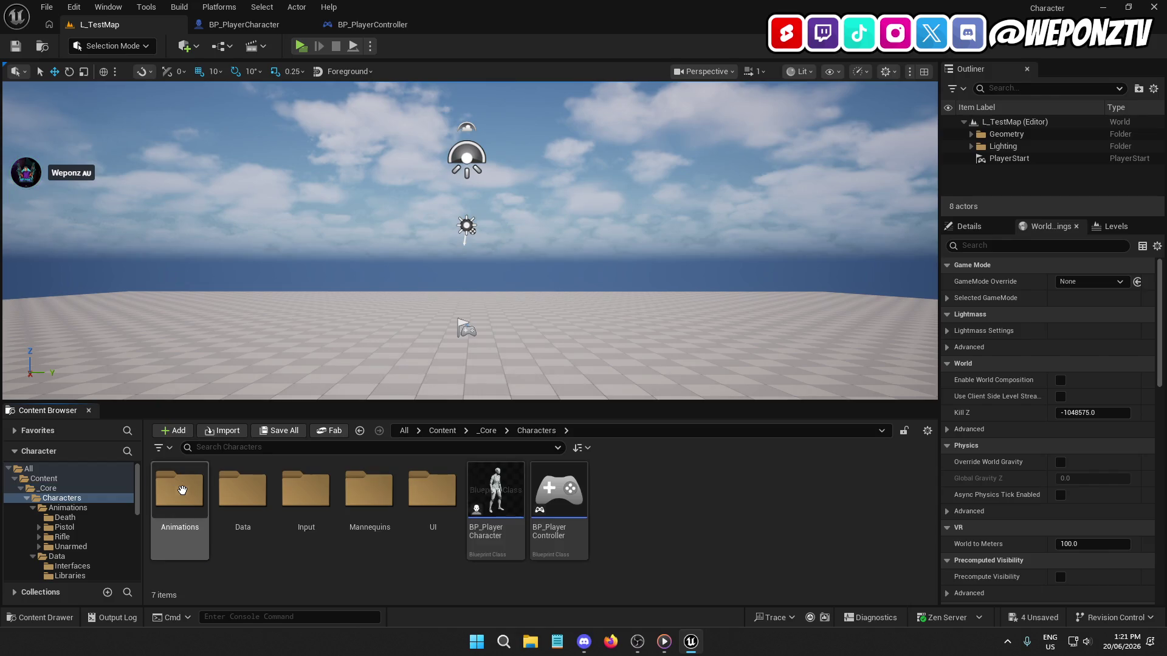
{"action": "right_click", "coordinate": [691, 494]}
Step: Create a Blueprint Class with HUD as parent, named BP_PlayerHUD
{"action": "mouse_move", "coordinate": [775, 404]}
{"action": "mouse_move", "coordinate": [790, 380]}
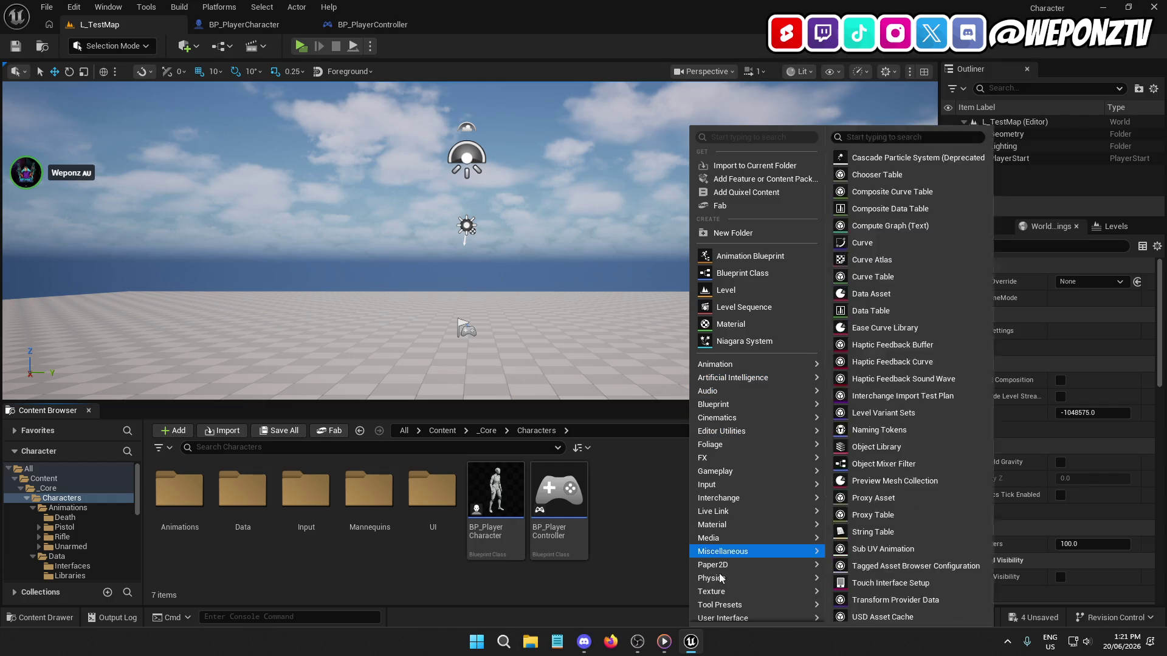
{"action": "mouse_move", "coordinate": [734, 624]}
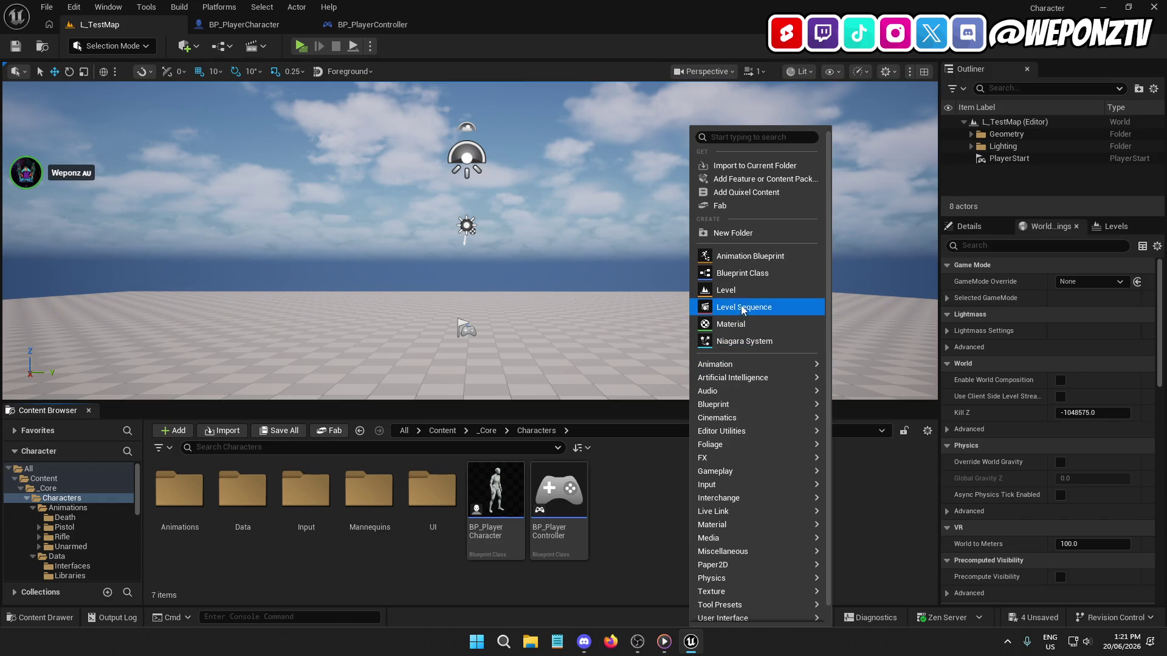
{"action": "left_click", "coordinate": [742, 272]}
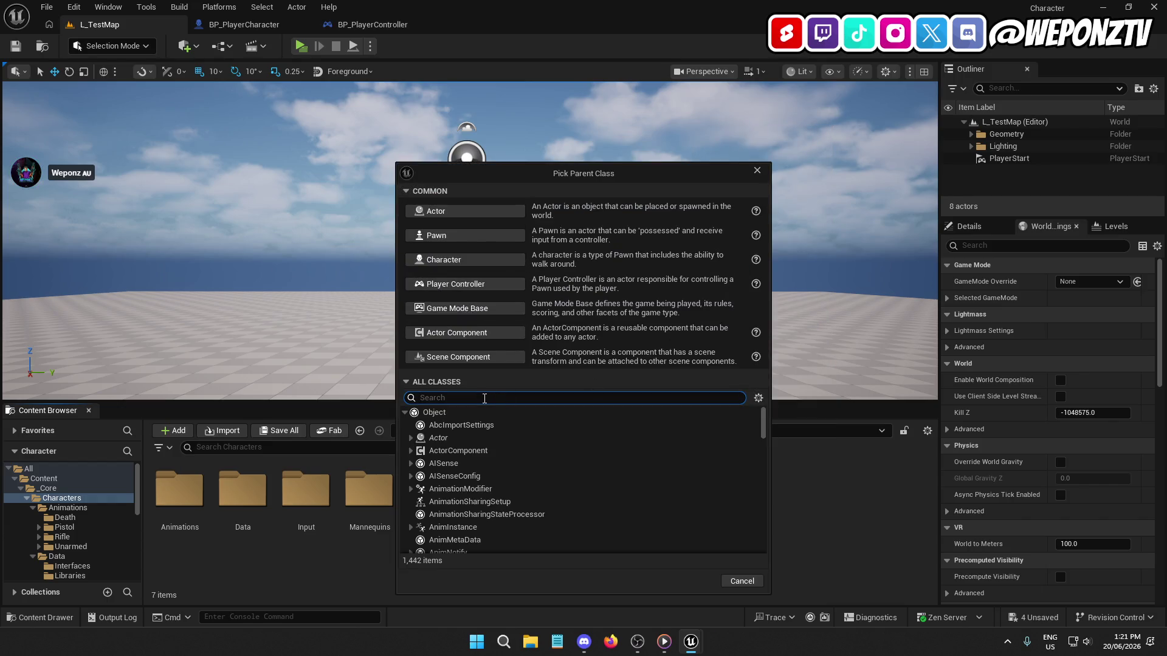
{"action": "type", "text": "Hud"}
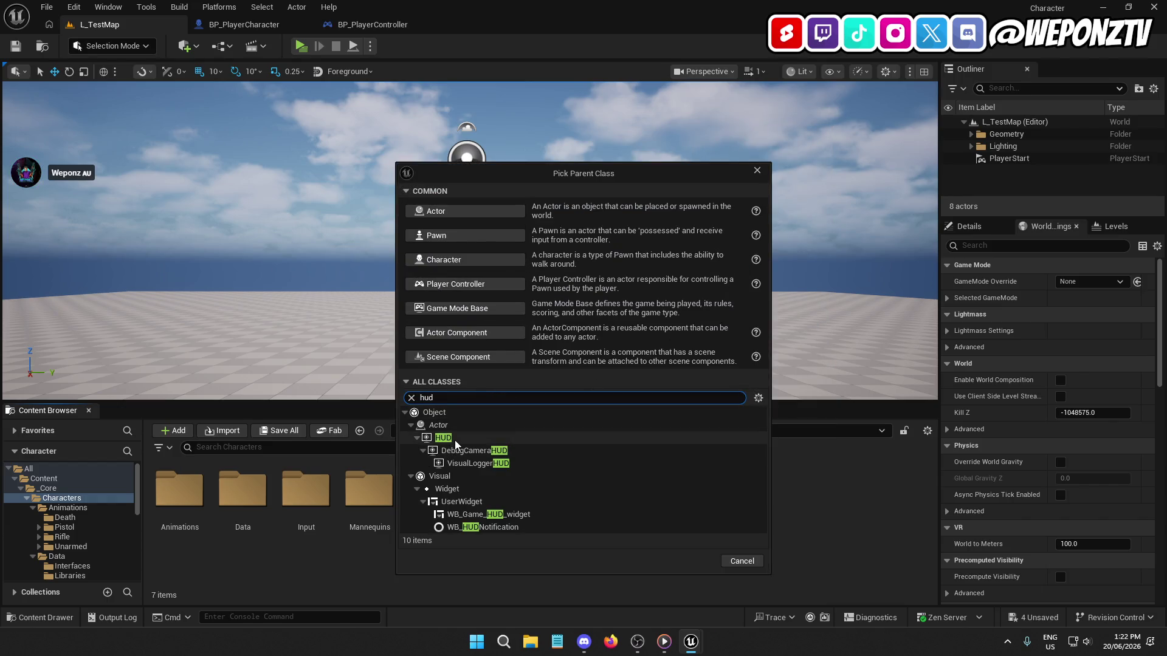
{"action": "left_click", "coordinate": [469, 438]}
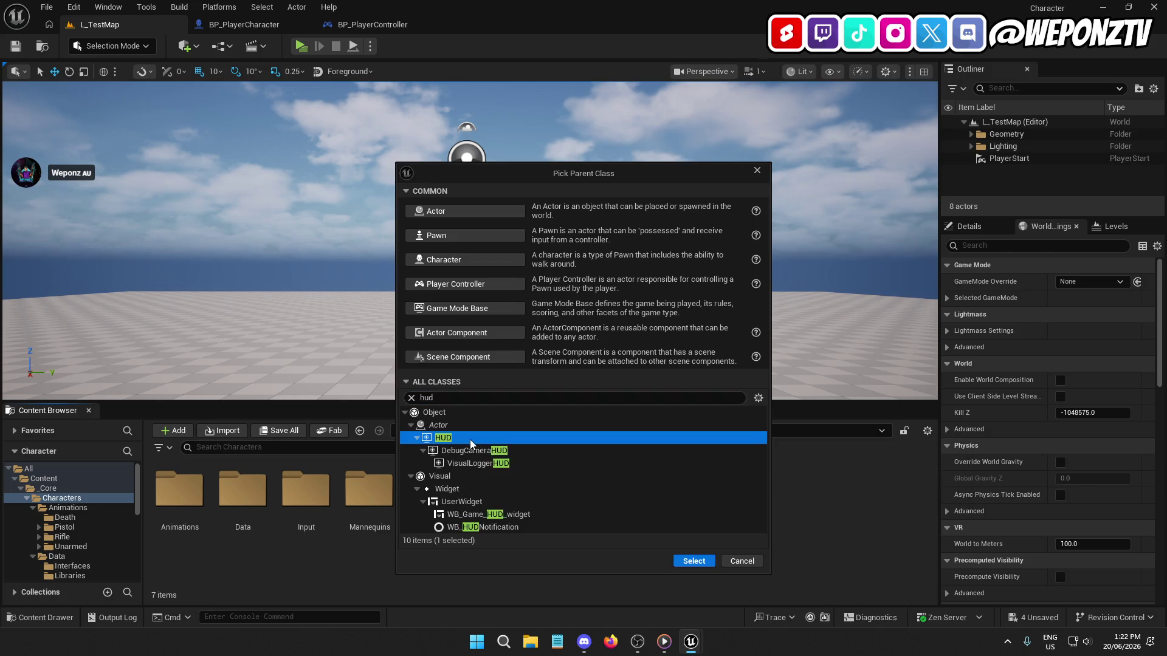
{"action": "left_click", "coordinate": [693, 561]}
{"action": "type", "text": "BP_PlayerHUD"}
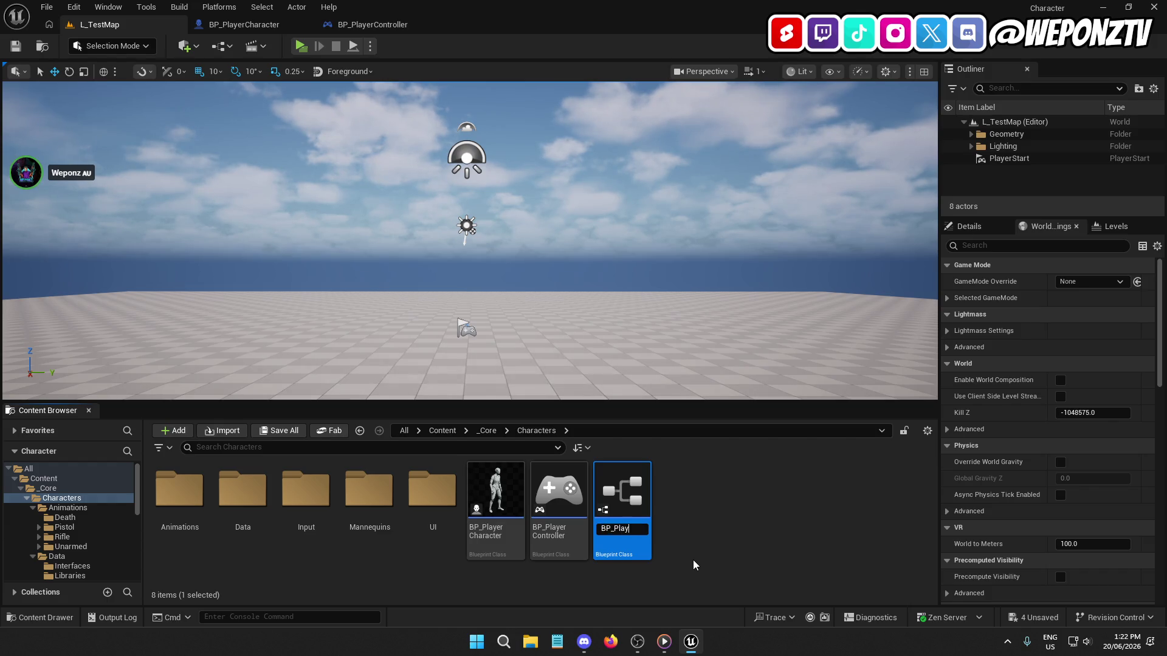
{"action": "key", "text": "Return"}
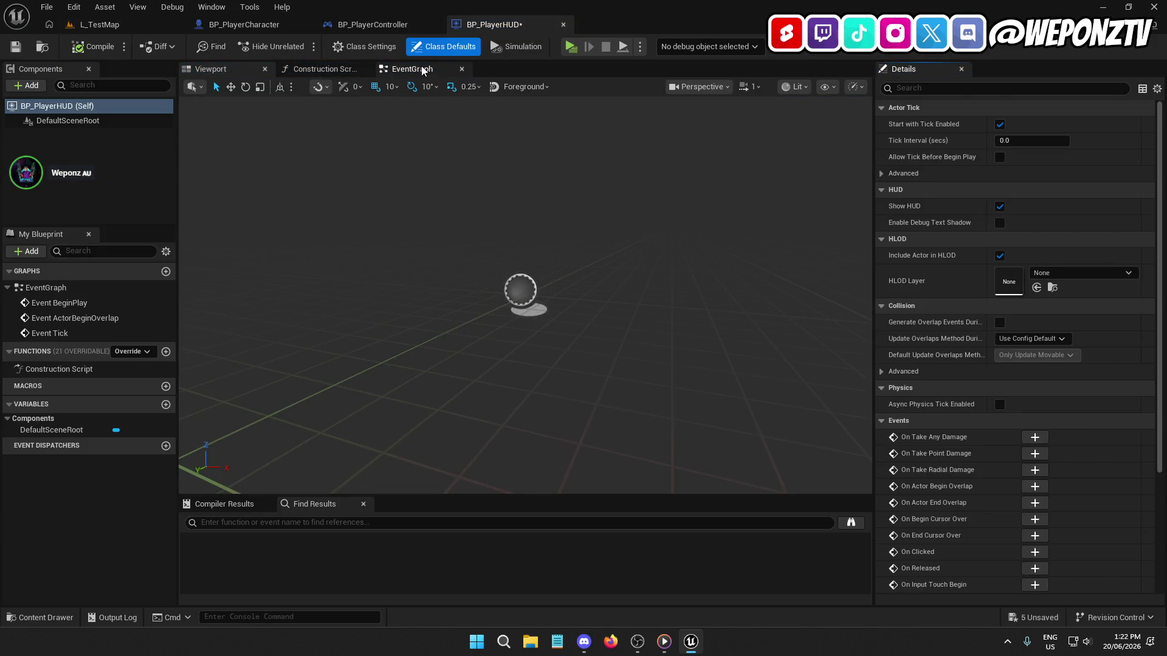
Step: Delete BP_PlayerHUD's three default event nodes, then compile and save it
{"action": "left_click_drag", "start_coordinate": [642, 406], "coordinate": [402, 135]}
{"action": "key", "text": "Delete"}
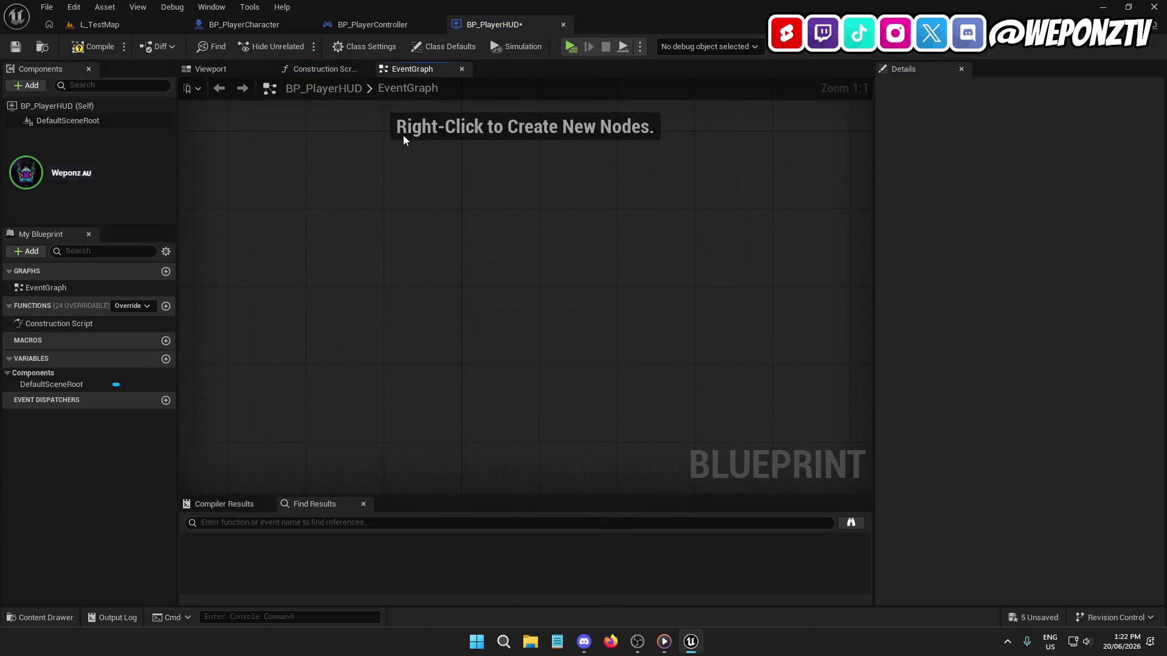
{"action": "left_click", "coordinate": [99, 47]}
{"action": "left_click", "coordinate": [19, 48]}
{"action": "left_click", "coordinate": [134, 25]}
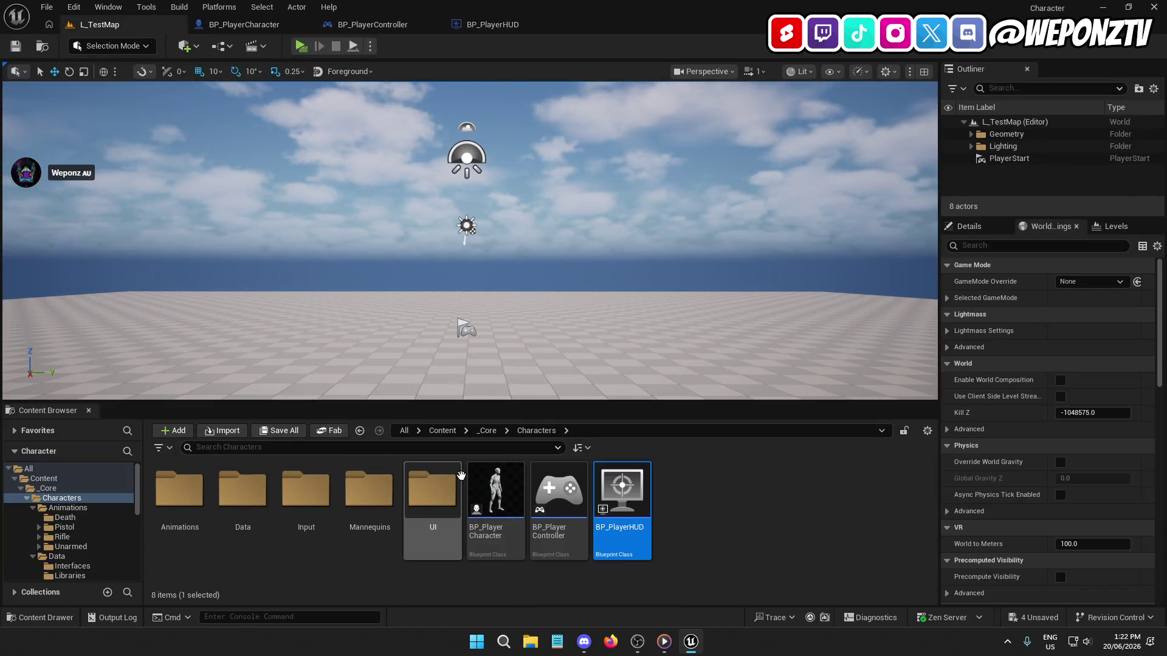
Step: Go to _Core/Game and open BP_GameMode in the blueprint editor
{"action": "left_click", "coordinate": [487, 430]}
{"action": "double_click", "coordinate": [243, 487]}
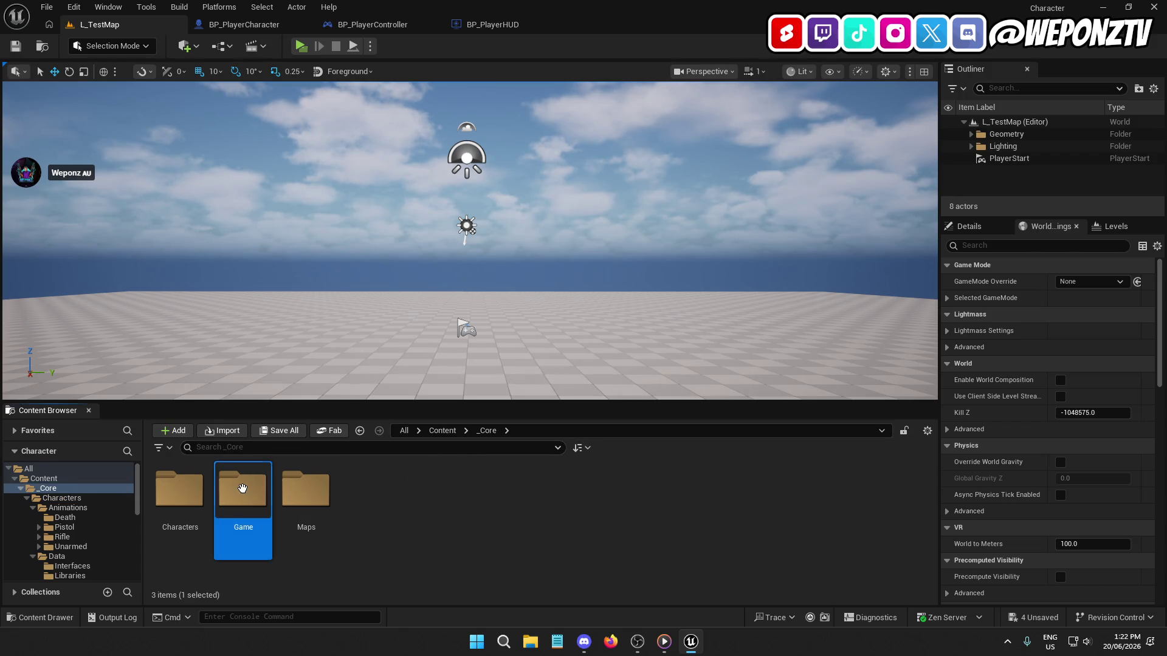
{"action": "left_click", "coordinate": [179, 489]}
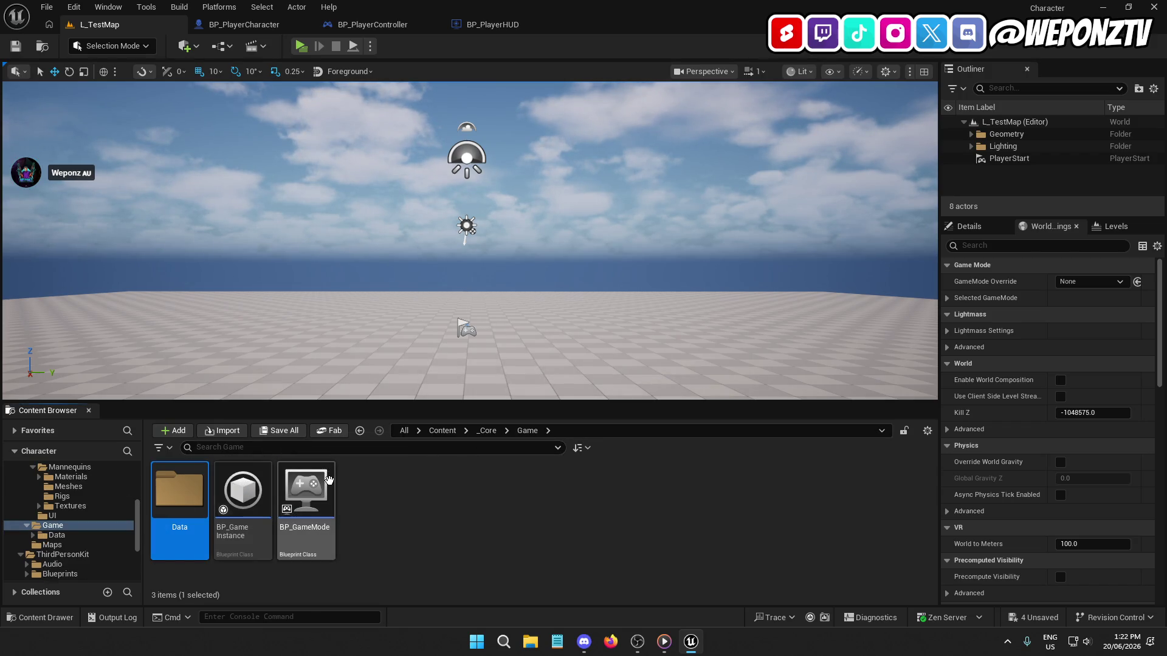
{"action": "left_click", "coordinate": [328, 484]}
{"action": "double_click", "coordinate": [339, 483]}
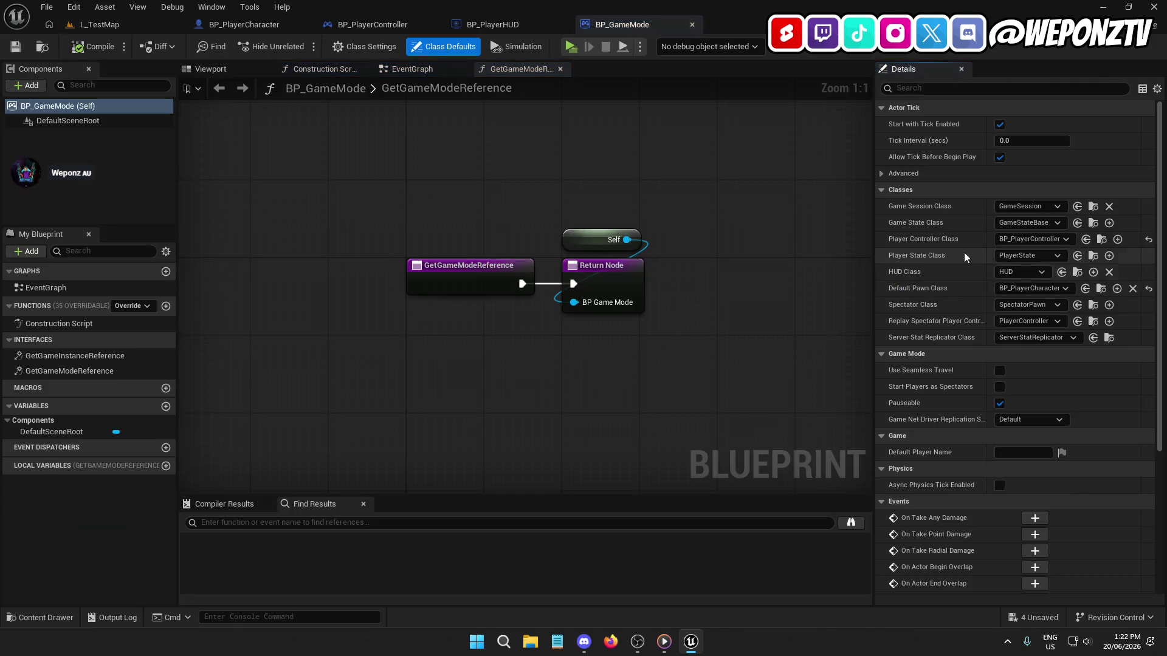
{"action": "left_click", "coordinate": [1033, 273]}
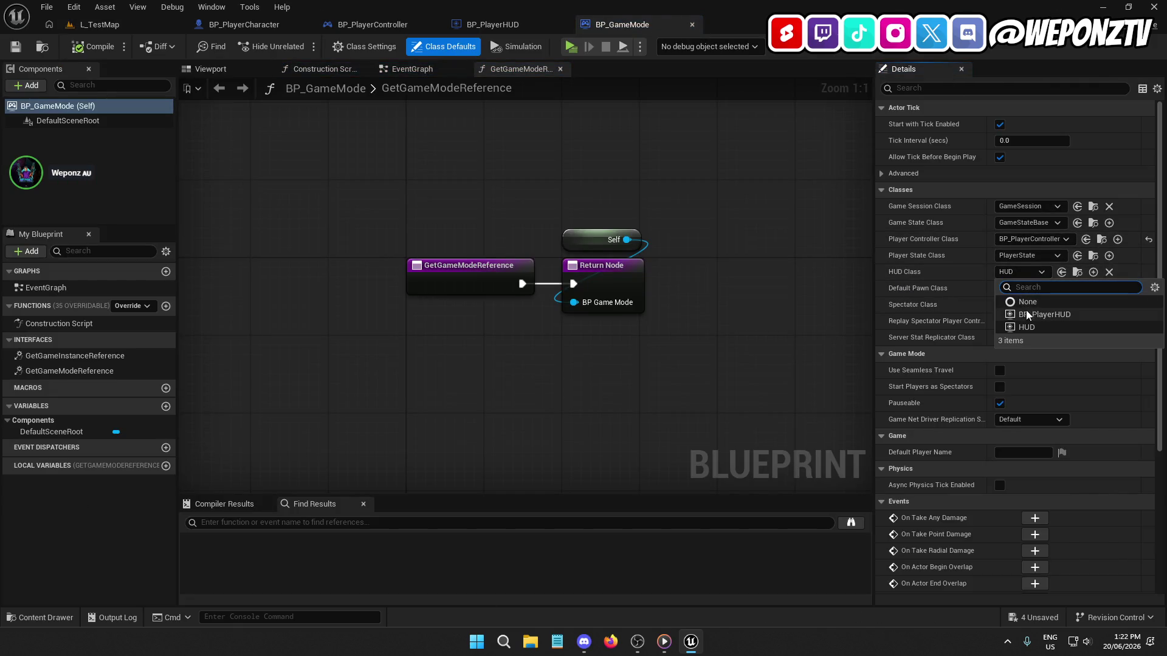
Step: Set BP_GameMode's HUD Class to BP_PlayerHUD, compile, and close its editor
{"action": "left_click", "coordinate": [1036, 314]}
{"action": "left_click", "coordinate": [101, 43]}
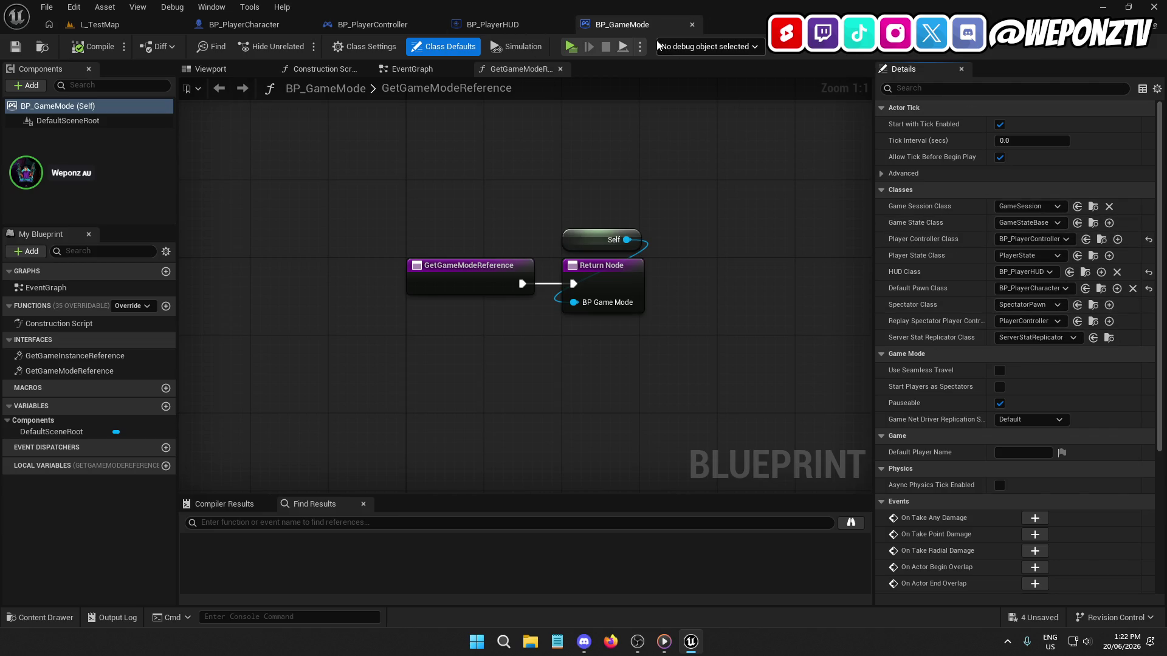
{"action": "left_click", "coordinate": [691, 24]}
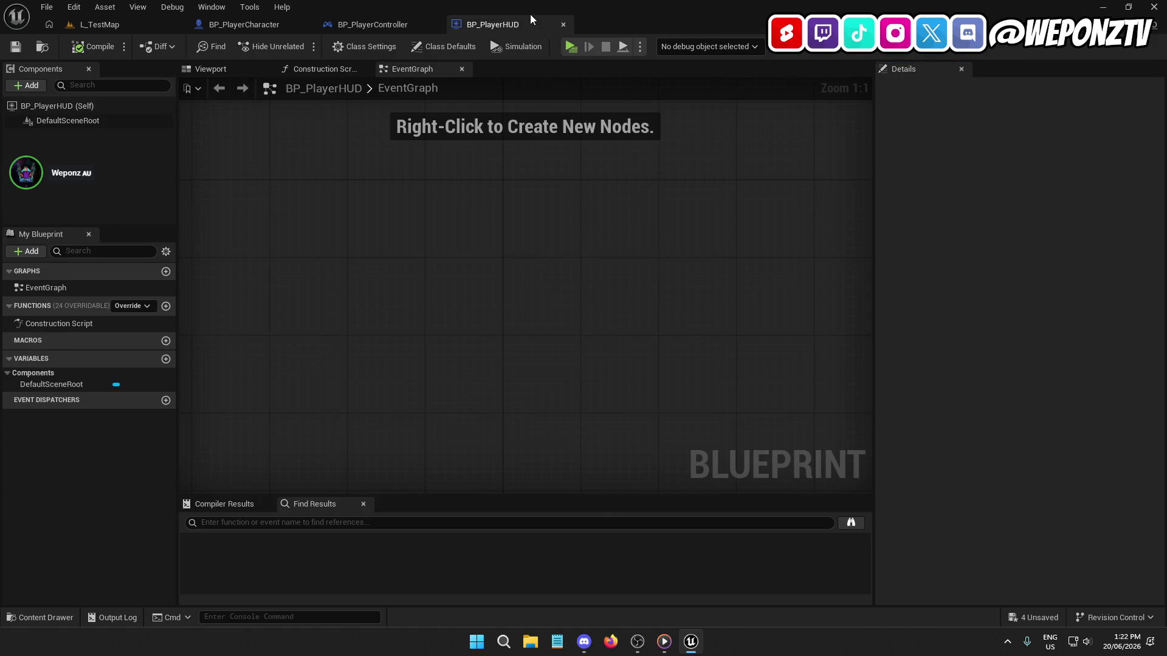
{"action": "left_click", "coordinate": [139, 25]}
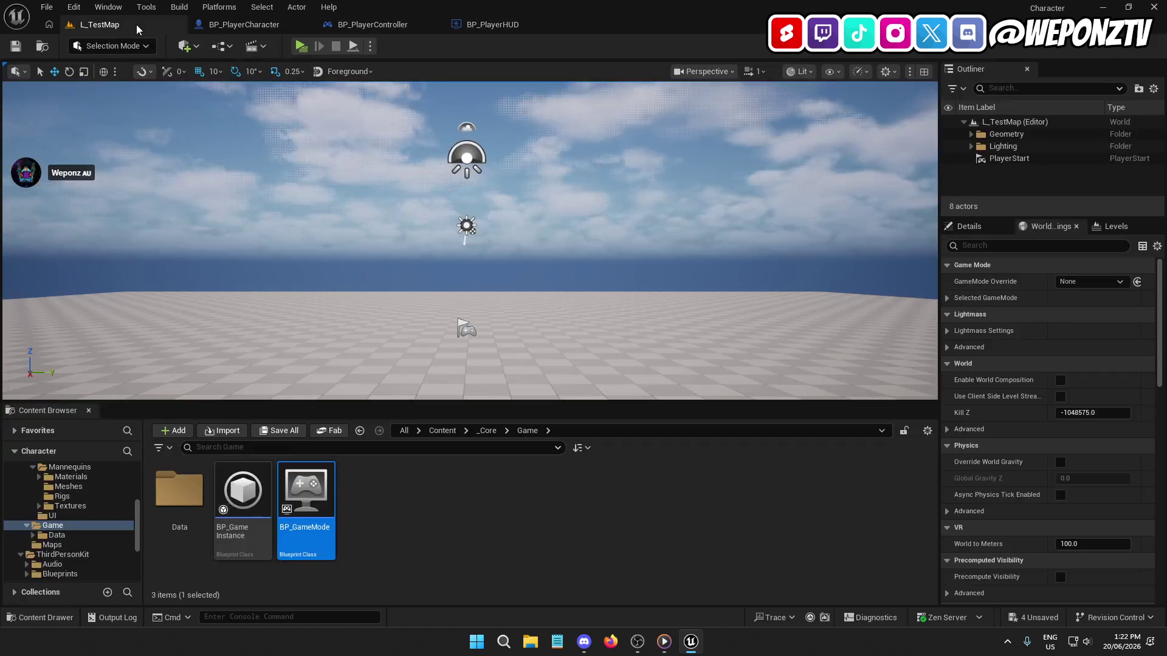
Step: Create a Textures folder in _Core/Characters/UI, then minimize the editor to the desktop
{"action": "left_click", "coordinate": [507, 517]}
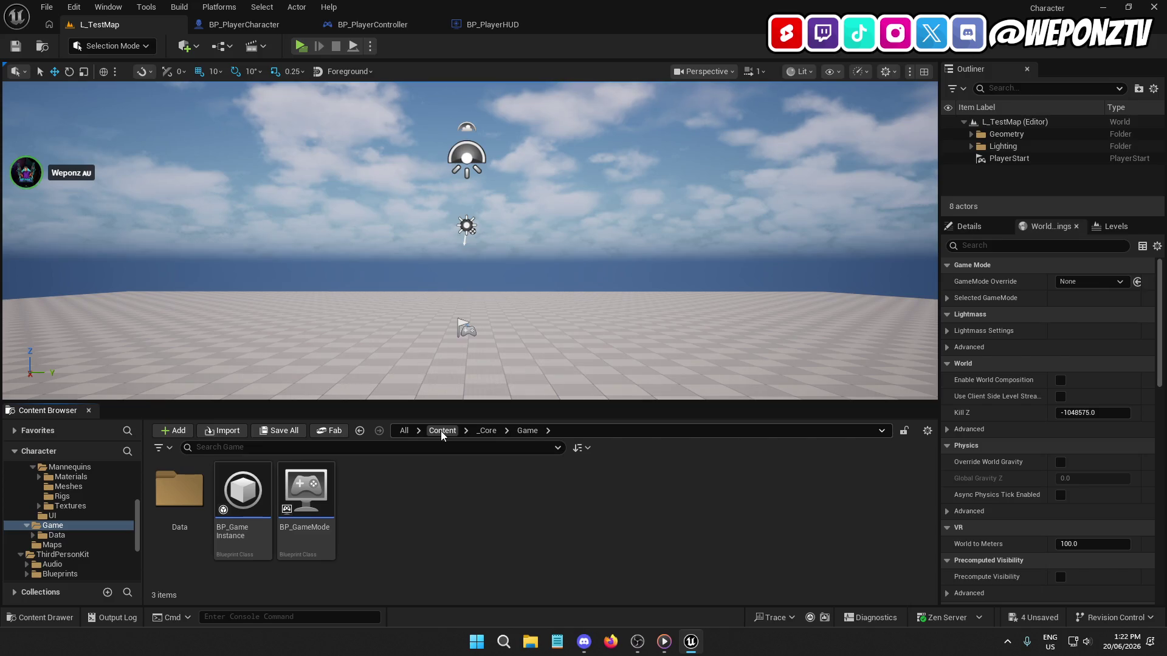
{"action": "left_click", "coordinate": [442, 432]}
{"action": "double_click", "coordinate": [180, 489]}
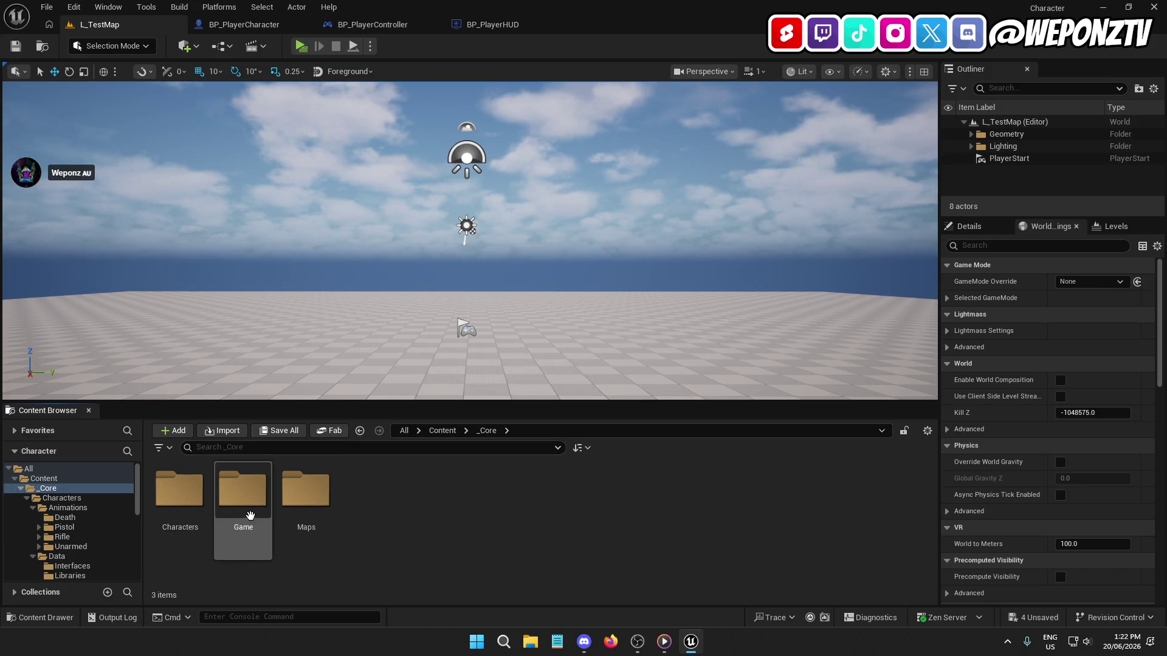
{"action": "double_click", "coordinate": [179, 489]}
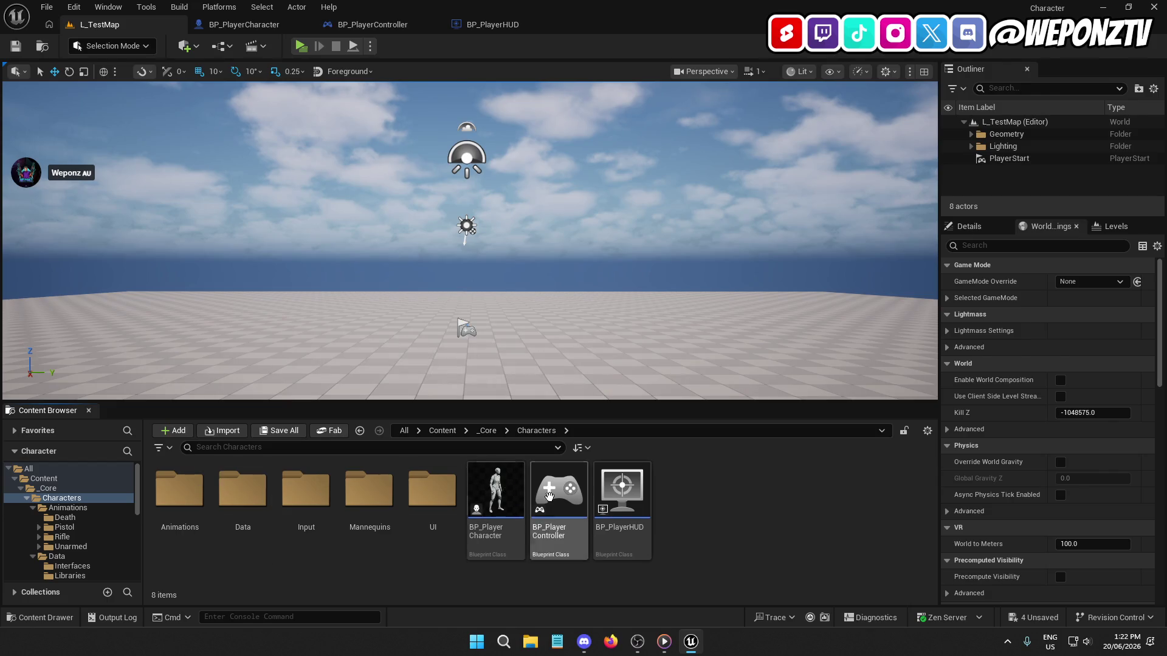
{"action": "double_click", "coordinate": [442, 488]}
{"action": "right_click", "coordinate": [299, 528]}
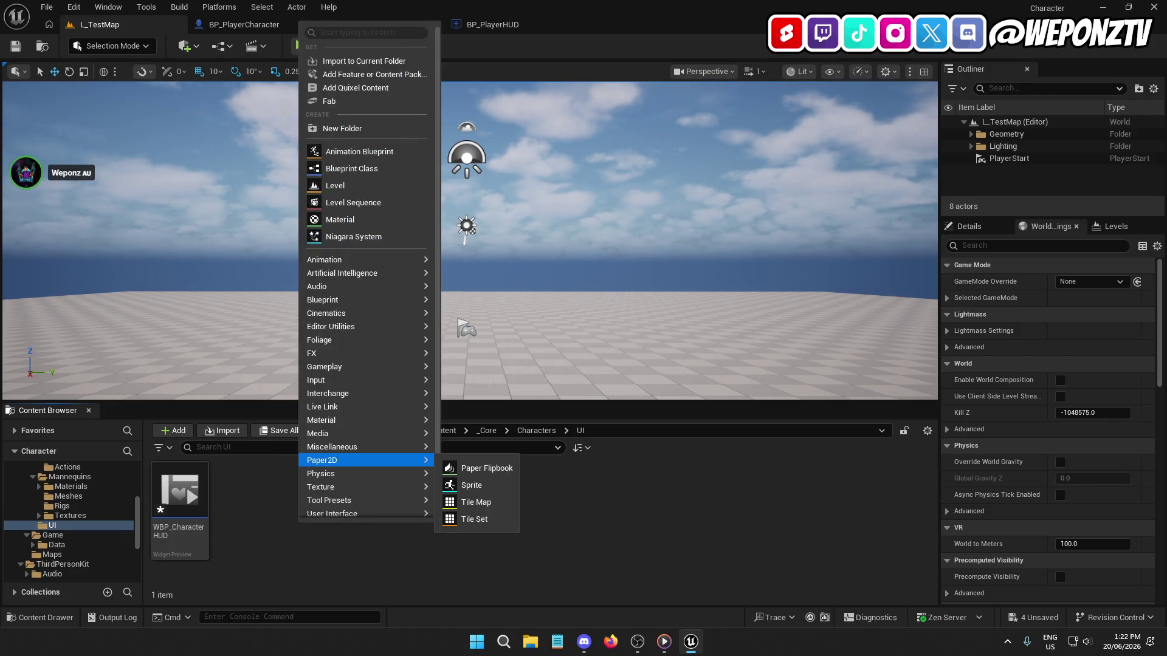
{"action": "left_click", "coordinate": [361, 129]}
{"action": "type", "text": "Texture"}
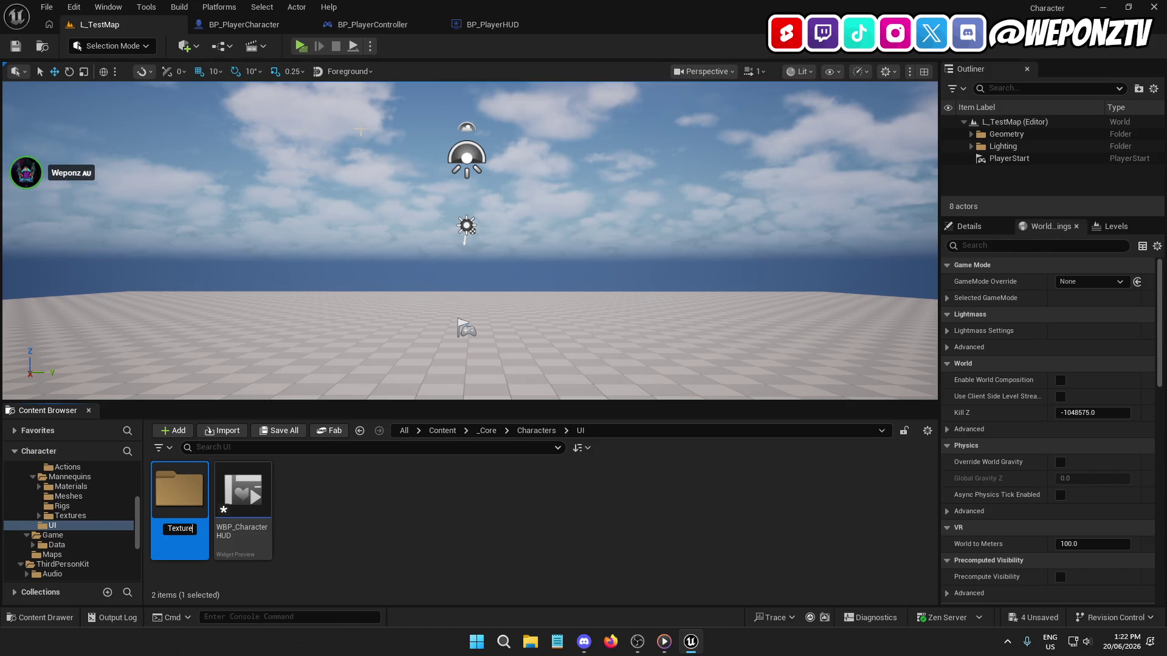
{"action": "type", "text": "s"}
{"action": "key", "text": "Return"}
{"action": "key", "text": "super+d"}
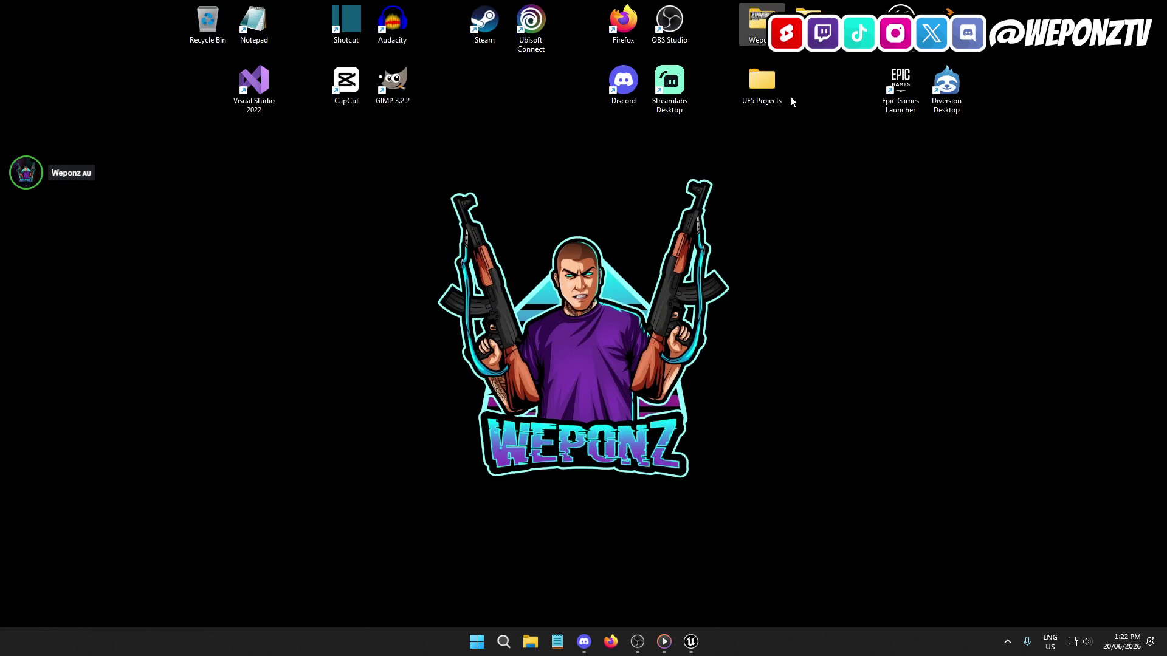
Step: In File Explorer, locate T_InteractionDot.PNG in Weponz > Game Dev > Images
{"action": "double_click", "coordinate": [754, 23]}
{"action": "double_click", "coordinate": [643, 243]}
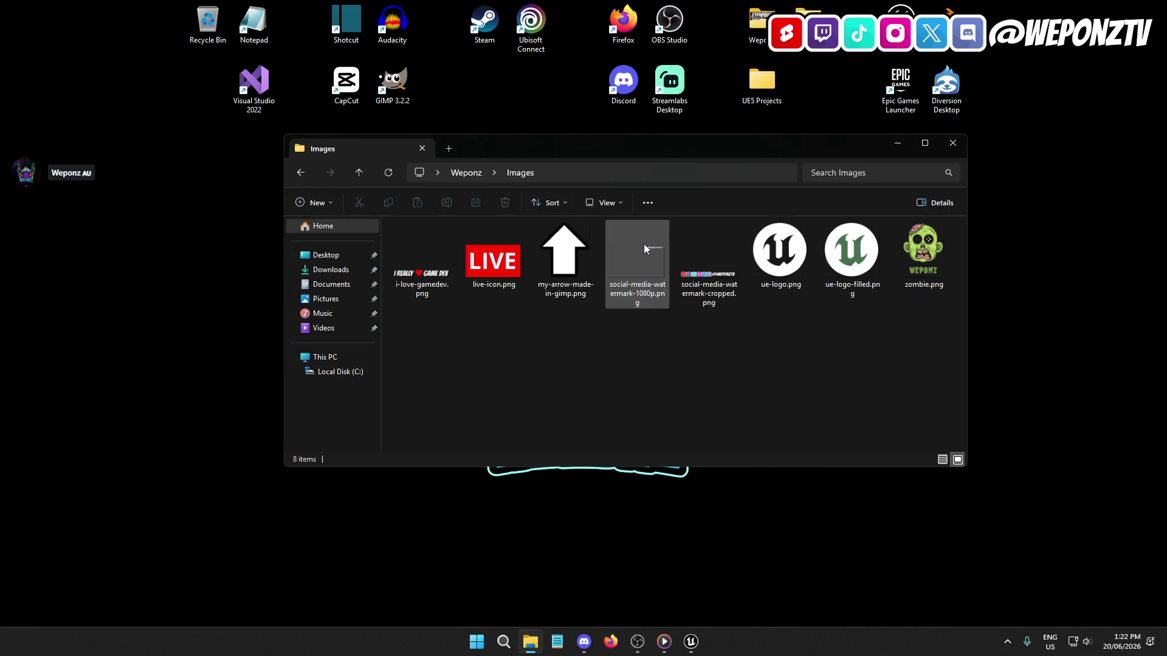
{"action": "left_click", "coordinate": [460, 170]}
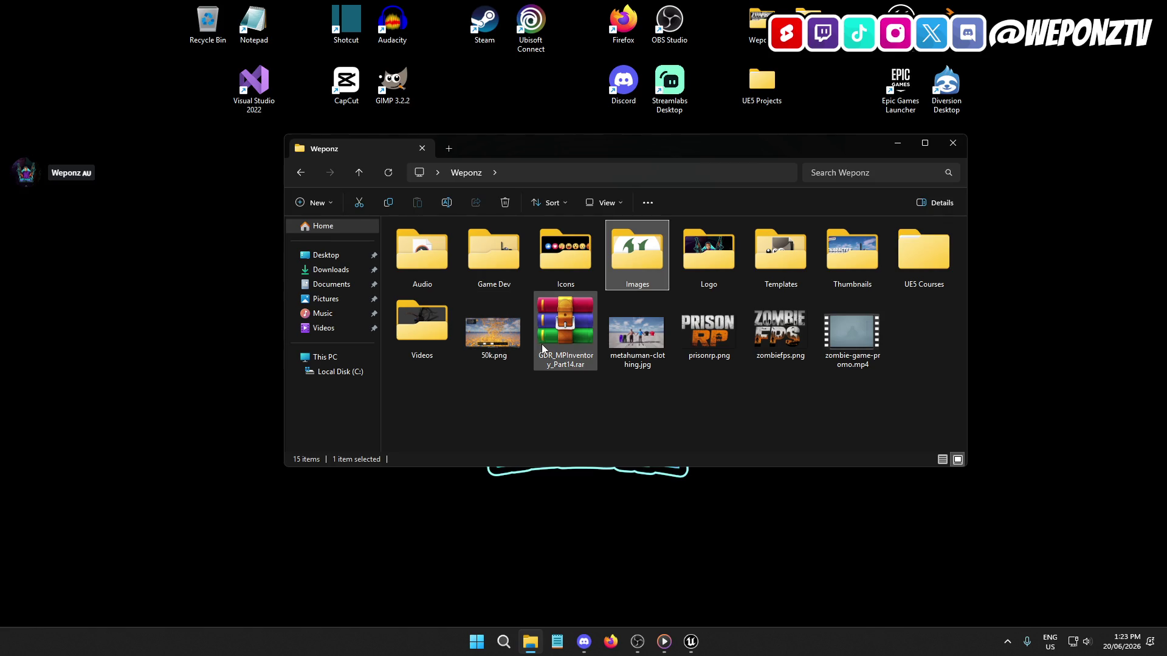
{"action": "mouse_move", "coordinate": [541, 344]}
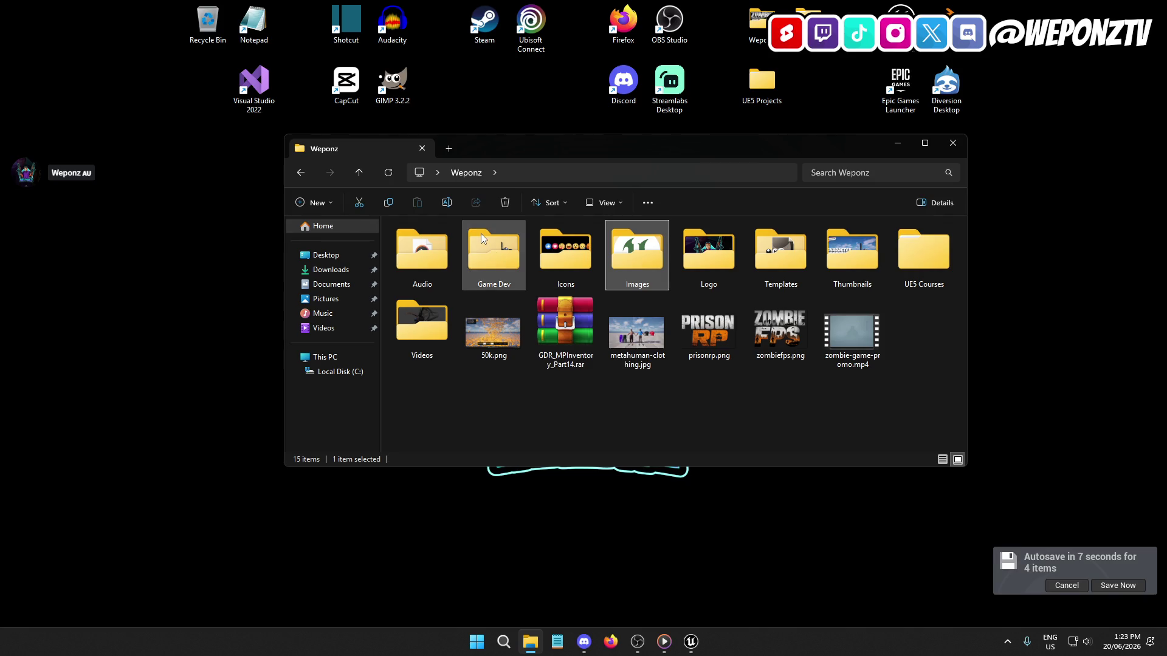
{"action": "double_click", "coordinate": [493, 251]}
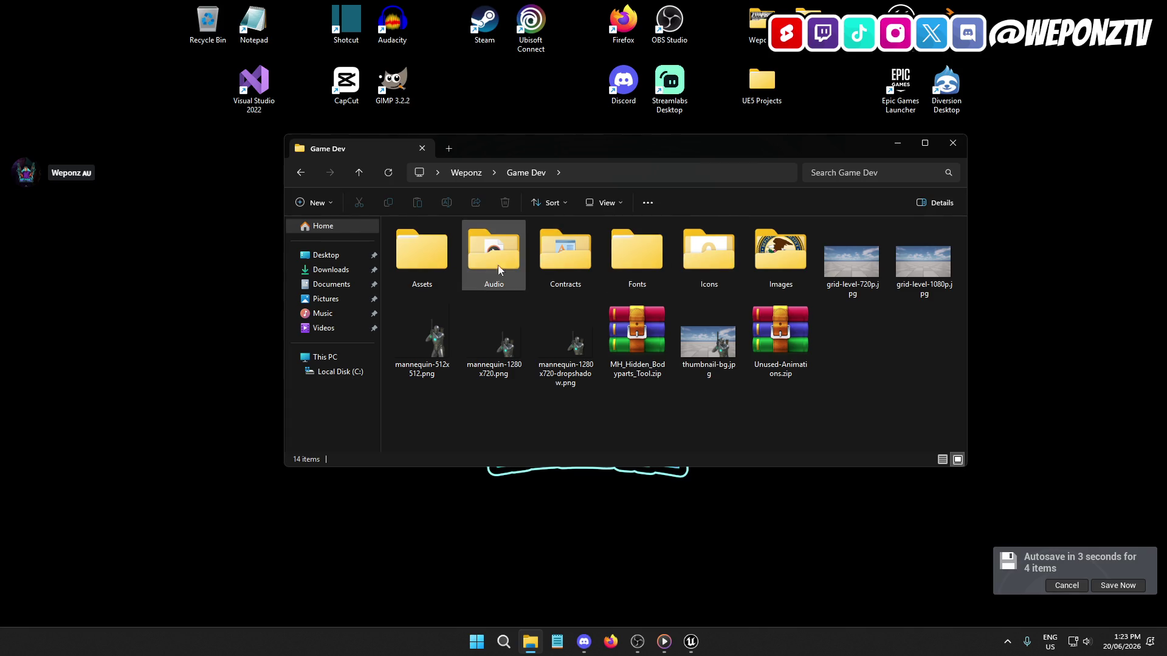
{"action": "double_click", "coordinate": [786, 270]}
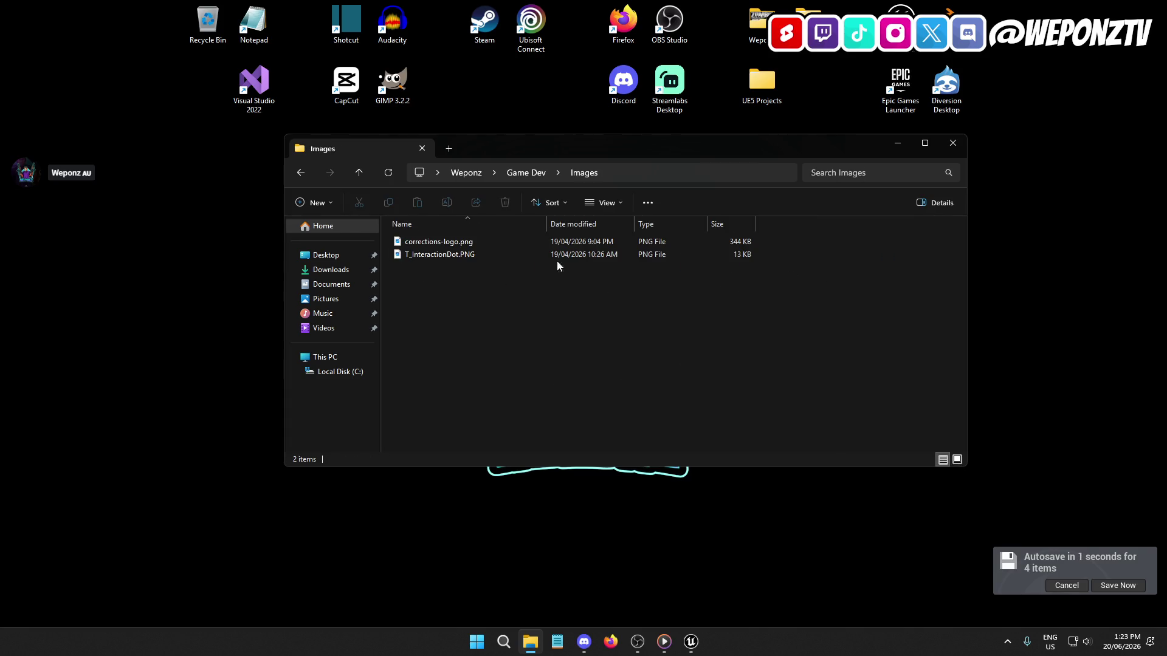
{"action": "left_click", "coordinate": [483, 254]}
Step: Drag T_InteractionDot.PNG into the Content Browser's empty Textures folder to import it
{"action": "left_click", "coordinate": [690, 641]}
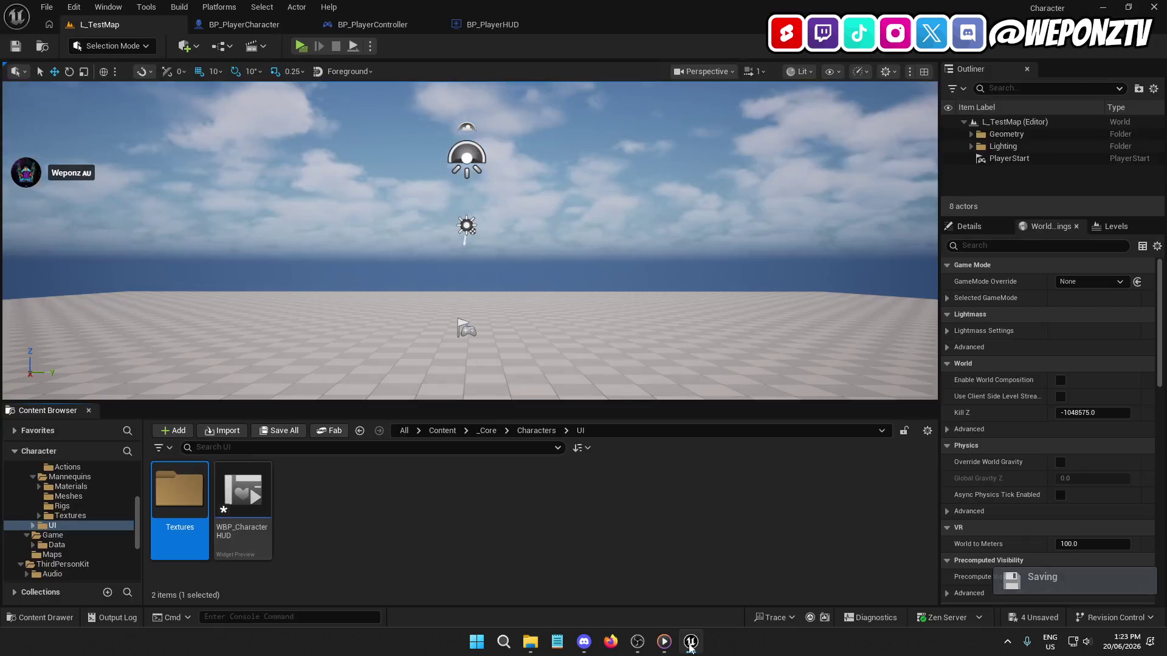
{"action": "double_click", "coordinate": [198, 487]}
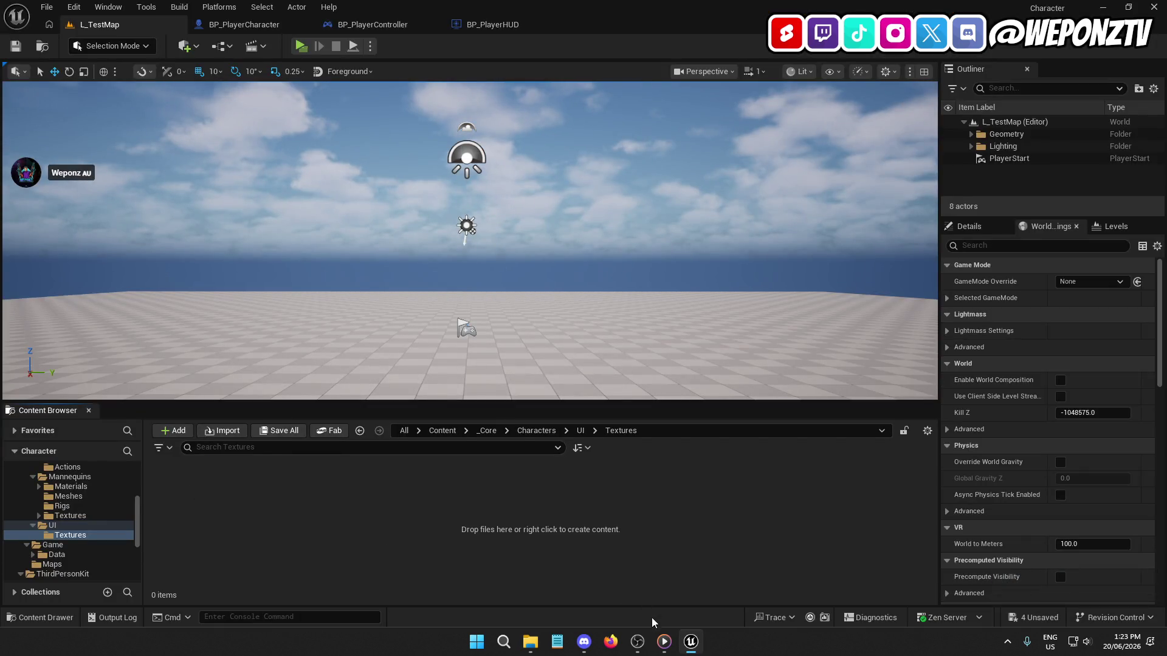
{"action": "left_click", "coordinate": [534, 644]}
{"action": "left_click_drag", "start_coordinate": [453, 257], "coordinate": [254, 526]}
{"action": "left_click_drag", "start_coordinate": [512, 550], "coordinate": [514, 551]}
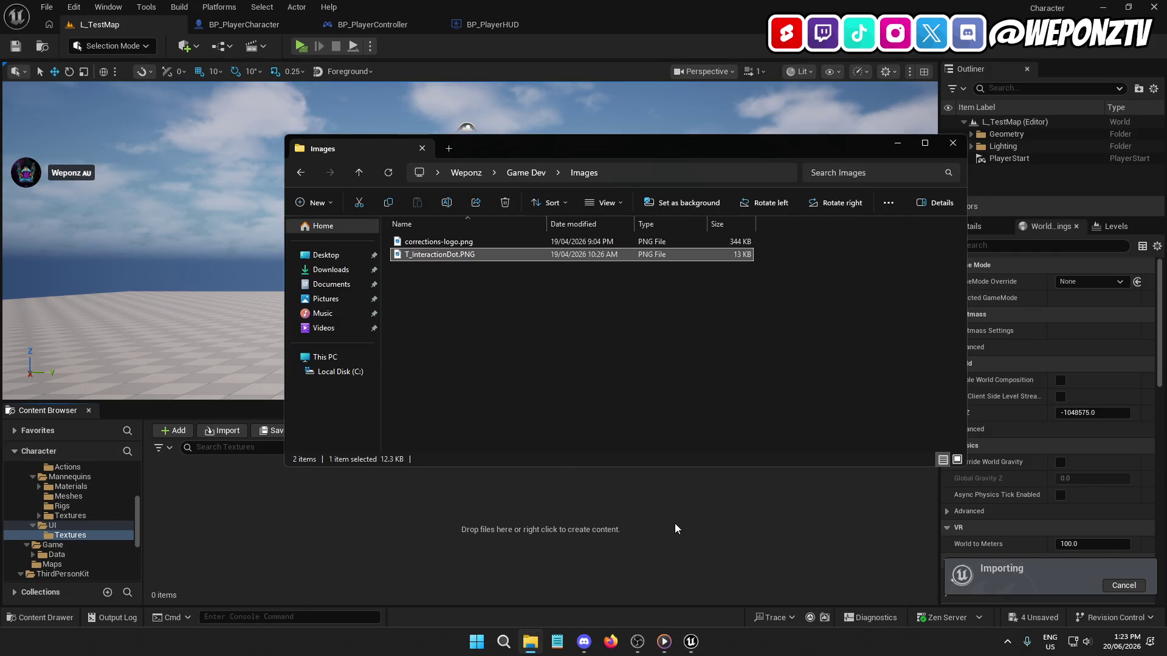
{"action": "left_click", "coordinate": [192, 526]}
{"action": "type", "text": "T_Crosshair"}
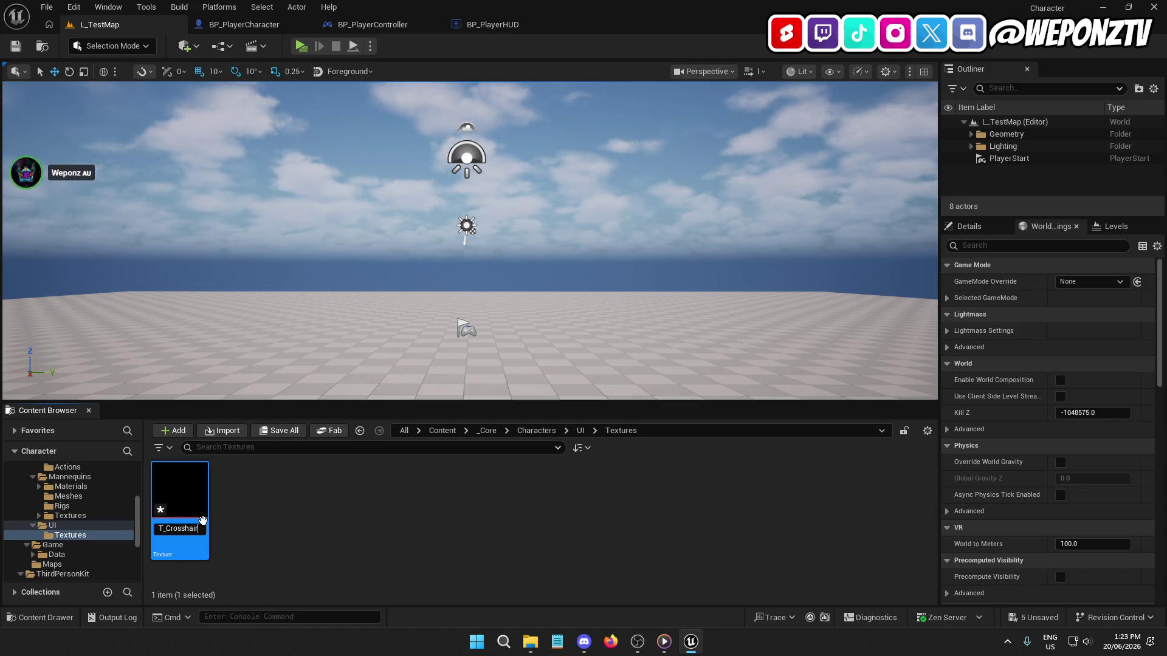
Step: Rename the imported texture to T_CrosshairDot and set its Texture Group to UI
{"action": "type", "text": "Dot"}
{"action": "key", "text": "Return"}
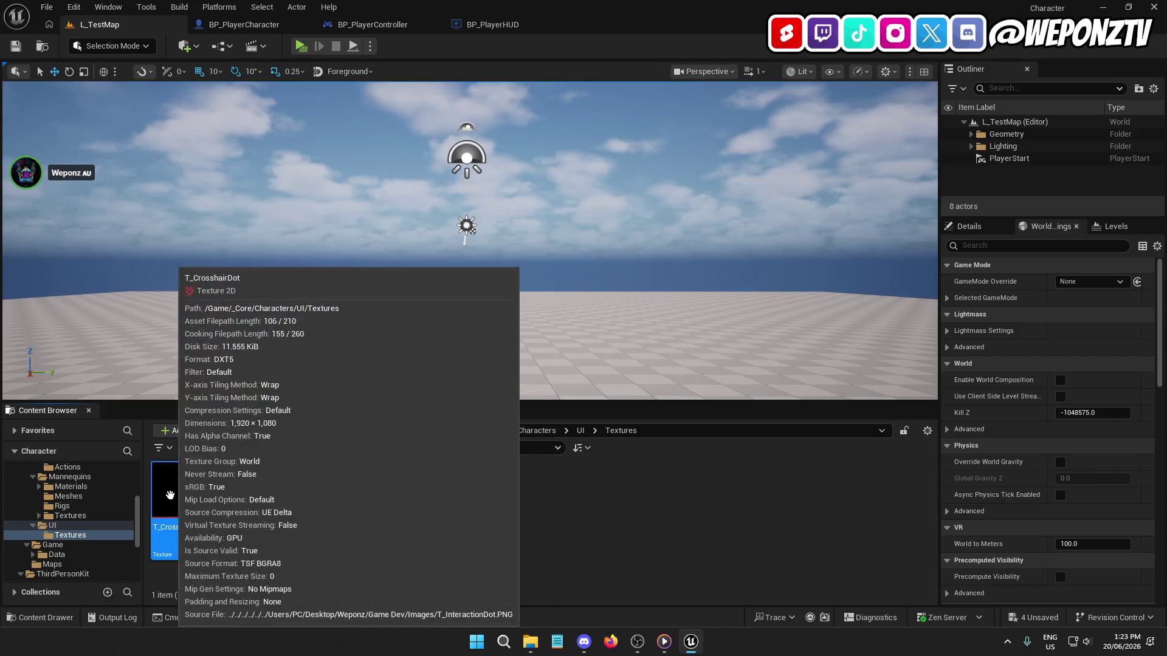
{"action": "double_click", "coordinate": [180, 495]}
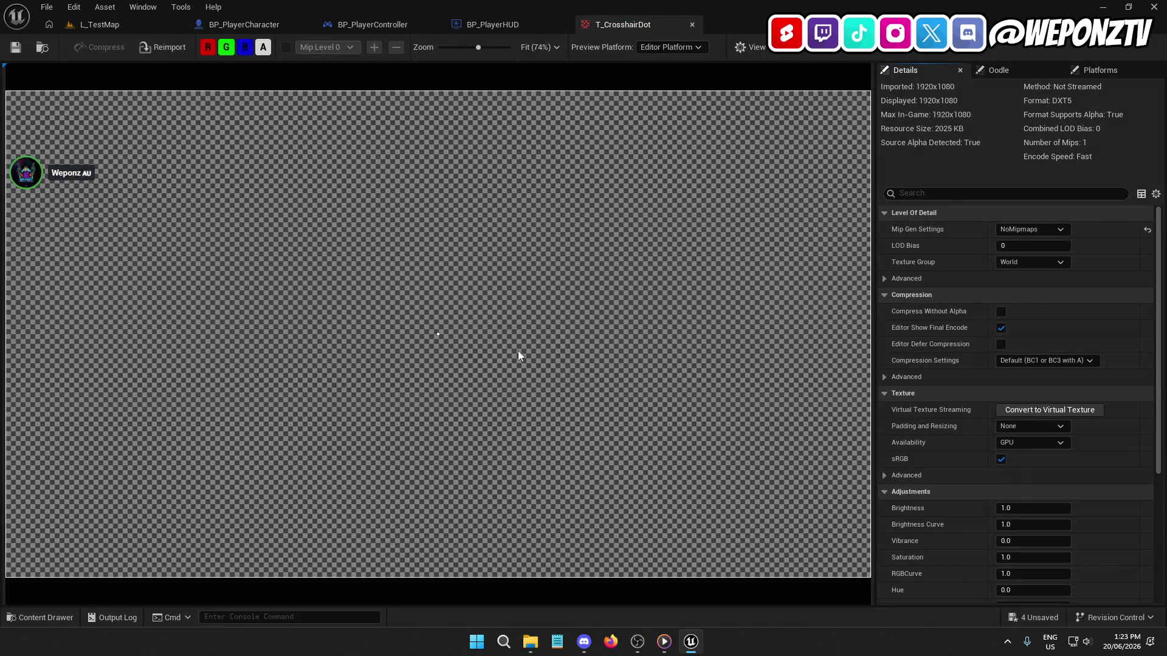
{"action": "left_click", "coordinate": [1024, 263]}
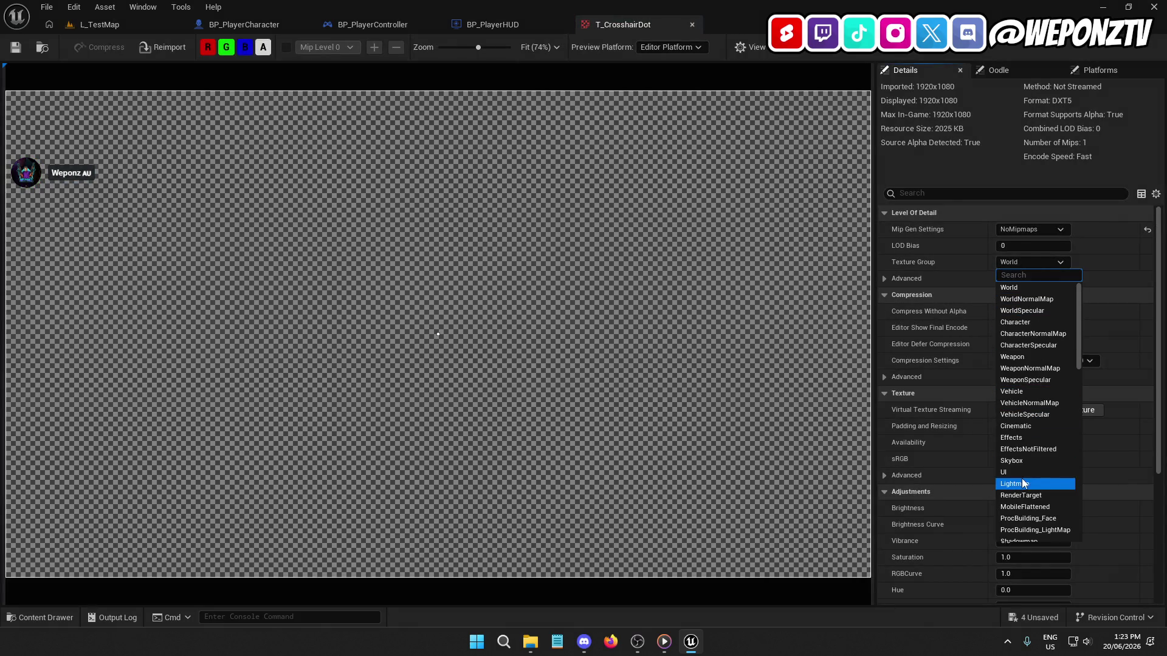
{"action": "left_click", "coordinate": [1010, 472]}
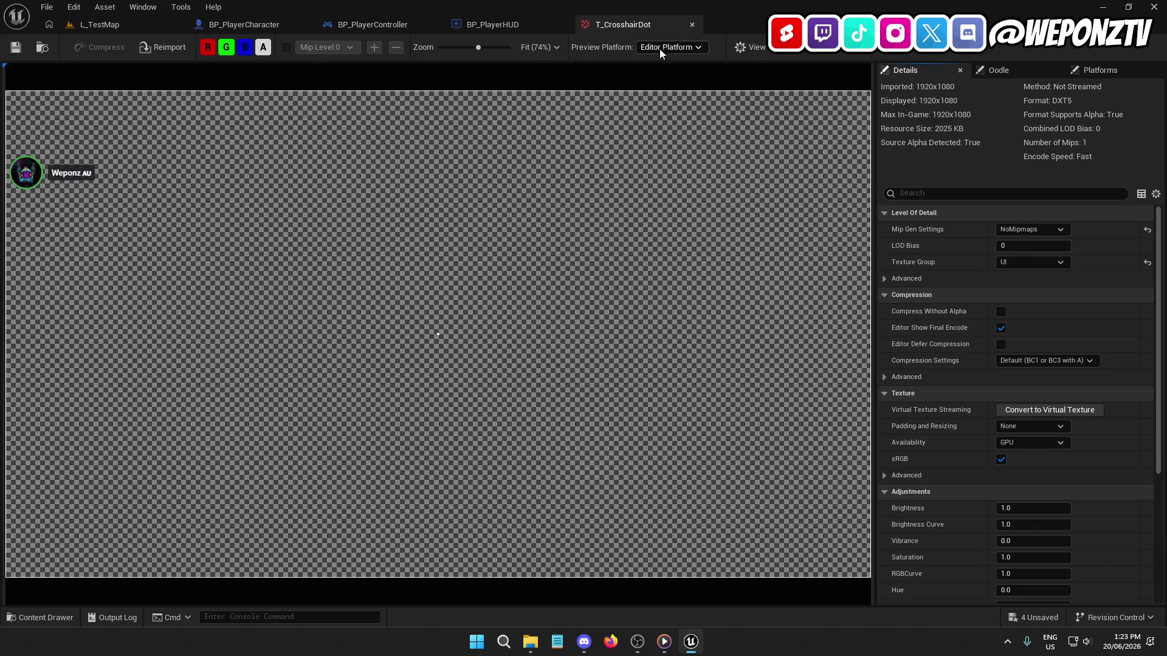
{"action": "left_click", "coordinate": [691, 24]}
{"action": "left_click", "coordinate": [99, 24]}
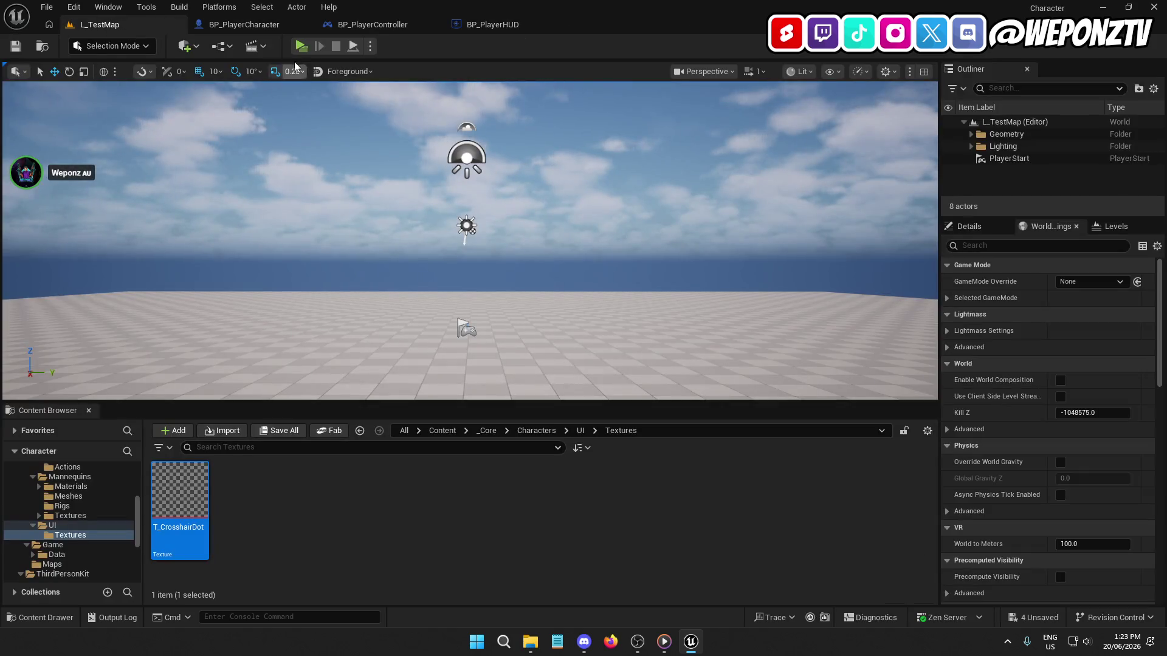
{"action": "left_click", "coordinate": [516, 28]}
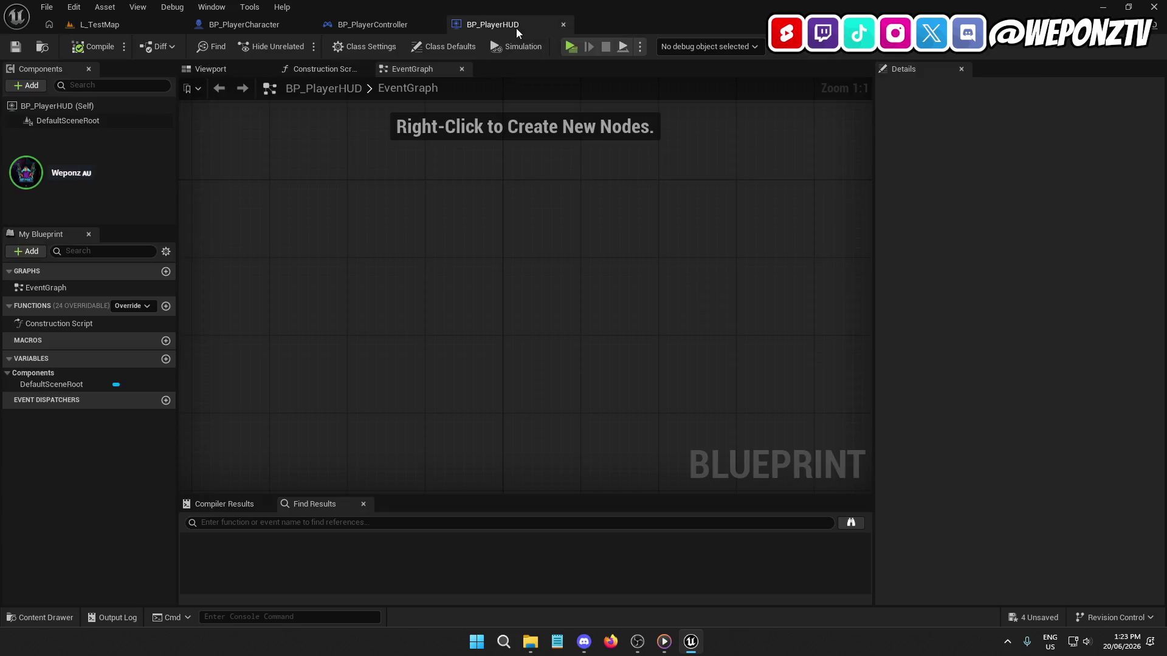
Step: Cycle through the blueprint tabs back to L_TestMap and go up to the UI folder
{"action": "left_click", "coordinate": [385, 24]}
{"action": "left_click", "coordinate": [238, 29]}
{"action": "left_click", "coordinate": [99, 24]}
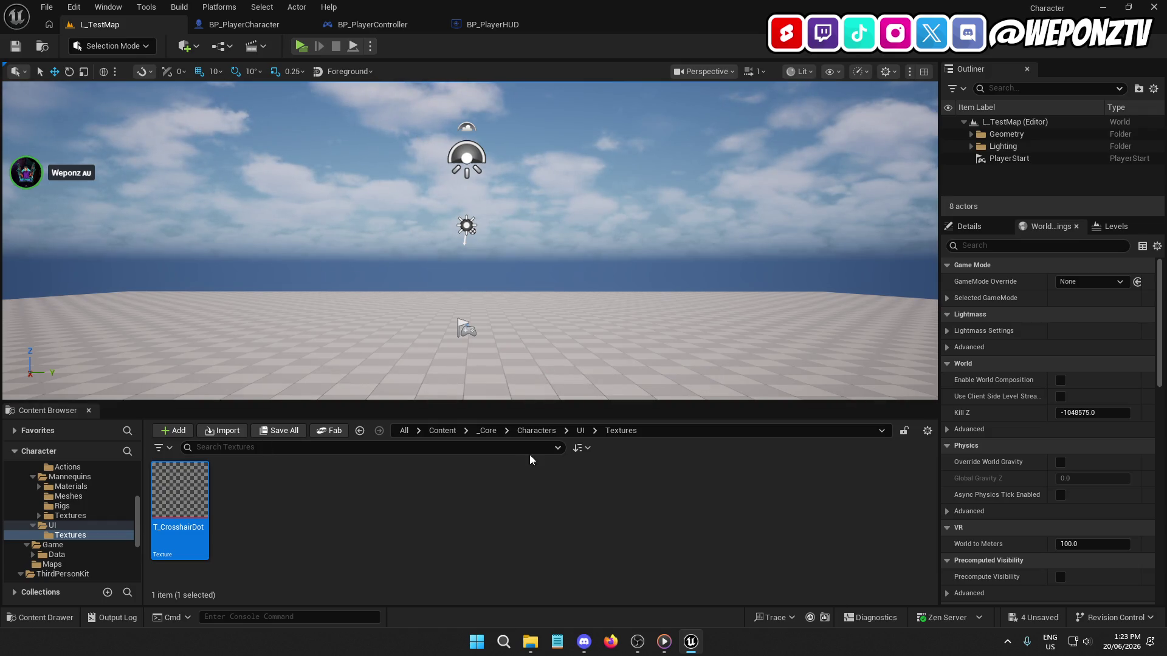
{"action": "left_click", "coordinate": [581, 430]}
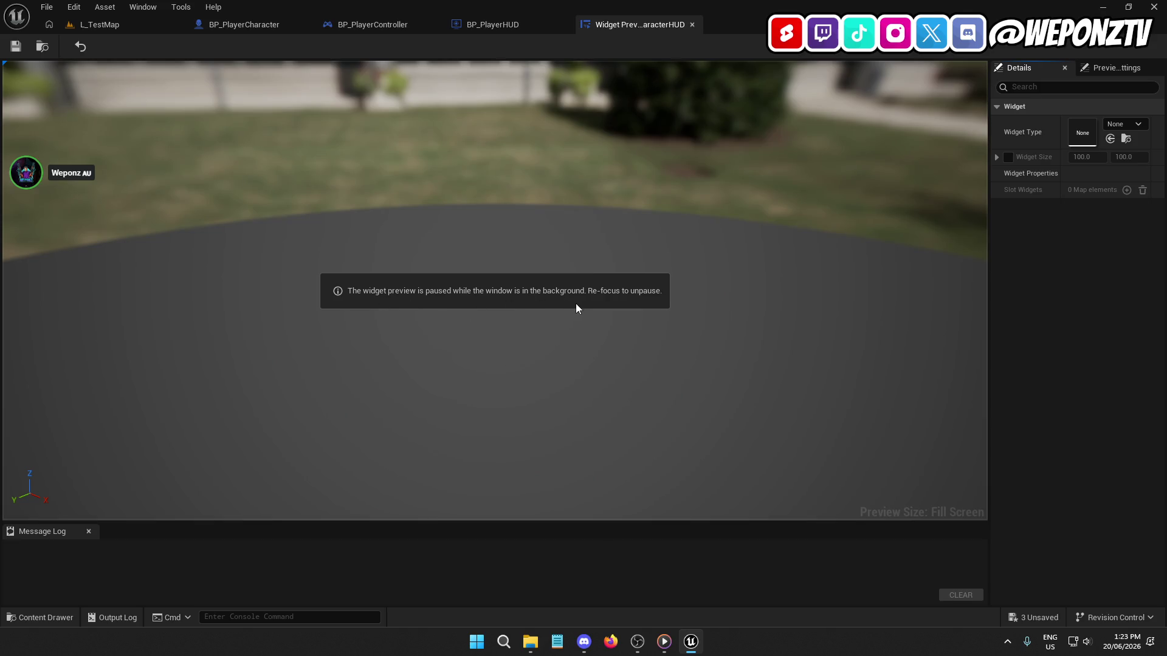
Step: Close the widget preview, BP_PlayerHUD, BP_PlayerController and BP_PlayerCharacter editors
{"action": "left_click", "coordinate": [692, 25]}
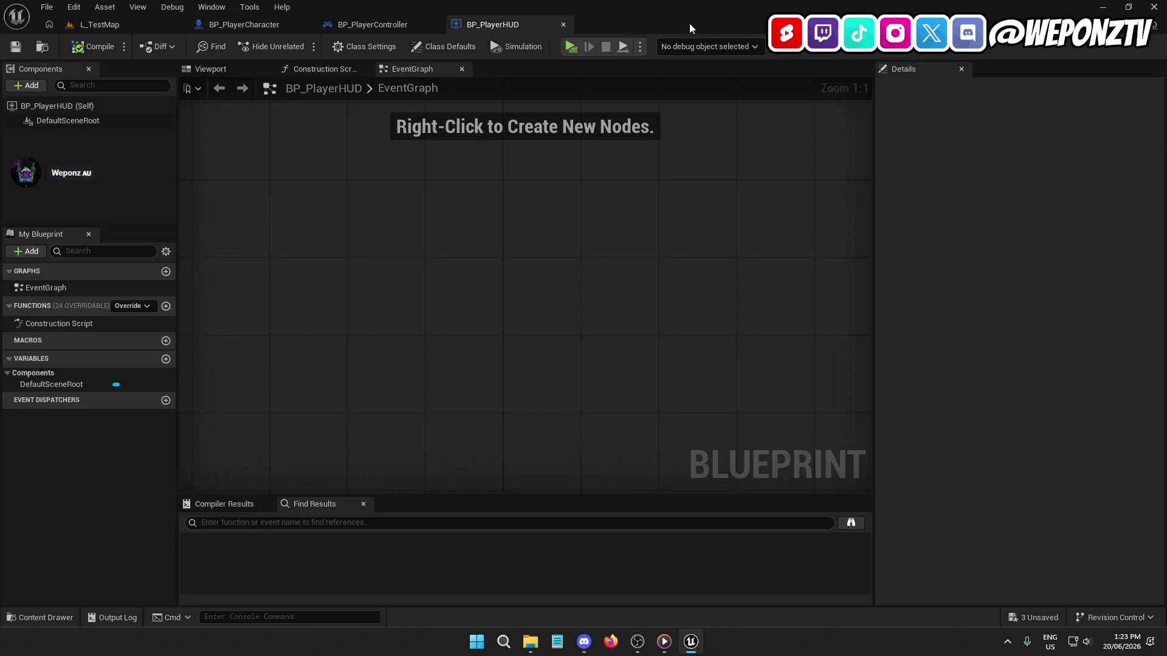
{"action": "left_click", "coordinate": [562, 24]}
{"action": "left_click", "coordinate": [435, 24]}
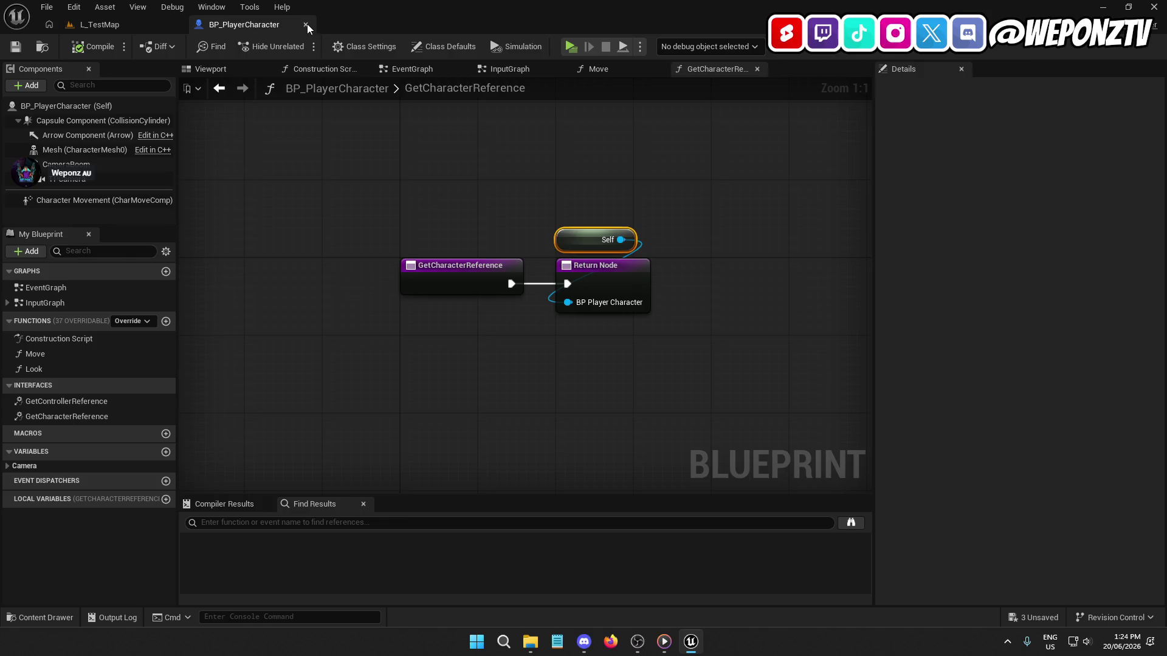
{"action": "left_click", "coordinate": [307, 25]}
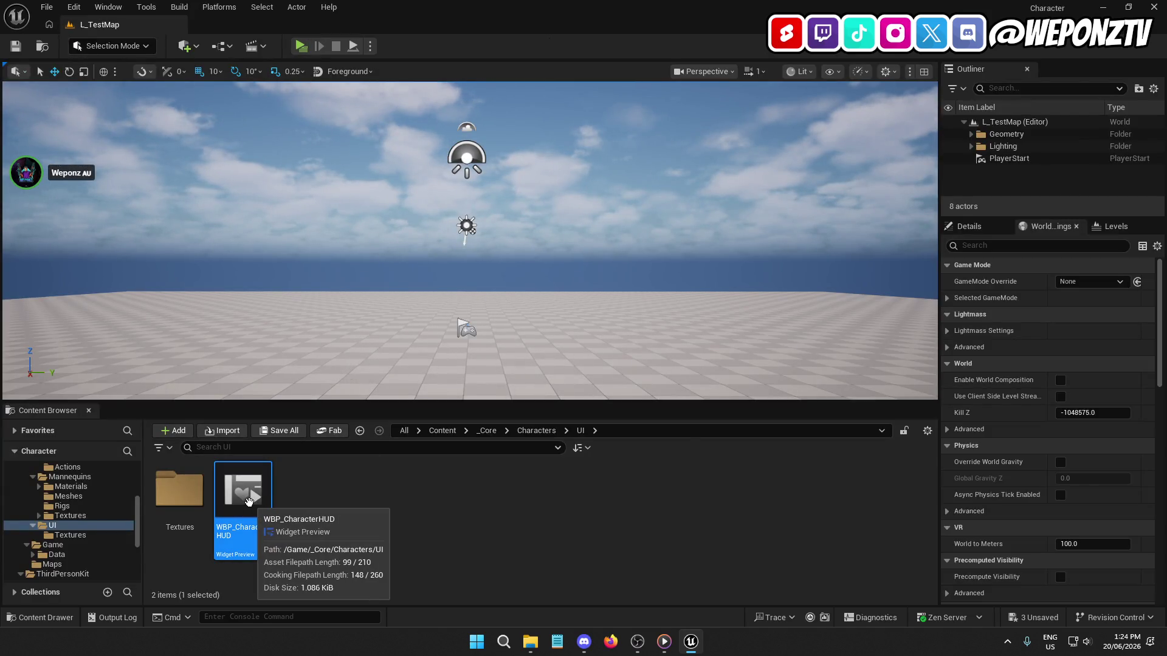
Step: Inspect the WBP_CharacterHUD preview, close it, and cancel an accidental rename
{"action": "double_click", "coordinate": [248, 501]}
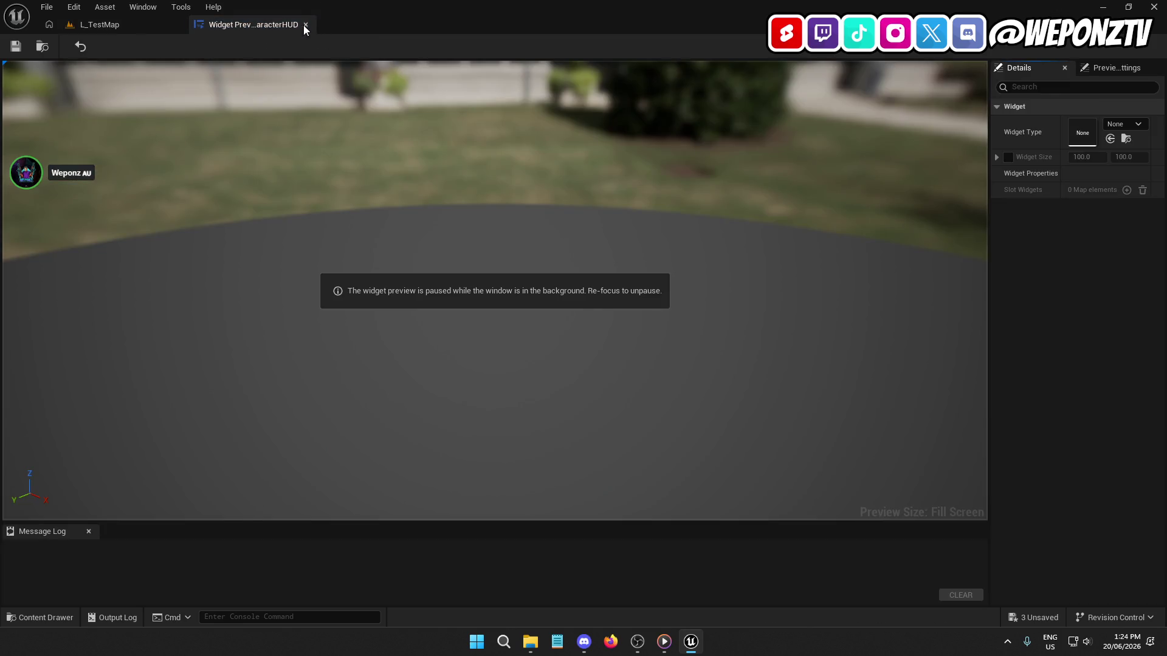
{"action": "left_click", "coordinate": [305, 24]}
{"action": "left_click", "coordinate": [240, 527]}
{"action": "left_click", "coordinate": [245, 495]}
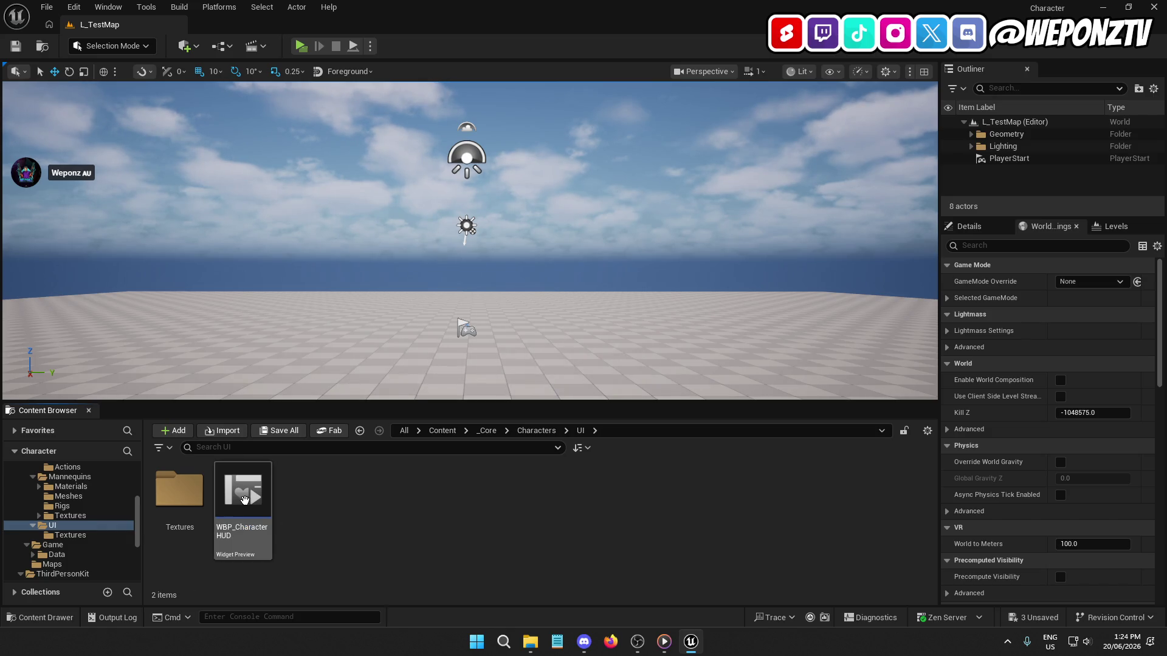
Step: Delete the WBP_CharacterHUD preview asset, plus a mistakenly created new widget preview
{"action": "right_click", "coordinate": [246, 495]}
{"action": "left_click", "coordinate": [291, 255]}
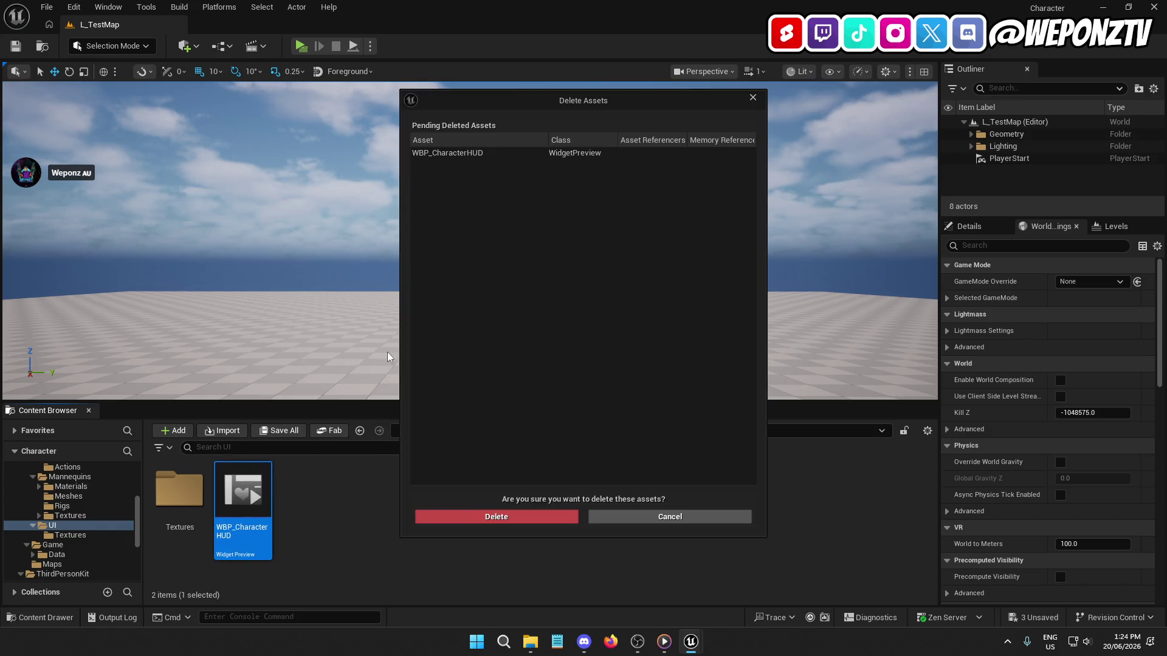
{"action": "left_click", "coordinate": [515, 515]}
{"action": "right_click", "coordinate": [297, 515]}
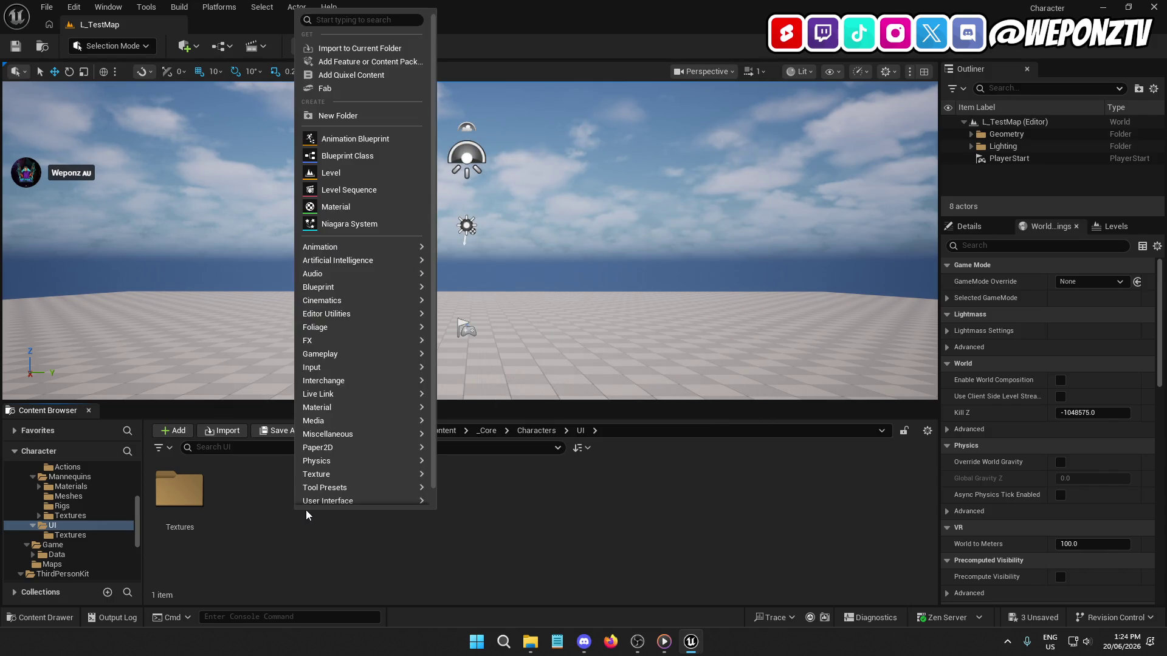
{"action": "mouse_move", "coordinate": [372, 500]}
{"action": "left_click", "coordinate": [477, 600]}
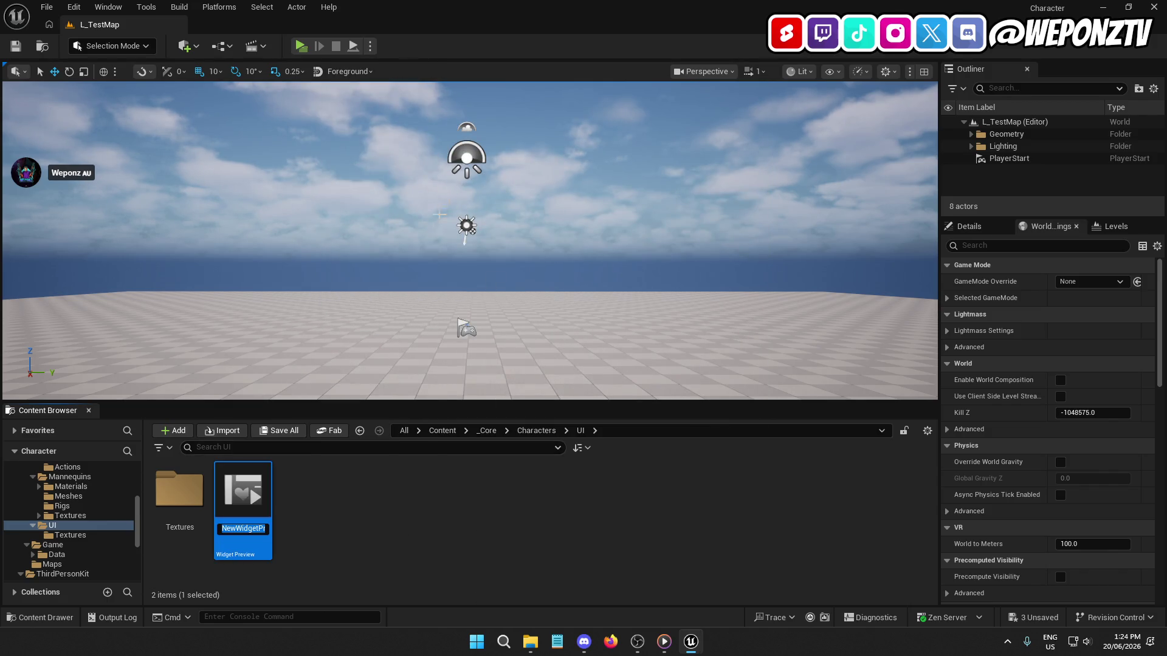
{"action": "key", "text": "Return"}
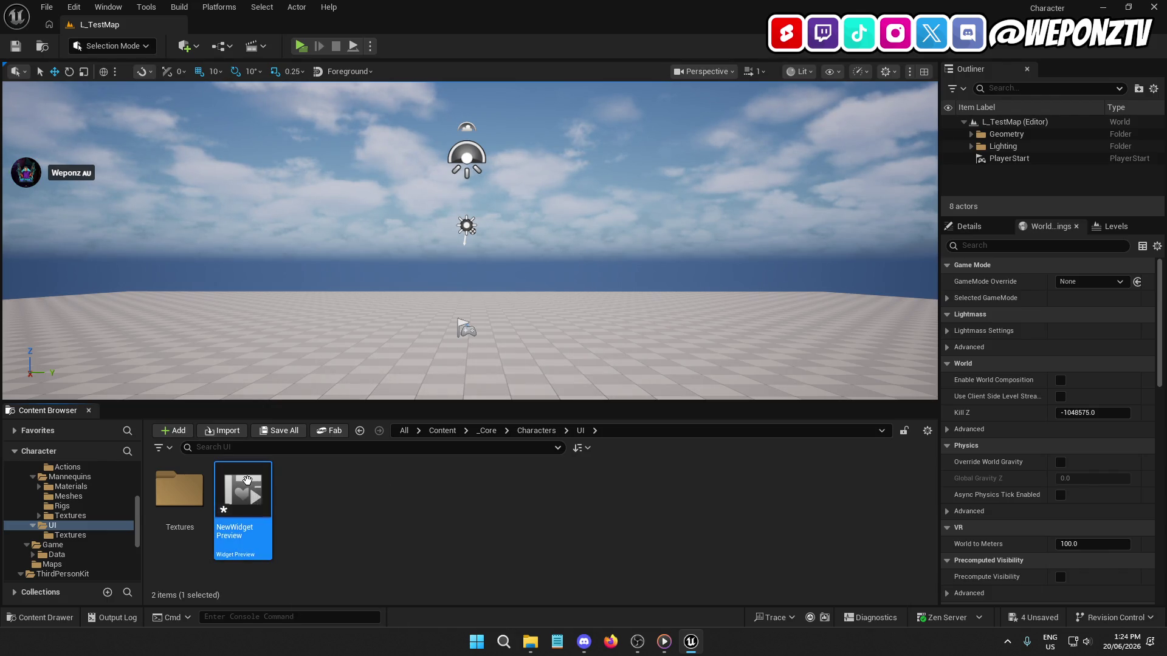
{"action": "key", "text": "Delete"}
{"action": "left_click", "coordinate": [486, 509]}
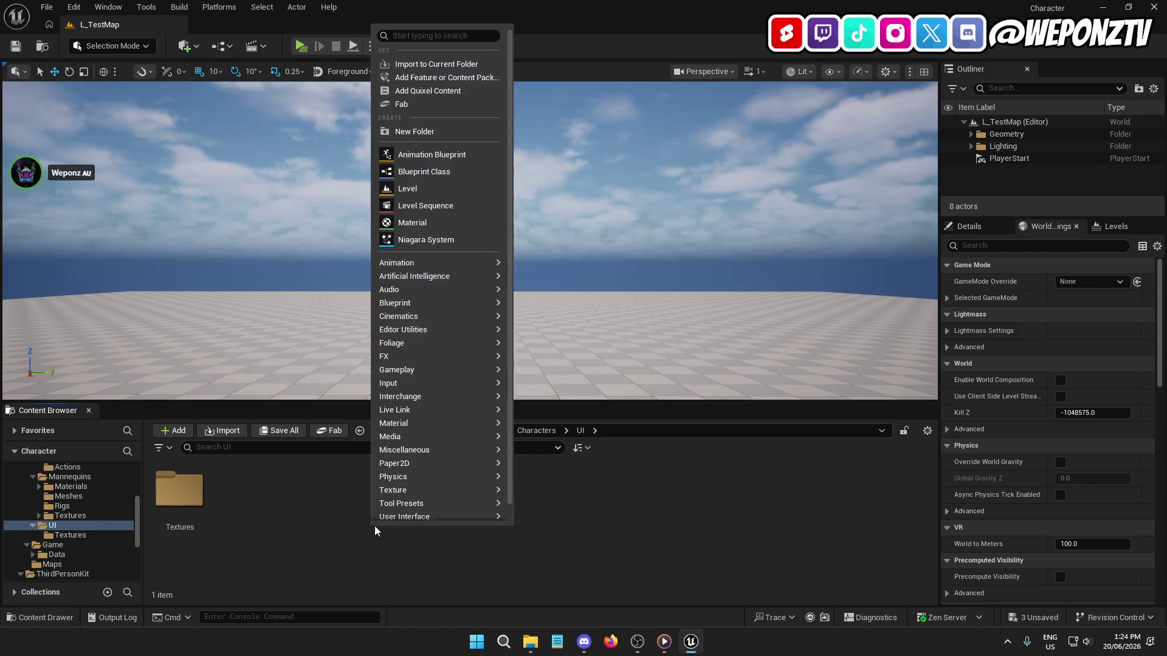
Step: Create a User Widget Widget Blueprint named WBP_CharacterHUD and open it for editing
{"action": "right_click", "coordinate": [435, 520]}
{"action": "mouse_move", "coordinate": [460, 501]}
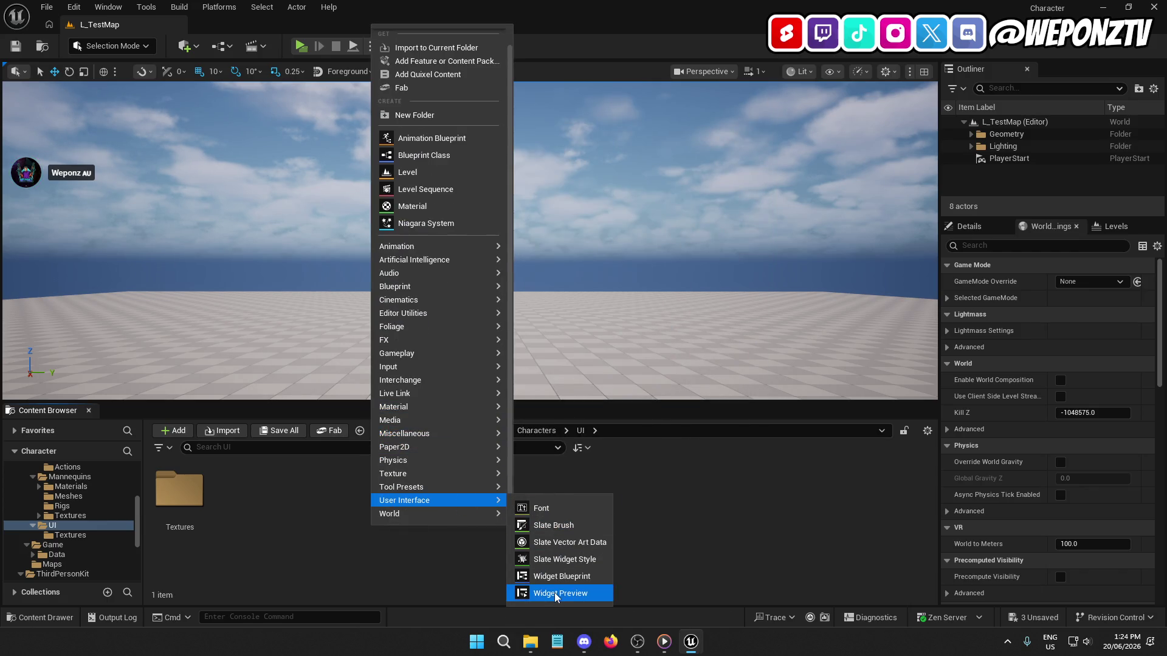
{"action": "left_click", "coordinate": [570, 579]}
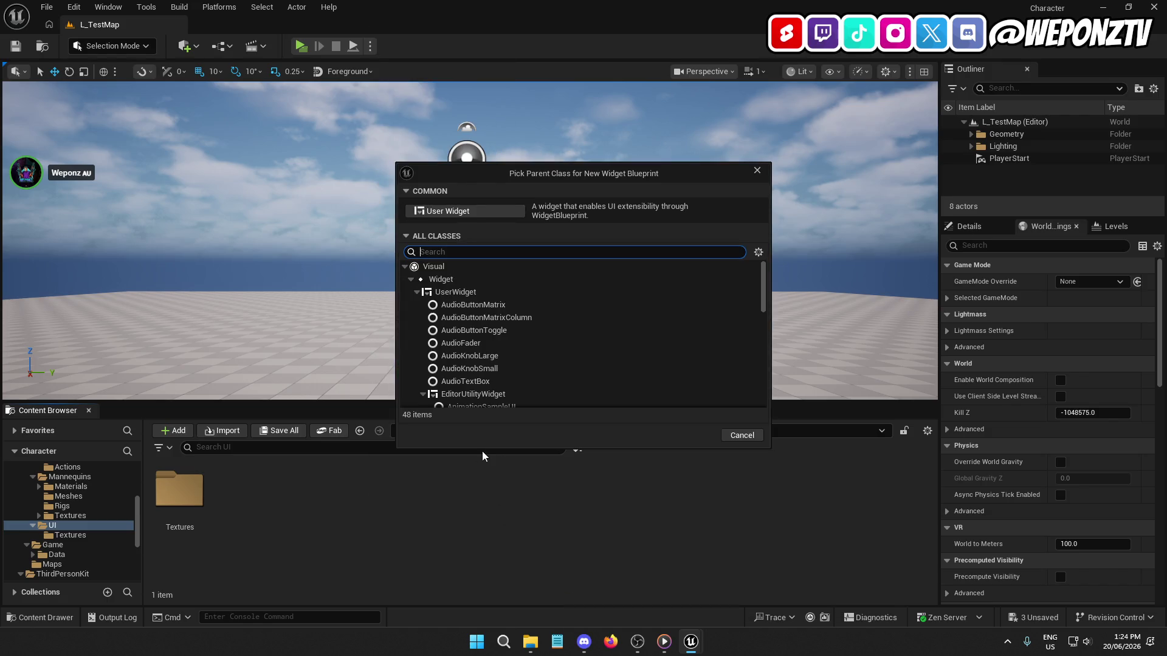
{"action": "left_click", "coordinate": [448, 210]}
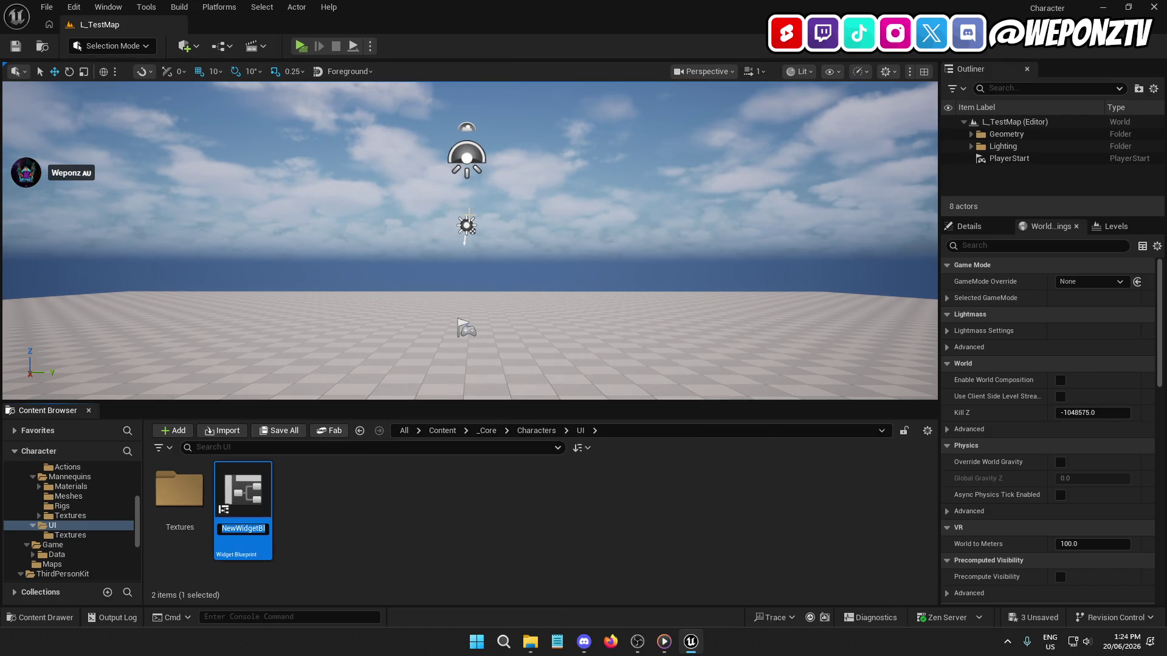
{"action": "type", "text": "WBP_CharacterHUD"}
{"action": "key", "text": "Return"}
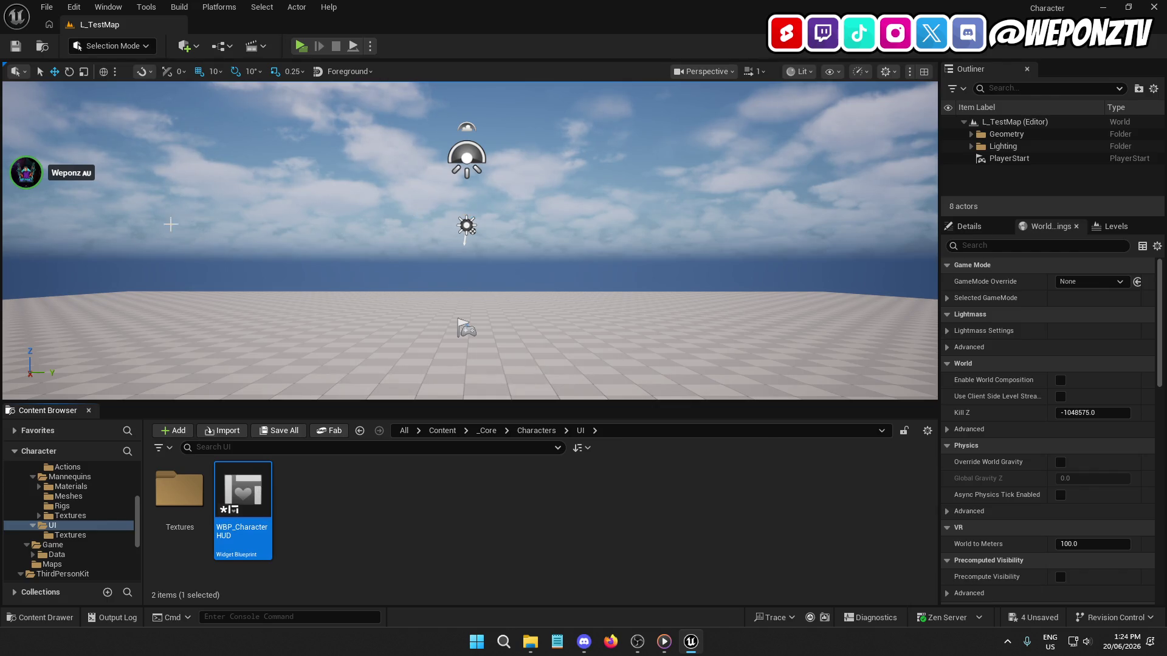
{"action": "double_click", "coordinate": [238, 493]}
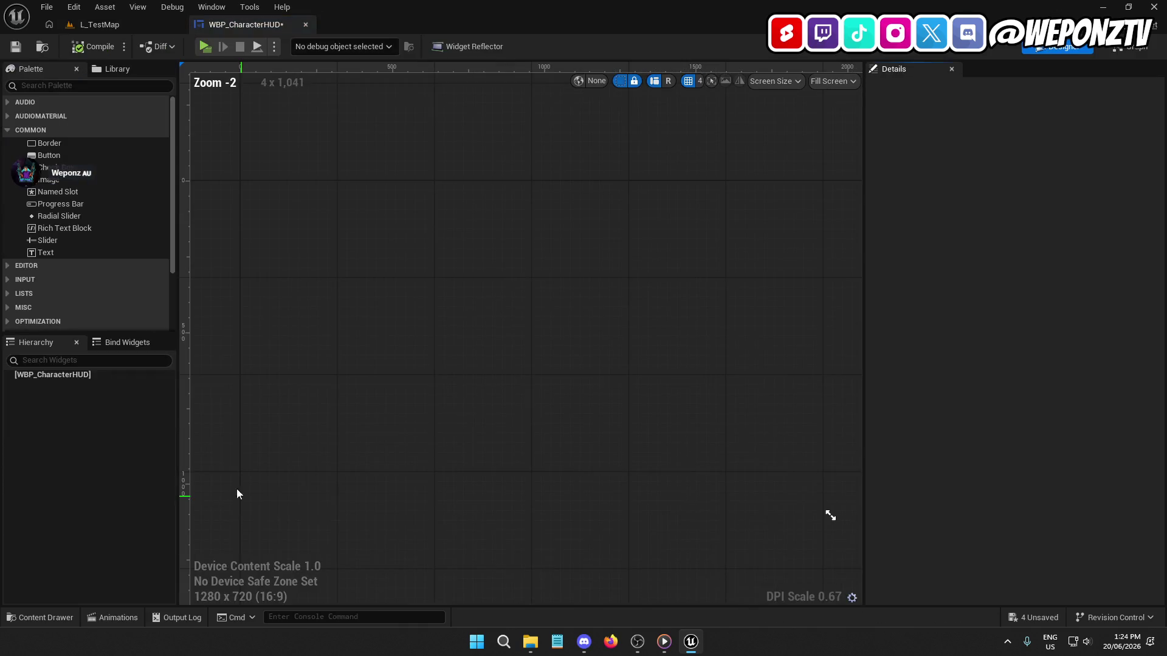
Step: Add a Canvas Panel from the Palette under the WBP_CharacterHUD root
{"action": "left_click", "coordinate": [45, 374]}
{"action": "left_click", "coordinate": [39, 85]}
{"action": "type", "text": "ca"}
{"action": "left_click", "coordinate": [77, 119]}
{"action": "left_click_drag", "start_coordinate": [76, 120], "coordinate": [74, 378]}
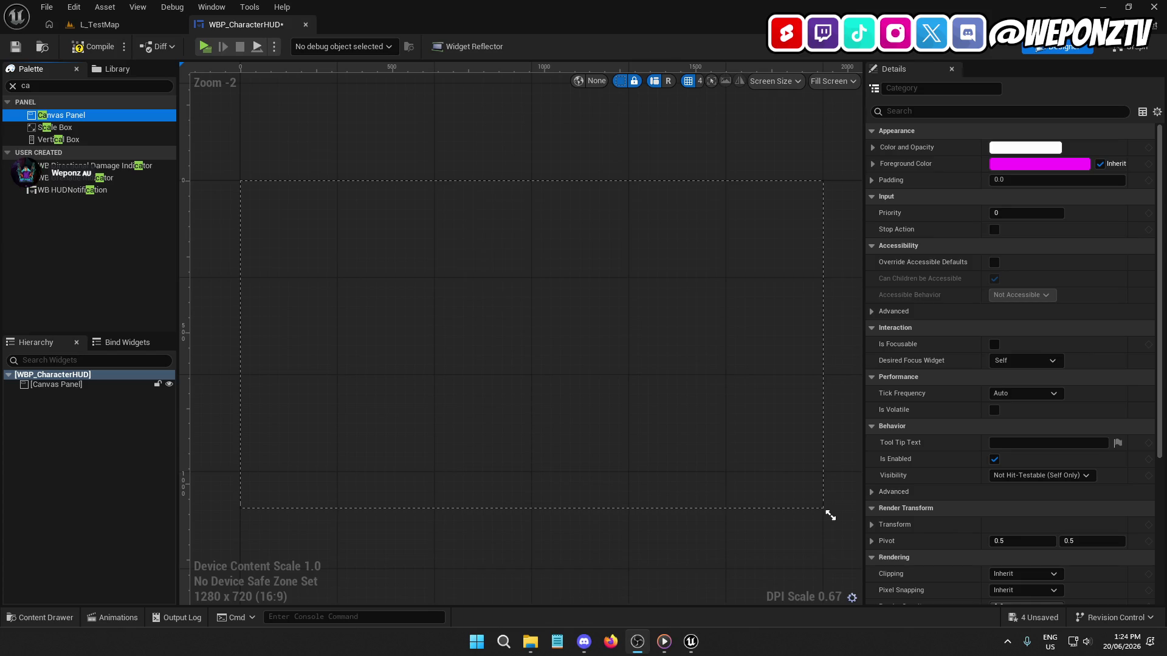
Step: Rename the panel to CanvasPanel, dropping the _55 suffix, and save the widget
{"action": "left_click", "coordinate": [90, 384]}
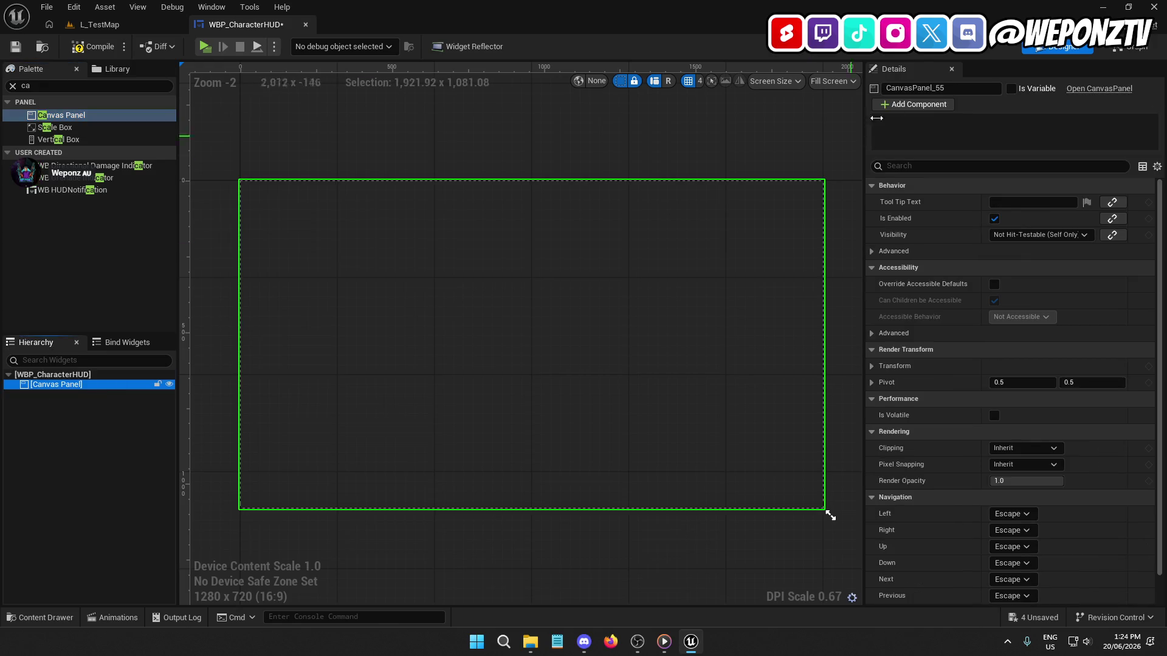
{"action": "left_click_drag", "start_coordinate": [932, 88], "coordinate": [989, 91]}
{"action": "key", "text": "Return"}
{"action": "left_click", "coordinate": [23, 48]}
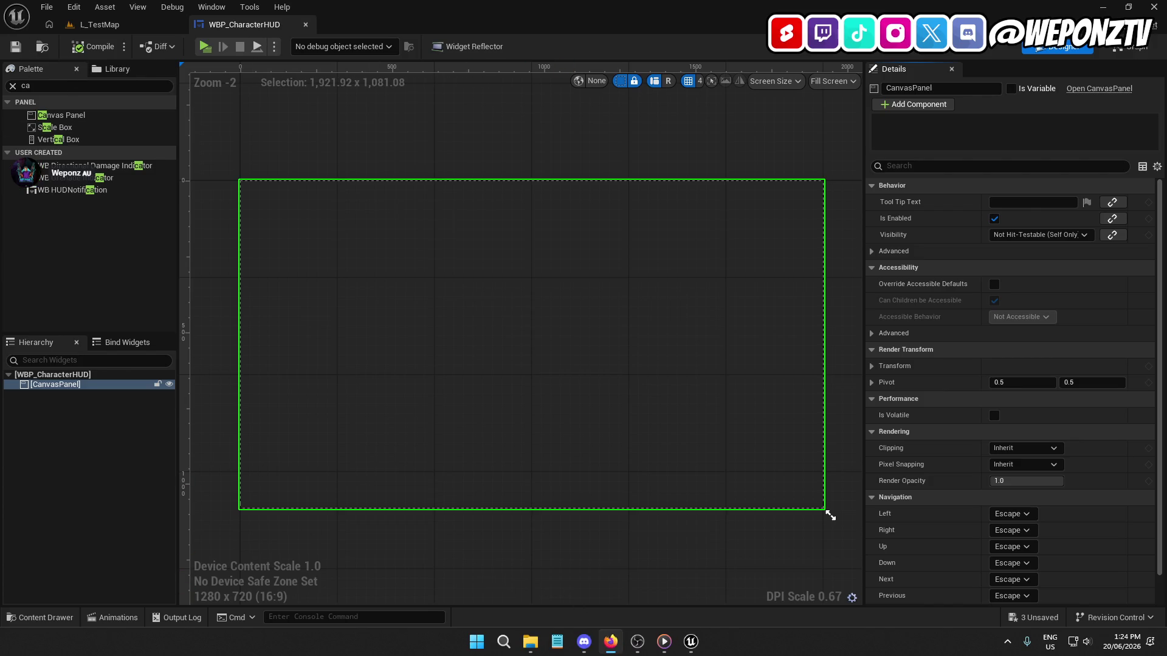
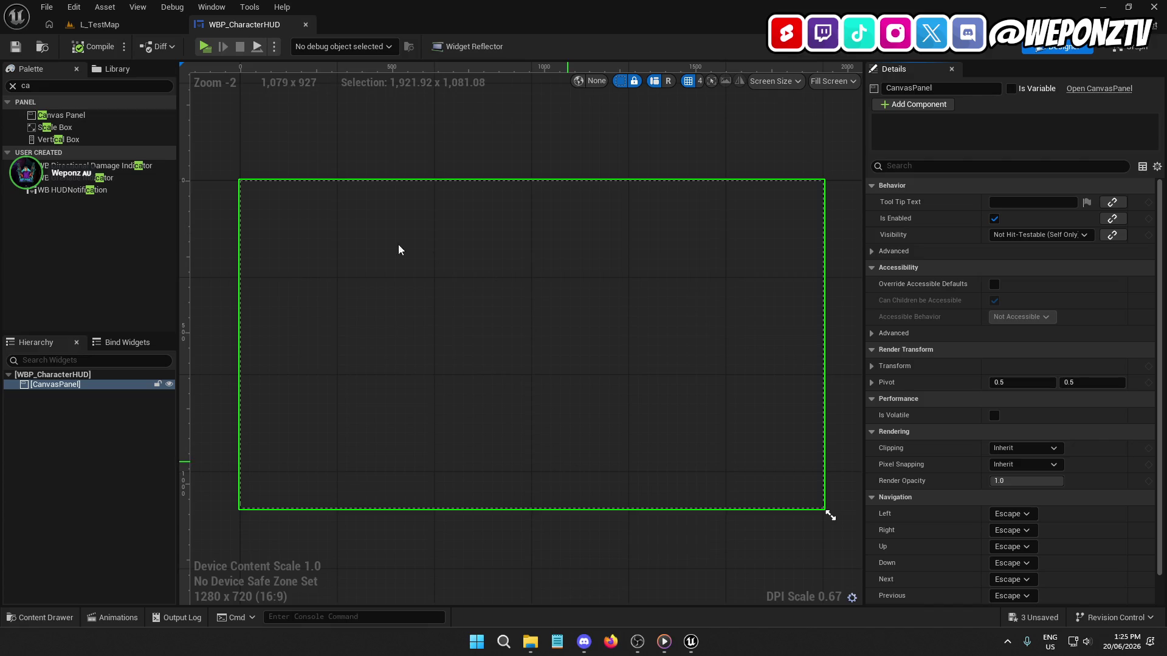
Step: Add an Image to the canvas panel, name it Crosshair, and turn off Is Variable
{"action": "left_click", "coordinate": [51, 85]}
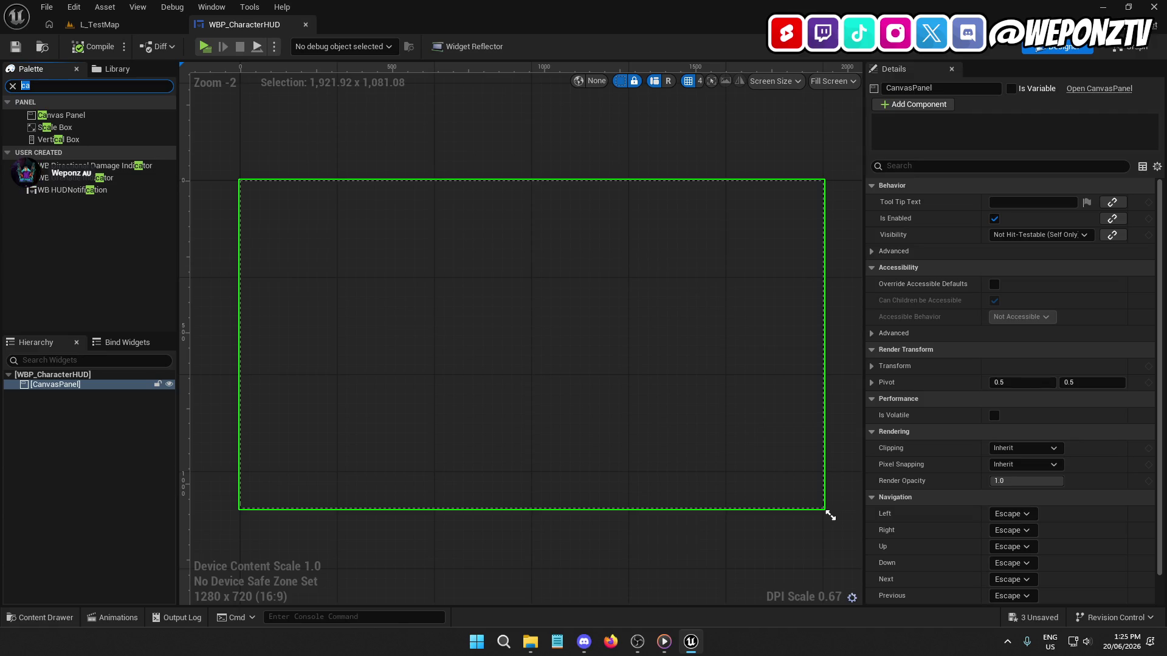
{"action": "type", "text": "image"}
{"action": "left_click_drag", "start_coordinate": [71, 115], "coordinate": [66, 401]}
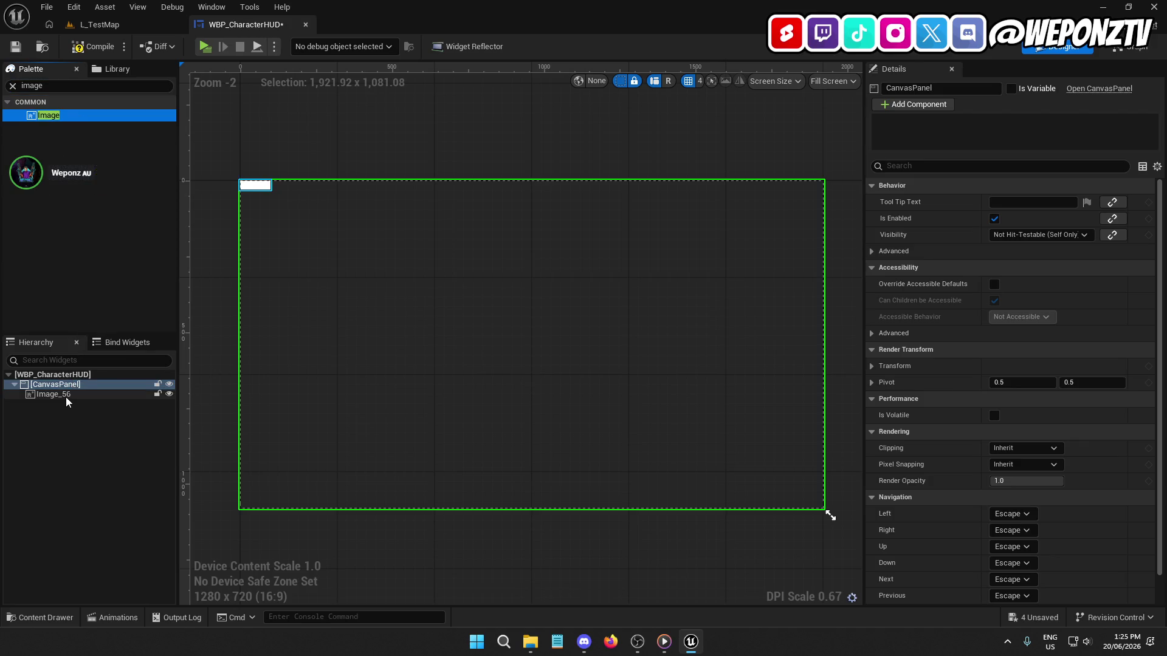
{"action": "left_click", "coordinate": [936, 88]}
{"action": "type", "text": "Crosshair"}
{"action": "key", "text": "Return"}
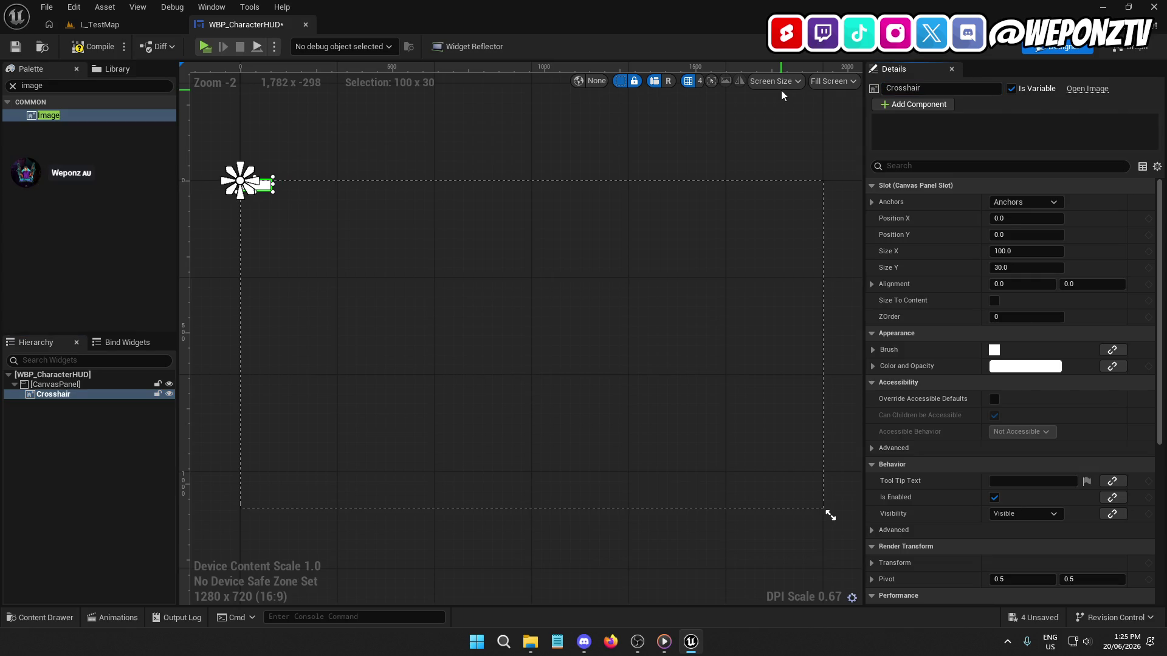
{"action": "left_click", "coordinate": [1011, 90]}
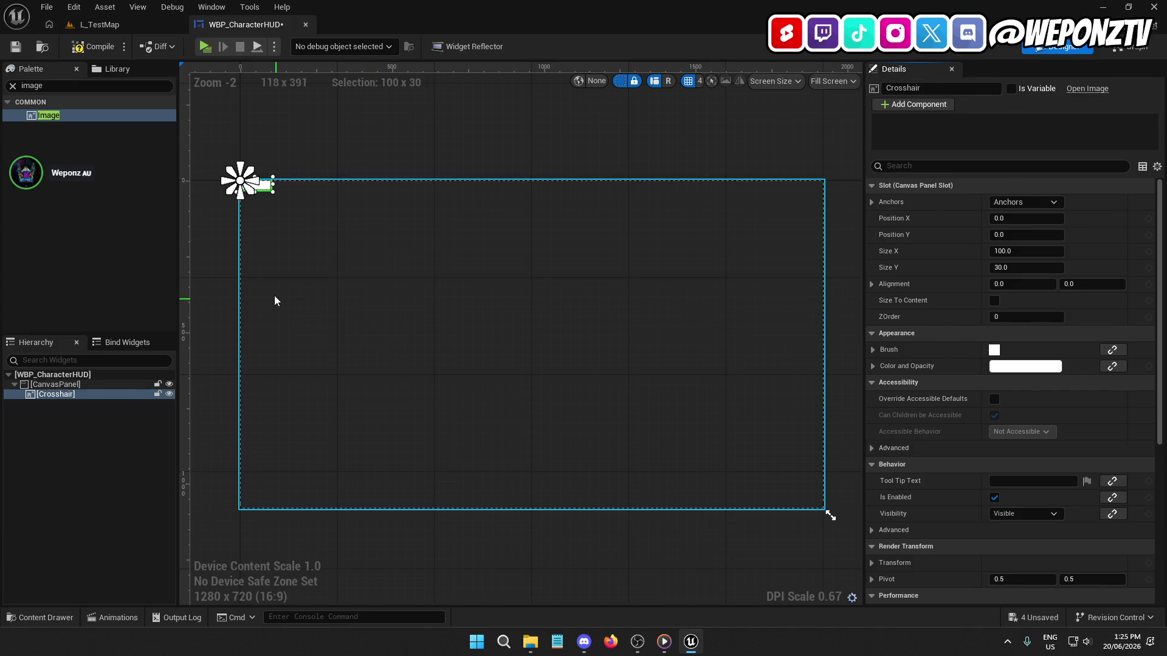
Step: Give Crosshair full-stretch anchors with Offset Right and Offset Bottom set to 0
{"action": "left_click", "coordinate": [1051, 205]}
{"action": "left_click", "coordinate": [1136, 358]}
{"action": "left_click", "coordinate": [1058, 255]}
{"action": "type", "text": "0"}
{"action": "key", "text": "Tab"}
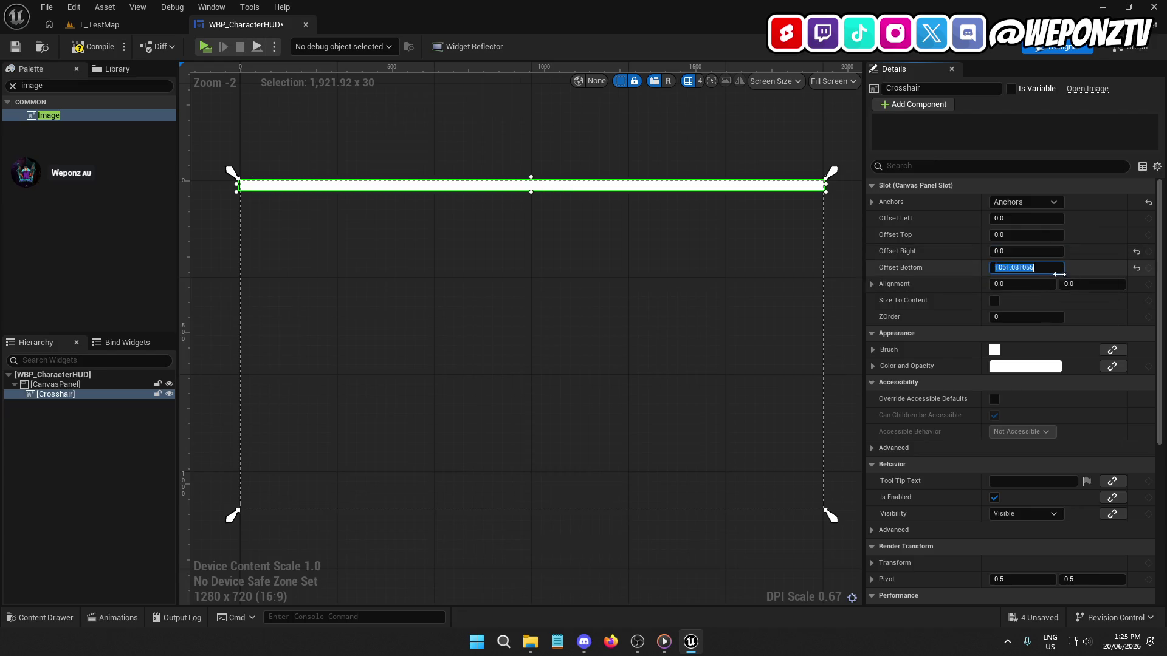
{"action": "type", "text": "0"}
{"action": "key", "text": "Return"}
Step: Set Crosshair's brush image to T_CrosshairDot, compile the HUD widget, and close its editor
{"action": "left_click", "coordinate": [873, 350]}
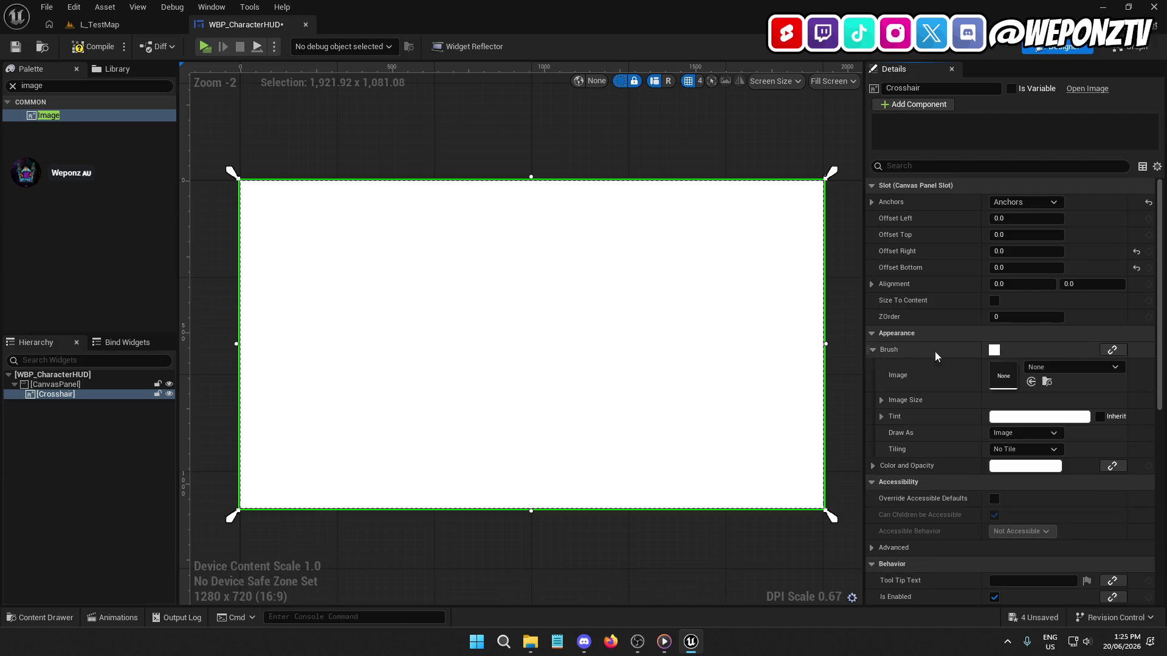
{"action": "left_click", "coordinate": [1057, 369]}
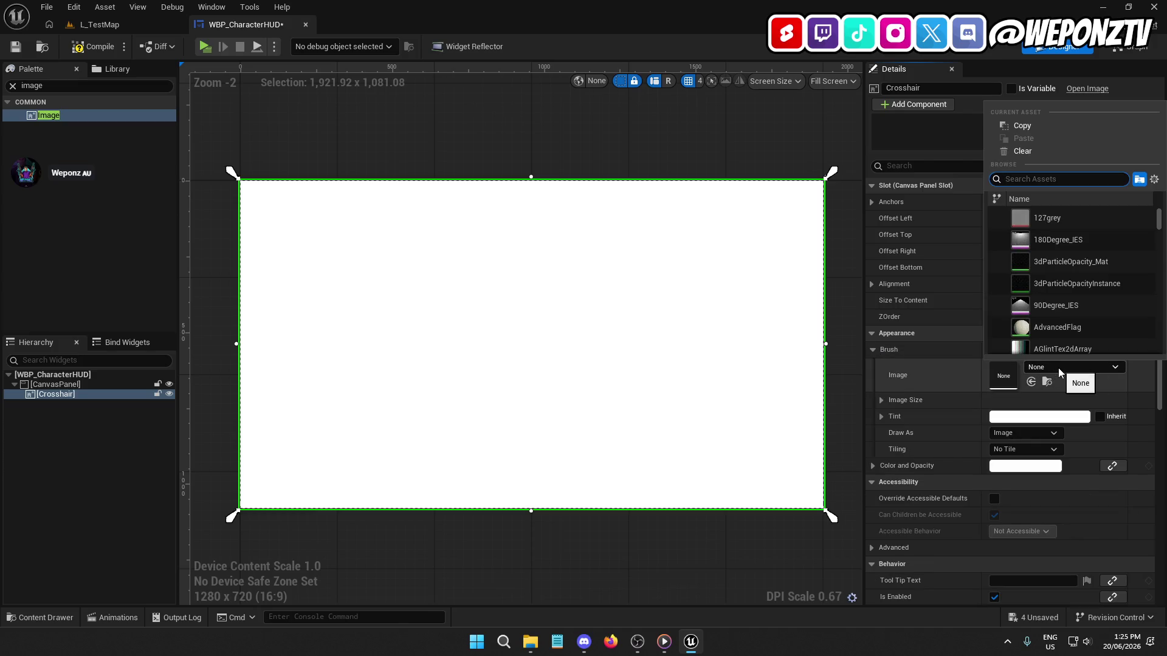
{"action": "type", "text": "rdot"}
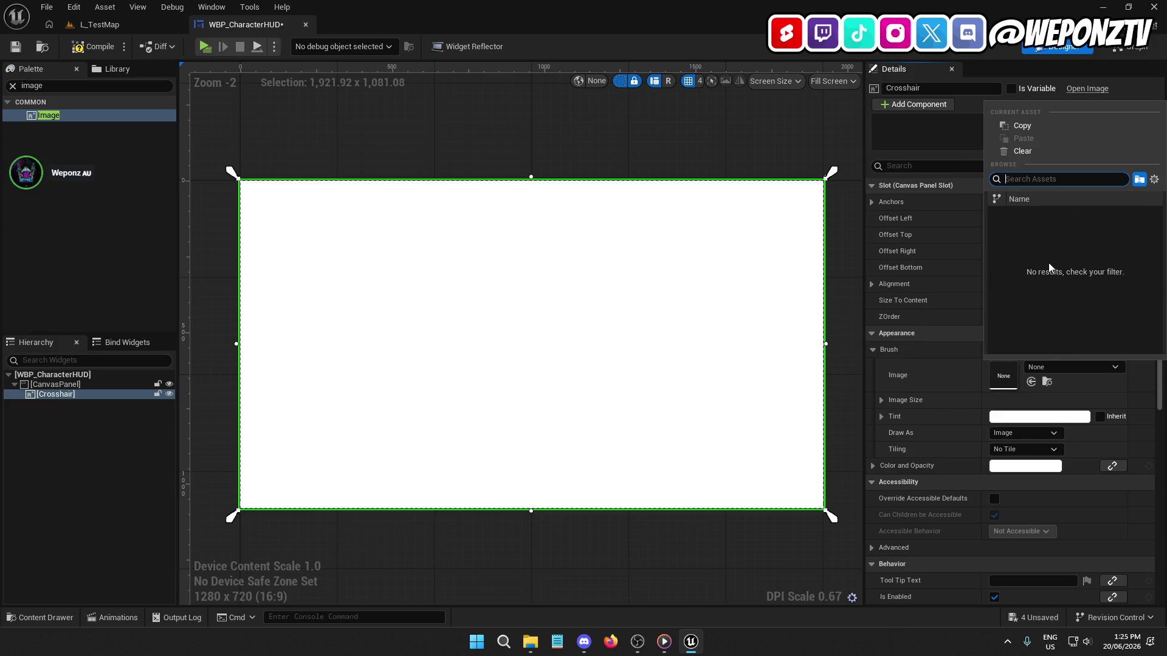
{"action": "type", "text": "cross"}
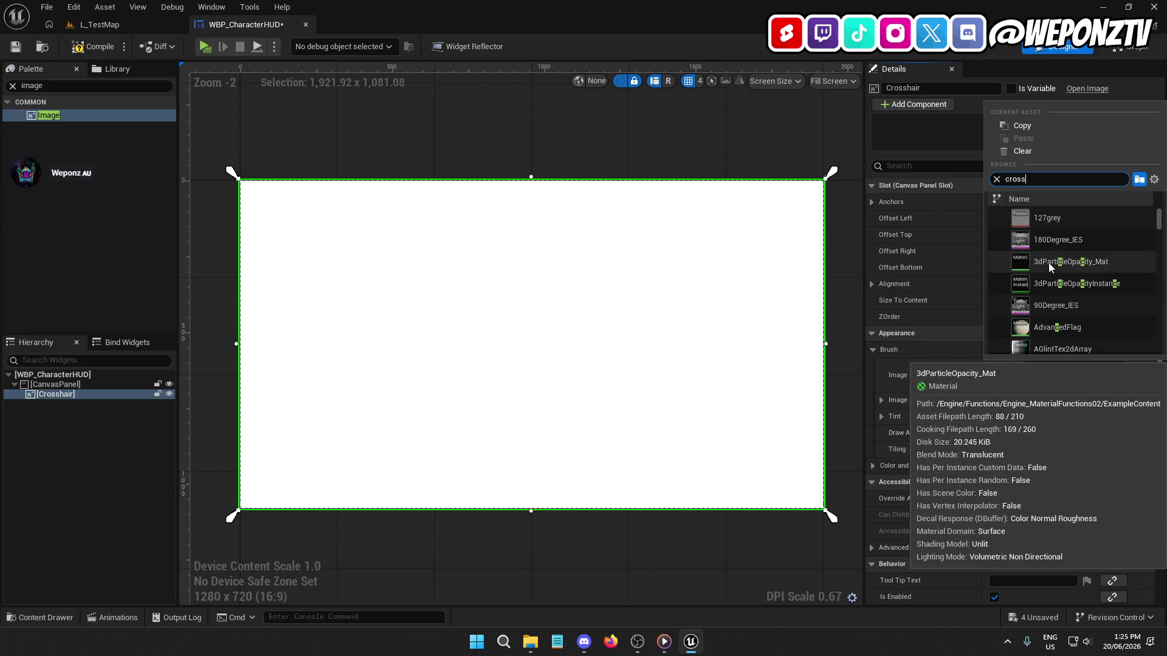
{"action": "type", "text": "hair"}
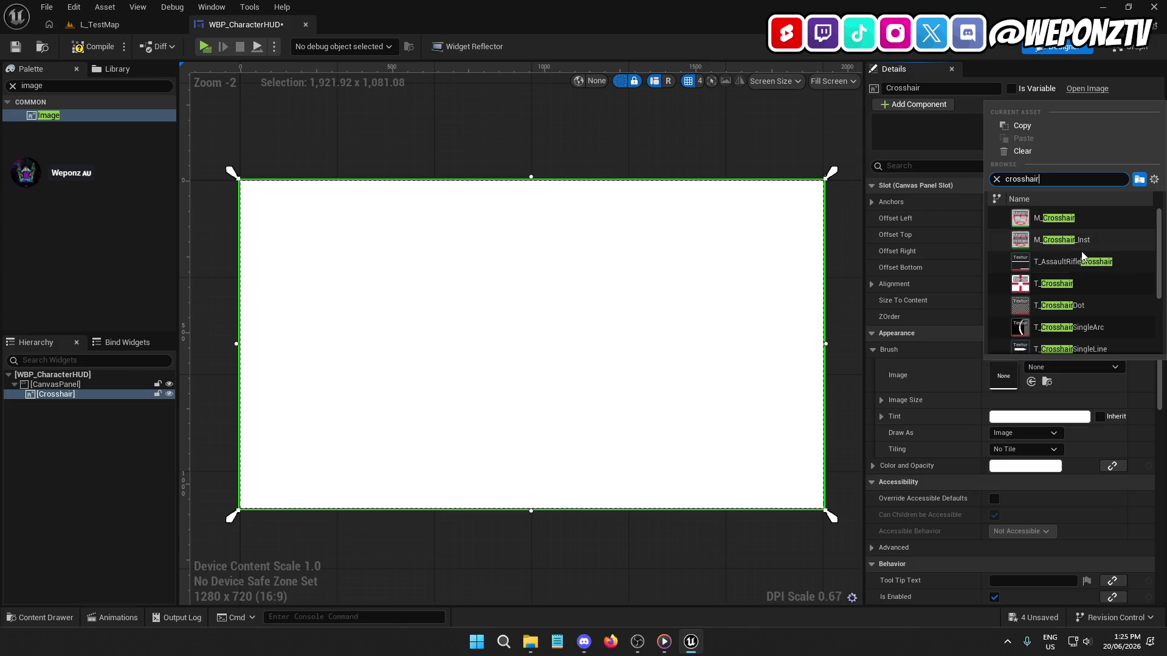
{"action": "scroll", "coordinate": [1094, 268], "scroll_direction": "down", "scroll_amount": 2}
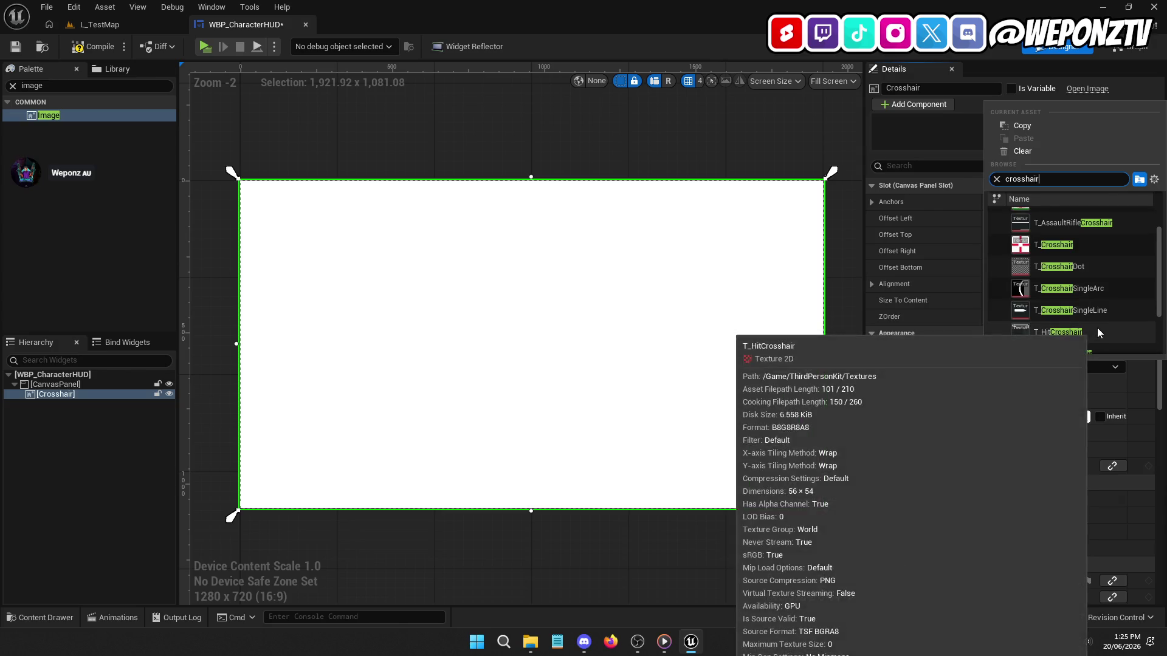
{"action": "left_click", "coordinate": [1066, 268]}
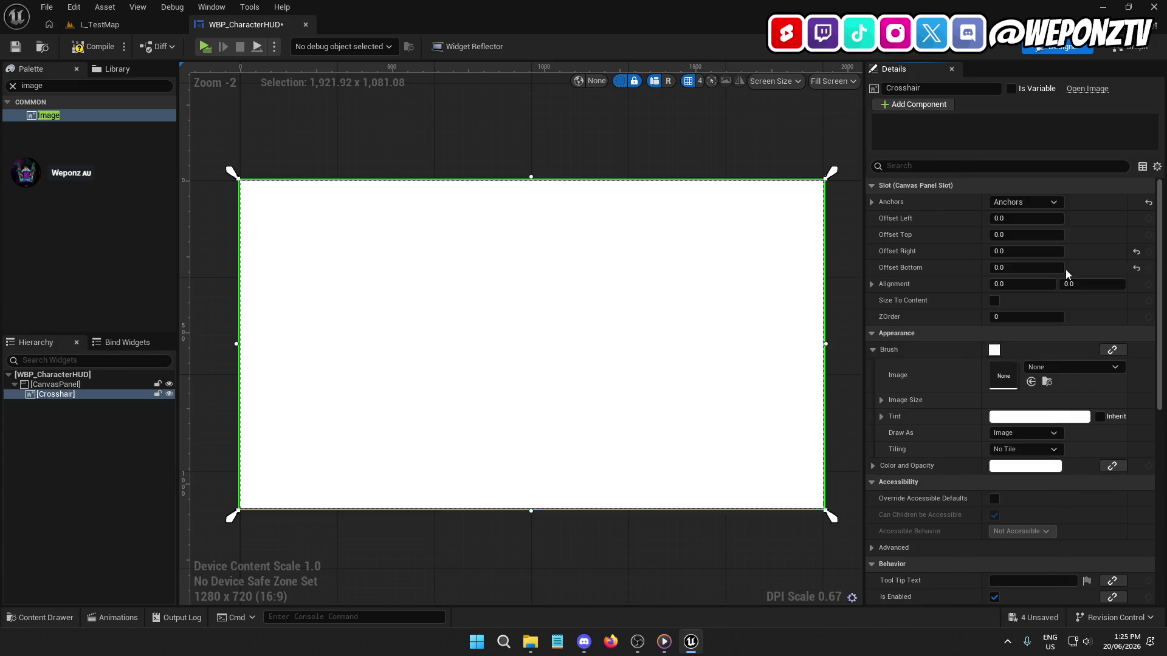
{"action": "left_click", "coordinate": [81, 48]}
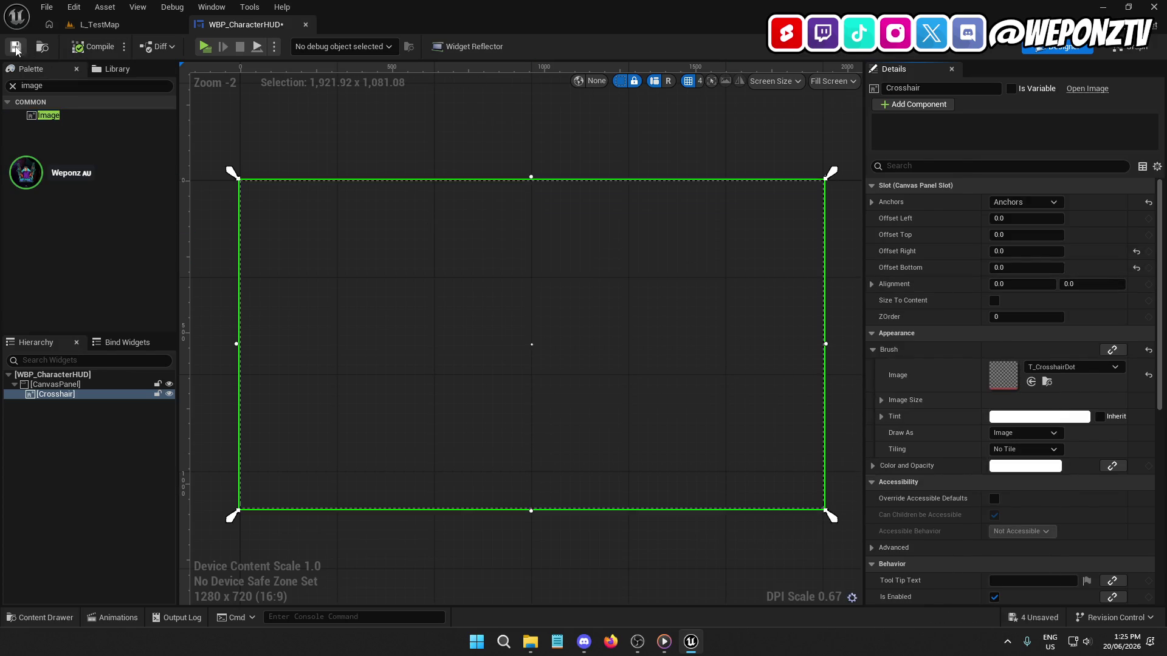
{"action": "left_click", "coordinate": [305, 24]}
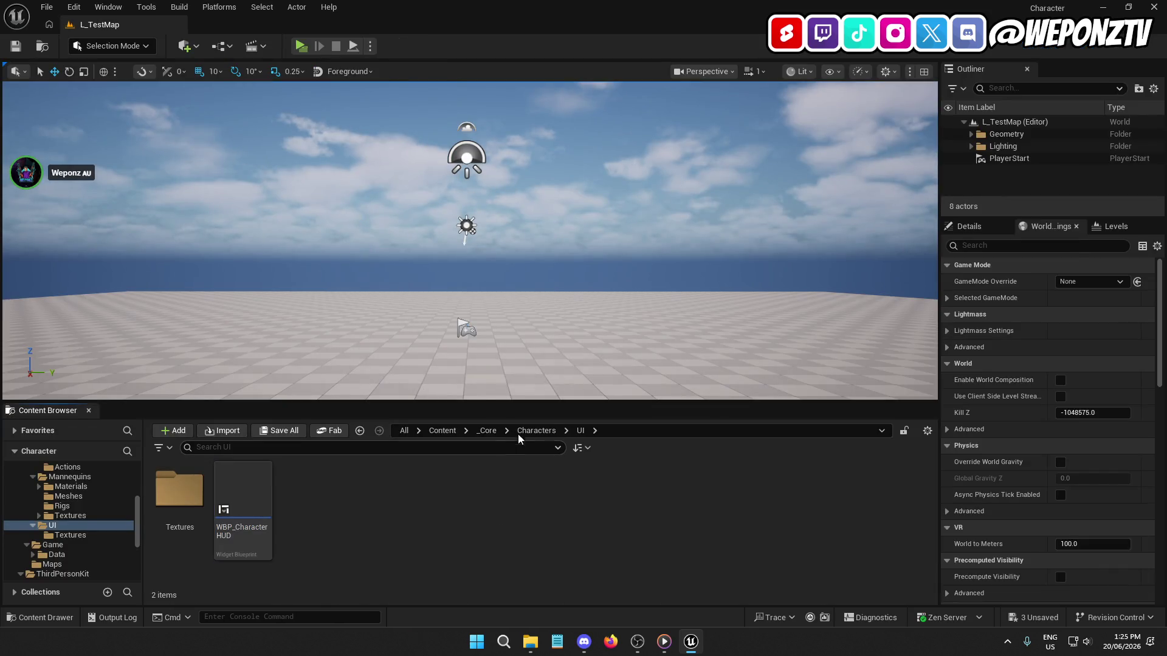
Step: Browse to the _Core/Characters folder and open BP_PlayerHUD
{"action": "left_click", "coordinate": [487, 431]}
{"action": "double_click", "coordinate": [243, 489]}
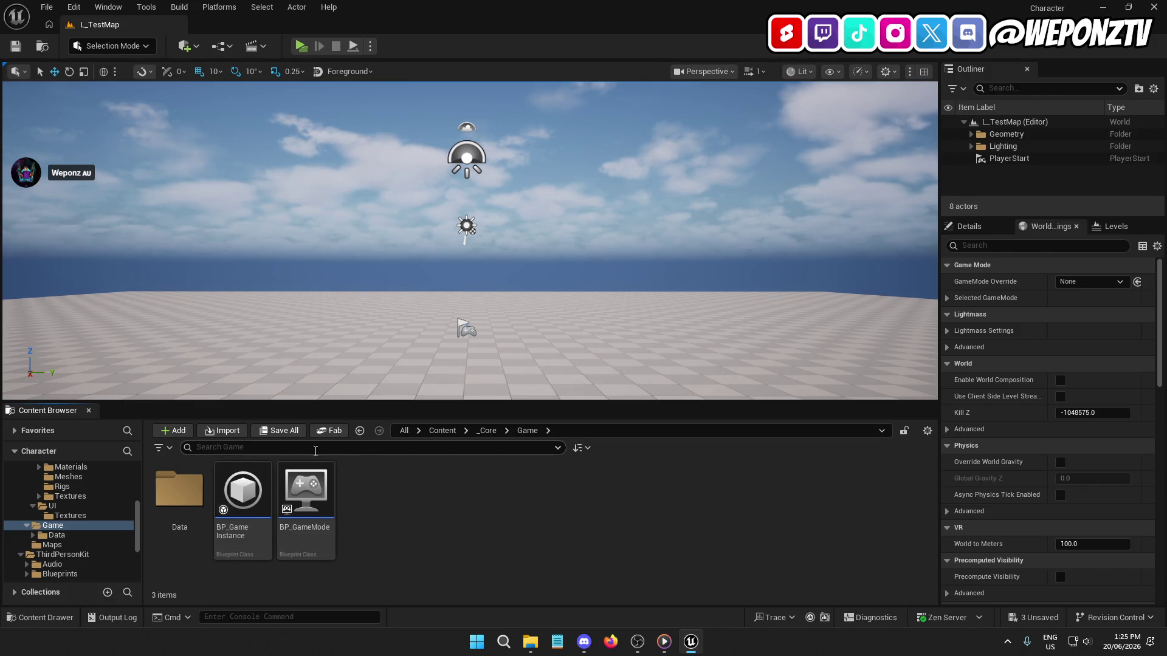
{"action": "left_click", "coordinate": [487, 430]}
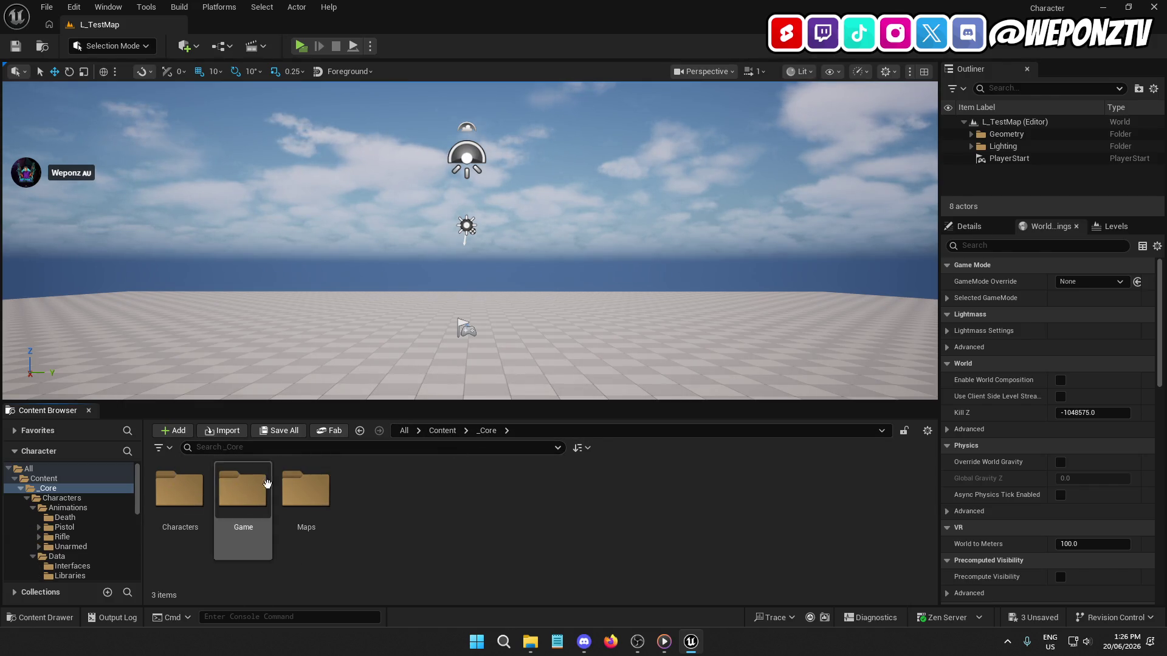
{"action": "double_click", "coordinate": [180, 489]}
{"action": "double_click", "coordinate": [621, 492]}
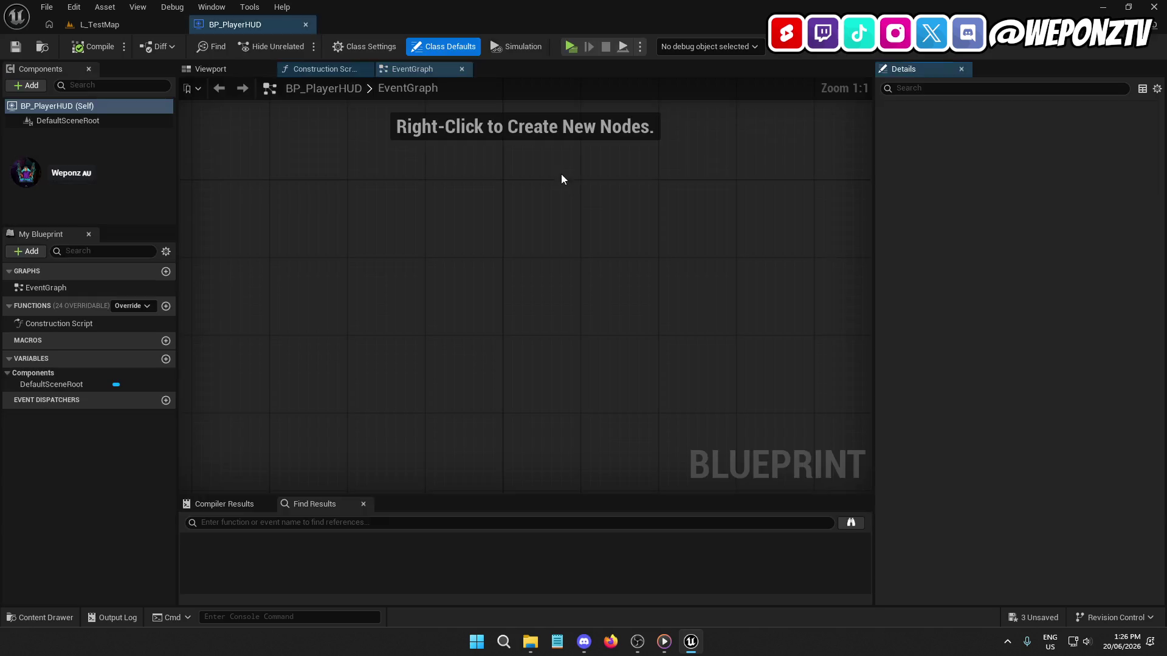
Step: Add an Event BeginPlay node to BP_PlayerHUD's event graph, compile, and return to L_TestMap
{"action": "right_click", "coordinate": [529, 290]}
{"action": "type", "text": "begin"}
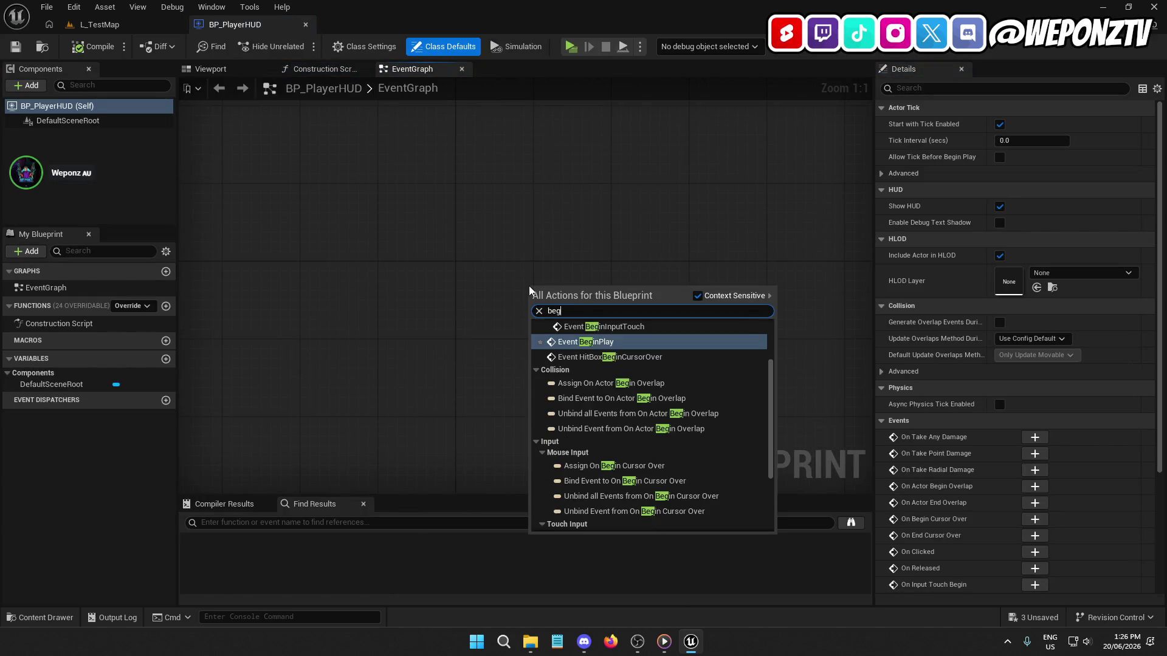
{"action": "left_click", "coordinate": [581, 348]}
{"action": "left_click_drag", "start_coordinate": [570, 289], "coordinate": [502, 270]}
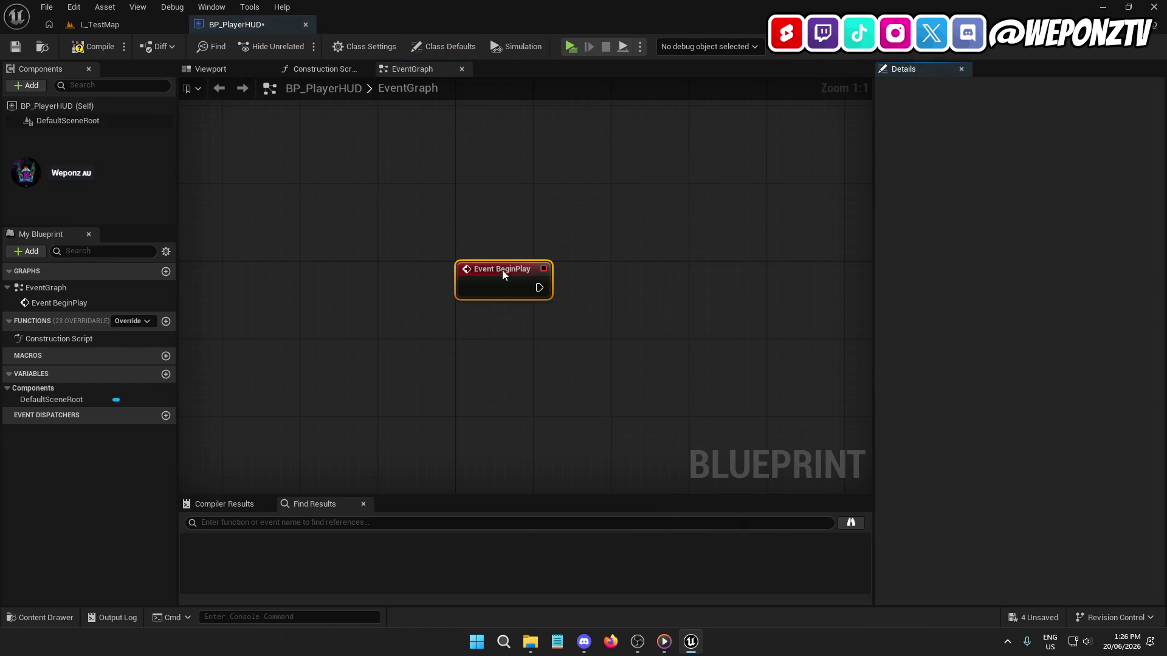
{"action": "left_click", "coordinate": [548, 338]}
{"action": "left_click_drag", "start_coordinate": [525, 343], "coordinate": [339, 341]}
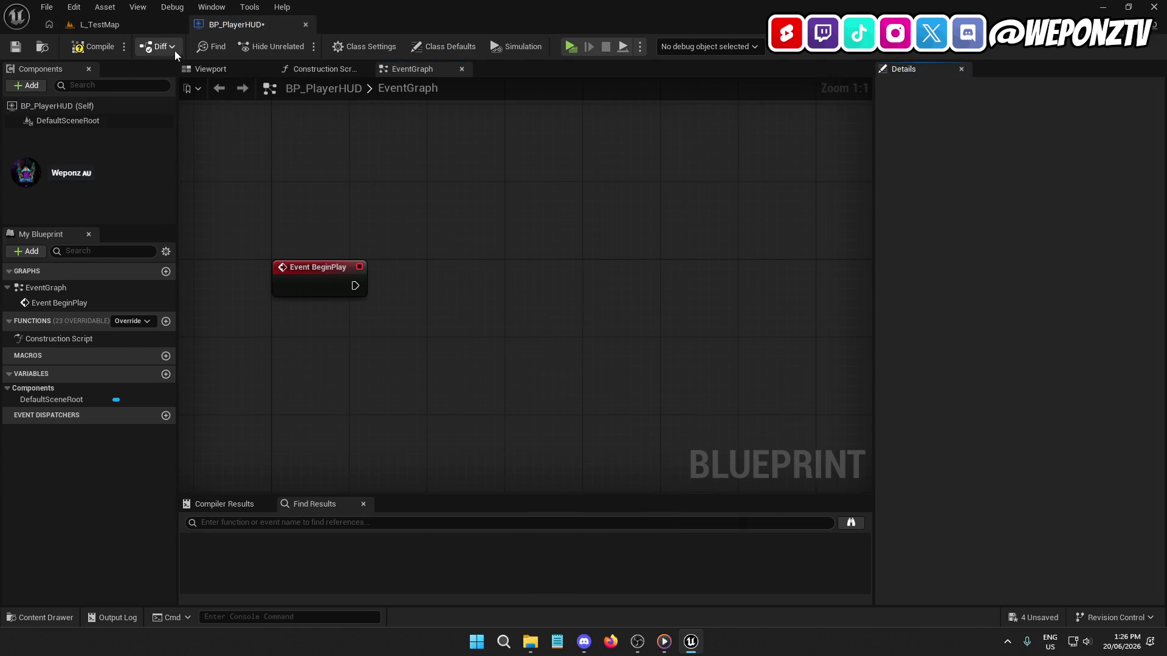
{"action": "left_click", "coordinate": [77, 43]}
{"action": "left_click", "coordinate": [75, 25]}
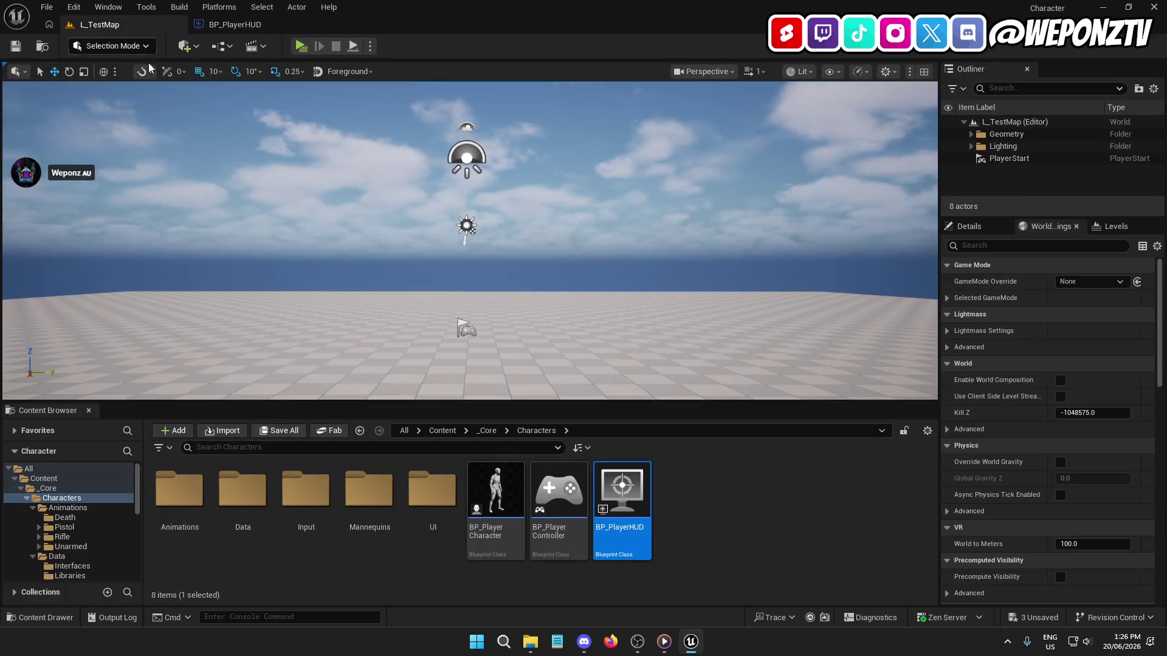
{"action": "left_click", "coordinate": [560, 497]}
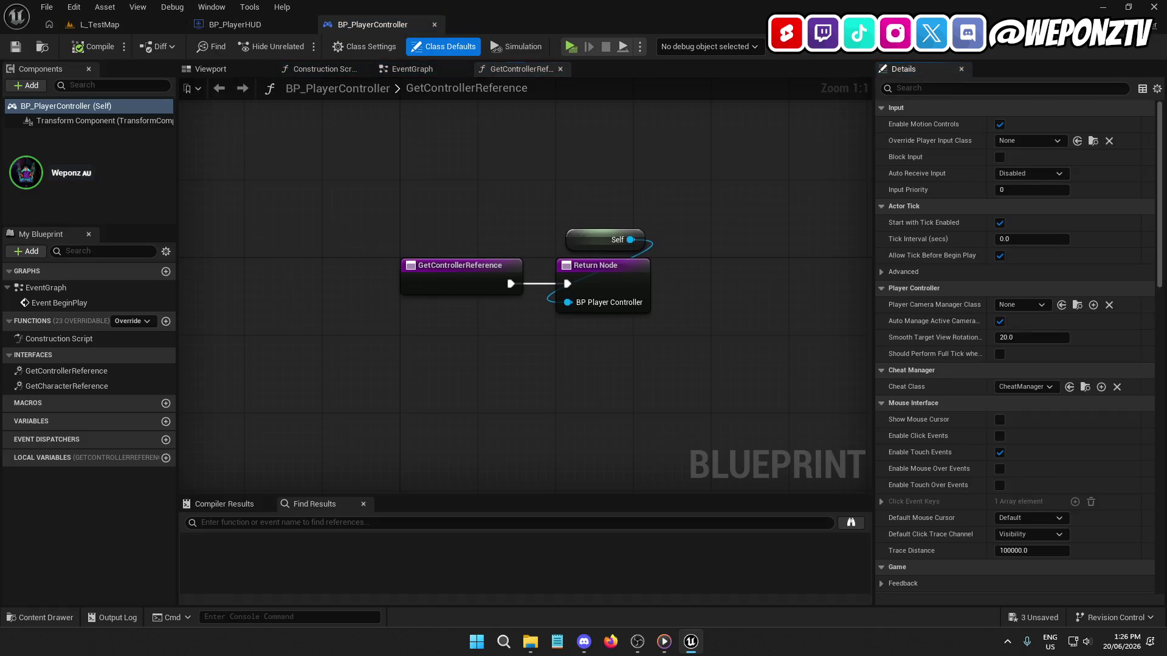
Step: Add an Event On Possess node to BP_PlayerController's event graph
{"action": "left_click", "coordinate": [417, 69]}
{"action": "scroll", "coordinate": [424, 213], "scroll_direction": "down", "scroll_amount": 3}
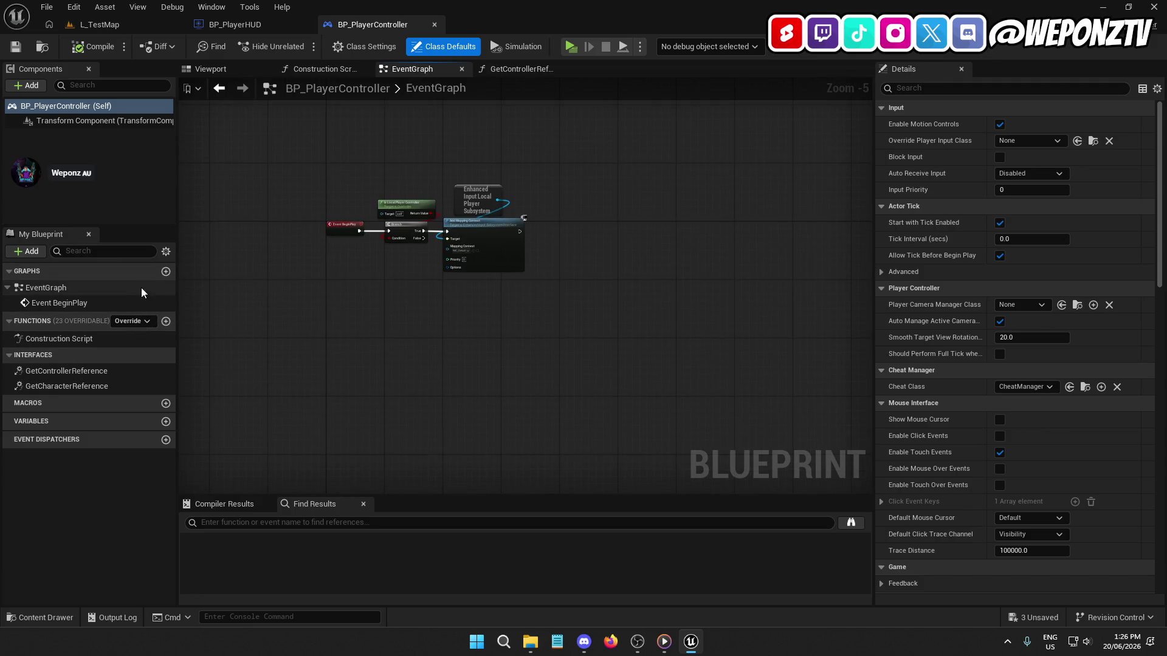
{"action": "right_click", "coordinate": [358, 370]}
{"action": "type", "text": "on poss"}
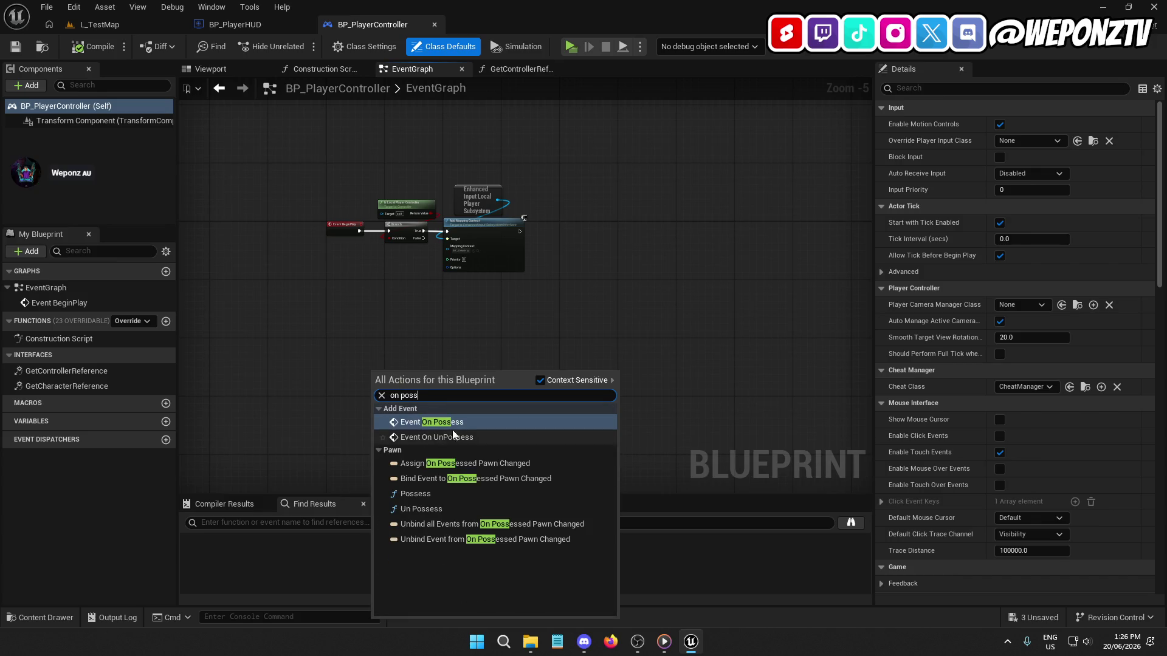
{"action": "left_click", "coordinate": [433, 422]}
{"action": "left_click_drag", "start_coordinate": [319, 428], "coordinate": [278, 396]}
{"action": "left_click", "coordinate": [379, 413]}
Step: Wire On Possess into a new Set Input Mode Game Only node and save the controller
{"action": "right_click", "coordinate": [422, 344]}
{"action": "type", "text": "setinp"}
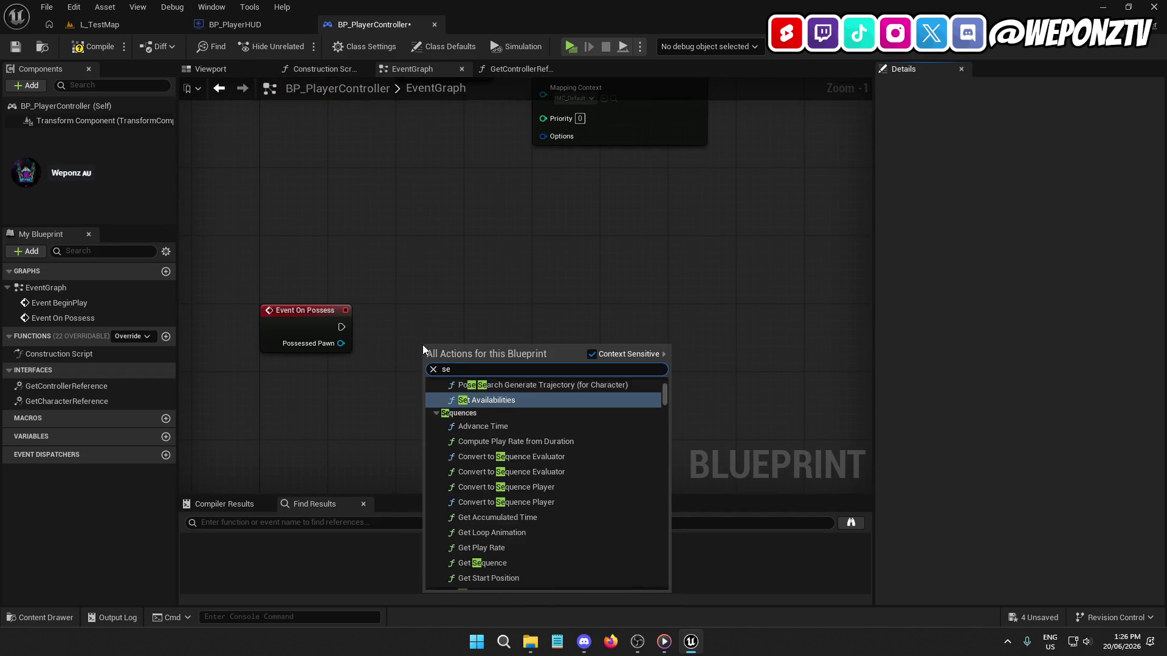
{"action": "left_click", "coordinate": [537, 413]}
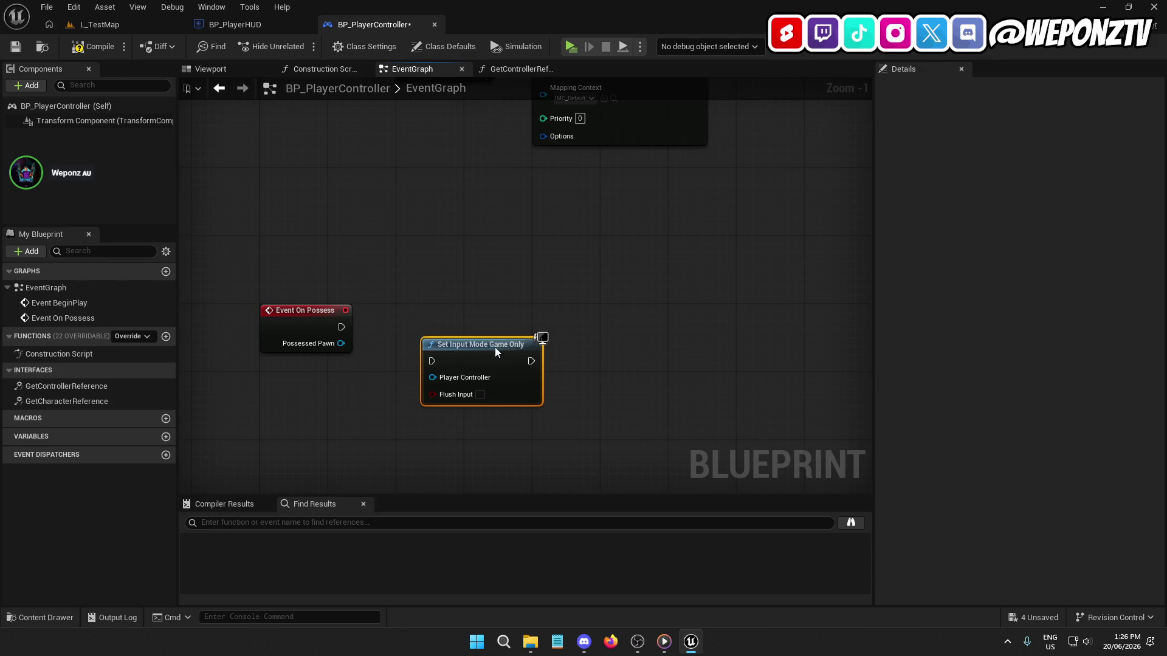
{"action": "left_click_drag", "start_coordinate": [450, 327], "coordinate": [342, 327]}
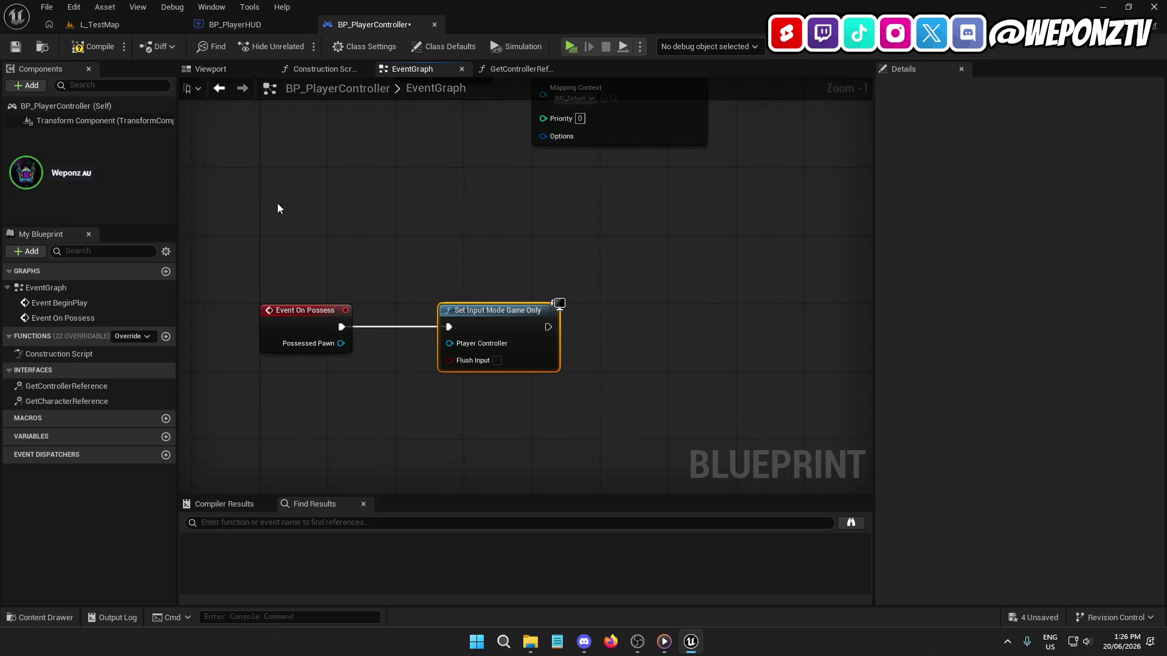
{"action": "left_click", "coordinate": [16, 46]}
{"action": "left_click", "coordinate": [42, 46]}
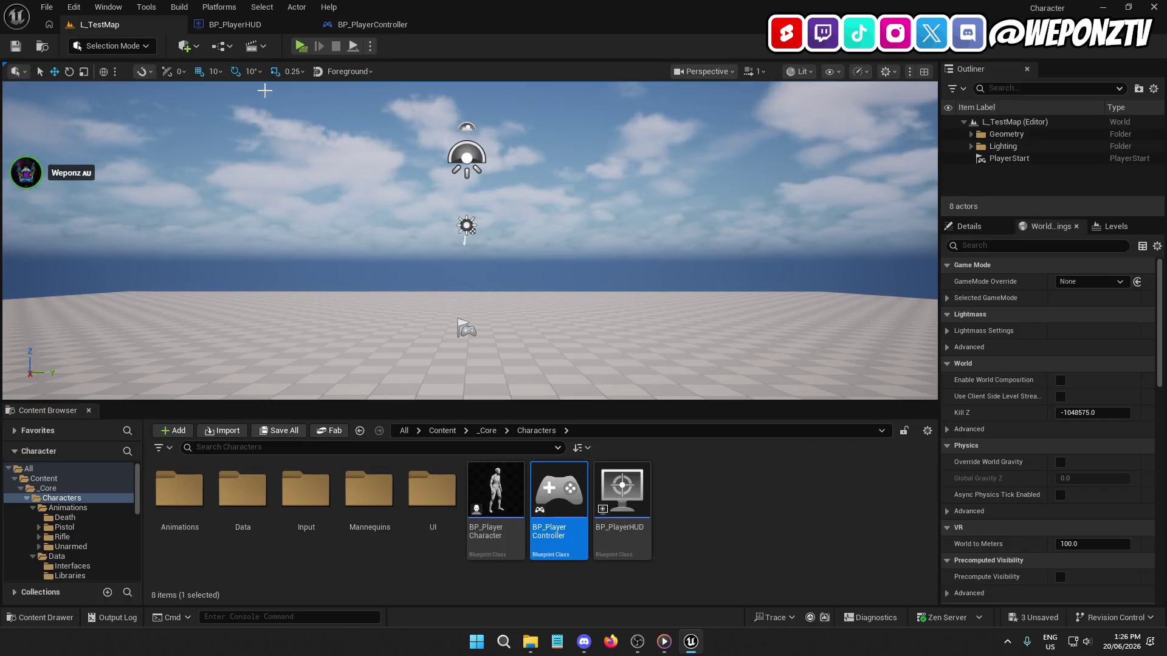
Step: Play-test the level, walking forward with W, then stop and close the Message Log
{"action": "left_click", "coordinate": [300, 46]}
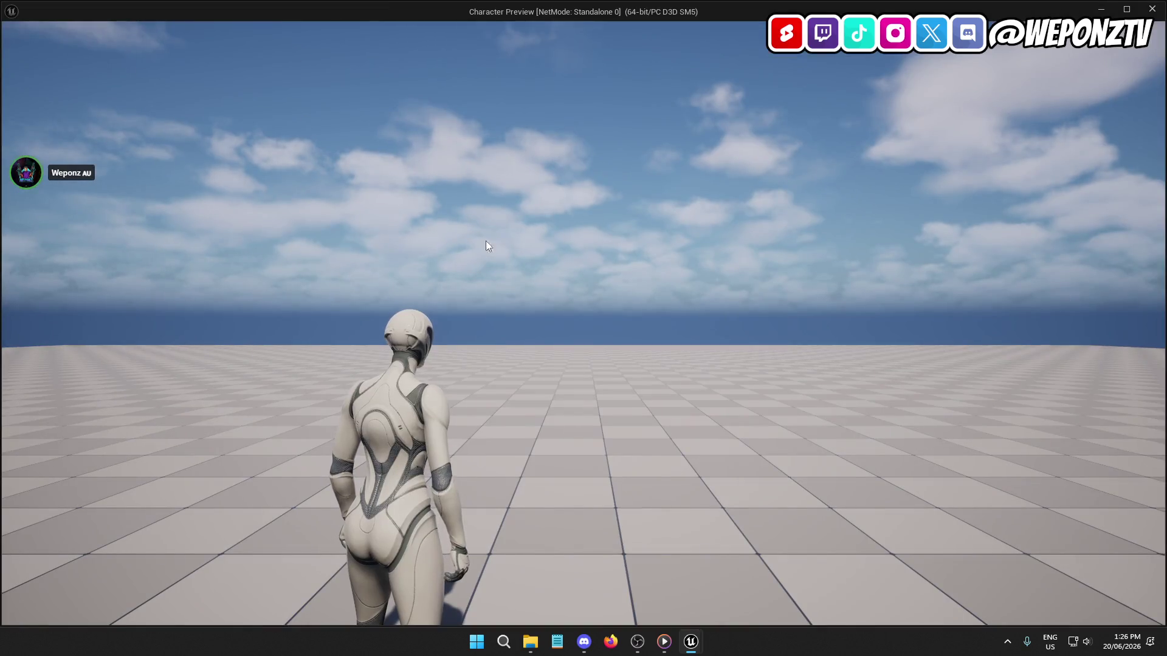
{"action": "left_click", "coordinate": [555, 259]}
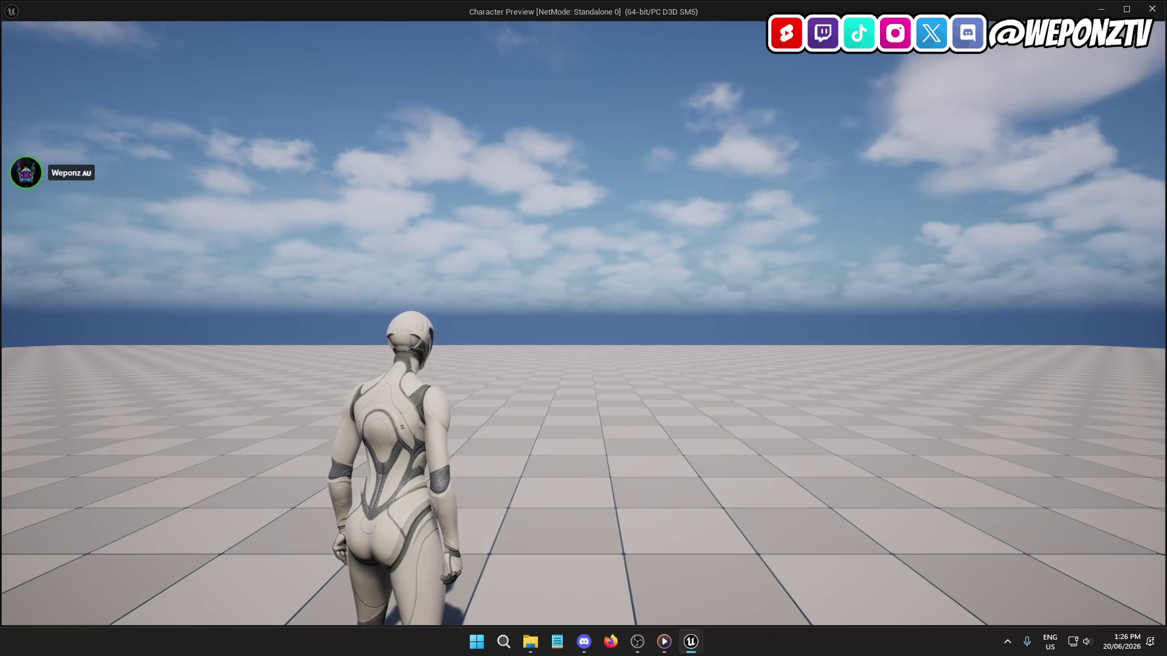
{"action": "key", "text": "w"}
{"action": "key", "text": "Escape"}
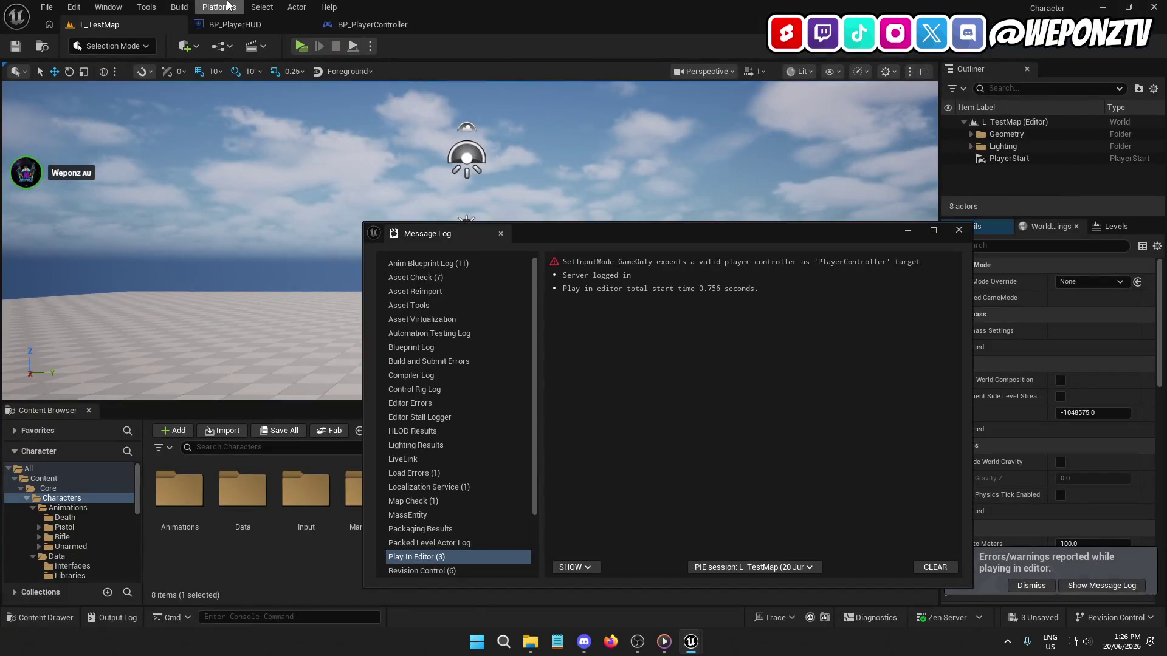
{"action": "left_click", "coordinate": [958, 230]}
Step: Connect a Self reference to Set Input Mode Game Only's Player Controller input, then compile and save
{"action": "left_click", "coordinate": [261, 25]}
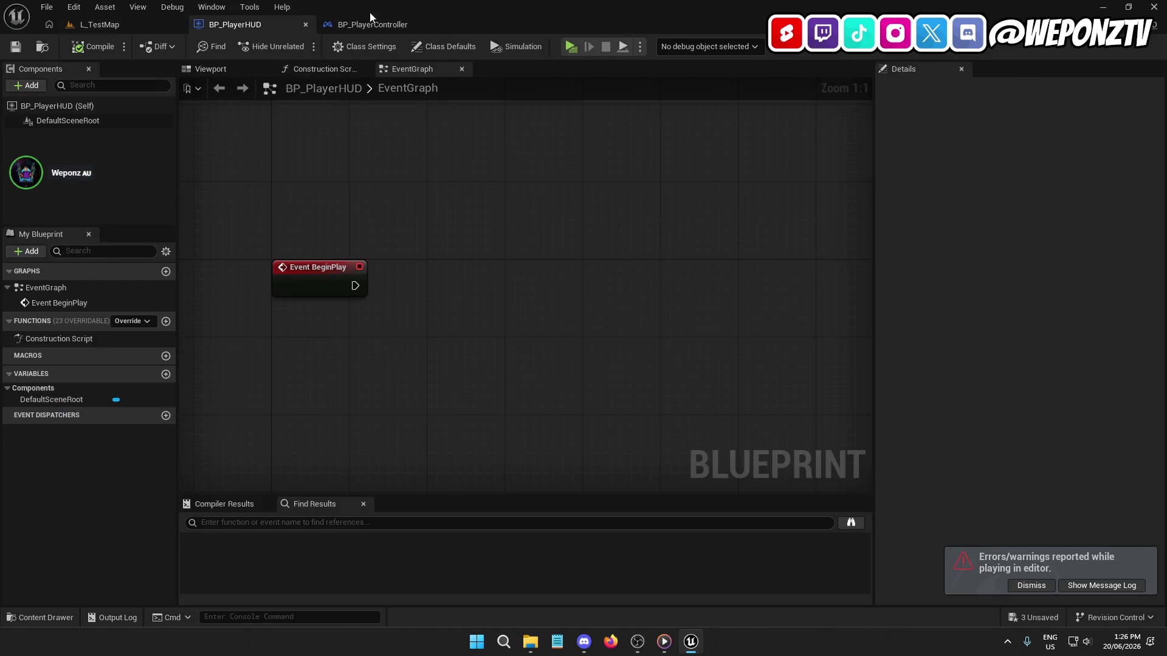
{"action": "left_click", "coordinate": [381, 27]}
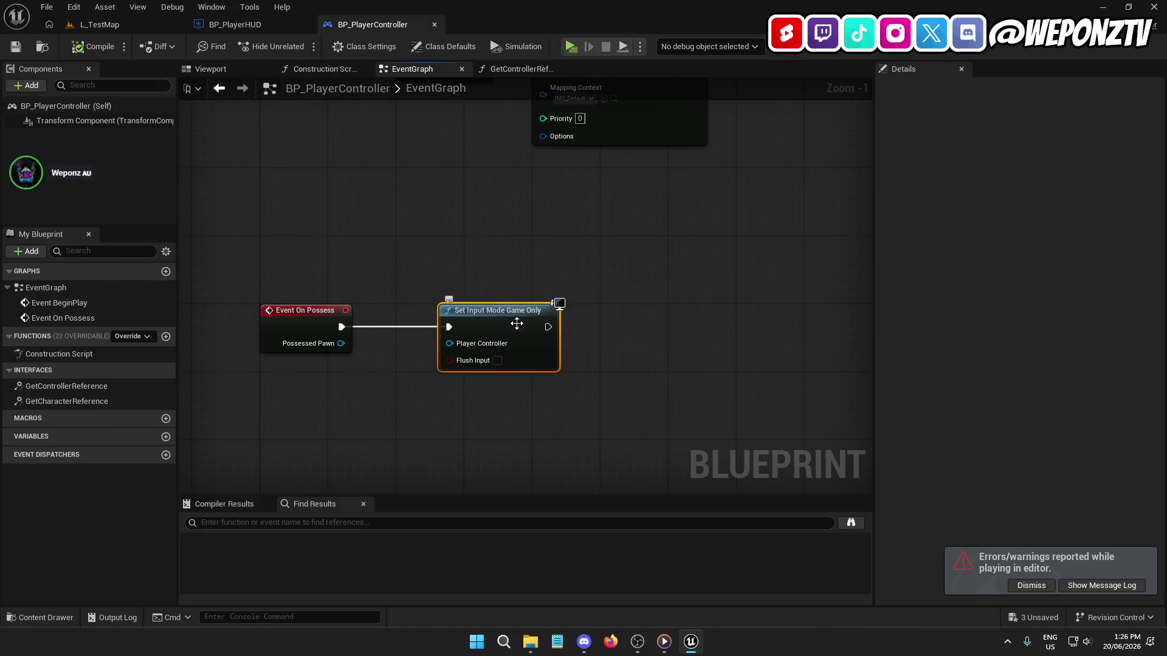
{"action": "mouse_move", "coordinate": [449, 344]}
{"action": "left_mouse_down"}
{"action": "mouse_move", "coordinate": [486, 303]}
{"action": "mouse_move", "coordinate": [477, 280]}
{"action": "mouse_move", "coordinate": [558, 408]}
{"action": "left_mouse_up"}
{"action": "type", "text": "self"}
{"action": "left_click", "coordinate": [553, 344]}
{"action": "left_click_drag", "start_coordinate": [495, 333], "coordinate": [454, 330]}
{"action": "left_click", "coordinate": [441, 381]}
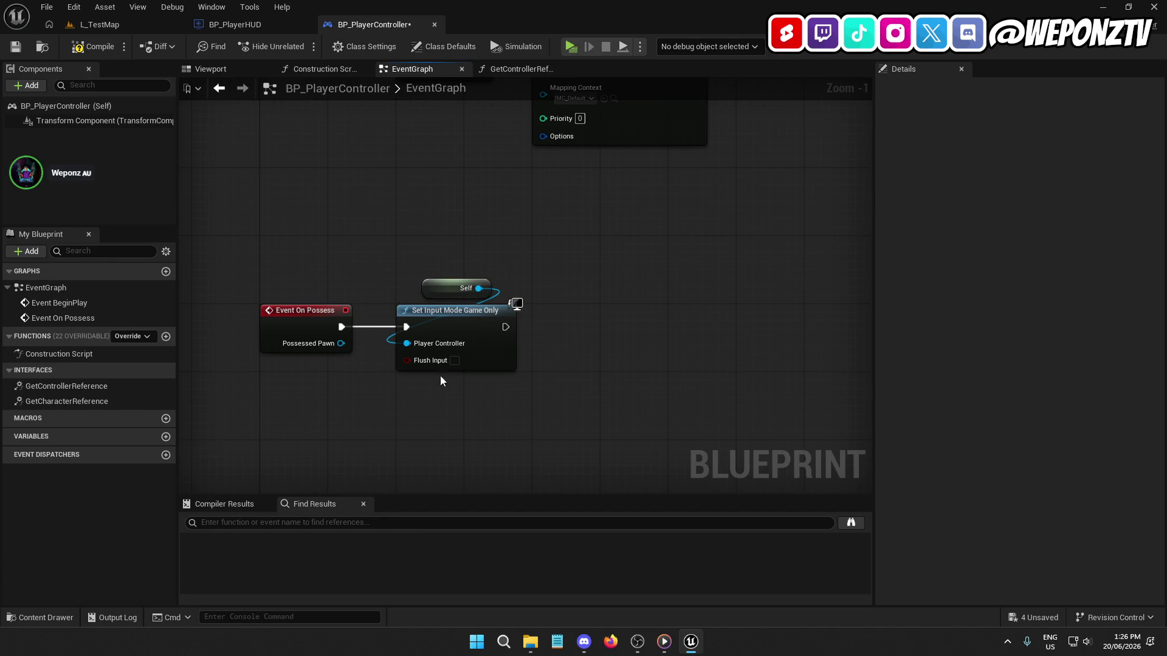
{"action": "left_click", "coordinate": [86, 49]}
{"action": "left_click", "coordinate": [18, 47]}
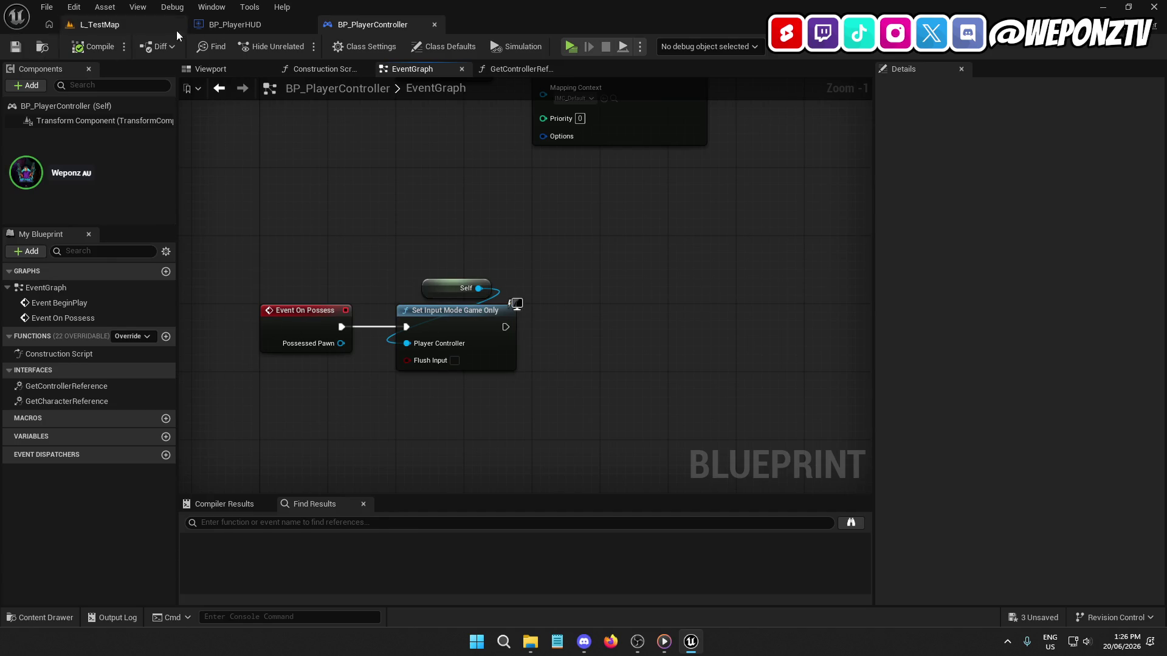
Step: Create a new function named CreateMainHUD in BP_PlayerHUD
{"action": "left_click", "coordinate": [256, 25]}
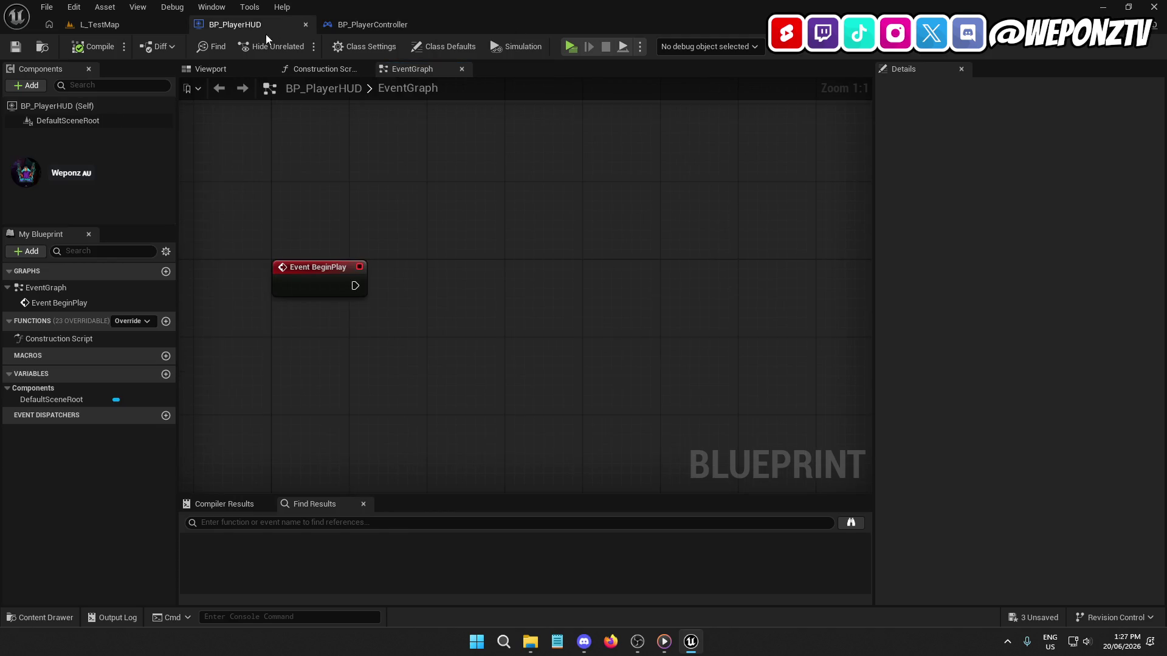
{"action": "right_click", "coordinate": [396, 228]}
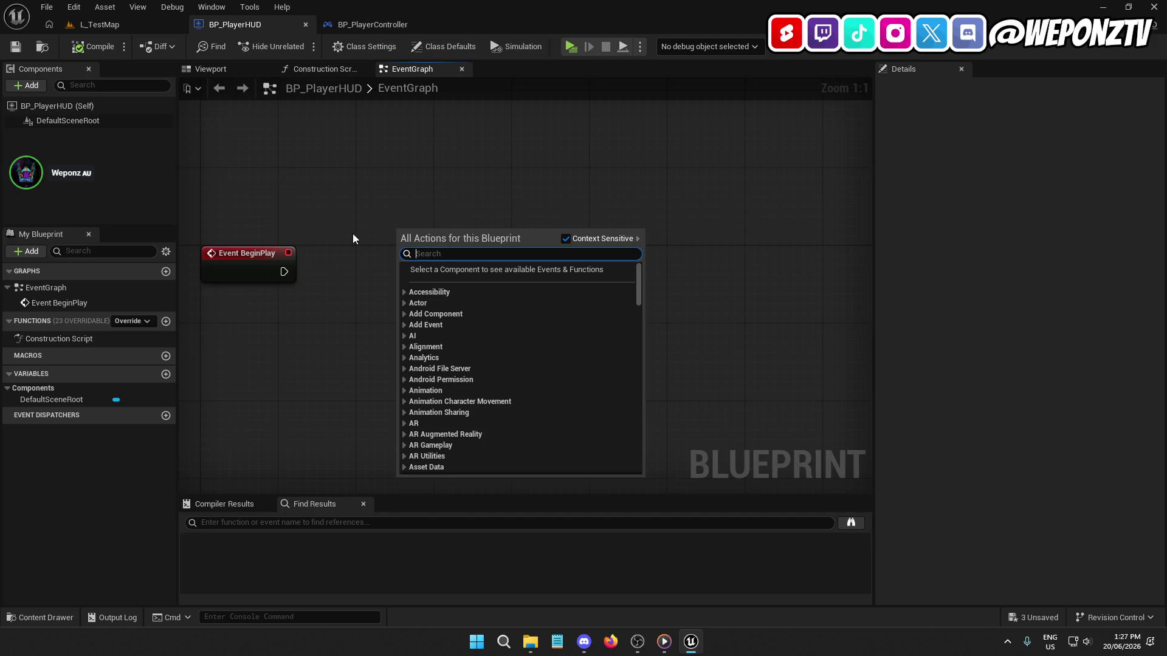
{"action": "left_click_drag", "start_coordinate": [352, 233], "coordinate": [371, 182]}
{"action": "left_click_drag", "start_coordinate": [415, 368], "coordinate": [515, 342]}
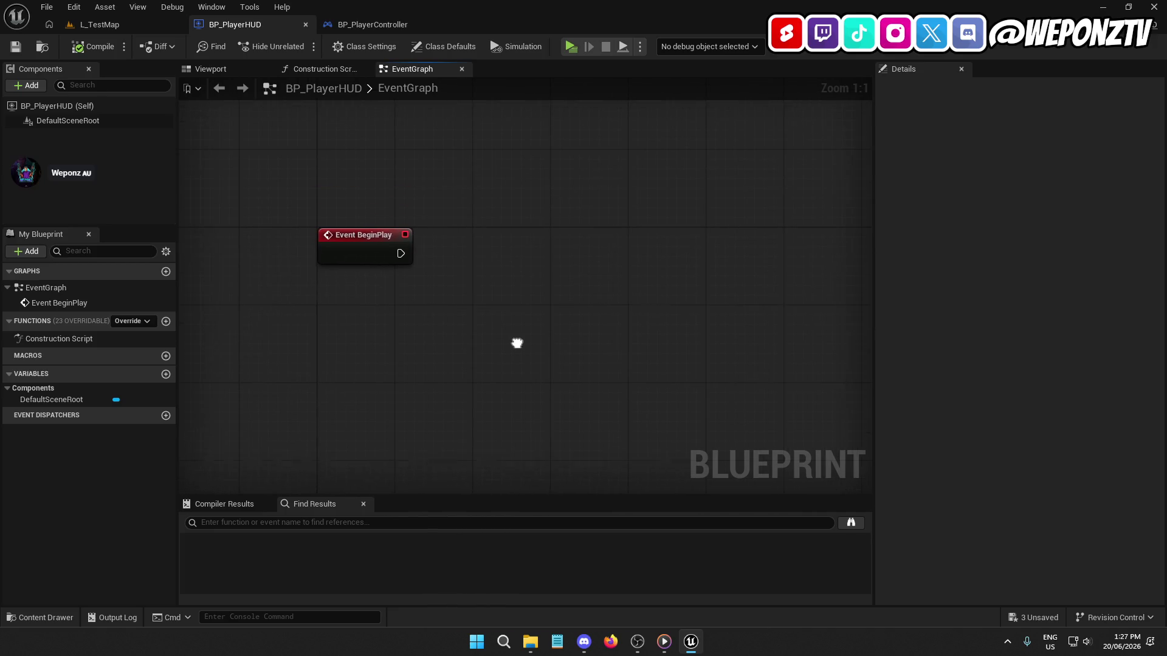
{"action": "left_click", "coordinate": [166, 322]}
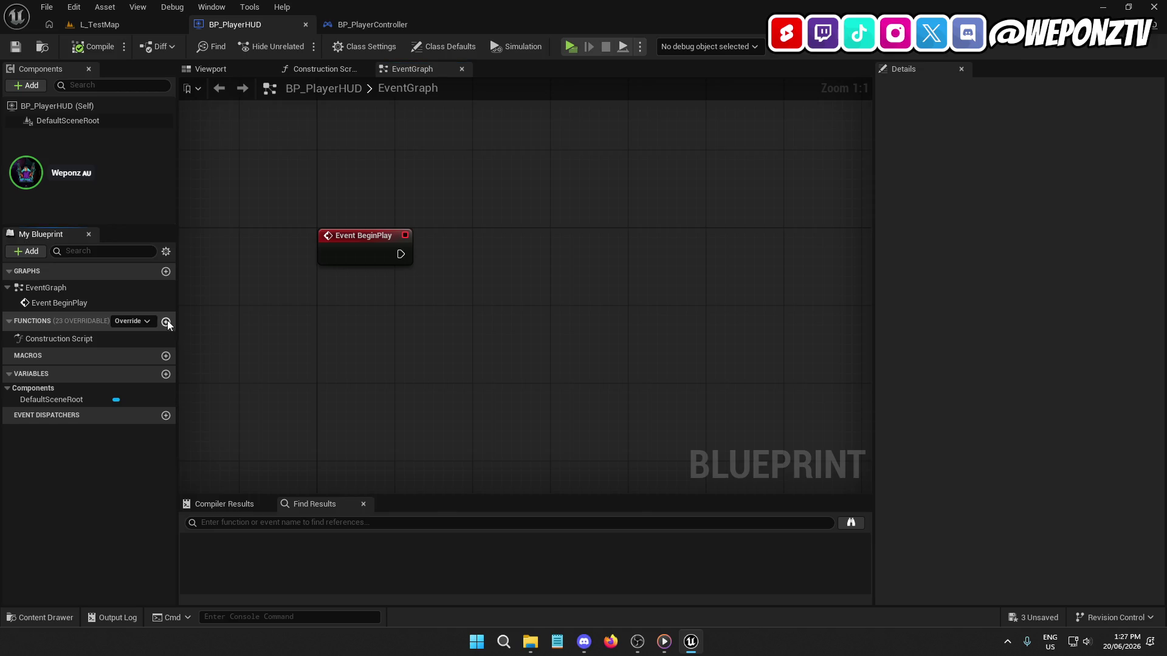
{"action": "type", "text": "CreateMain"}
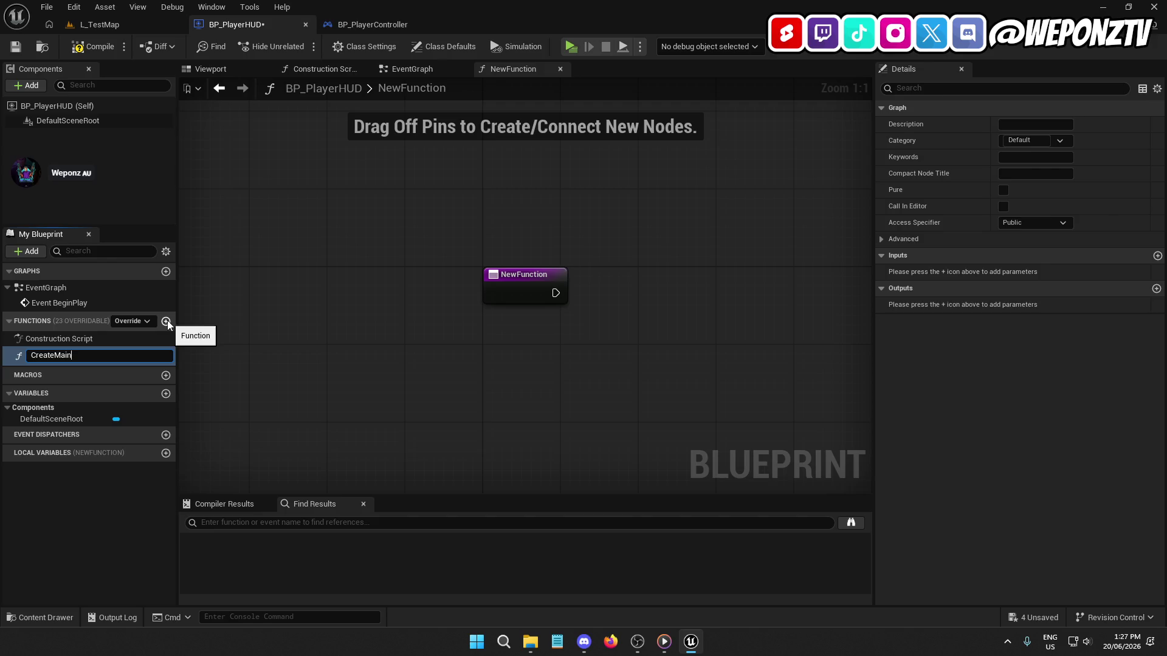
{"action": "type", "text": "HUD"}
{"action": "key", "text": "Return"}
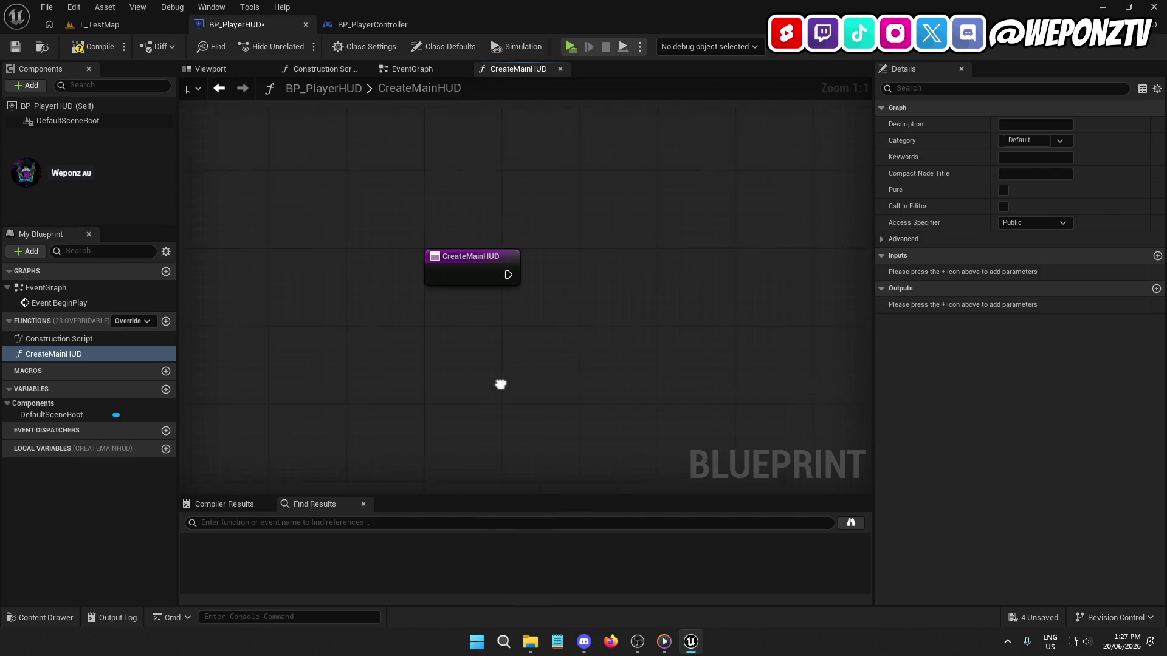
Step: Add a Create Widget node with Get Owning Player Controller feeding its Owning Player input
{"action": "right_click", "coordinate": [450, 254]}
{"action": "type", "text": "createw"}
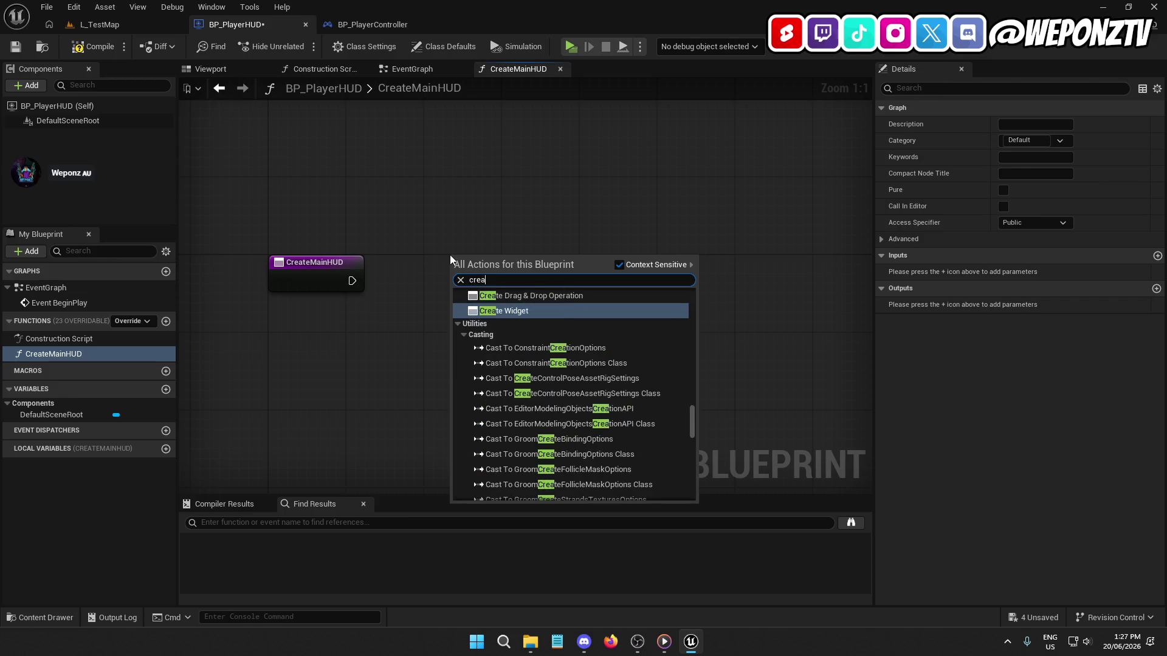
{"action": "left_click", "coordinate": [546, 311]}
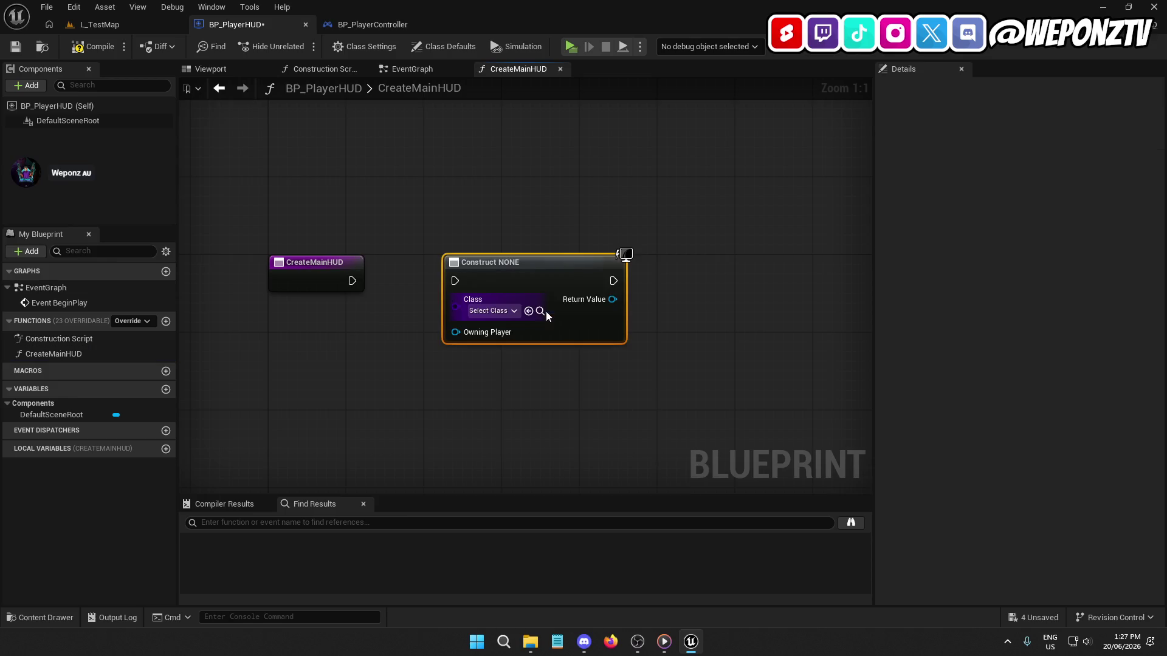
{"action": "left_click_drag", "start_coordinate": [499, 265], "coordinate": [527, 303]}
{"action": "left_click_drag", "start_coordinate": [485, 370], "coordinate": [553, 246]}
{"action": "type", "text": "ownin"}
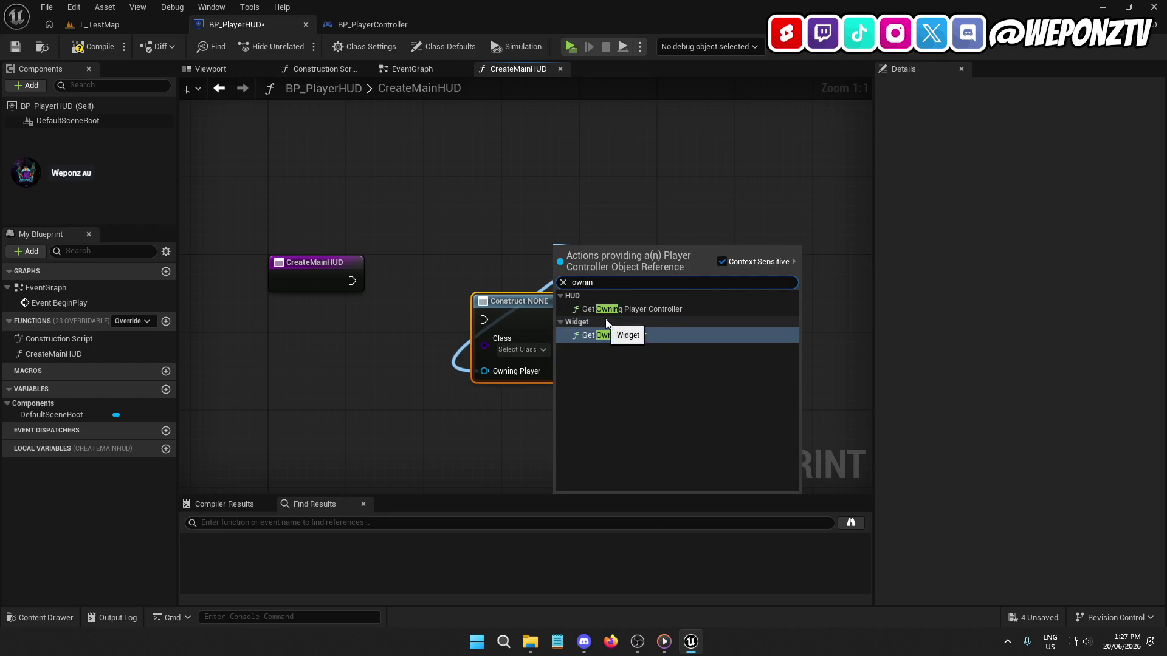
{"action": "left_click", "coordinate": [601, 310]}
{"action": "mouse_move", "coordinate": [595, 254]}
{"action": "left_mouse_down"}
{"action": "mouse_move", "coordinate": [532, 254]}
{"action": "mouse_move", "coordinate": [533, 244]}
{"action": "left_mouse_up"}
{"action": "left_click_drag", "start_coordinate": [671, 419], "coordinate": [476, 188]}
{"action": "left_click_drag", "start_coordinate": [534, 312], "coordinate": [532, 271]}
Step: Connect CreateMainHUD's execution to Create Widget, tidy the nodes, and compile BP_PlayerHUD
{"action": "left_click_drag", "start_coordinate": [352, 280], "coordinate": [494, 275]}
{"action": "left_click", "coordinate": [543, 274]}
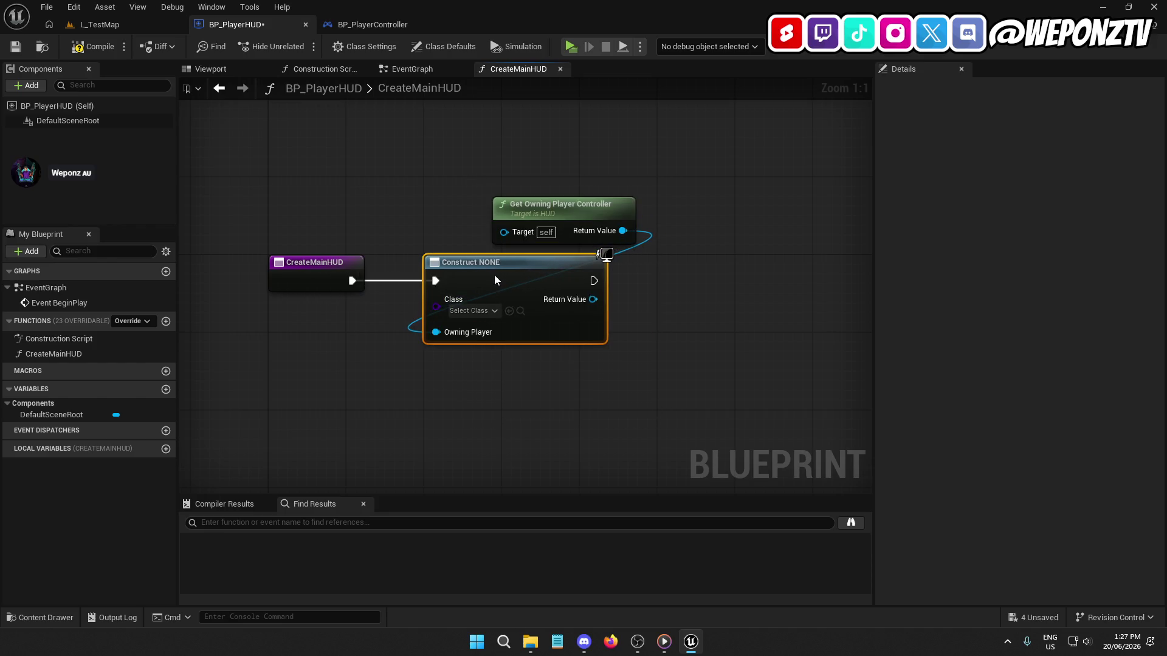
{"action": "left_click", "coordinate": [313, 260]}
{"action": "left_click", "coordinate": [448, 418]}
{"action": "left_click_drag", "start_coordinate": [585, 213], "coordinate": [536, 213]}
{"action": "left_click", "coordinate": [92, 42]}
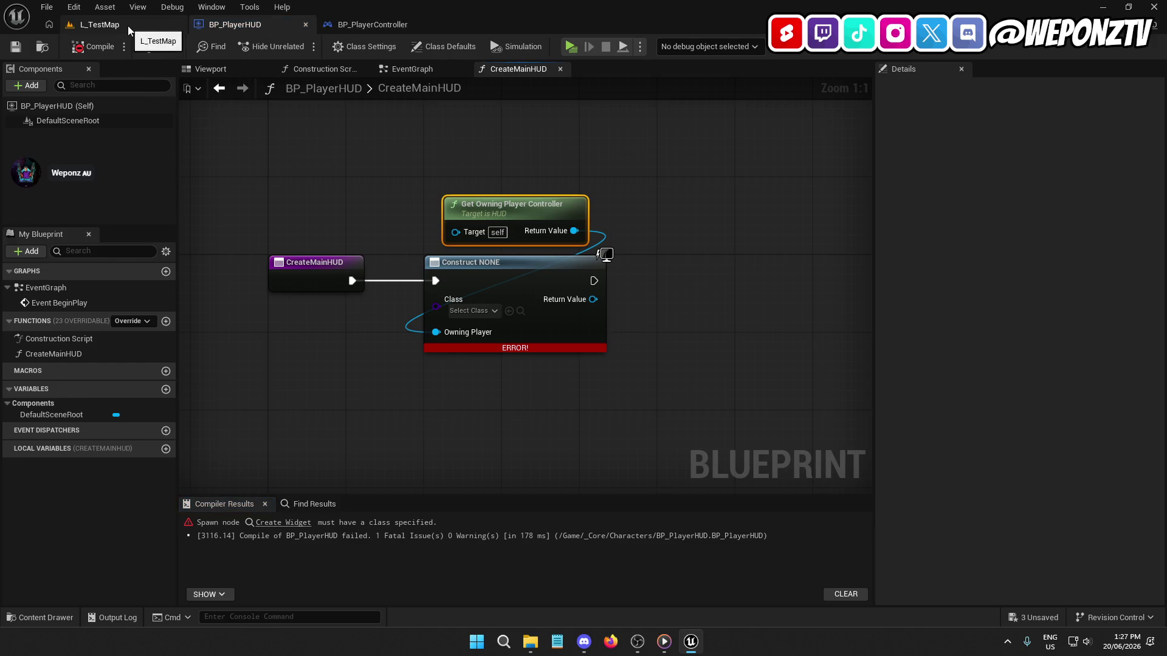
{"action": "left_click", "coordinate": [373, 49]}
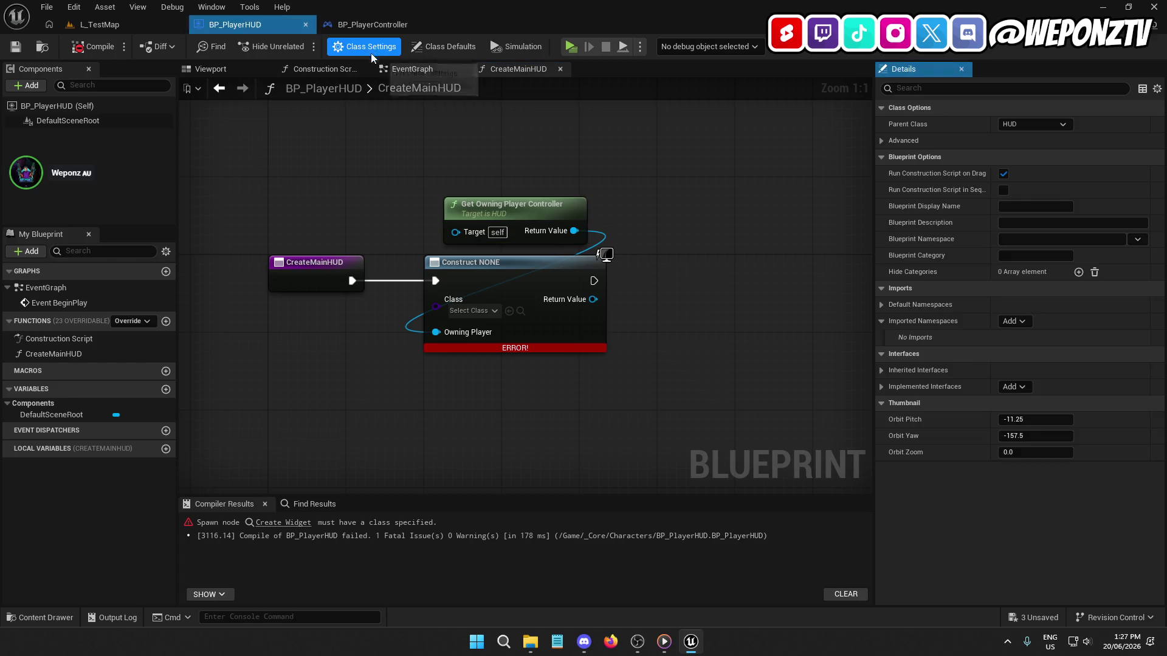
Step: Add BPI_Character under BP_PlayerHUD's Implemented Interfaces, then compile and save
{"action": "left_click", "coordinate": [1012, 387]}
{"action": "type", "text": "i"}
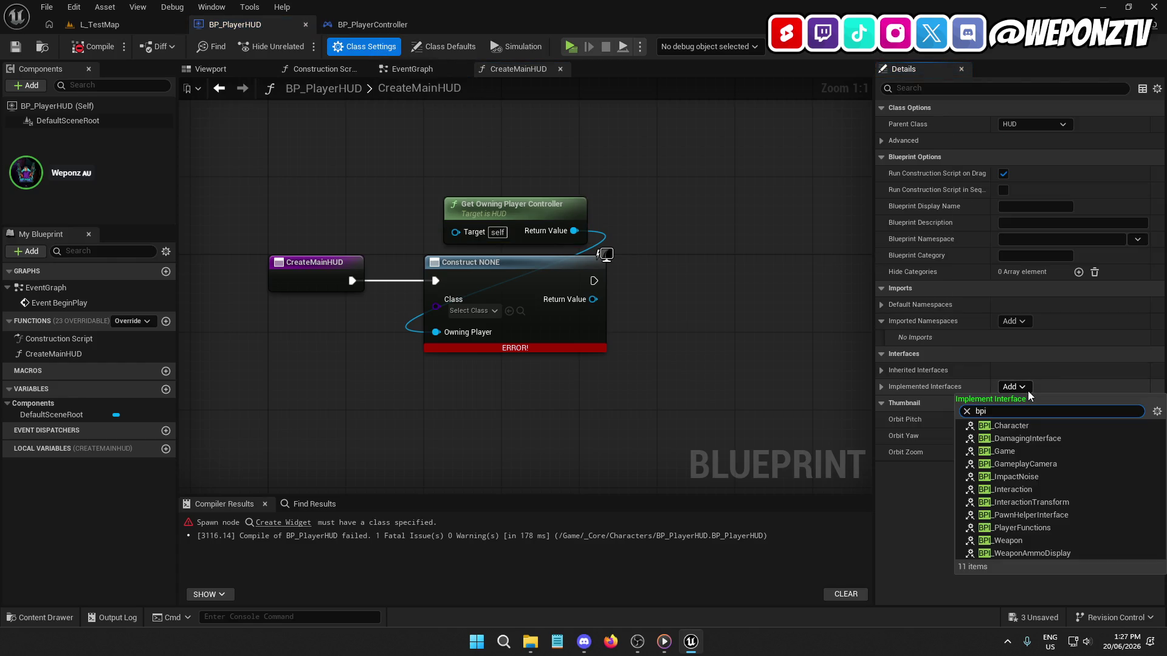
{"action": "left_click", "coordinate": [1011, 428]}
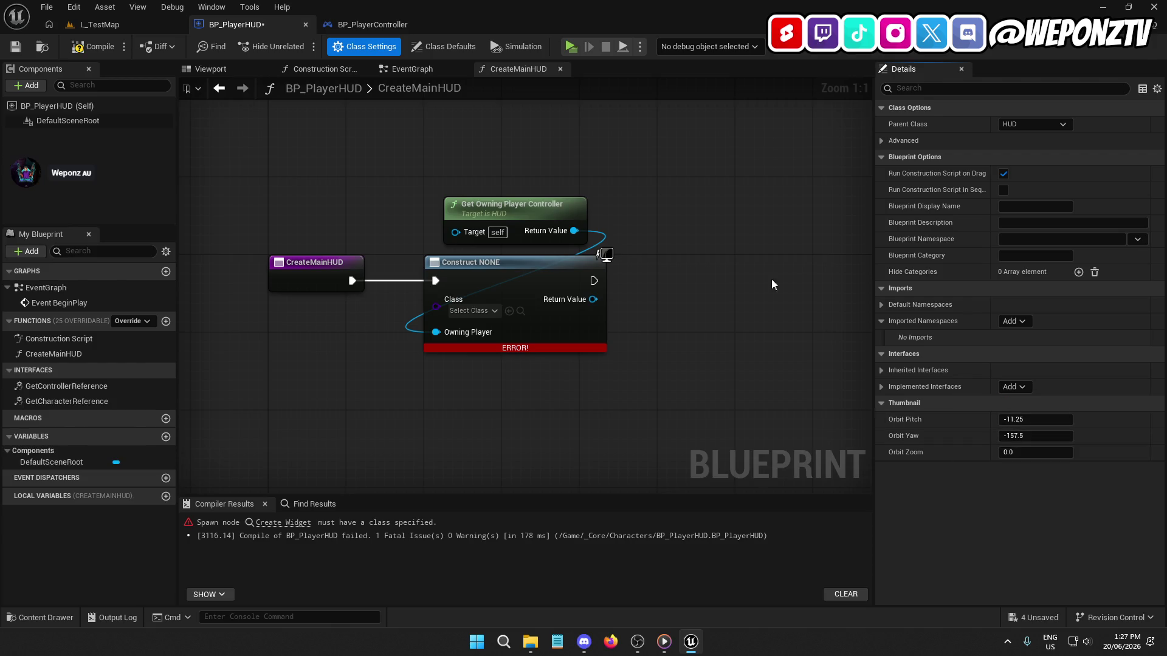
{"action": "left_click", "coordinate": [91, 47]}
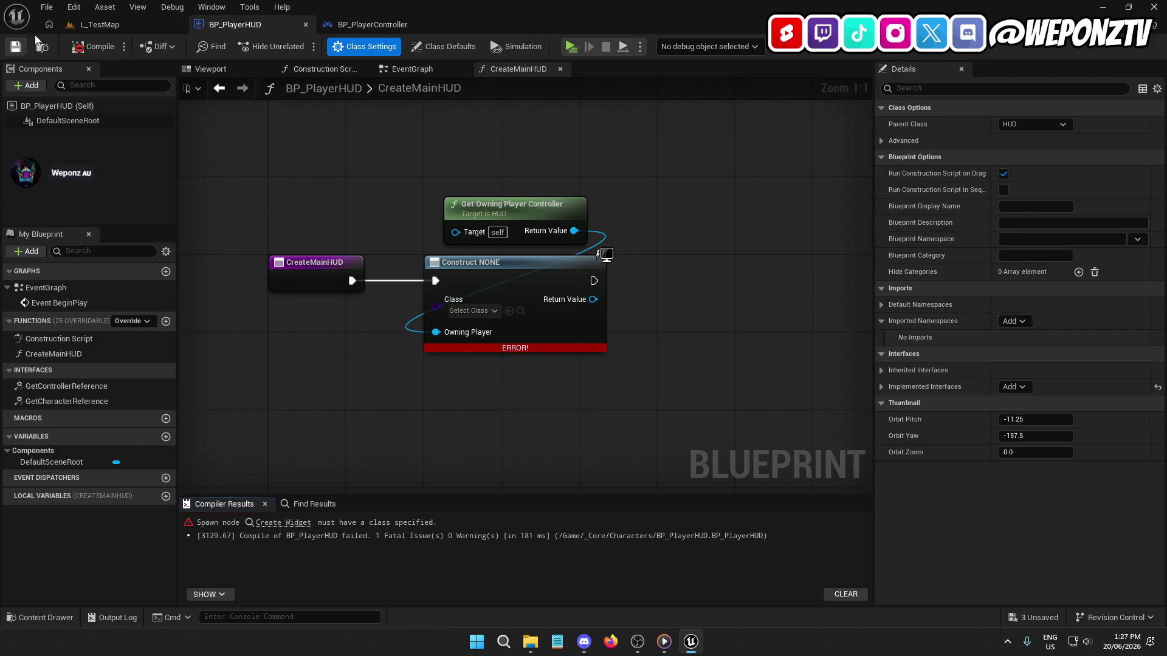
{"action": "left_click", "coordinate": [100, 25]}
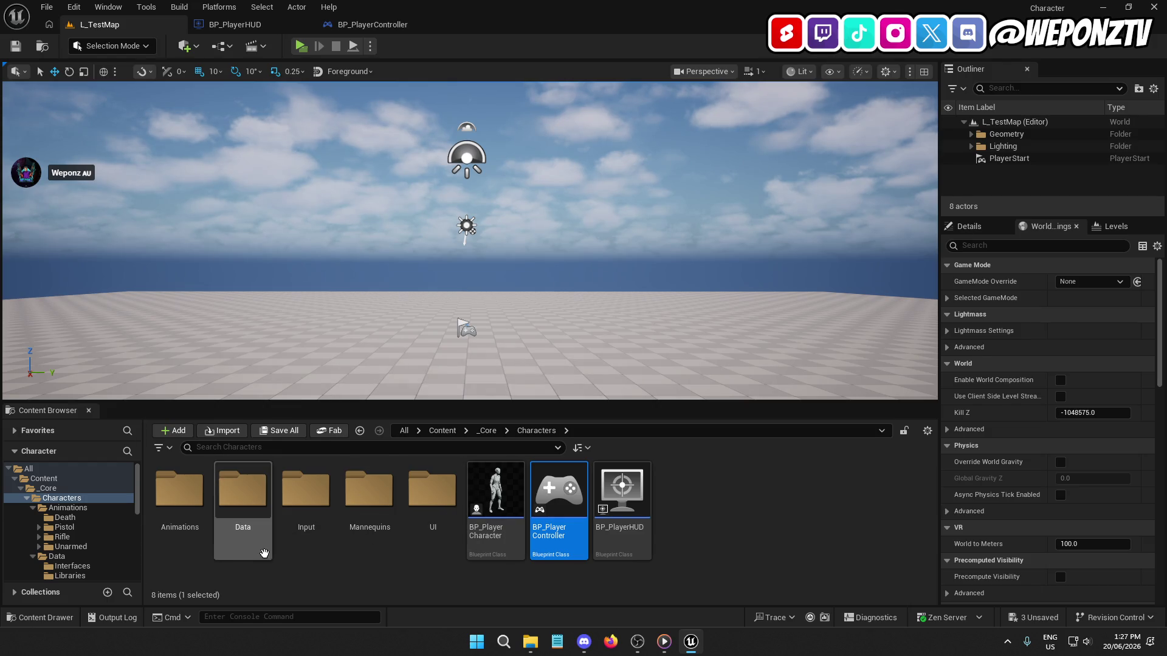
Step: Open the BPFL_Character function library from the Data > Libraries folder
{"action": "double_click", "coordinate": [239, 493]}
{"action": "left_click", "coordinate": [247, 484]}
{"action": "double_click", "coordinate": [248, 484]}
{"action": "double_click", "coordinate": [193, 485]}
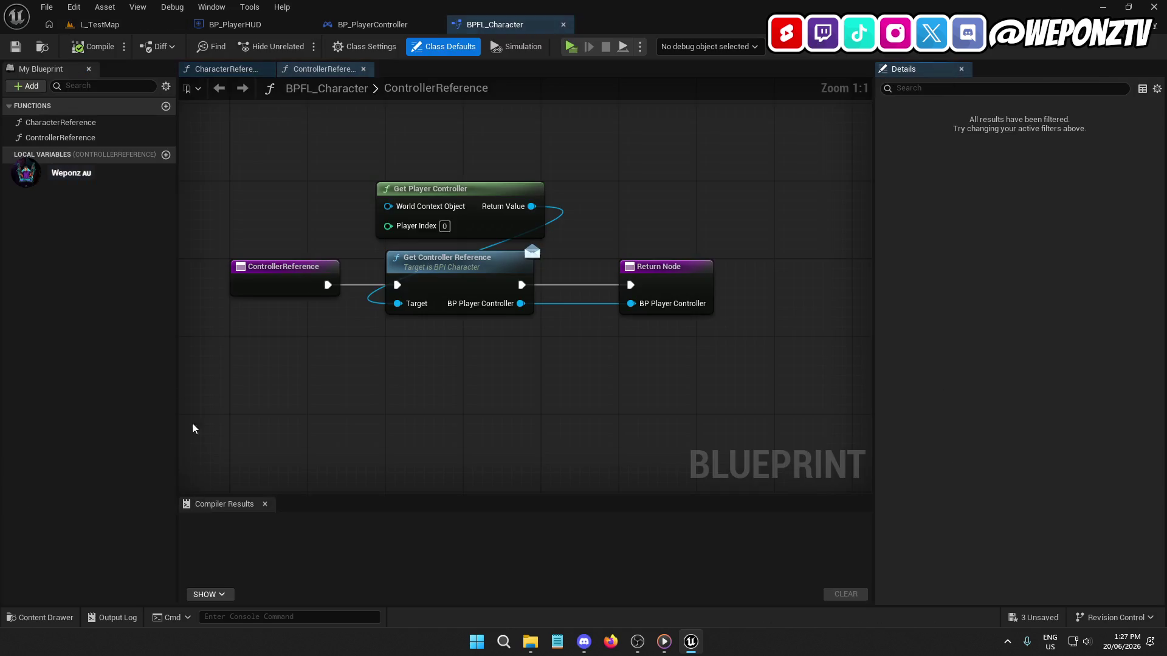
{"action": "left_click", "coordinate": [27, 86]}
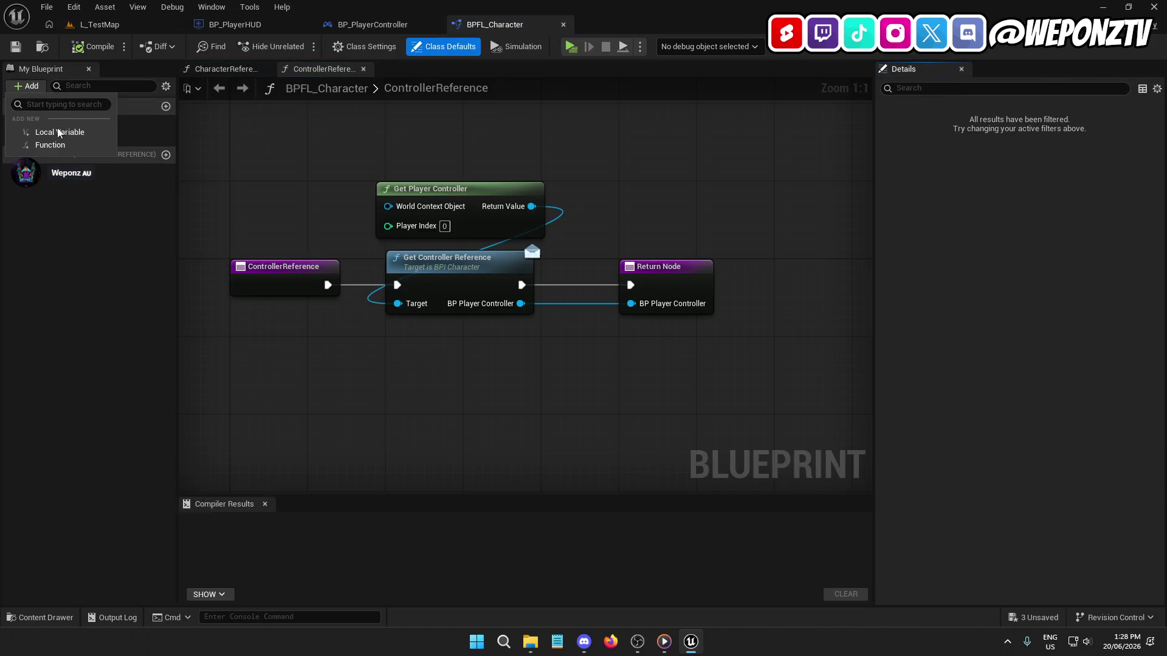
{"action": "key", "text": "Escape"}
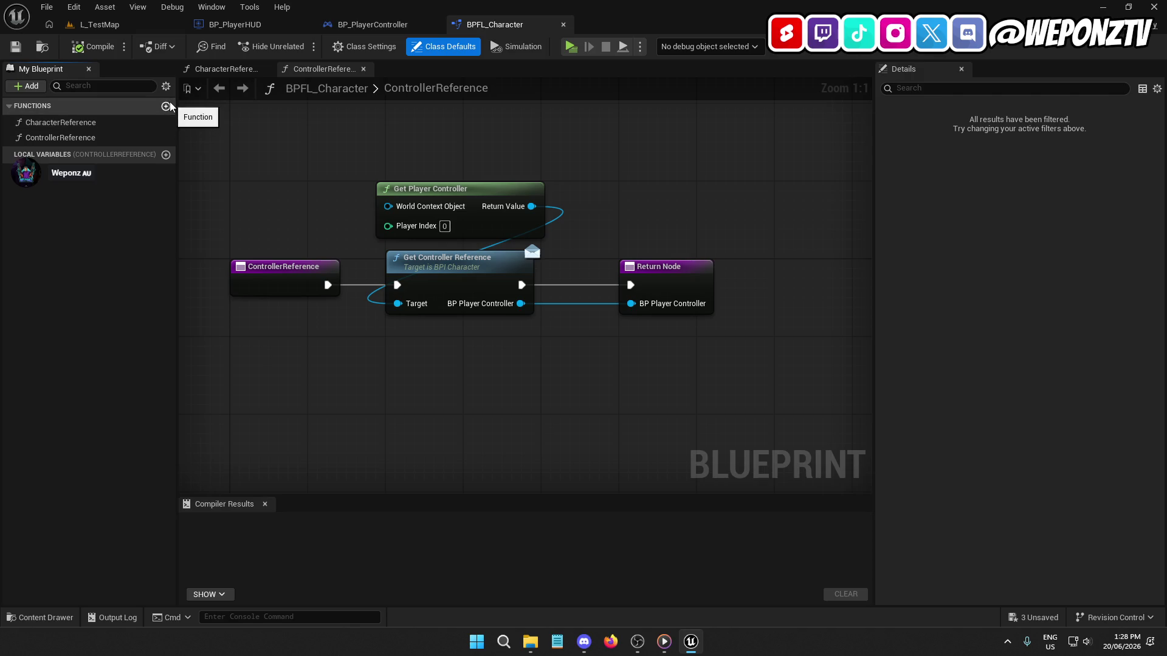
Step: Create a HUDReference function in BPFL_Character and compile the library
{"action": "left_click", "coordinate": [166, 106]}
{"action": "type", "text": "HudR"}
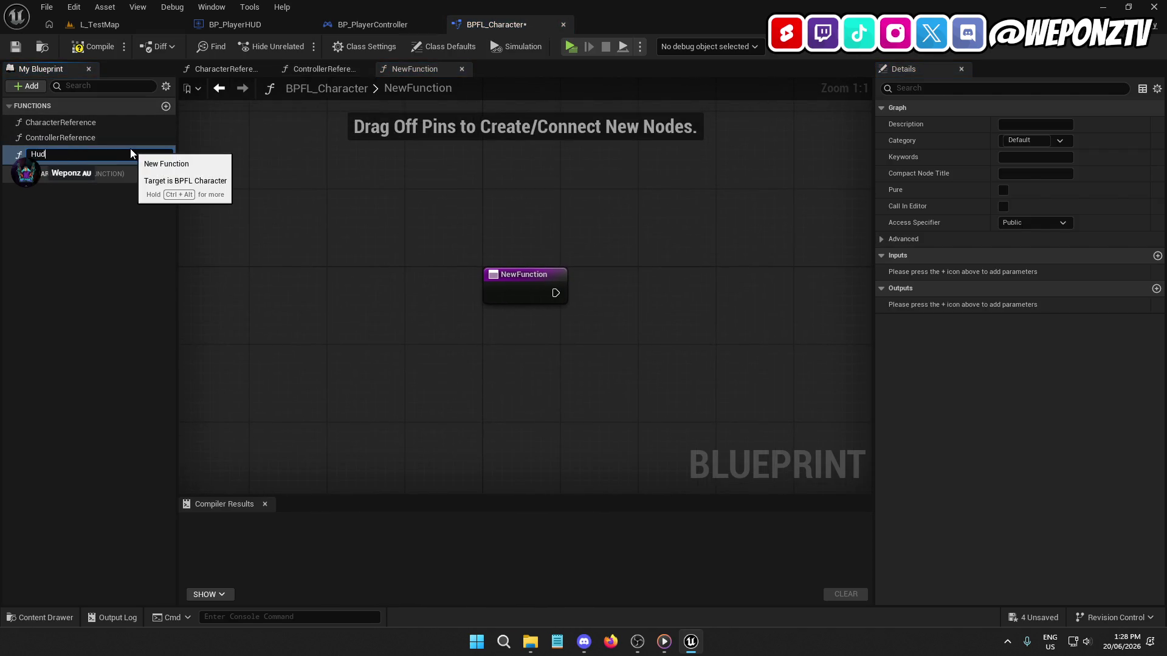
{"action": "key", "text": "BackSpace"}
{"action": "key", "text": "BackSpace"}
{"action": "key", "text": "BackSpace"}
{"action": "type", "text": "UDR"}
{"action": "type", "text": "eference"}
{"action": "key", "text": "Return"}
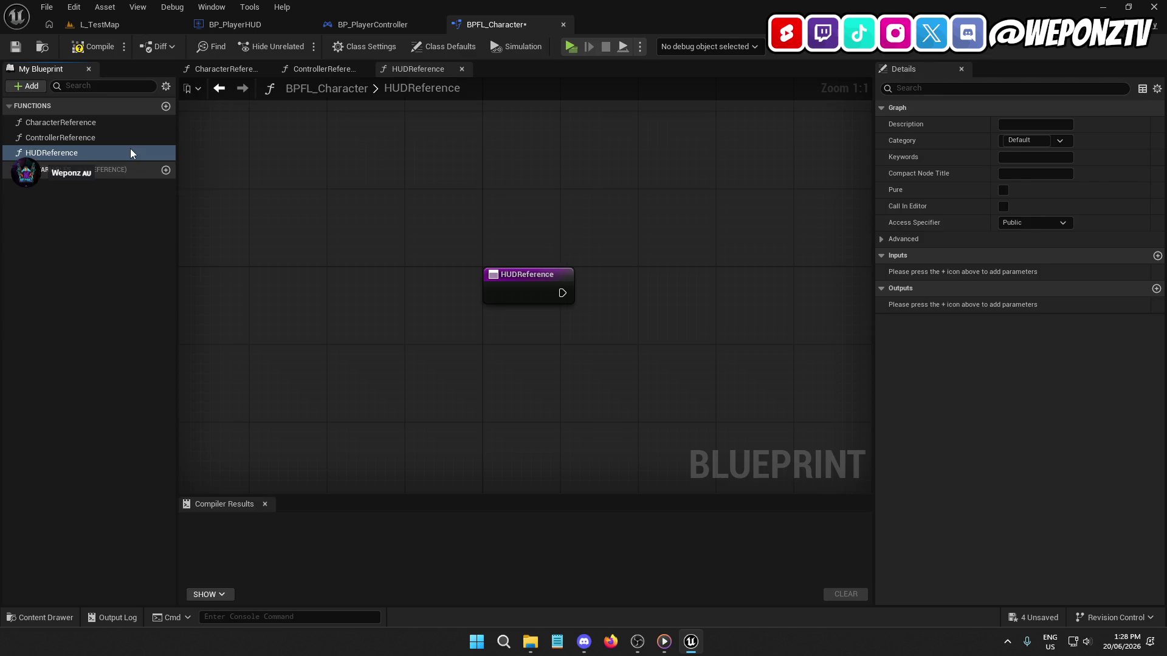
{"action": "left_click", "coordinate": [93, 48]}
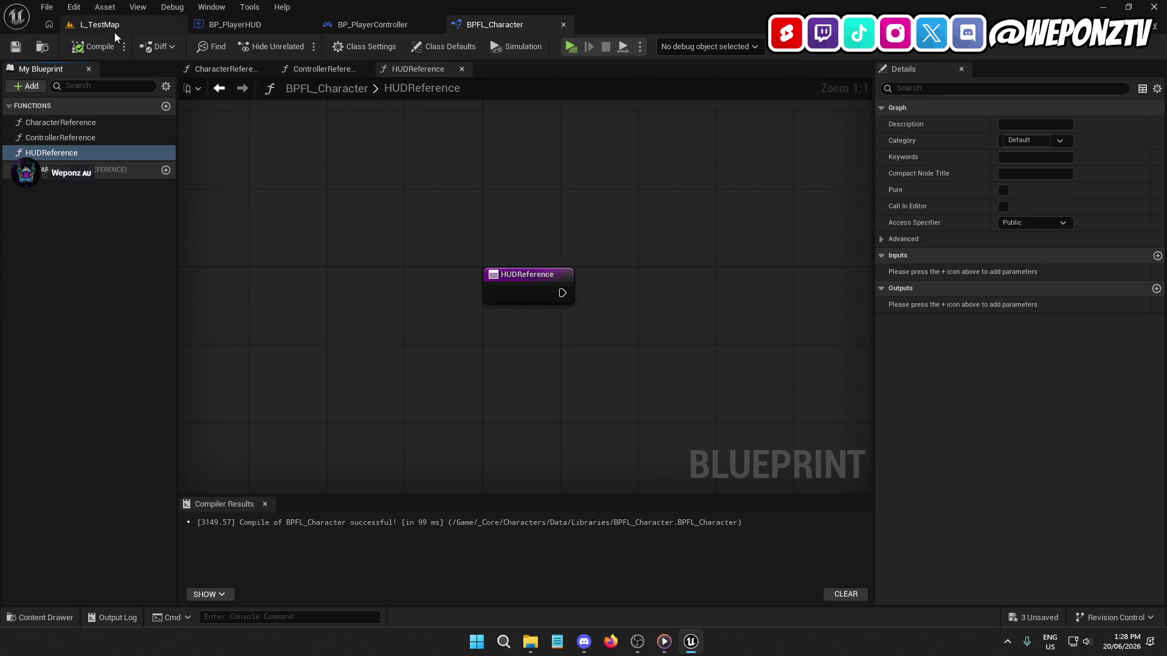
{"action": "left_click", "coordinate": [98, 25]}
{"action": "left_click", "coordinate": [584, 430]}
Step: Open BPI_Character and add an interface function named GetHUDReference, removing a stray backslash
{"action": "double_click", "coordinate": [180, 489]}
{"action": "double_click", "coordinate": [179, 491]}
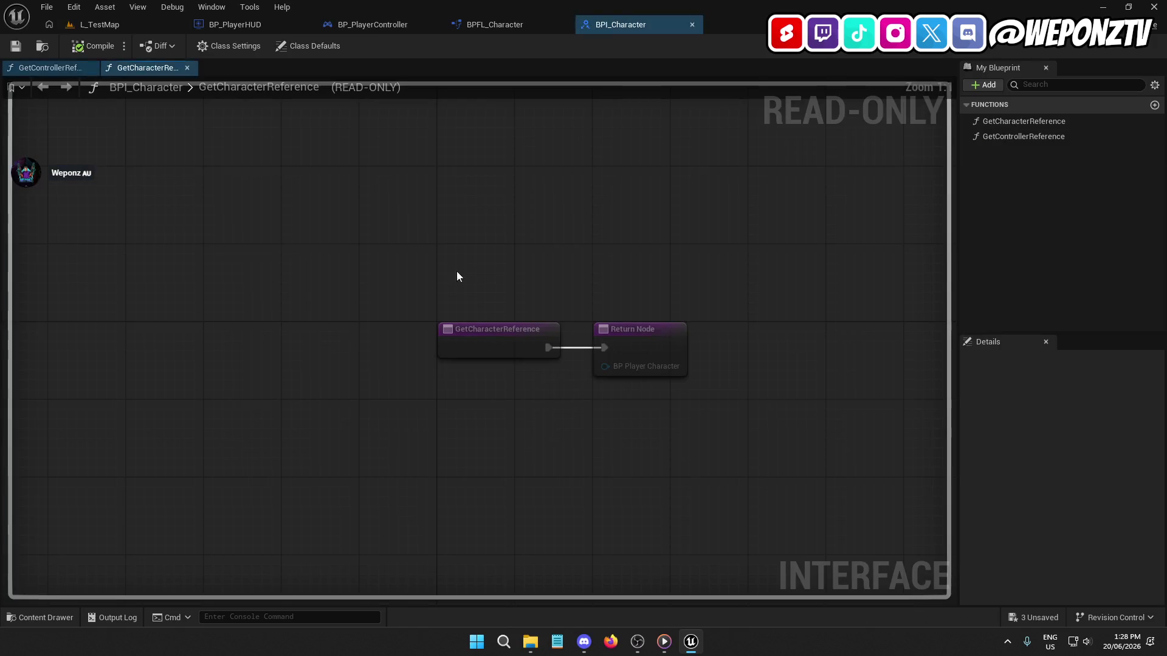
{"action": "left_click", "coordinate": [998, 85]}
{"action": "left_click", "coordinate": [1033, 133]}
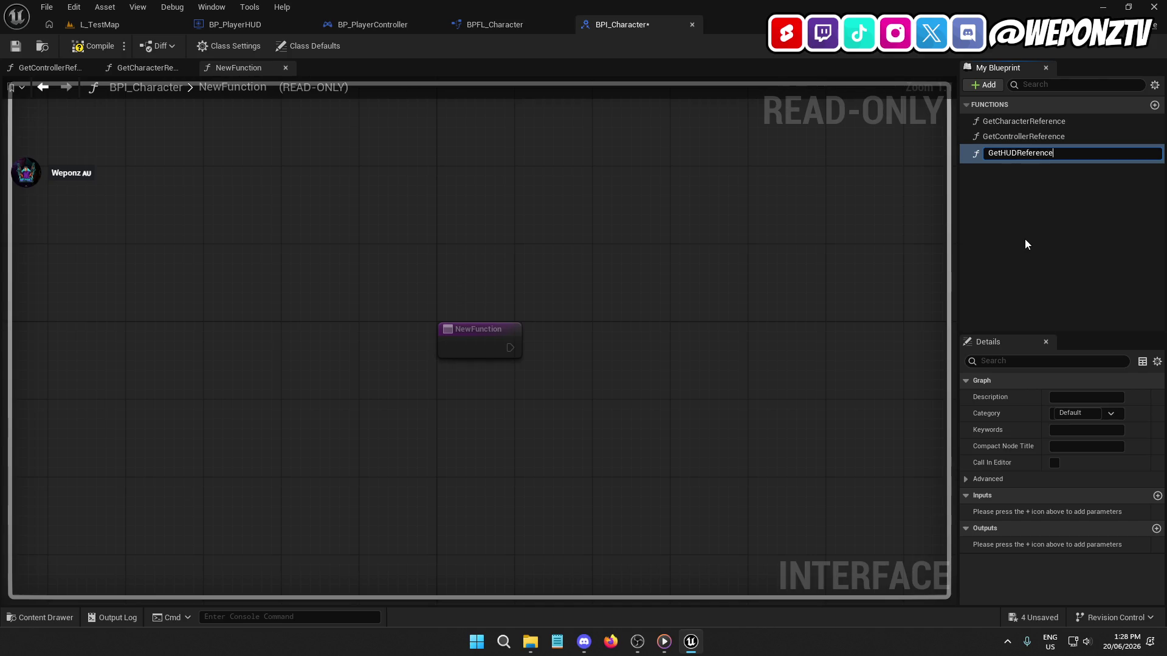
{"action": "type", "text": "\\"}
{"action": "key", "text": "Return"}
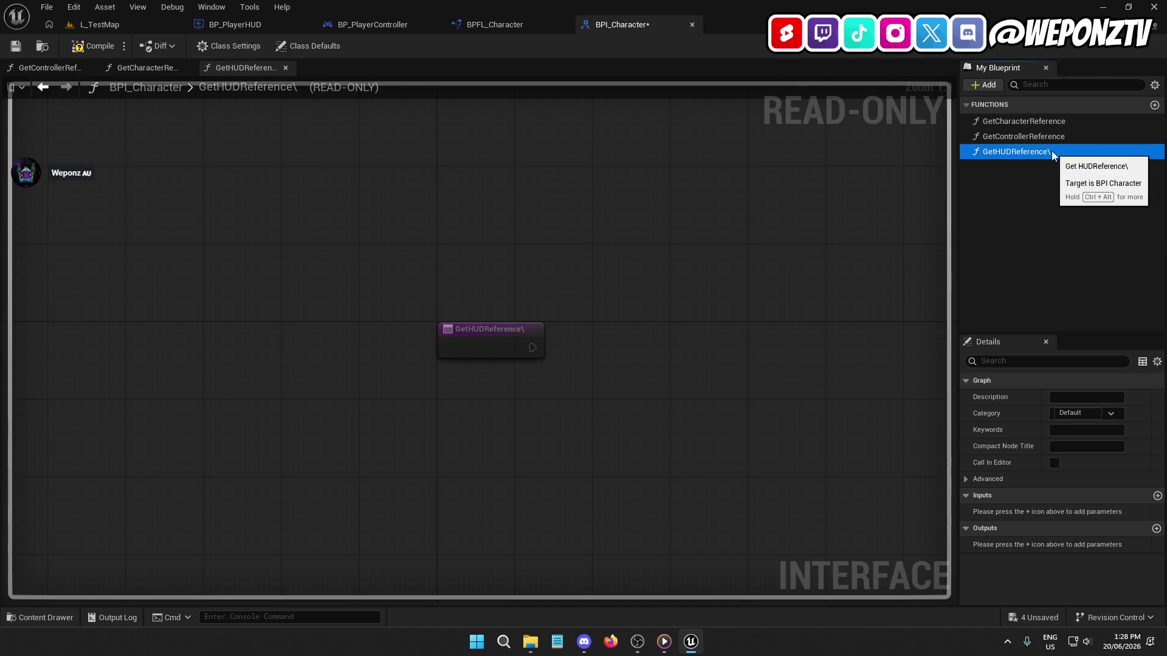
{"action": "key", "text": "F2"}
{"action": "key", "text": "BackSpace"}
{"action": "key", "text": "Return"}
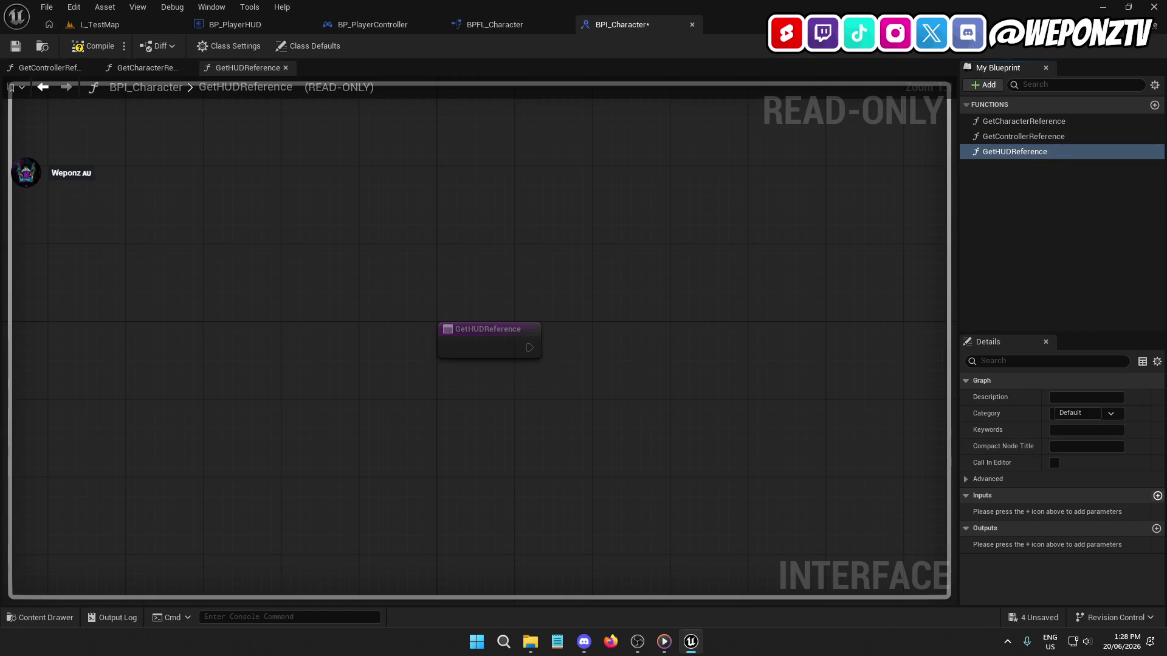
Step: Give GetHUDReference a BP_PlayerHUD output of type BP Player HUD object reference, then compile and save
{"action": "left_click", "coordinate": [1156, 529]}
{"action": "type", "text": "BP_PlayerHUD"}
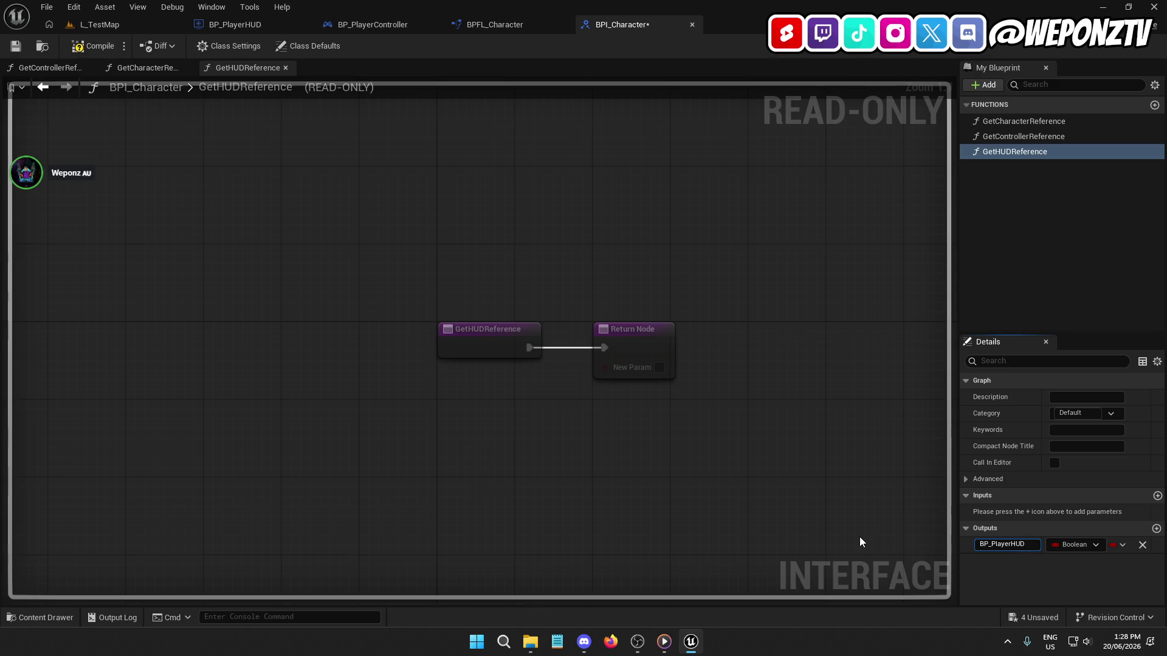
{"action": "key", "text": "Return"}
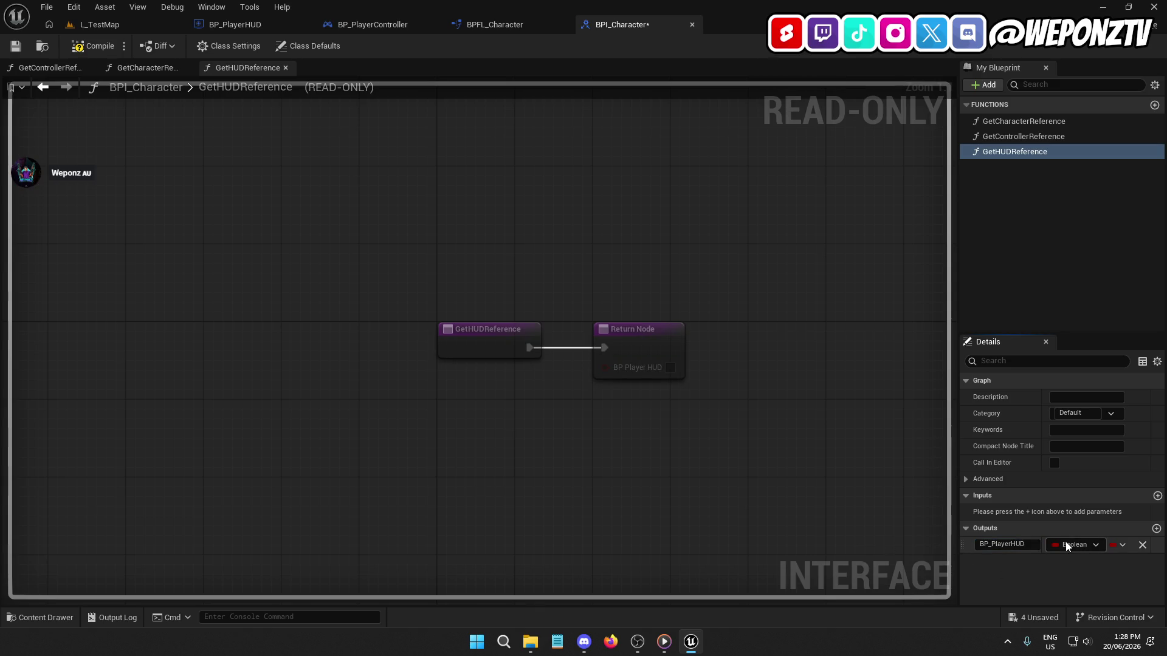
{"action": "left_click", "coordinate": [1065, 543]}
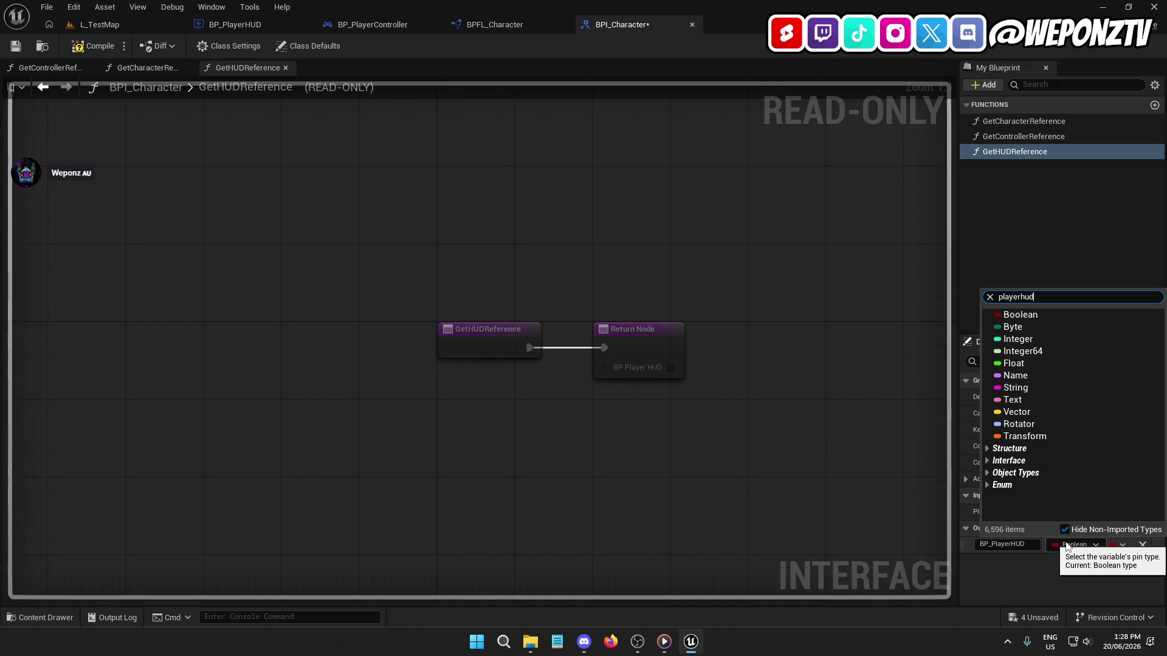
{"action": "mouse_move", "coordinate": [1031, 327]}
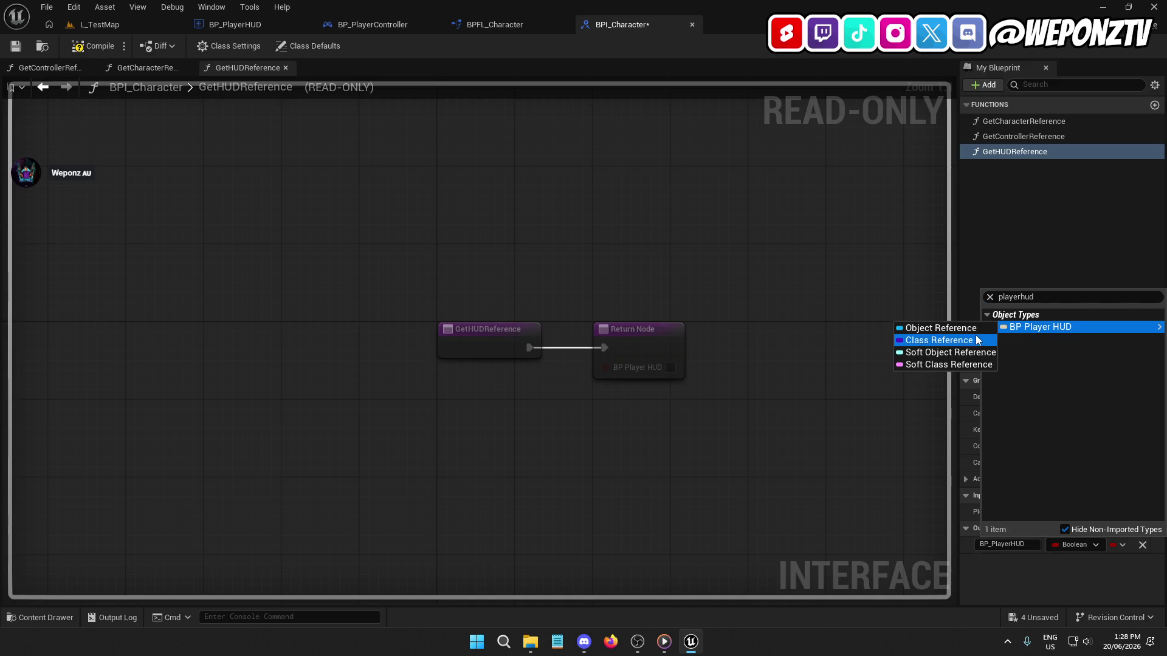
{"action": "left_click", "coordinate": [936, 328]}
{"action": "left_click", "coordinate": [93, 46]}
{"action": "left_click", "coordinate": [15, 46]}
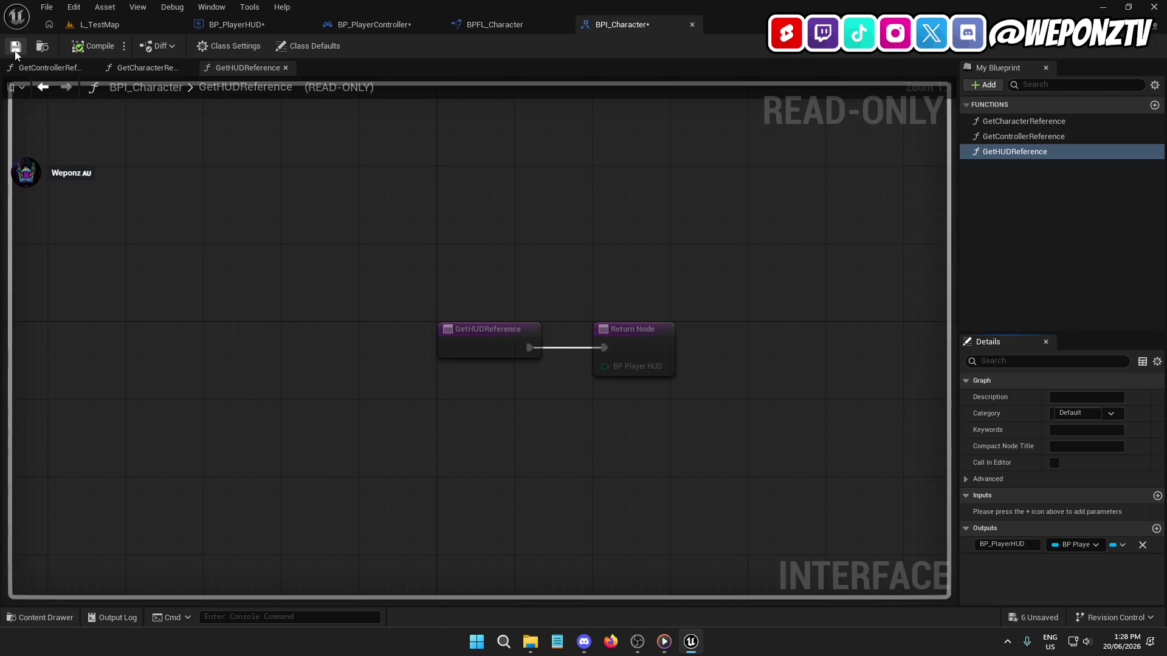
{"action": "left_click", "coordinate": [692, 25]}
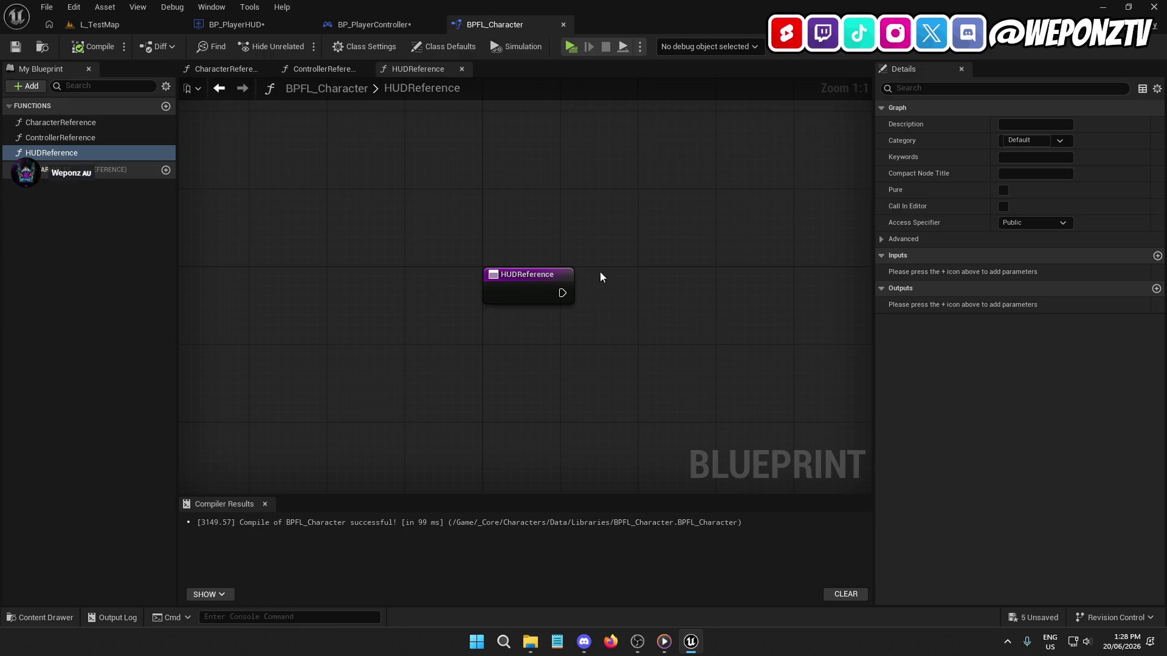
Step: Add a Cast To BP_PlayerHUD node to the HUDReference graph from a 'hud' search
{"action": "right_click", "coordinate": [456, 232]}
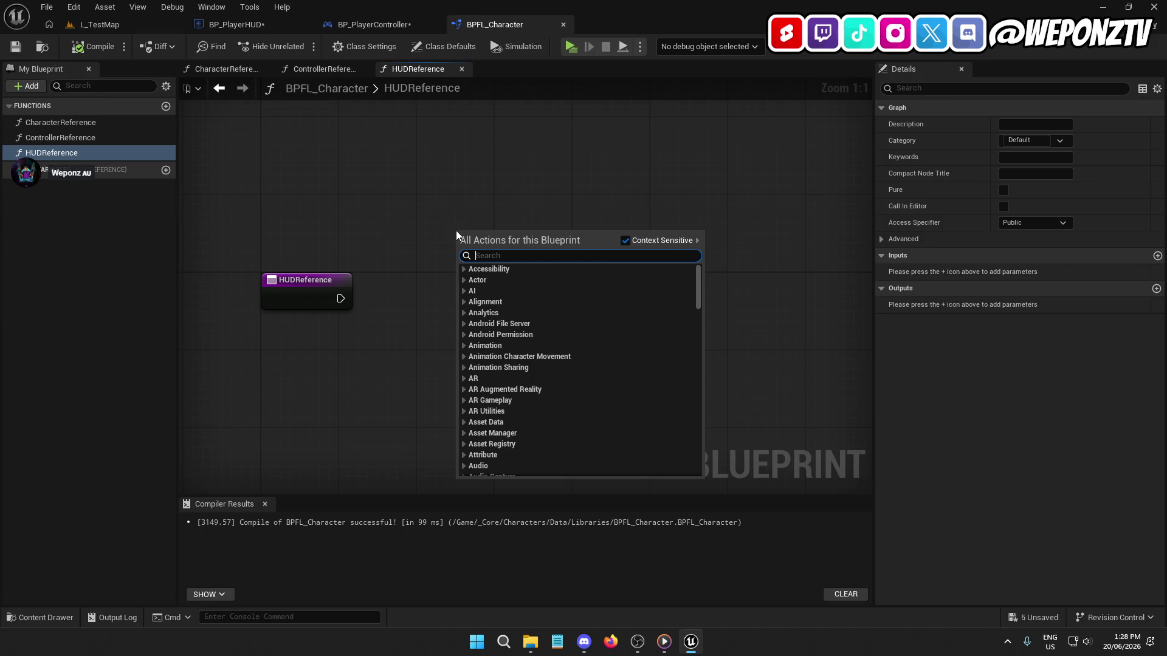
{"action": "type", "text": "hud"}
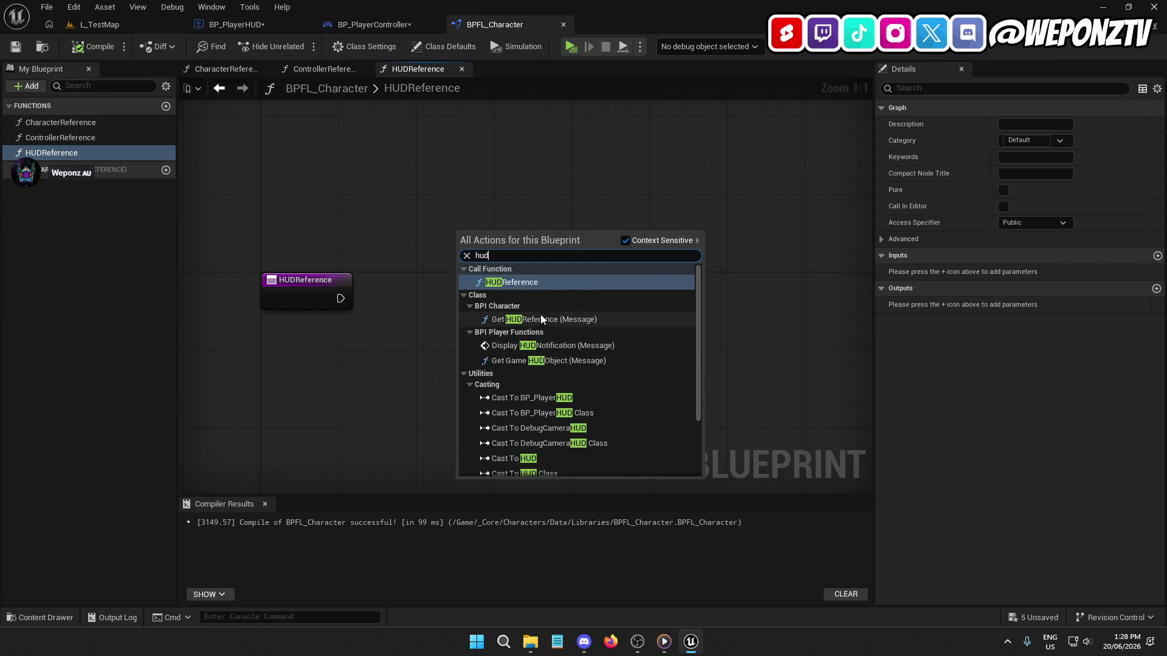
{"action": "scroll", "coordinate": [614, 334], "scroll_direction": "down", "scroll_amount": 1}
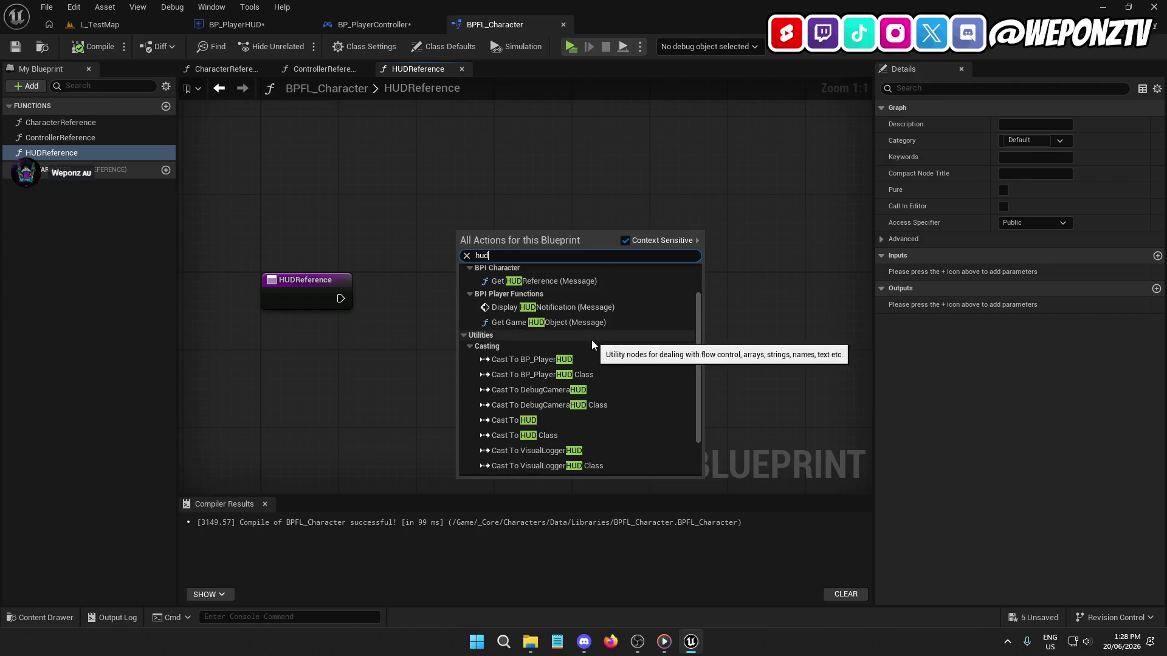
{"action": "scroll", "coordinate": [593, 341], "scroll_direction": "up", "scroll_amount": 1}
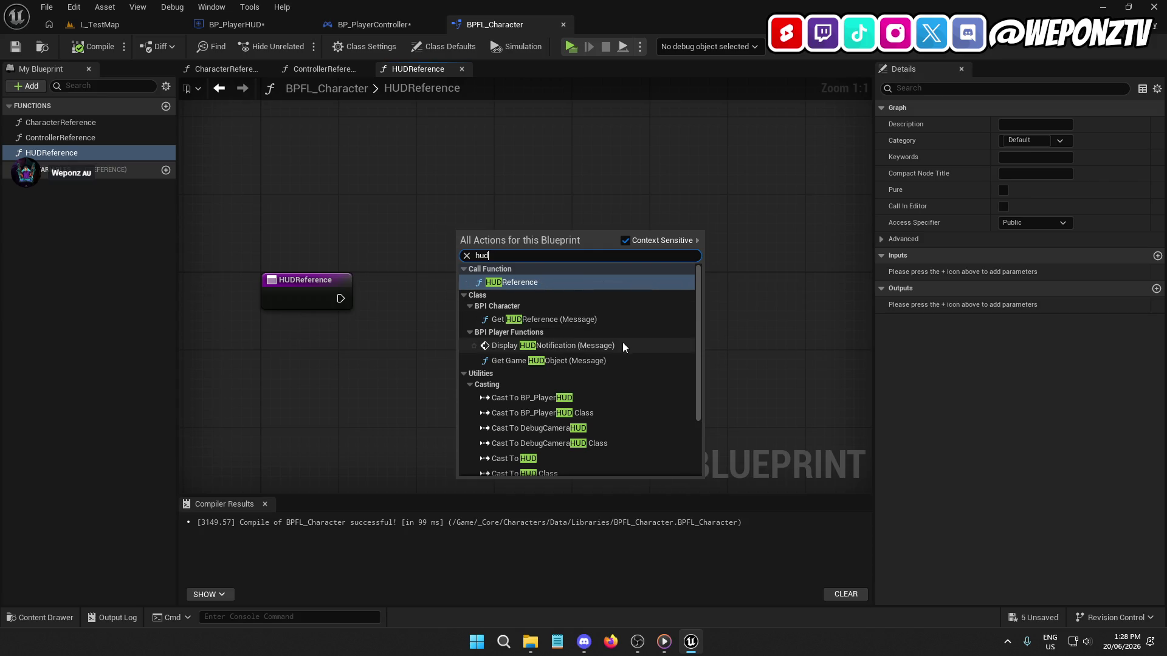
{"action": "scroll", "coordinate": [621, 341], "scroll_direction": "down", "scroll_amount": 5}
{"action": "scroll", "coordinate": [615, 337], "scroll_direction": "up", "scroll_amount": 5}
{"action": "scroll", "coordinate": [615, 337], "scroll_direction": "down", "scroll_amount": 1}
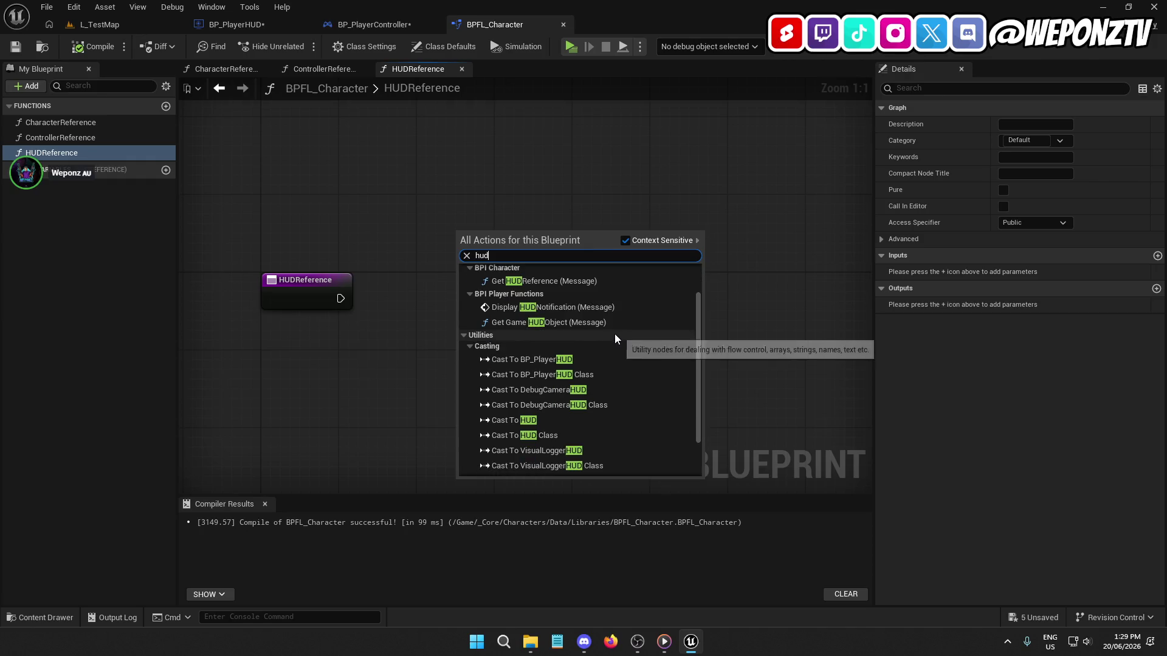
{"action": "left_click", "coordinate": [559, 365]}
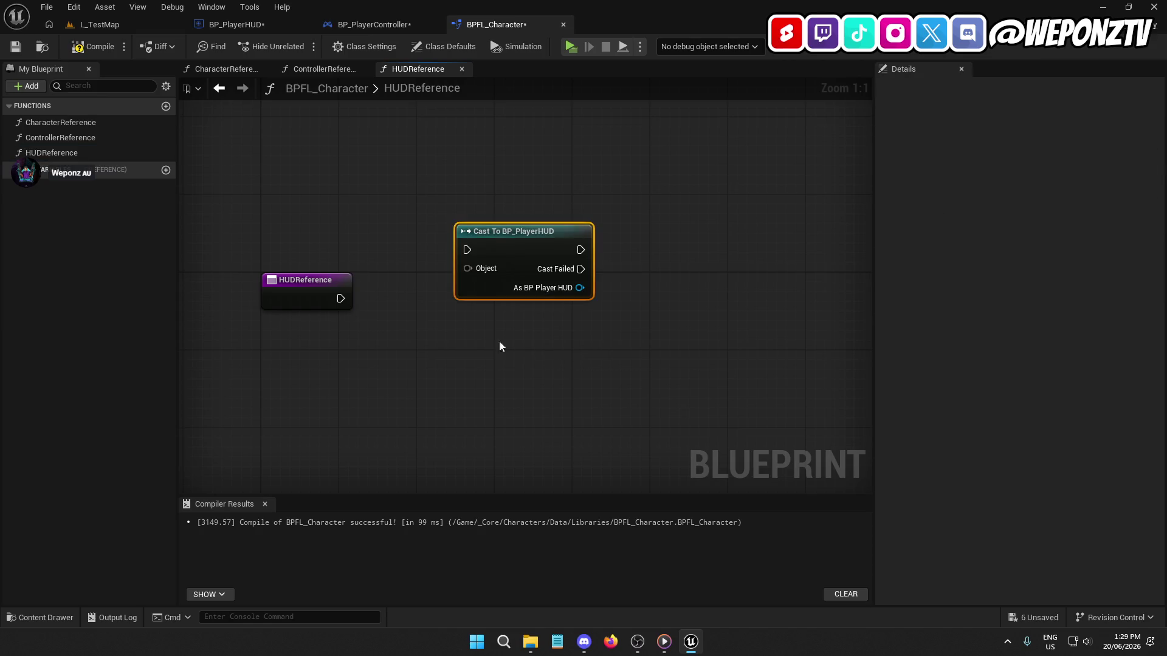
Step: Search 'hud' actions from the cast's Object input, then dismiss without adding a node
{"action": "left_click_drag", "start_coordinate": [468, 268], "coordinate": [494, 166]}
{"action": "type", "text": "hud"}
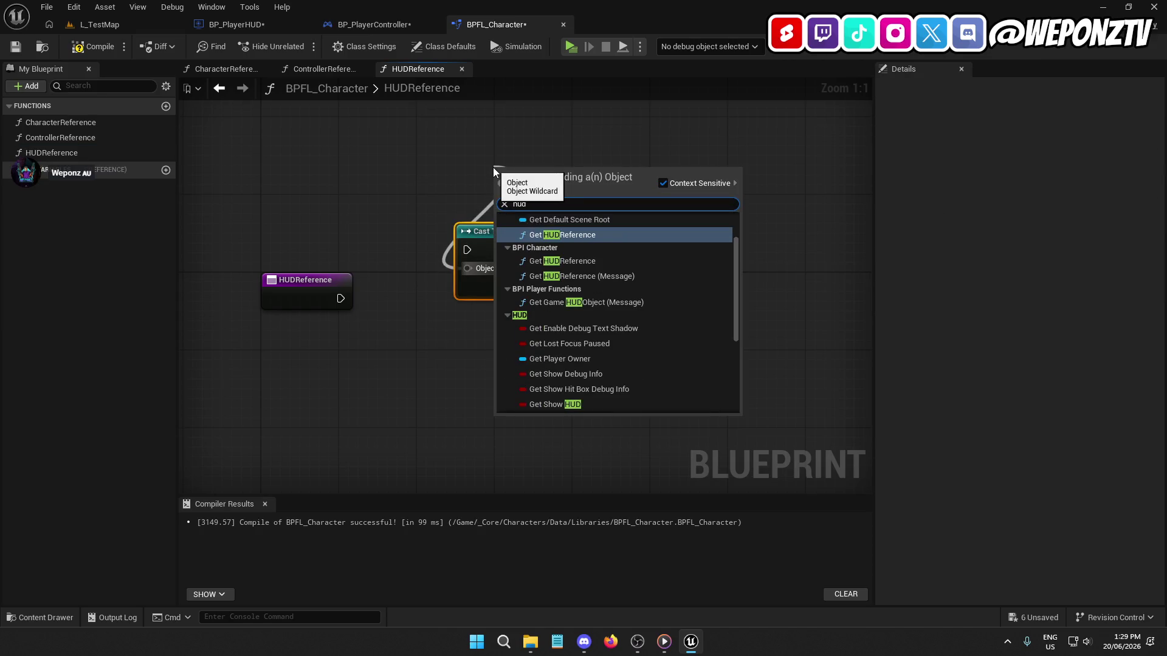
{"action": "scroll", "coordinate": [608, 297], "scroll_direction": "up", "scroll_amount": 2}
{"action": "scroll", "coordinate": [608, 294], "scroll_direction": "down", "scroll_amount": 10}
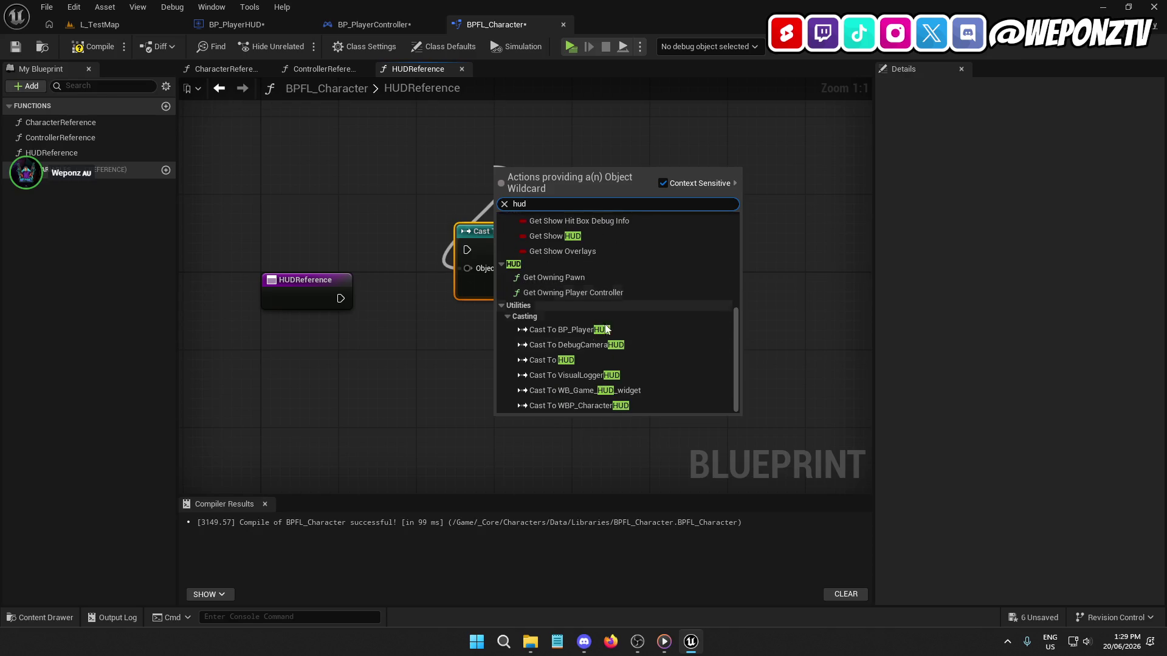
{"action": "scroll", "coordinate": [580, 346], "scroll_direction": "up", "scroll_amount": 10}
{"action": "scroll", "coordinate": [601, 307], "scroll_direction": "down", "scroll_amount": 5}
{"action": "scroll", "coordinate": [614, 307], "scroll_direction": "up", "scroll_amount": 4}
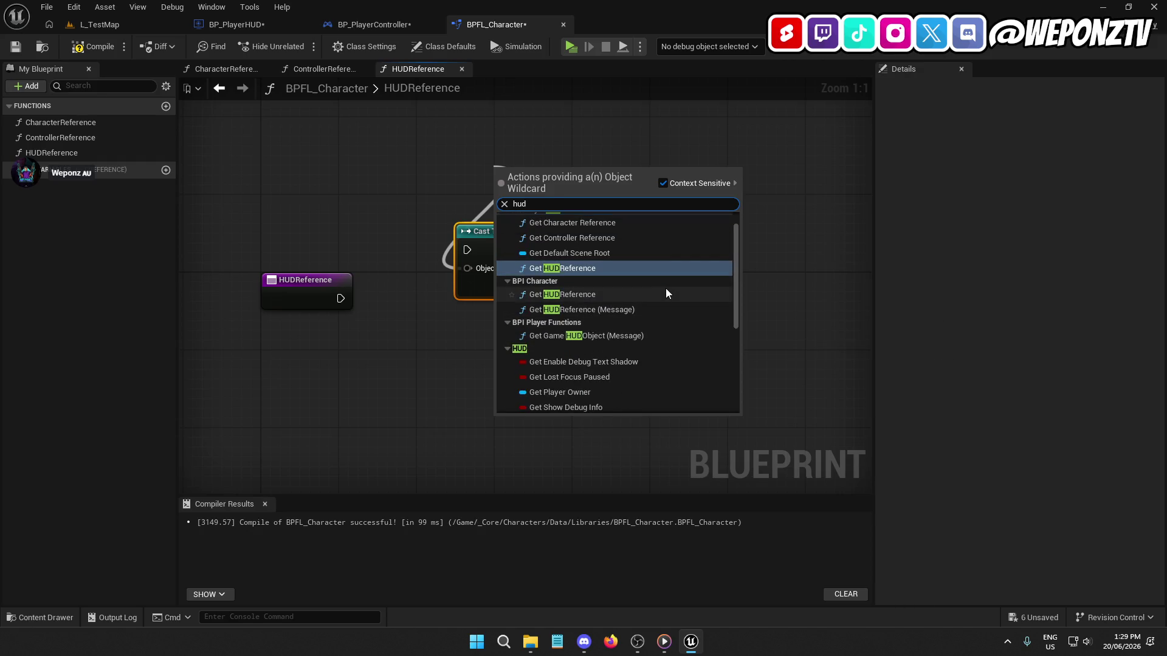
{"action": "scroll", "coordinate": [662, 289], "scroll_direction": "up", "scroll_amount": 2}
{"action": "left_click", "coordinate": [371, 389]}
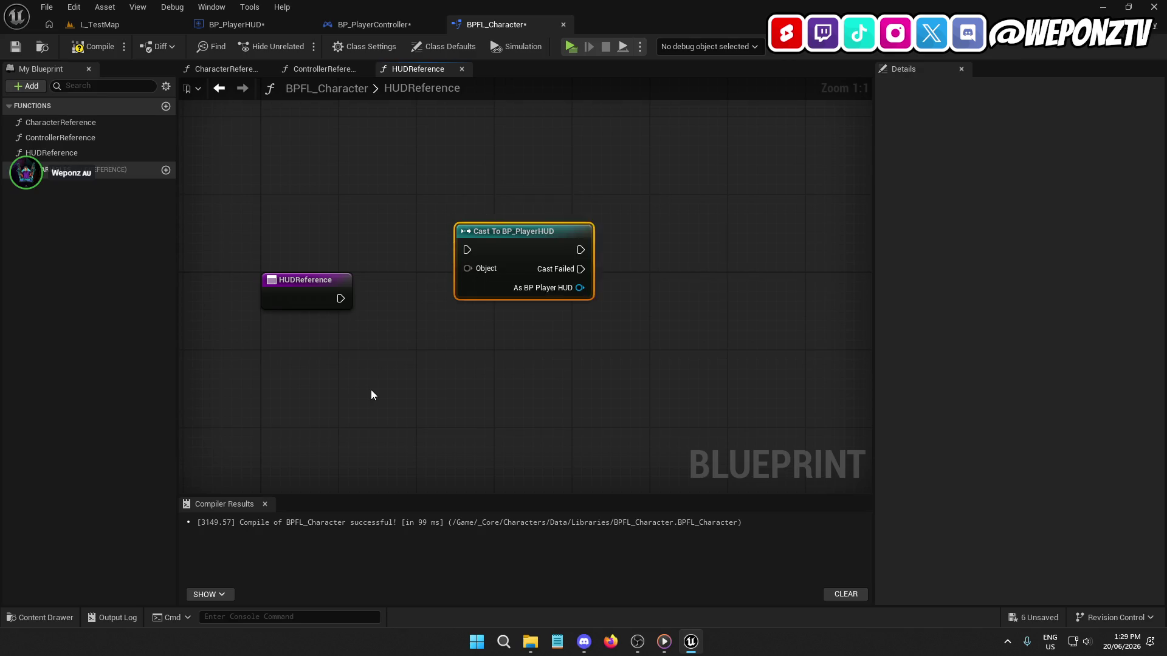
Step: Look up 'get hud' and 'playerhud' actions without adding any, and reposition the cast node
{"action": "right_click", "coordinate": [532, 370]}
{"action": "type", "text": "get"}
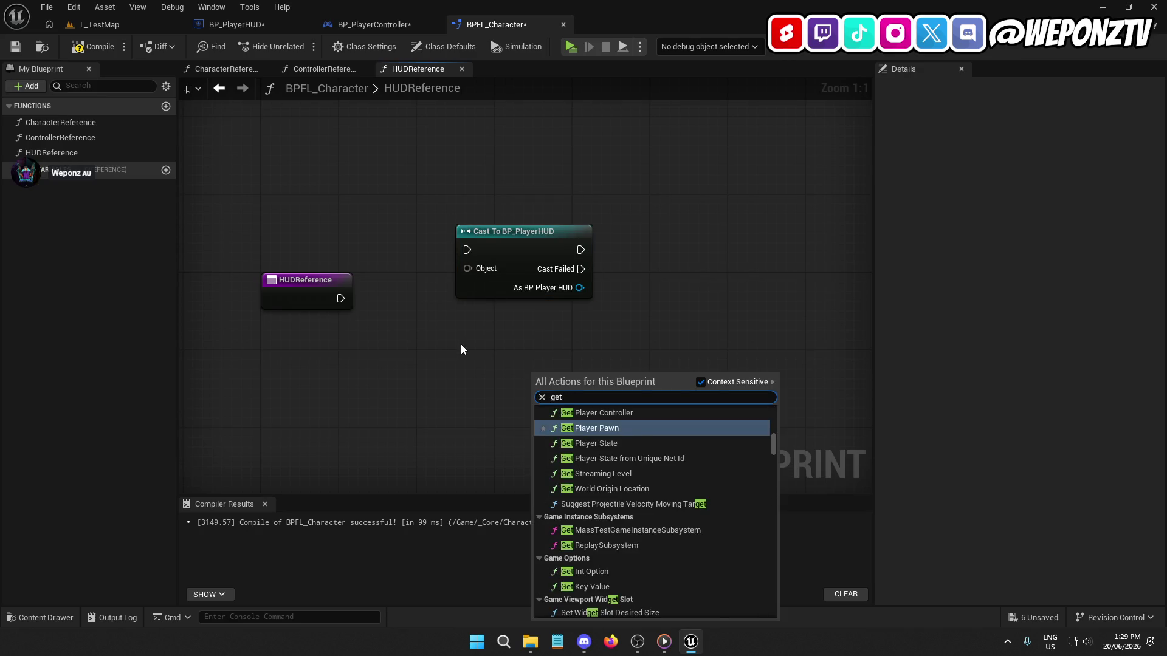
{"action": "type", "text": " hud"}
{"action": "left_click", "coordinate": [523, 325]}
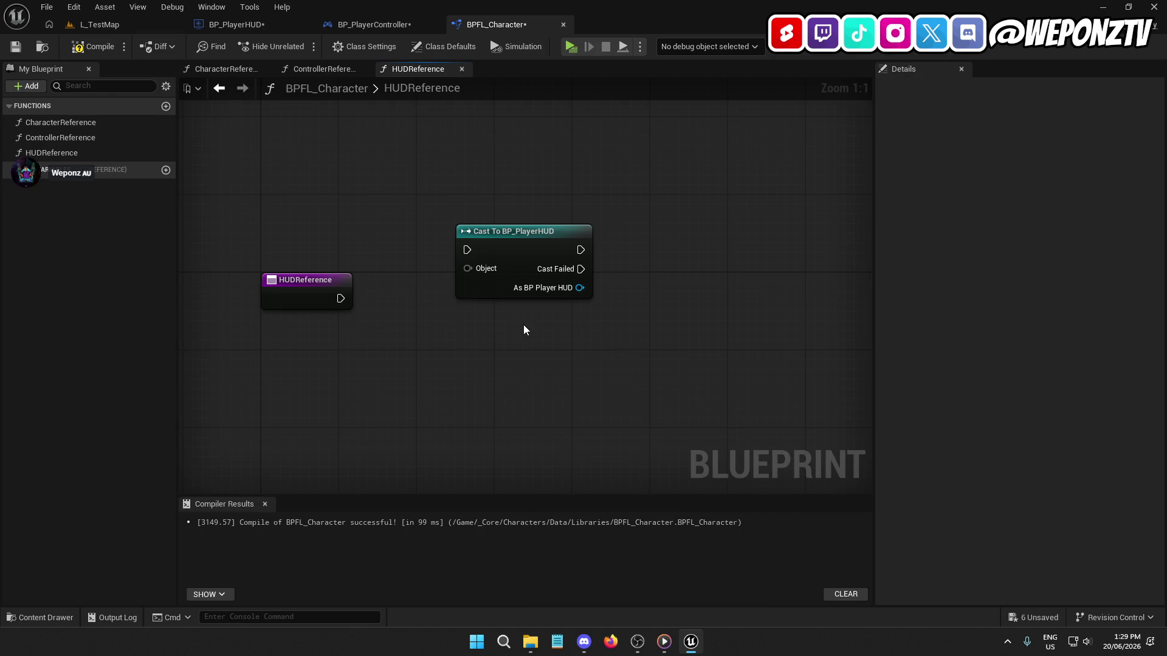
{"action": "right_click", "coordinate": [512, 333]}
{"action": "type", "text": "playerhud"}
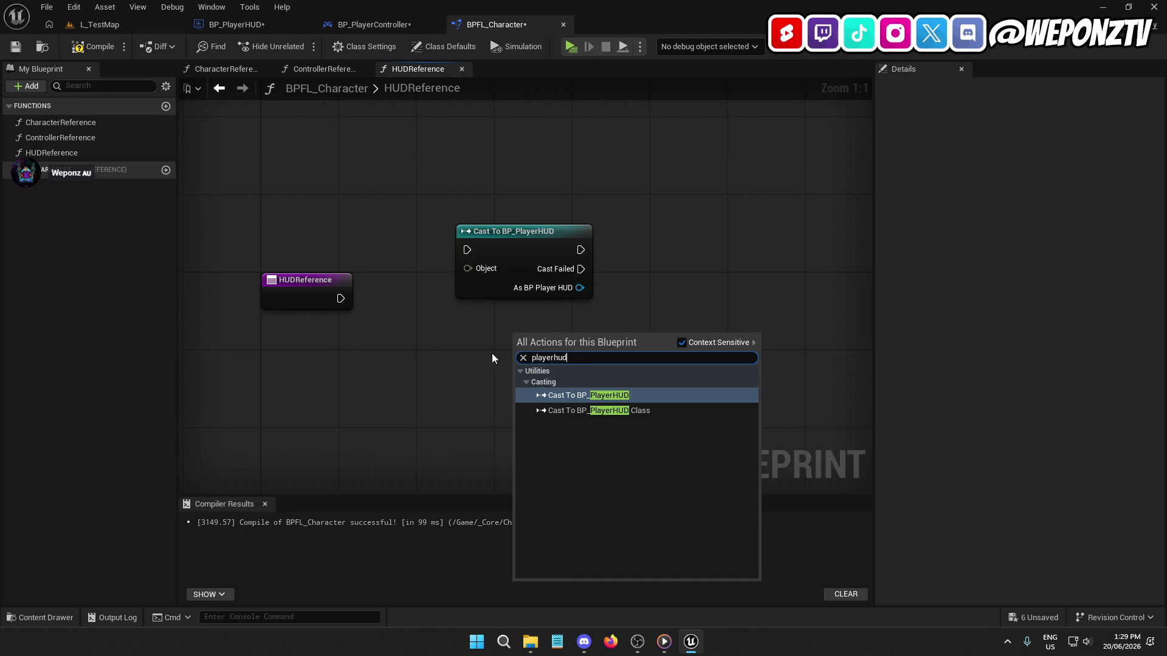
{"action": "left_click", "coordinate": [491, 353]}
{"action": "mouse_move", "coordinate": [470, 273]}
{"action": "left_mouse_down"}
{"action": "mouse_move", "coordinate": [480, 301]}
{"action": "mouse_move", "coordinate": [509, 192]}
{"action": "left_mouse_up"}
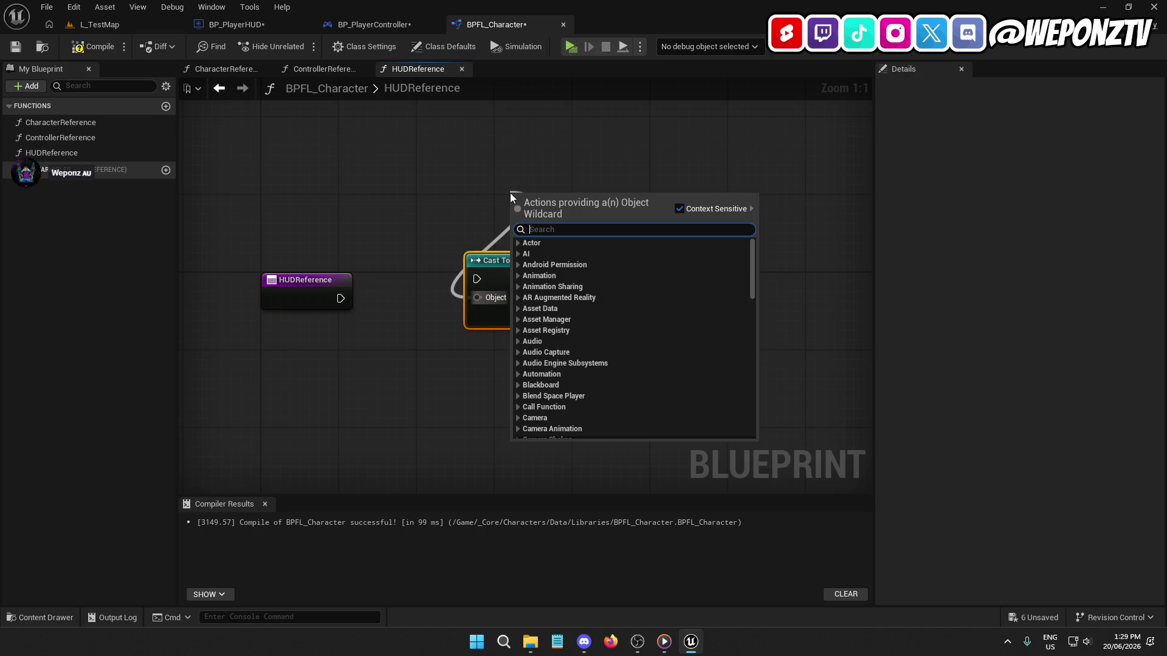
{"action": "left_click", "coordinate": [450, 176]}
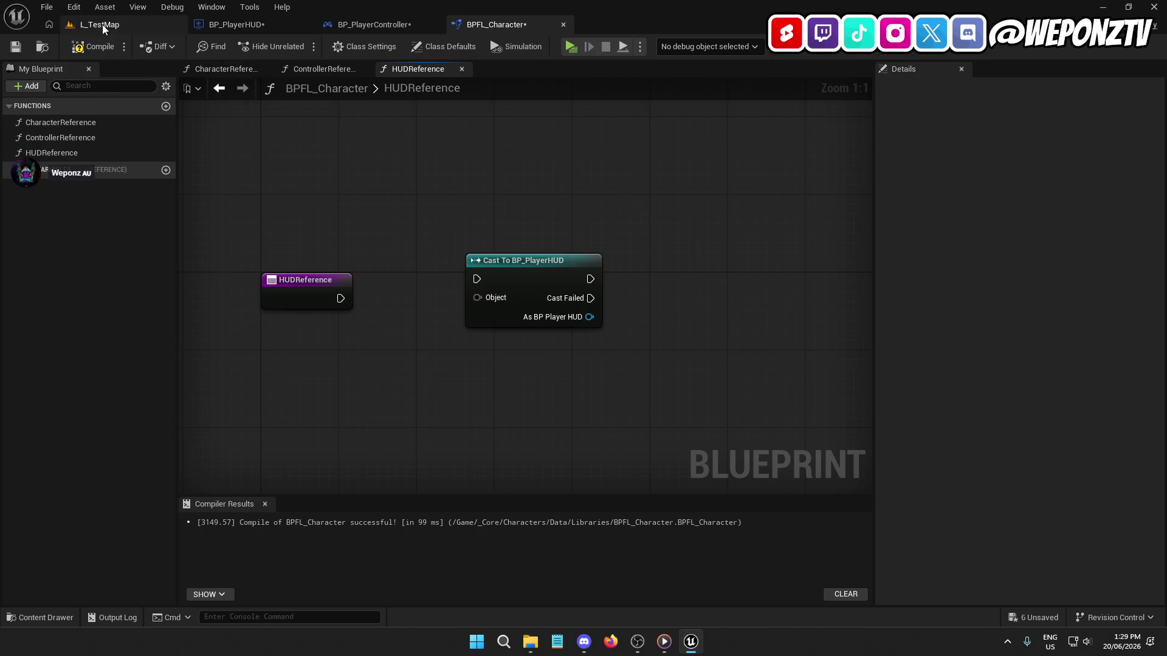
Step: Compile and save the BPFL_Character function library
{"action": "left_click", "coordinate": [91, 52]}
{"action": "left_click", "coordinate": [16, 47]}
{"action": "left_click", "coordinate": [234, 24]}
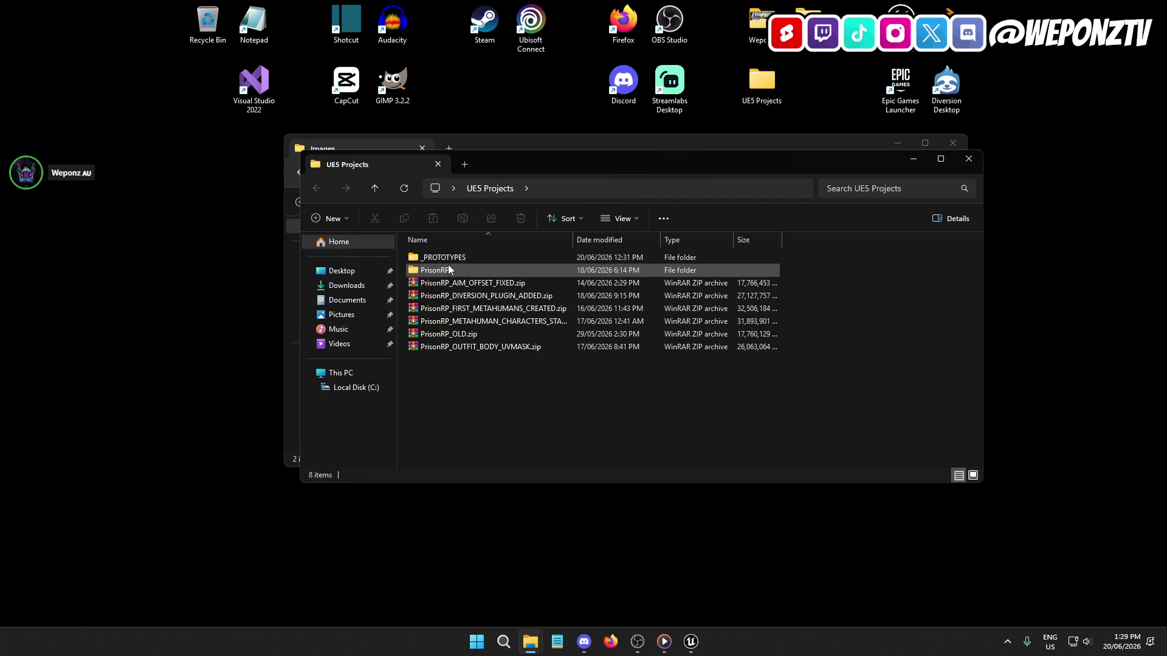
Step: Launch PrisonRP.uproject from the PrisonRP folder and close File Explorer
{"action": "double_click", "coordinate": [447, 268]}
{"action": "left_click", "coordinate": [453, 360]}
{"action": "double_click", "coordinate": [455, 373]}
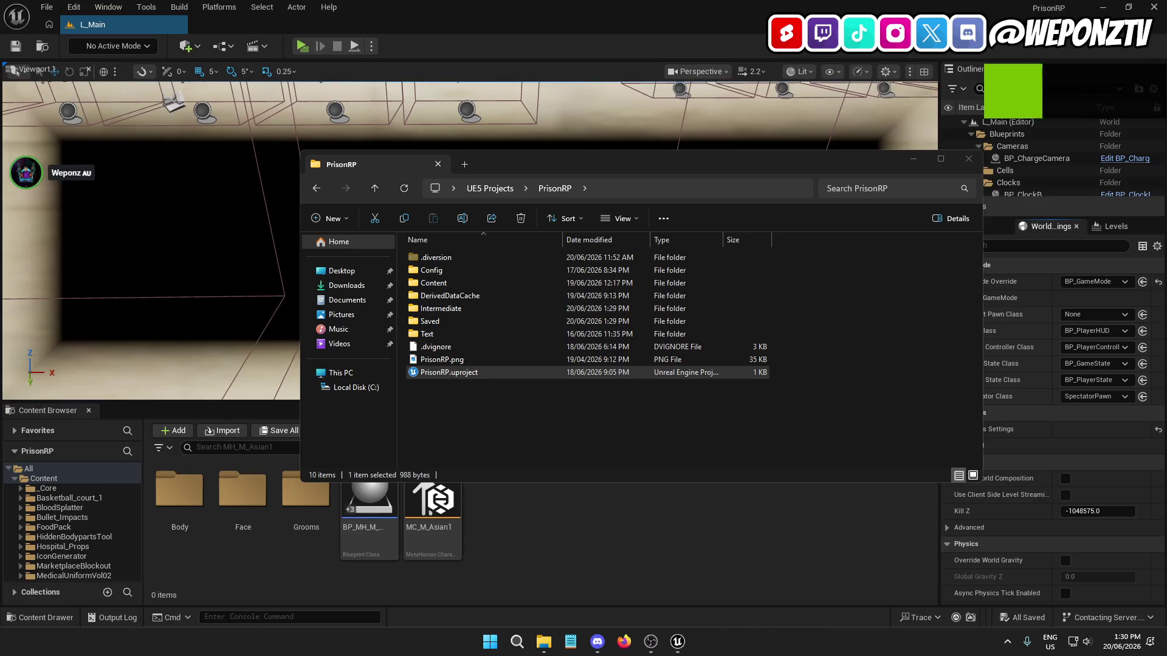
{"action": "left_click", "coordinate": [968, 159]}
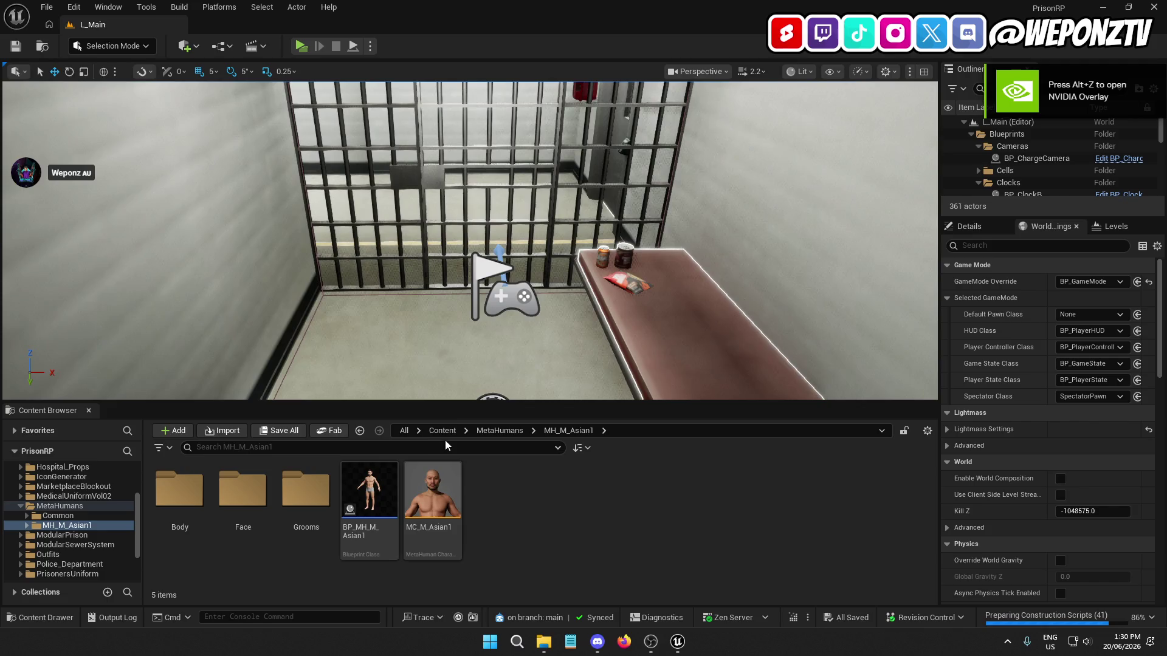
Step: Browse the _Core folder's UI, Blueprints, Characters and Player subfolders
{"action": "left_click", "coordinate": [442, 430]}
{"action": "double_click", "coordinate": [179, 489]}
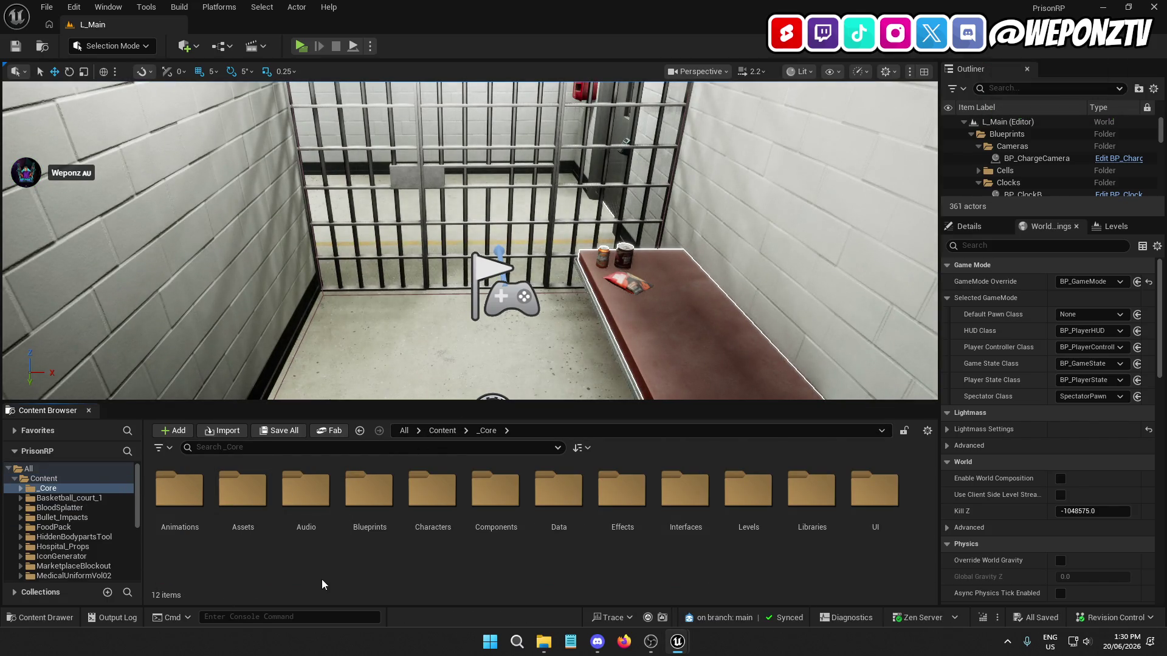
{"action": "double_click", "coordinate": [880, 512]}
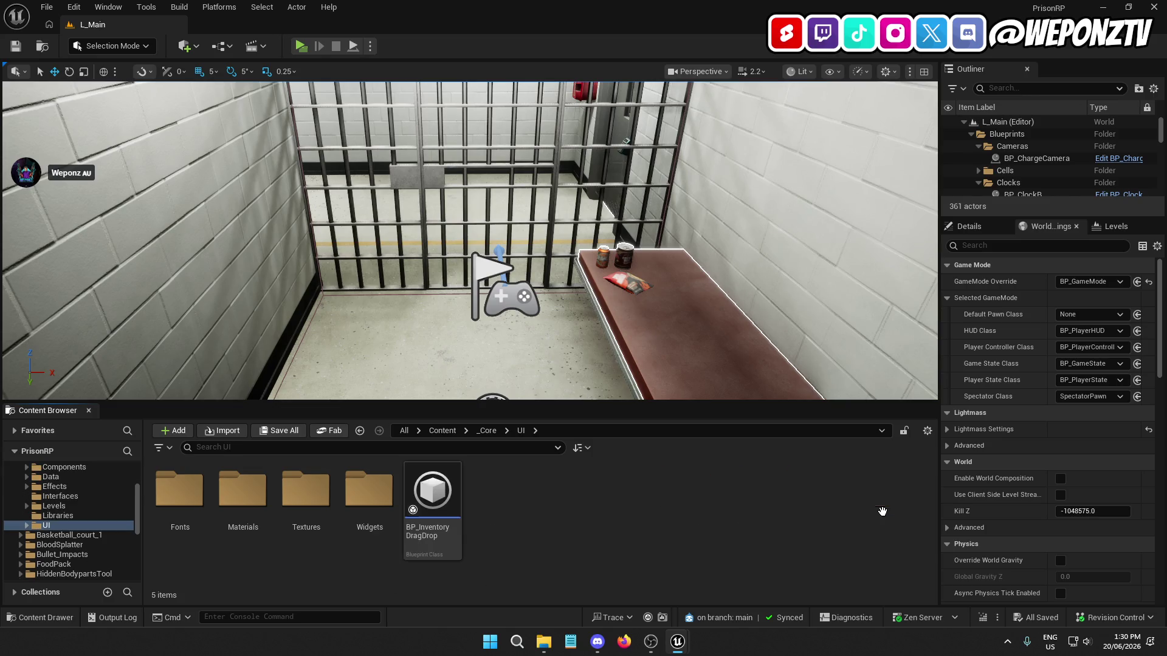
{"action": "left_click", "coordinate": [487, 430]}
{"action": "double_click", "coordinate": [392, 494]}
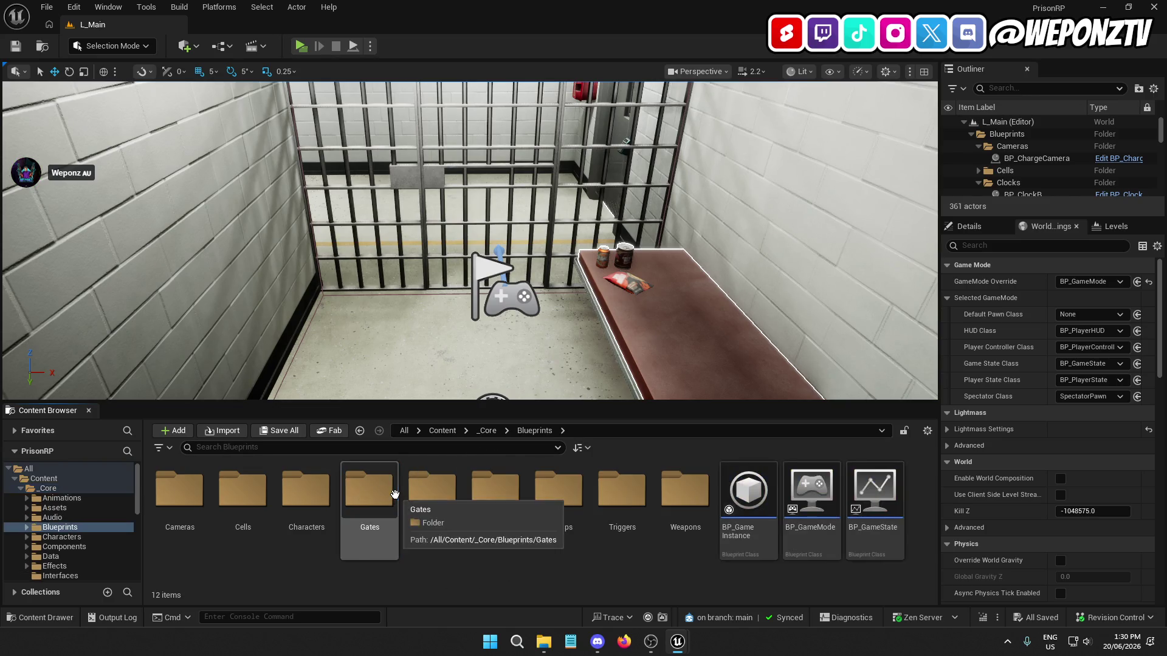
{"action": "left_click", "coordinate": [486, 431]}
{"action": "left_click", "coordinate": [419, 499]}
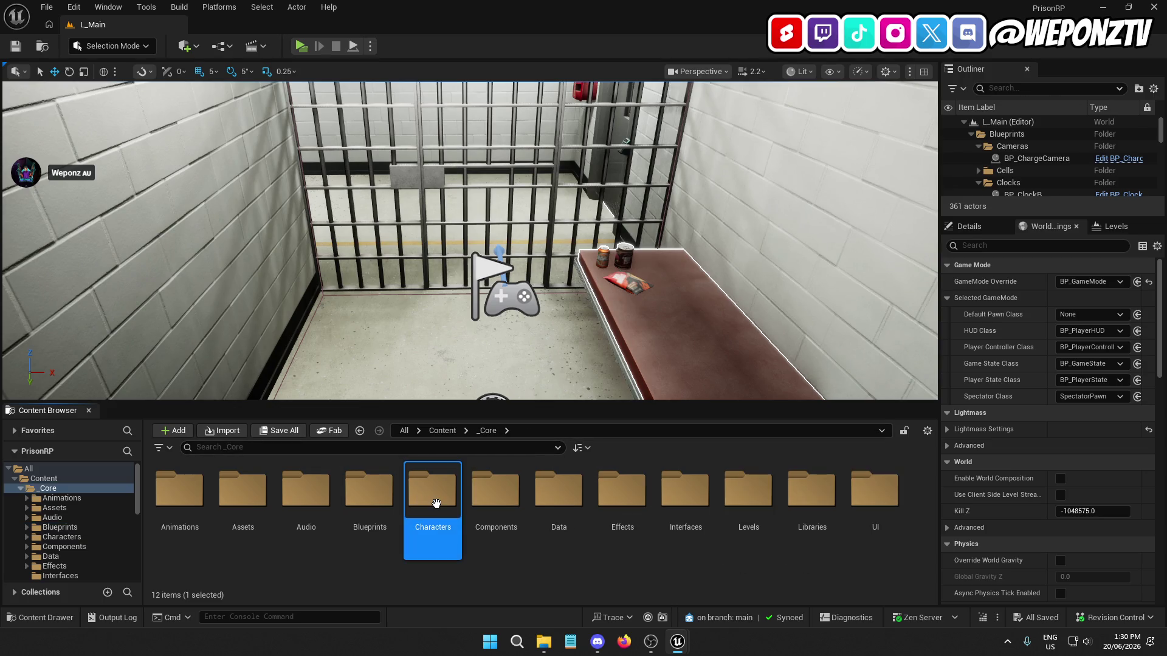
{"action": "double_click", "coordinate": [385, 483]}
{"action": "double_click", "coordinate": [328, 486]}
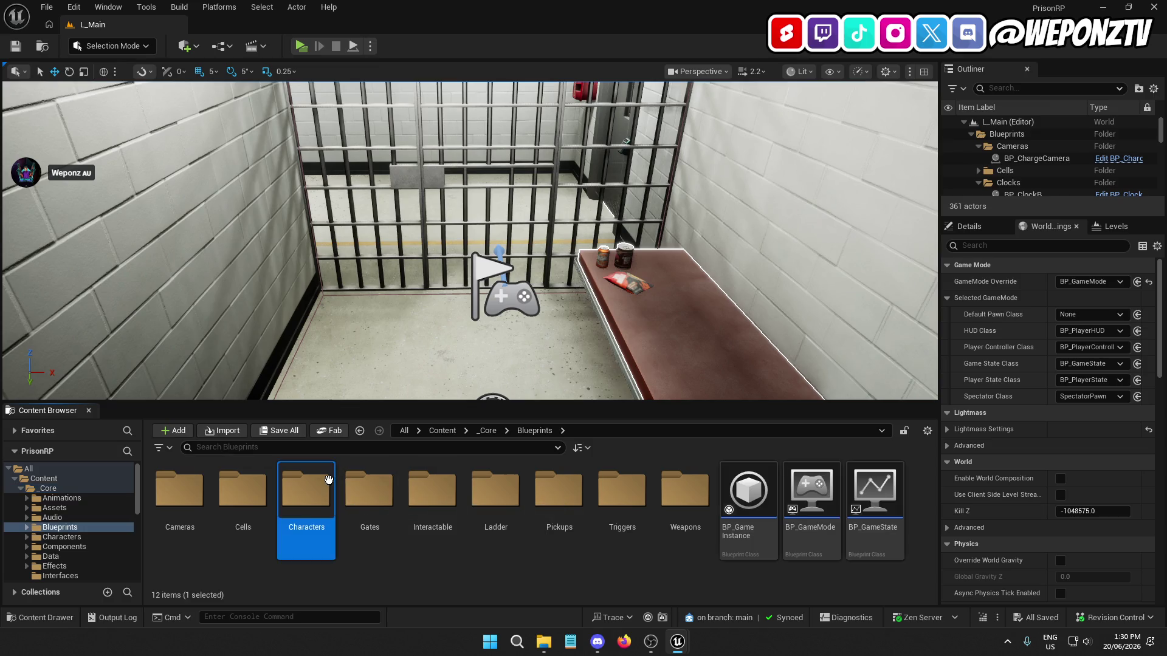
{"action": "double_click", "coordinate": [242, 489]}
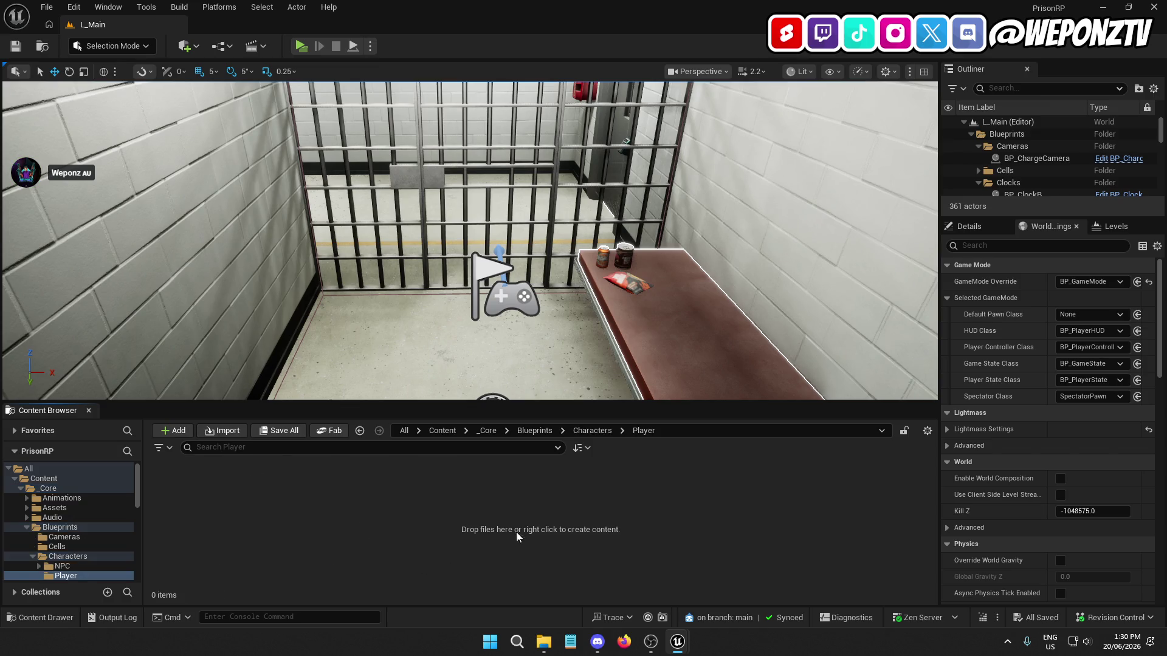
{"action": "left_click", "coordinate": [591, 430]}
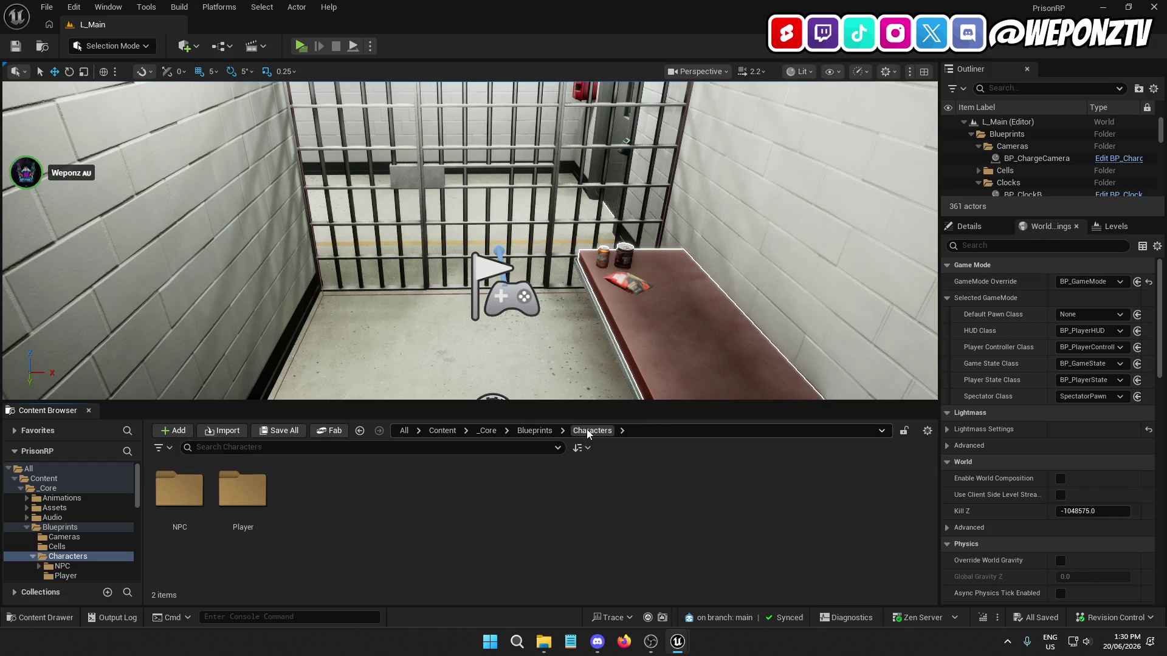
{"action": "left_click", "coordinate": [533, 430]}
{"action": "left_click", "coordinate": [487, 430]}
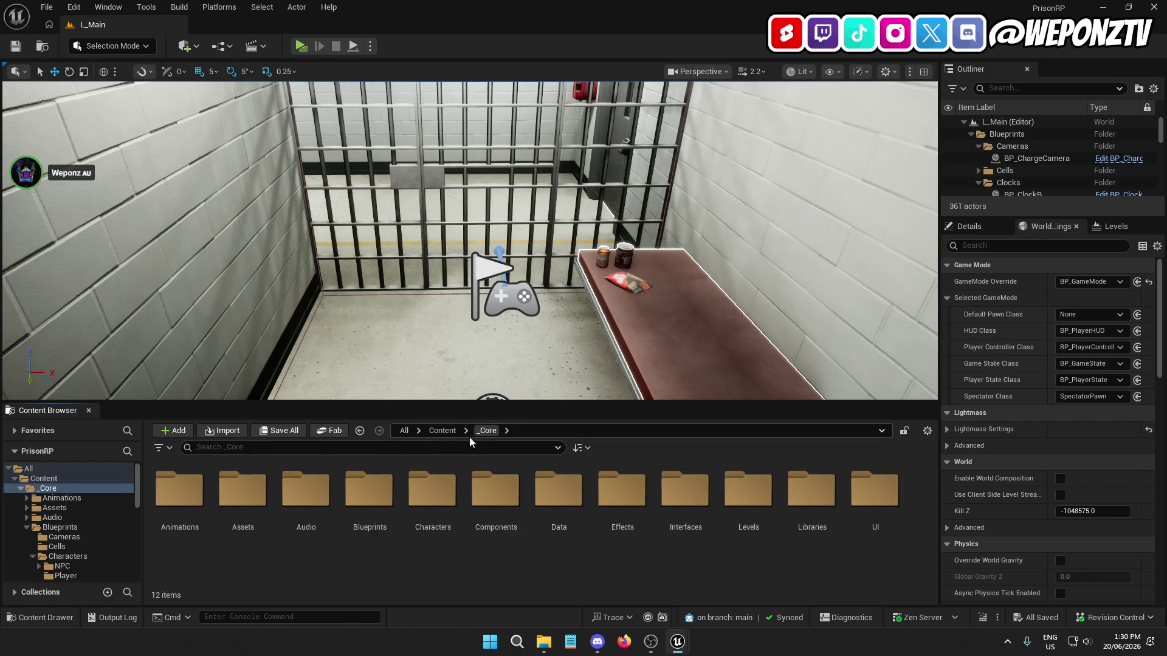
Step: Check the Blueprints folder's Gates, Characters/Player and NPC subfolders
{"action": "double_click", "coordinate": [355, 495]}
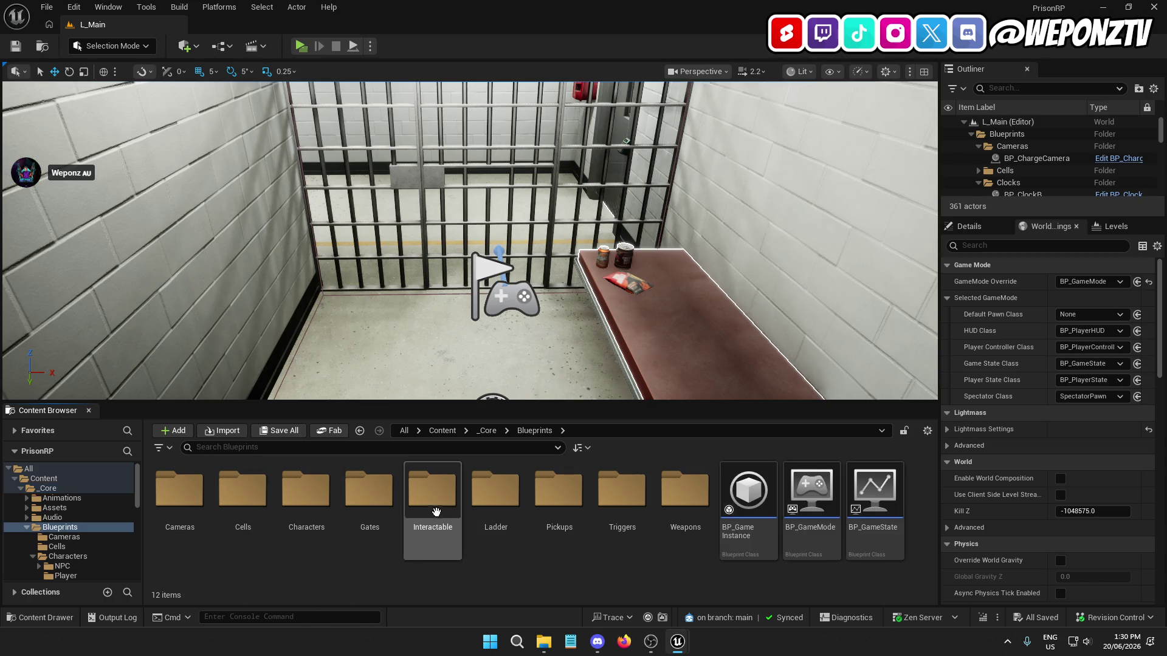
{"action": "double_click", "coordinate": [374, 499]}
{"action": "left_click", "coordinate": [519, 431]}
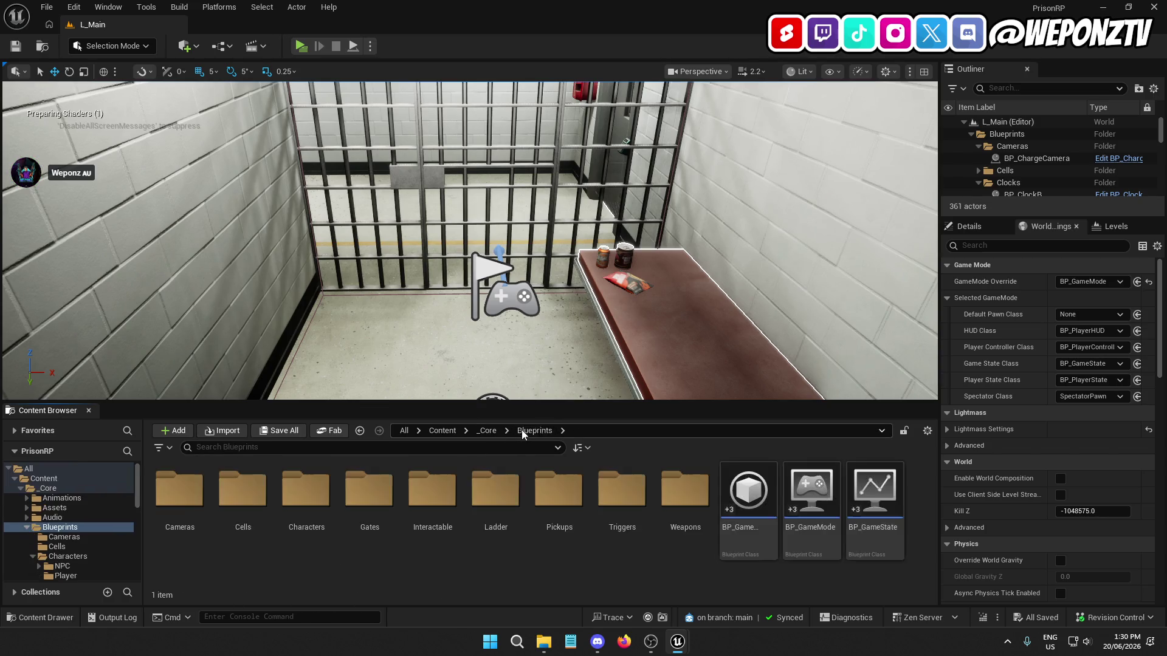
{"action": "left_click", "coordinate": [487, 430]}
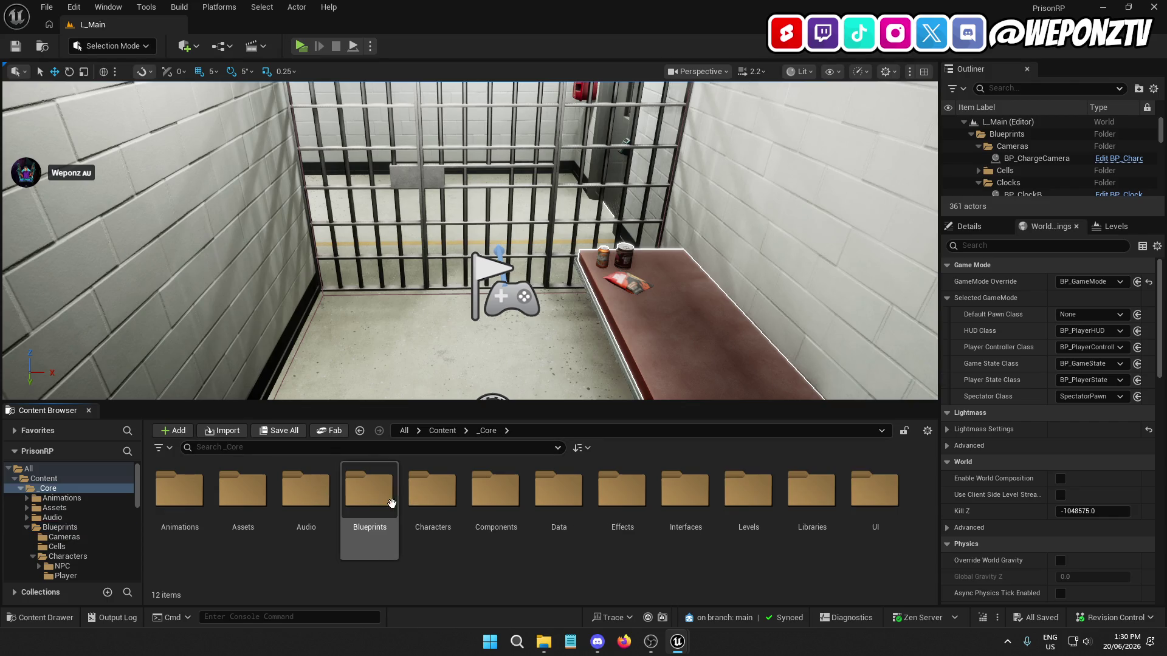
{"action": "double_click", "coordinate": [365, 498]}
{"action": "double_click", "coordinate": [305, 495]}
{"action": "left_click", "coordinate": [239, 494]}
{"action": "double_click", "coordinate": [239, 494]}
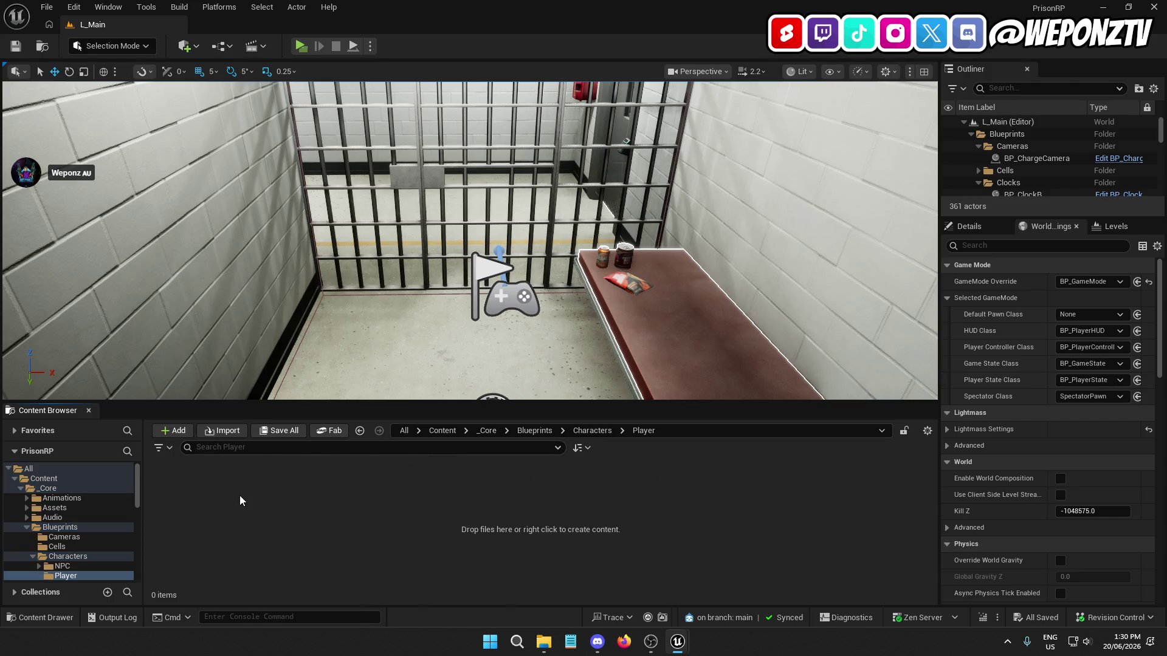
{"action": "left_click", "coordinate": [593, 430]}
{"action": "double_click", "coordinate": [194, 480]}
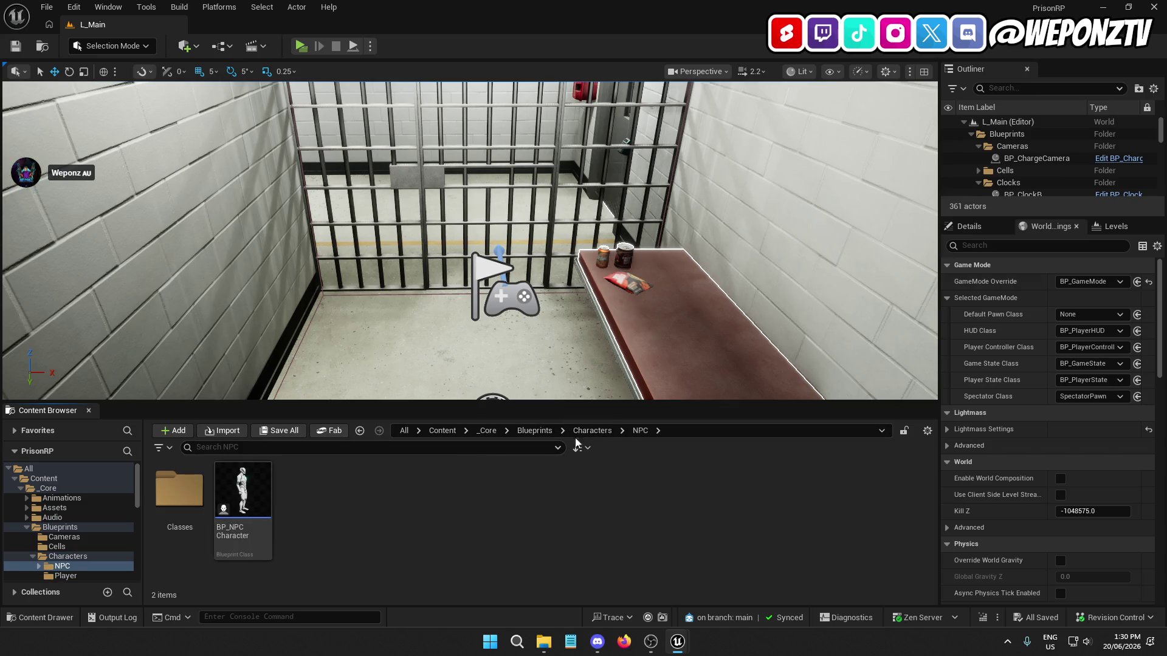
{"action": "left_click", "coordinate": [479, 435]}
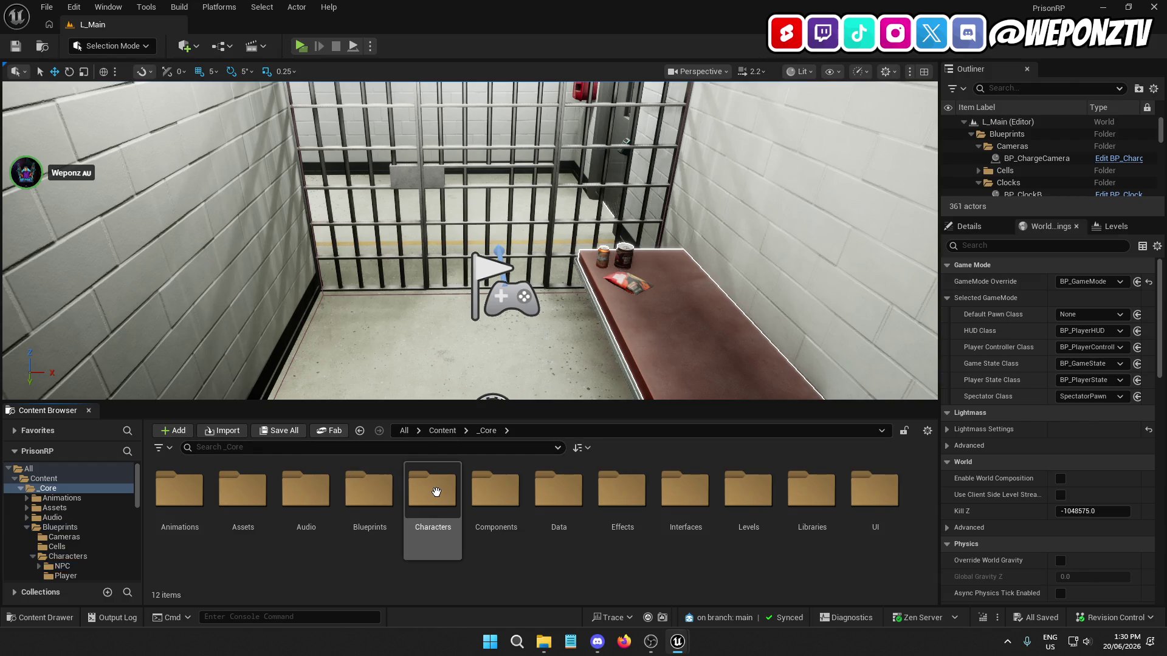
Step: Open BP_PlayerHUD from _Core/Characters and frame its FocusWidget event
{"action": "double_click", "coordinate": [432, 489]}
{"action": "double_click", "coordinate": [521, 501]}
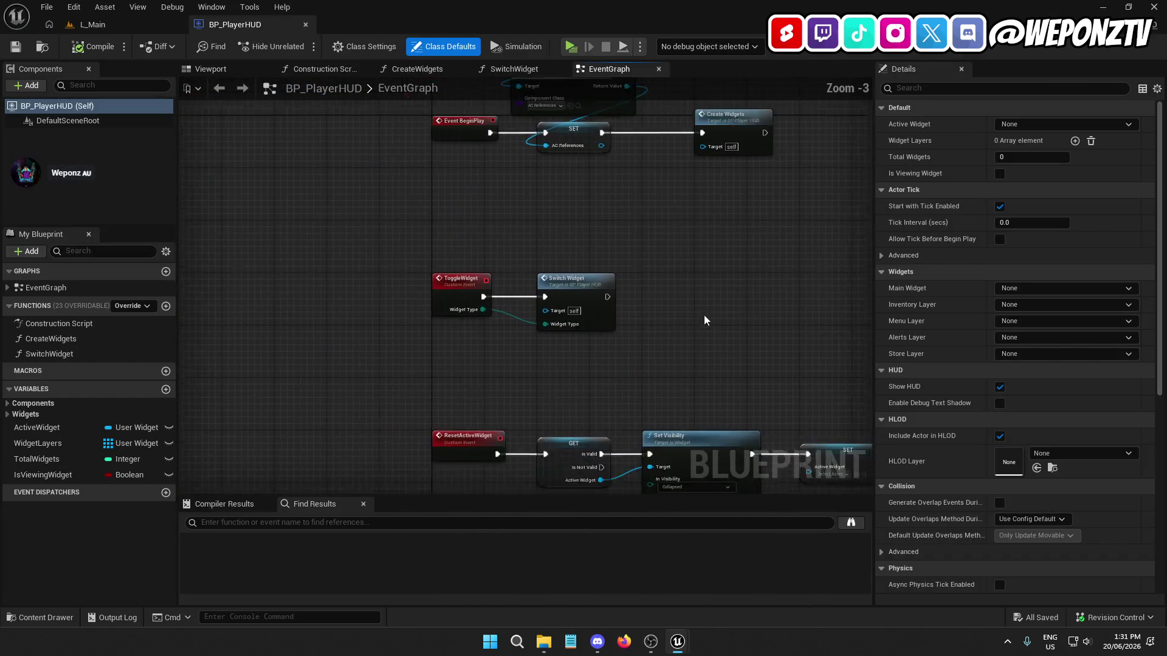
{"action": "scroll", "coordinate": [475, 365], "scroll_direction": "down", "scroll_amount": 4}
{"action": "scroll", "coordinate": [473, 238], "scroll_direction": "up", "scroll_amount": 3}
{"action": "mouse_move", "coordinate": [474, 237]}
{"action": "left_mouse_down"}
{"action": "mouse_move", "coordinate": [462, 390]}
{"action": "mouse_move", "coordinate": [463, 183]}
{"action": "mouse_move", "coordinate": [615, 403]}
{"action": "mouse_move", "coordinate": [562, 176]}
{"action": "left_mouse_up"}
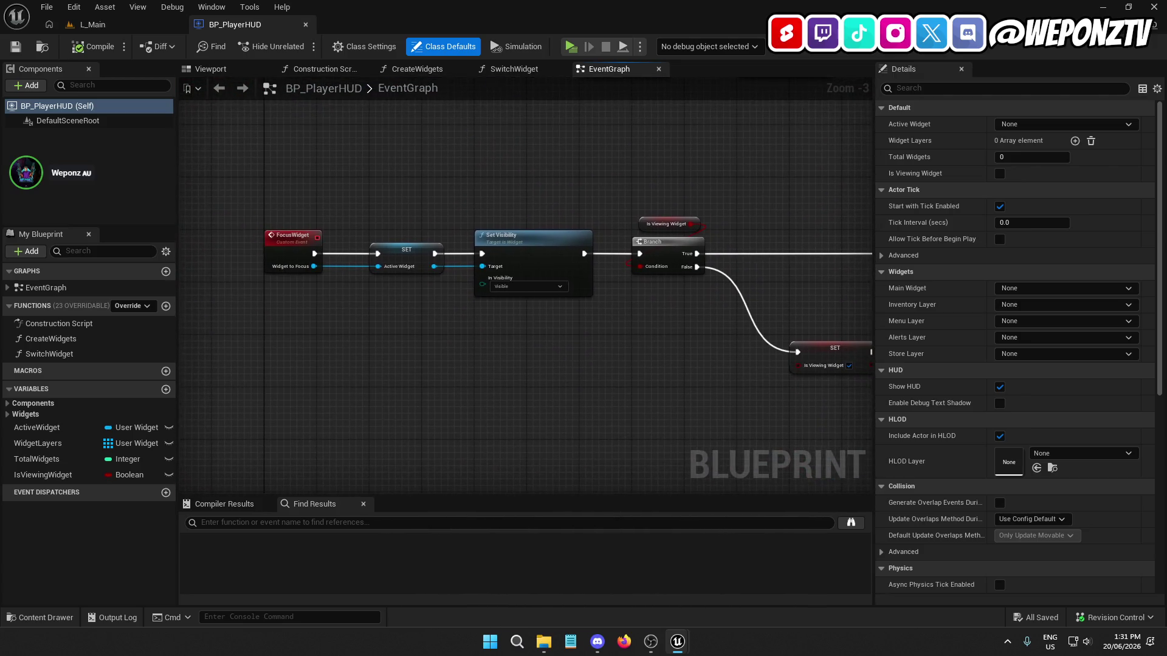
Step: Pan over the FocusGame, BeginPlay and ToggleWidget events, check AC_References, and return to L_Main
{"action": "scroll", "coordinate": [404, 239], "scroll_direction": "down", "scroll_amount": 1}
{"action": "mouse_move", "coordinate": [404, 239]}
{"action": "left_mouse_down"}
{"action": "mouse_move", "coordinate": [279, 161]}
{"action": "mouse_move", "coordinate": [482, 247]}
{"action": "mouse_move", "coordinate": [434, 400]}
{"action": "mouse_move", "coordinate": [408, 355]}
{"action": "mouse_move", "coordinate": [377, 474]}
{"action": "left_mouse_up"}
{"action": "mouse_move", "coordinate": [376, 292]}
{"action": "left_mouse_down"}
{"action": "mouse_move", "coordinate": [413, 480]}
{"action": "mouse_move", "coordinate": [426, 486]}
{"action": "left_mouse_up"}
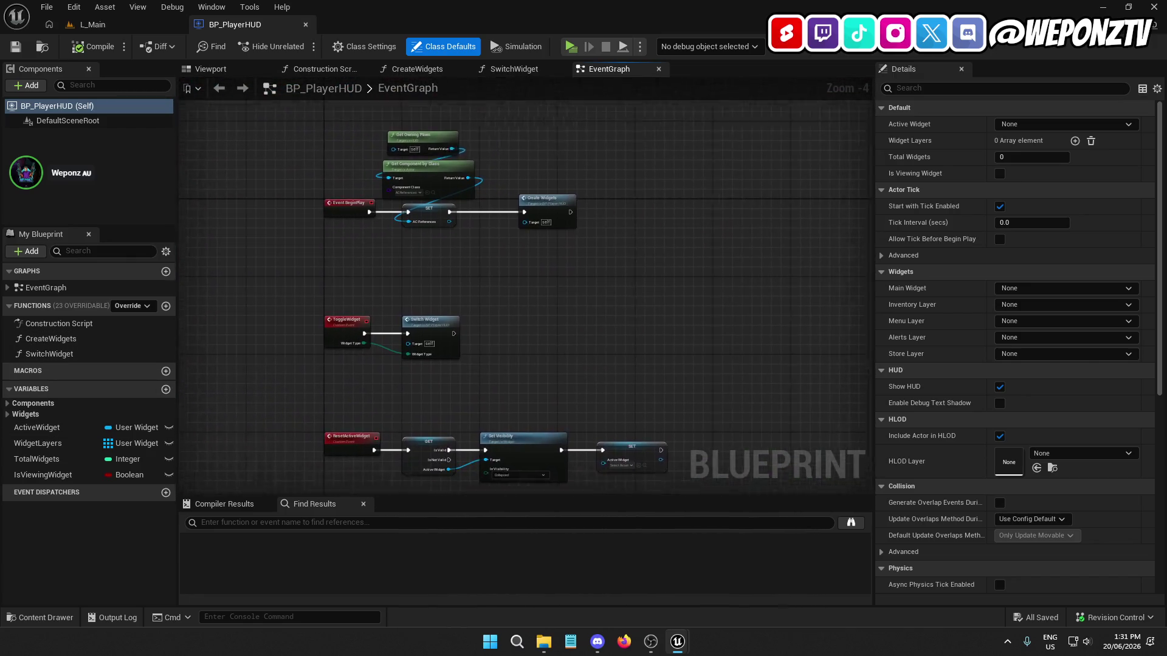
{"action": "left_click_drag", "start_coordinate": [438, 530], "coordinate": [423, 500]}
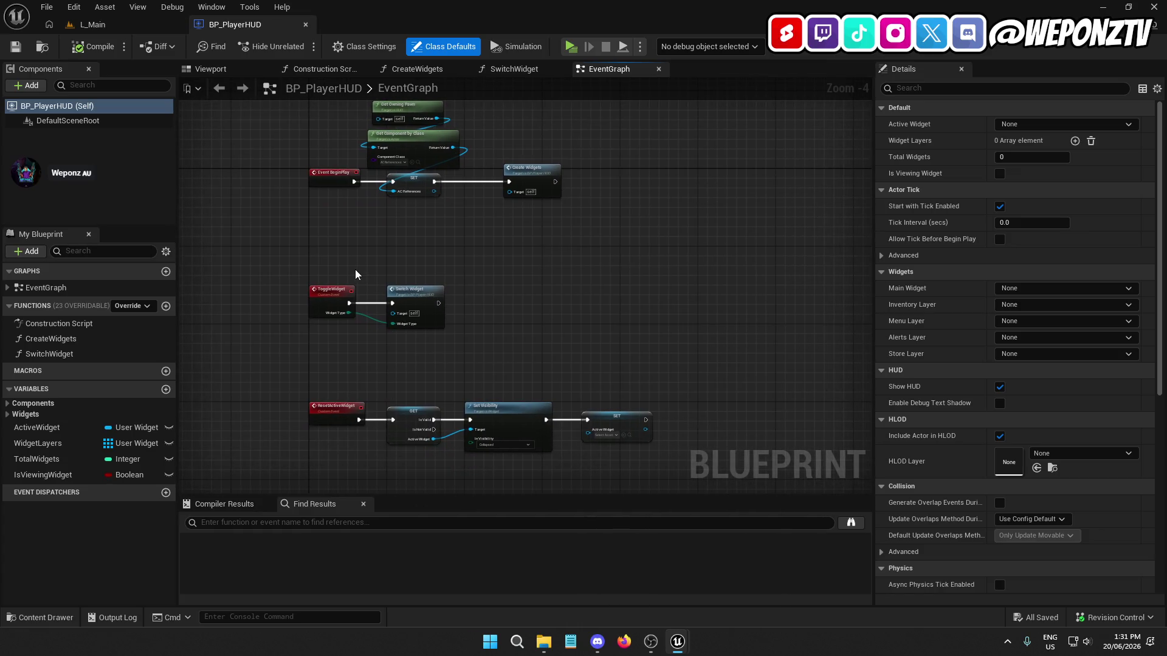
{"action": "left_click", "coordinate": [13, 404]}
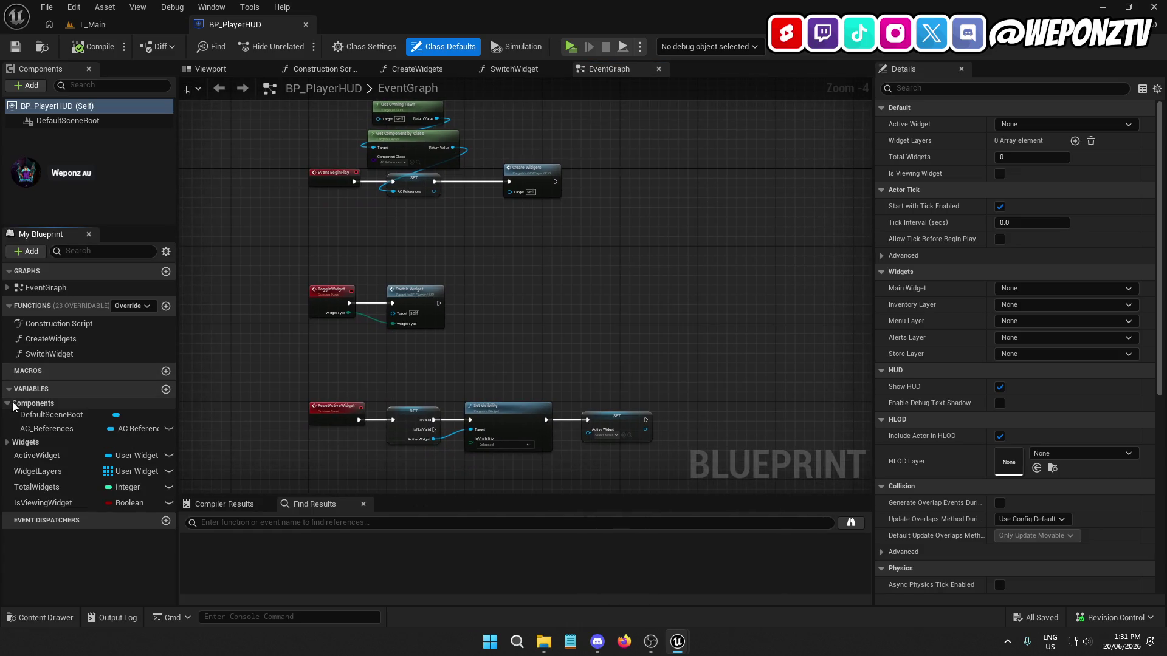
{"action": "left_click", "coordinate": [13, 405]}
{"action": "left_click", "coordinate": [92, 24]}
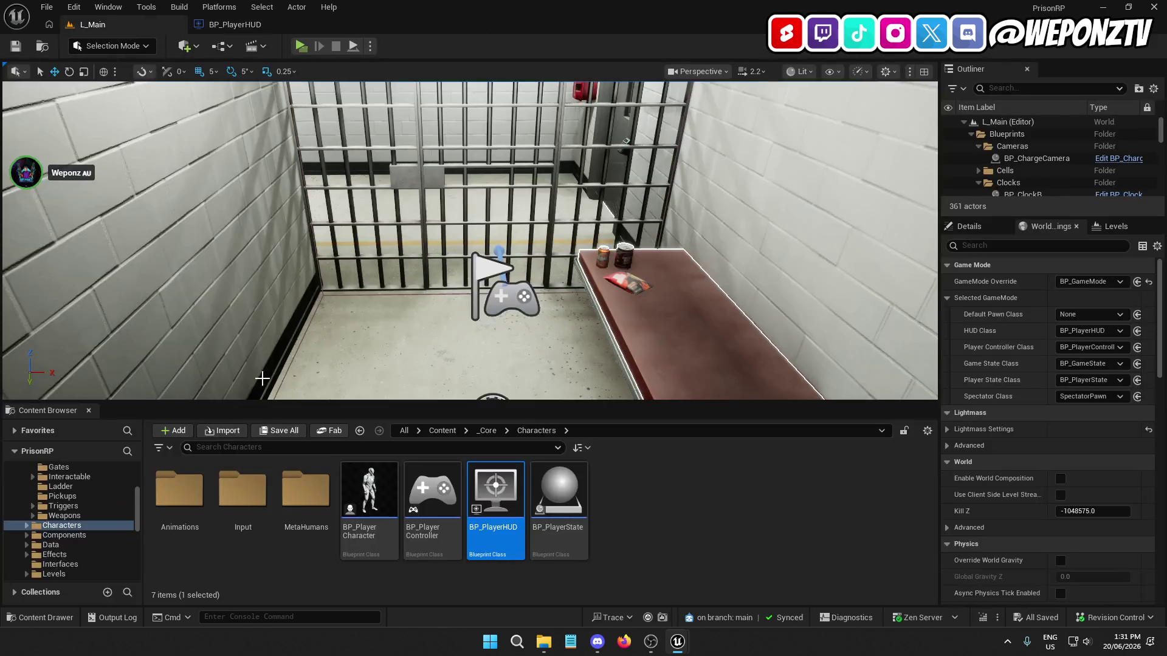
Step: Browse to _Core/Components/Player and open the AC_References component blueprint
{"action": "left_click", "coordinate": [486, 430]}
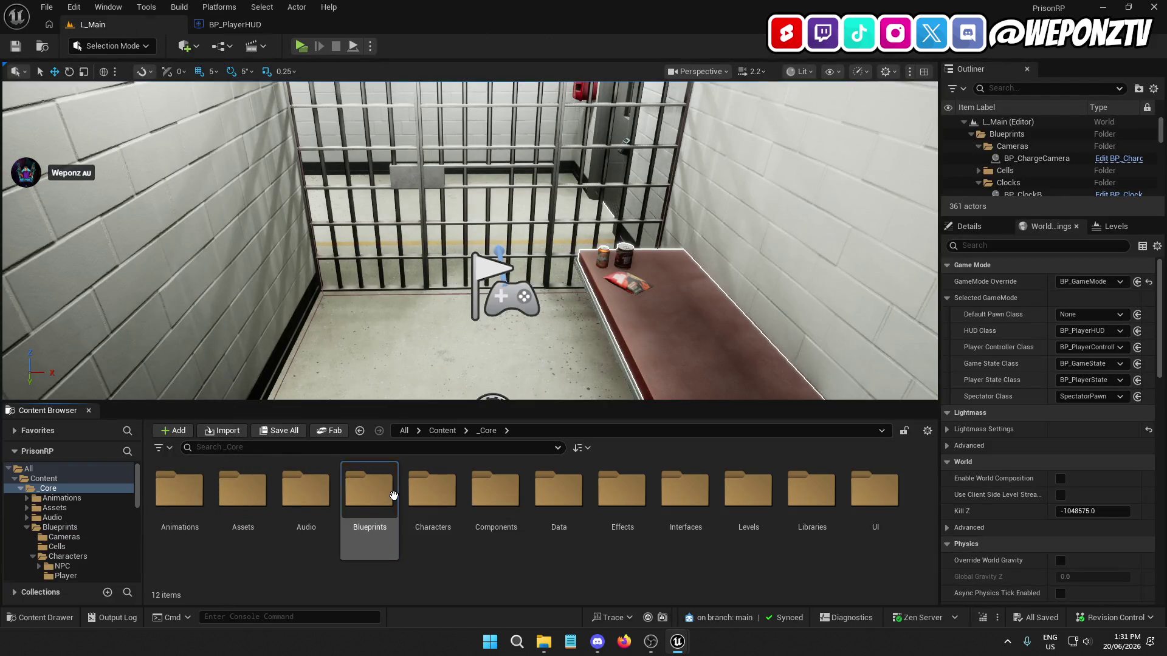
{"action": "double_click", "coordinate": [393, 495]}
{"action": "double_click", "coordinate": [297, 505]}
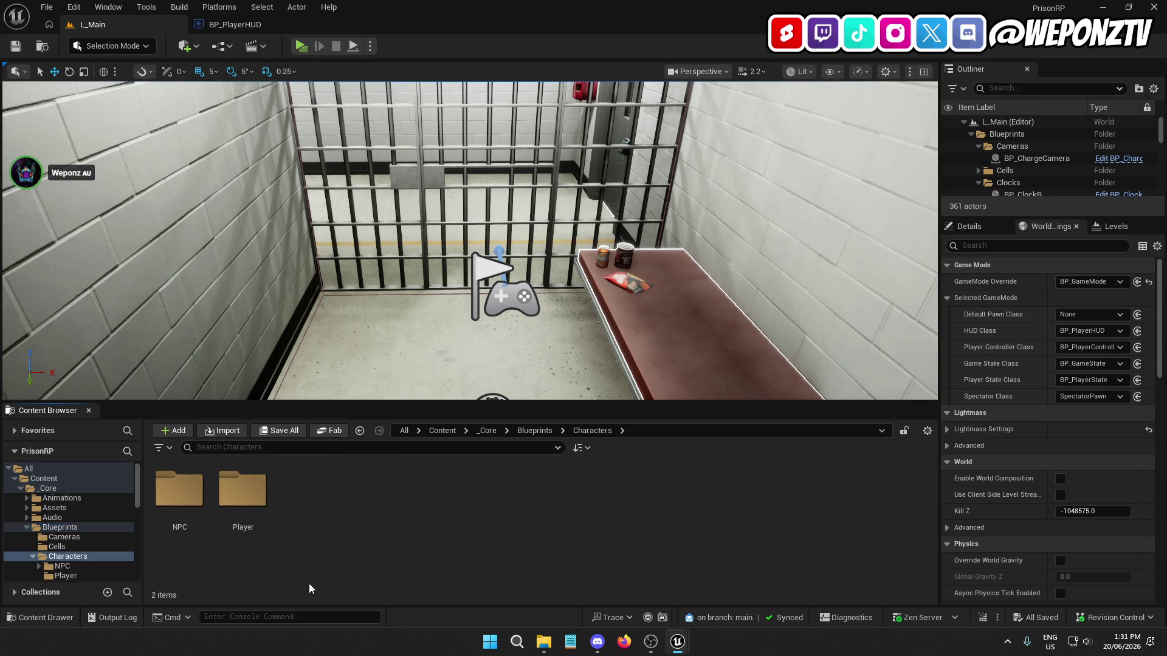
{"action": "double_click", "coordinate": [233, 504]}
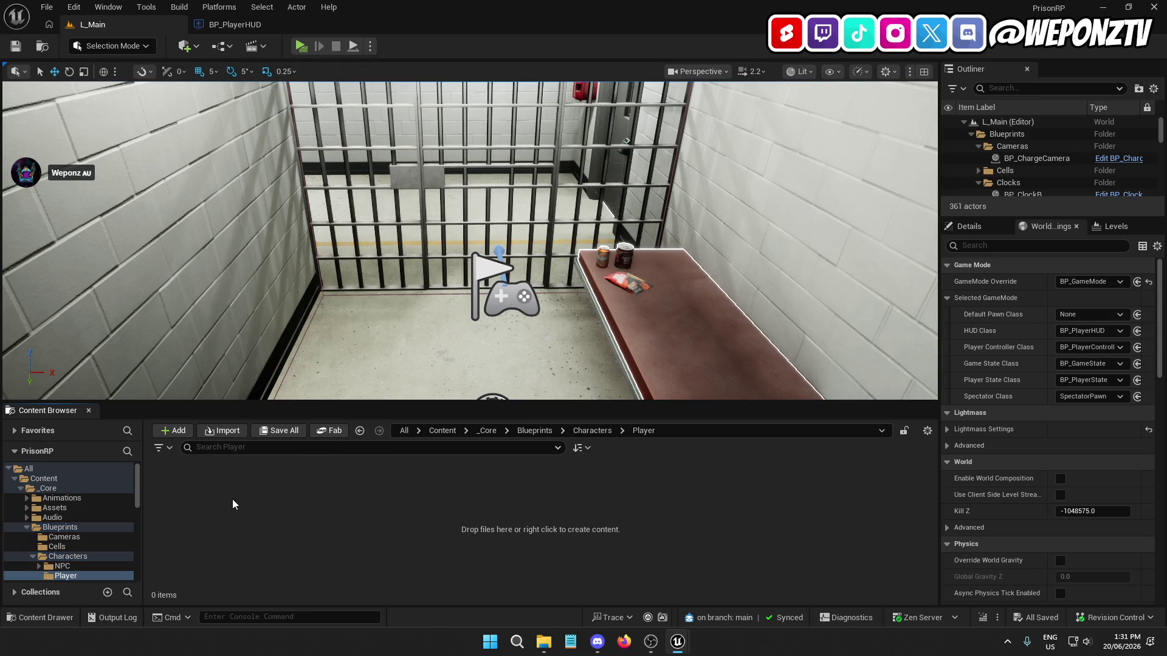
{"action": "left_click", "coordinate": [487, 430]}
{"action": "left_click", "coordinate": [493, 512]}
{"action": "double_click", "coordinate": [493, 512]}
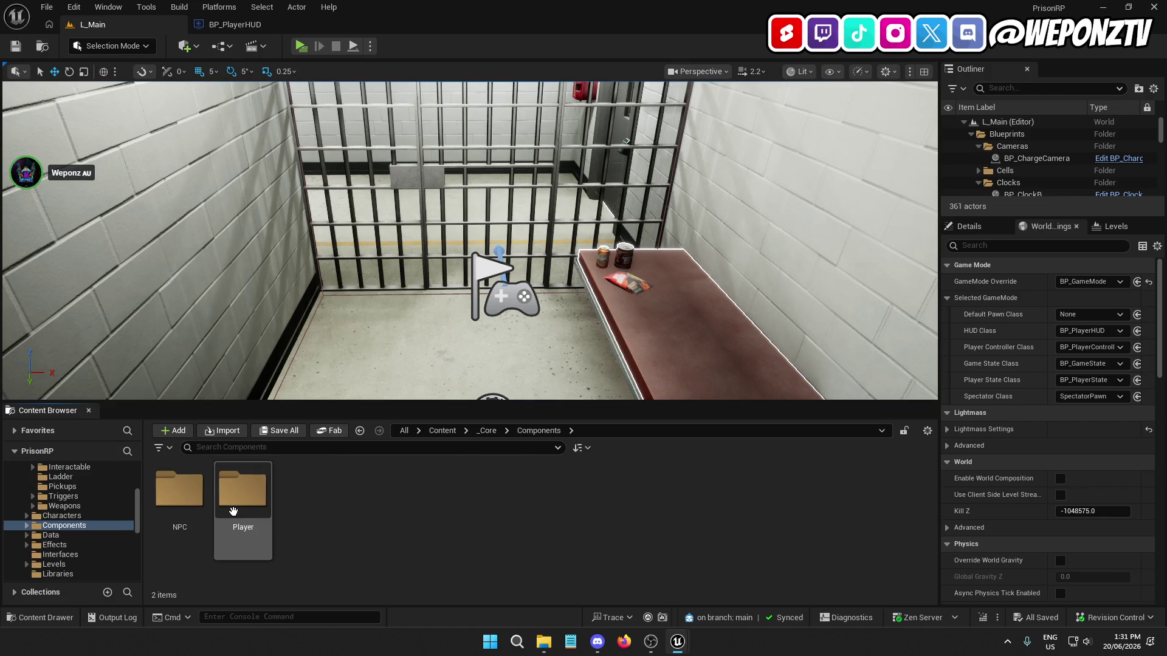
{"action": "double_click", "coordinate": [243, 495]}
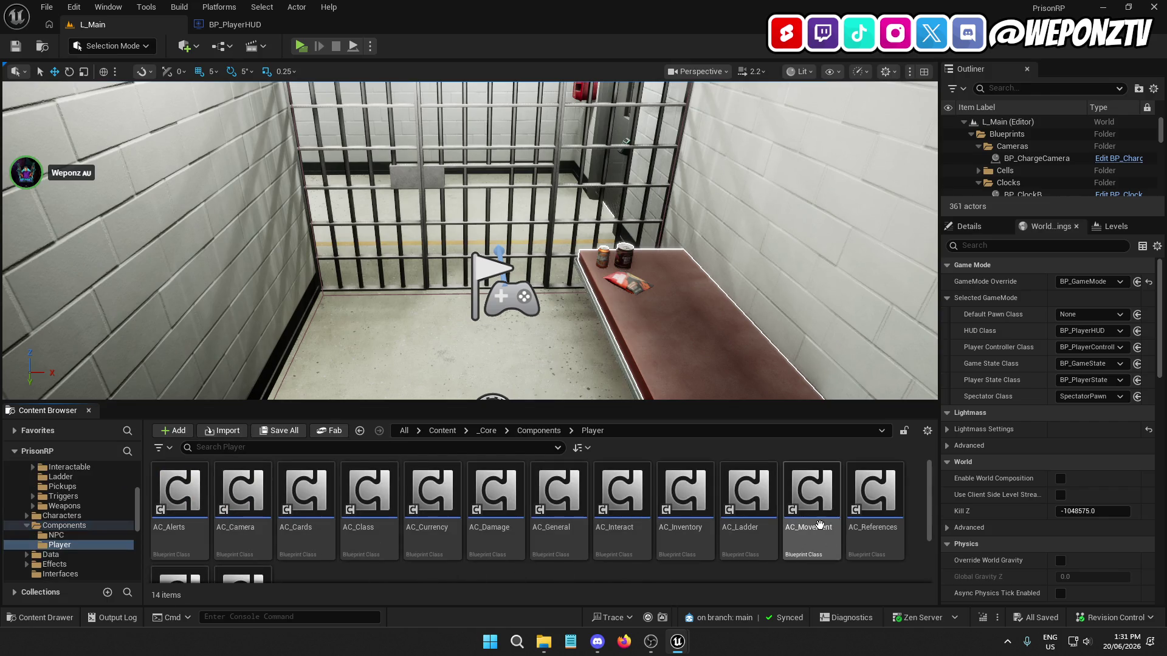
{"action": "double_click", "coordinate": [875, 516]}
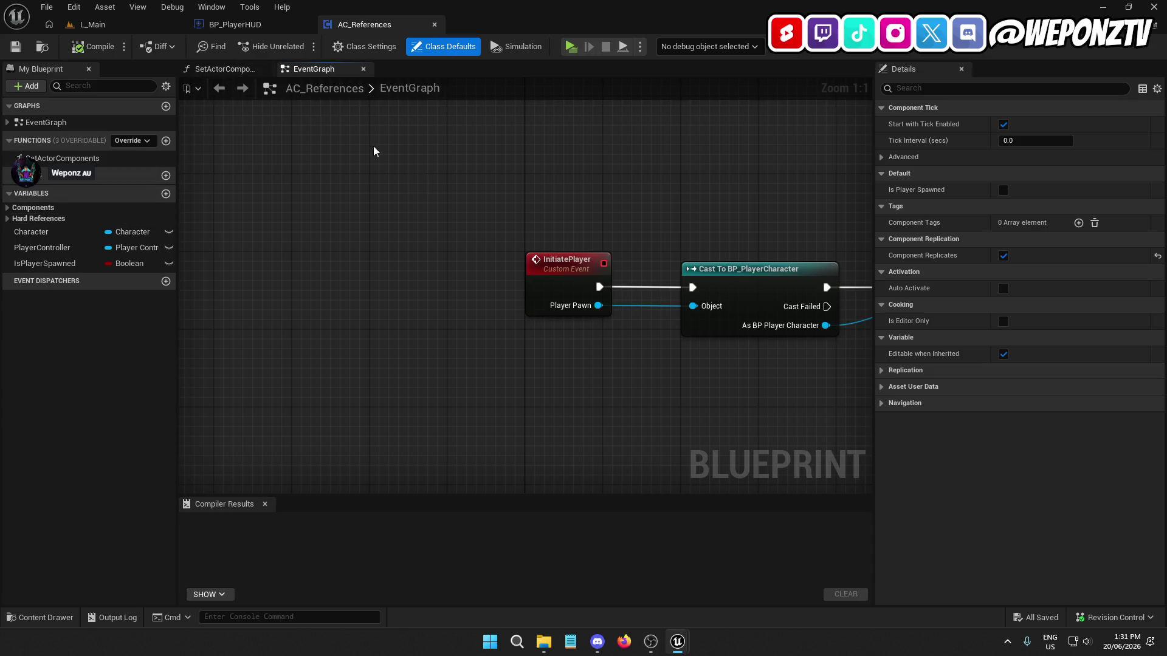
Step: Inspect AC_References' InitiatePlayer nodes, then return to BP_PlayerHUD's CreateMainHUD
{"action": "scroll", "coordinate": [439, 192], "scroll_direction": "down", "scroll_amount": 5}
{"action": "scroll", "coordinate": [524, 253], "scroll_direction": "up", "scroll_amount": 2}
{"action": "mouse_move", "coordinate": [677, 310]}
{"action": "left_mouse_down"}
{"action": "mouse_move", "coordinate": [495, 330]}
{"action": "mouse_move", "coordinate": [641, 305]}
{"action": "mouse_move", "coordinate": [682, 323]}
{"action": "mouse_move", "coordinate": [704, 296]}
{"action": "left_mouse_up"}
{"action": "left_click", "coordinate": [279, 31]}
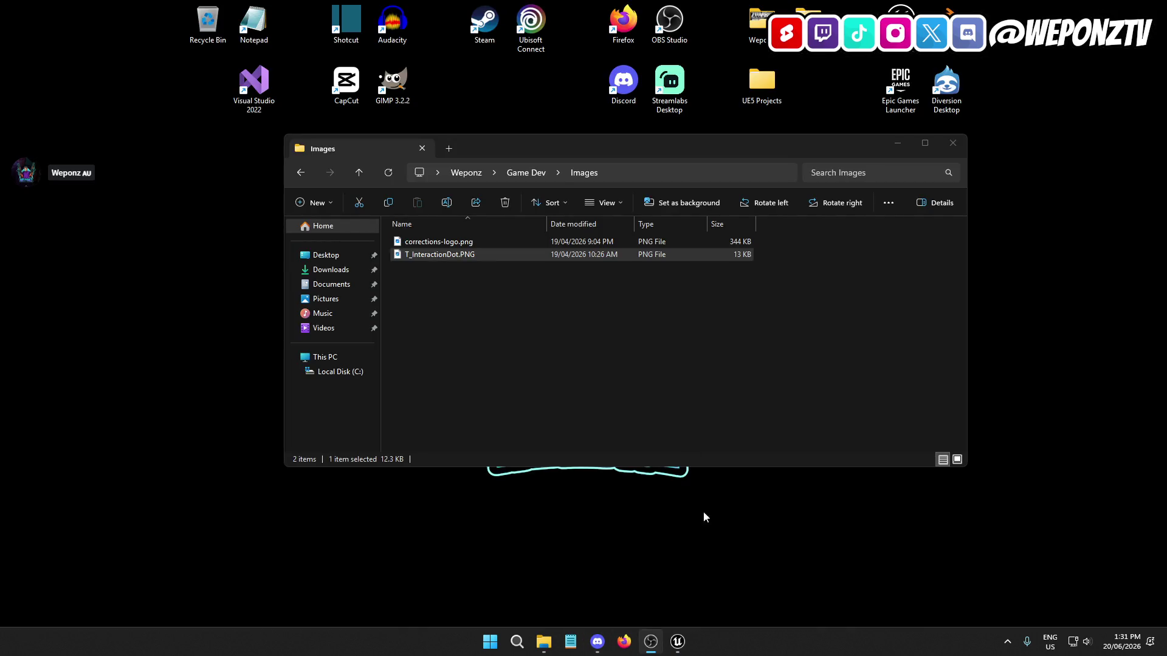
{"action": "left_click", "coordinate": [677, 641]}
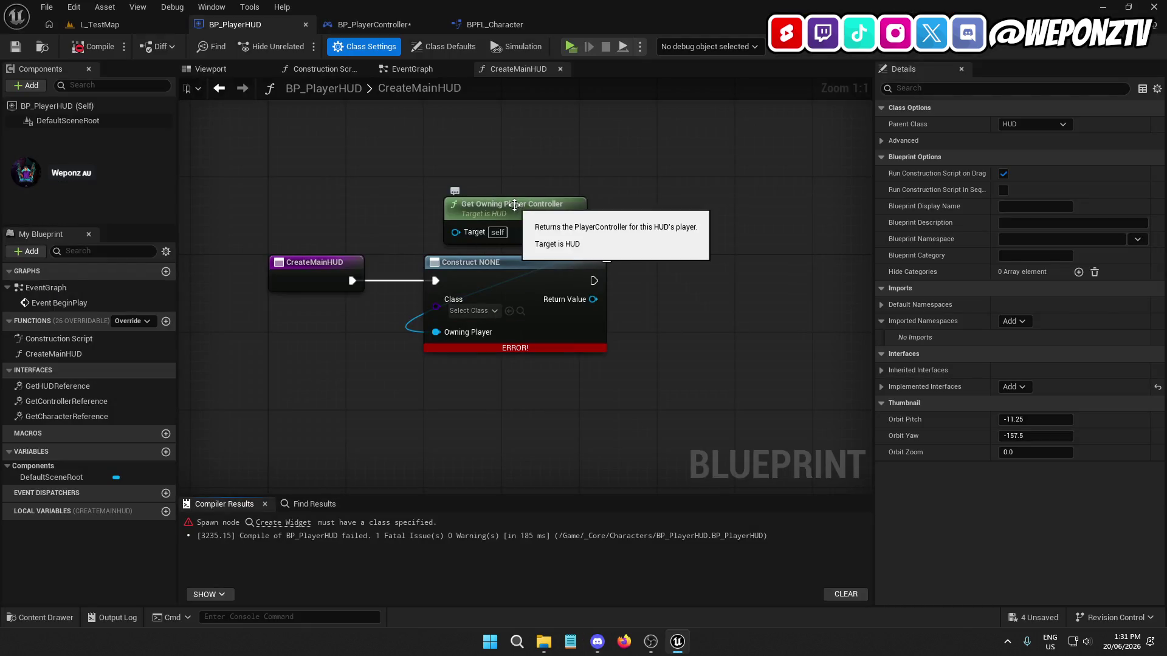
Step: Add a Get HUD node off Get Owning Player Controller, wire it to Owning Player, then disconnect it
{"action": "mouse_move", "coordinate": [521, 219]}
{"action": "left_mouse_down"}
{"action": "mouse_move", "coordinate": [525, 152]}
{"action": "mouse_move", "coordinate": [534, 211]}
{"action": "left_mouse_up"}
{"action": "type", "text": "hud"}
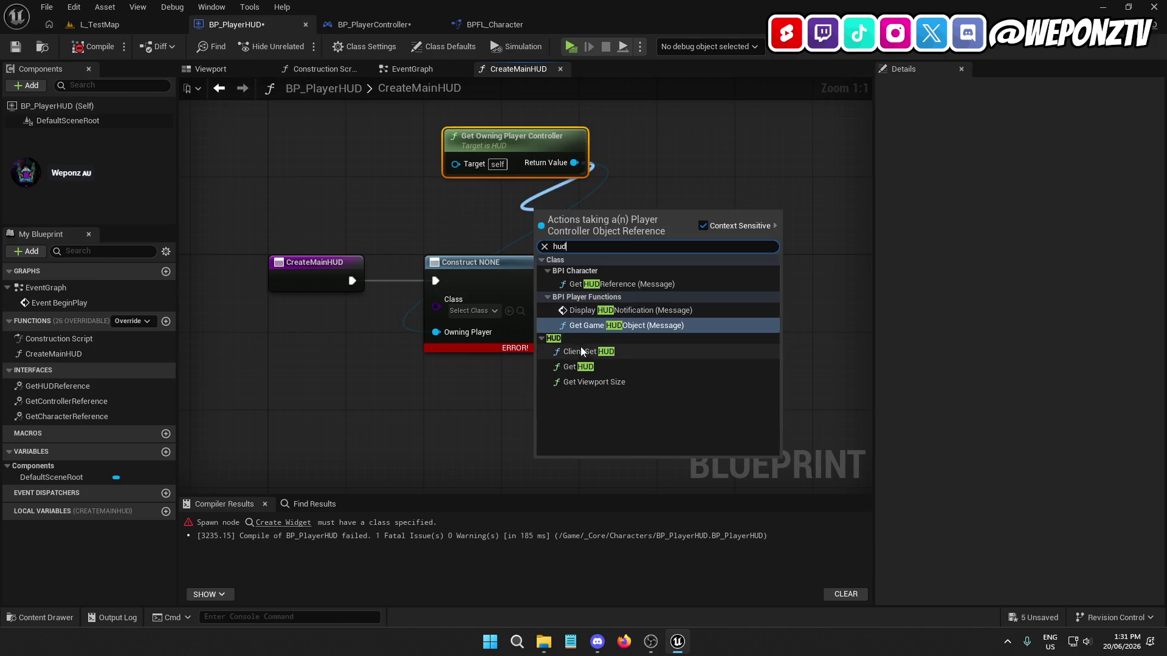
{"action": "left_click", "coordinate": [599, 364]}
{"action": "left_click_drag", "start_coordinate": [590, 212], "coordinate": [515, 188]}
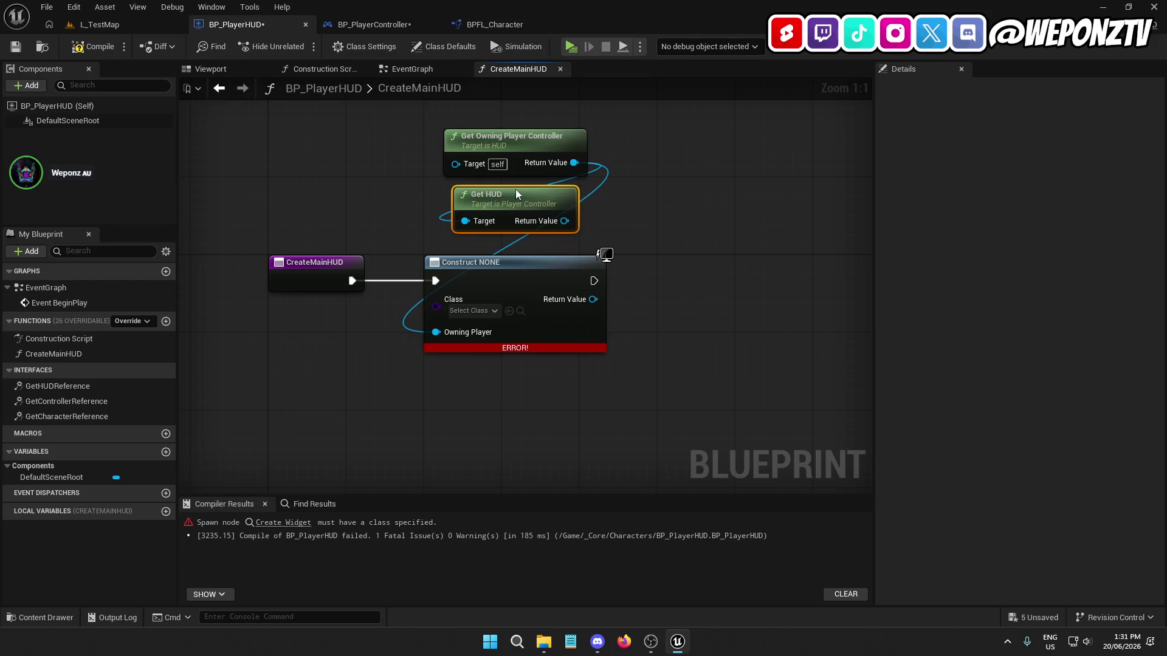
{"action": "left_click_drag", "start_coordinate": [564, 221], "coordinate": [447, 337]}
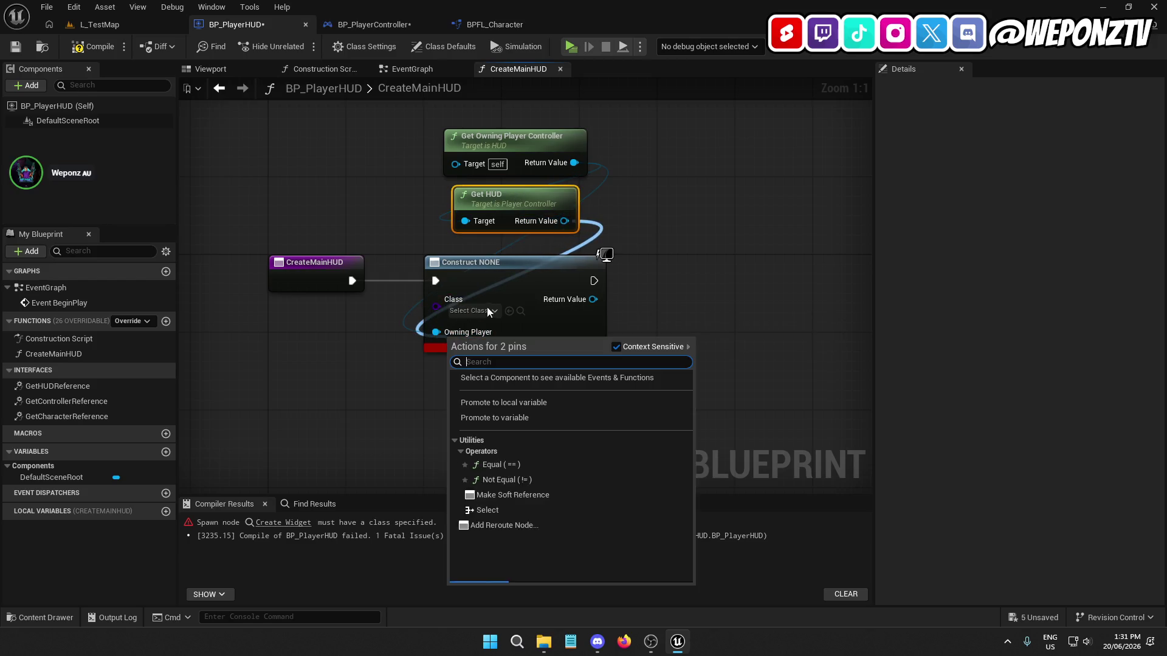
{"action": "left_click", "coordinate": [678, 254]}
{"action": "right_click", "coordinate": [435, 332]}
{"action": "left_click", "coordinate": [485, 384]}
{"action": "left_click", "coordinate": [692, 212]}
Step: Delete the Get Owning Player Controller, Get HUD and Construct NONE nodes, and compile
{"action": "left_click", "coordinate": [513, 269]}
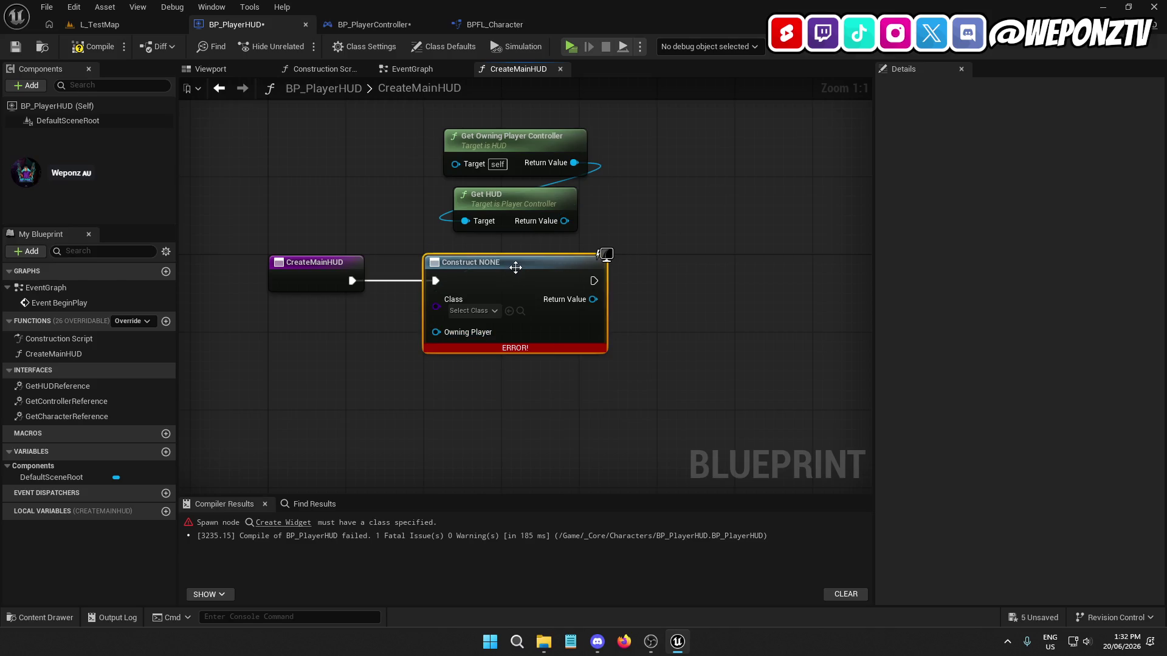
{"action": "key", "text": "Delete"}
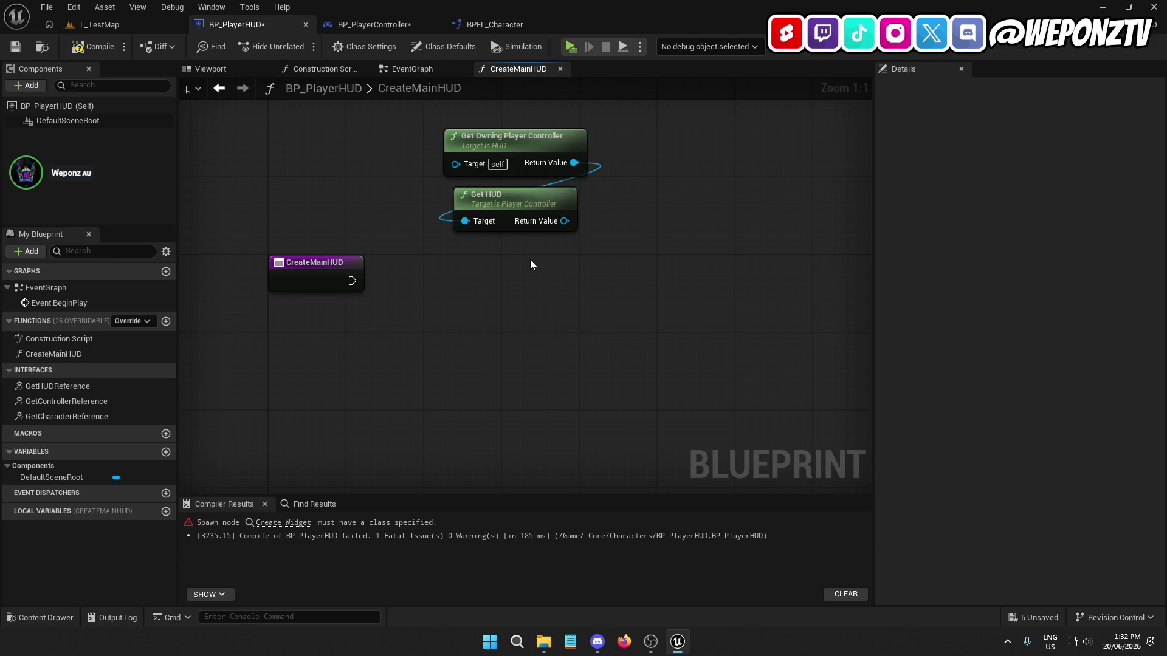
{"action": "key", "text": "ctrl+z"}
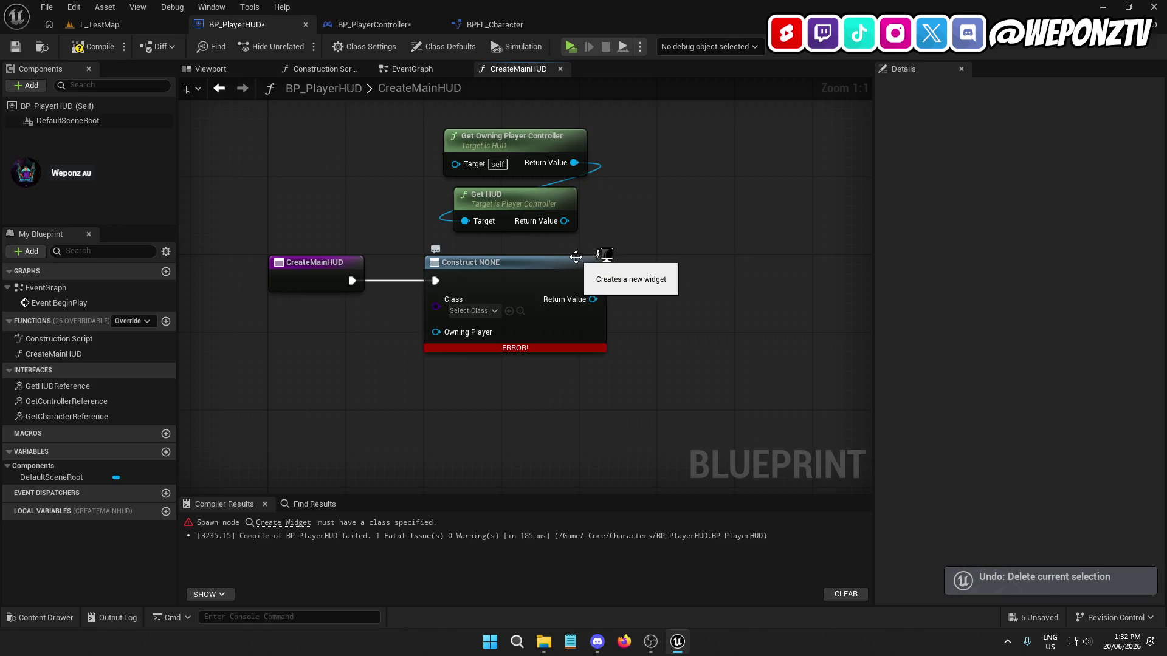
{"action": "left_click_drag", "start_coordinate": [665, 213], "coordinate": [478, 130]}
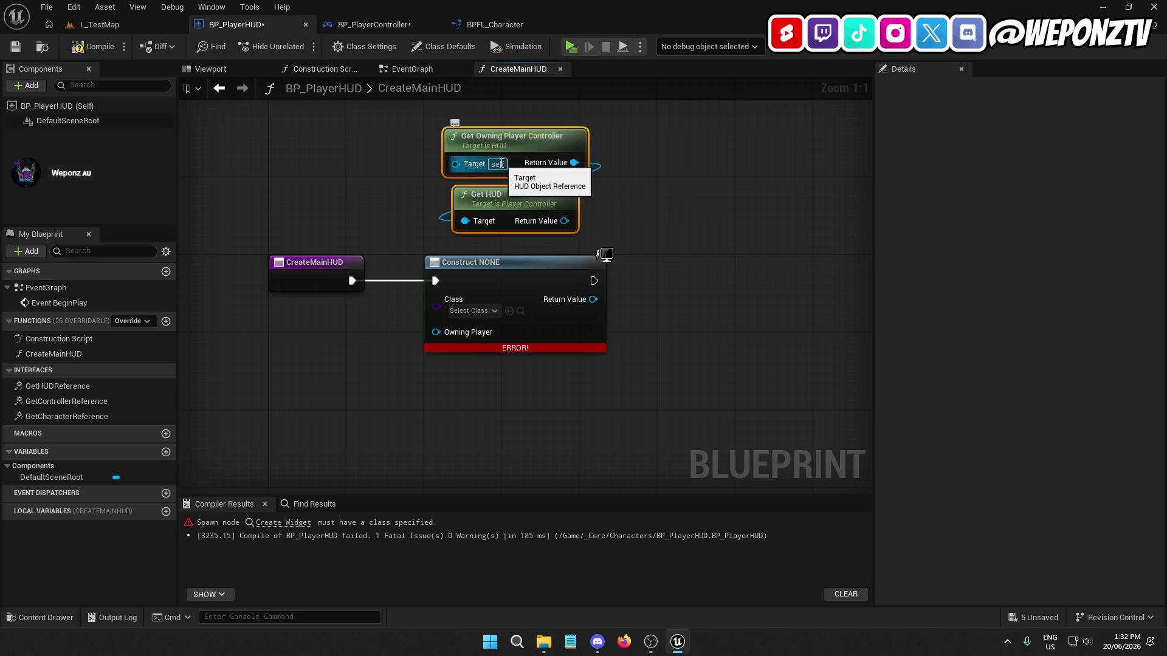
{"action": "left_click", "coordinate": [668, 222]}
{"action": "left_click_drag", "start_coordinate": [669, 222], "coordinate": [429, 122]}
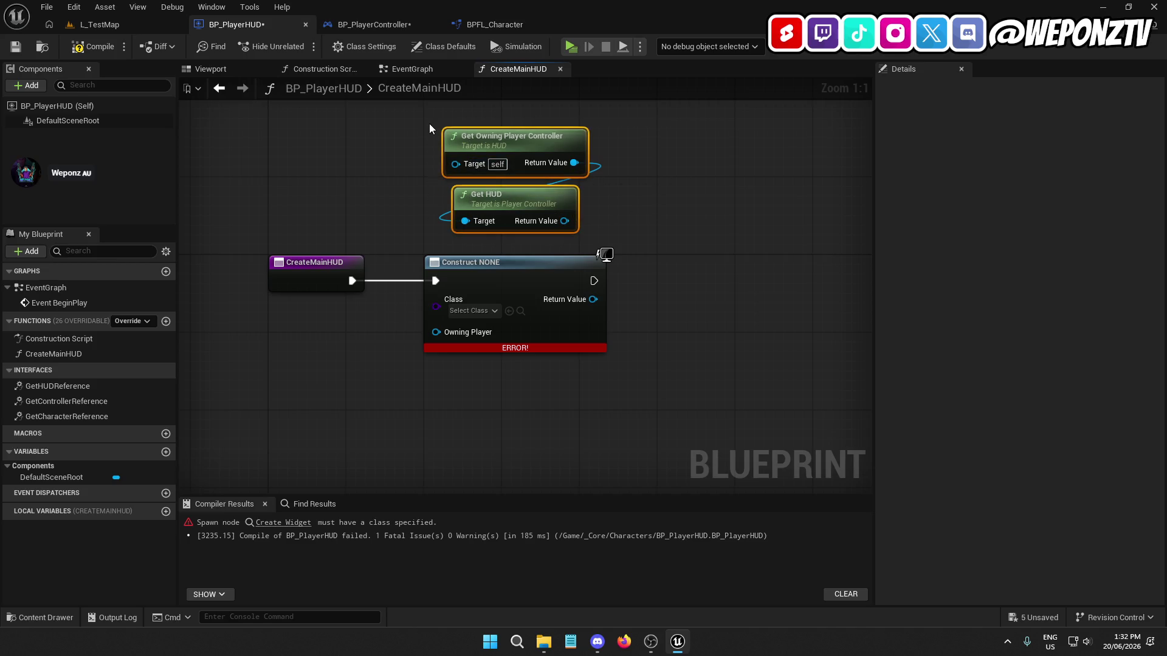
{"action": "key", "text": "Delete"}
{"action": "left_click", "coordinate": [89, 47]}
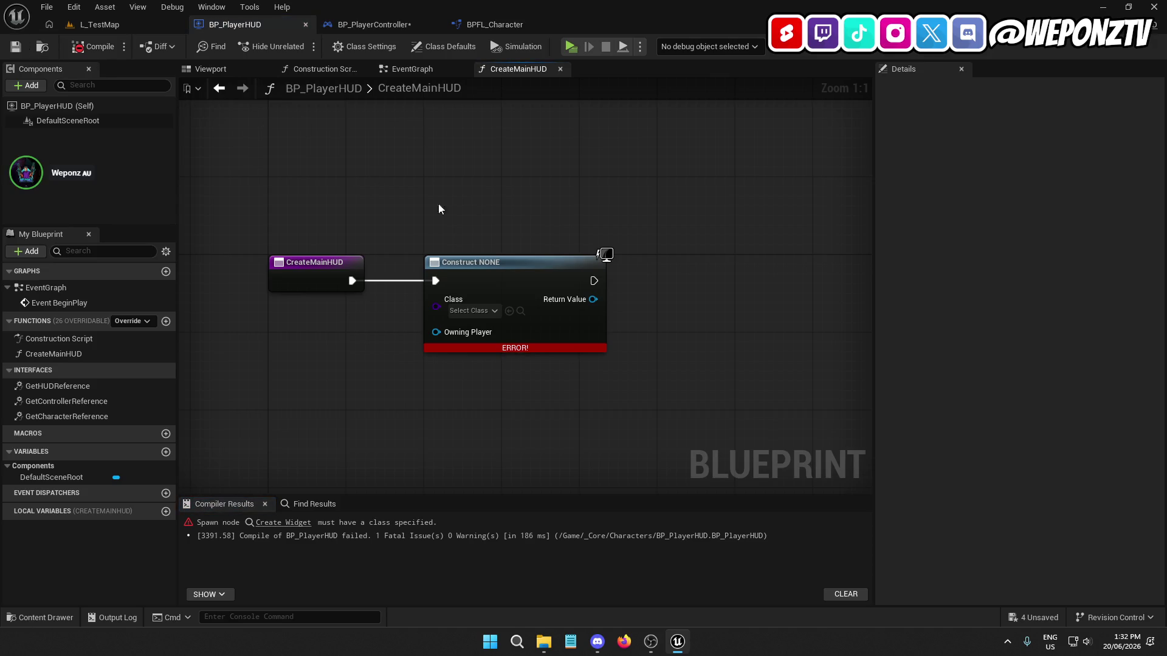
{"action": "key", "text": "Delete"}
{"action": "left_click", "coordinate": [91, 46]}
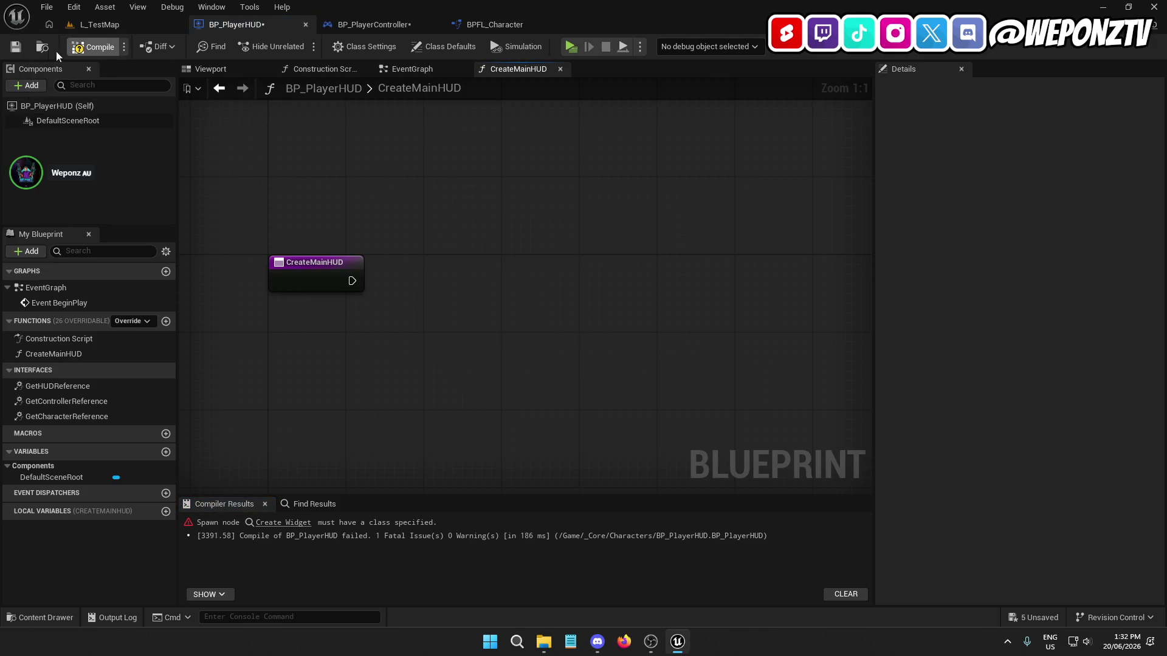
{"action": "left_click", "coordinate": [393, 25]}
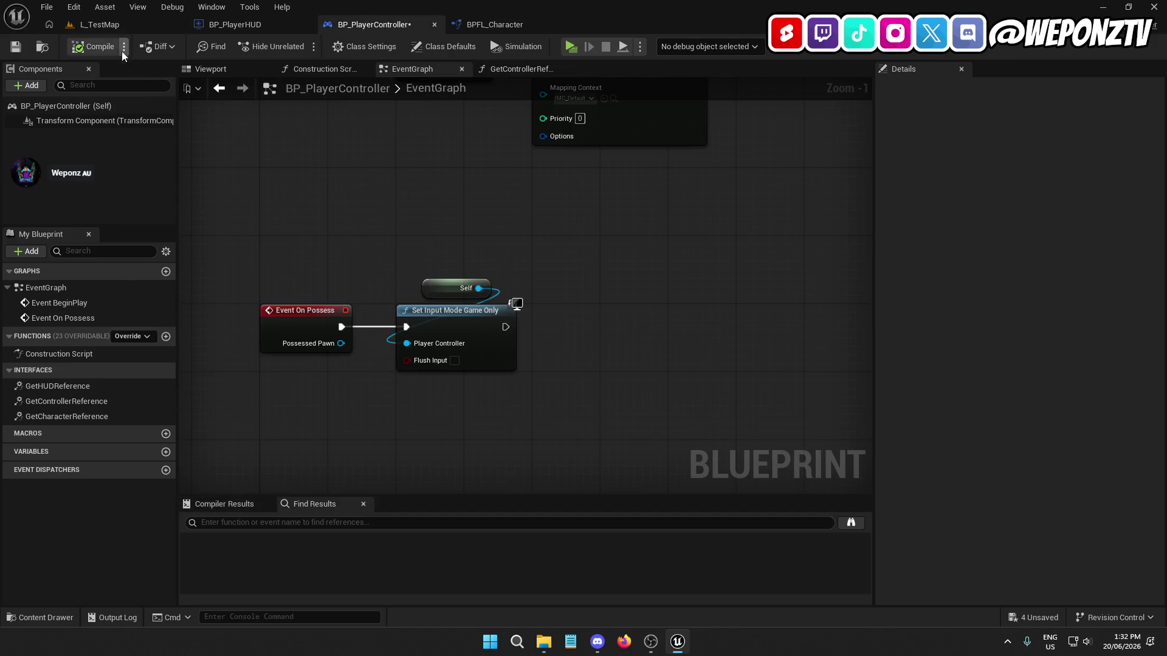
Step: Save BP_PlayerController and add a Get Player Controller node in HUDReference
{"action": "key", "text": "ctrl+s"}
{"action": "left_click", "coordinate": [483, 27]}
{"action": "left_click_drag", "start_coordinate": [519, 261], "coordinate": [508, 300]}
{"action": "left_click", "coordinate": [465, 218]}
{"action": "right_click", "coordinate": [462, 193]}
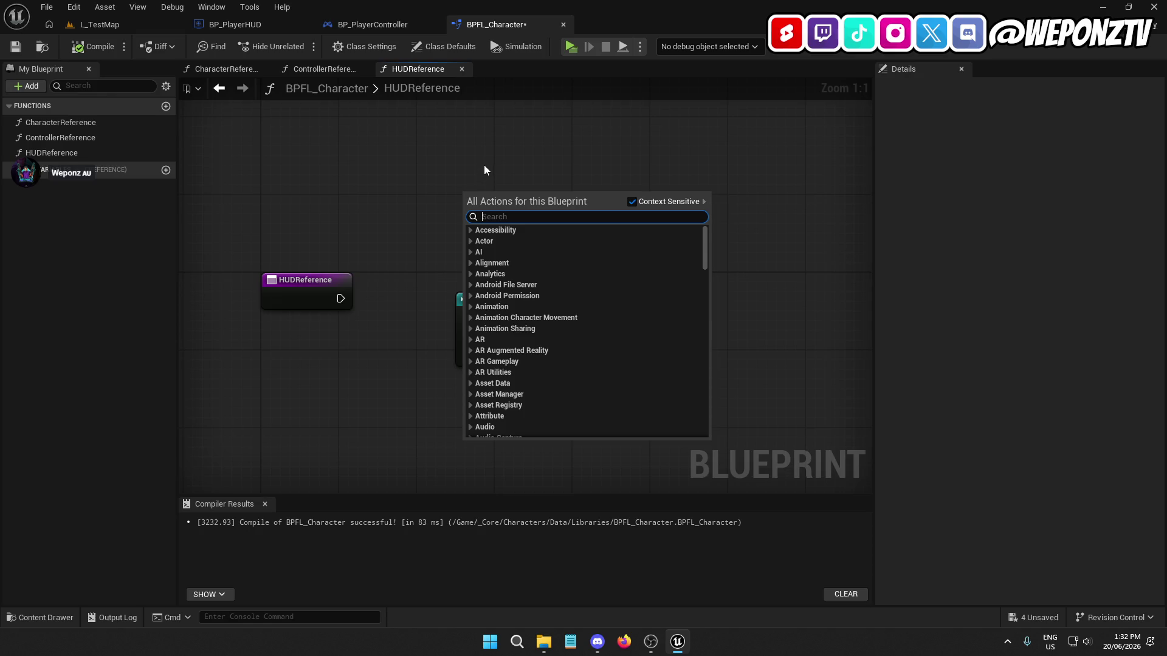
{"action": "type", "text": "getplayercon"}
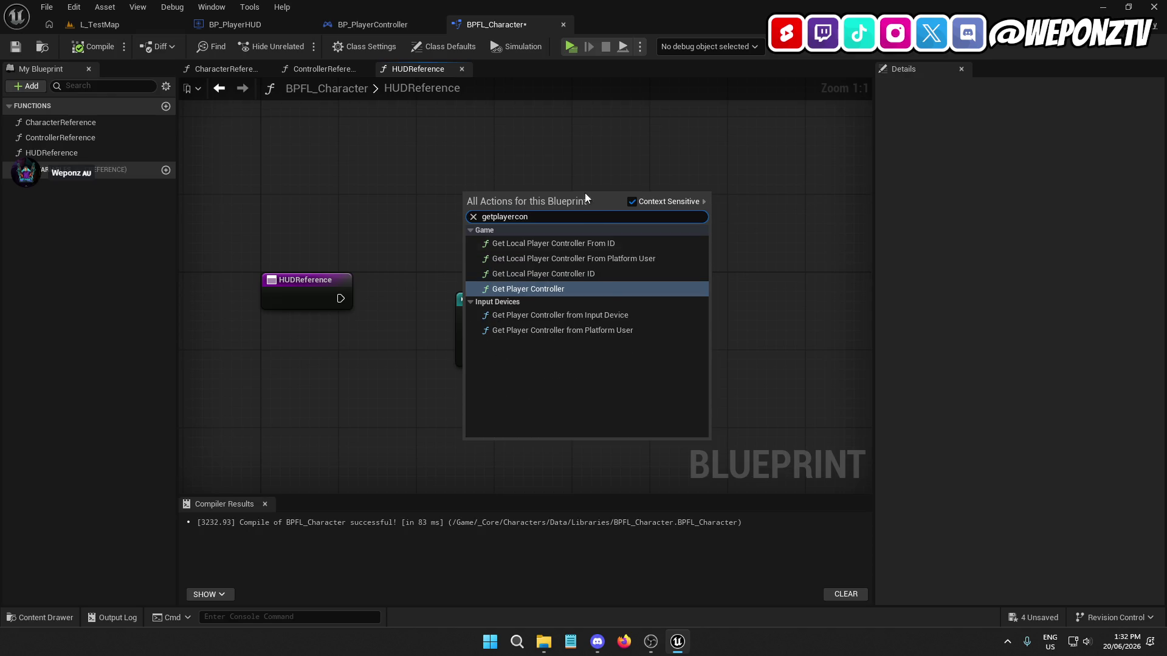
{"action": "left_click", "coordinate": [585, 291]}
{"action": "mouse_move", "coordinate": [572, 190]}
{"action": "left_mouse_down"}
{"action": "mouse_move", "coordinate": [533, 143]}
{"action": "mouse_move", "coordinate": [549, 220]}
{"action": "left_mouse_up"}
Step: Delete the Cast To BP_PlayerHUD node and a mistakenly added HUDReference node
{"action": "type", "text": "hud"}
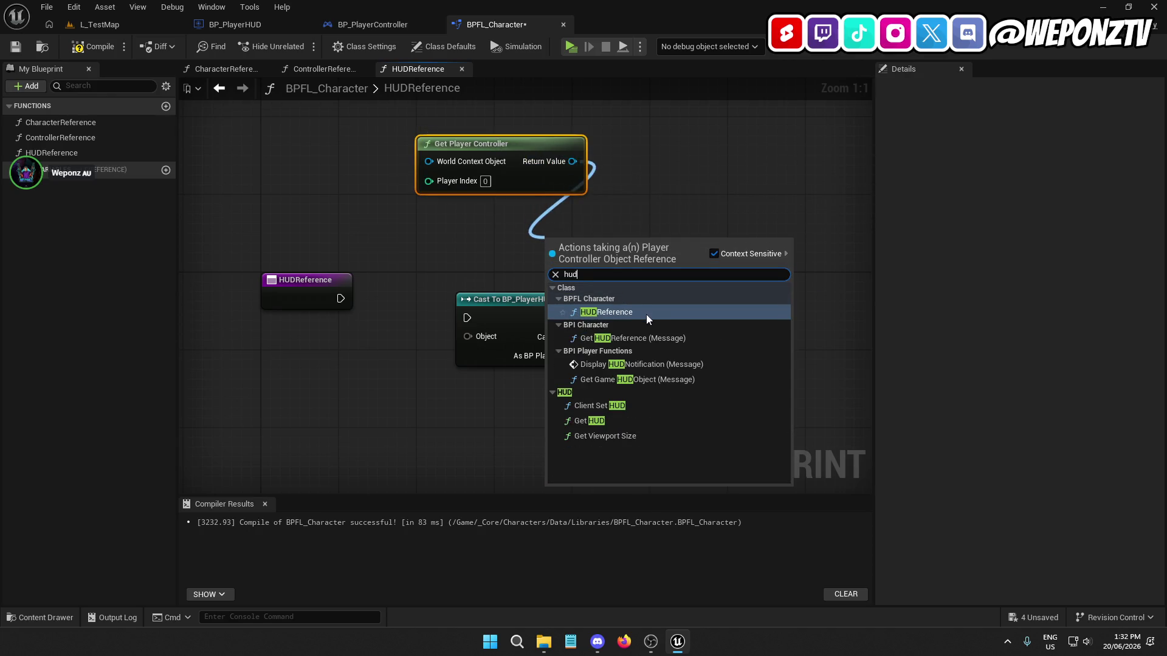
{"action": "left_click", "coordinate": [646, 313]}
{"action": "left_click_drag", "start_coordinate": [610, 246], "coordinate": [509, 220]}
{"action": "left_click", "coordinate": [550, 329]}
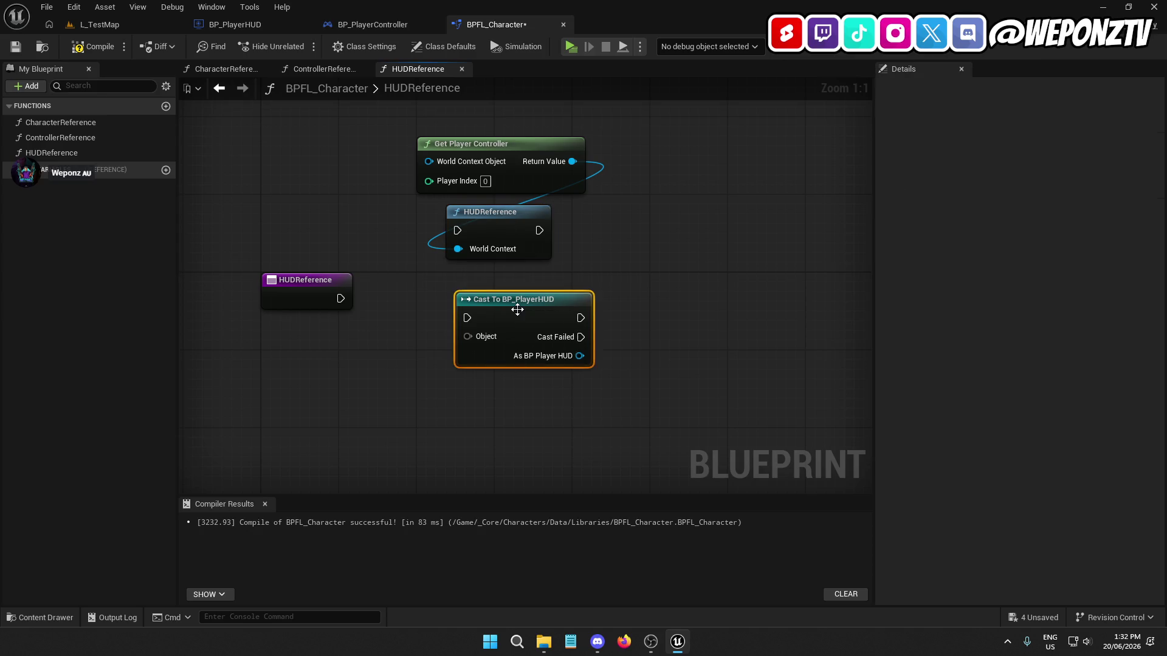
{"action": "key", "text": "Delete"}
{"action": "left_click", "coordinate": [512, 242]}
{"action": "key", "text": "Delete"}
Step: Chain Get HUD and a Get HUDReference message node off Get Player Controller, arranging them
{"action": "left_click_drag", "start_coordinate": [573, 161], "coordinate": [498, 268]}
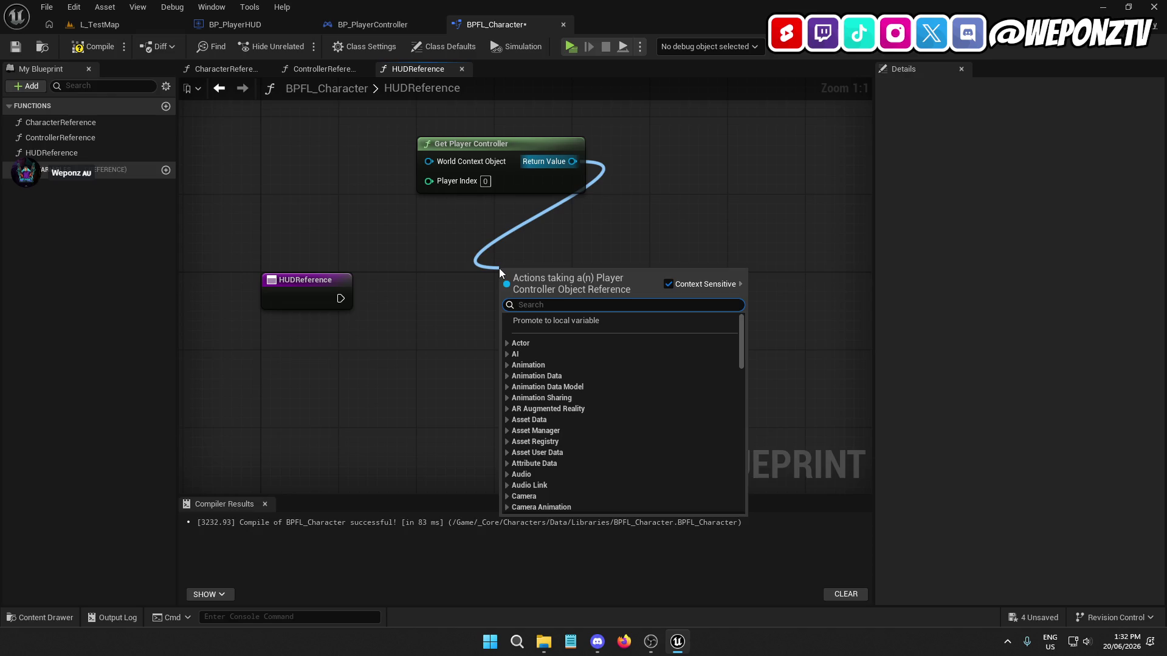
{"action": "type", "text": "hud"}
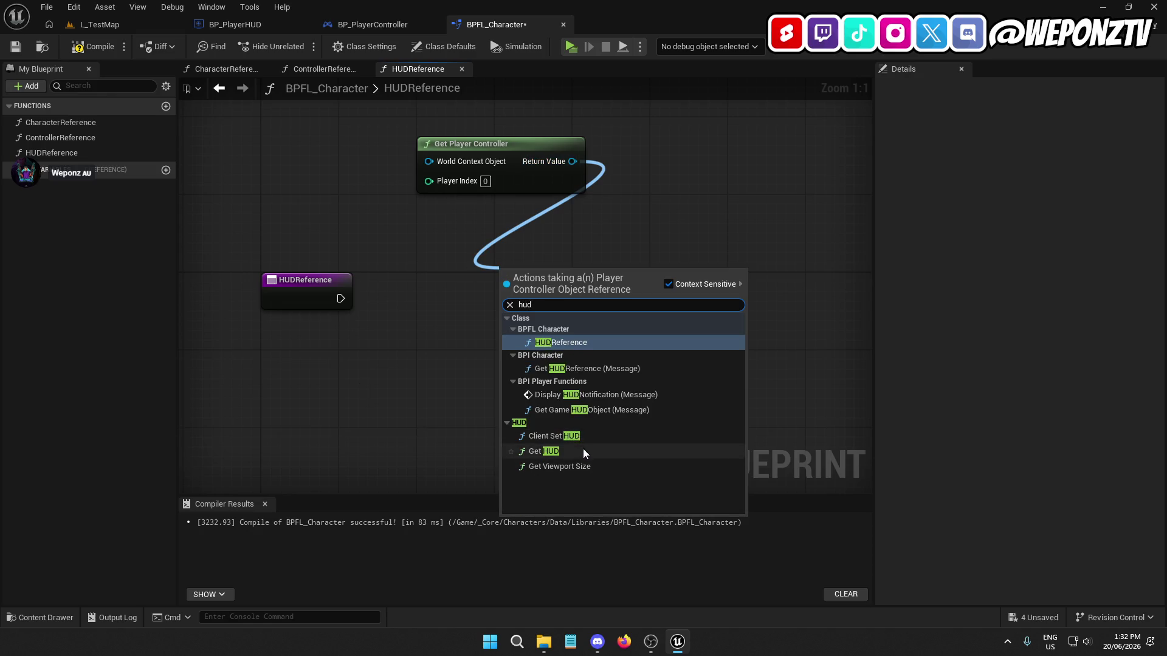
{"action": "left_click", "coordinate": [582, 449]}
{"action": "mouse_move", "coordinate": [568, 272]}
{"action": "left_mouse_down"}
{"action": "mouse_move", "coordinate": [506, 217]}
{"action": "mouse_move", "coordinate": [512, 305]}
{"action": "left_mouse_up"}
{"action": "type", "text": "gethud"}
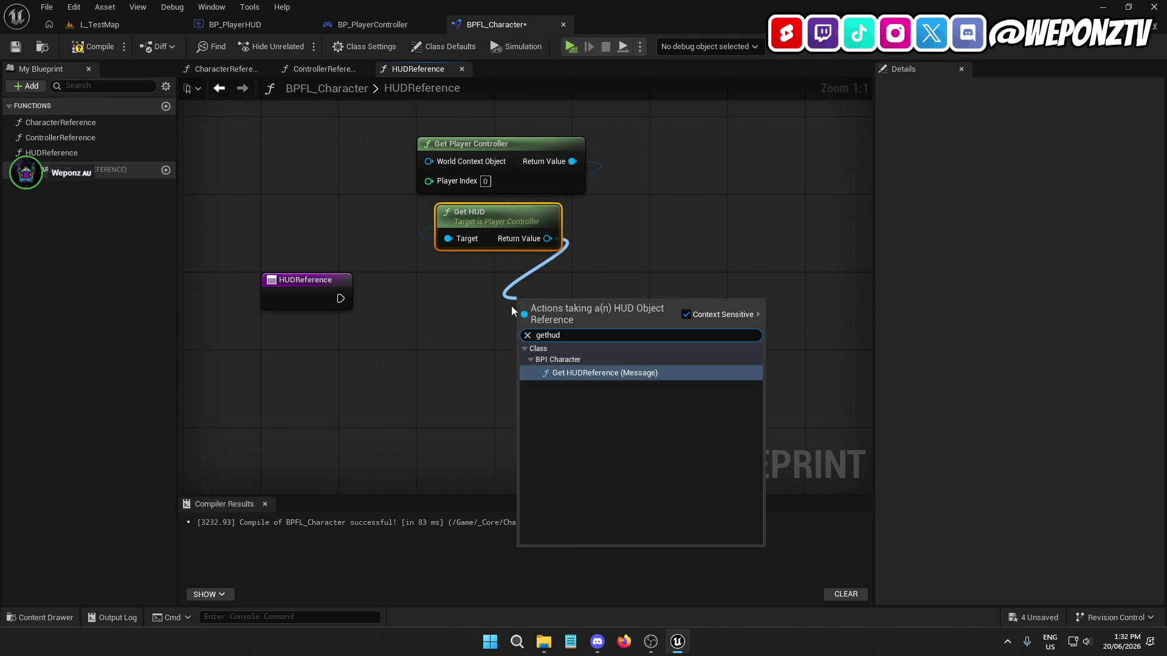
{"action": "left_click", "coordinate": [604, 372]}
{"action": "mouse_move", "coordinate": [607, 326]}
{"action": "left_mouse_down"}
{"action": "mouse_move", "coordinate": [528, 294]}
{"action": "mouse_move", "coordinate": [340, 299]}
{"action": "left_mouse_up"}
{"action": "left_click_drag", "start_coordinate": [489, 285], "coordinate": [470, 285]}
{"action": "left_click", "coordinate": [343, 281]}
{"action": "left_click_drag", "start_coordinate": [632, 229], "coordinate": [403, 112]}
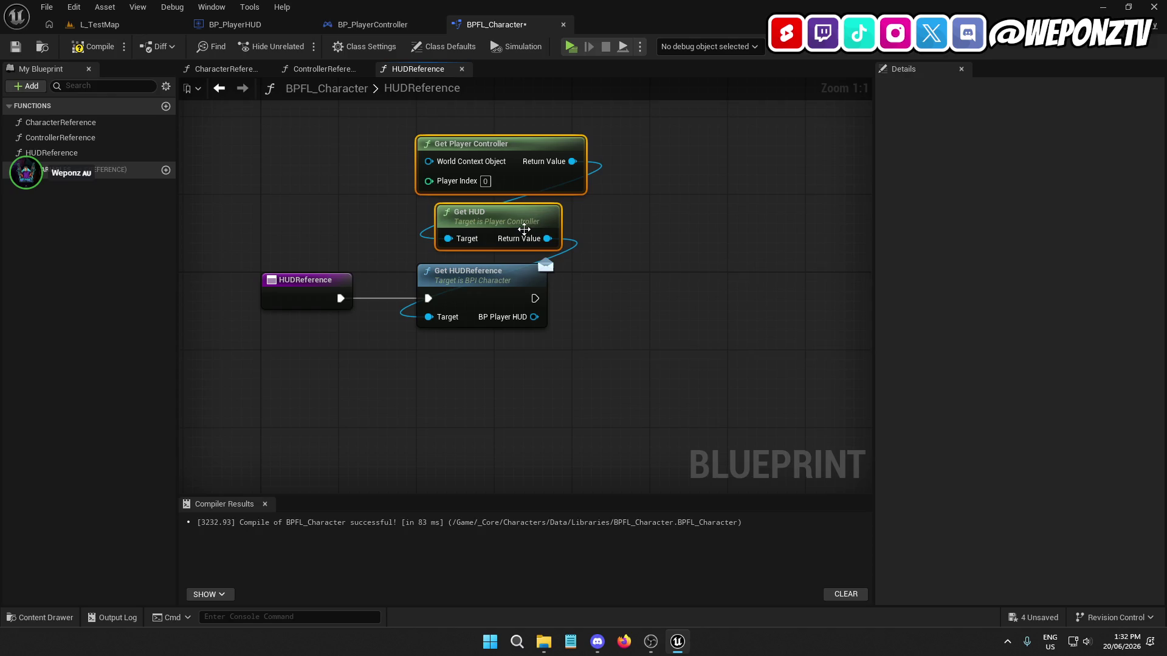
{"action": "left_click_drag", "start_coordinate": [524, 233], "coordinate": [514, 233]}
{"action": "left_click", "coordinate": [632, 301]}
{"action": "left_click_drag", "start_coordinate": [527, 325], "coordinate": [426, 312]}
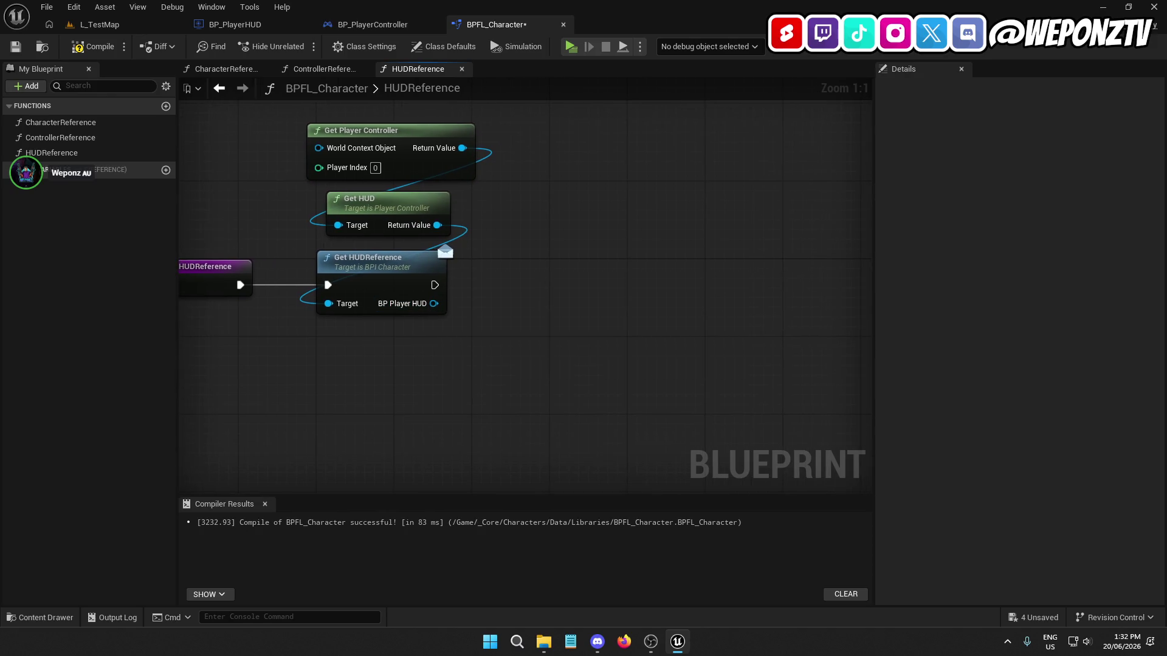
Step: Add a Return Node fed by Get HUDReference's BP Player HUD and compile the library
{"action": "right_click", "coordinate": [538, 276]}
{"action": "type", "text": "return"}
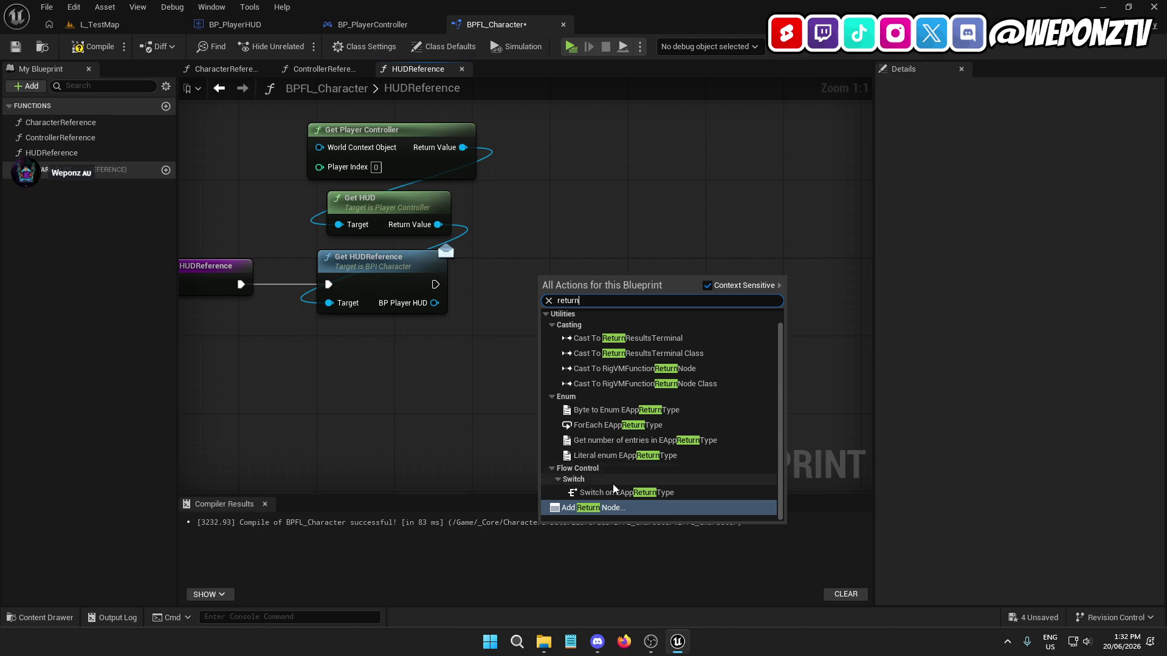
{"action": "key", "text": "Return"}
{"action": "left_click_drag", "start_coordinate": [435, 284], "coordinate": [604, 282]}
{"action": "left_click", "coordinate": [429, 271]}
{"action": "left_click_drag", "start_coordinate": [435, 303], "coordinate": [599, 298]}
{"action": "left_click", "coordinate": [597, 283]}
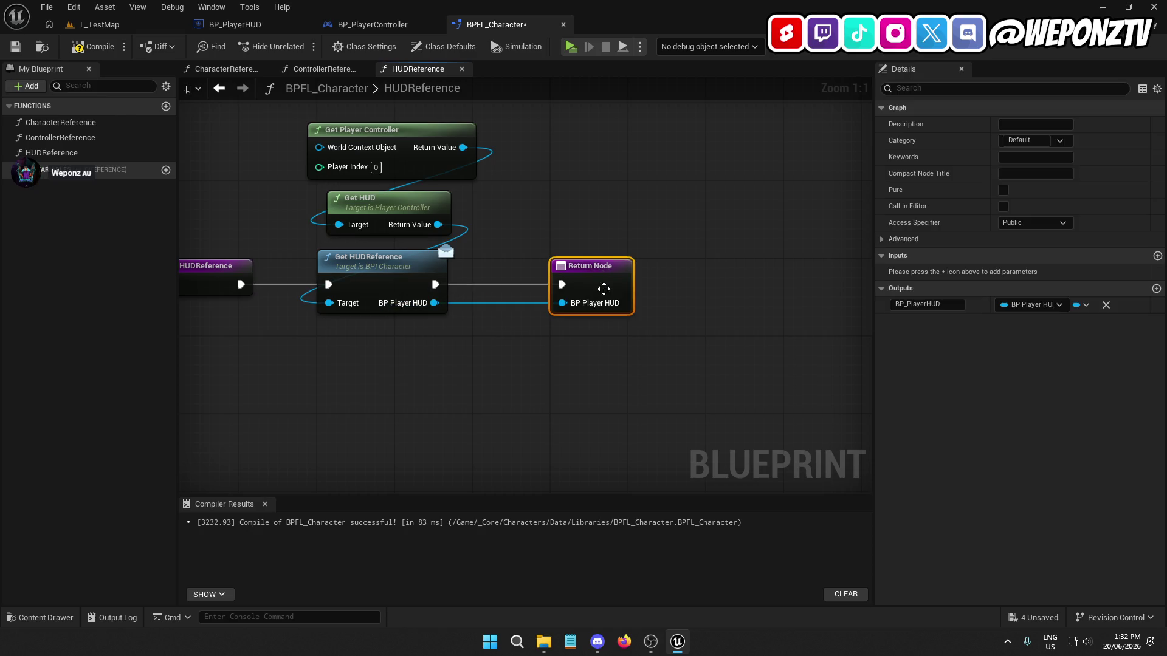
{"action": "left_click", "coordinate": [115, 44]}
{"action": "left_click", "coordinate": [420, 26]}
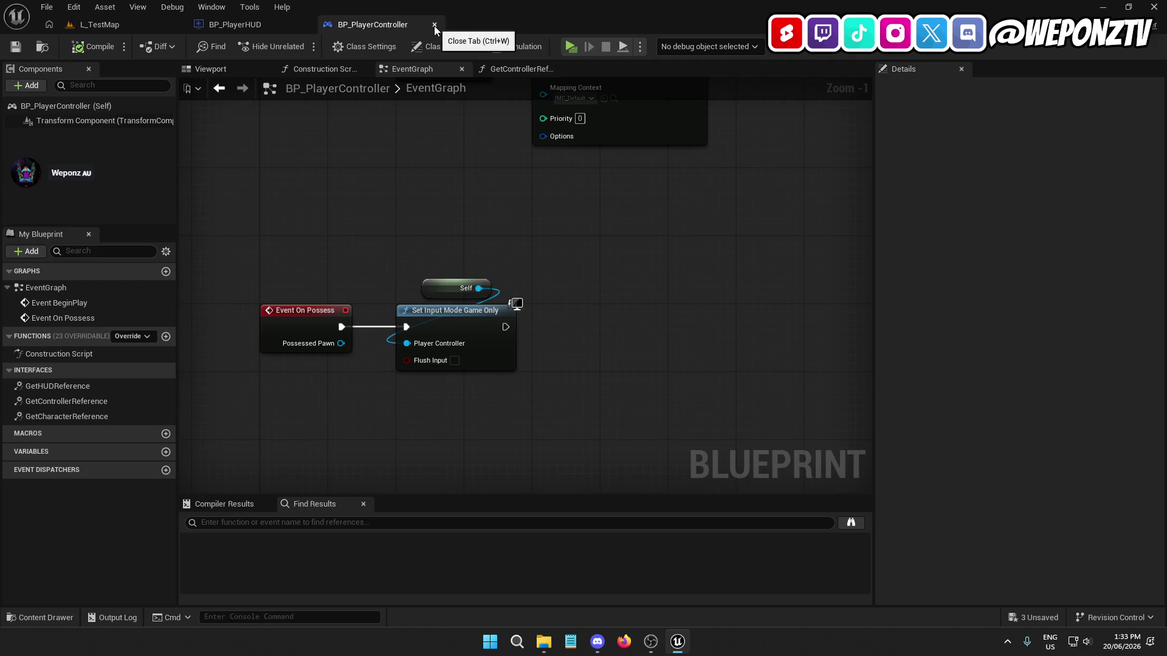
{"action": "left_click", "coordinate": [434, 24]}
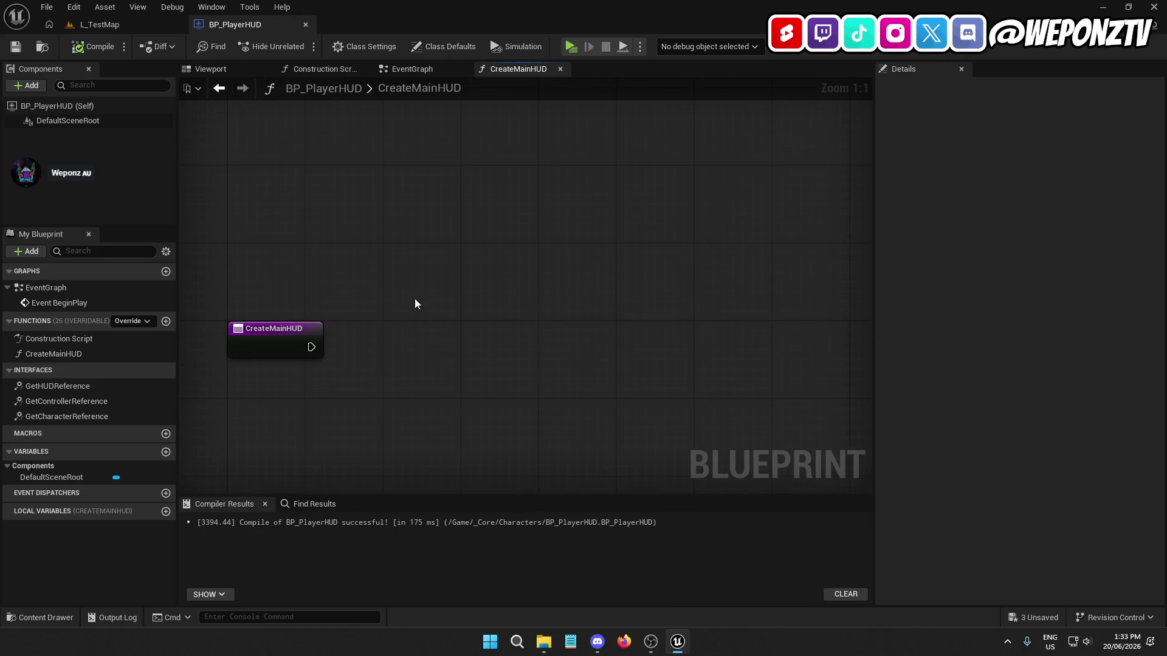
Step: Add a Create Widget node wired to the CreateMainHUD function entry, then compile
{"action": "right_click", "coordinate": [422, 306]}
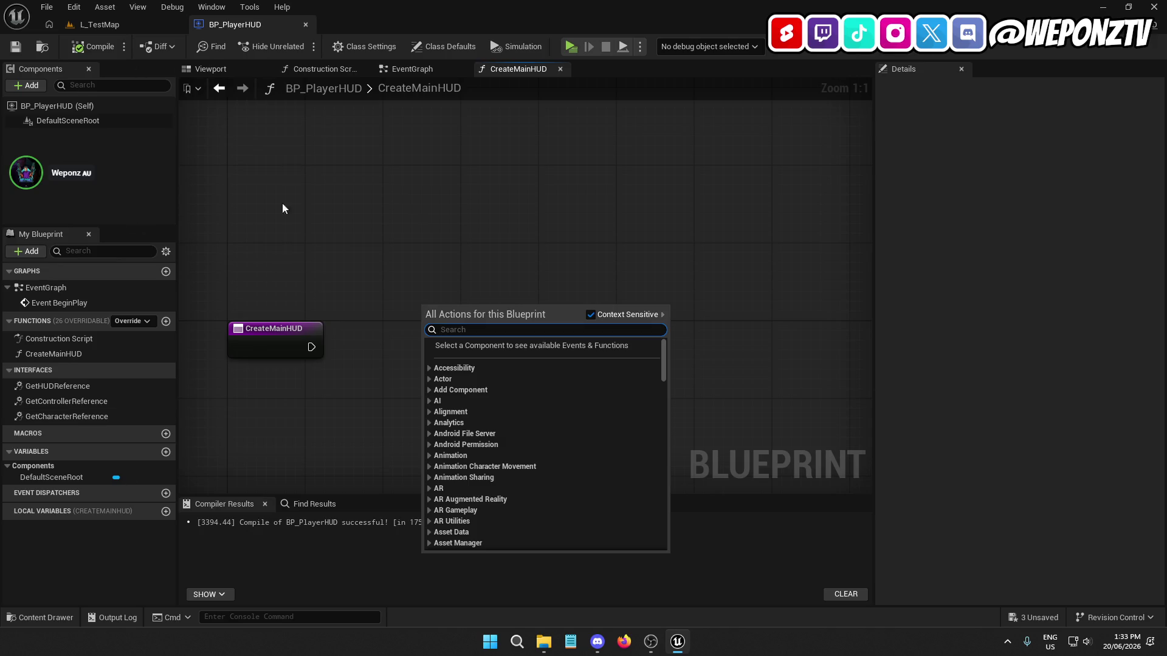
{"action": "left_click_drag", "start_coordinate": [403, 336], "coordinate": [400, 284]}
{"action": "right_click", "coordinate": [398, 283]}
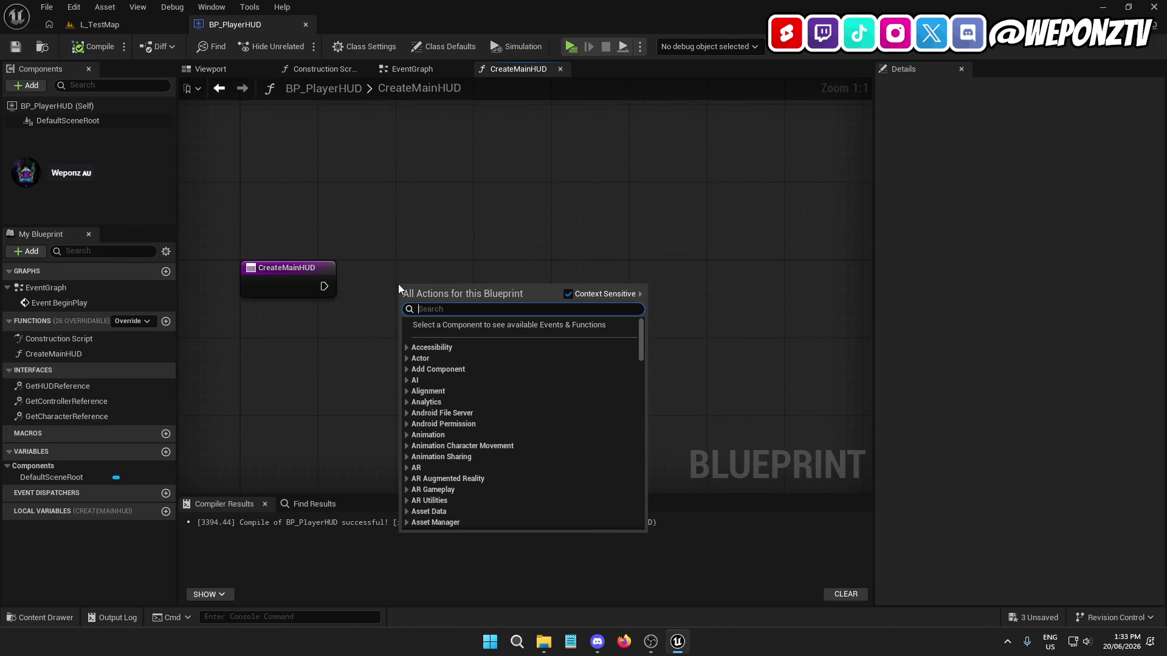
{"action": "type", "text": "create widget"}
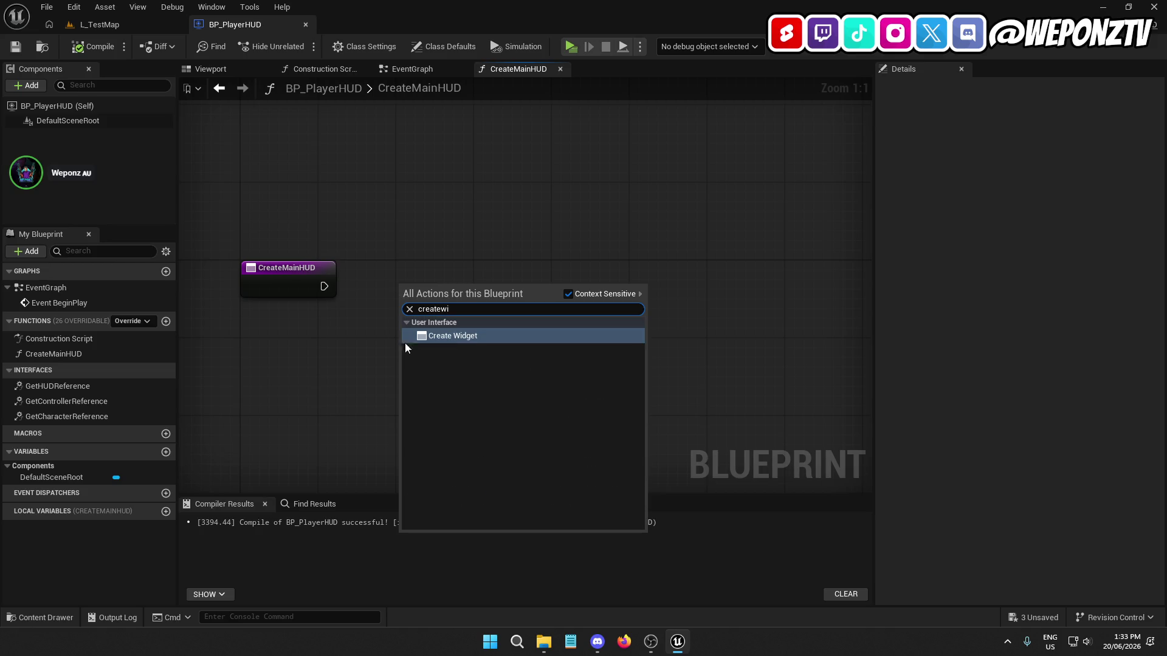
{"action": "left_click", "coordinate": [476, 334]}
{"action": "left_click_drag", "start_coordinate": [407, 285], "coordinate": [323, 285]}
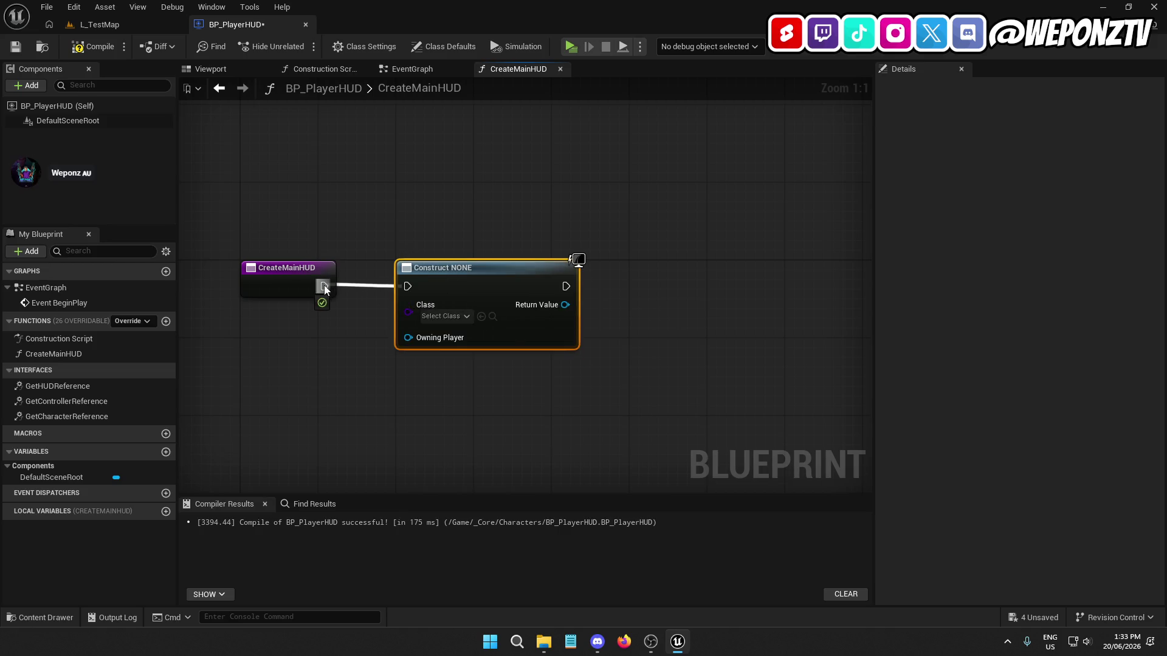
{"action": "left_click", "coordinate": [357, 327]}
{"action": "left_click", "coordinate": [94, 46]}
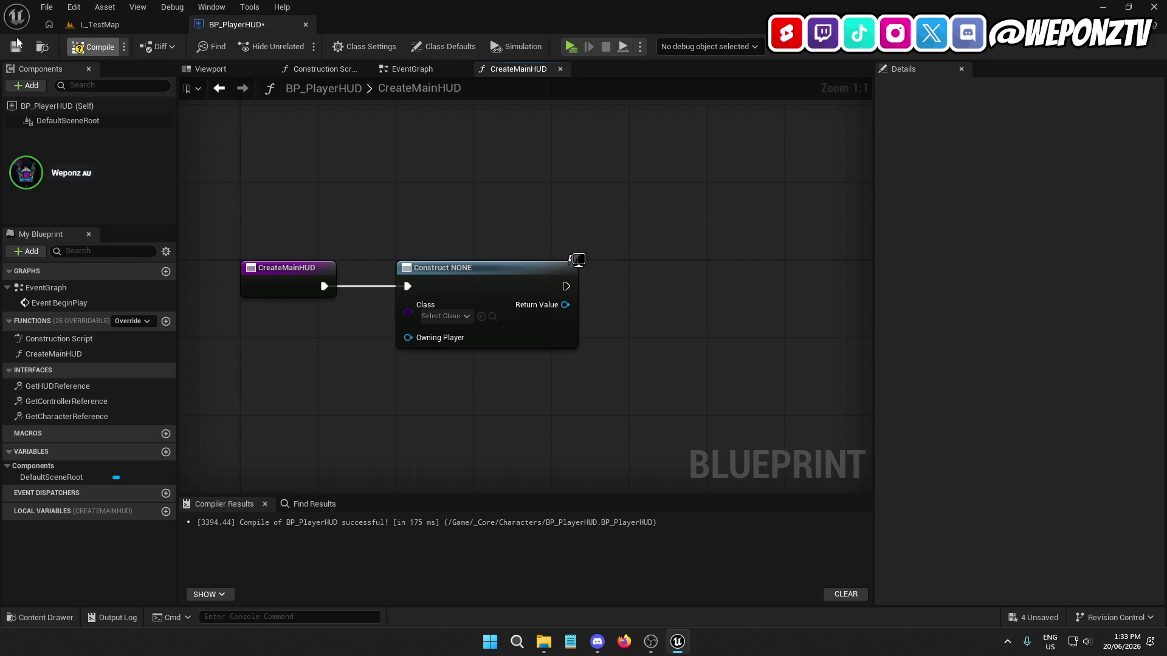
Step: Set the widget class to WBP_CharacterHUD and feed Get Owning Player Controller into Owning Player
{"action": "left_click", "coordinate": [451, 317]}
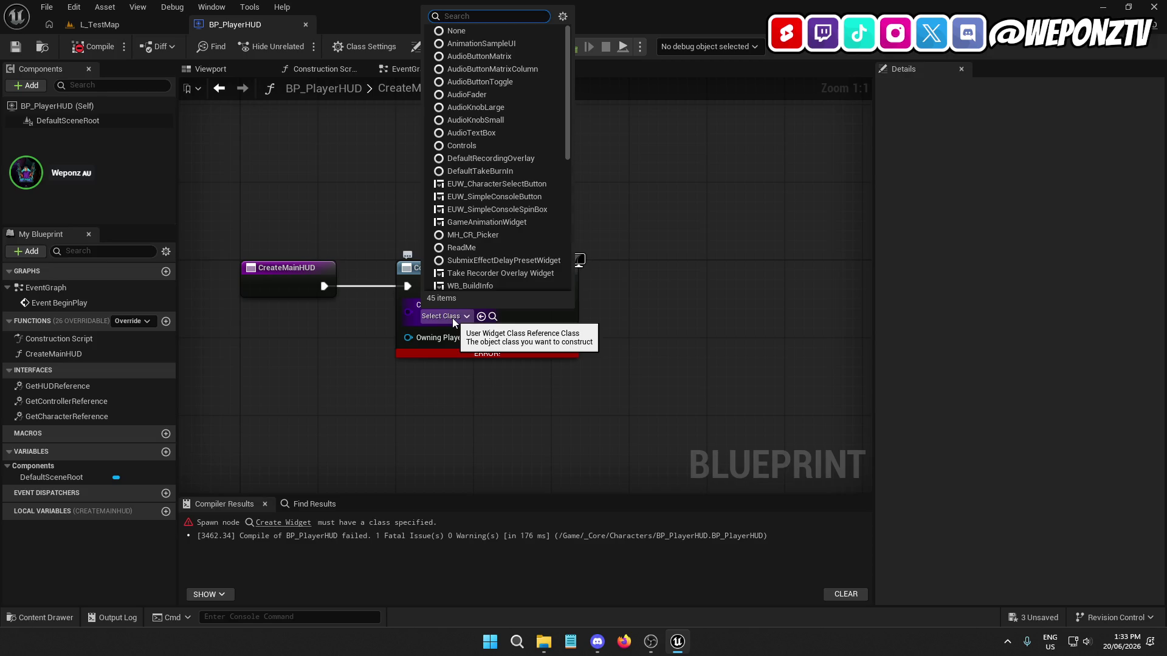
{"action": "type", "text": "wbp"}
{"action": "left_click", "coordinate": [500, 363]}
{"action": "left_click_drag", "start_coordinate": [358, 423], "coordinate": [412, 418]}
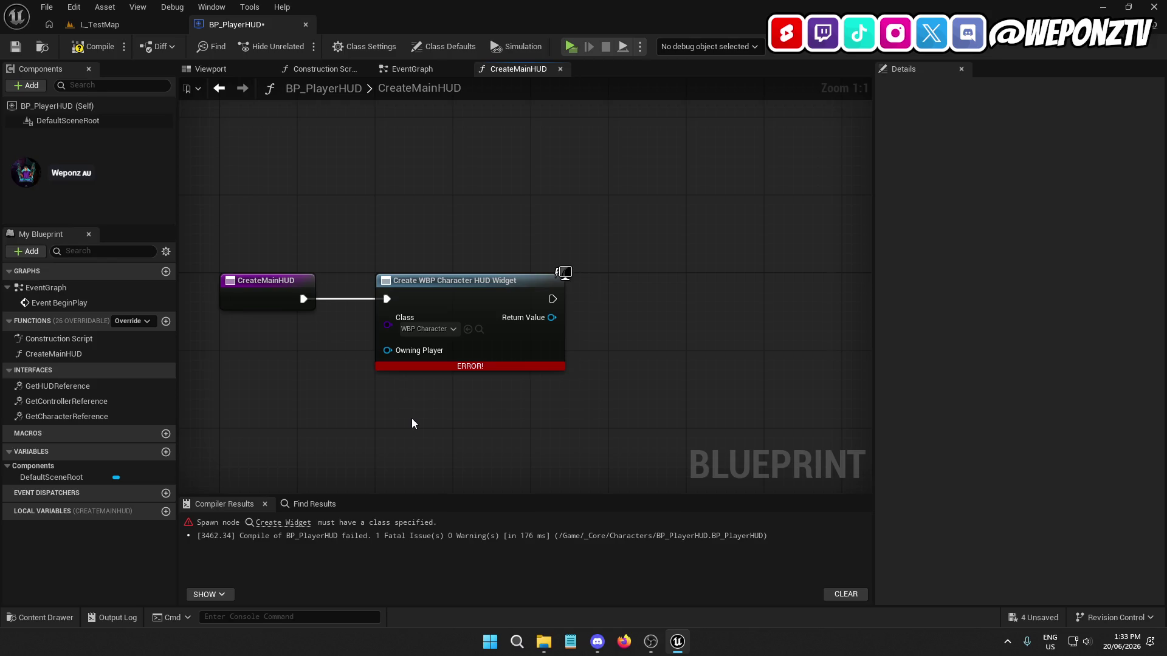
{"action": "right_click", "coordinate": [431, 246]}
{"action": "type", "text": "owning"}
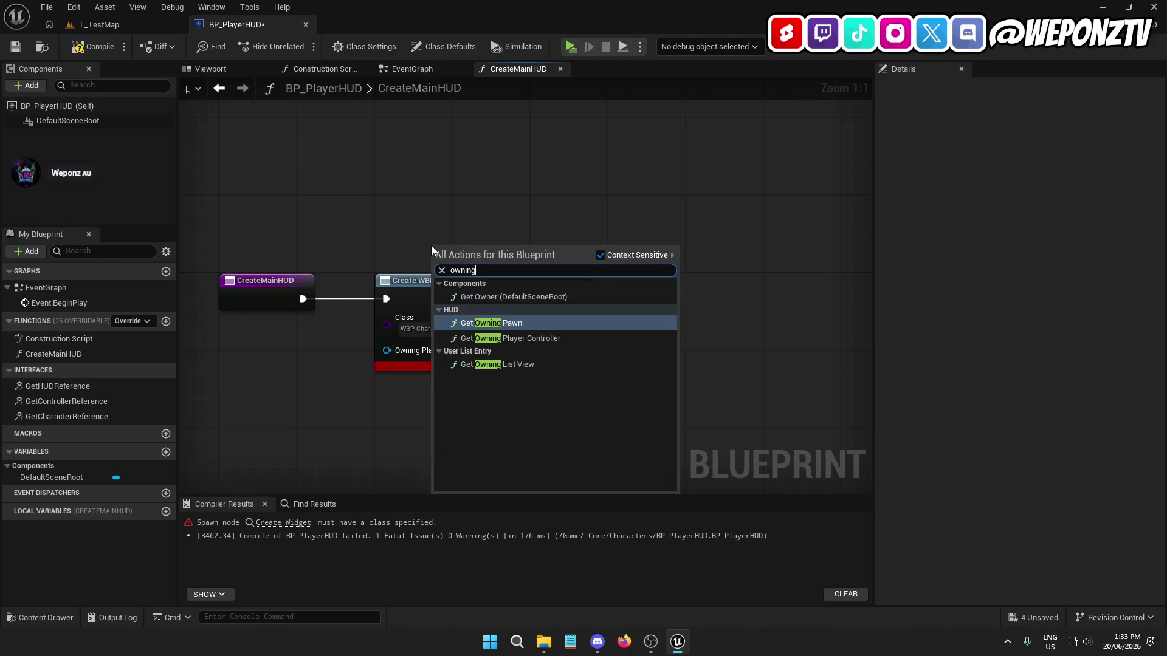
{"action": "left_click", "coordinate": [500, 337]}
{"action": "left_click_drag", "start_coordinate": [483, 253], "coordinate": [454, 222]}
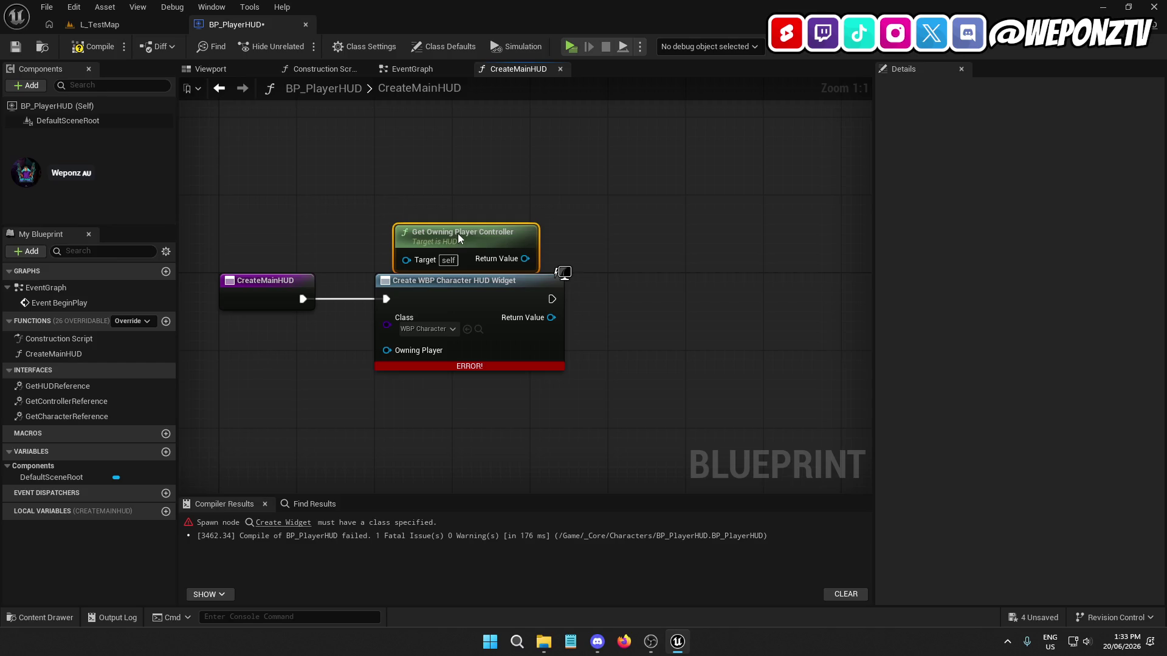
{"action": "left_click_drag", "start_coordinate": [525, 248], "coordinate": [398, 350]}
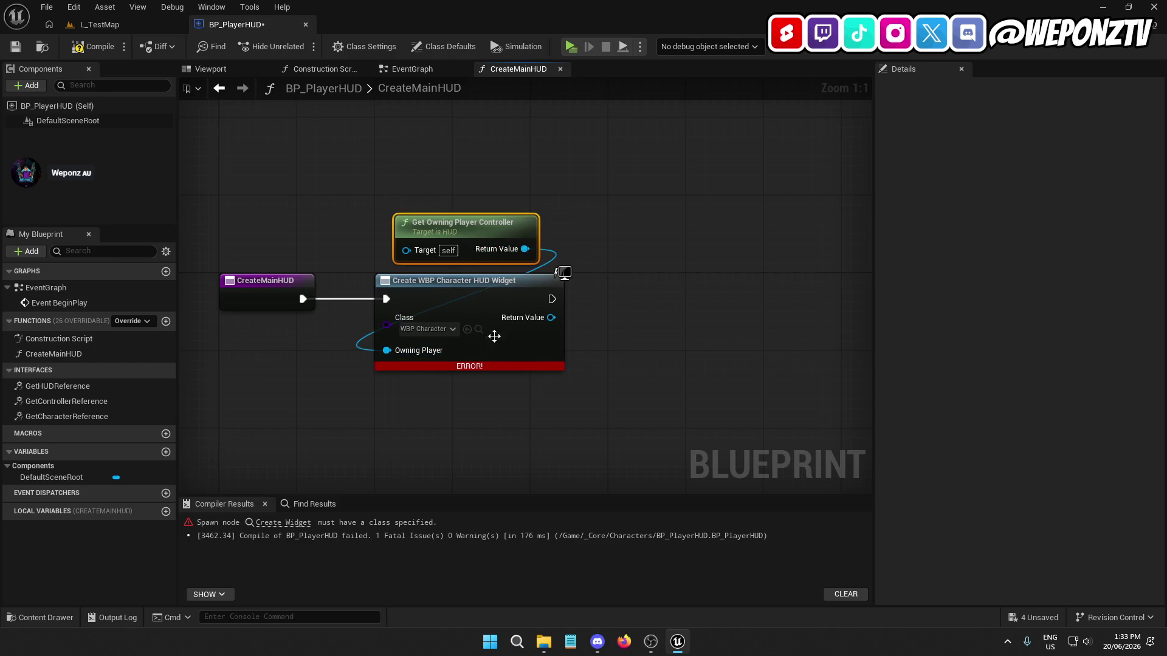
{"action": "left_click", "coordinate": [556, 319]}
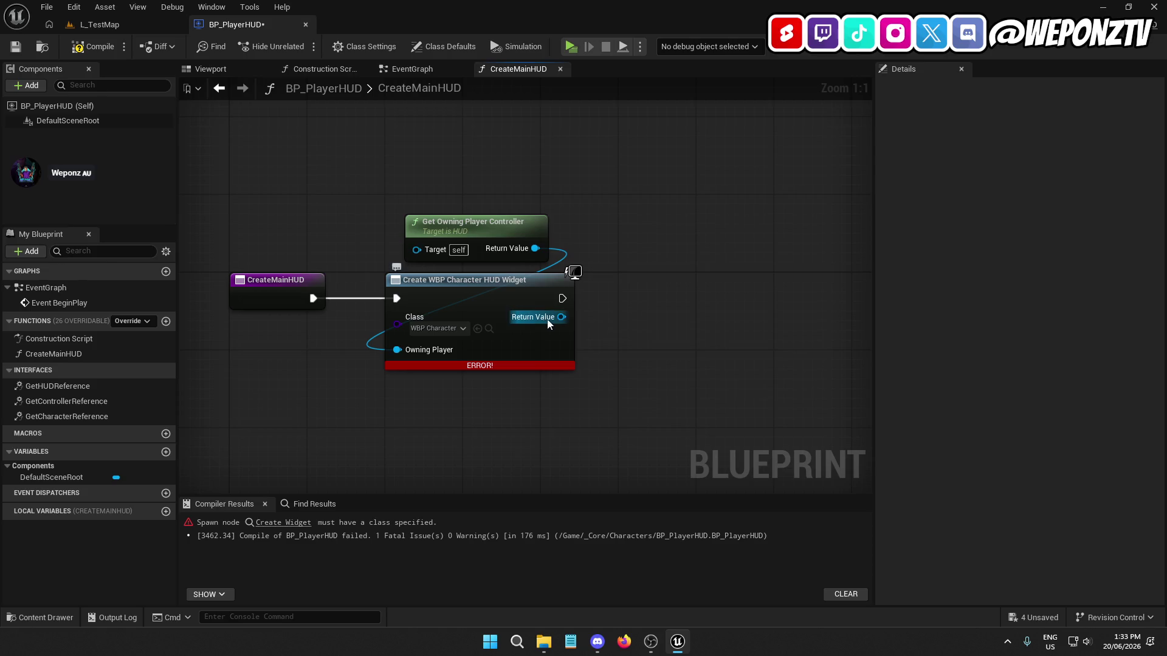
Step: Promote the widget's return value to a MainHUD variable and chain Add to Viewport after it
{"action": "left_click_drag", "start_coordinate": [547, 319], "coordinate": [564, 304]}
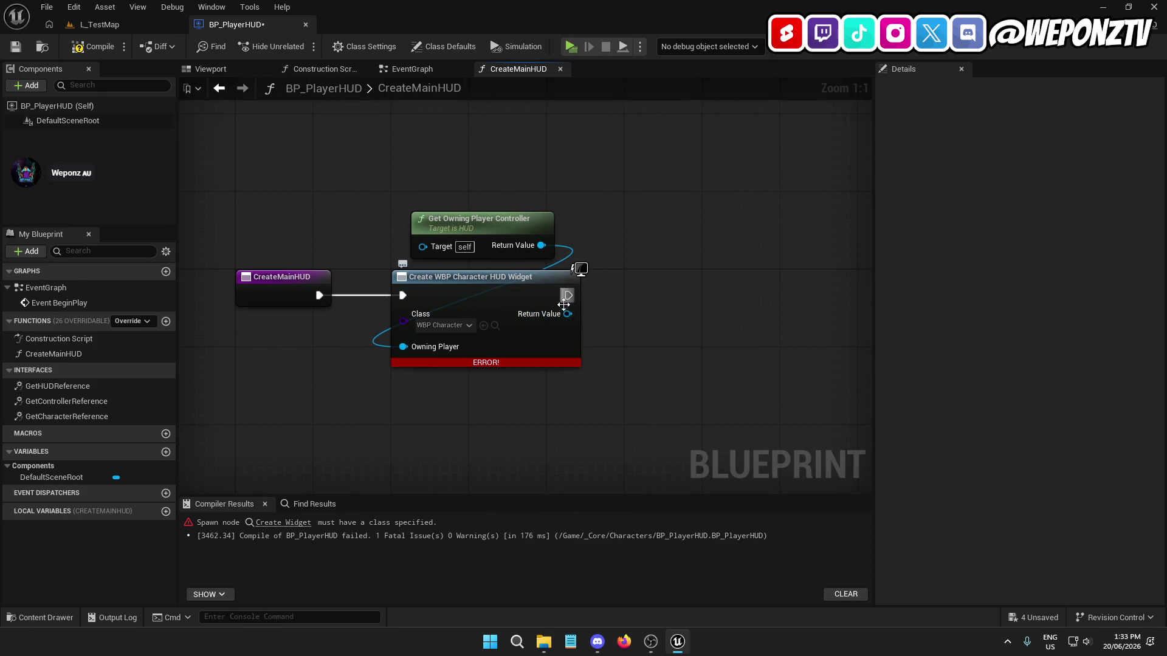
{"action": "right_click", "coordinate": [565, 314]}
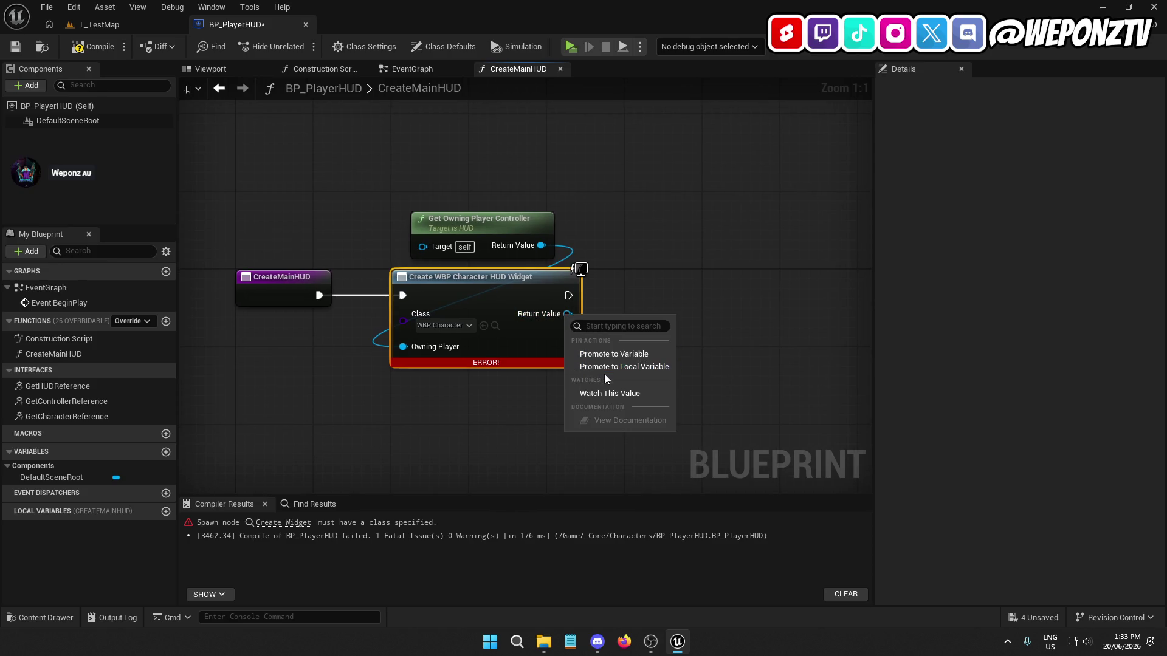
{"action": "left_click", "coordinate": [621, 354]}
{"action": "type", "text": "MainHUD"}
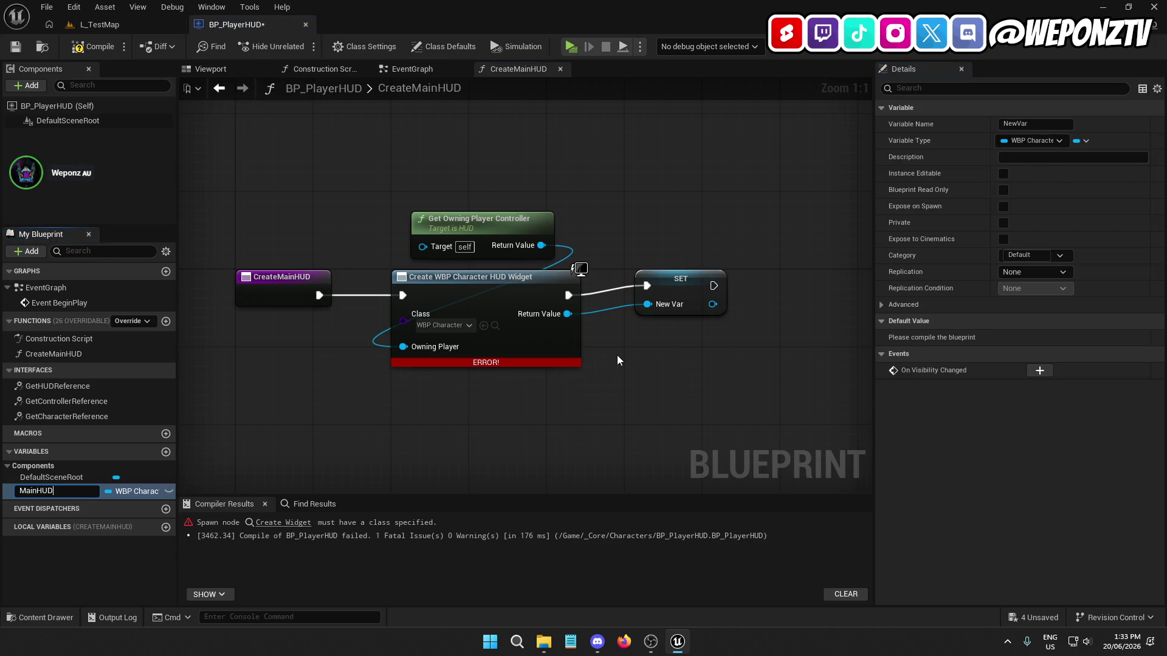
{"action": "key", "text": "Return"}
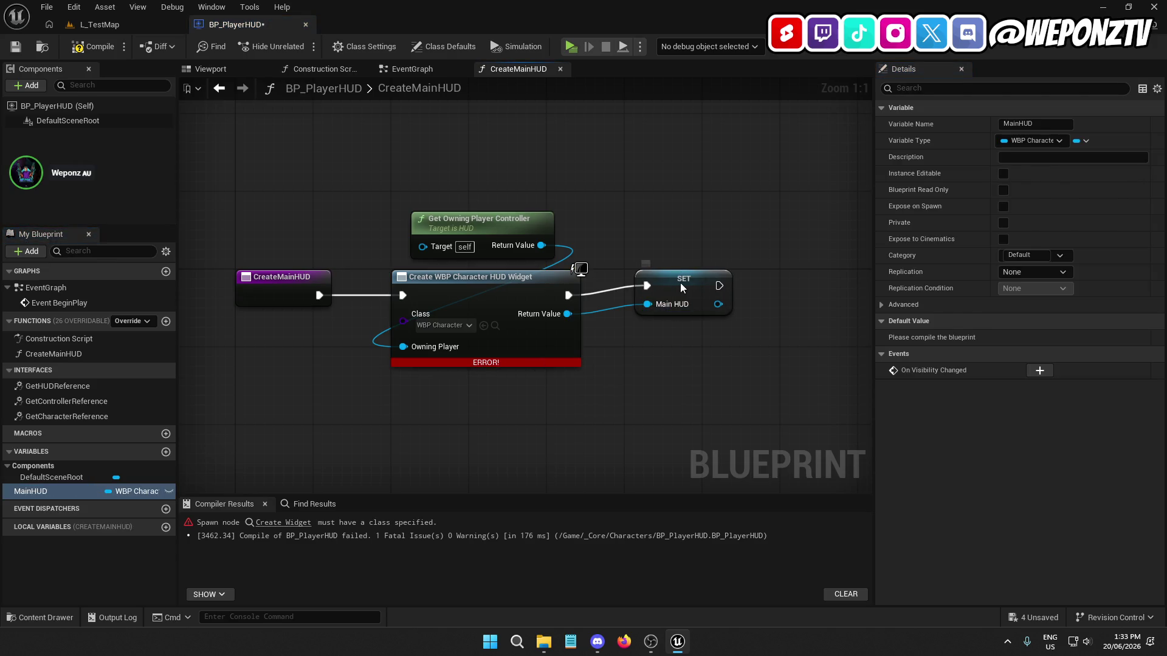
{"action": "left_click_drag", "start_coordinate": [681, 282], "coordinate": [671, 291]}
{"action": "left_click_drag", "start_coordinate": [573, 328], "coordinate": [655, 305]}
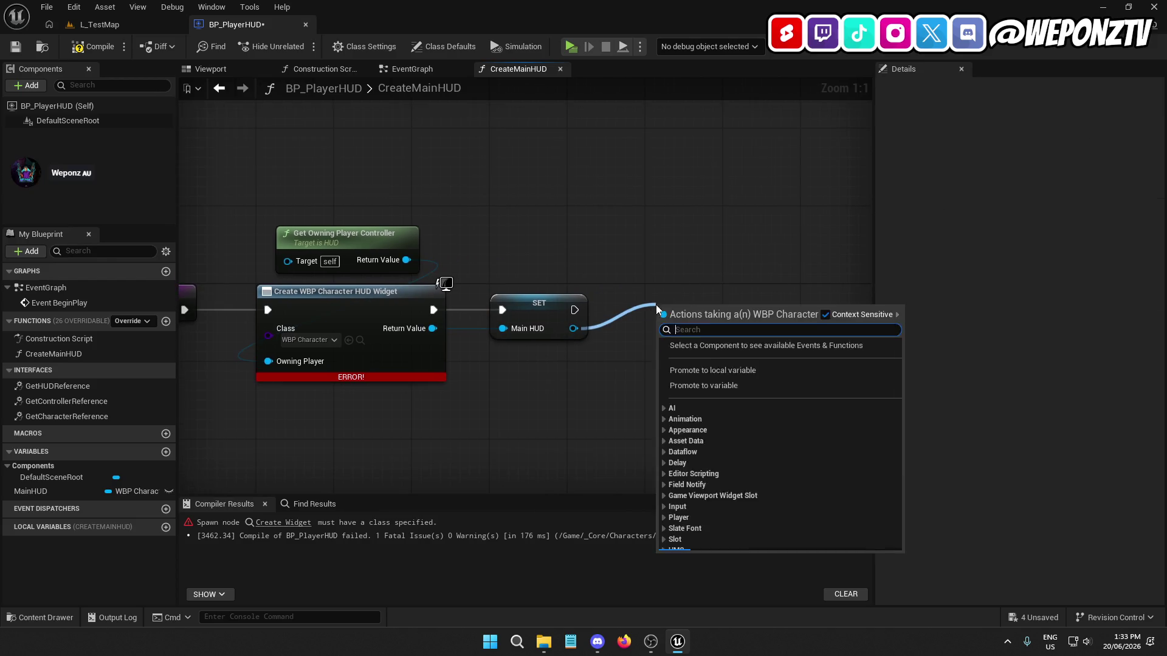
{"action": "type", "text": "add"}
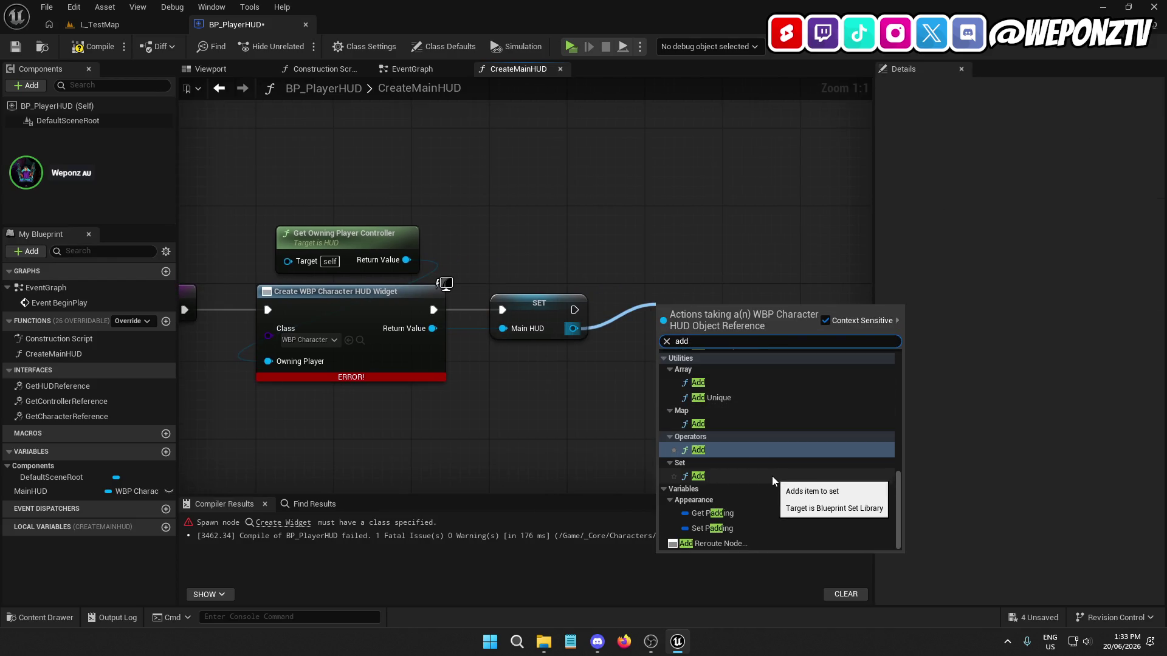
{"action": "type", "text": "t"}
{"action": "left_click", "coordinate": [740, 394]}
{"action": "mouse_move", "coordinate": [691, 314]}
{"action": "left_mouse_down"}
{"action": "mouse_move", "coordinate": [682, 311]}
{"action": "mouse_move", "coordinate": [702, 309]}
{"action": "left_mouse_up"}
Step: Frame the graph, compile and save BP_PlayerHUD, then briefly play-test the level
{"action": "left_click", "coordinate": [516, 304], "text": "ctrl"}
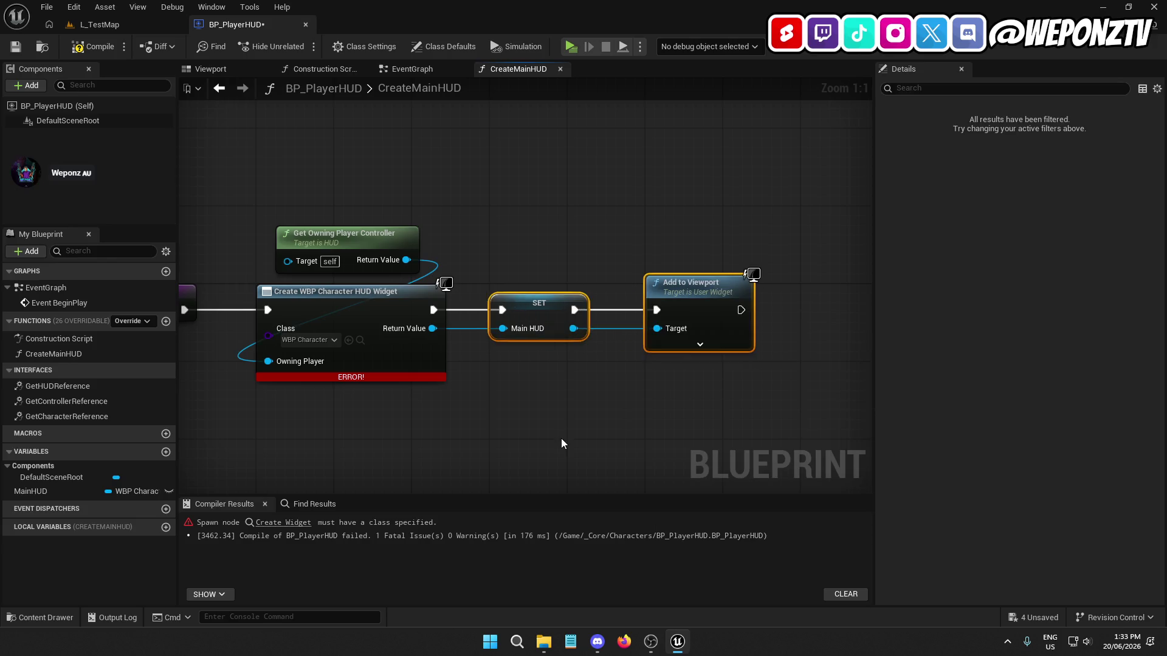
{"action": "key", "text": "Home"}
{"action": "left_click", "coordinate": [91, 46]}
{"action": "left_click", "coordinate": [15, 46]}
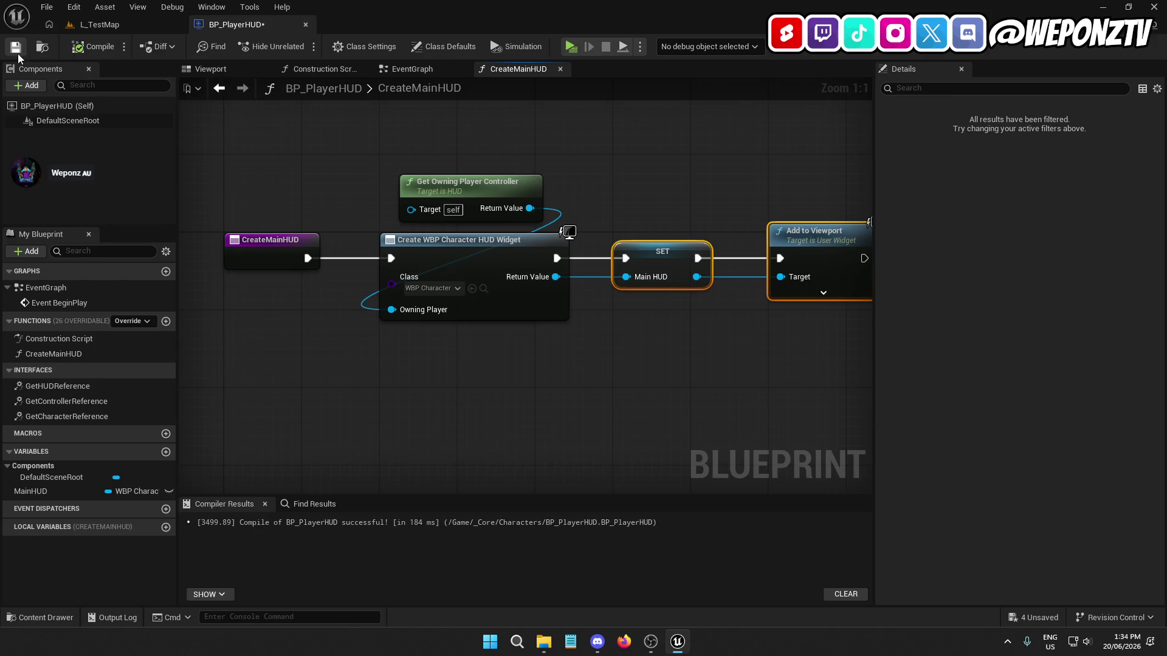
{"action": "left_click", "coordinate": [98, 28]}
{"action": "left_click", "coordinate": [300, 51]}
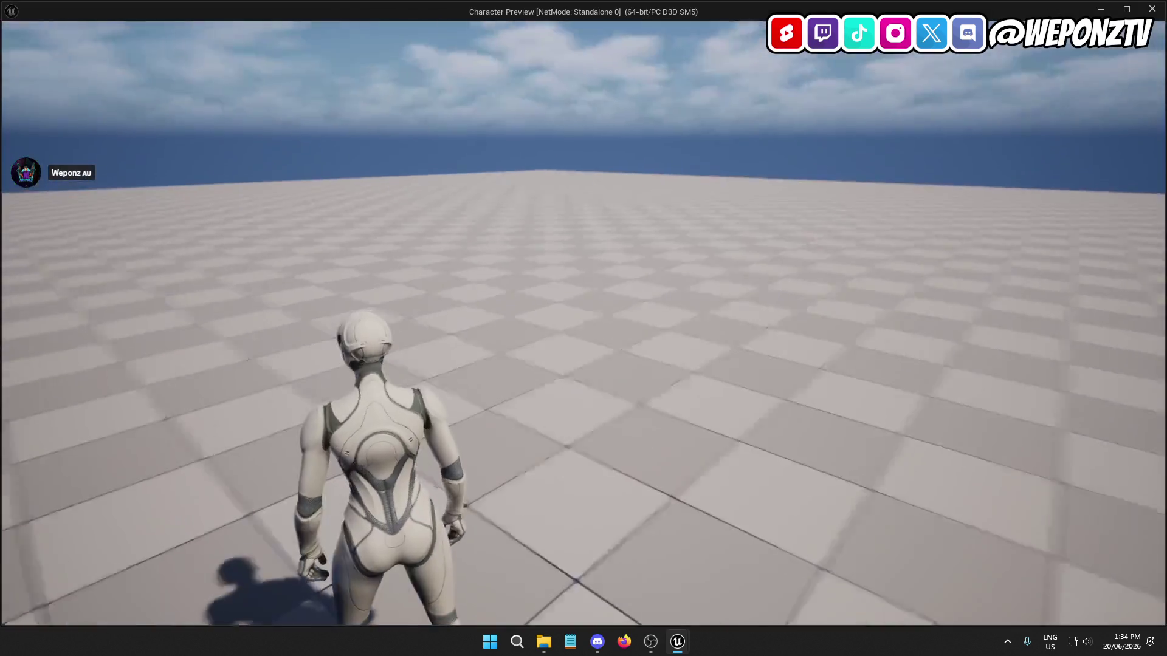
{"action": "key", "text": "Escape"}
{"action": "left_click", "coordinate": [265, 28]}
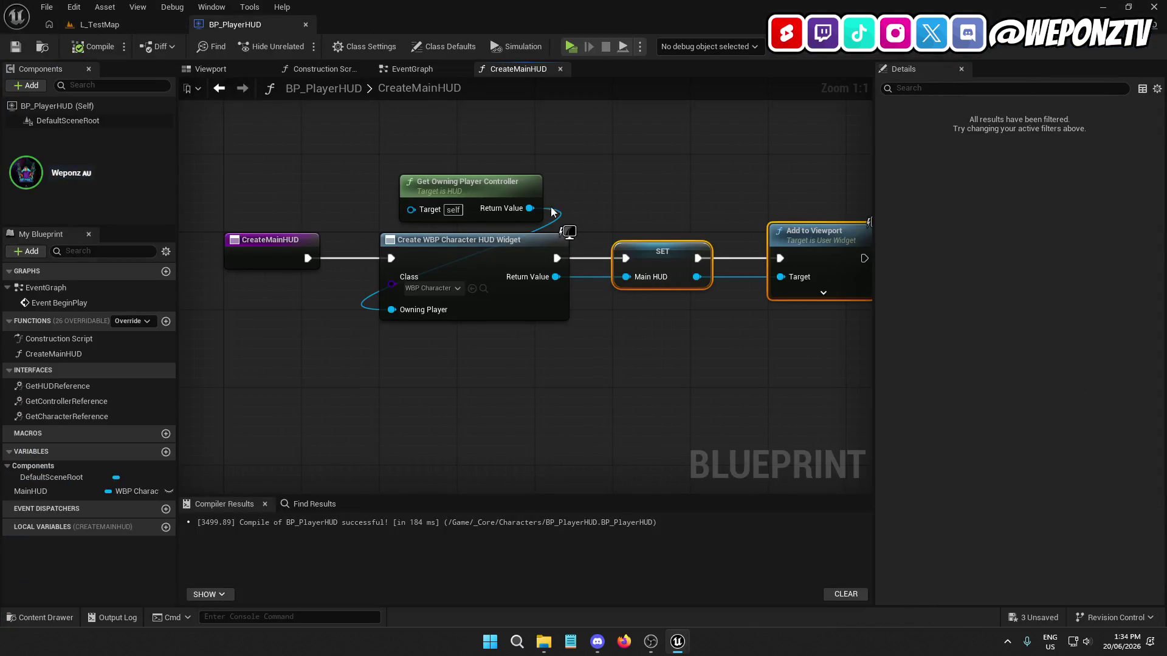
Step: Call Create Main HUD from Event BeginPlay in the HUD's event graph with a straight wire
{"action": "left_click", "coordinate": [428, 72]}
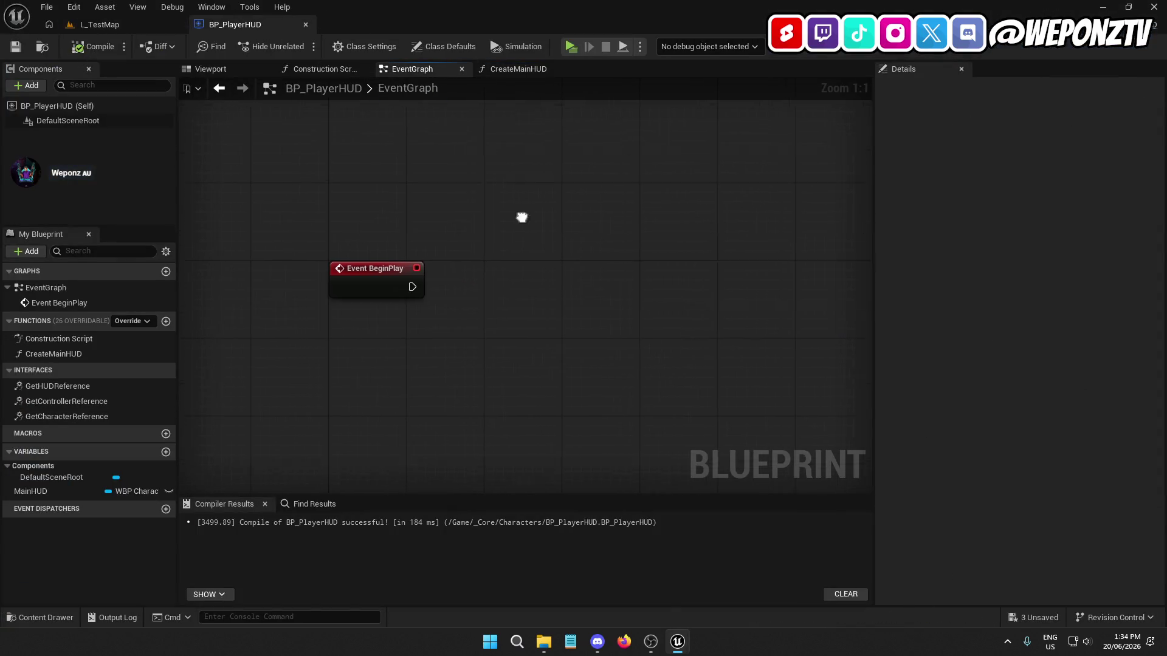
{"action": "mouse_move", "coordinate": [53, 354]}
{"action": "left_mouse_down"}
{"action": "mouse_move", "coordinate": [497, 285]}
{"action": "mouse_move", "coordinate": [412, 318]}
{"action": "left_mouse_up"}
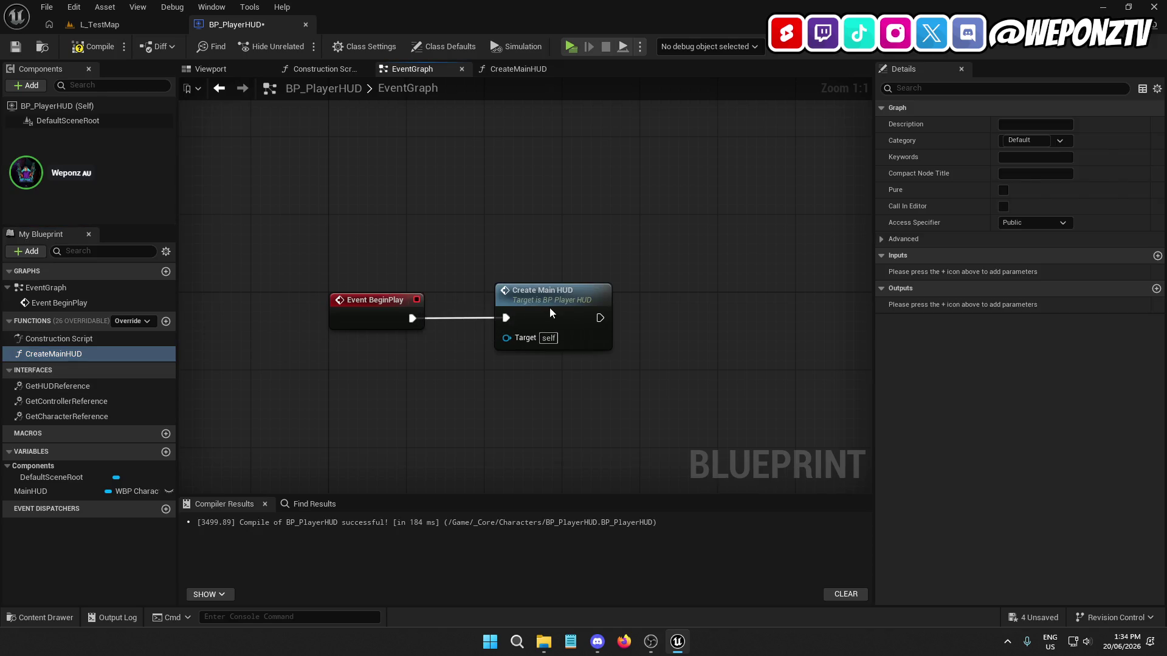
{"action": "left_click_drag", "start_coordinate": [549, 307], "coordinate": [539, 308]}
{"action": "left_click", "coordinate": [437, 285]}
{"action": "left_click", "coordinate": [534, 302]}
{"action": "left_click", "coordinate": [384, 308], "text": "ctrl"}
{"action": "key", "text": "q"}
{"action": "left_click", "coordinate": [403, 404]}
Step: Save BP_PlayerHUD and play-test the level, running, turning, crouching and jumping the character
{"action": "left_click", "coordinate": [25, 43]}
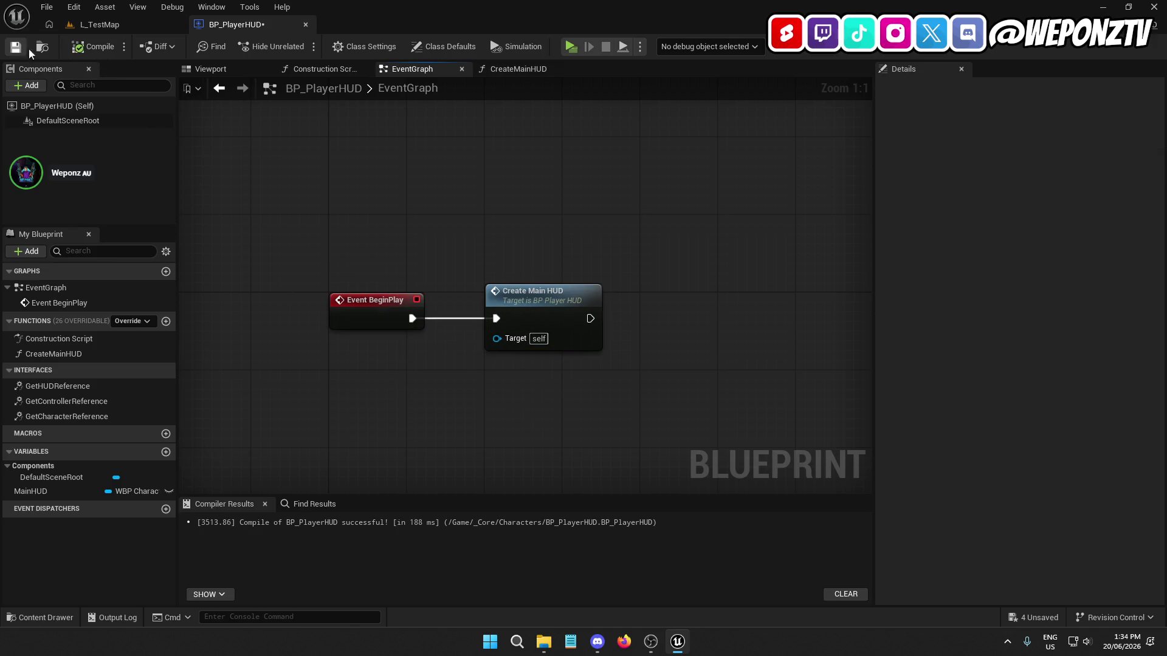
{"action": "left_click", "coordinate": [103, 24]}
{"action": "left_click", "coordinate": [302, 47]}
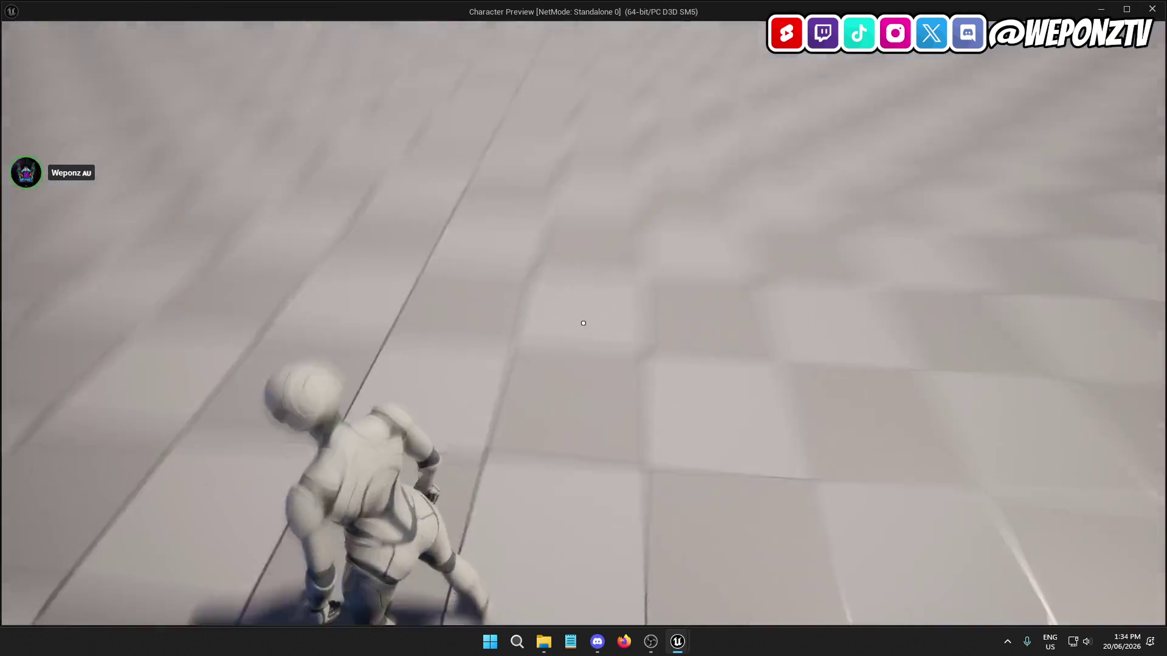
{"action": "key", "text": "w"}
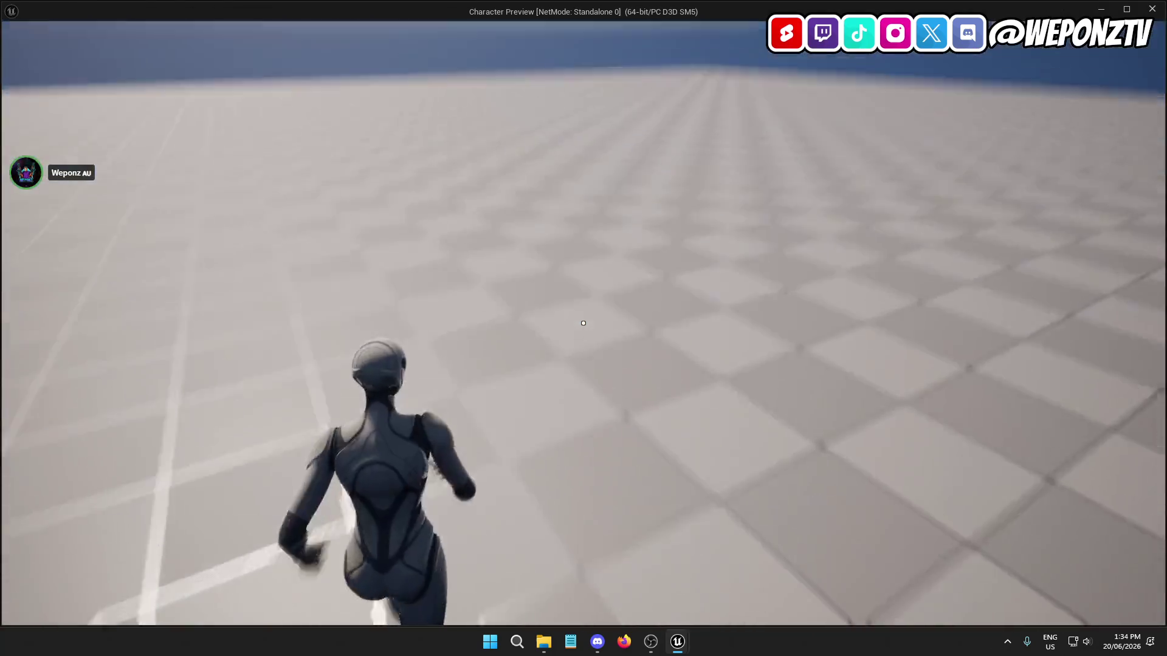
{"action": "key", "text": "w"}
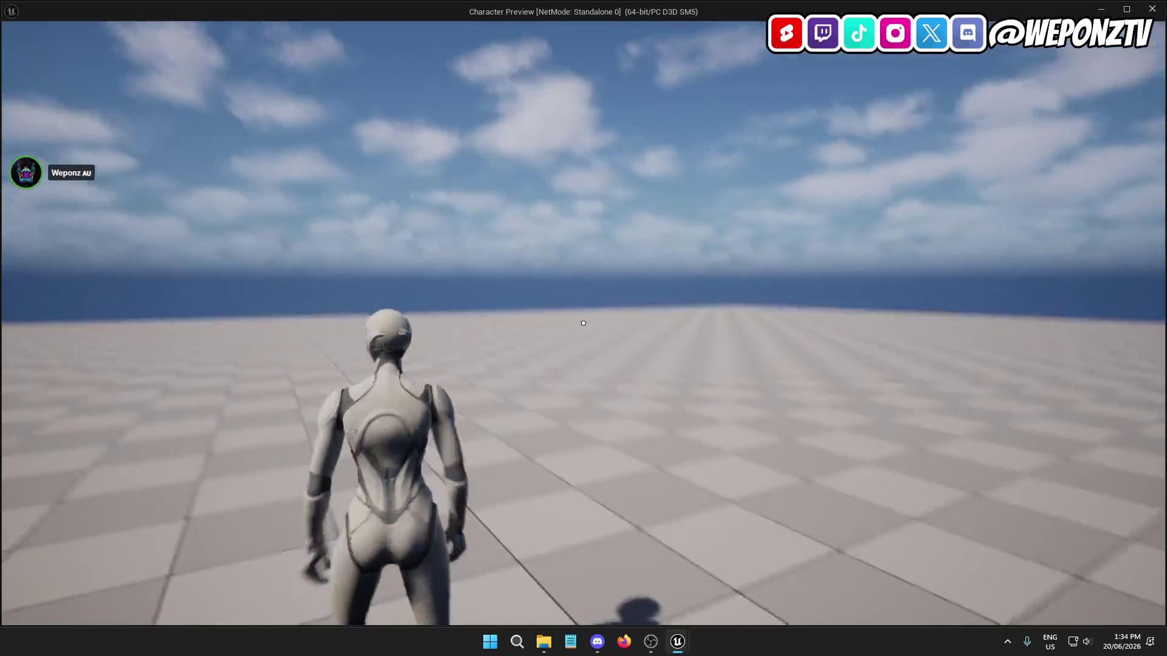
{"action": "key", "text": "w"}
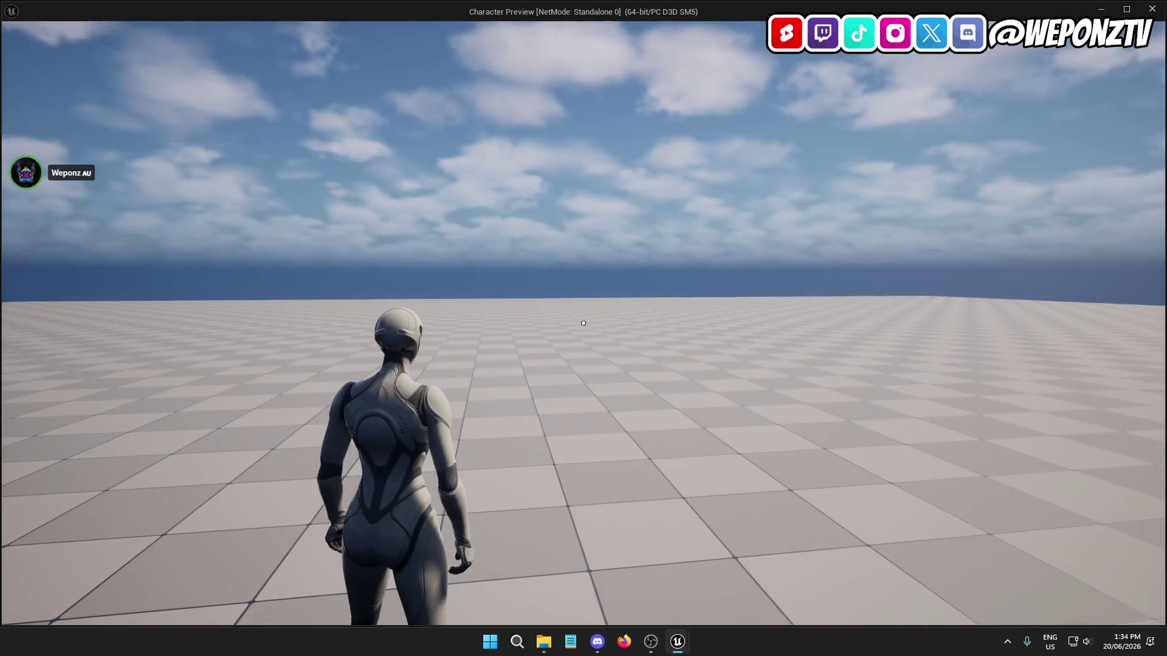
{"action": "key", "text": "s"}
{"action": "key", "text": "w"}
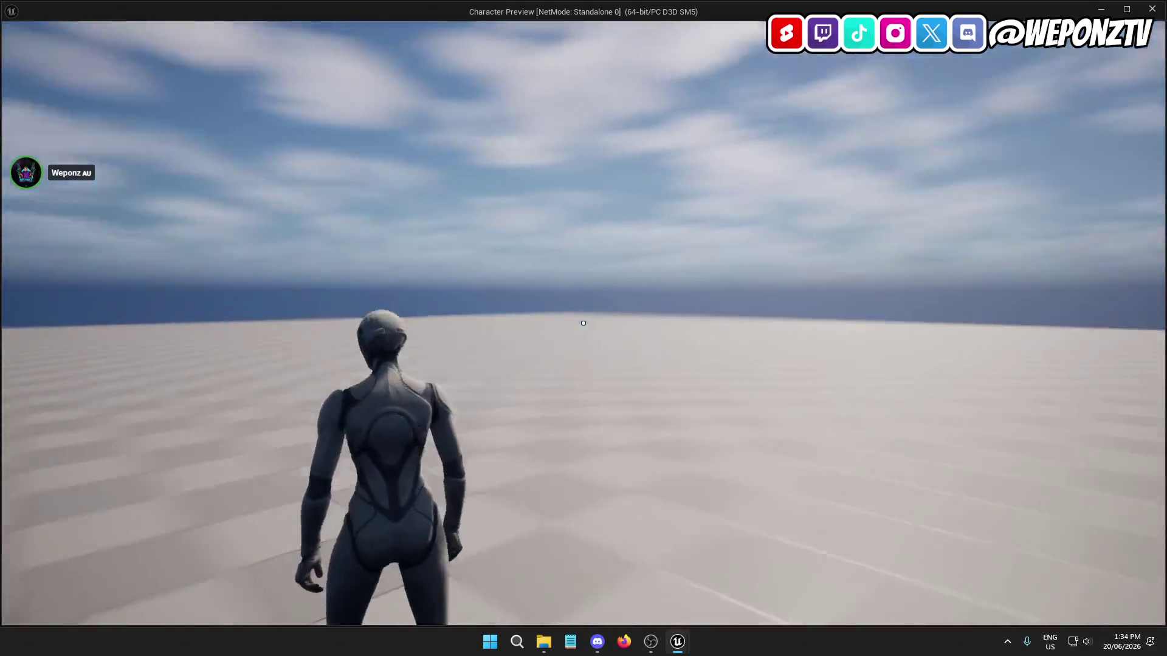
{"action": "key", "text": "w"}
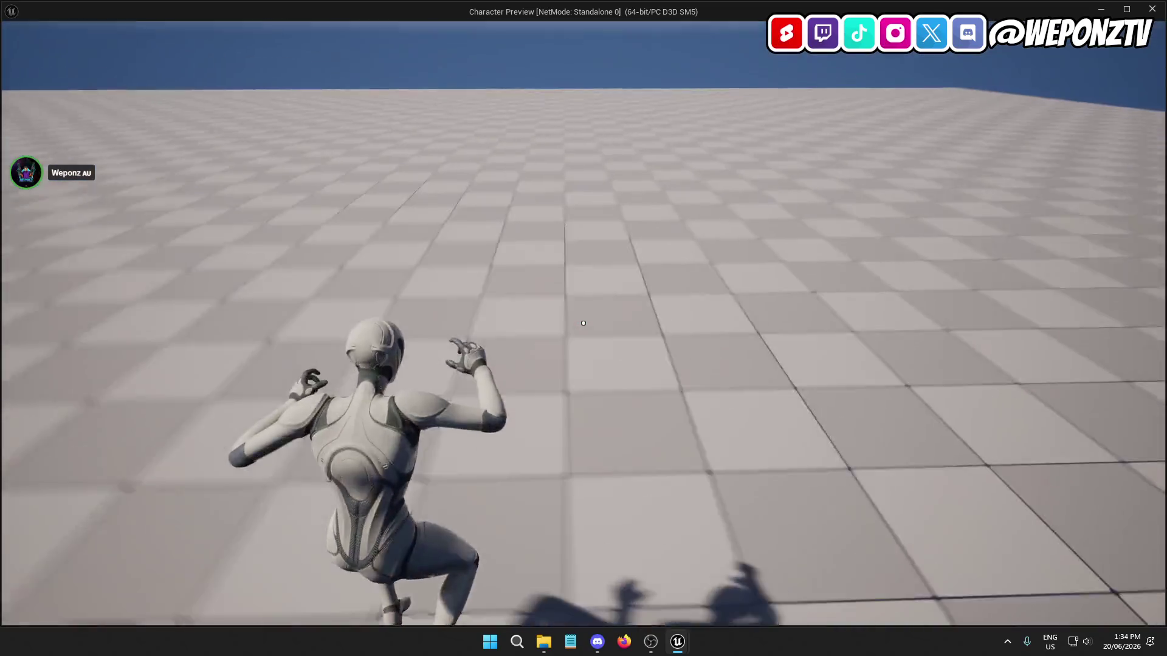
{"action": "key", "text": "space"}
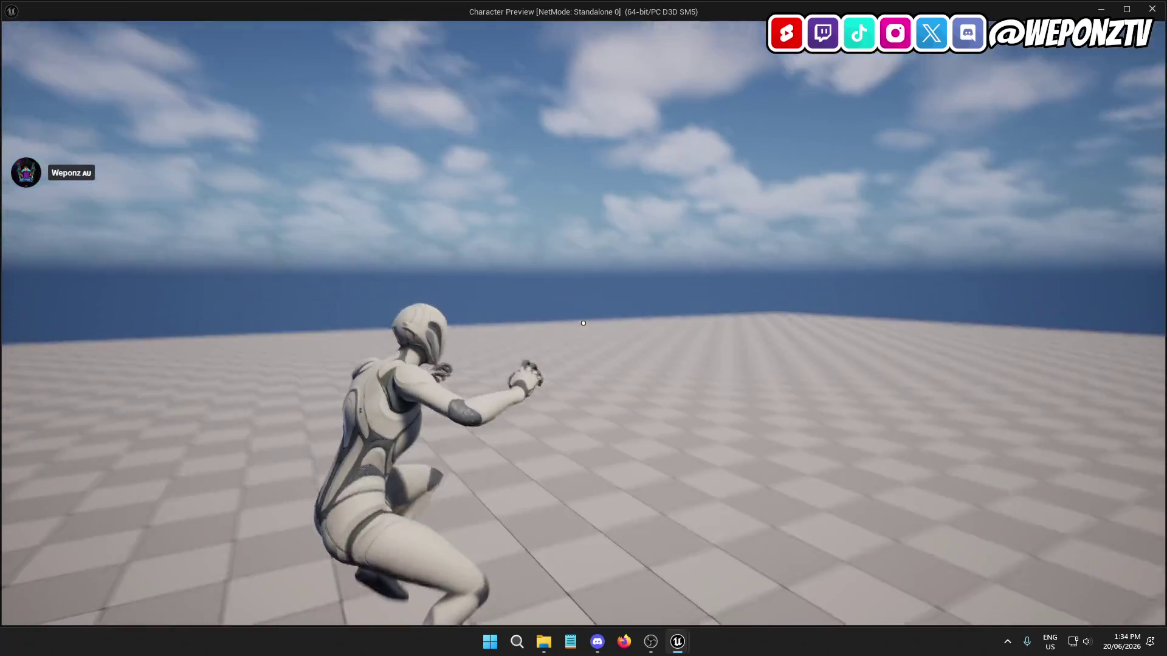
{"action": "key", "text": "Escape"}
{"action": "left_click", "coordinate": [314, 27]}
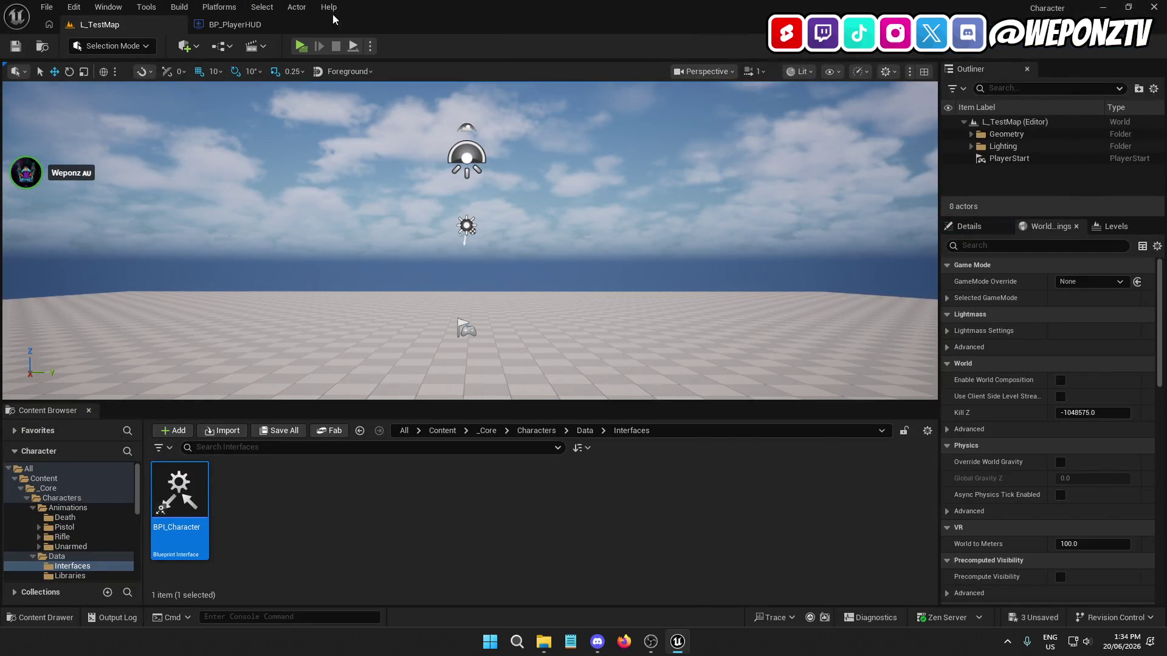
Step: Open BP_PlayerCharacter from the Characters folder, close extra graph tabs and save it
{"action": "left_click", "coordinate": [306, 26]}
{"action": "left_click", "coordinate": [391, 567]}
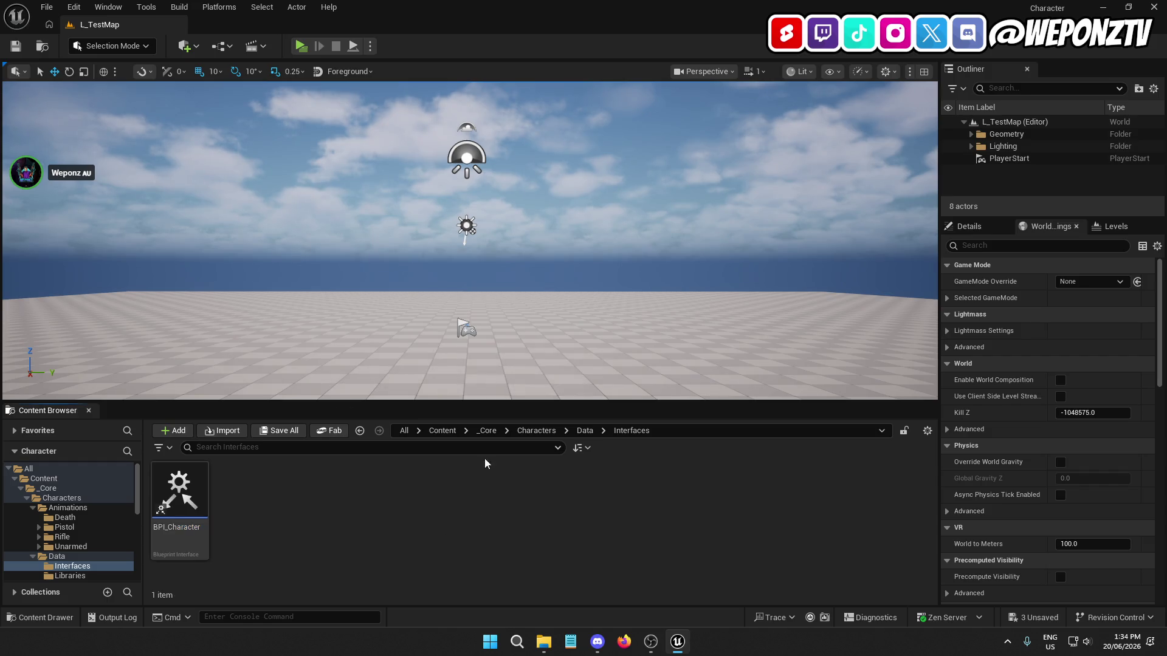
{"action": "left_click", "coordinate": [486, 430]}
{"action": "double_click", "coordinate": [180, 489]}
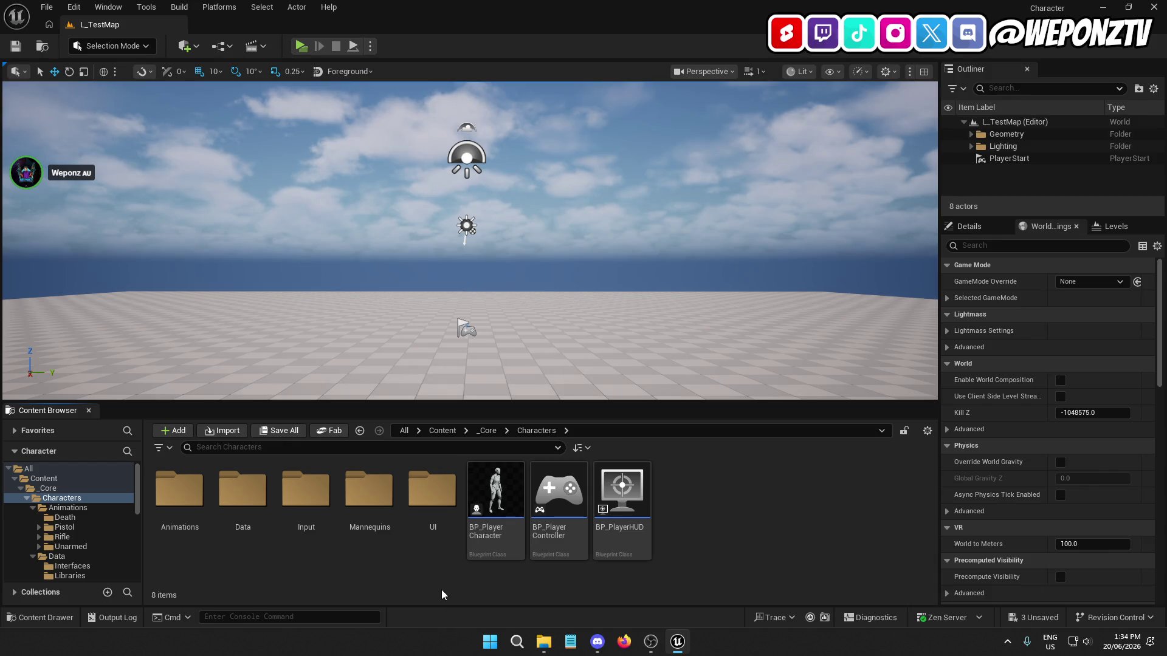
{"action": "double_click", "coordinate": [497, 492]}
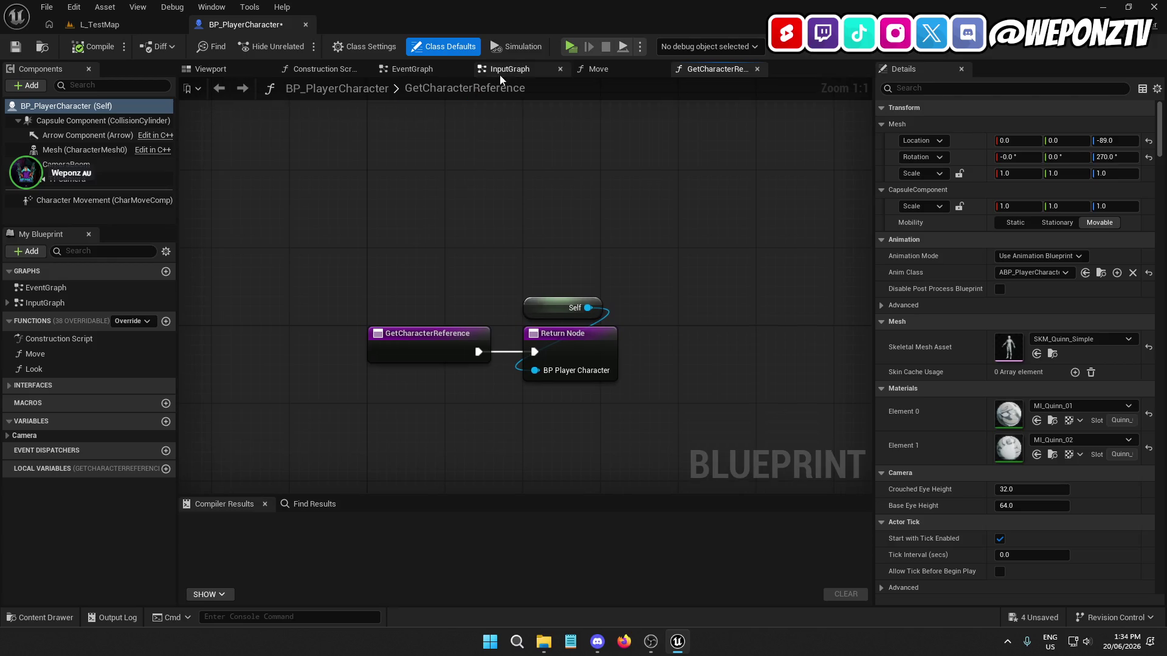
{"action": "left_click", "coordinate": [756, 69]}
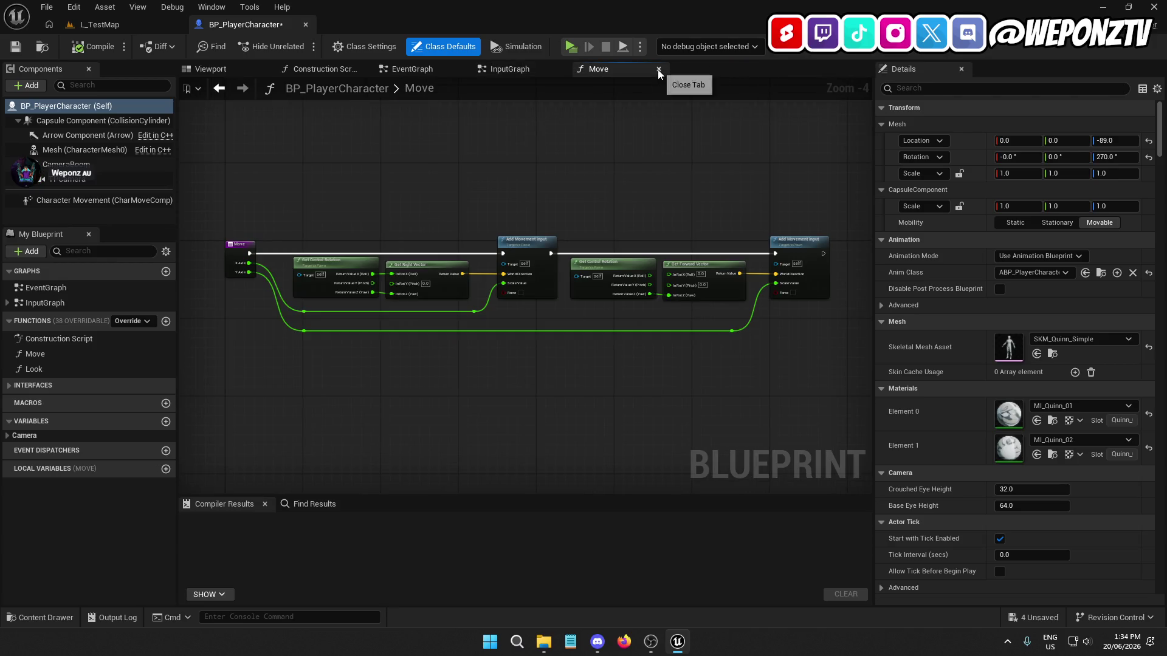
{"action": "left_click", "coordinate": [658, 68]}
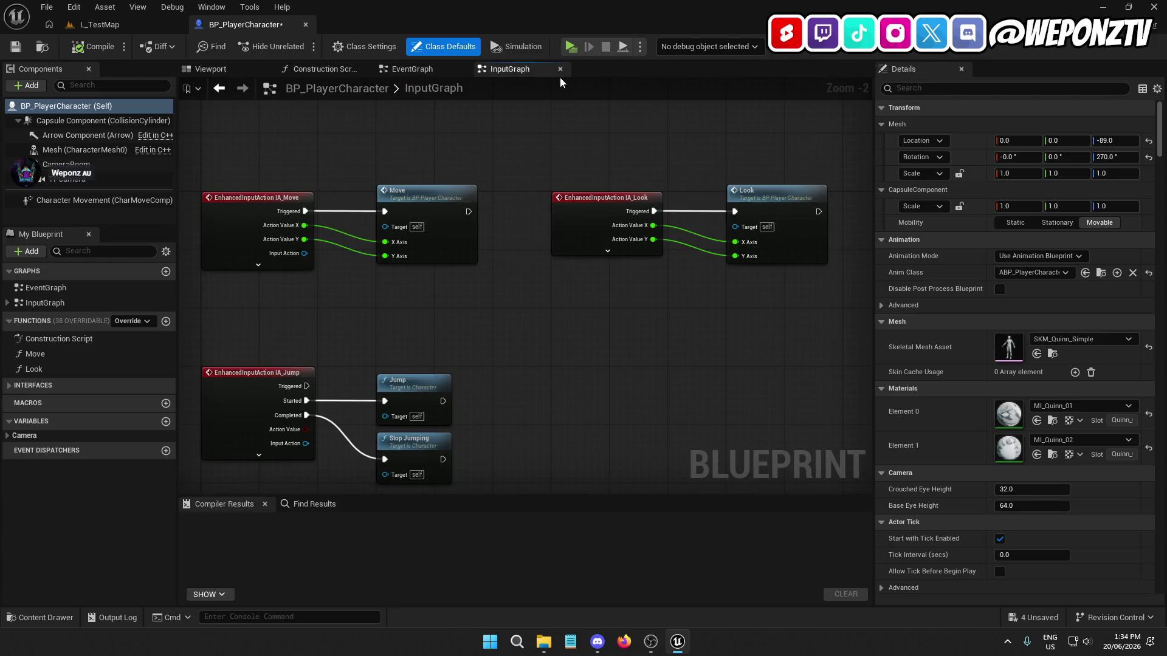
{"action": "left_click", "coordinate": [405, 71]}
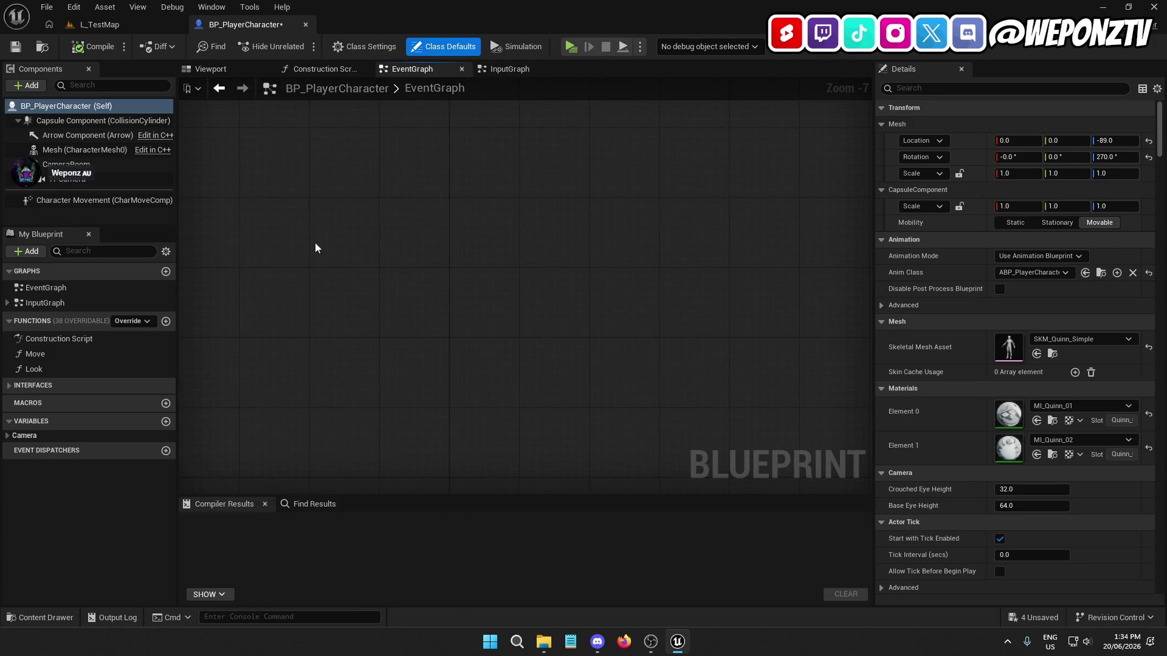
{"action": "left_click", "coordinate": [15, 46]}
Step: Set Character Movement's Max Walk Speed to 200 and Max Walk Speed Crouched to 150, then compile
{"action": "left_click", "coordinate": [78, 200]}
{"action": "scroll", "coordinate": [954, 354], "scroll_direction": "down", "scroll_amount": 3}
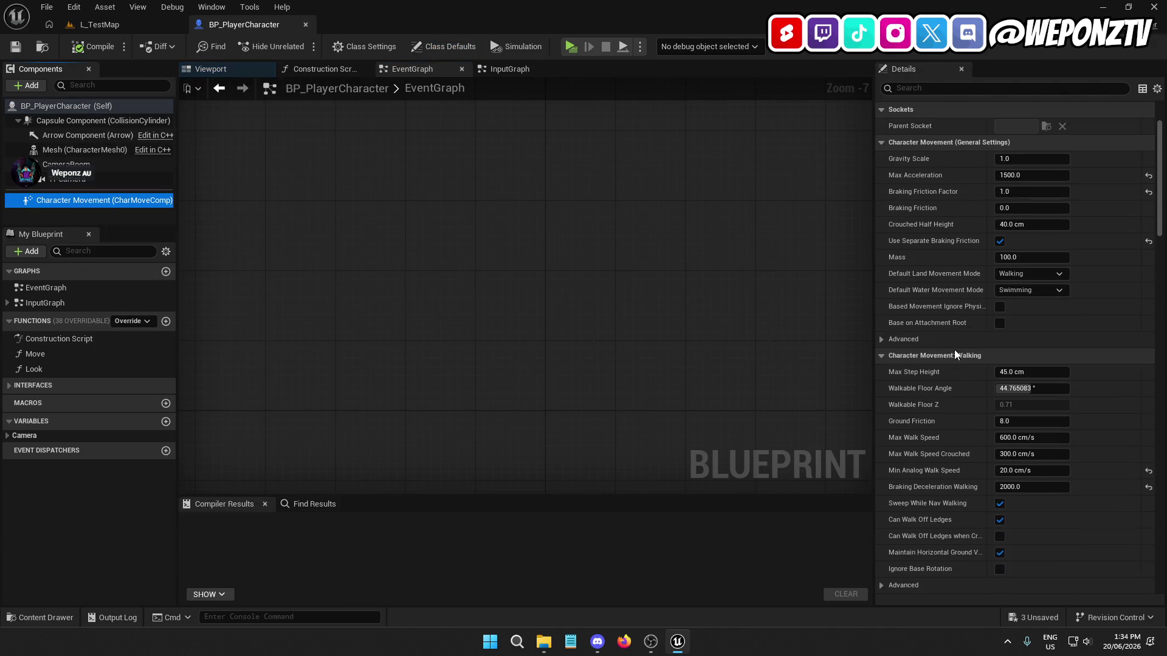
{"action": "scroll", "coordinate": [954, 355], "scroll_direction": "down", "scroll_amount": 1}
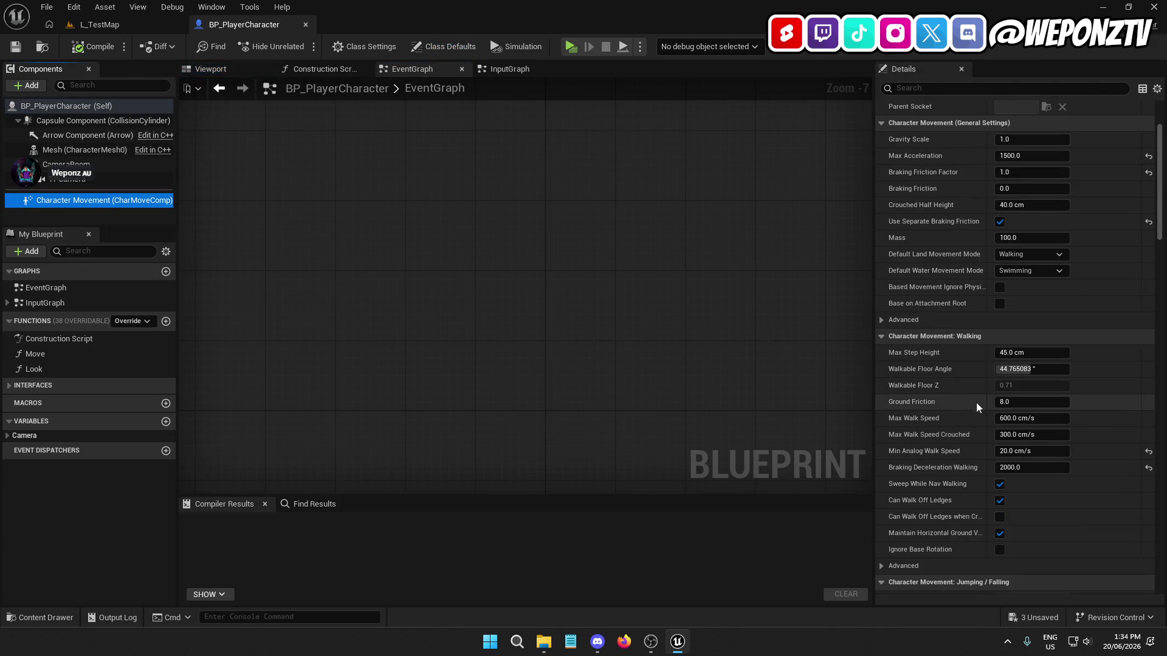
{"action": "left_click", "coordinate": [1008, 422]}
{"action": "type", "text": "150"}
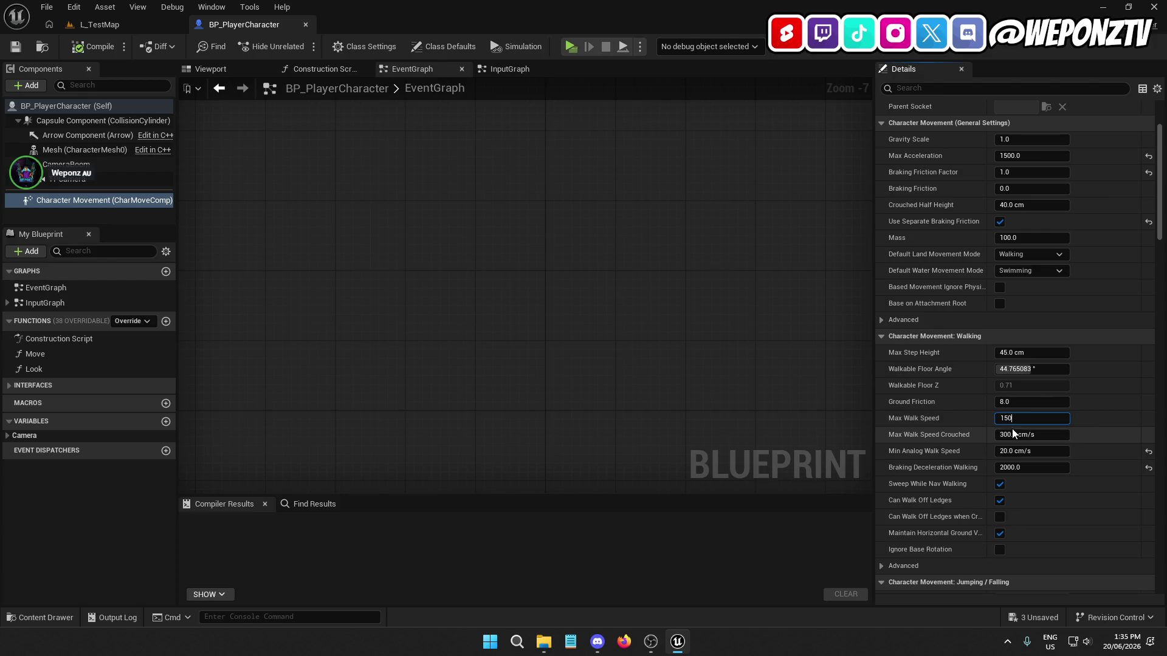
{"action": "key", "text": "Return"}
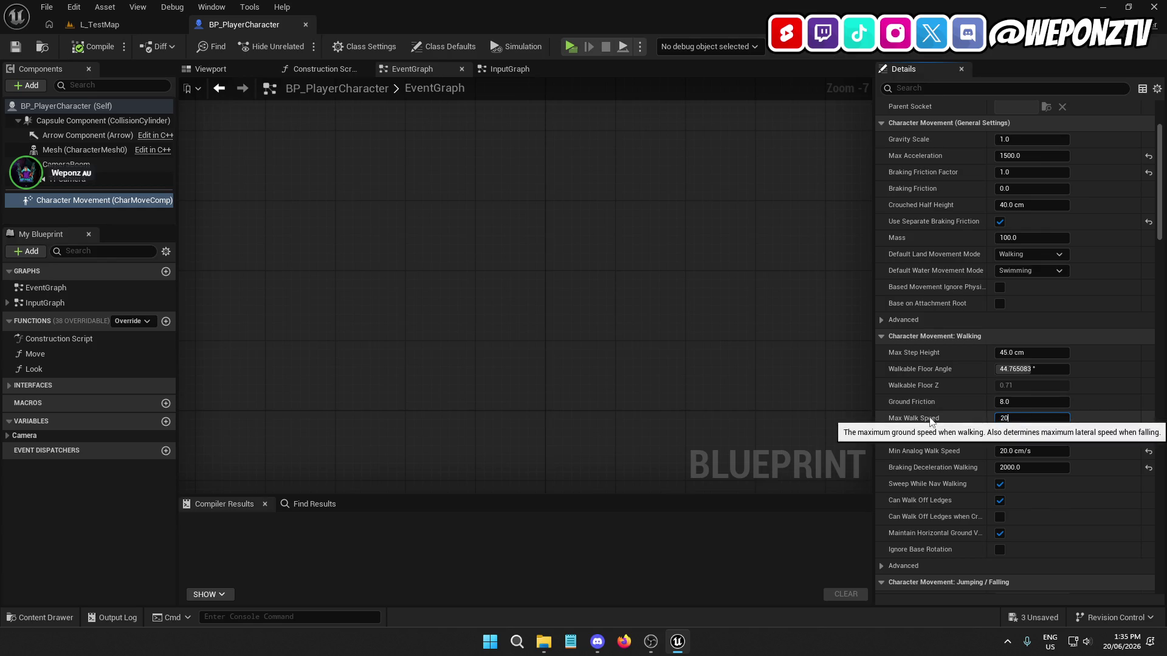
{"action": "type", "text": "0"}
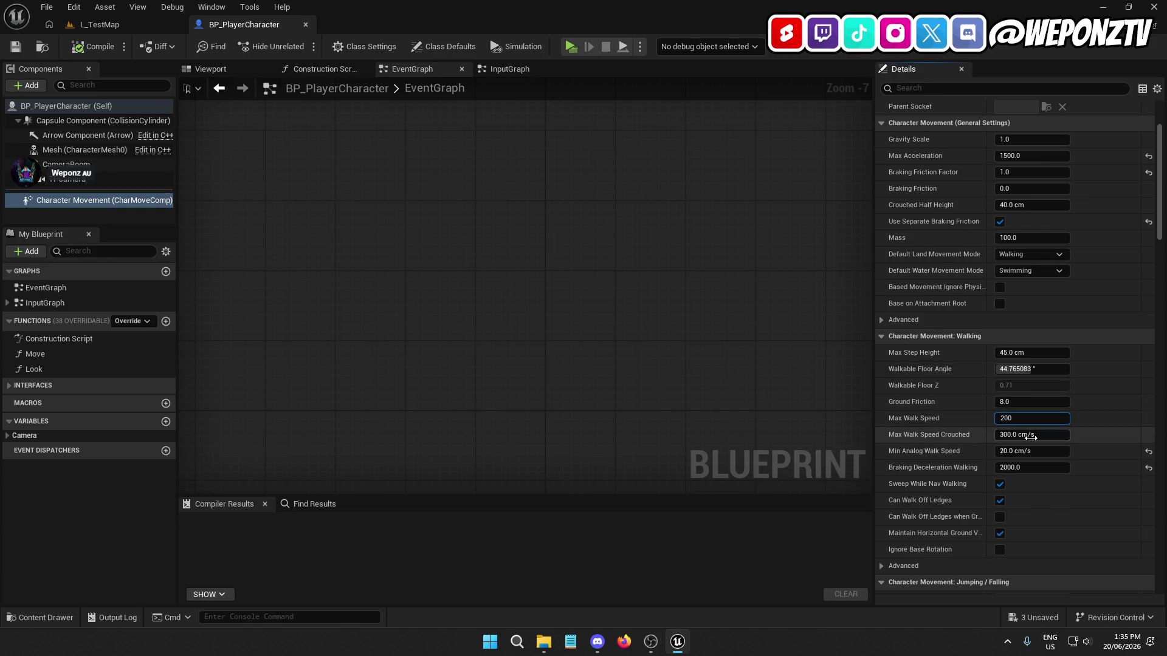
{"action": "left_click", "coordinate": [1032, 435]}
{"action": "type", "text": "150"}
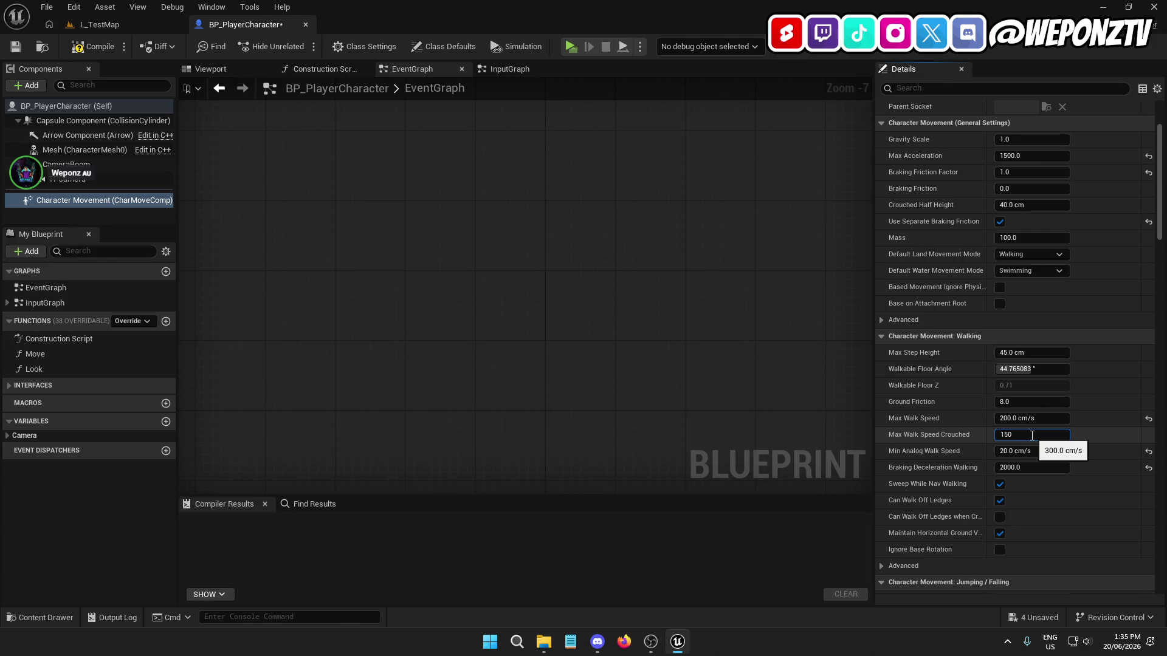
{"action": "key", "text": "Return"}
{"action": "left_click", "coordinate": [94, 47]}
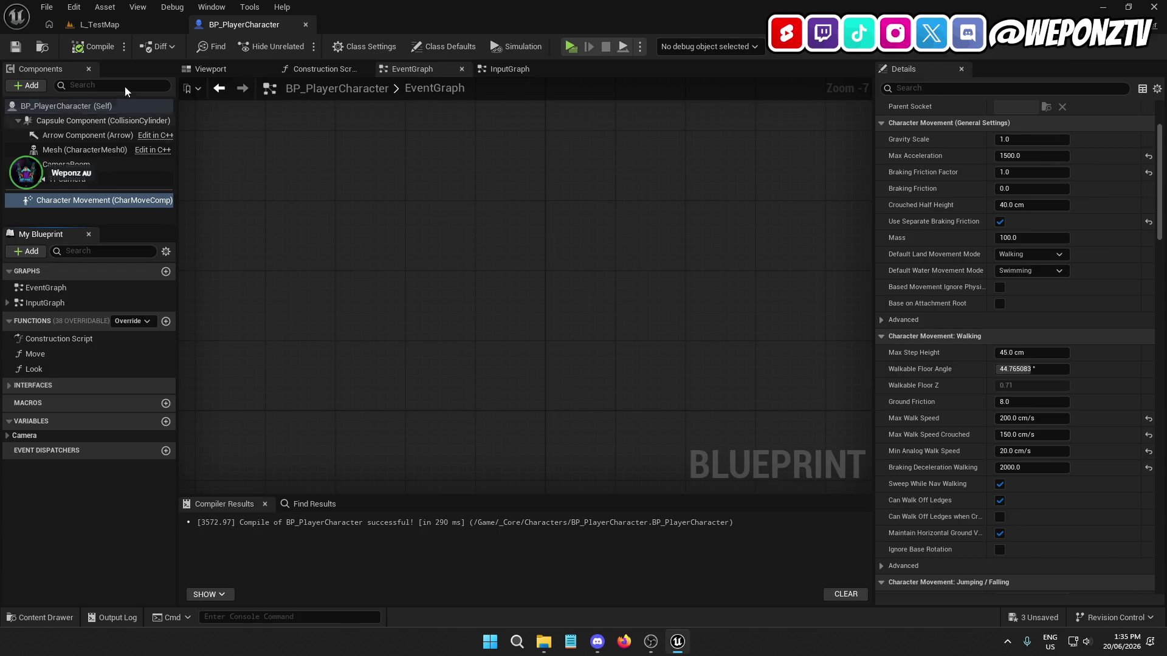
{"action": "left_click", "coordinate": [86, 44]}
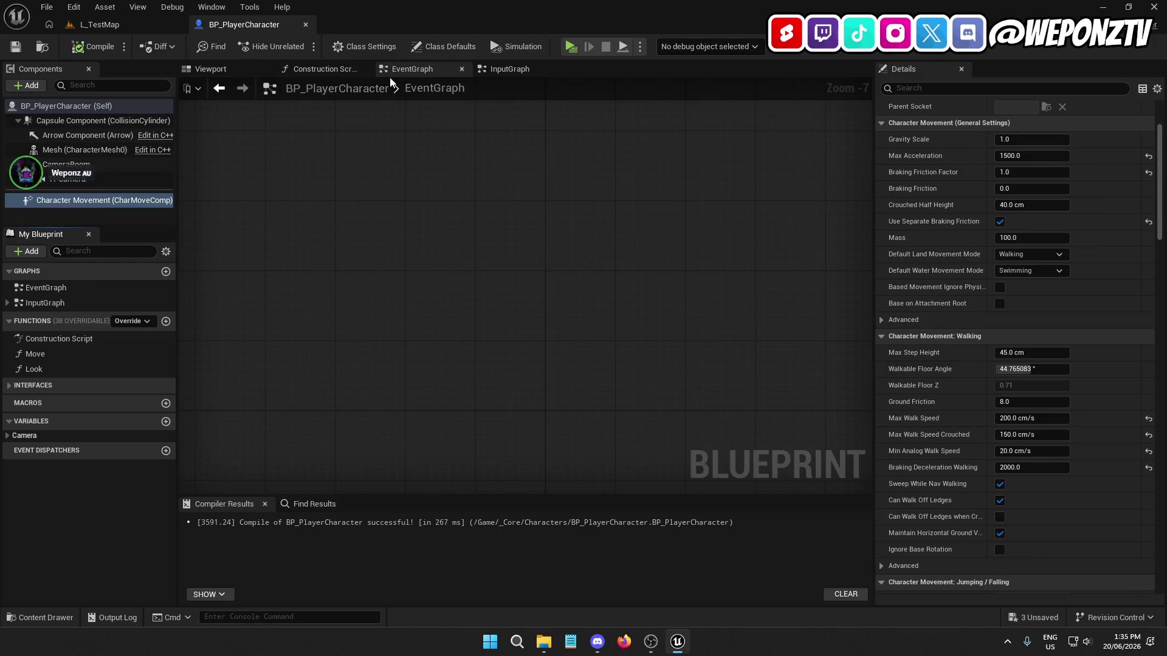
{"action": "left_click", "coordinate": [526, 71]}
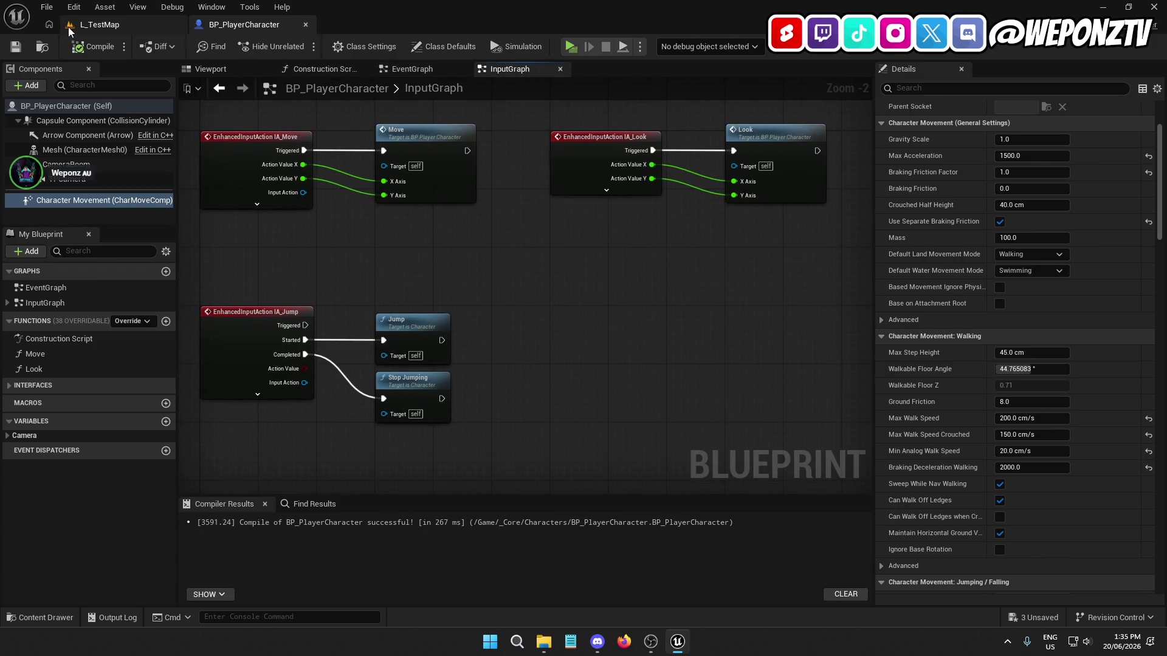
Step: Duplicate IA_Jump in Characters/Input/Actions as a new input action named IA_Sprint
{"action": "left_click", "coordinate": [103, 25]}
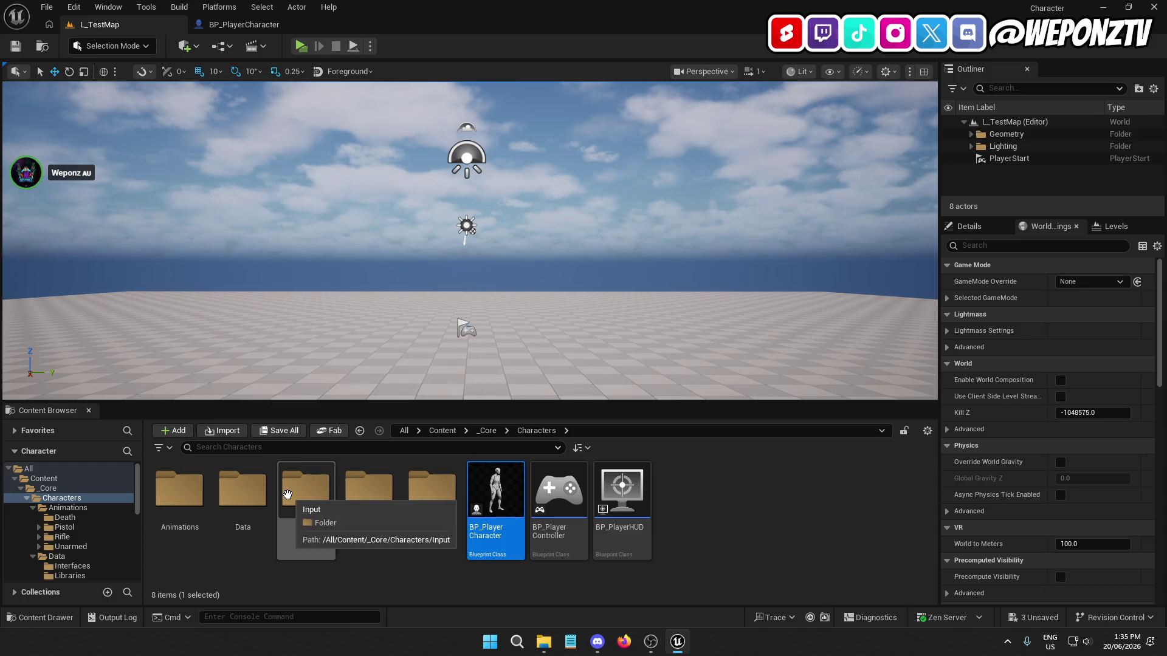
{"action": "double_click", "coordinate": [299, 514]}
{"action": "double_click", "coordinate": [180, 492]}
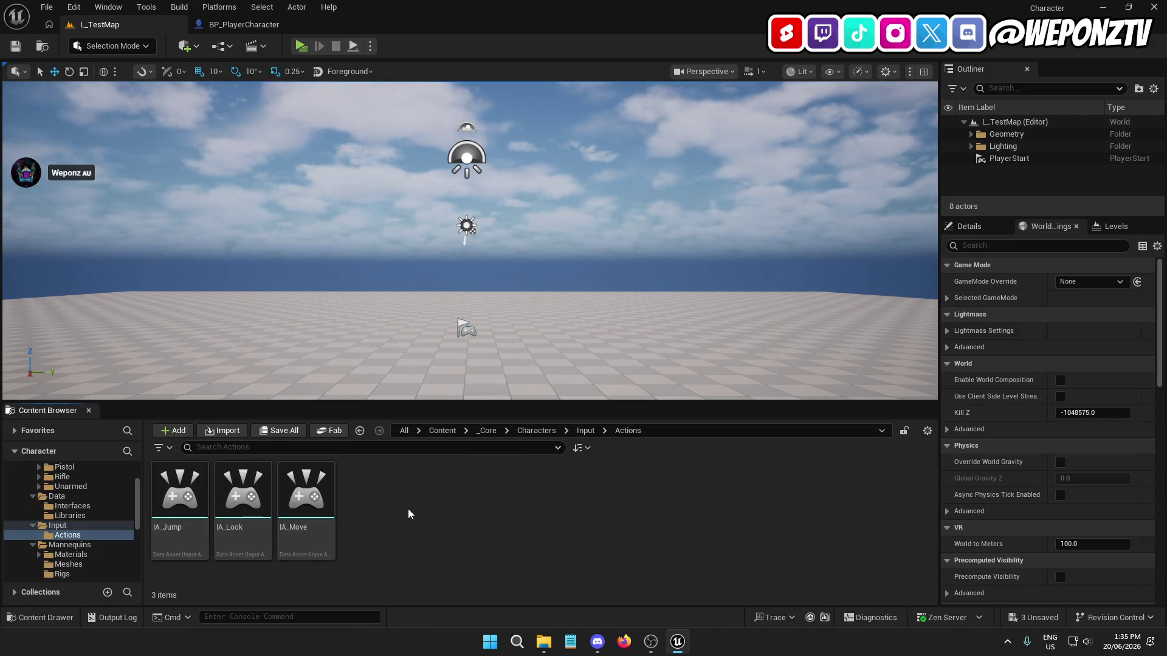
{"action": "left_click", "coordinate": [179, 498]}
{"action": "key", "text": "ctrl+d"}
{"action": "type", "text": "IA_Sprint"}
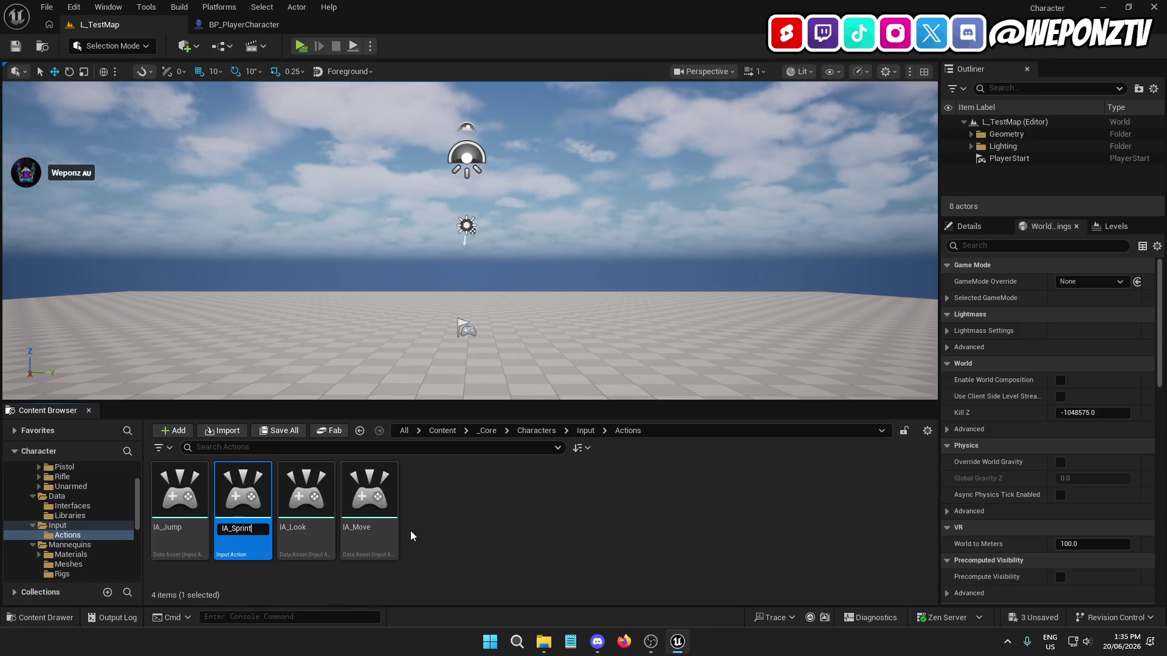
{"action": "key", "text": "Return"}
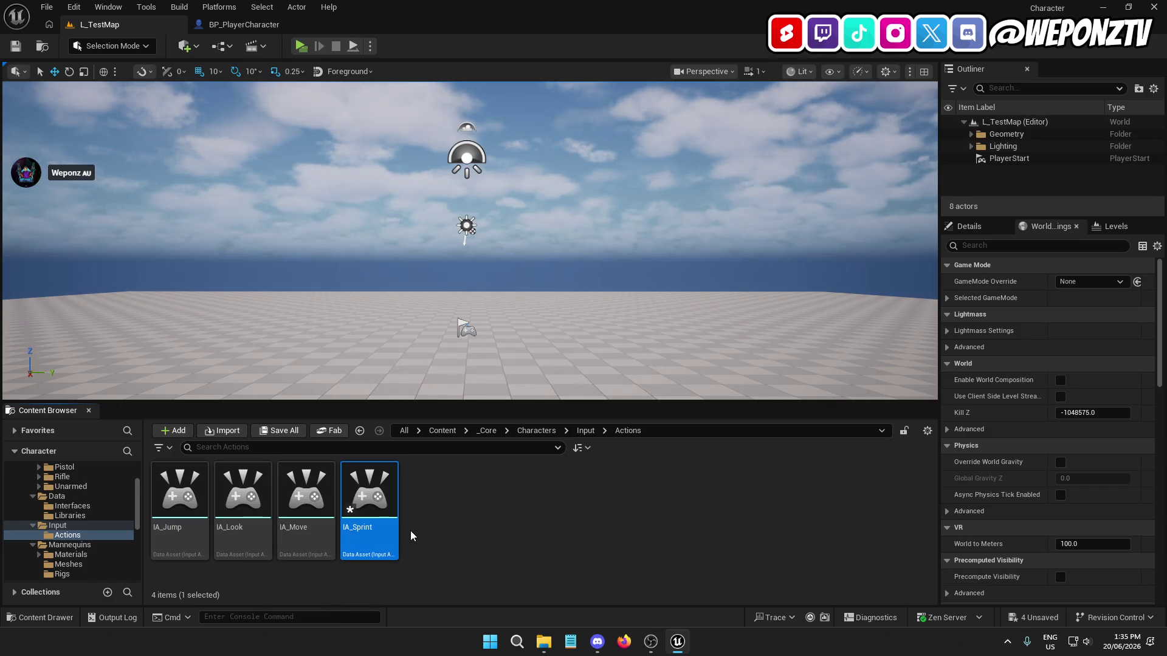
{"action": "mouse_move", "coordinate": [359, 529]}
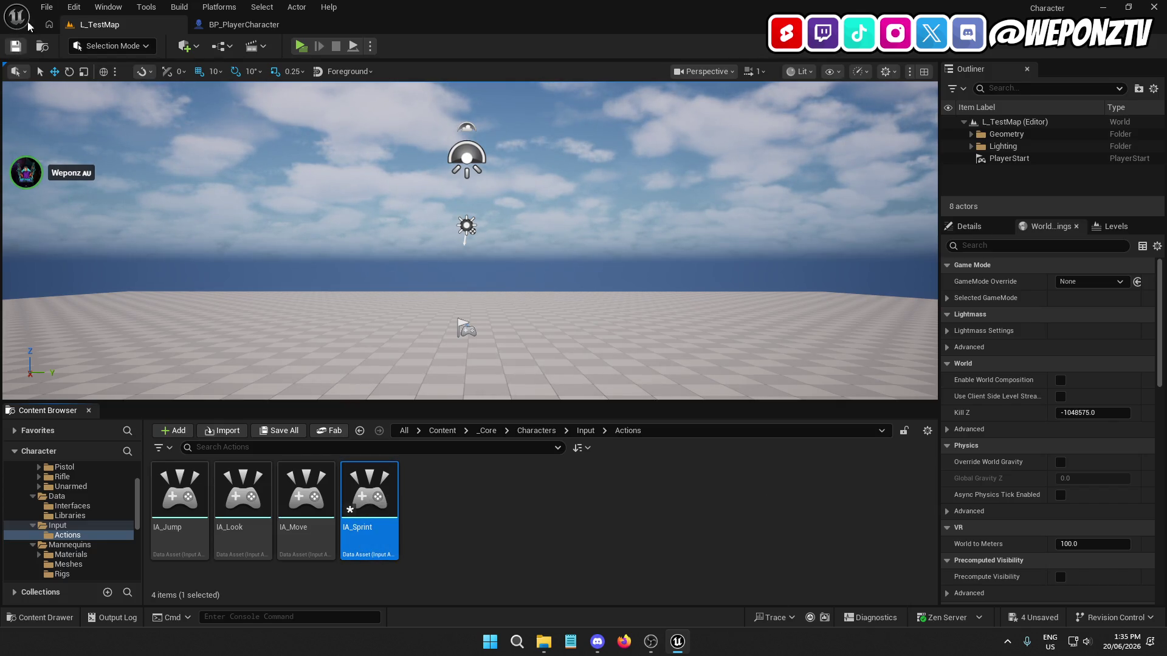
{"action": "left_click", "coordinate": [47, 8]}
Step: Save all assets, open IMC_Default and move the IA_Jump mapping below IA_Look
{"action": "left_click", "coordinate": [79, 179]}
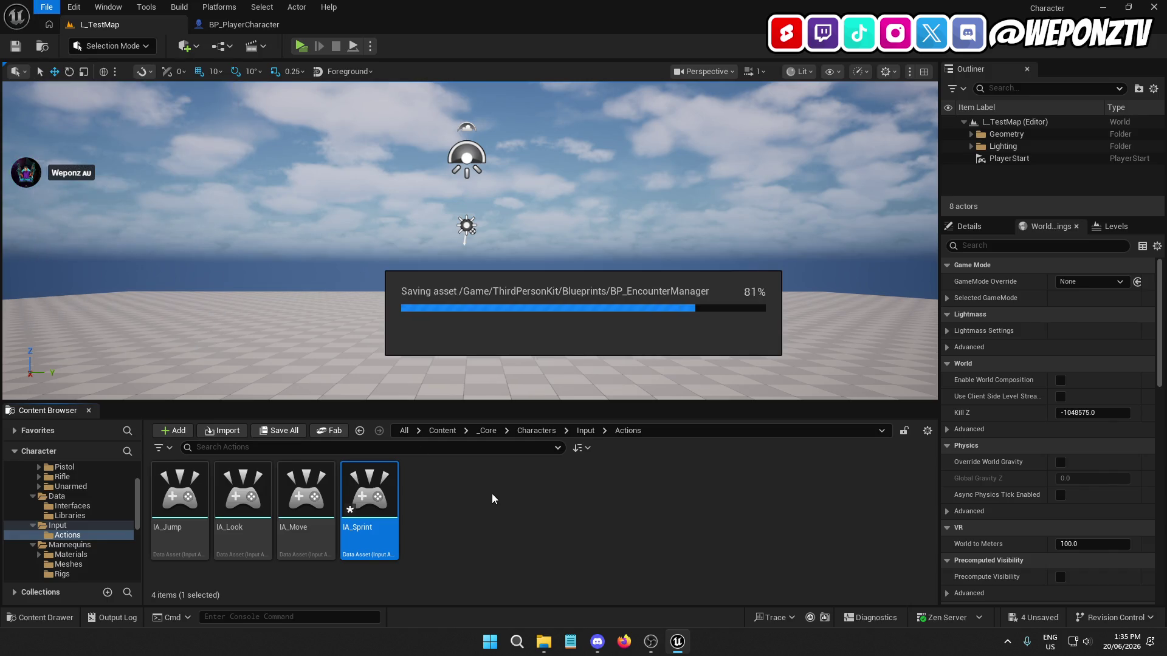
{"action": "left_click", "coordinate": [585, 430]}
{"action": "left_click", "coordinate": [220, 500]}
{"action": "double_click", "coordinate": [221, 500]}
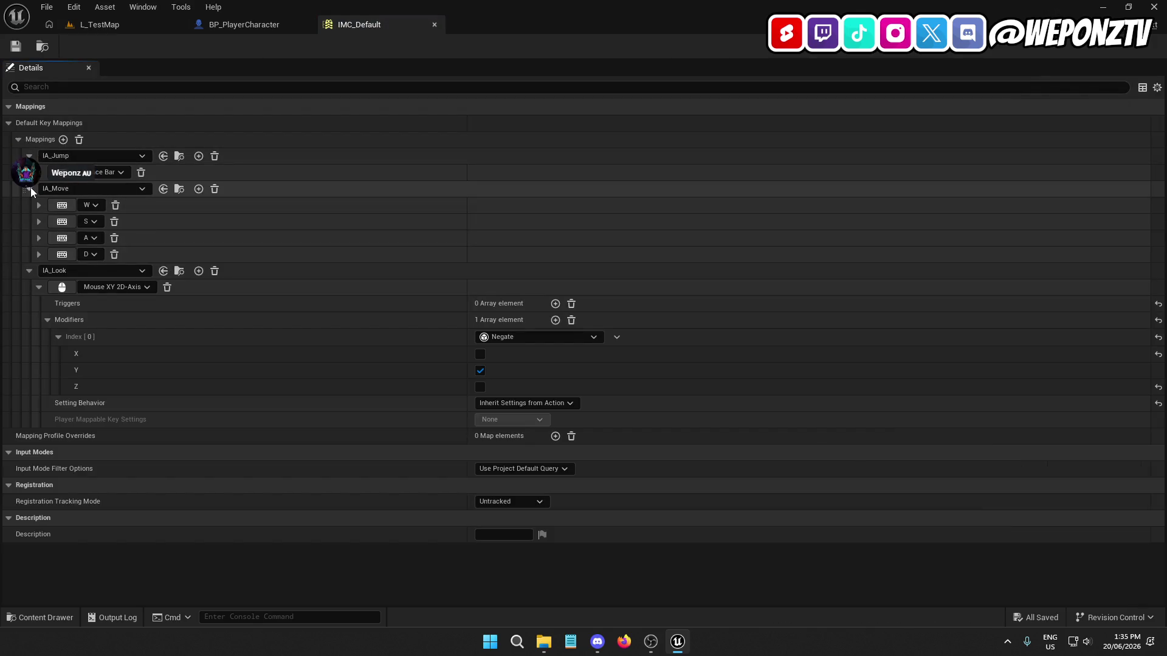
{"action": "left_click", "coordinate": [30, 189]}
{"action": "left_click", "coordinate": [29, 156]}
{"action": "left_click", "coordinate": [29, 188]}
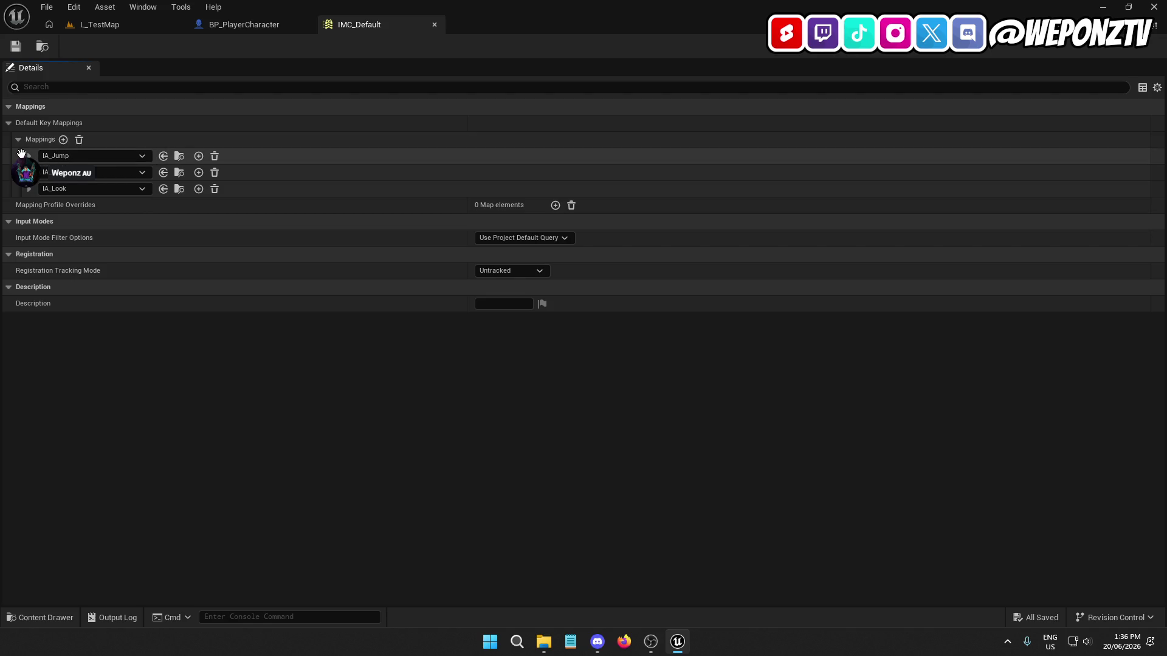
{"action": "left_click_drag", "start_coordinate": [22, 153], "coordinate": [24, 204]}
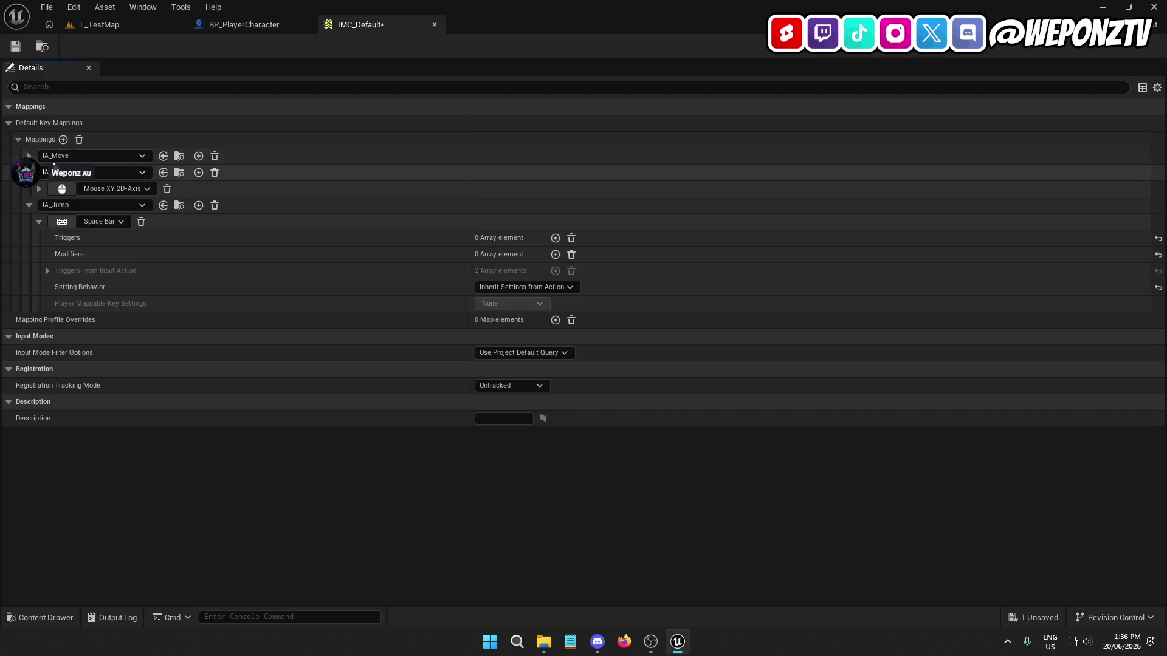
{"action": "left_click", "coordinate": [29, 173]}
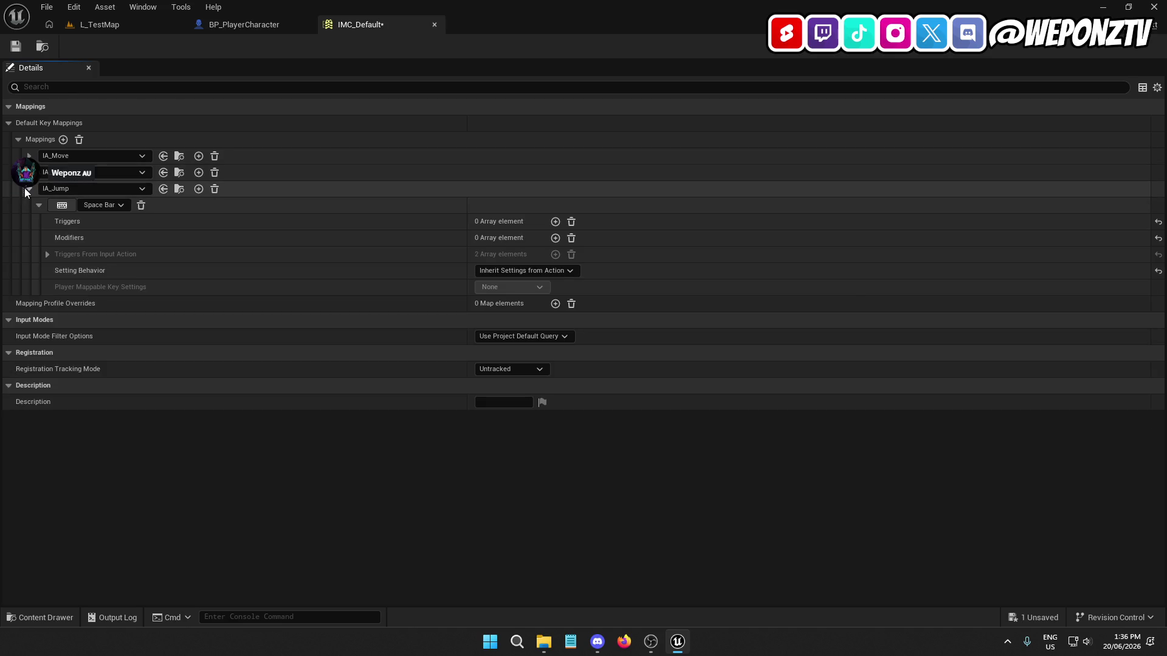
{"action": "left_click", "coordinate": [27, 189]}
Step: Add a new mapping for IA_Sprint bound to Left Shift and save IMC_Default
{"action": "left_click", "coordinate": [63, 139]}
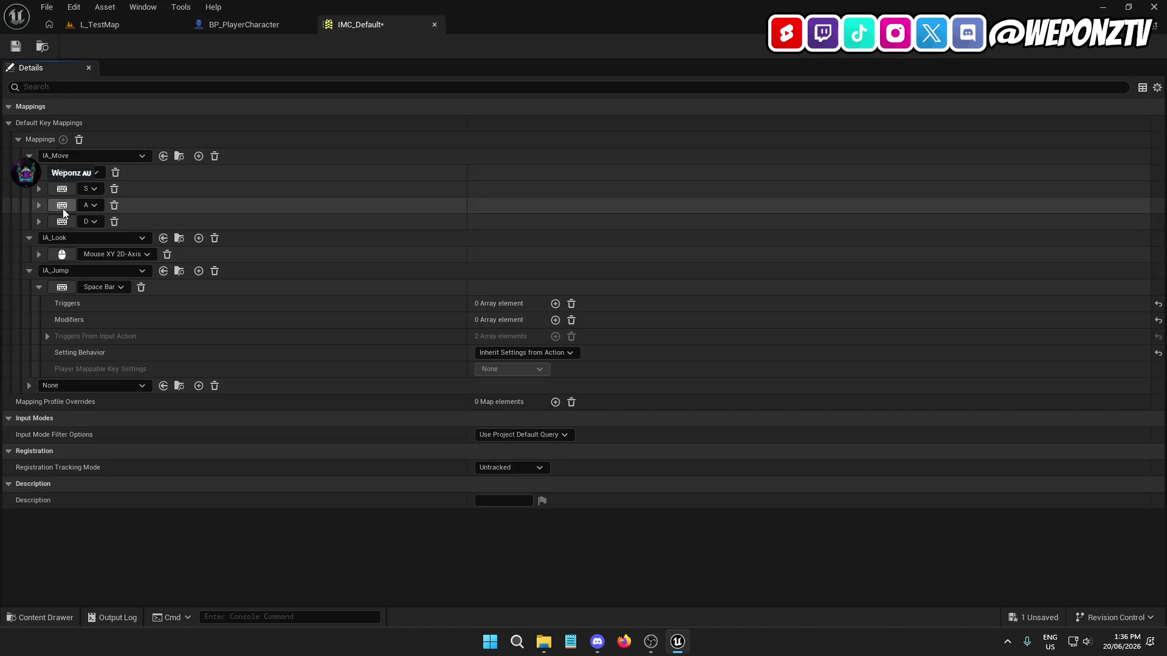
{"action": "left_click", "coordinate": [54, 385]}
{"action": "scroll", "coordinate": [146, 310], "scroll_direction": "down", "scroll_amount": 3}
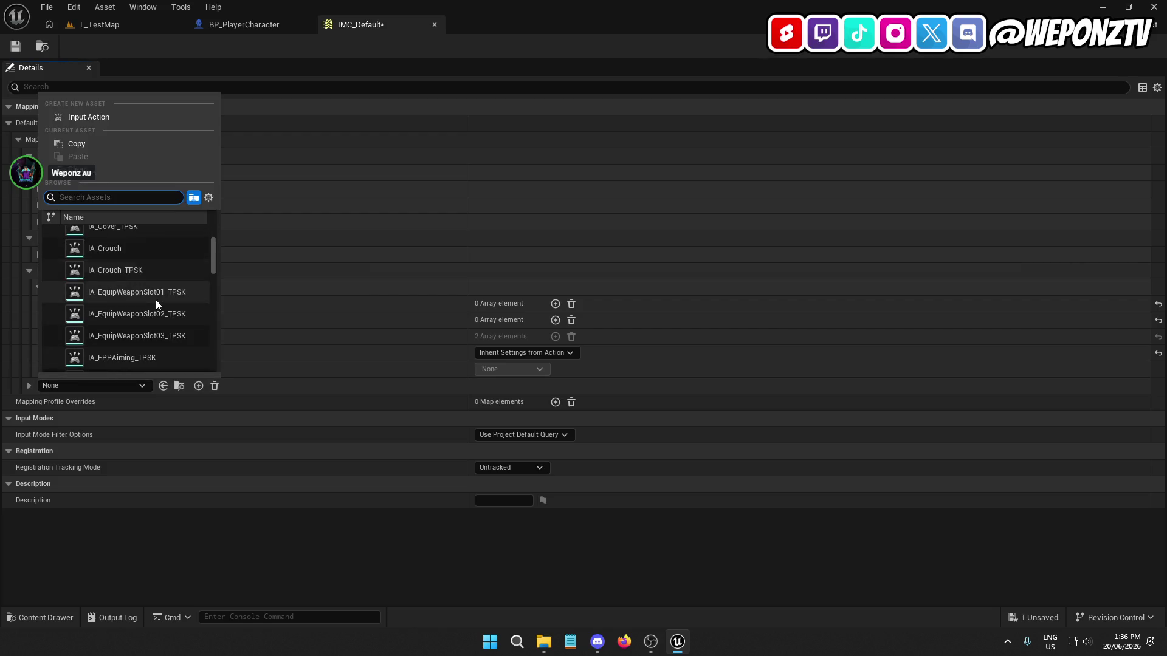
{"action": "type", "text": "sprint"}
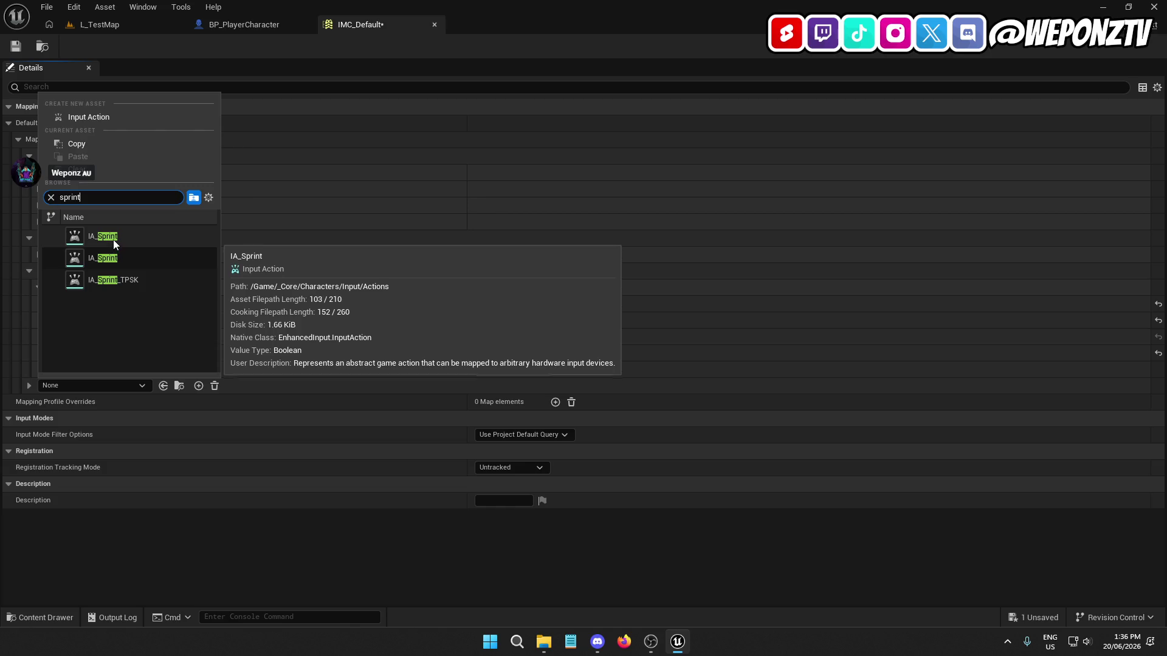
{"action": "left_click", "coordinate": [113, 240]}
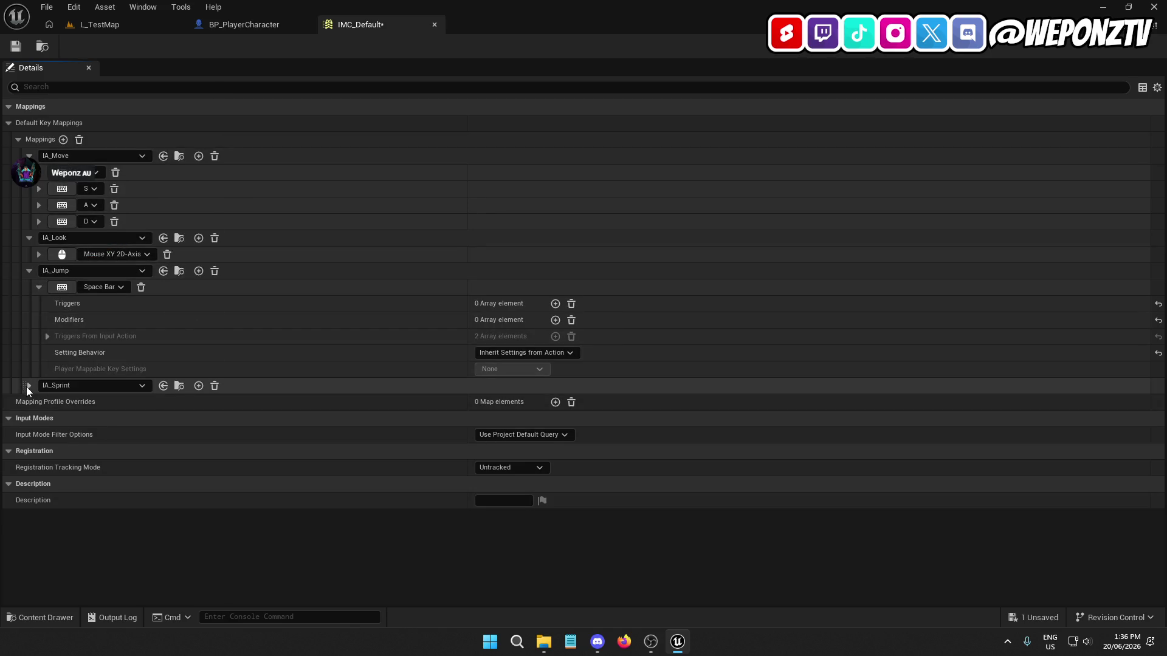
{"action": "left_click", "coordinate": [28, 386]}
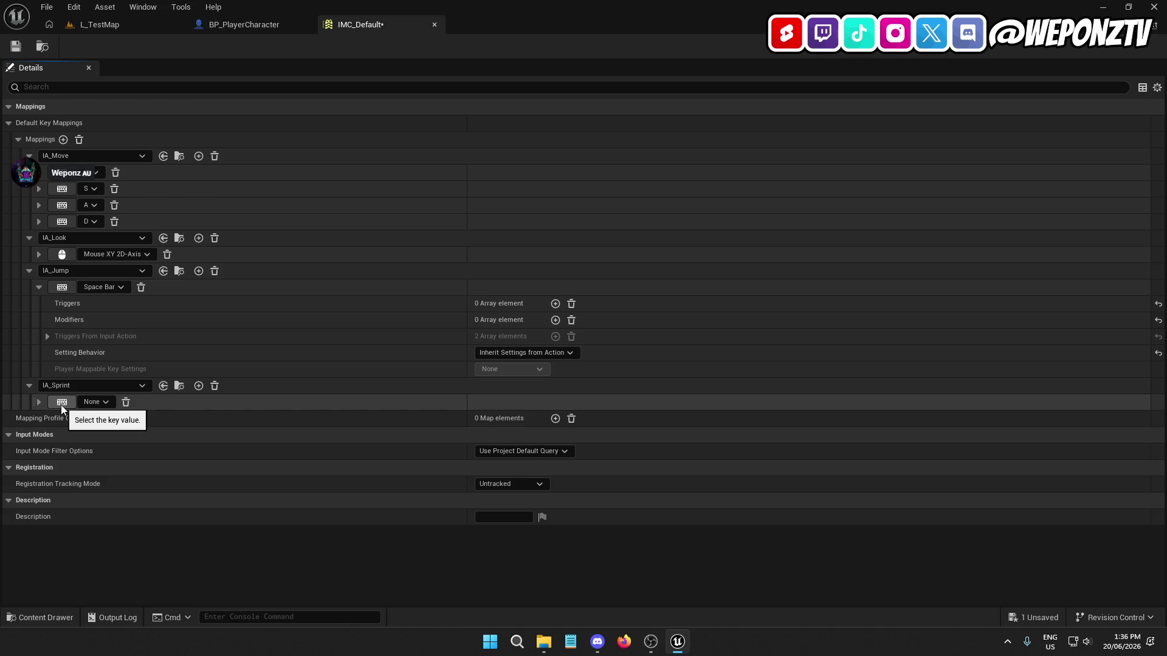
{"action": "left_click", "coordinate": [61, 405]}
{"action": "key", "text": "shift"}
{"action": "left_click", "coordinate": [22, 44]}
Step: Close IMC_Default and add an EnhancedInputAction IA_Sprint event node to the InputGraph
{"action": "left_click", "coordinate": [434, 25]}
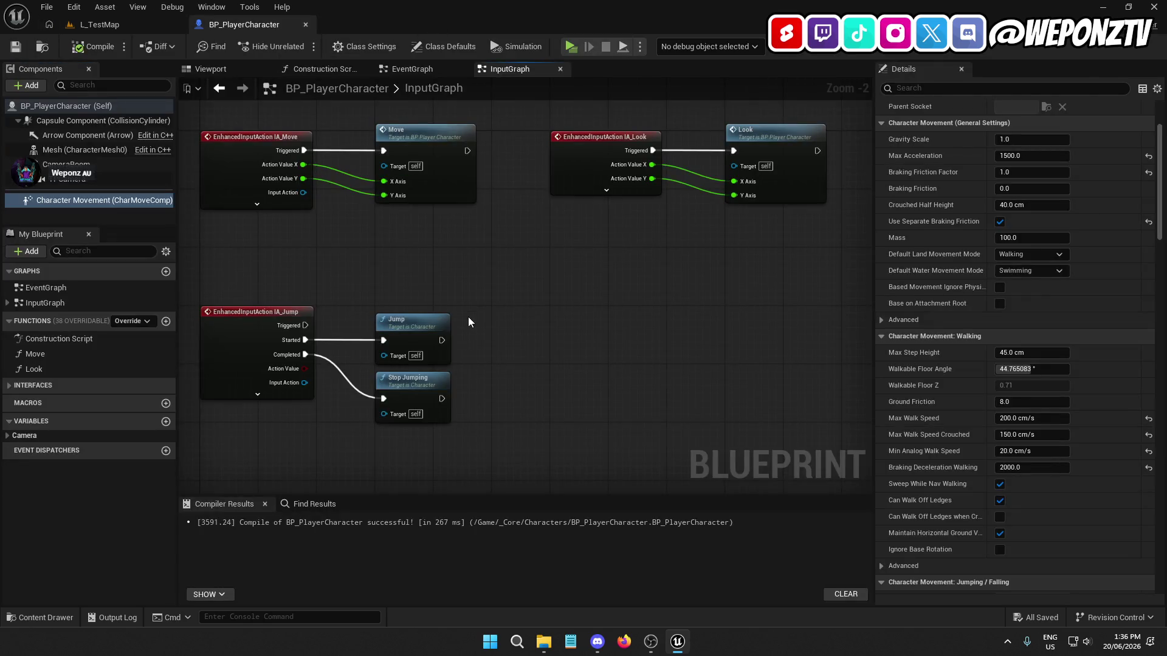
{"action": "right_click", "coordinate": [533, 334]}
{"action": "type", "text": "ia"}
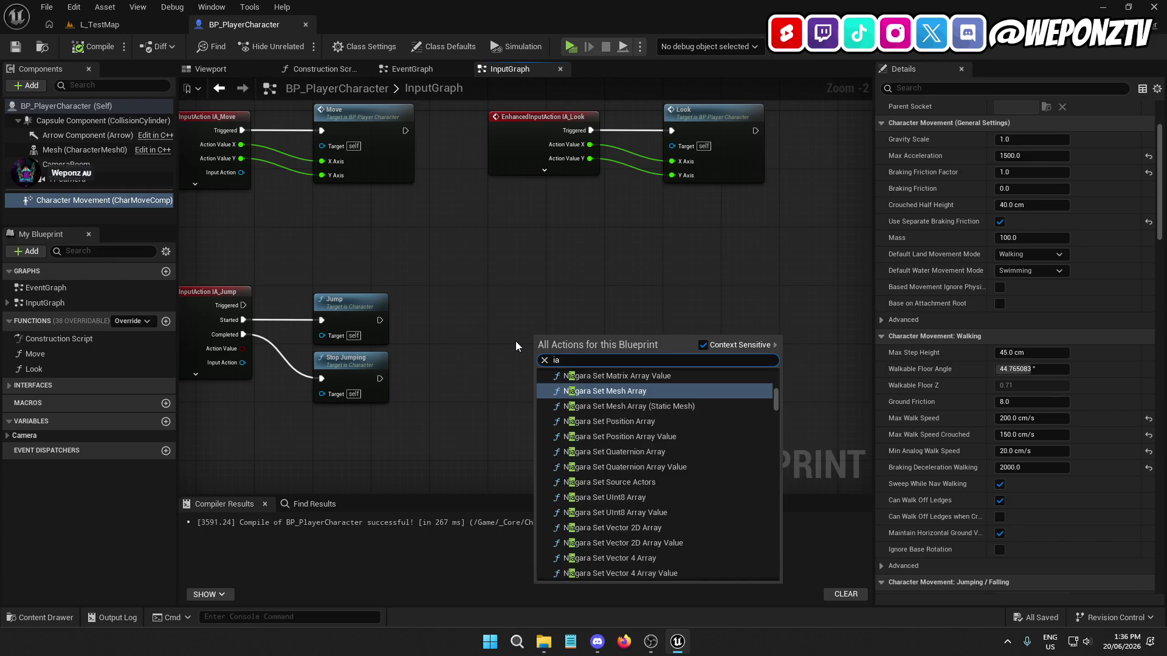
{"action": "type", "text": "_sp"}
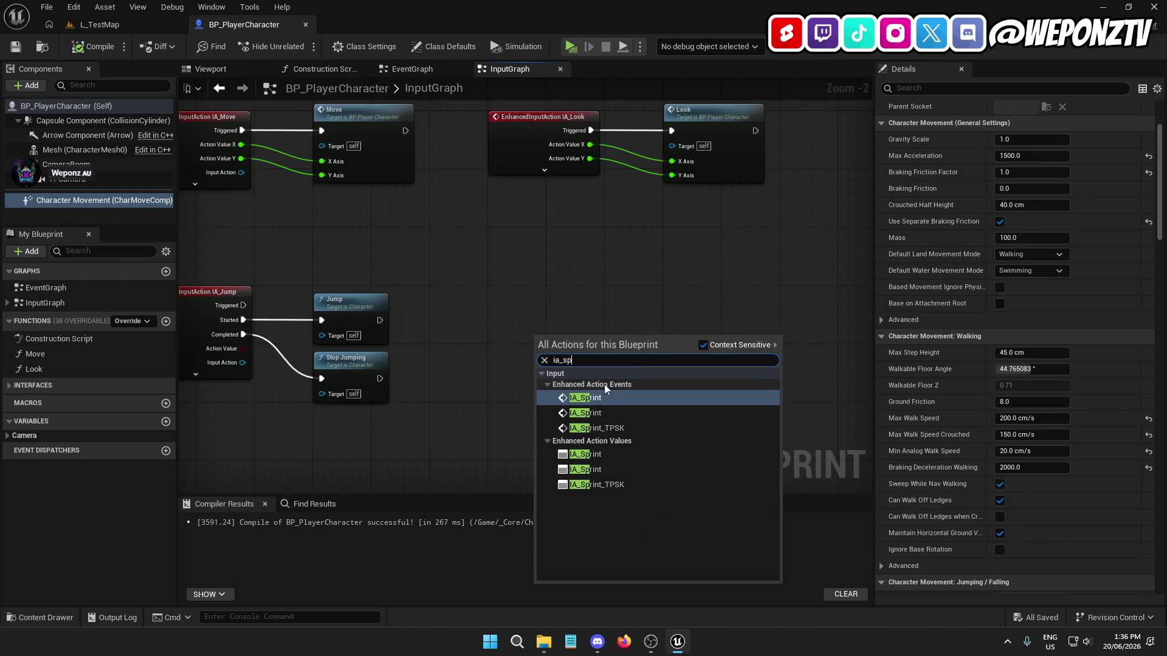
{"action": "left_click", "coordinate": [604, 384]}
{"action": "mouse_move", "coordinate": [574, 327]}
{"action": "left_mouse_down"}
{"action": "mouse_move", "coordinate": [545, 293]}
{"action": "mouse_move", "coordinate": [384, 480]}
{"action": "mouse_move", "coordinate": [340, 510]}
{"action": "left_mouse_up"}
{"action": "mouse_move", "coordinate": [547, 370]}
{"action": "left_mouse_down"}
{"action": "mouse_move", "coordinate": [453, 292]}
{"action": "mouse_move", "coordinate": [304, 286]}
{"action": "left_mouse_up"}
Step: Place IA_Sprint beside the shifted jump nodes, show all its pins, then compile and save
{"action": "left_click_drag", "start_coordinate": [238, 272], "coordinate": [598, 273]}
{"action": "mouse_move", "coordinate": [383, 486]}
{"action": "left_mouse_down"}
{"action": "mouse_move", "coordinate": [261, 247]}
{"action": "mouse_move", "coordinate": [241, 245]}
{"action": "left_mouse_up"}
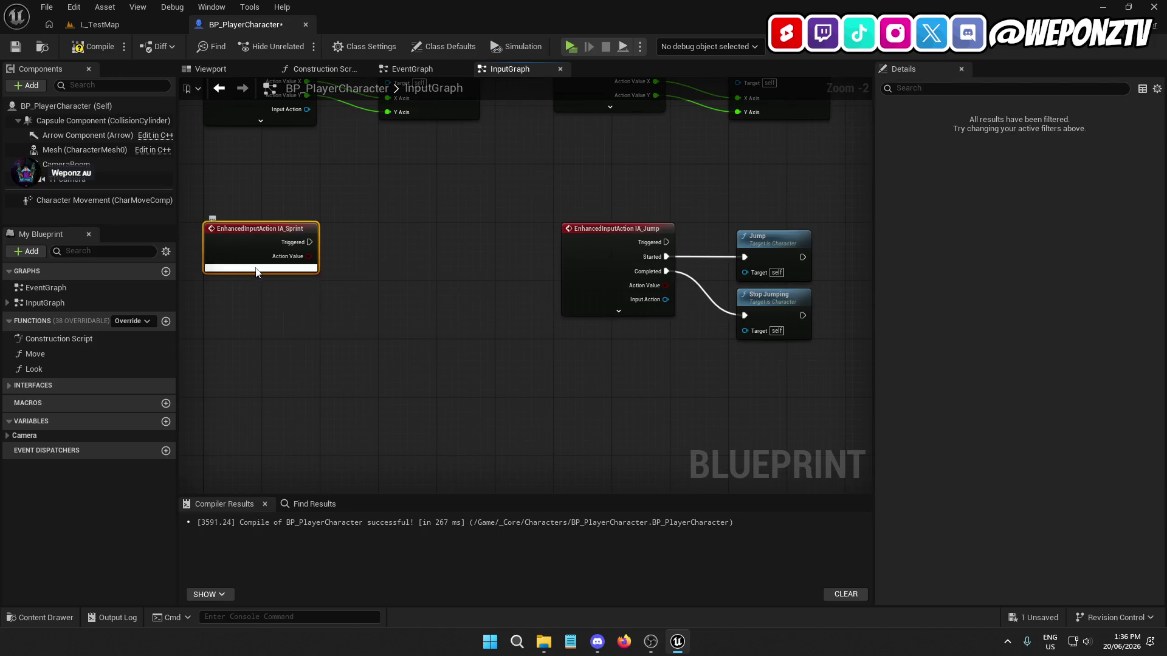
{"action": "left_click", "coordinate": [254, 268]}
{"action": "left_click", "coordinate": [346, 322]}
{"action": "left_click", "coordinate": [219, 88]}
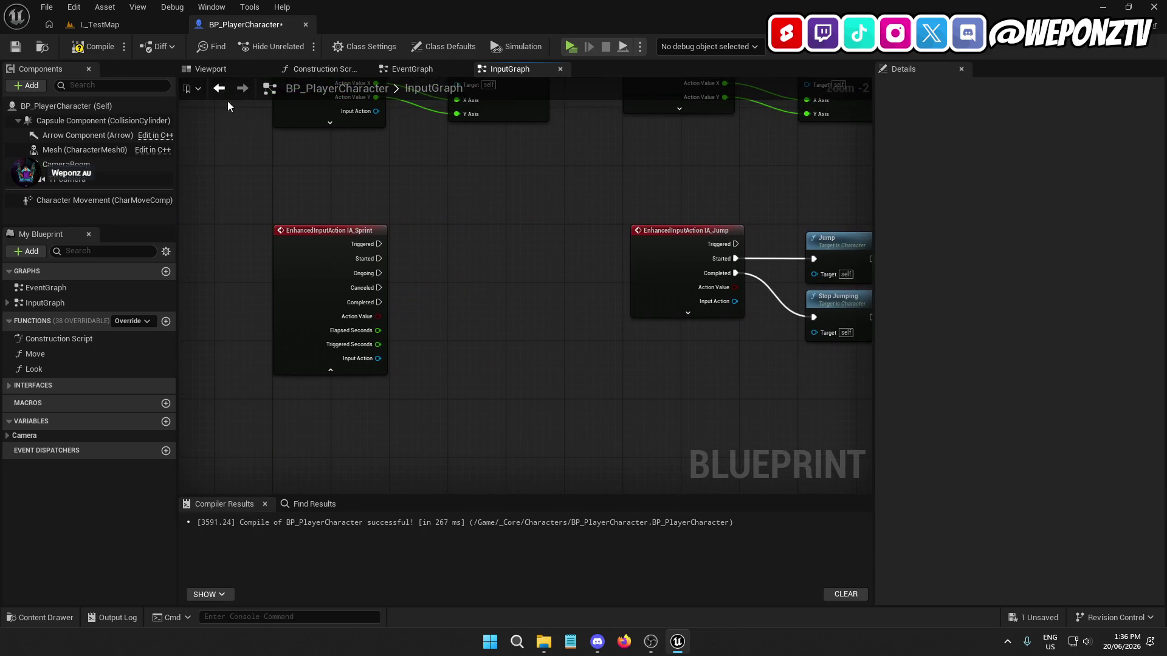
{"action": "left_click", "coordinate": [97, 46]}
{"action": "left_click", "coordinate": [24, 49]}
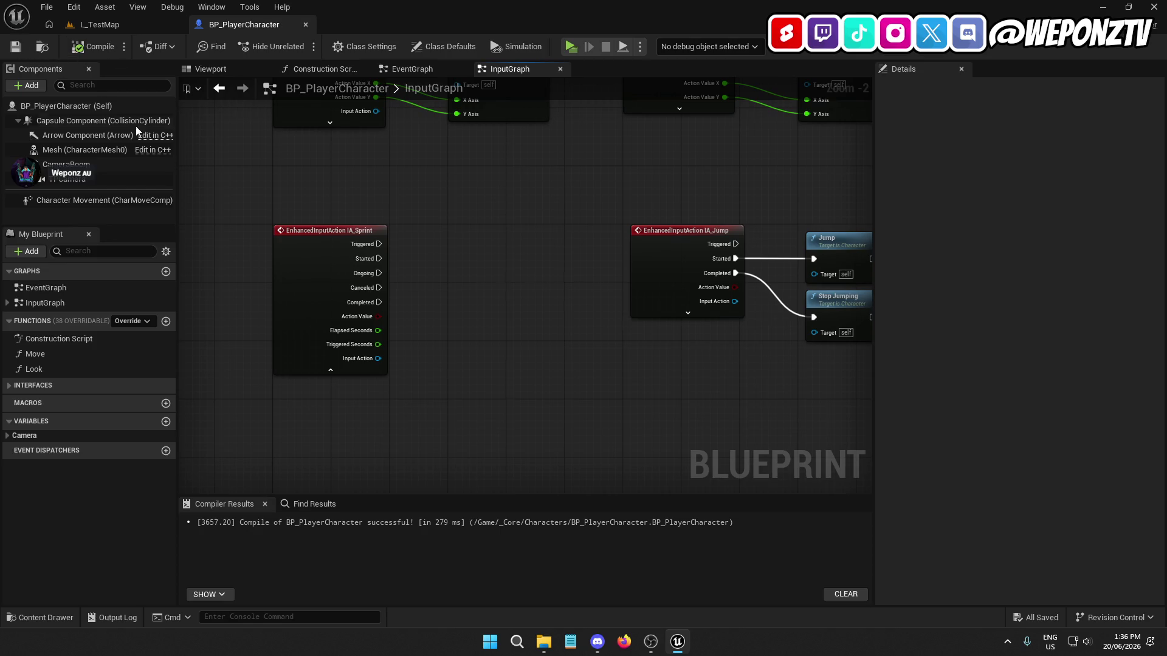
Step: Create a Boolean IsSprinting variable in the Movement category and place a SET IsSprinting node
{"action": "left_click", "coordinate": [166, 422]}
{"action": "type", "text": "IsSprinting"}
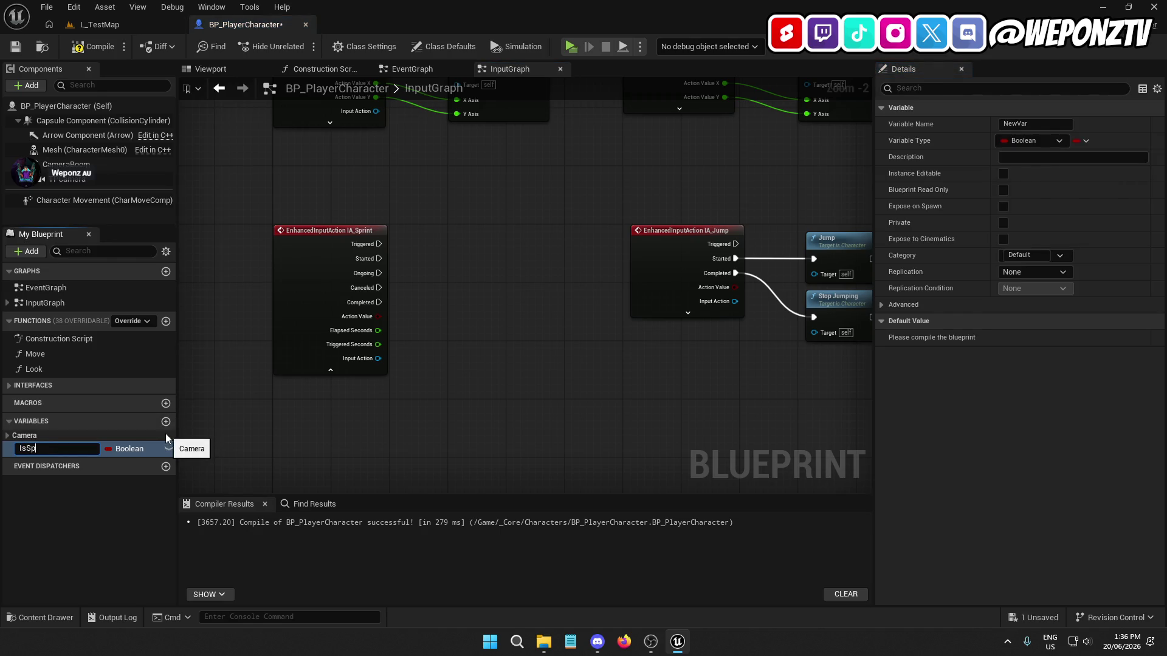
{"action": "key", "text": "Return"}
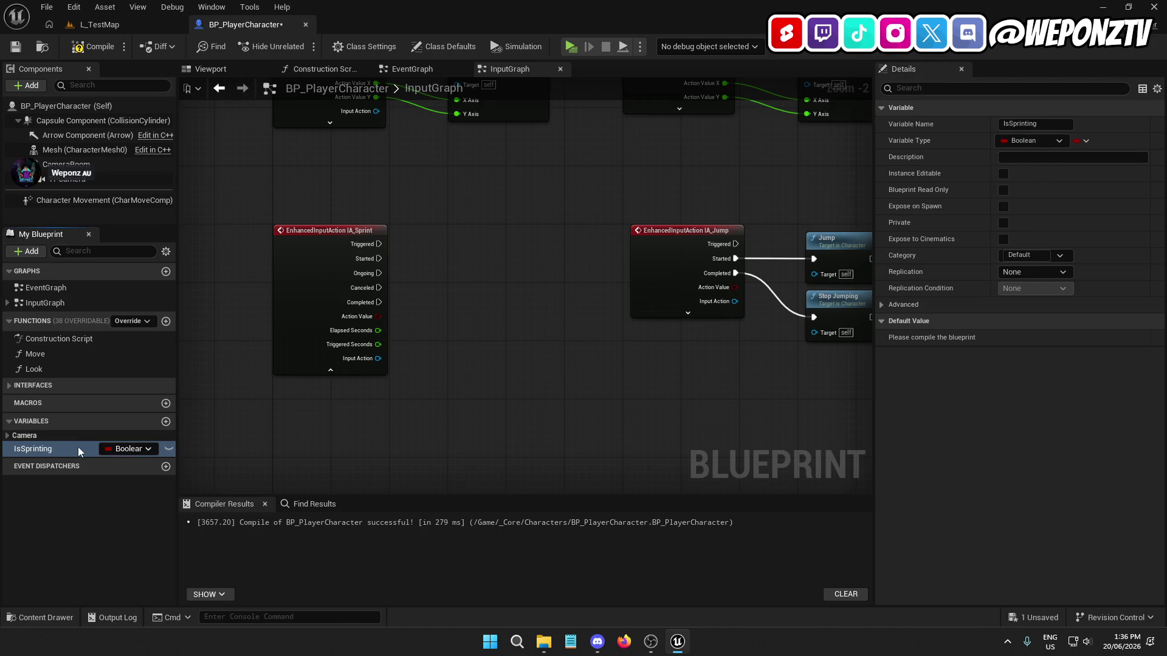
{"action": "left_click", "coordinate": [1025, 254]}
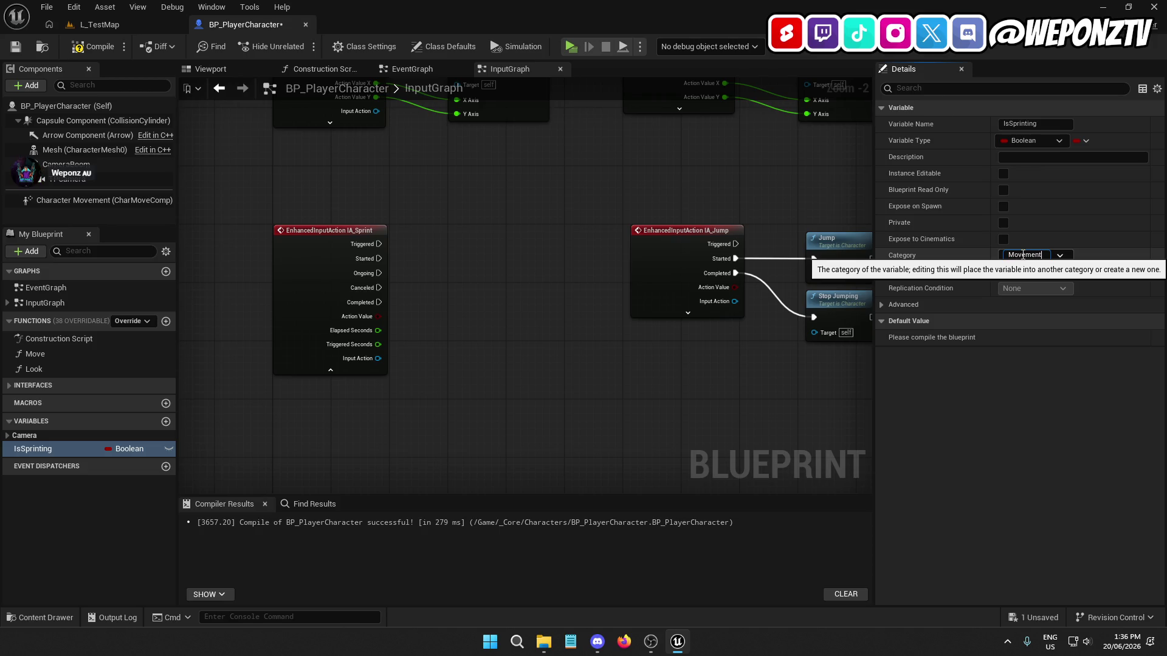
{"action": "key", "text": "Return"}
{"action": "left_click_drag", "start_coordinate": [621, 388], "coordinate": [556, 386]}
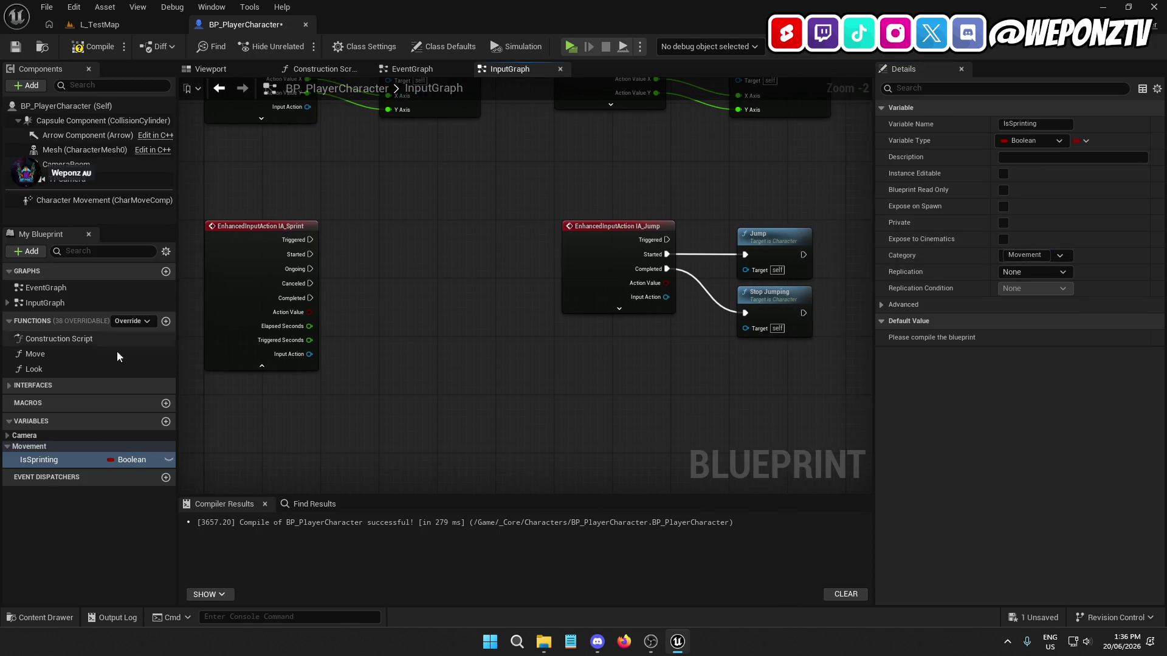
{"action": "left_click_drag", "start_coordinate": [42, 457], "coordinate": [403, 199]}
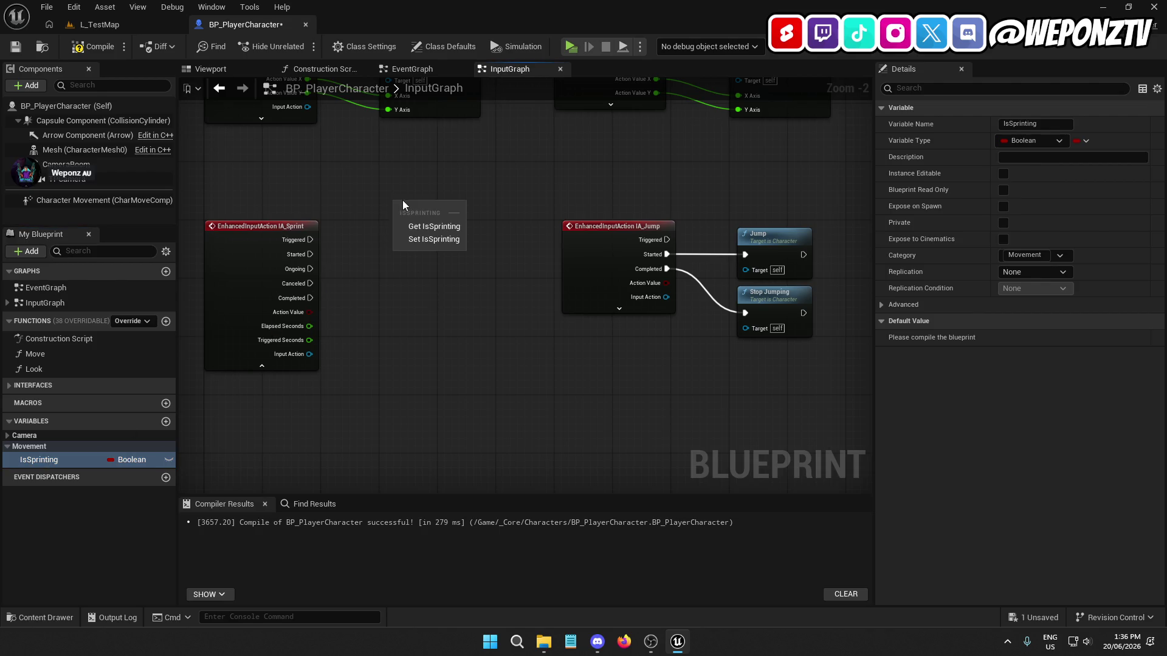
{"action": "left_click", "coordinate": [421, 243]}
Step: Drag in Character Movement and add a SET Max Walk Speed node targeting it
{"action": "mouse_move", "coordinate": [832, 352]}
{"action": "left_mouse_down"}
{"action": "mouse_move", "coordinate": [695, 257]}
{"action": "mouse_move", "coordinate": [607, 255]}
{"action": "left_mouse_up"}
{"action": "left_click_drag", "start_coordinate": [556, 174], "coordinate": [405, 237]}
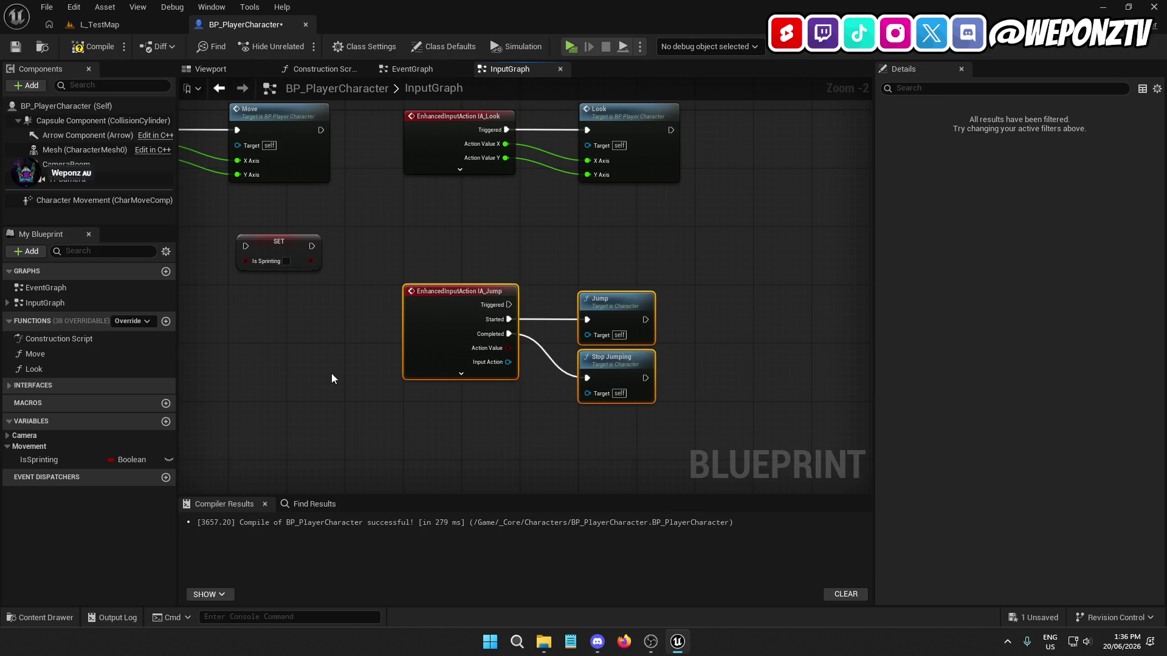
{"action": "left_click", "coordinate": [331, 373]}
{"action": "left_click_drag", "start_coordinate": [330, 373], "coordinate": [530, 324]}
{"action": "mouse_move", "coordinate": [108, 200]}
{"action": "left_mouse_down"}
{"action": "mouse_move", "coordinate": [204, 229]}
{"action": "mouse_move", "coordinate": [453, 255]}
{"action": "mouse_move", "coordinate": [462, 300]}
{"action": "left_mouse_up"}
{"action": "type", "text": "setwal"}
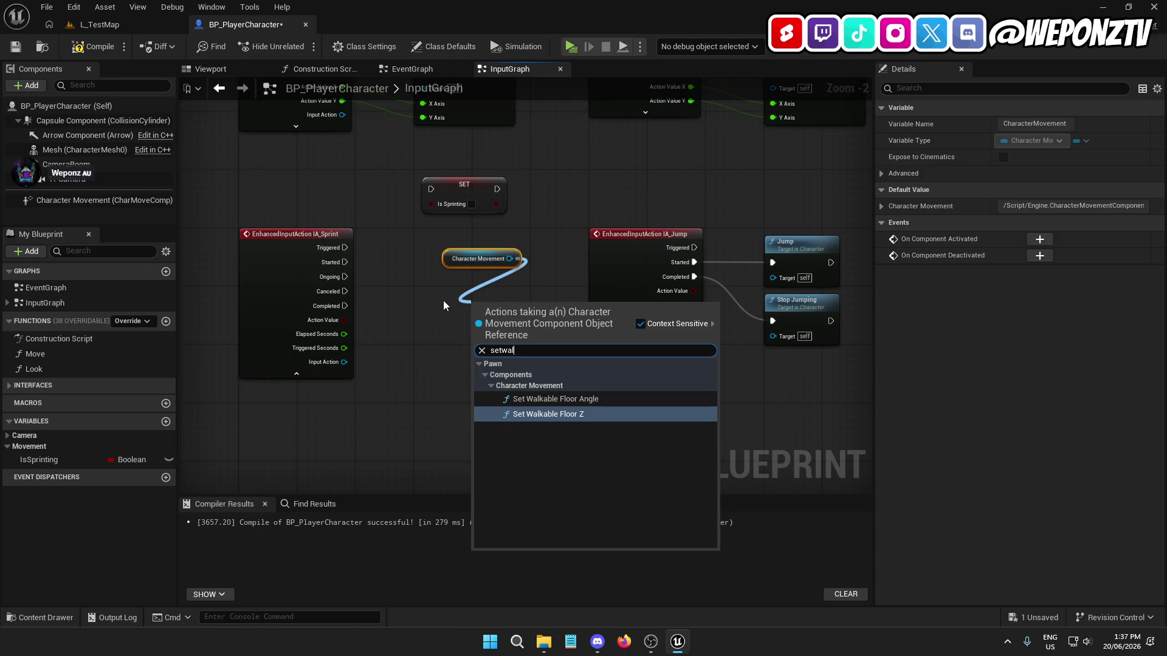
{"action": "left_click", "coordinate": [443, 297]}
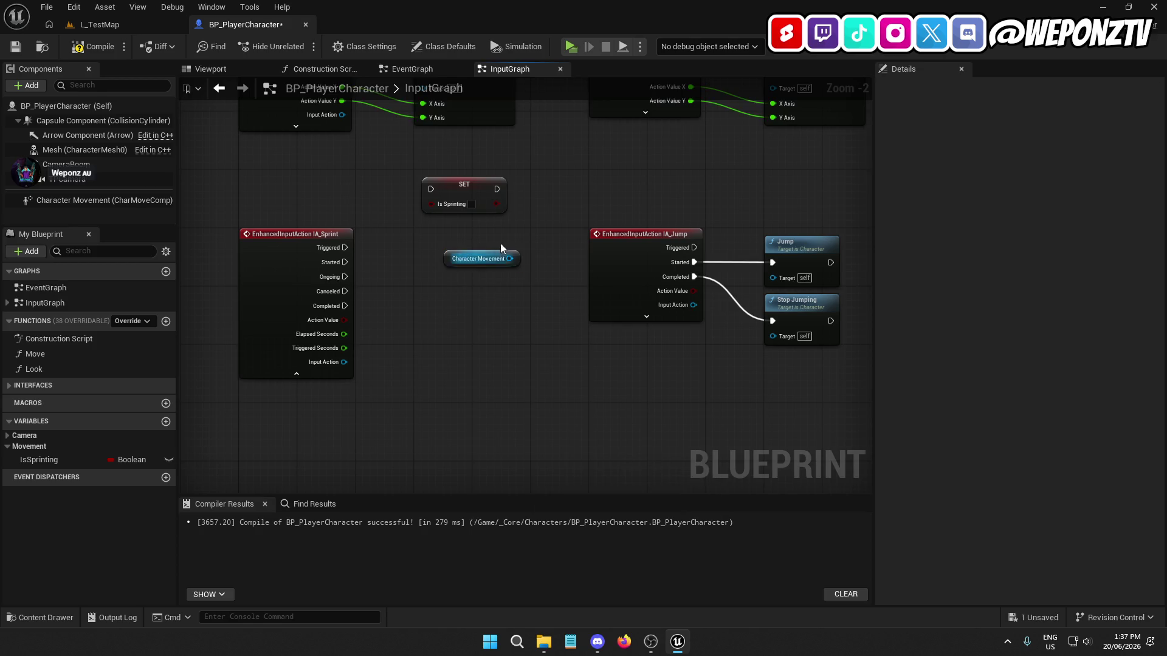
{"action": "left_click_drag", "start_coordinate": [516, 259], "coordinate": [461, 317]}
{"action": "type", "text": "walks"}
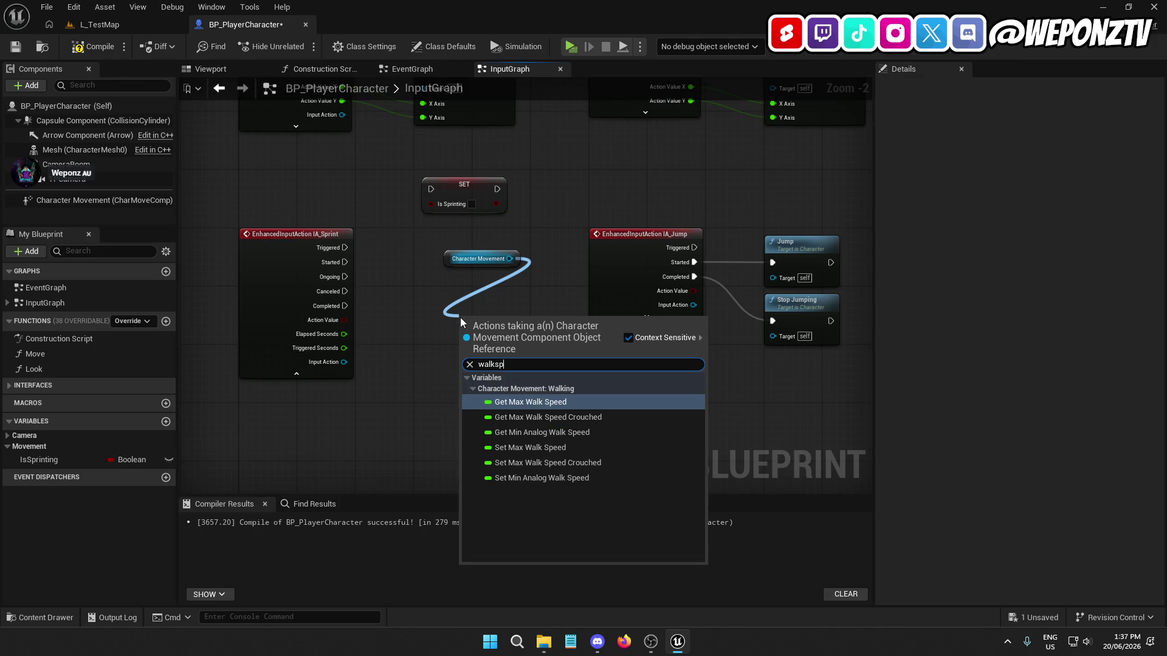
{"action": "type", "text": "p"}
{"action": "left_click", "coordinate": [563, 448]}
{"action": "left_click_drag", "start_coordinate": [485, 320], "coordinate": [463, 276]}
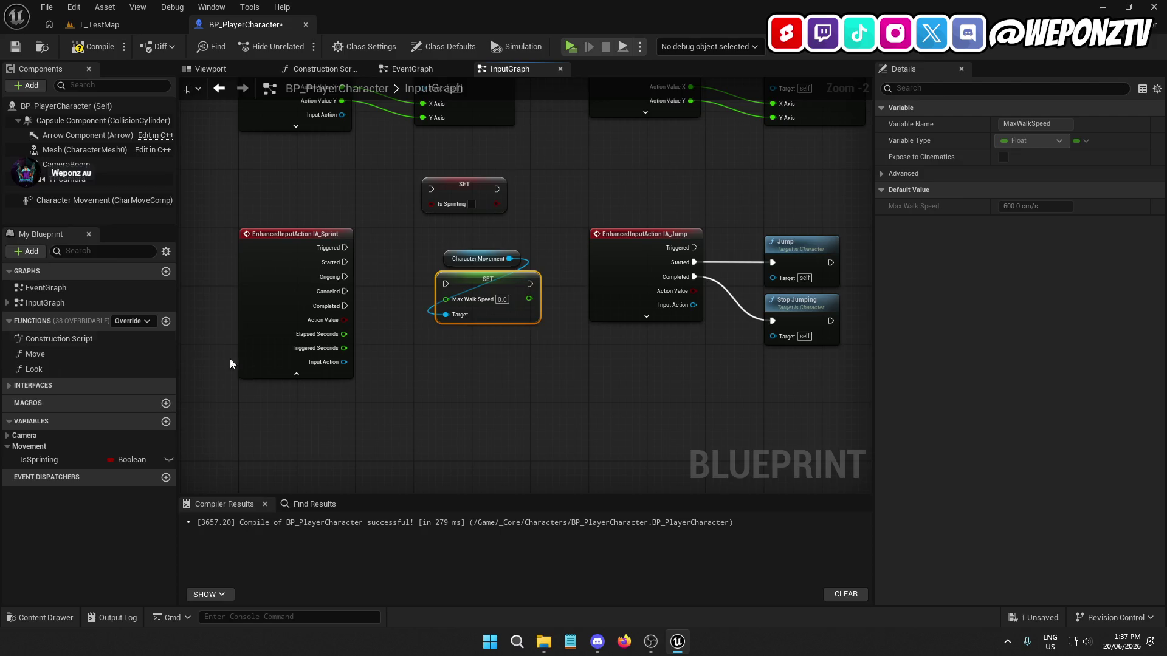
Step: Add a Float variable named WalkSpeed and compile the blueprint
{"action": "left_click", "coordinate": [164, 424]}
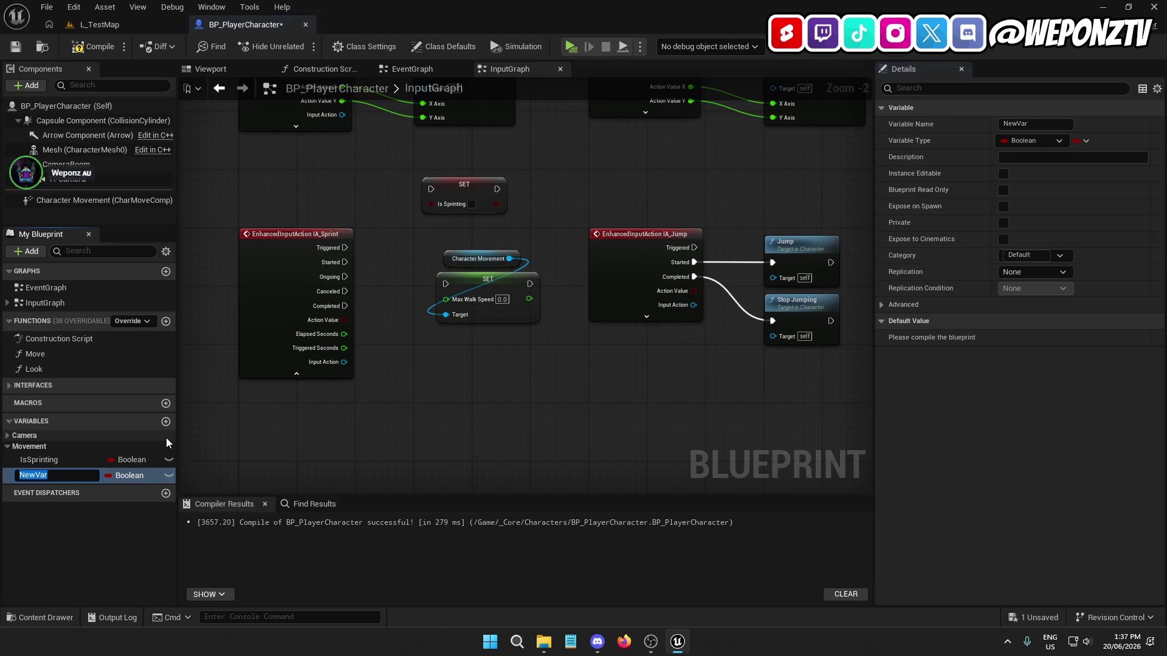
{"action": "type", "text": "WalkSpeed"}
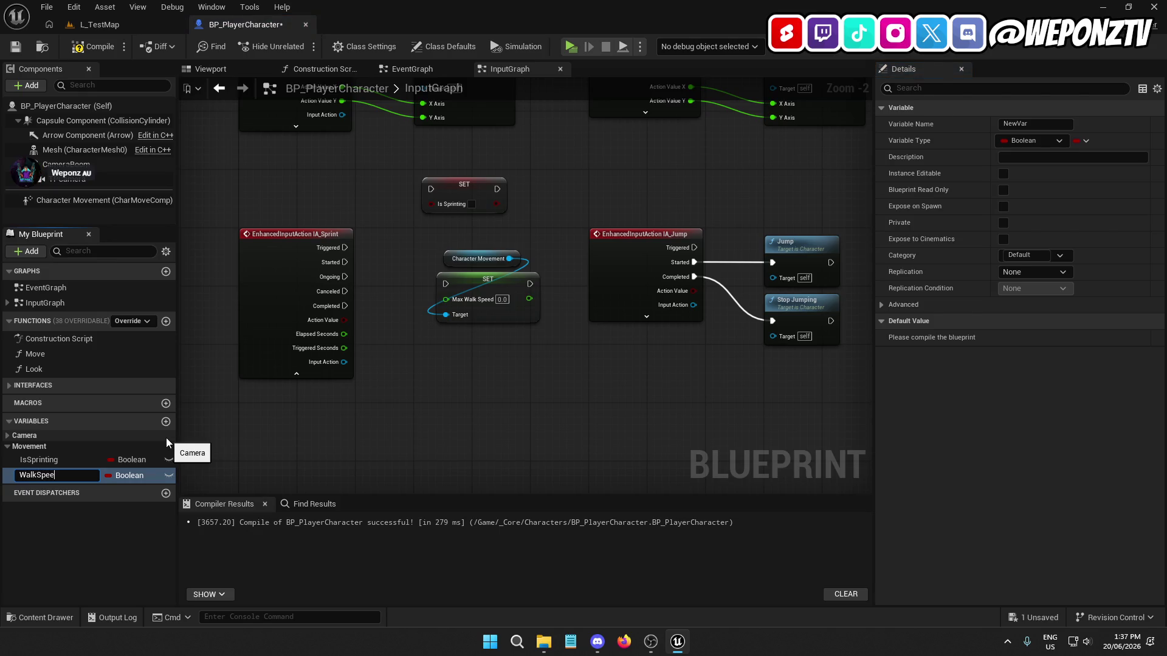
{"action": "key", "text": "Return"}
{"action": "left_click", "coordinate": [122, 478]}
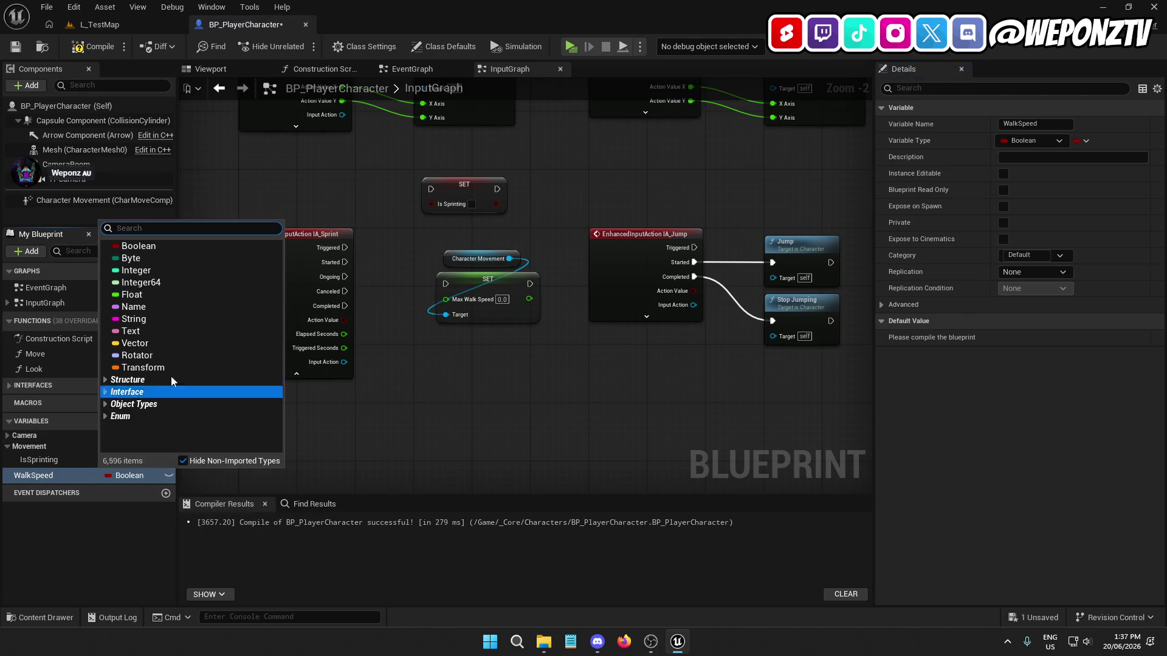
{"action": "left_click", "coordinate": [145, 293]}
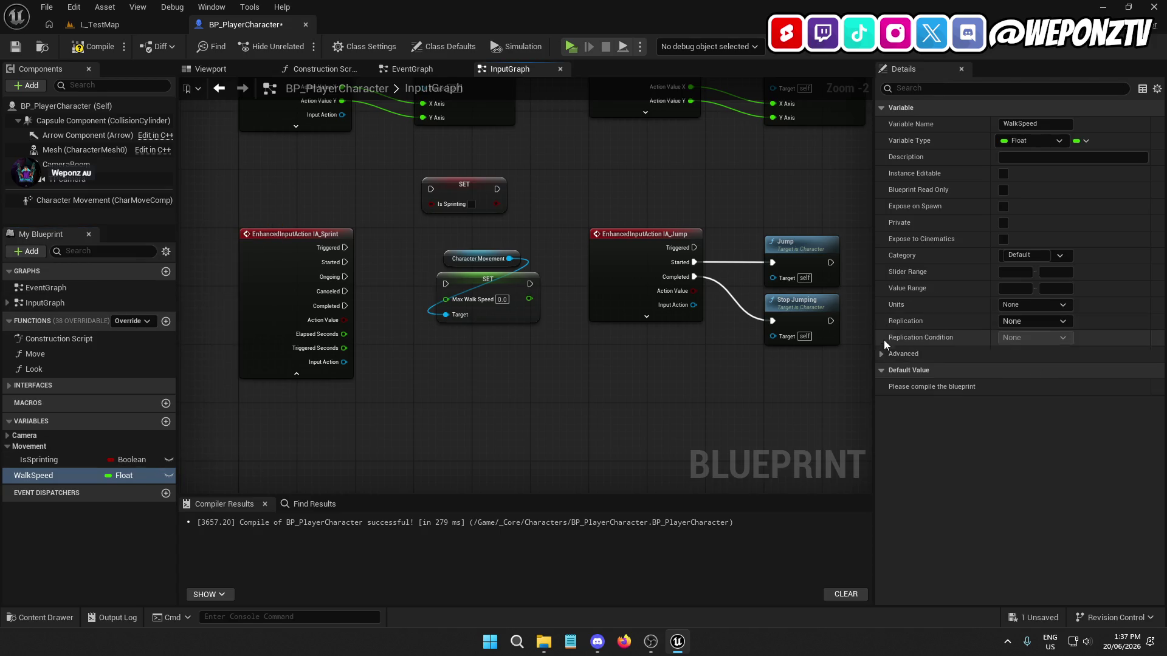
{"action": "left_click", "coordinate": [94, 49]}
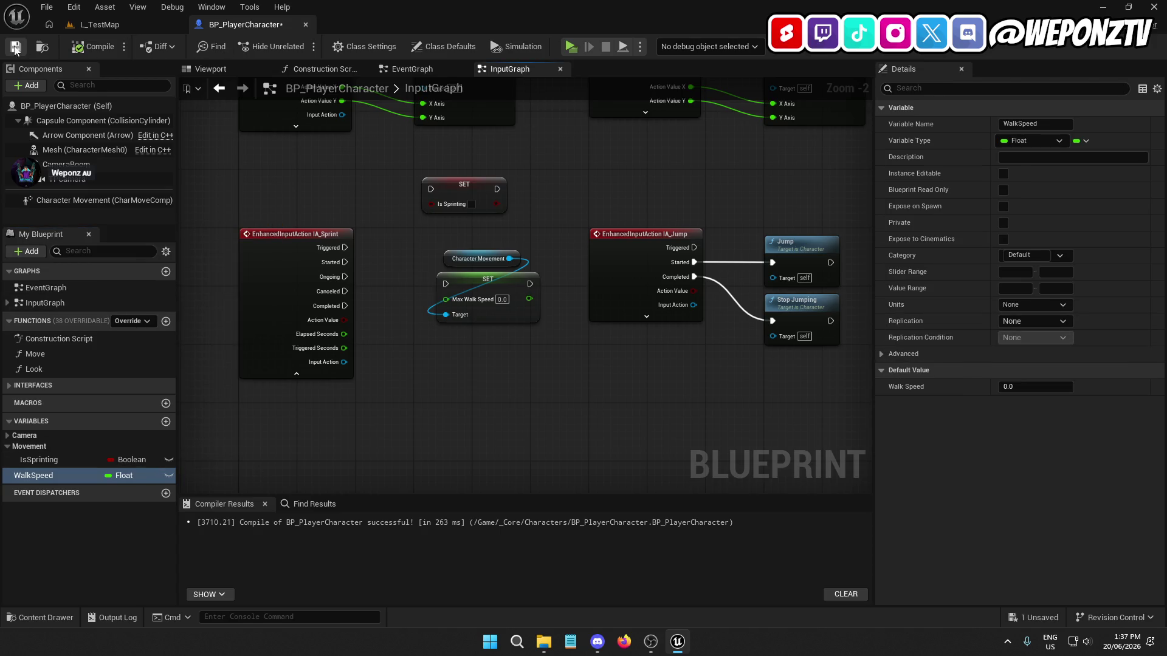
Step: Give WalkSpeed a default of 200, compile, save, and file it under Movement
{"action": "left_click", "coordinate": [1017, 388]}
{"action": "type", "text": "200"}
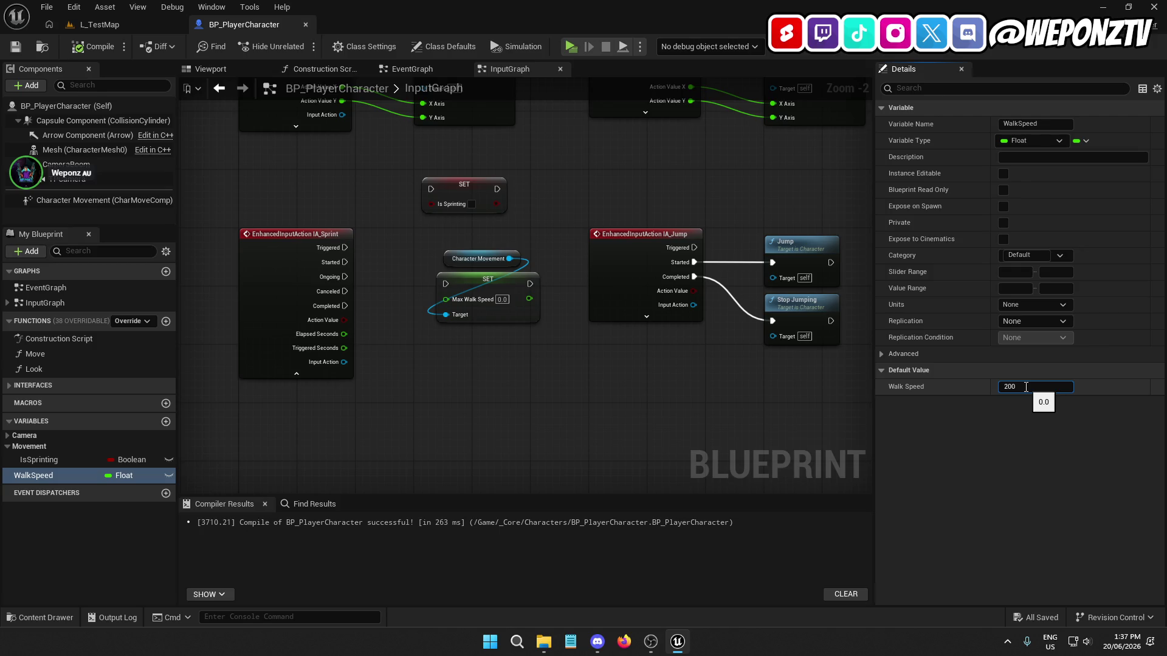
{"action": "key", "text": "Return"}
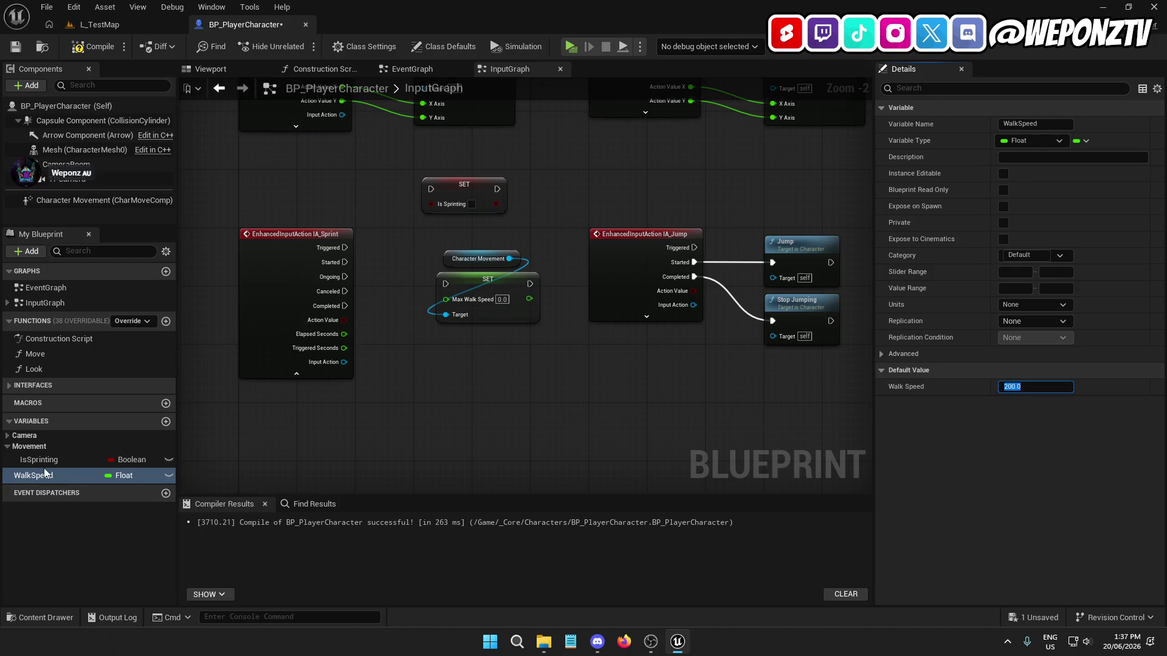
{"action": "left_click", "coordinate": [68, 51]}
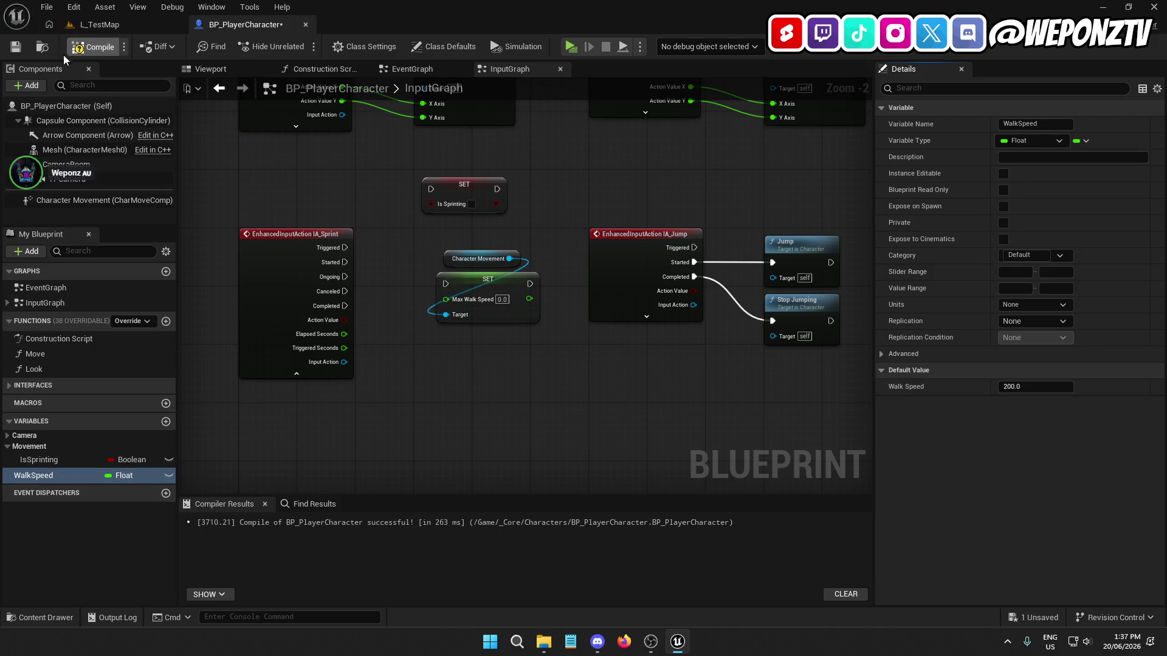
{"action": "left_click", "coordinate": [17, 51]}
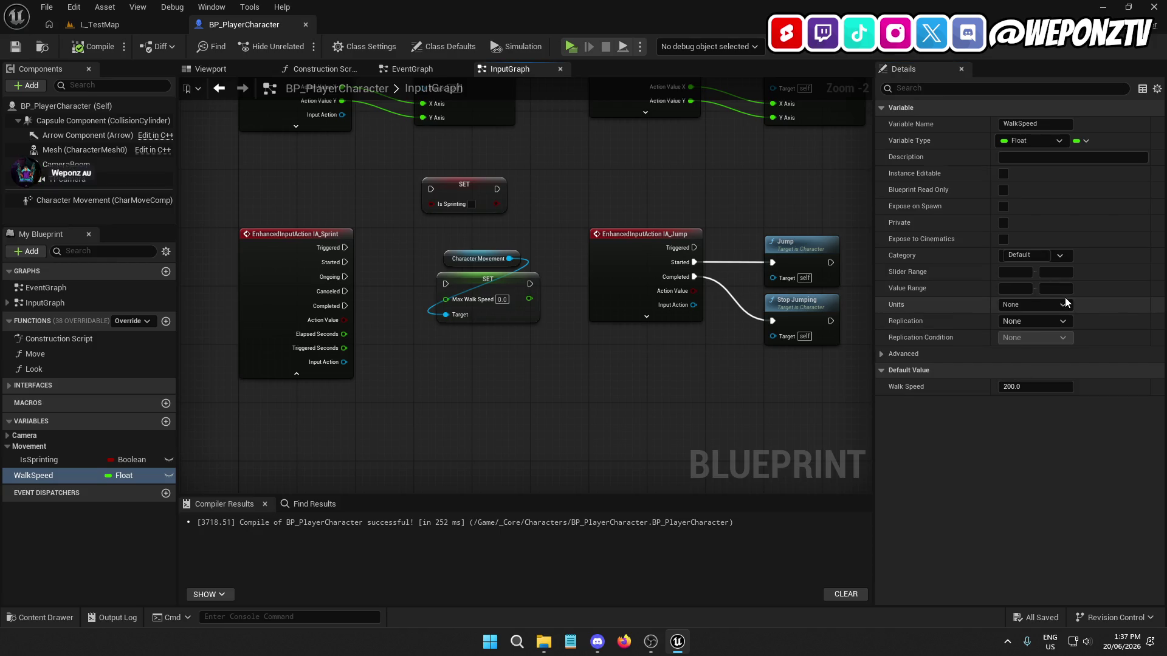
{"action": "left_click", "coordinate": [1060, 255]}
{"action": "left_click", "coordinate": [1027, 293]}
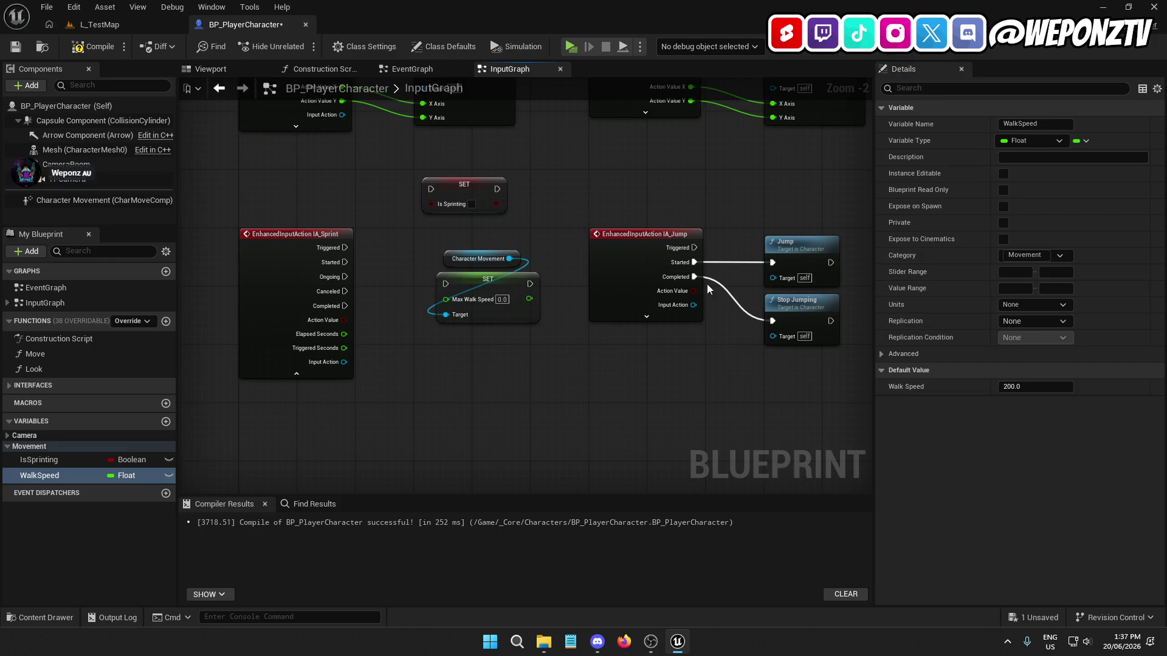
Step: Duplicate WalkSpeed as a RunSpeed variable, then compile and save
{"action": "left_click", "coordinate": [96, 50]}
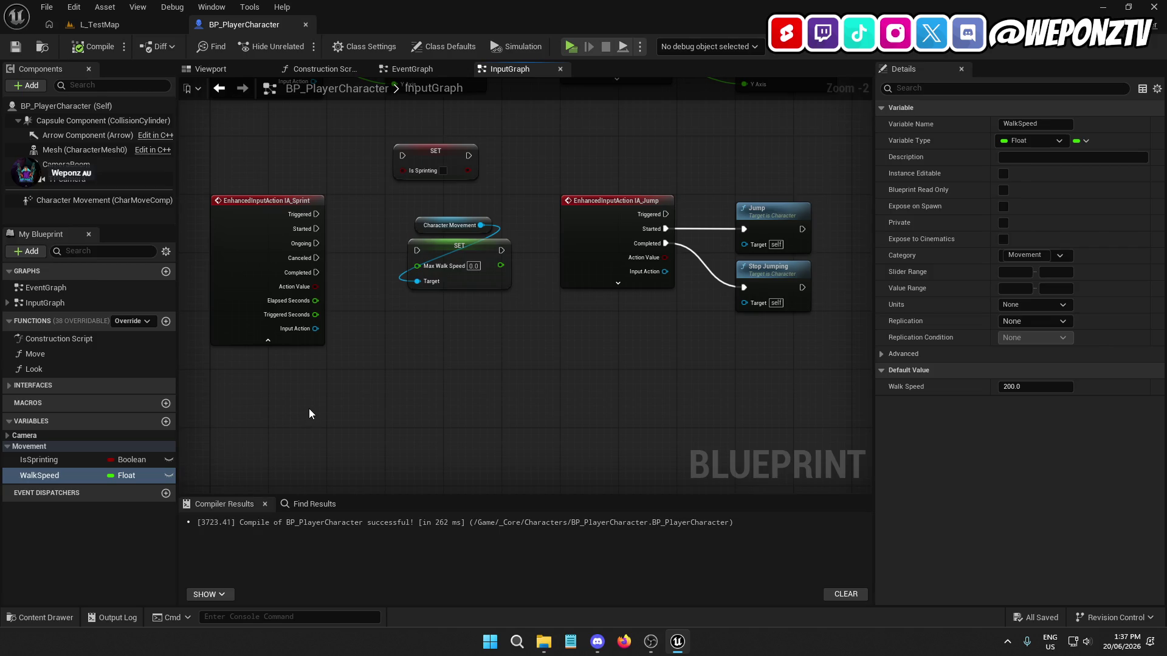
{"action": "right_click", "coordinate": [32, 475]}
{"action": "left_click", "coordinate": [90, 569]}
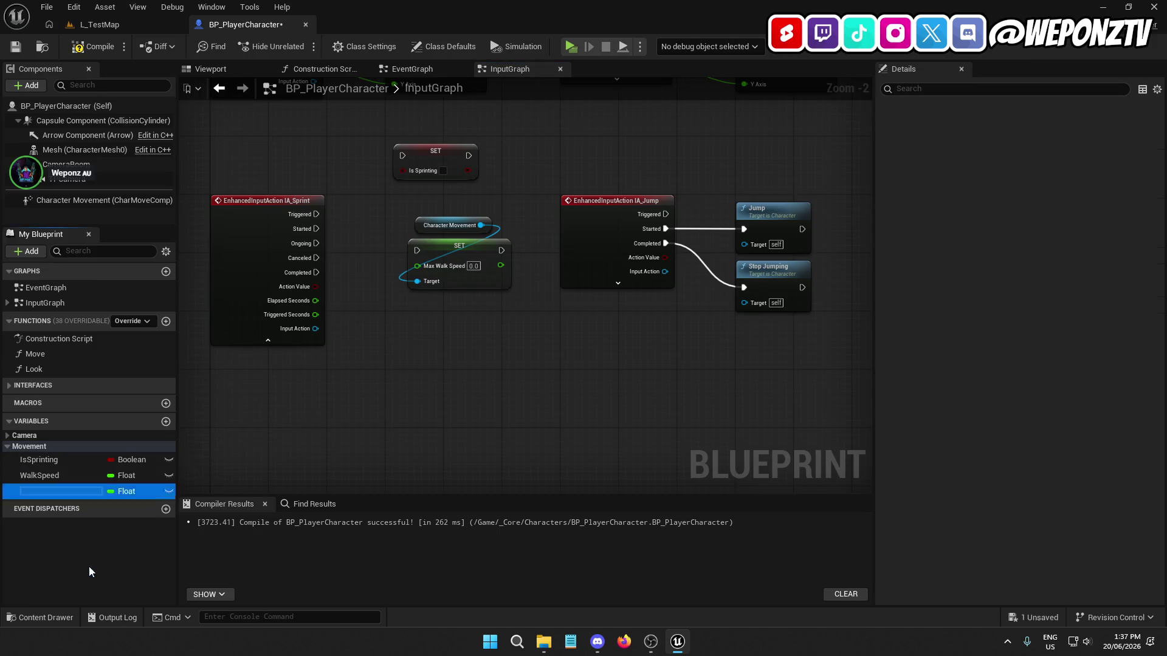
{"action": "type", "text": "Ru"}
{"action": "type", "text": "d"}
{"action": "key", "text": "Return"}
{"action": "left_click", "coordinate": [94, 46]}
{"action": "left_click", "coordinate": [16, 46]}
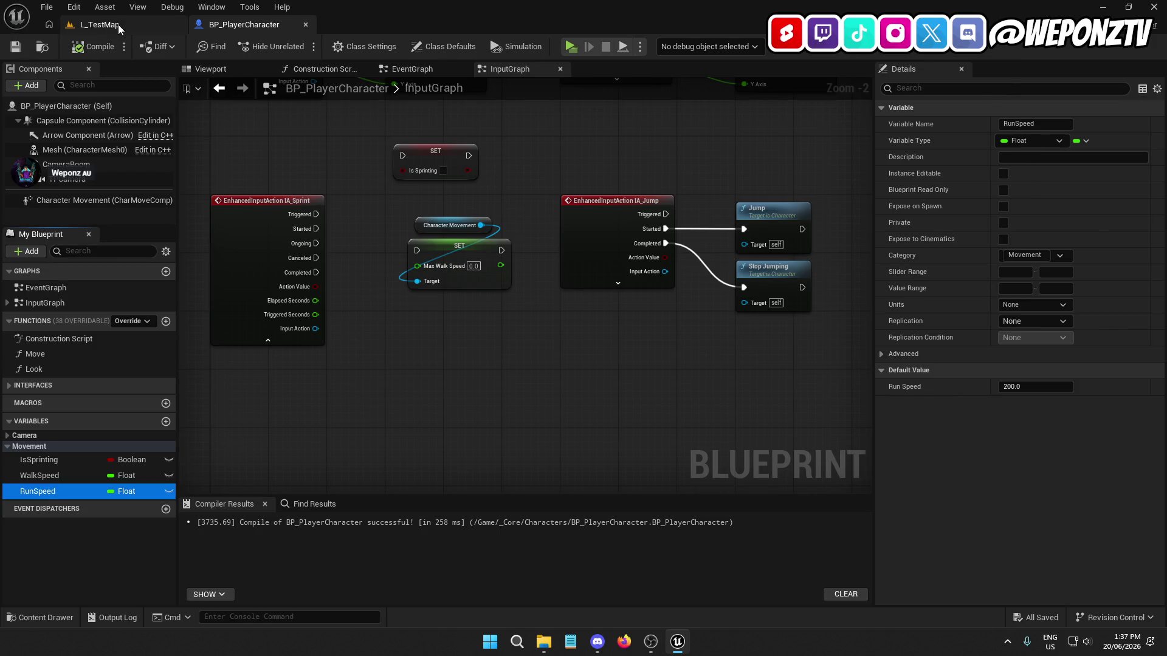
Step: Rename the IA_Sprint input action in the Actions folder to IA_Run
{"action": "left_click", "coordinate": [99, 25]}
{"action": "double_click", "coordinate": [177, 486]}
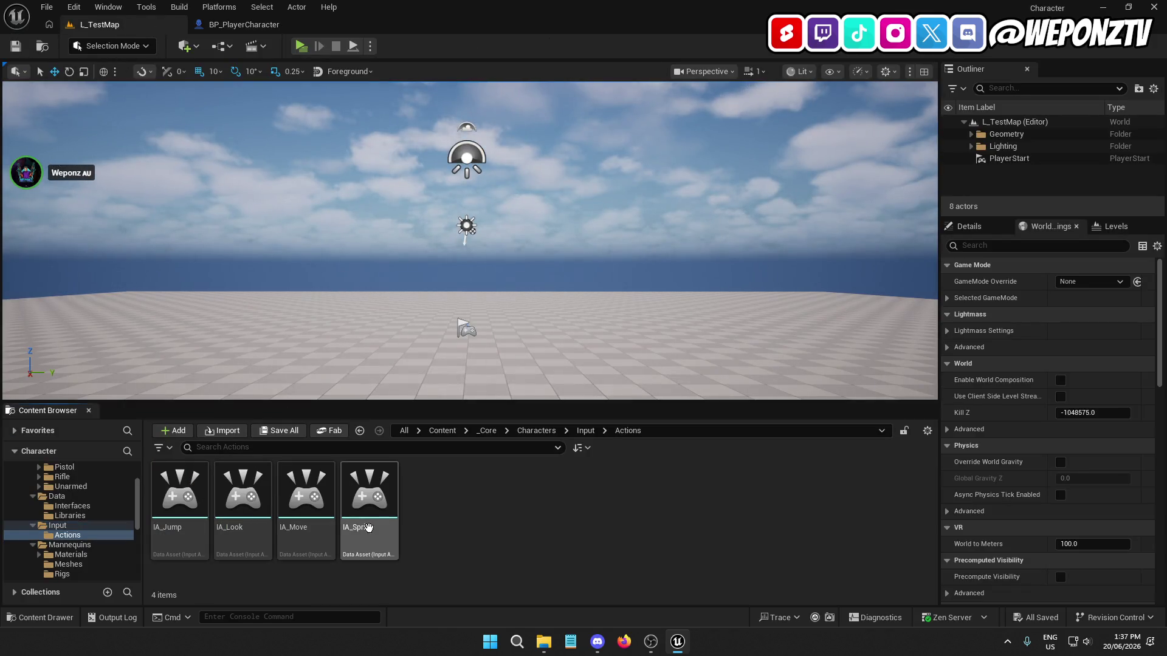
{"action": "left_click", "coordinate": [362, 528]}
{"action": "left_click", "coordinate": [362, 530]}
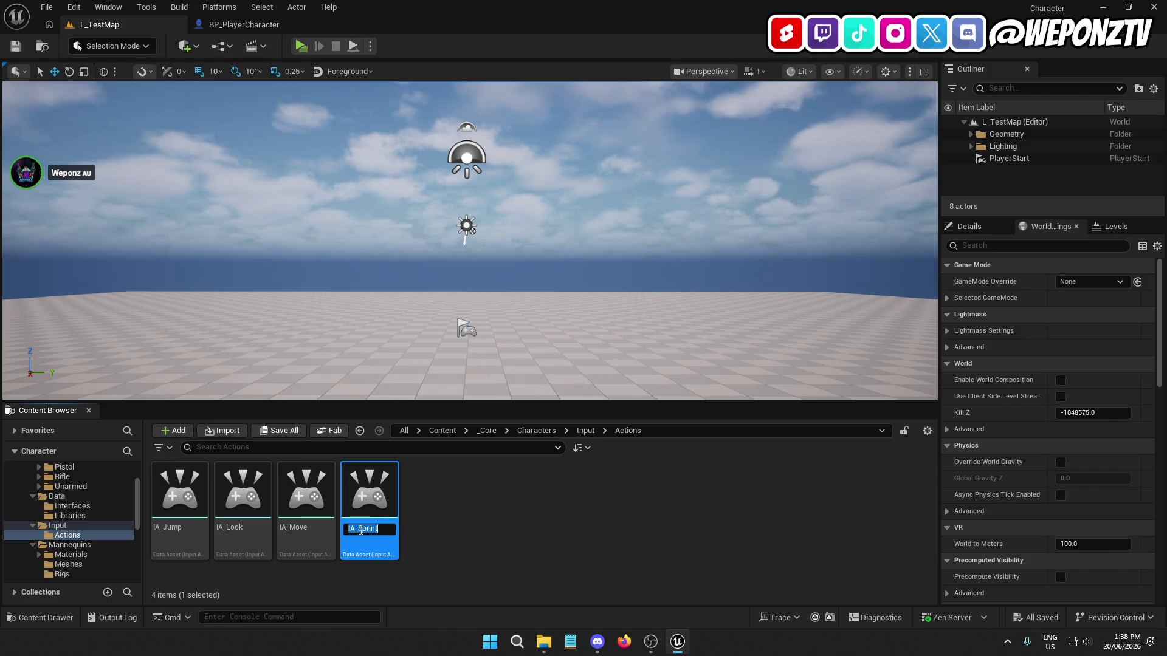
{"action": "left_click_drag", "start_coordinate": [359, 528], "coordinate": [434, 539]}
{"action": "type", "text": "n"}
{"action": "key", "text": "Return"}
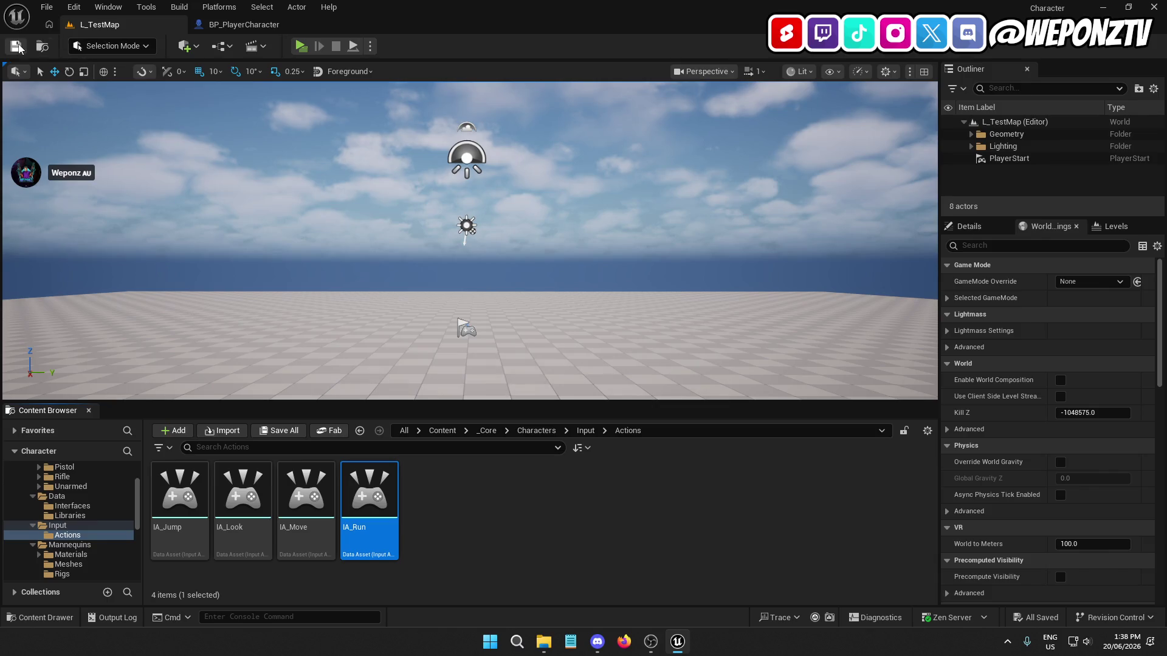
{"action": "left_click", "coordinate": [276, 25]}
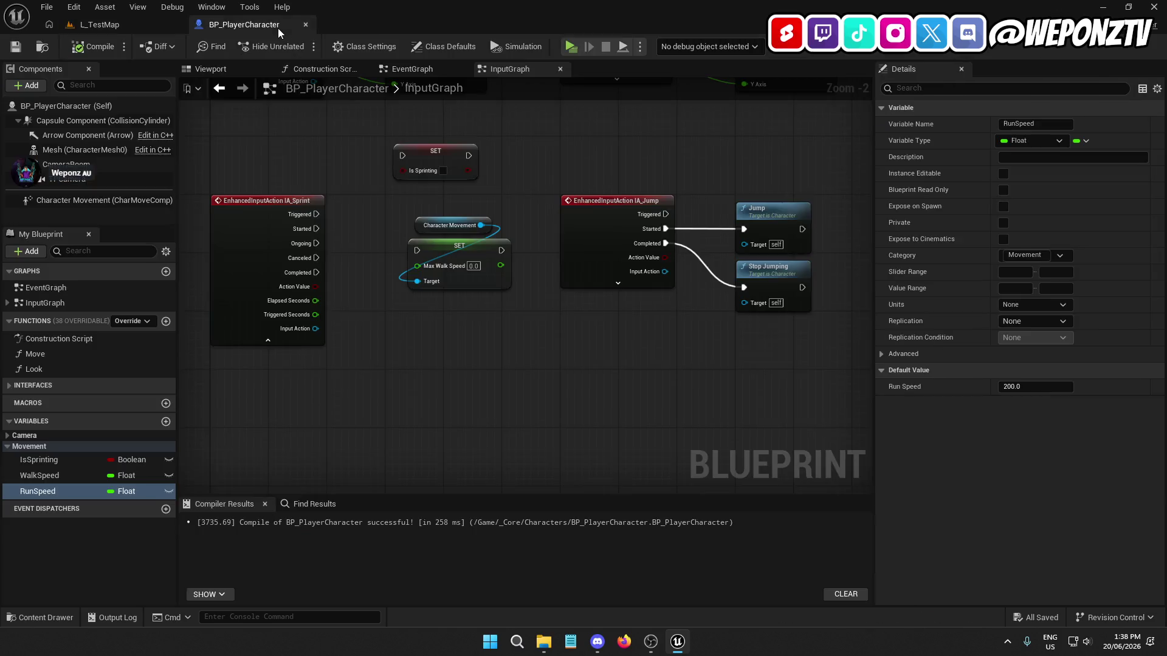
Step: Replace the IA_Sprint event with an IA_Run event wired from Started to SET Max Walk Speed
{"action": "left_click", "coordinate": [288, 234]}
{"action": "key", "text": "Delete"}
{"action": "right_click", "coordinate": [246, 244]}
{"action": "type", "text": "IA_Run"}
{"action": "left_click", "coordinate": [300, 307]}
{"action": "mouse_move", "coordinate": [283, 258]}
{"action": "left_mouse_down"}
{"action": "mouse_move", "coordinate": [260, 250]}
{"action": "mouse_move", "coordinate": [257, 239]}
{"action": "mouse_move", "coordinate": [278, 268]}
{"action": "mouse_move", "coordinate": [272, 237]}
{"action": "left_mouse_up"}
{"action": "left_click", "coordinate": [286, 271]}
{"action": "mouse_move", "coordinate": [338, 262]}
{"action": "left_mouse_down"}
{"action": "mouse_move", "coordinate": [438, 258]}
{"action": "mouse_move", "coordinate": [437, 282]}
{"action": "left_mouse_up"}
Step: Rearrange the graph, moving the speed nodes beside IA_Run and shifting Look and Jump right
{"action": "left_click_drag", "start_coordinate": [542, 354], "coordinate": [472, 236]}
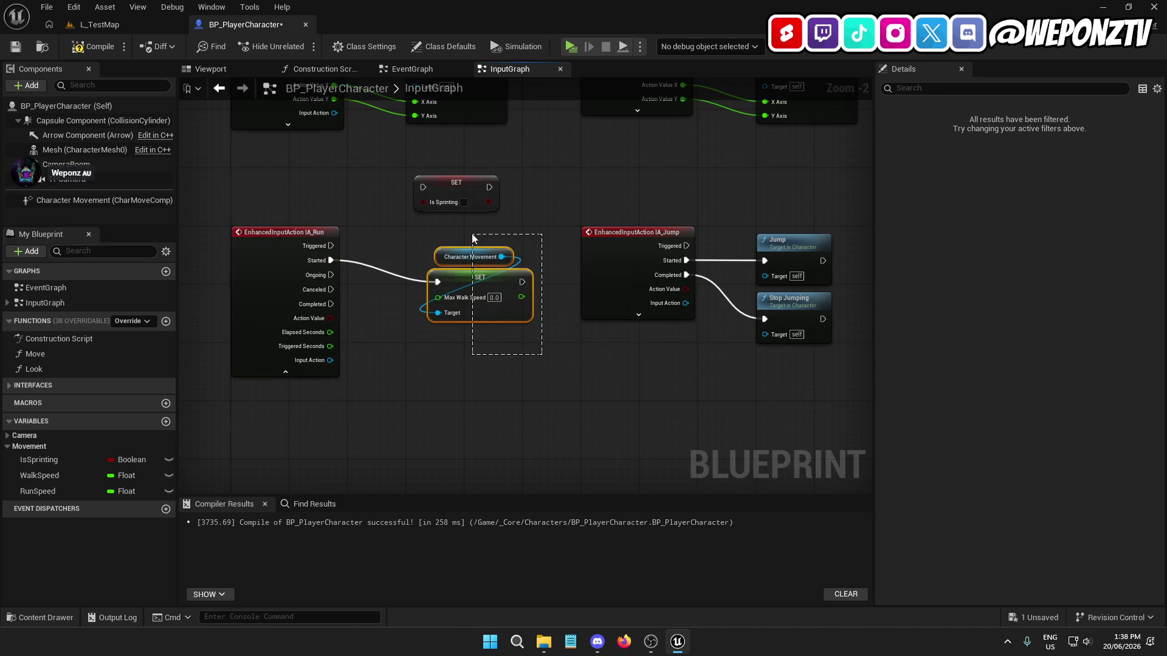
{"action": "left_click_drag", "start_coordinate": [465, 308], "coordinate": [446, 286]}
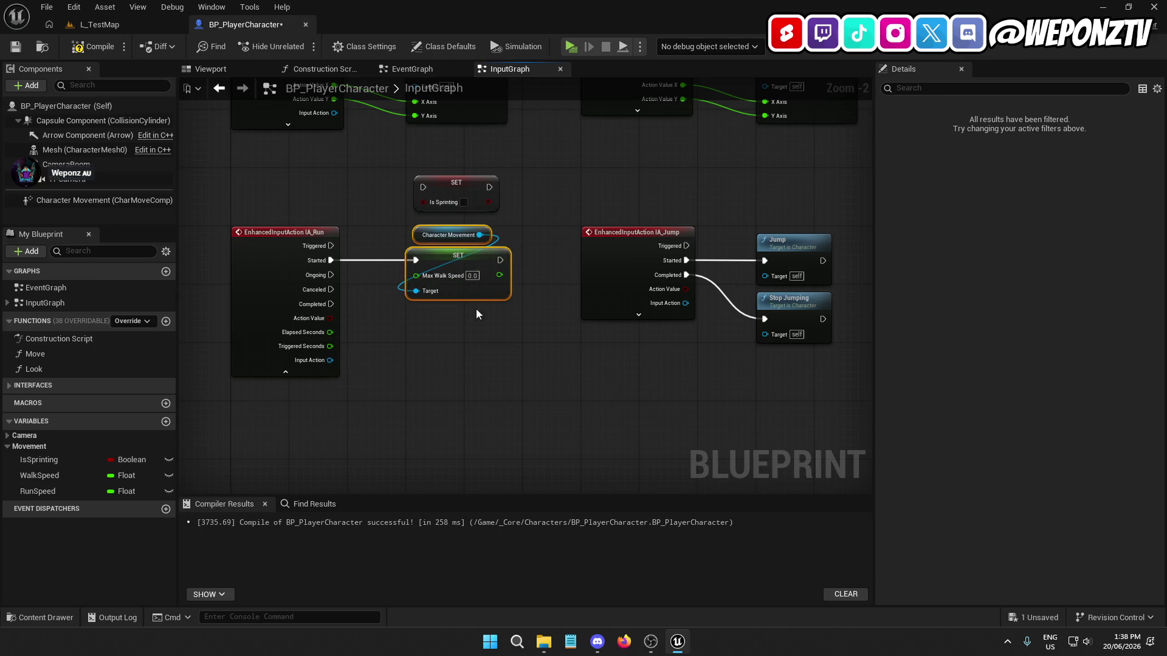
{"action": "mouse_move", "coordinate": [696, 391]}
{"action": "left_mouse_down"}
{"action": "mouse_move", "coordinate": [621, 313]}
{"action": "mouse_move", "coordinate": [390, 133]}
{"action": "left_mouse_up"}
{"action": "scroll", "coordinate": [451, 207], "scroll_direction": "down", "scroll_amount": 5}
{"action": "mouse_move", "coordinate": [438, 206]}
{"action": "left_mouse_down"}
{"action": "mouse_move", "coordinate": [490, 206]}
{"action": "mouse_move", "coordinate": [474, 203]}
{"action": "left_mouse_up"}
{"action": "scroll", "coordinate": [464, 211], "scroll_direction": "up", "scroll_amount": 5}
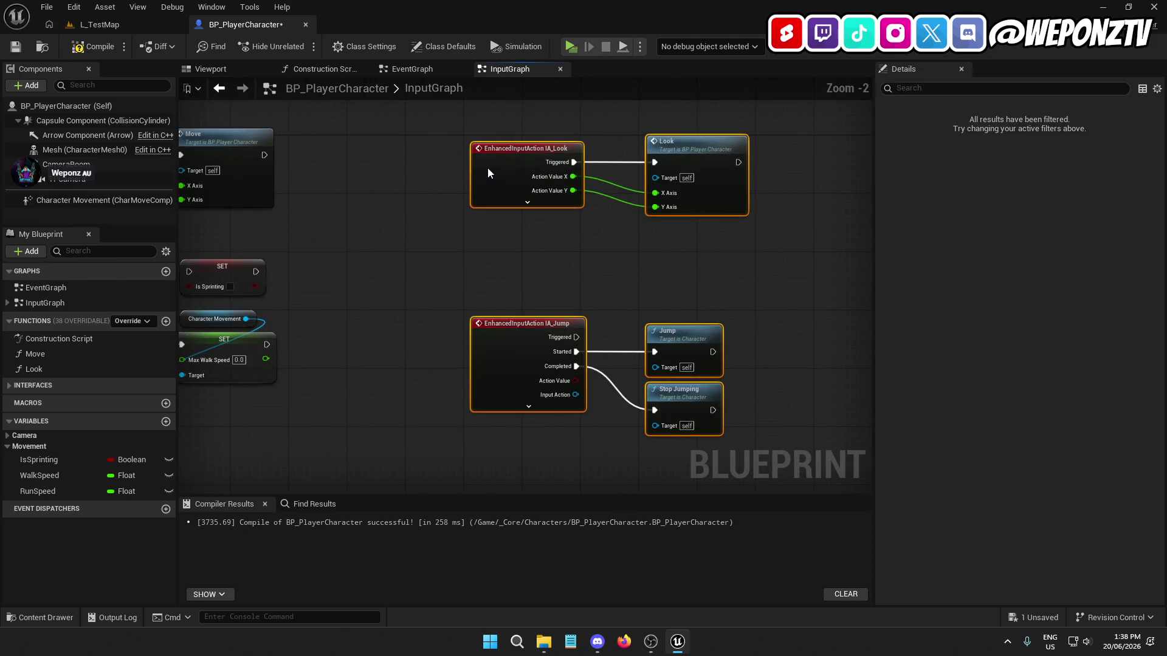
{"action": "left_click", "coordinate": [398, 253]}
{"action": "left_click_drag", "start_coordinate": [398, 253], "coordinate": [671, 172]}
Step: Chain SET Is Sprinting (true) after SET Max Walk Speed and edit RunSpeed's default
{"action": "mouse_move", "coordinate": [523, 193]}
{"action": "left_mouse_down"}
{"action": "mouse_move", "coordinate": [648, 266]}
{"action": "mouse_move", "coordinate": [556, 262]}
{"action": "left_mouse_up"}
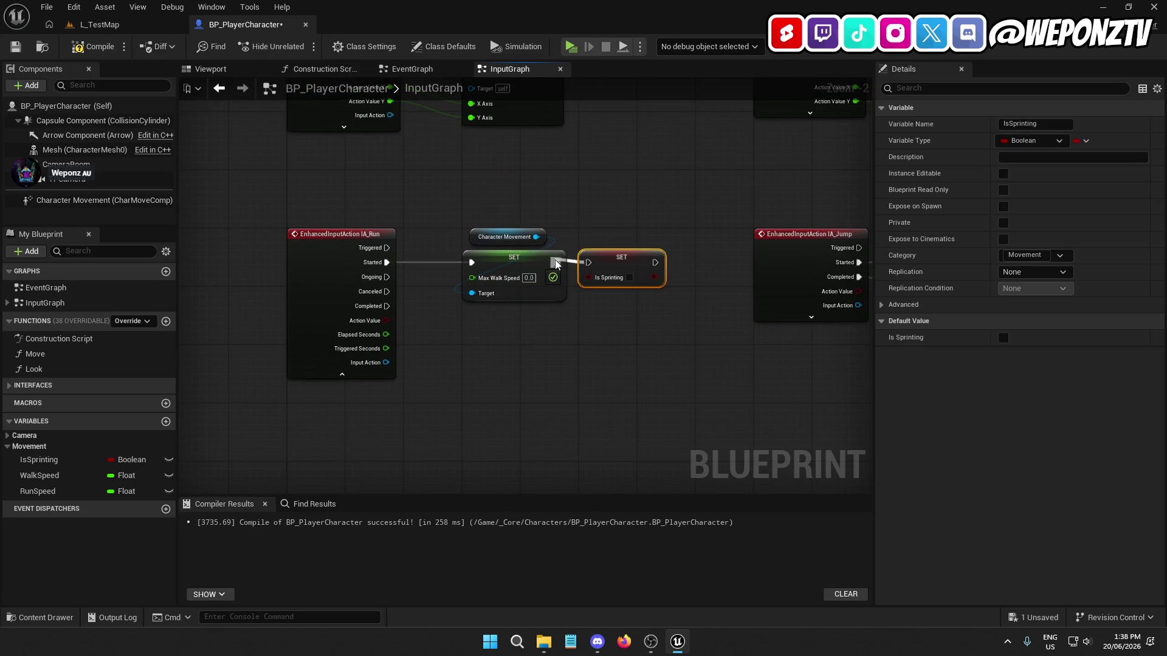
{"action": "left_click", "coordinate": [582, 296]}
{"action": "left_click", "coordinate": [629, 278]}
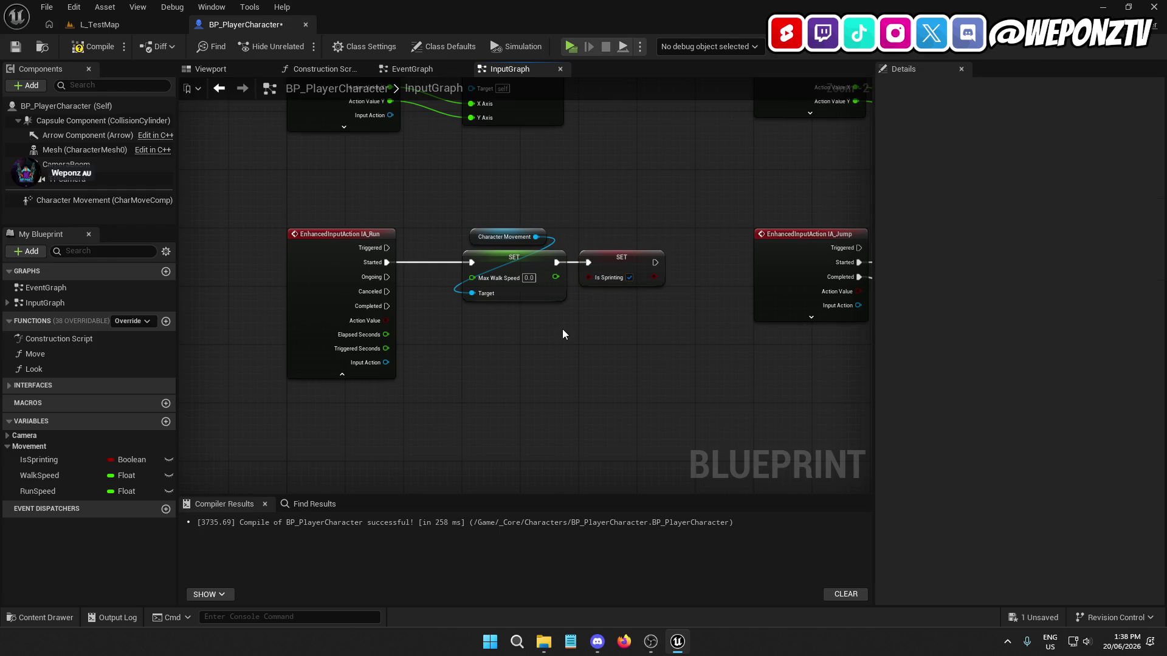
{"action": "left_click", "coordinate": [42, 490]}
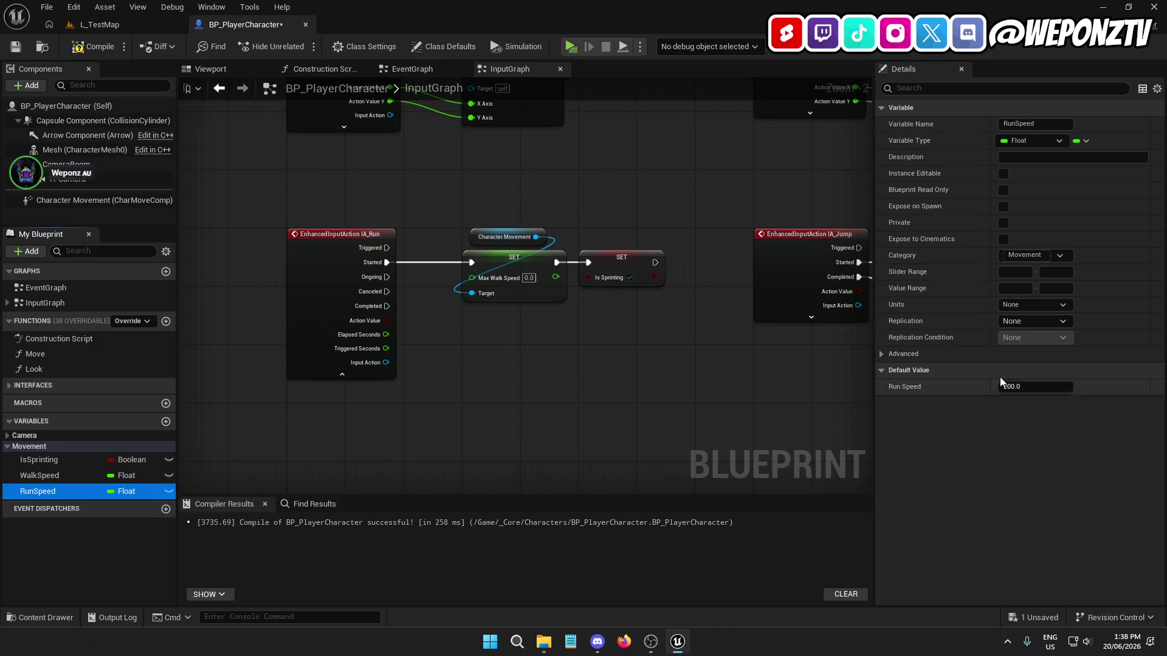
{"action": "left_click", "coordinate": [1018, 389]}
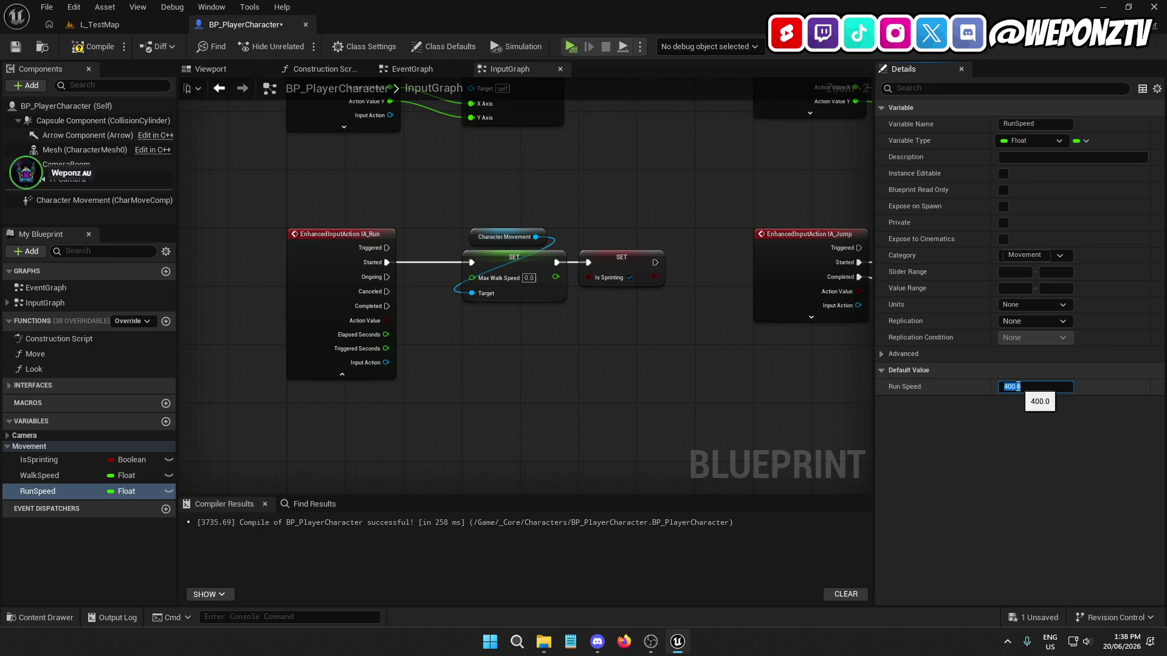
Step: Copy the speed-setting nodes, wire Completed and Canceled to them, and clear Is Sprinting there
{"action": "left_click_drag", "start_coordinate": [653, 333], "coordinate": [470, 207]}
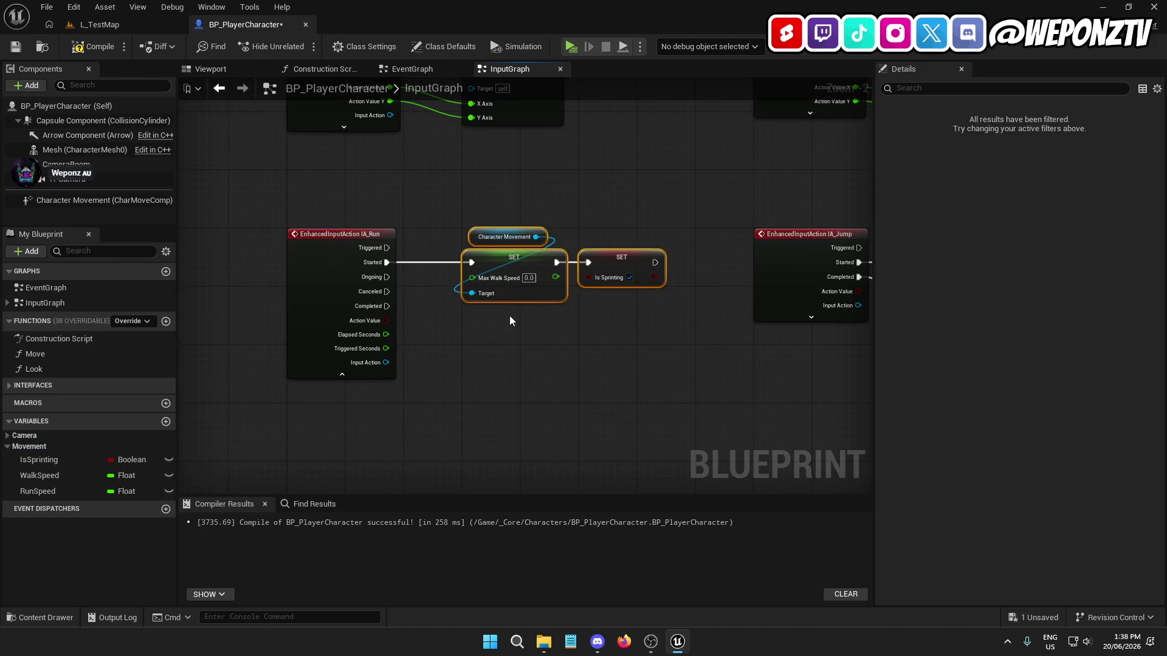
{"action": "key", "text": "ctrl+v"}
{"action": "left_click_drag", "start_coordinate": [386, 307], "coordinate": [435, 358]}
{"action": "left_click_drag", "start_coordinate": [387, 291], "coordinate": [437, 359]}
{"action": "left_click_drag", "start_coordinate": [440, 307], "coordinate": [440, 307]}
{"action": "left_click_drag", "start_coordinate": [458, 359], "coordinate": [494, 359]}
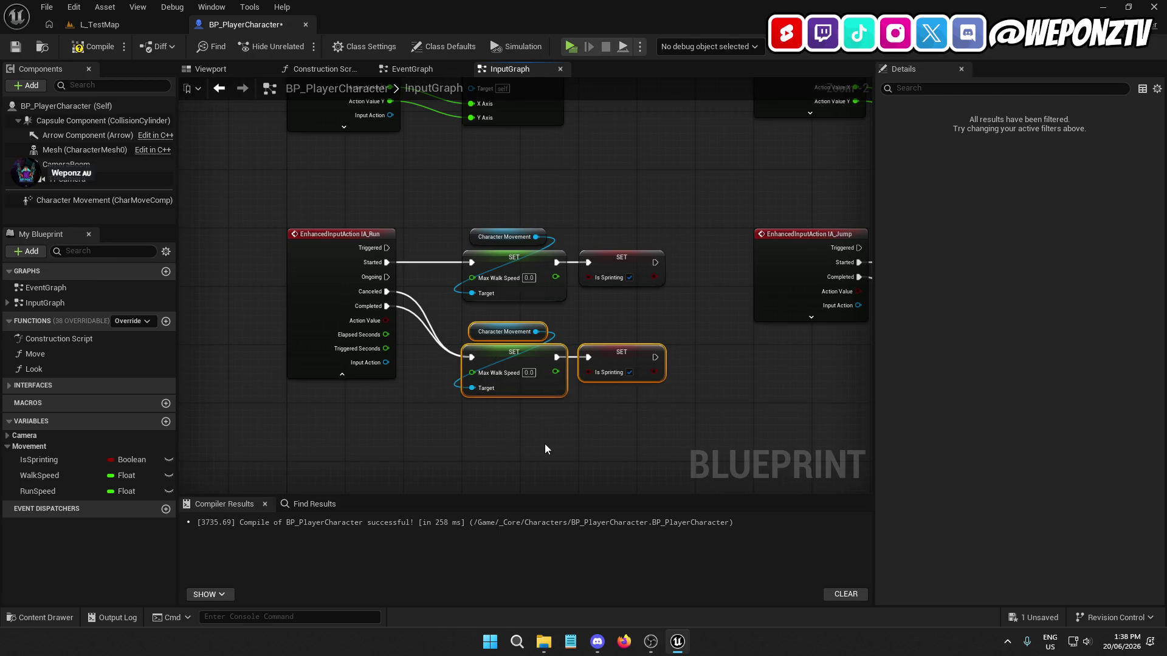
{"action": "left_click", "coordinate": [545, 449]}
{"action": "left_click", "coordinate": [550, 354]}
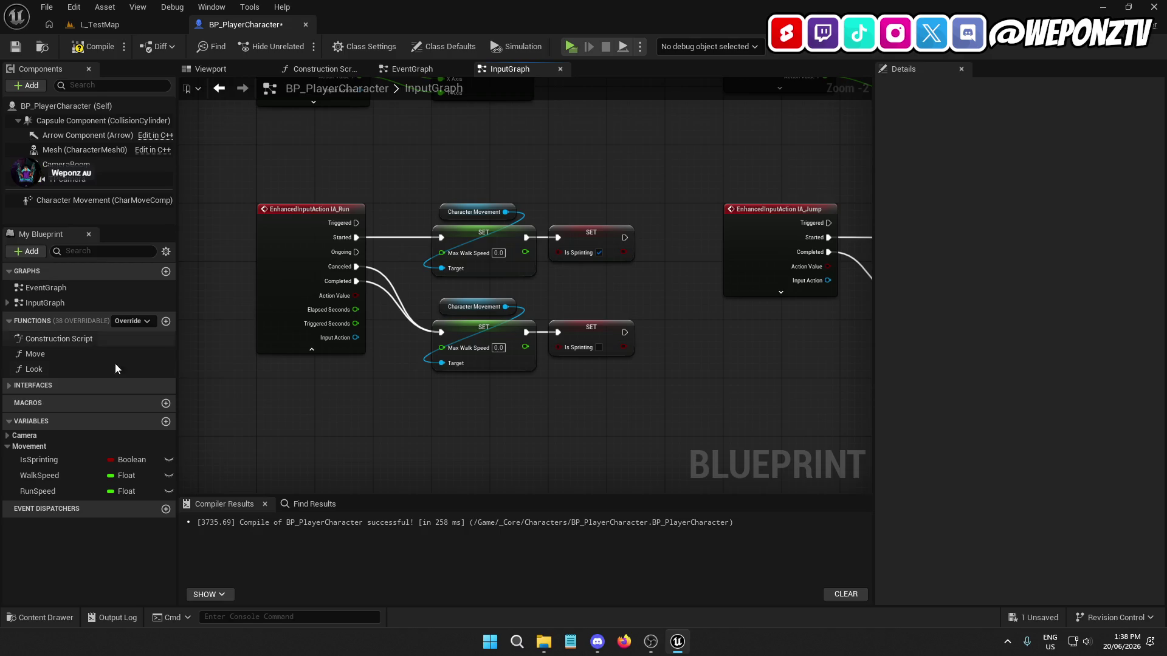
Step: Feed RunSpeed into the upper Max Walk Speed and WalkSpeed into the lower one
{"action": "left_click_drag", "start_coordinate": [52, 490], "coordinate": [377, 321]}
{"action": "left_click_drag", "start_coordinate": [448, 254], "coordinate": [448, 254]}
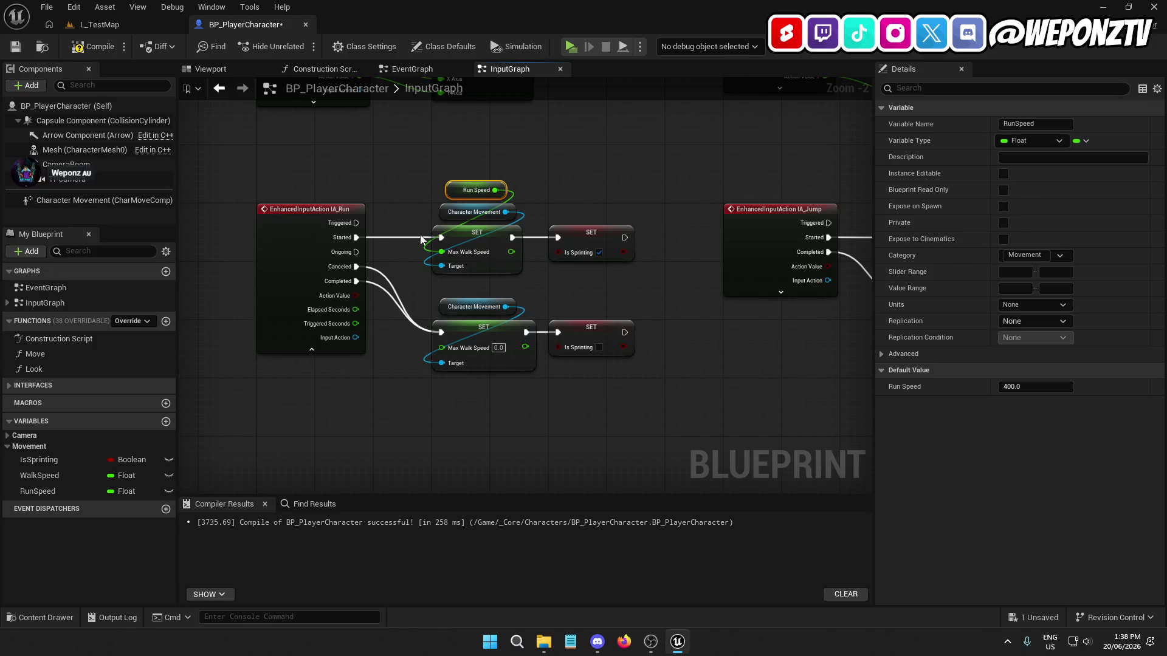
{"action": "left_click_drag", "start_coordinate": [652, 409], "coordinate": [419, 295]}
{"action": "left_click_drag", "start_coordinate": [465, 333], "coordinate": [464, 347]}
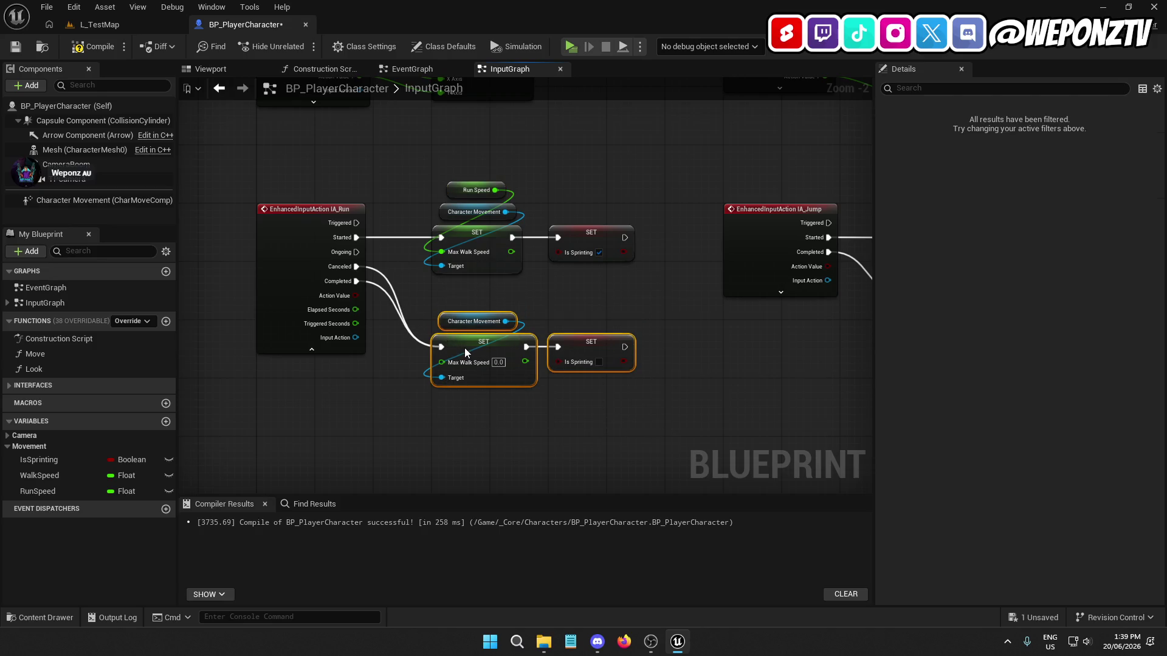
{"action": "mouse_move", "coordinate": [38, 476]}
{"action": "left_mouse_down"}
{"action": "mouse_move", "coordinate": [450, 296]}
{"action": "mouse_move", "coordinate": [444, 362]}
{"action": "left_mouse_up"}
{"action": "left_click", "coordinate": [492, 316]}
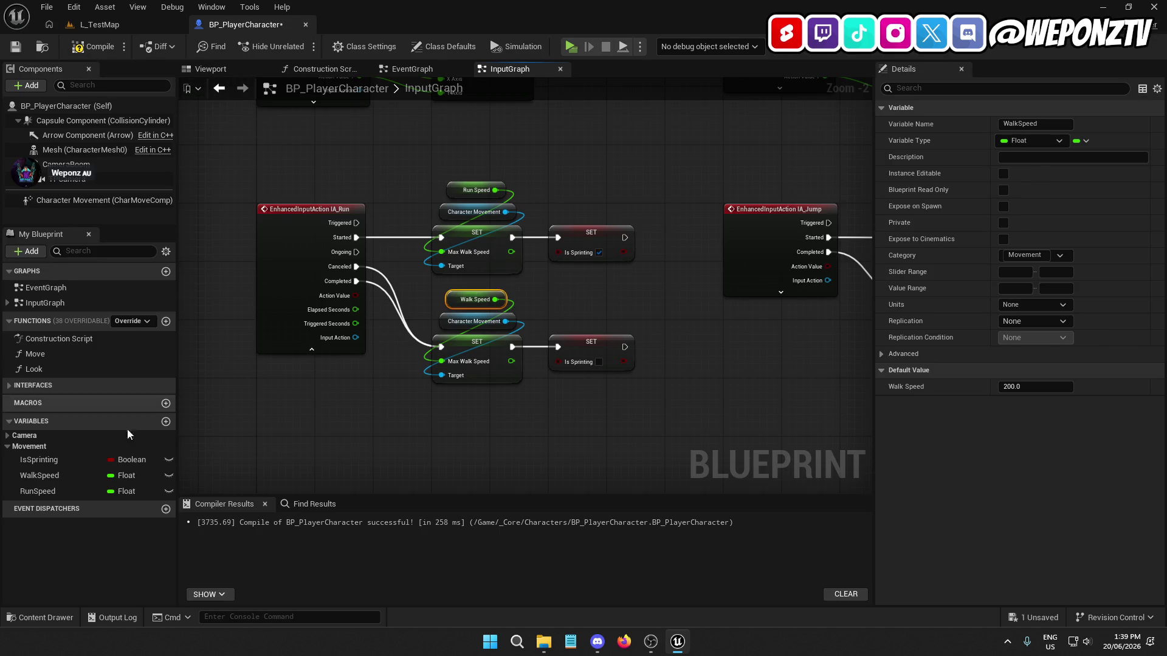
Step: Rename the IsSprinting variable to IsRunning and compile the blueprint
{"action": "left_click", "coordinate": [40, 462]}
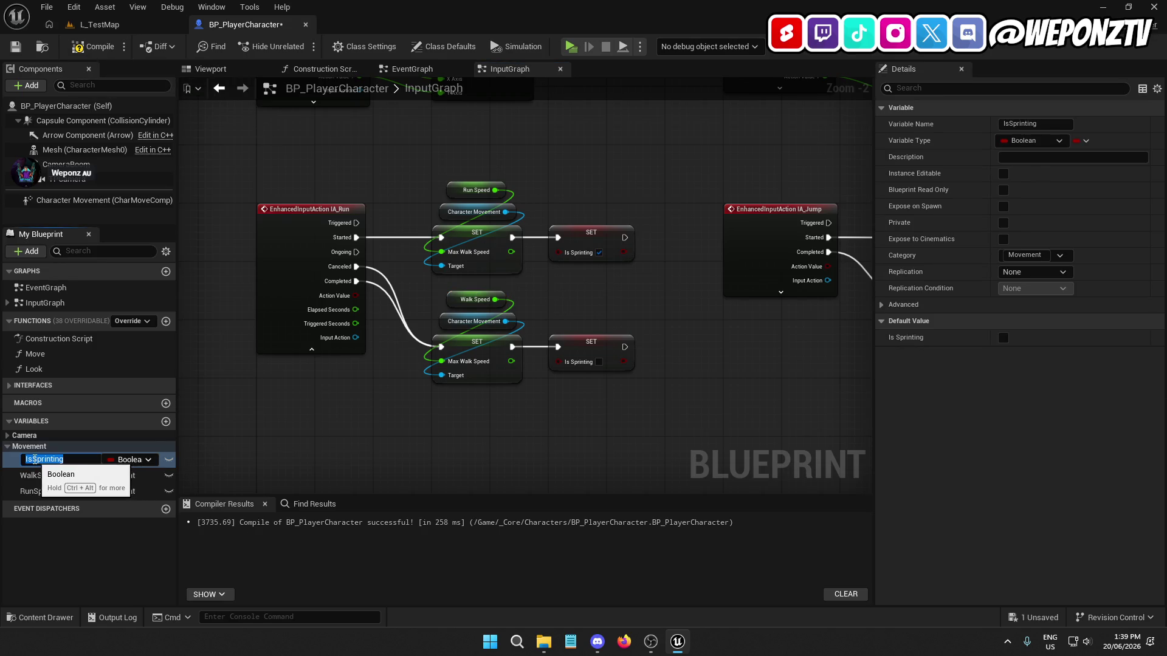
{"action": "left_click_drag", "start_coordinate": [33, 459], "coordinate": [194, 452]}
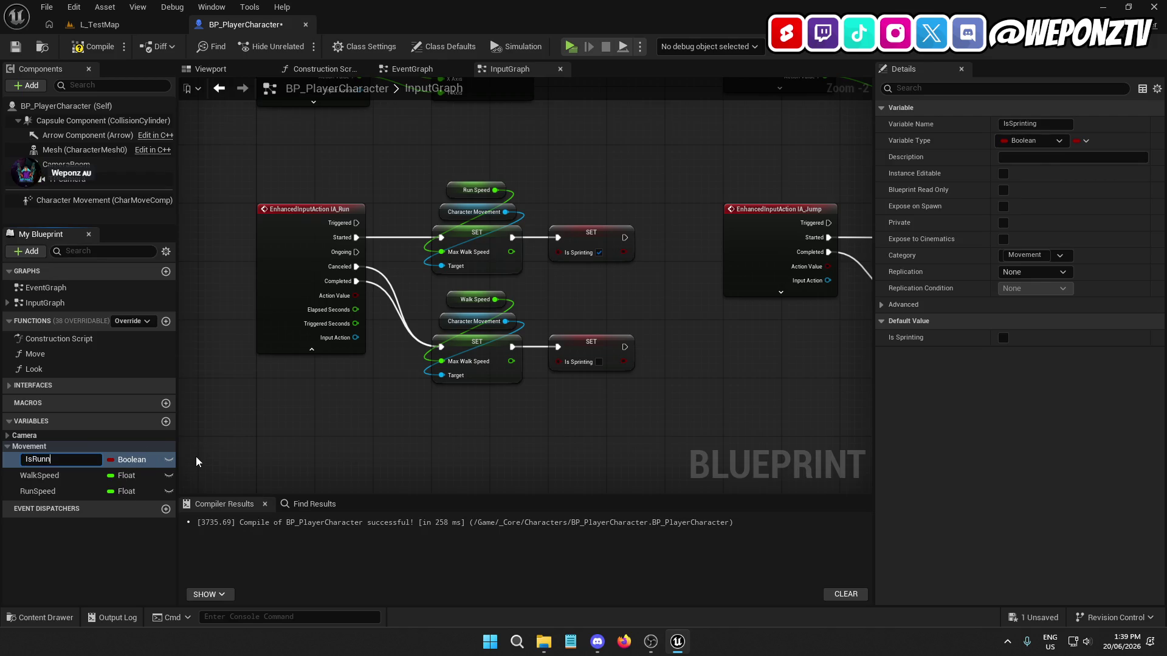
{"action": "type", "text": "ng"}
{"action": "key", "text": "Return"}
{"action": "left_click", "coordinate": [91, 46]}
{"action": "left_click", "coordinate": [98, 25]}
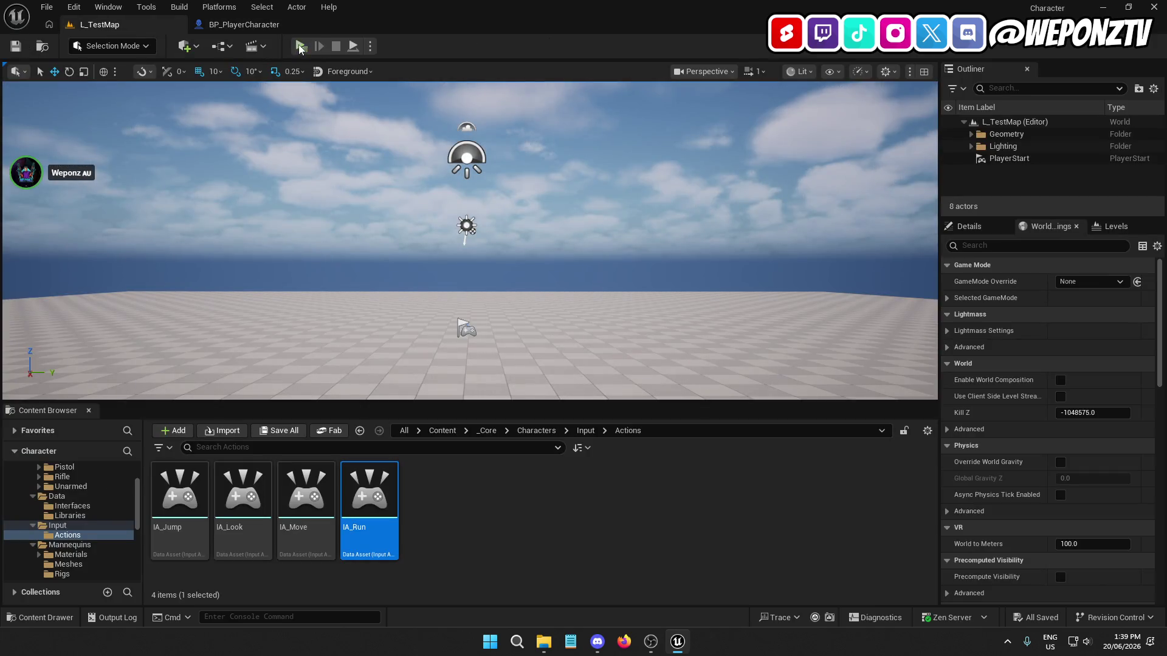
Step: Play-test the level by running the character forward, then stop
{"action": "left_click", "coordinate": [301, 49]}
{"action": "key", "text": "w"}
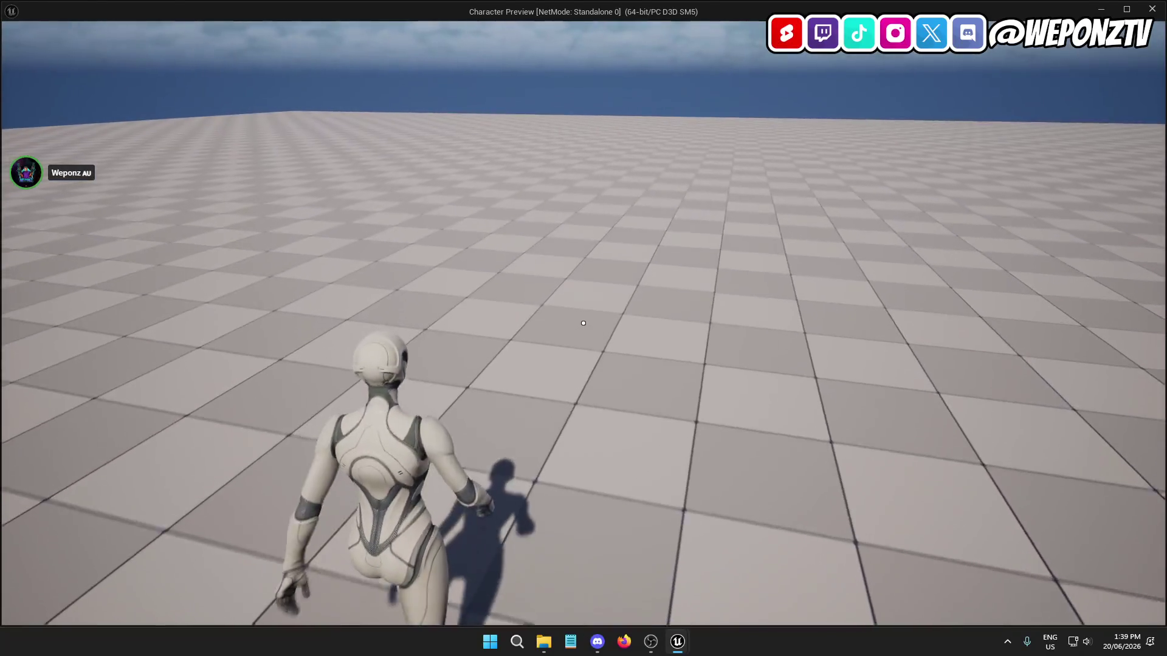
{"action": "key", "text": "Escape"}
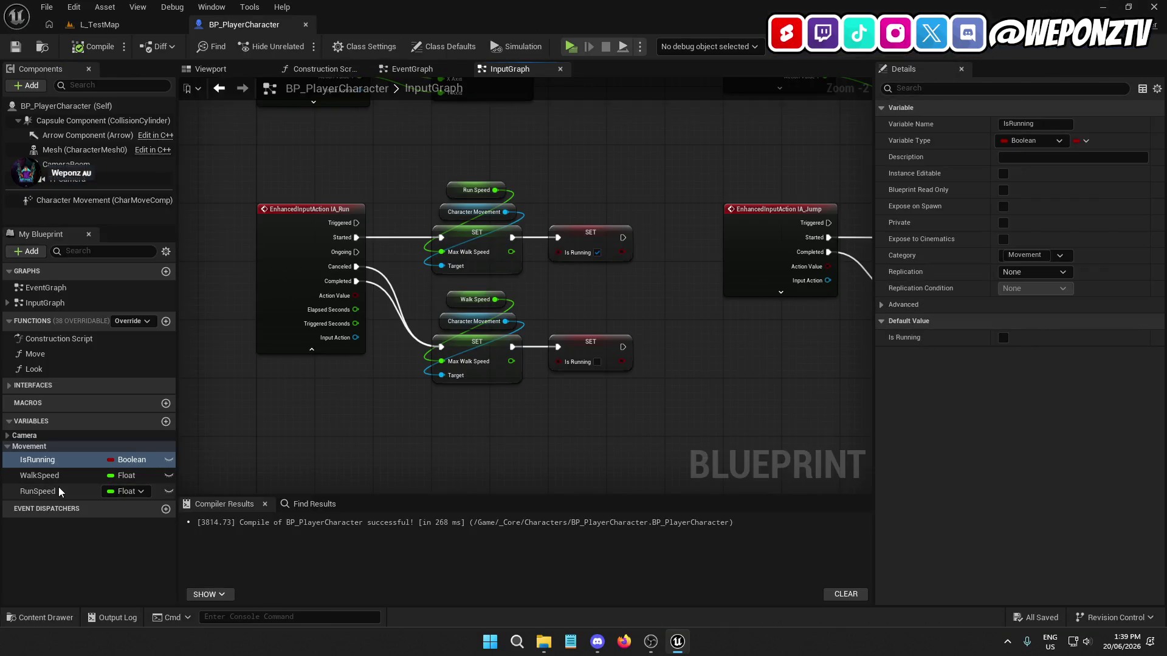
Step: Raise RunSpeed's default to 600, compile and save, and play-test the faster run
{"action": "left_click", "coordinate": [38, 491]}
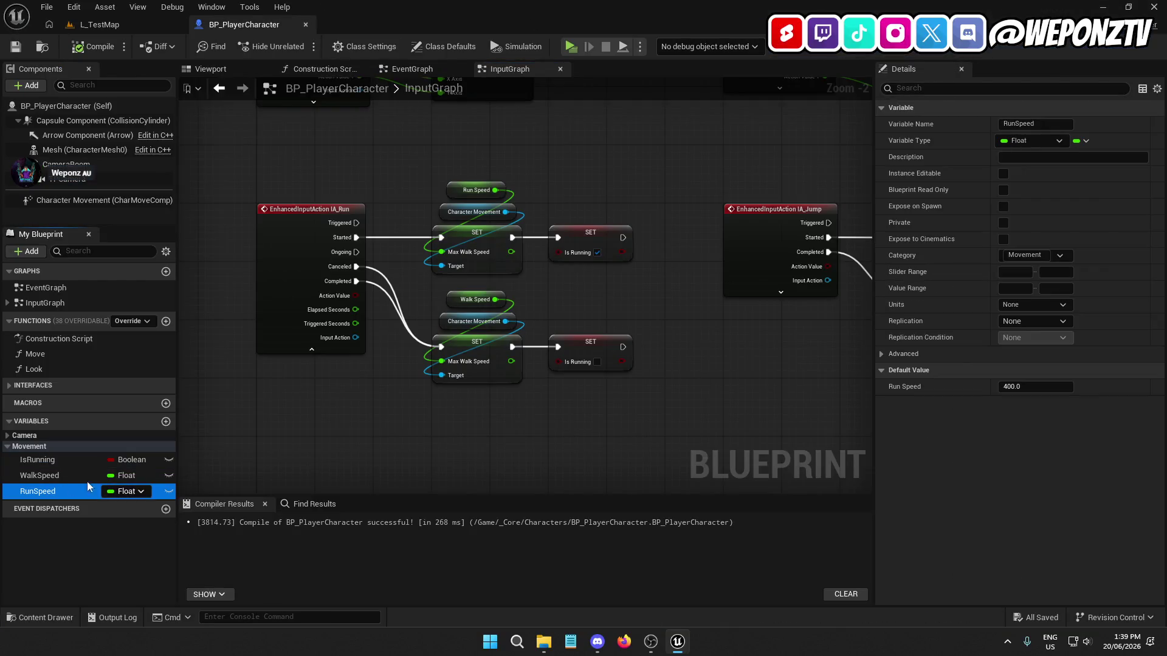
{"action": "left_click", "coordinate": [1020, 387]}
{"action": "type", "text": "600"}
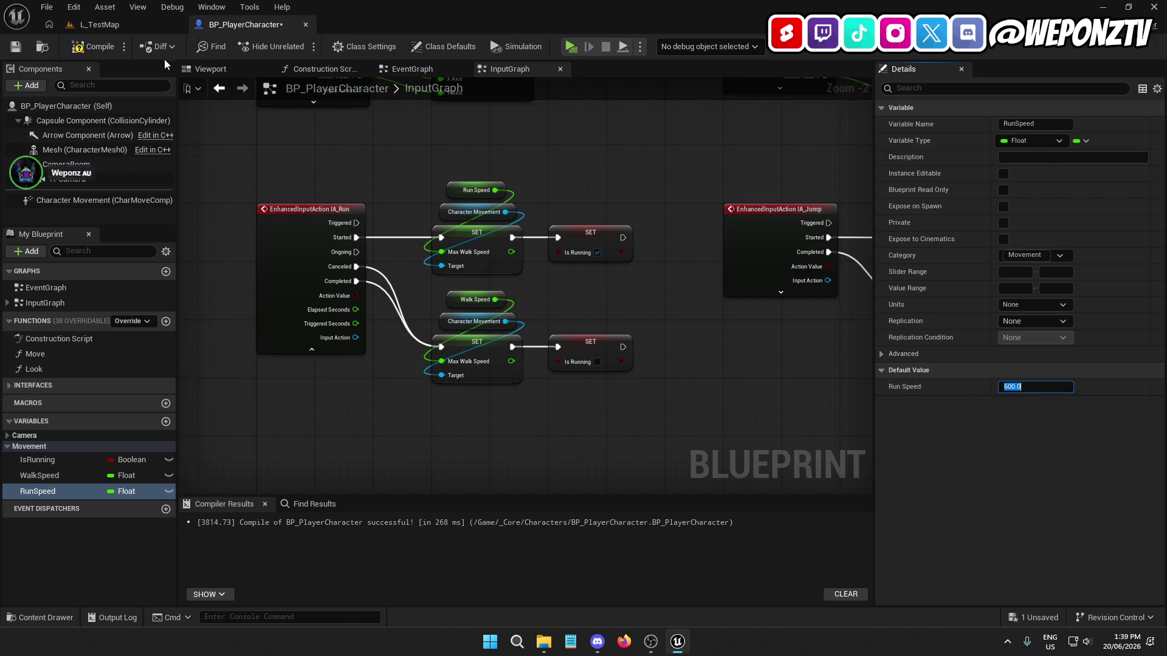
{"action": "left_click", "coordinate": [15, 47]}
{"action": "left_click", "coordinate": [97, 24]}
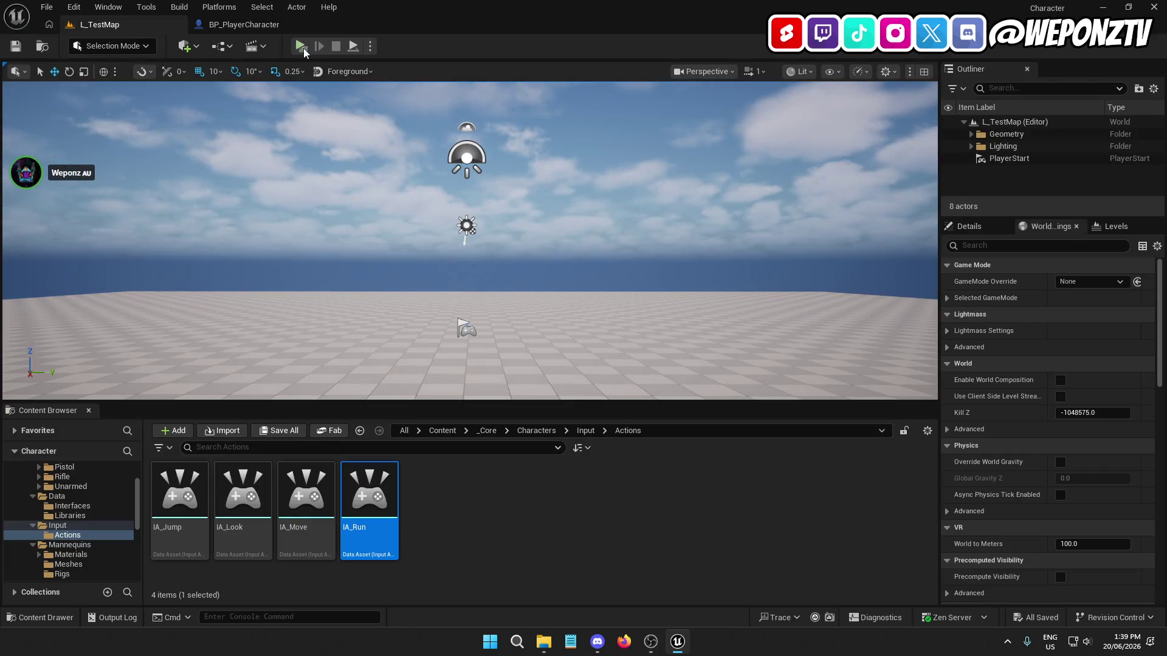
{"action": "left_click", "coordinate": [301, 46]}
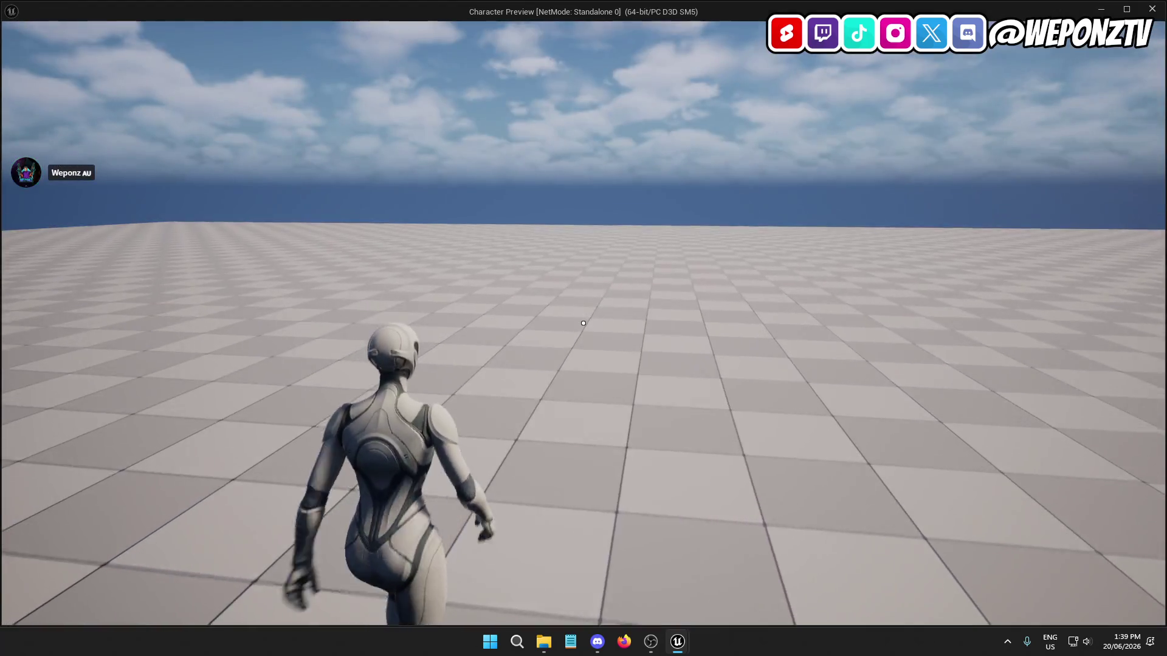
{"action": "key", "text": "Escape"}
{"action": "left_click", "coordinate": [255, 26]}
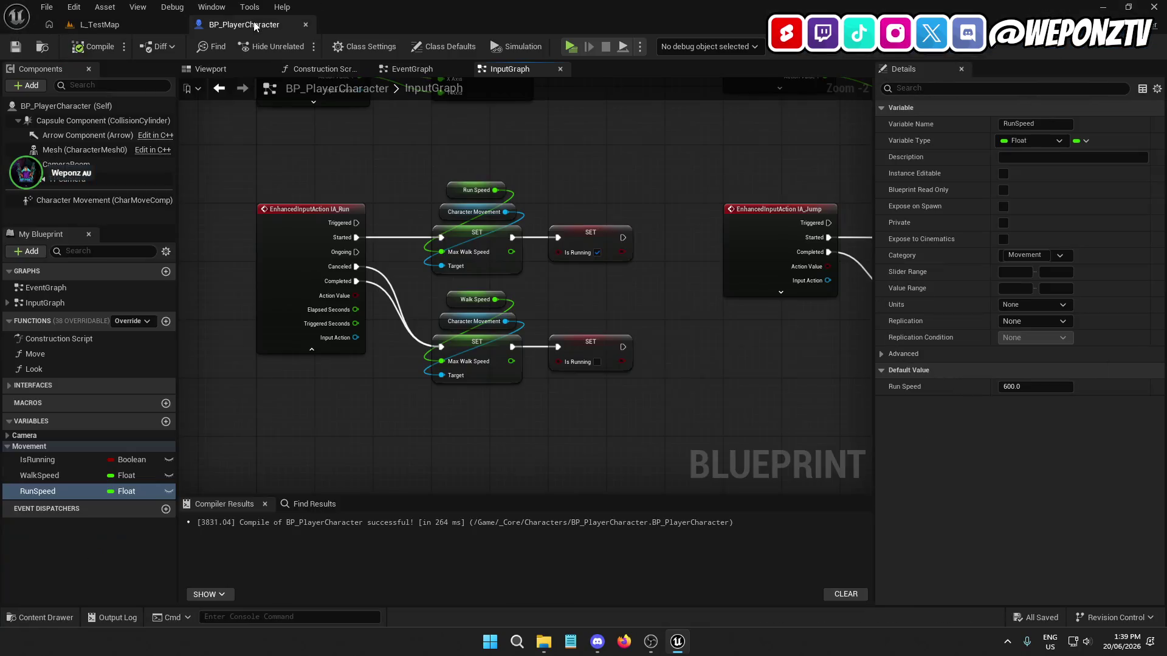
Step: Edit WalkSpeed's default and set Character Movement Max Walk Speed 250, crouched speed 200
{"action": "left_click", "coordinate": [53, 476]}
{"action": "left_click", "coordinate": [1029, 392]}
{"action": "type", "text": "250.0"}
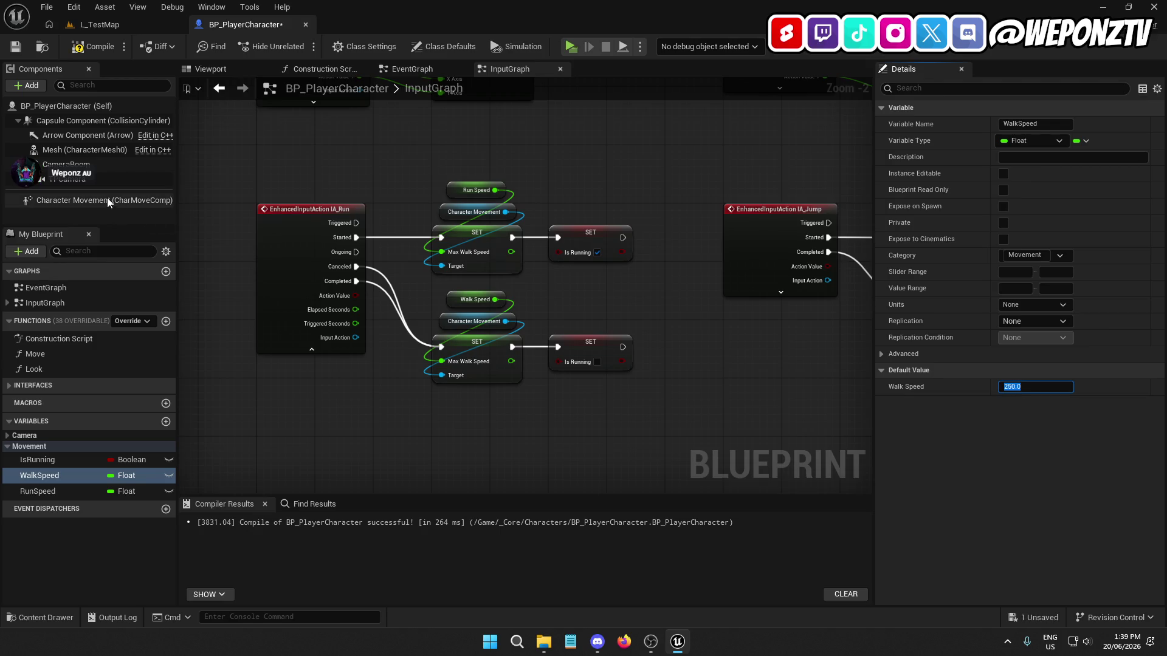
{"action": "left_click", "coordinate": [107, 200]}
{"action": "left_click", "coordinate": [1032, 534]}
{"action": "type", "text": "250.0"}
{"action": "left_click", "coordinate": [1025, 551]}
{"action": "type", "text": "200"}
{"action": "key", "text": "Return"}
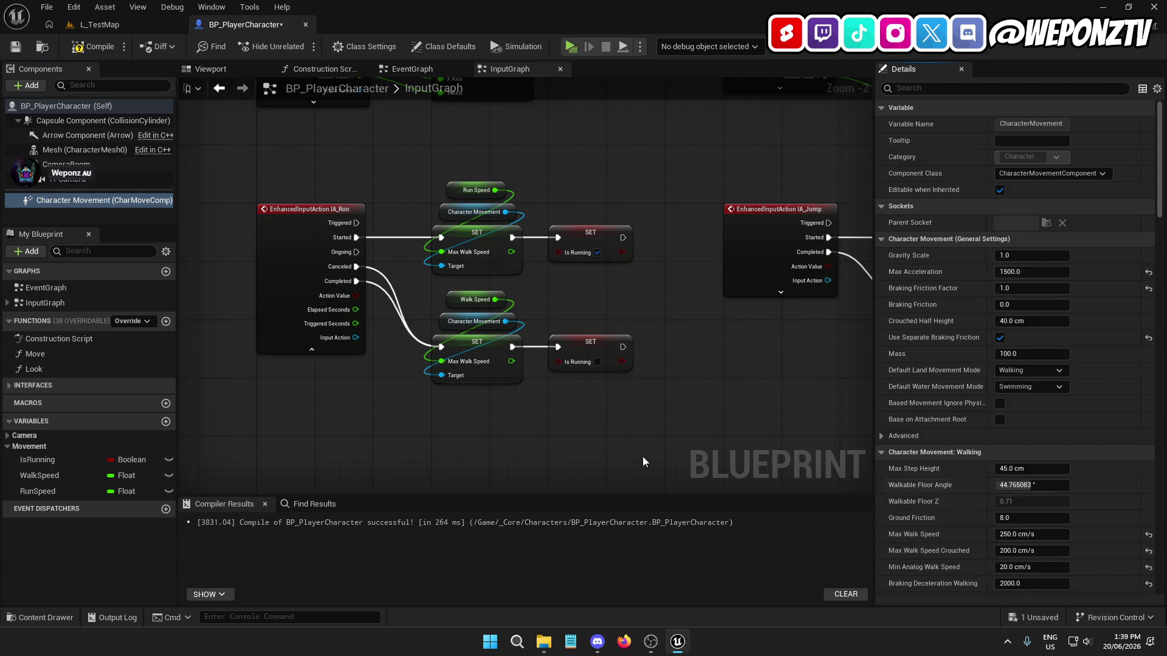
Step: Compile with the new walk speed and play-test walking forward to judge the speed
{"action": "left_click", "coordinate": [37, 495]}
{"action": "left_click", "coordinate": [43, 478]}
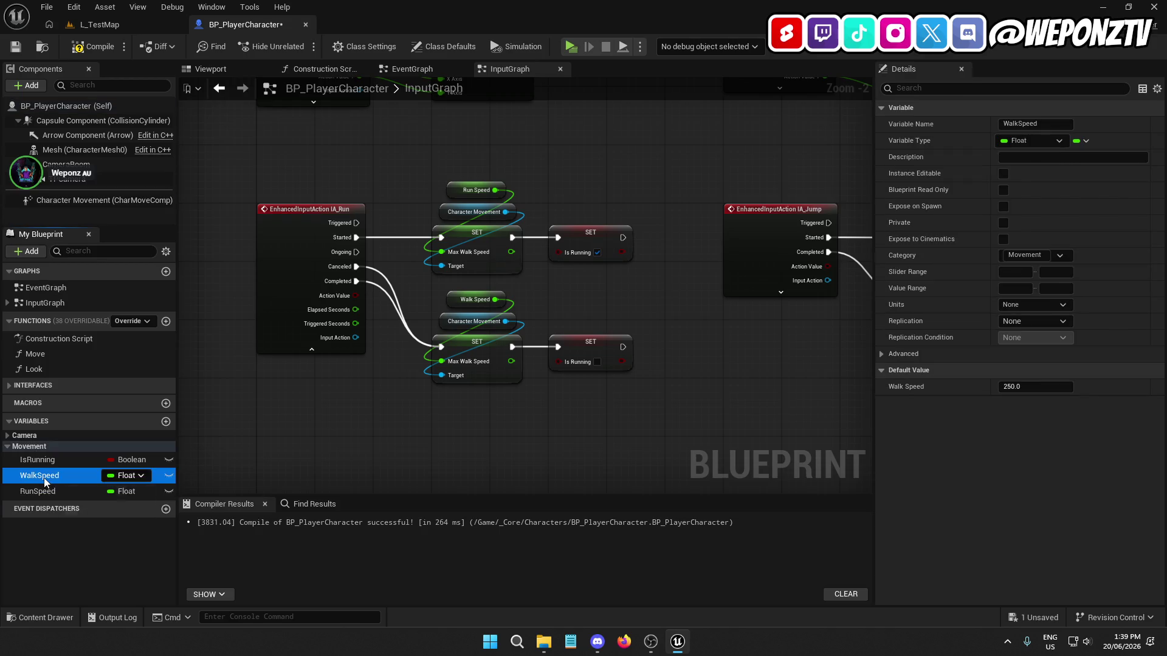
{"action": "left_click", "coordinate": [92, 47]}
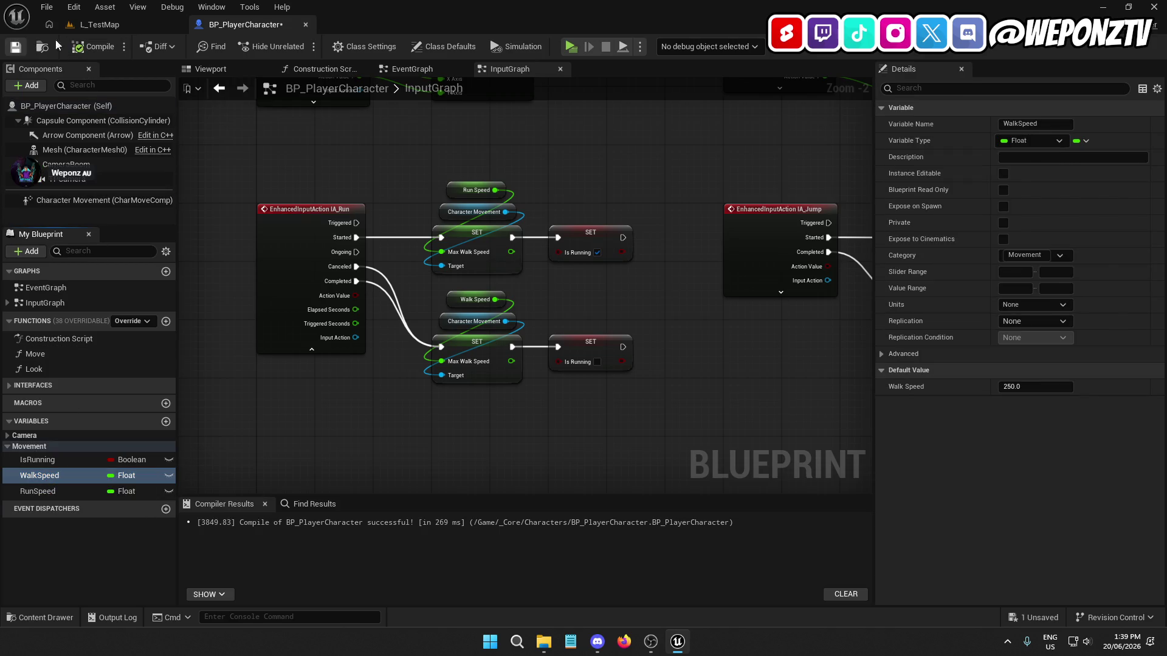
{"action": "left_click", "coordinate": [97, 25]}
{"action": "left_click", "coordinate": [299, 47]}
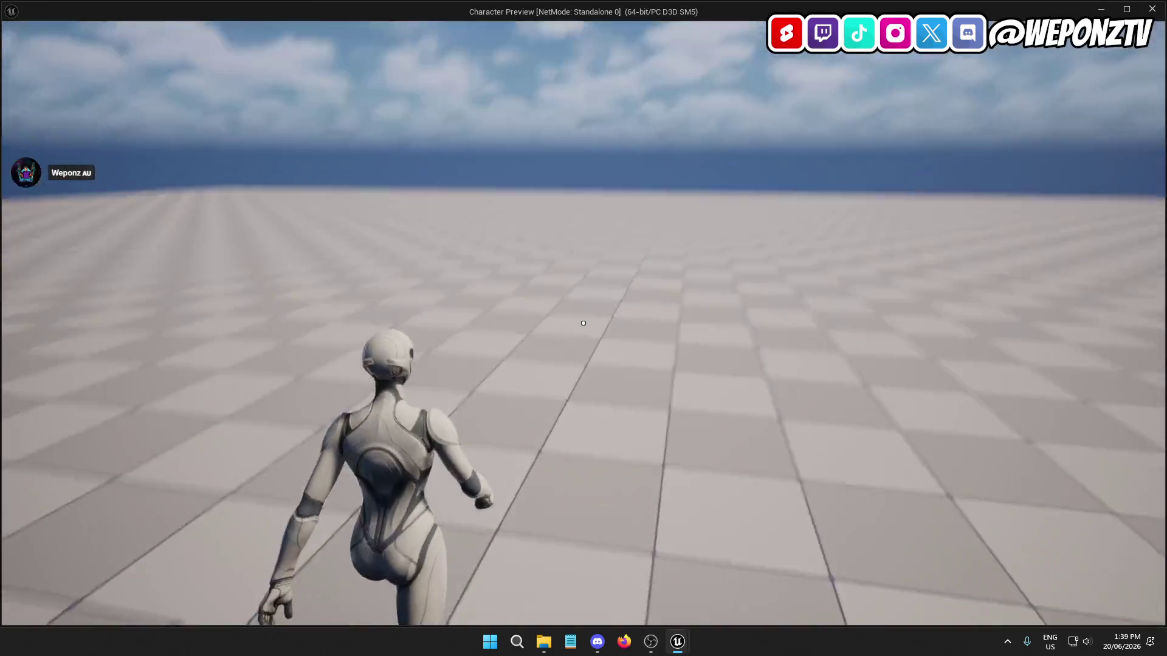
{"action": "key", "text": "w"}
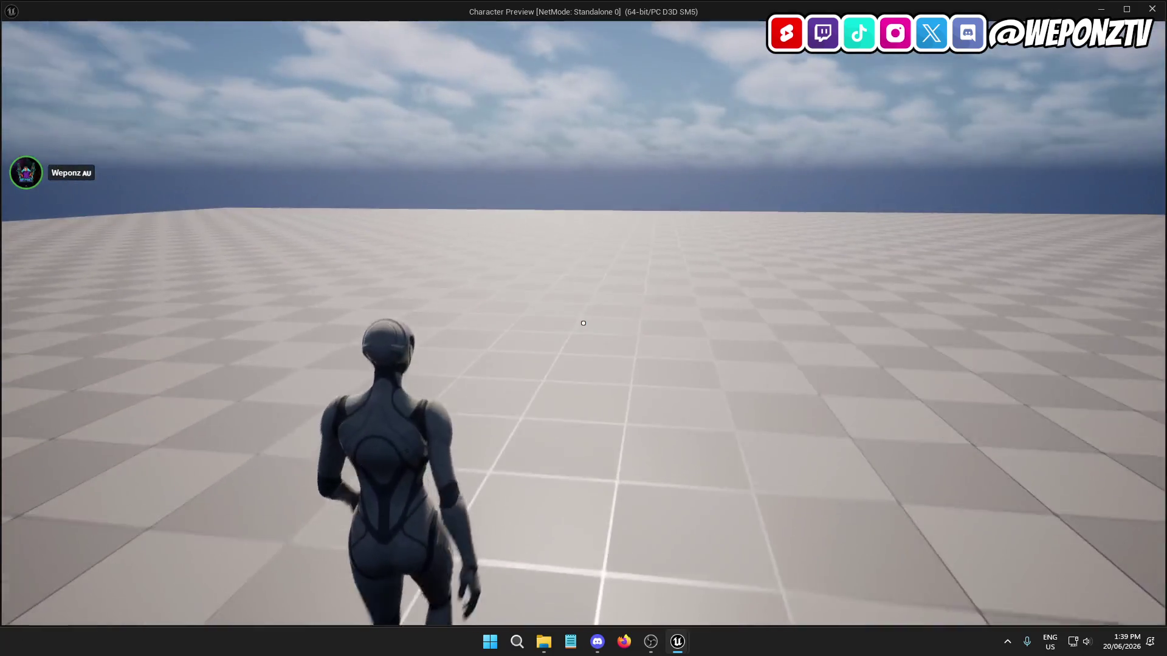
{"action": "key", "text": "w"}
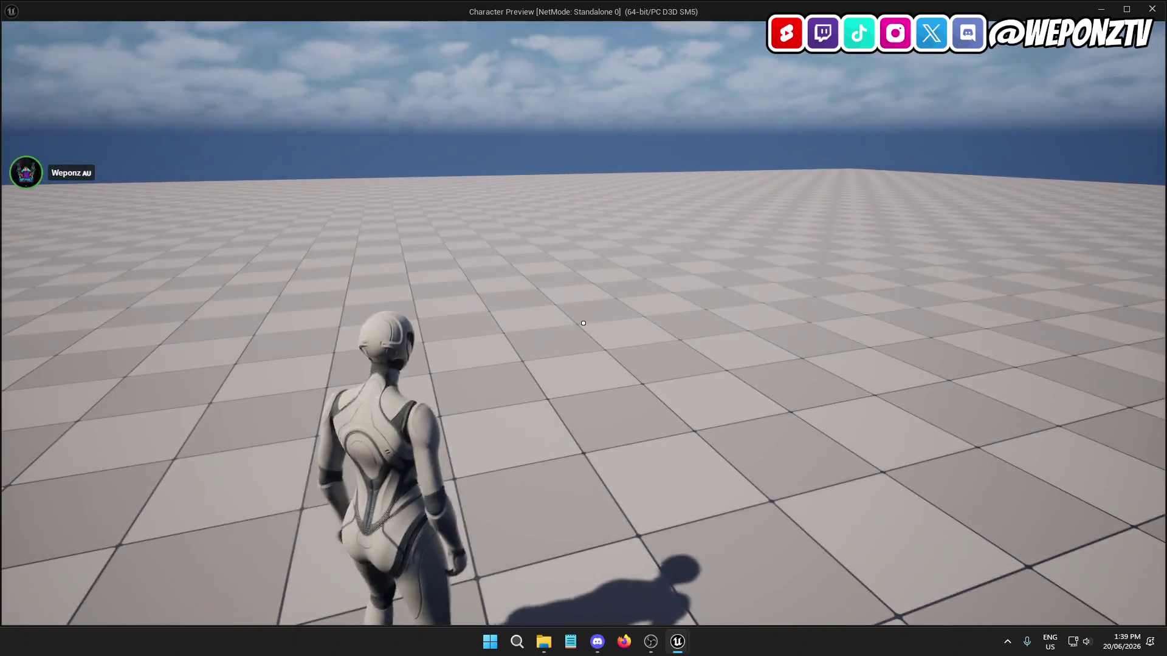
{"action": "key", "text": "Escape"}
{"action": "left_click", "coordinate": [276, 24]}
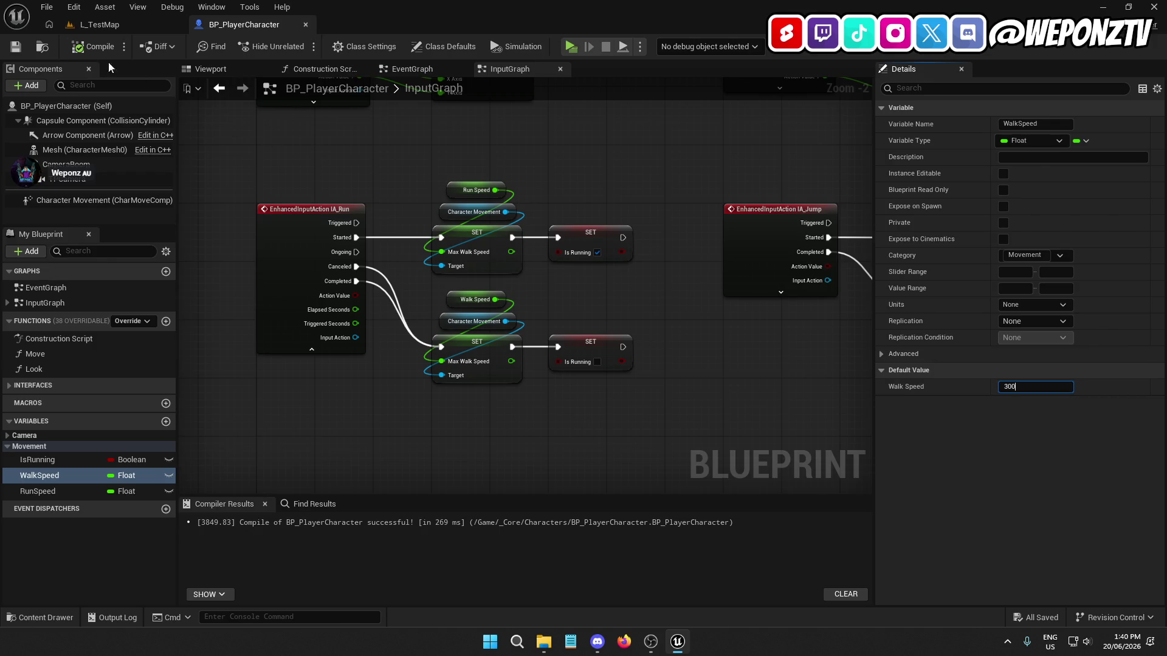
Step: Set WalkSpeed and Character Movement Max Walk Speed to 300, then compile and save
{"action": "left_click", "coordinate": [1021, 386]}
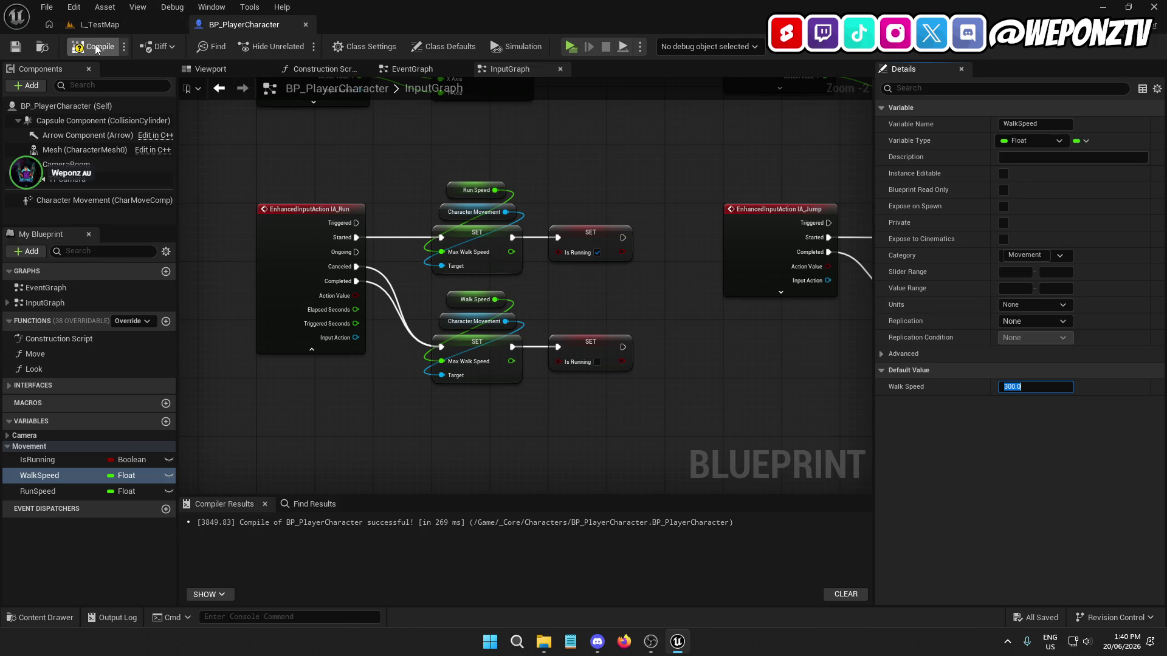
{"action": "left_click", "coordinate": [100, 199]}
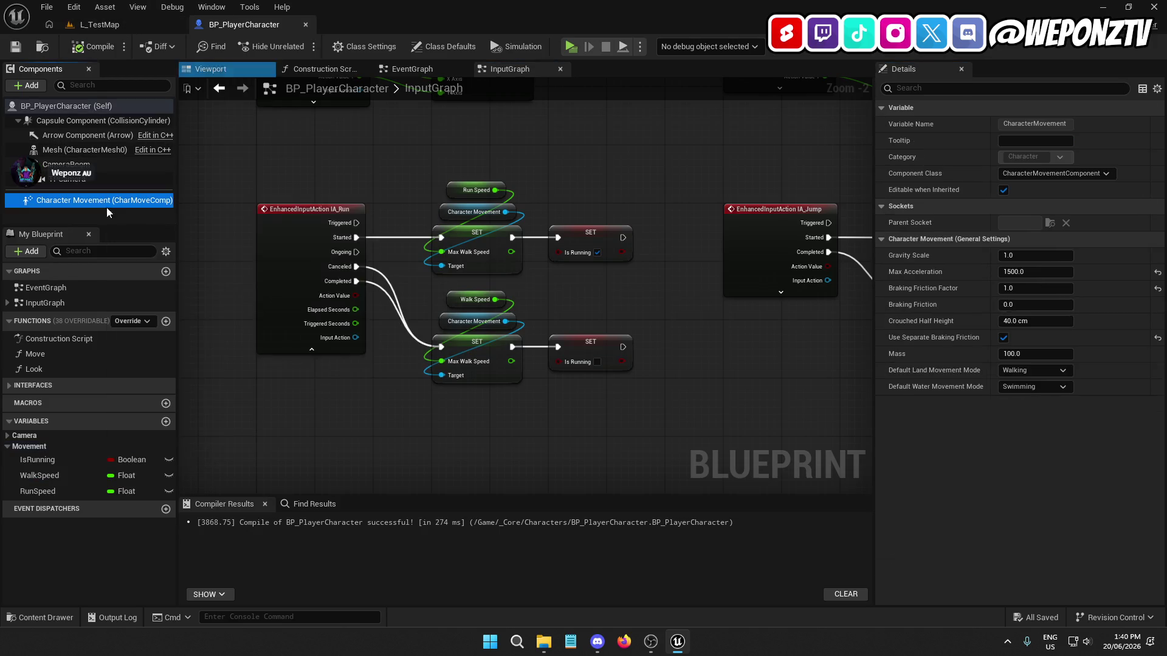
{"action": "left_click", "coordinate": [1033, 535]}
{"action": "type", "text": "300.0"}
{"action": "left_click", "coordinate": [1040, 552]}
{"action": "left_click", "coordinate": [1080, 550]}
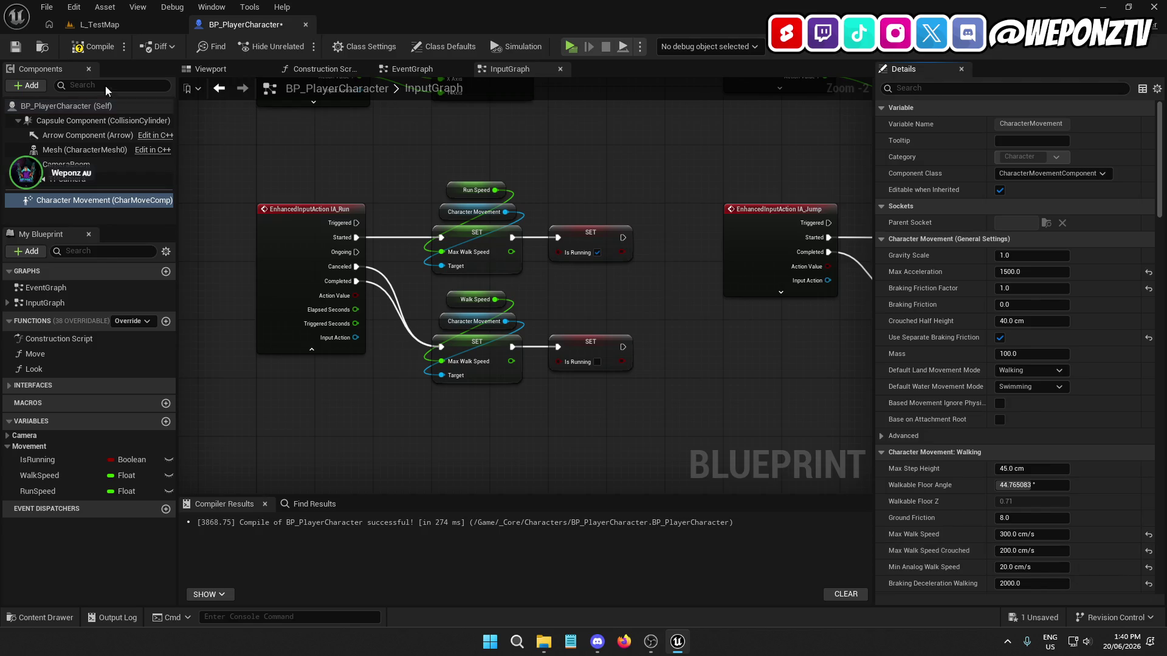
{"action": "left_click", "coordinate": [82, 47]}
Step: Check the RunSpeed default of 600 and play-test sprinting with Shift
{"action": "left_click", "coordinate": [86, 475]}
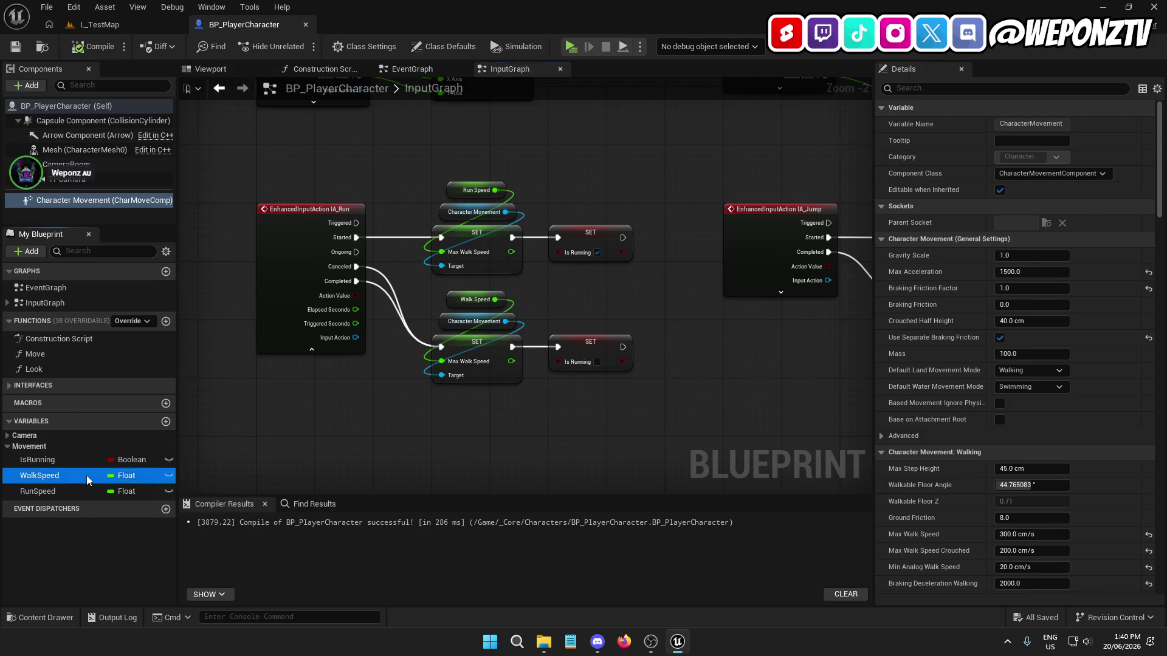
{"action": "left_click", "coordinate": [74, 489]}
{"action": "left_click", "coordinate": [102, 7]}
{"action": "left_click", "coordinate": [138, 44]}
{"action": "left_click", "coordinate": [300, 47]}
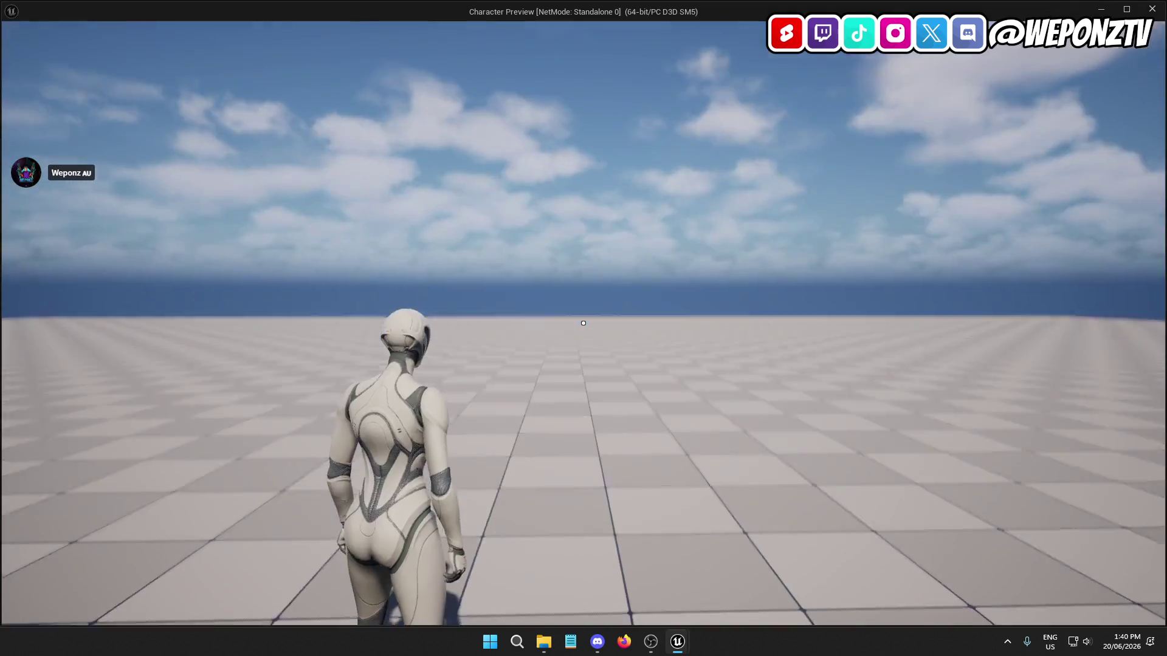
{"action": "key", "text": "shift"}
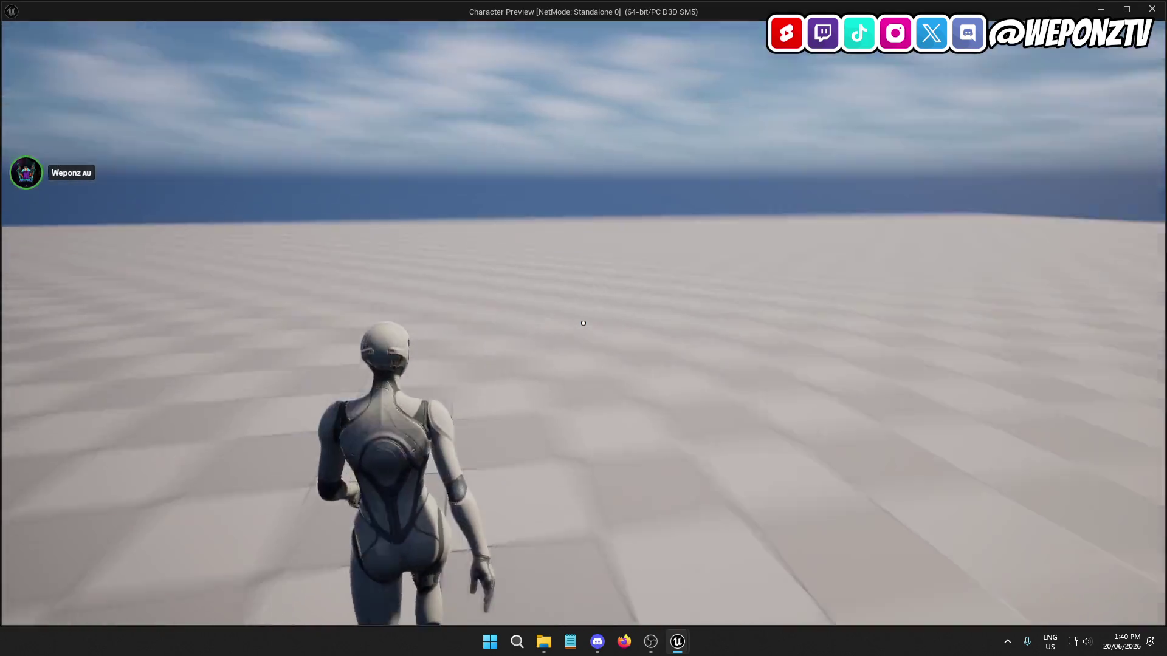
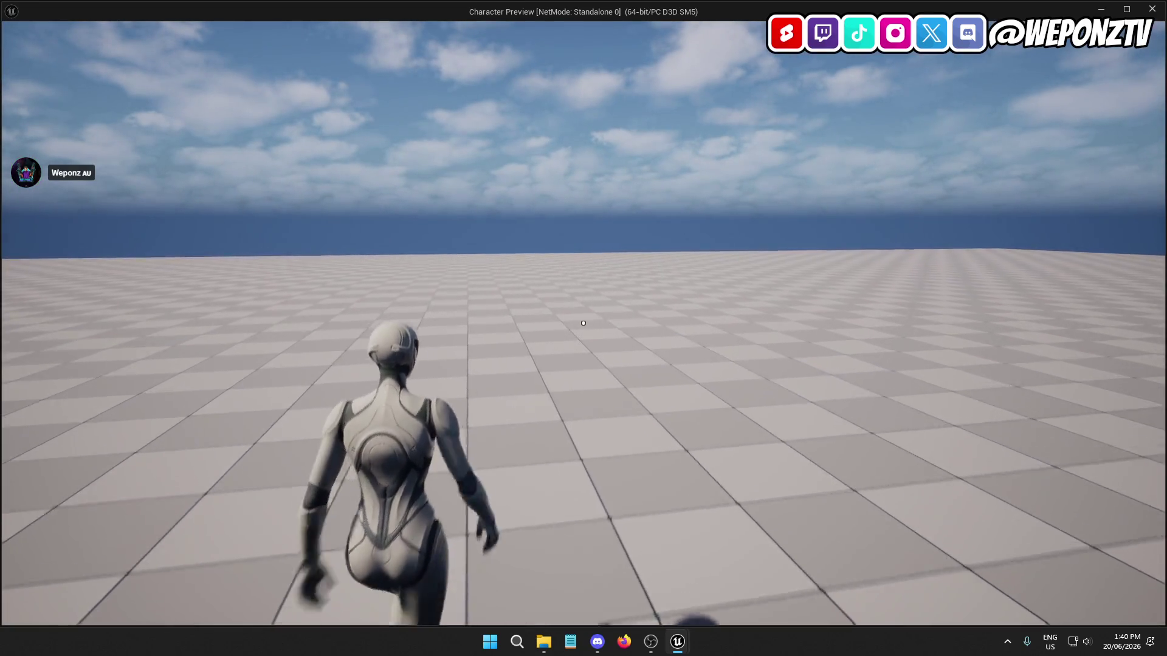
Step: Stop the play session and set the WalkSpeed variable's default to 250
{"action": "key", "text": "Escape"}
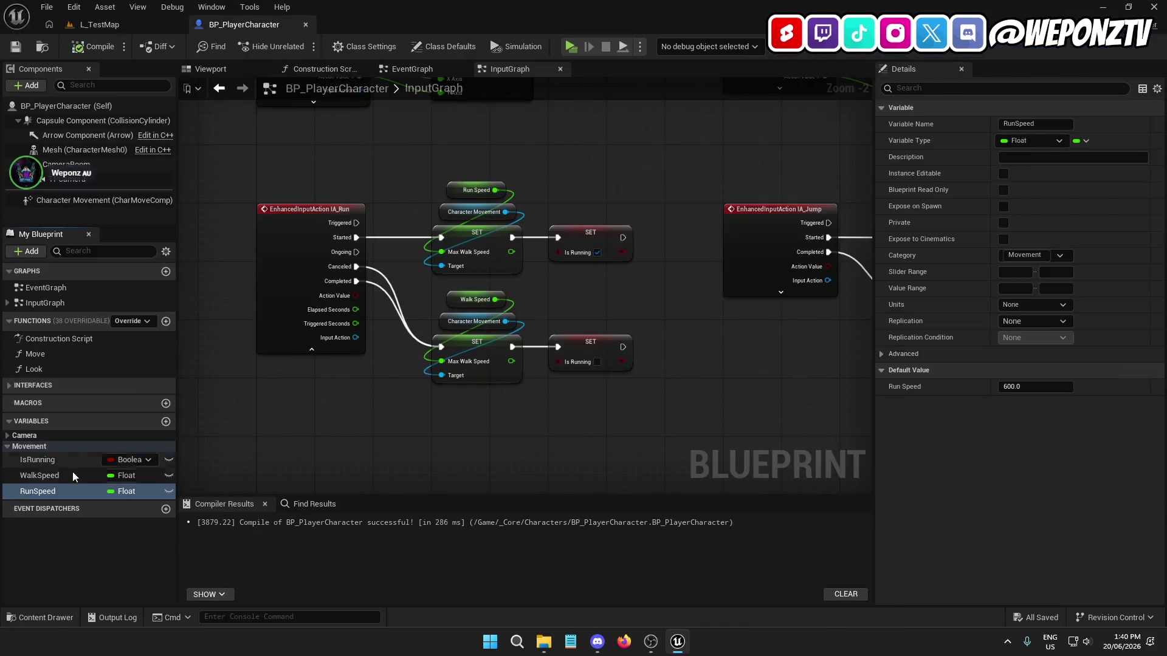
{"action": "left_click", "coordinate": [73, 476]}
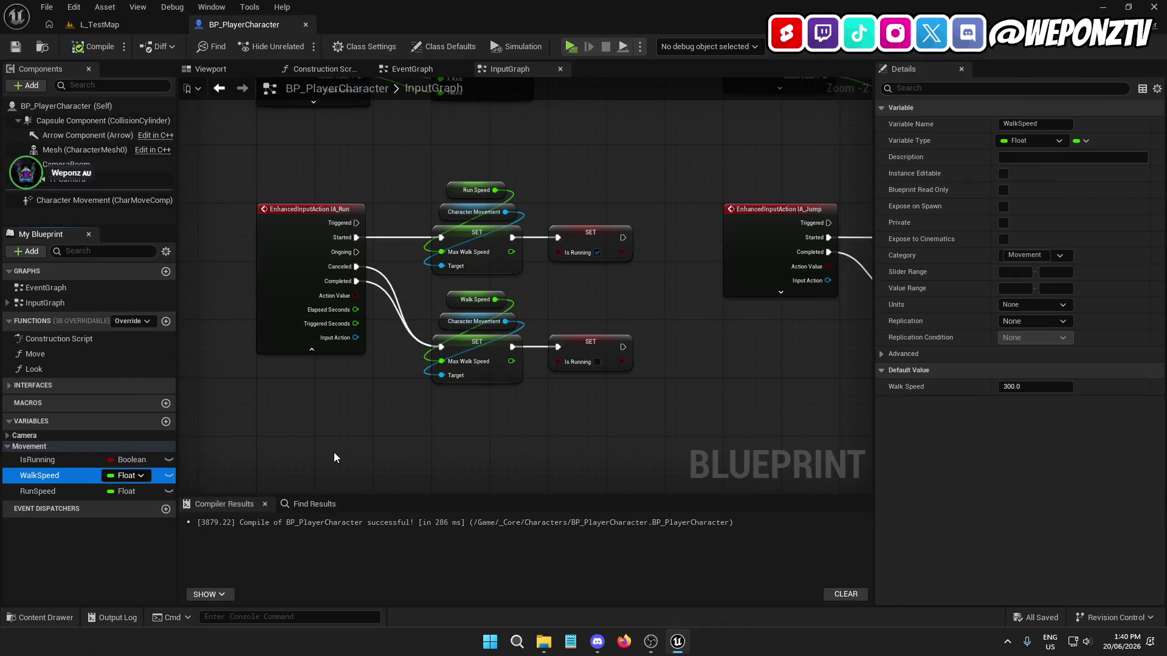
{"action": "left_click", "coordinate": [1027, 386]}
{"action": "type", "text": "250"}
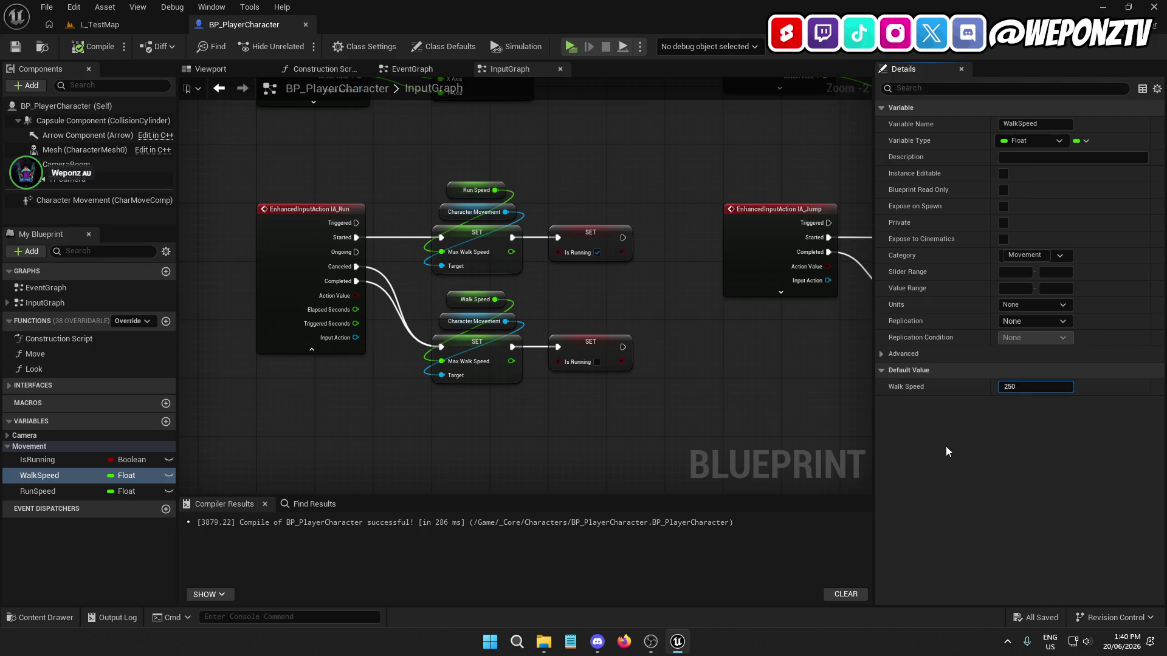
{"action": "key", "text": "Return"}
{"action": "left_click", "coordinate": [1009, 387]}
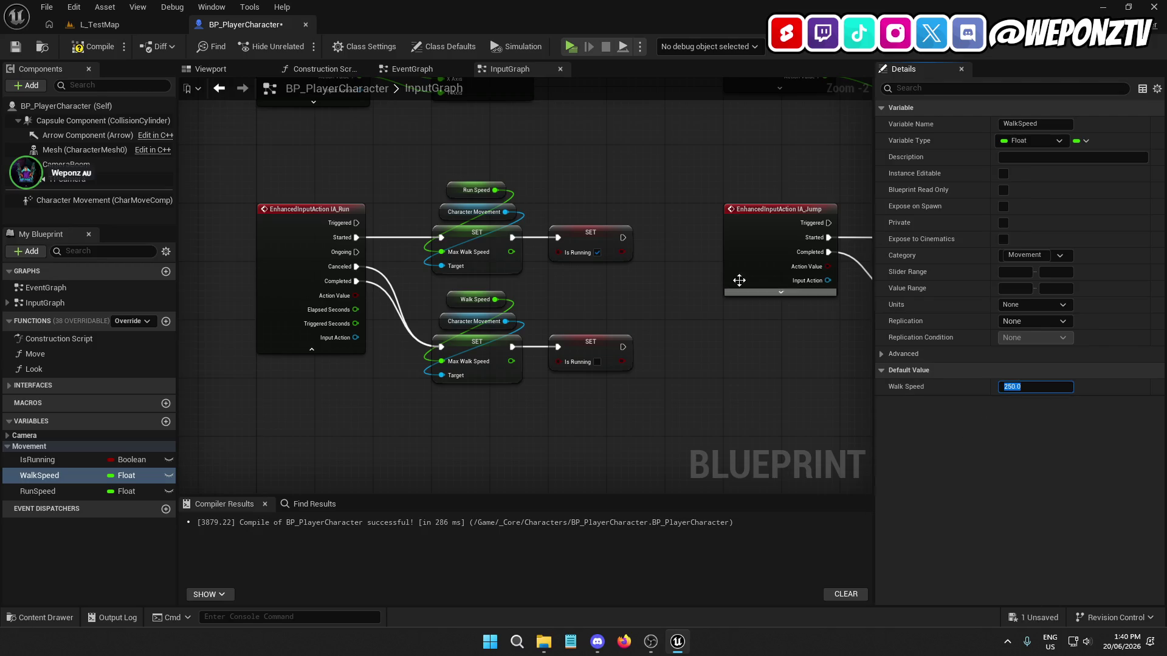
Step: Set the Character Movement component's Max Walk Speed to 250
{"action": "left_click", "coordinate": [104, 201]}
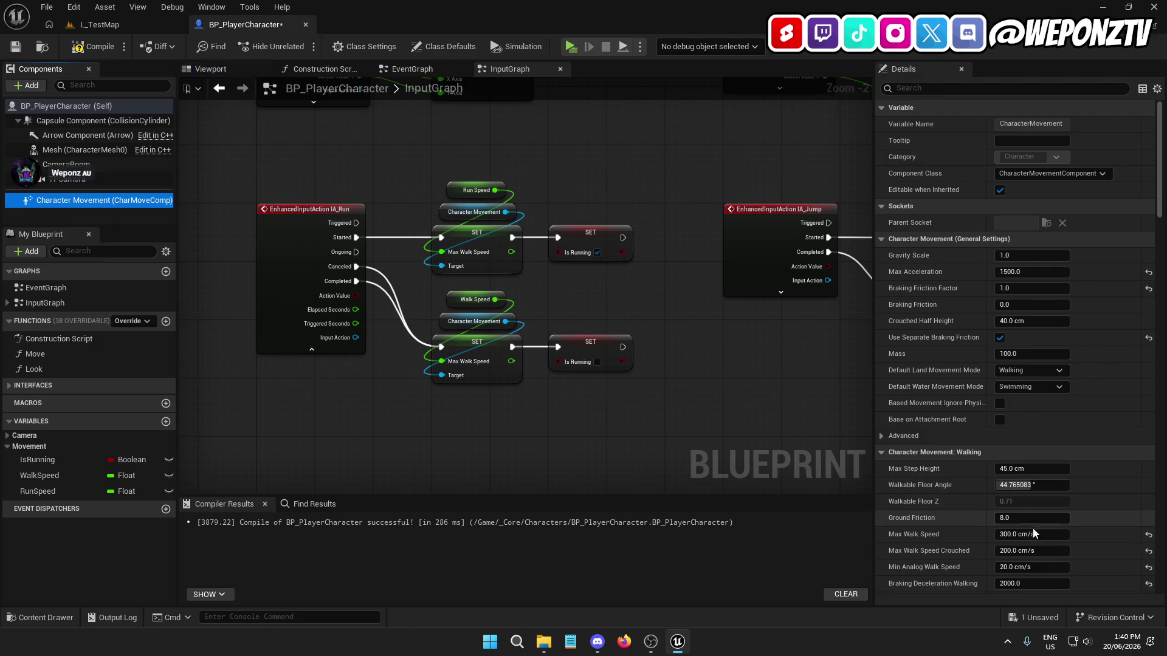
{"action": "left_click", "coordinate": [1027, 534]}
{"action": "type", "text": "250"}
{"action": "left_click", "coordinate": [1018, 551]}
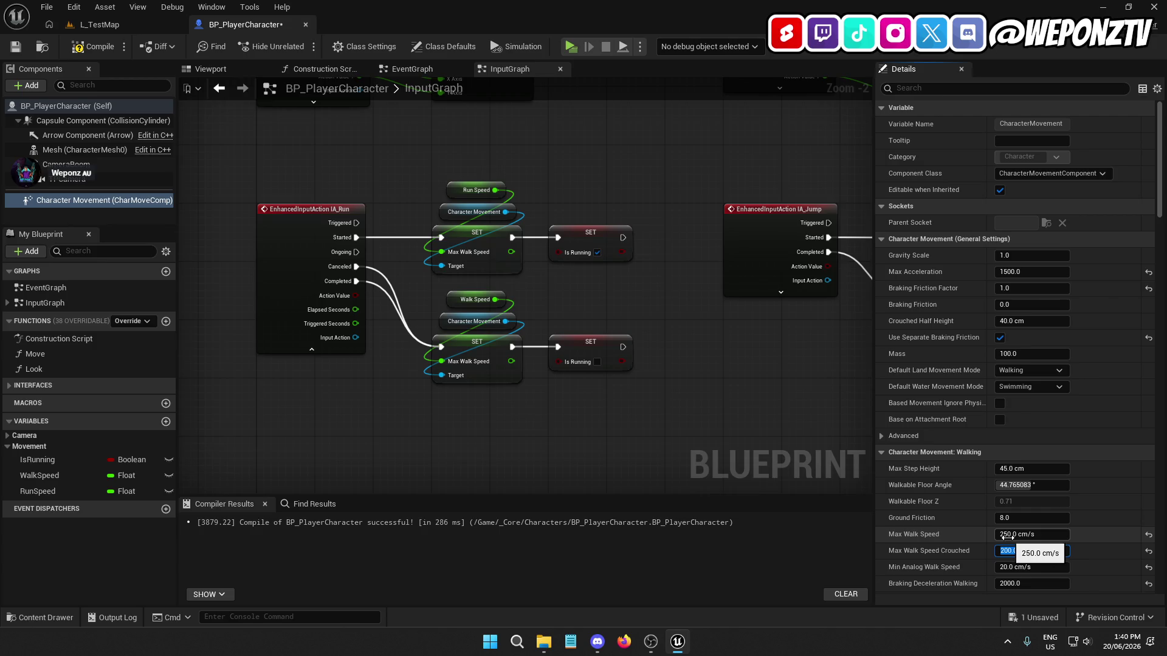
Step: Compile the blueprint and test the 250 walk speed in a play session on the test level
{"action": "left_click", "coordinate": [94, 49]}
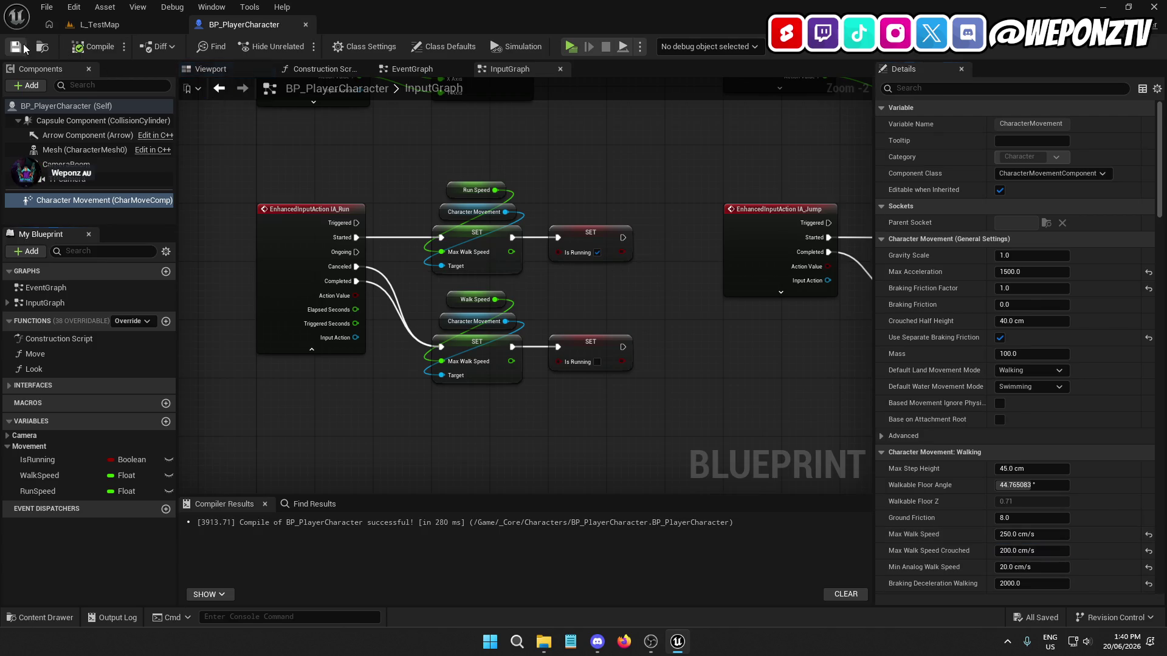
{"action": "left_click", "coordinate": [99, 24]}
{"action": "left_click", "coordinate": [300, 47]}
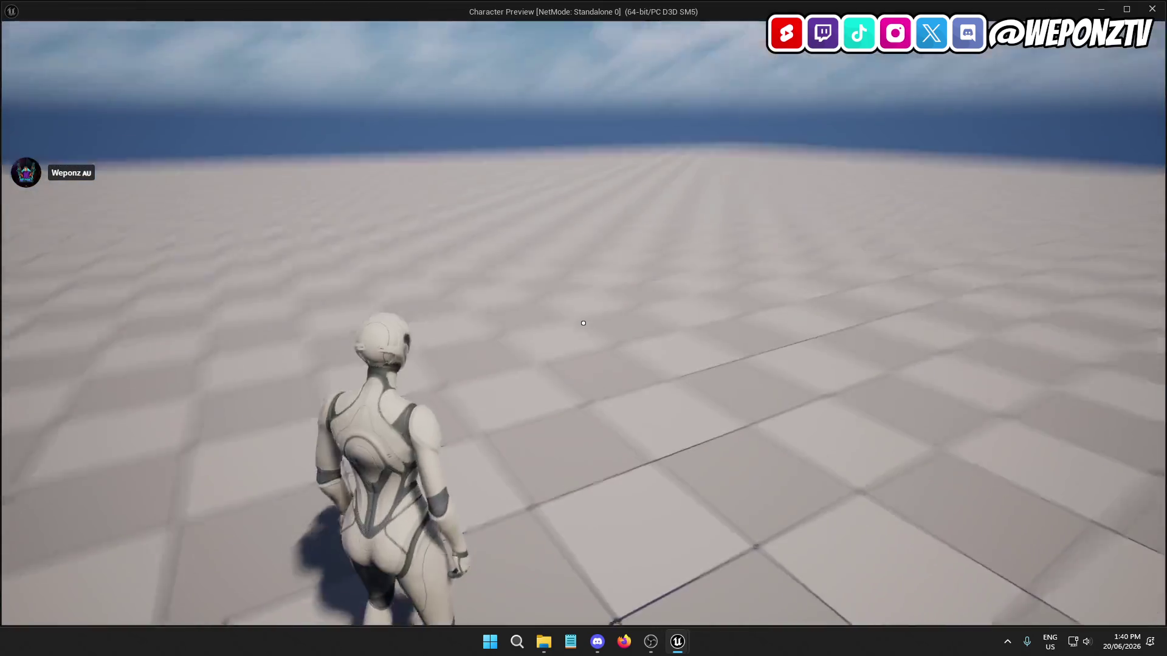
{"action": "key", "text": "a"}
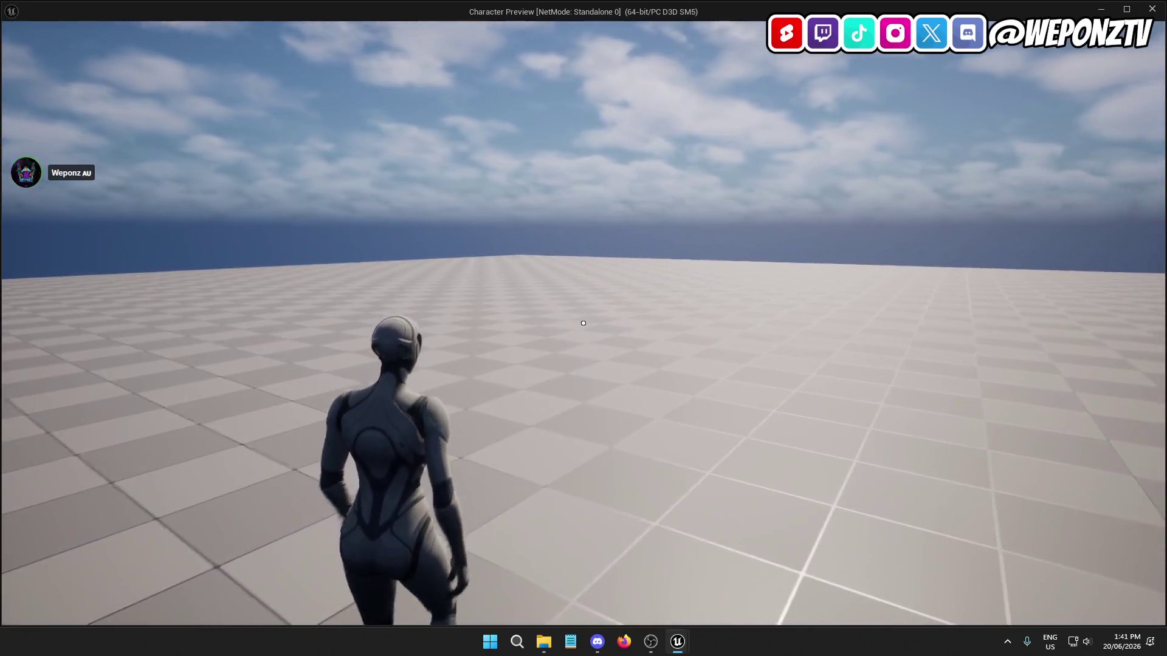
{"action": "key", "text": "Escape"}
{"action": "left_click", "coordinate": [243, 25]}
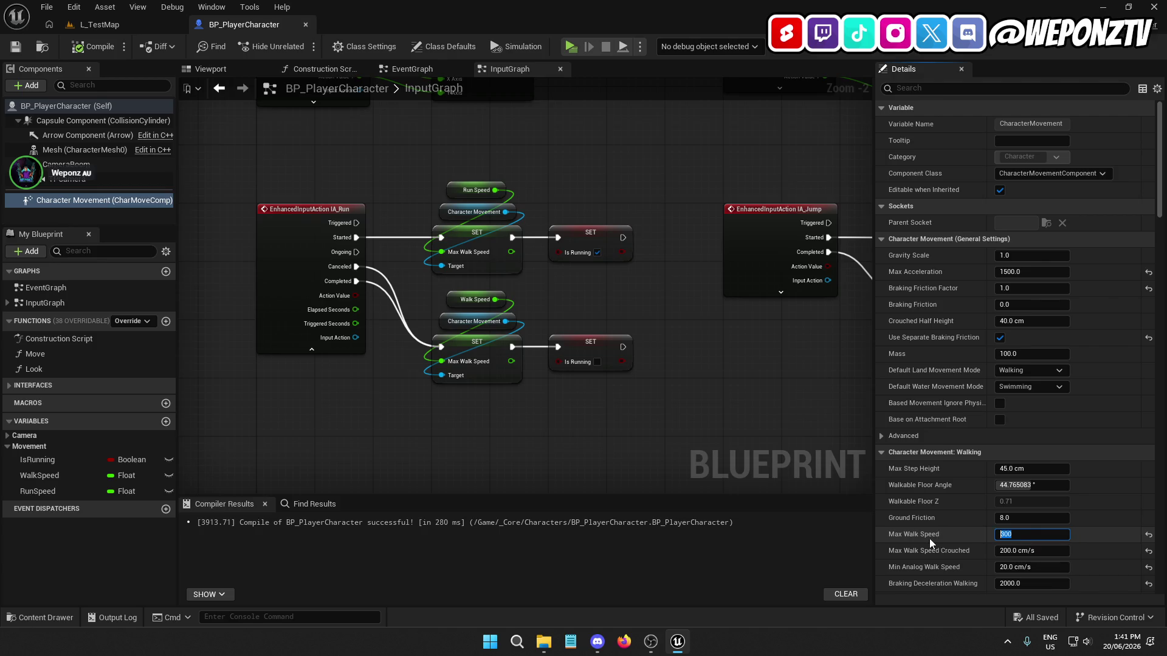
Step: Return WalkSpeed to 300, check RunSpeed's 600 default, then compile and save the blueprint
{"action": "left_click", "coordinate": [48, 480]}
{"action": "left_click", "coordinate": [1043, 388]}
{"action": "left_click", "coordinate": [36, 491]}
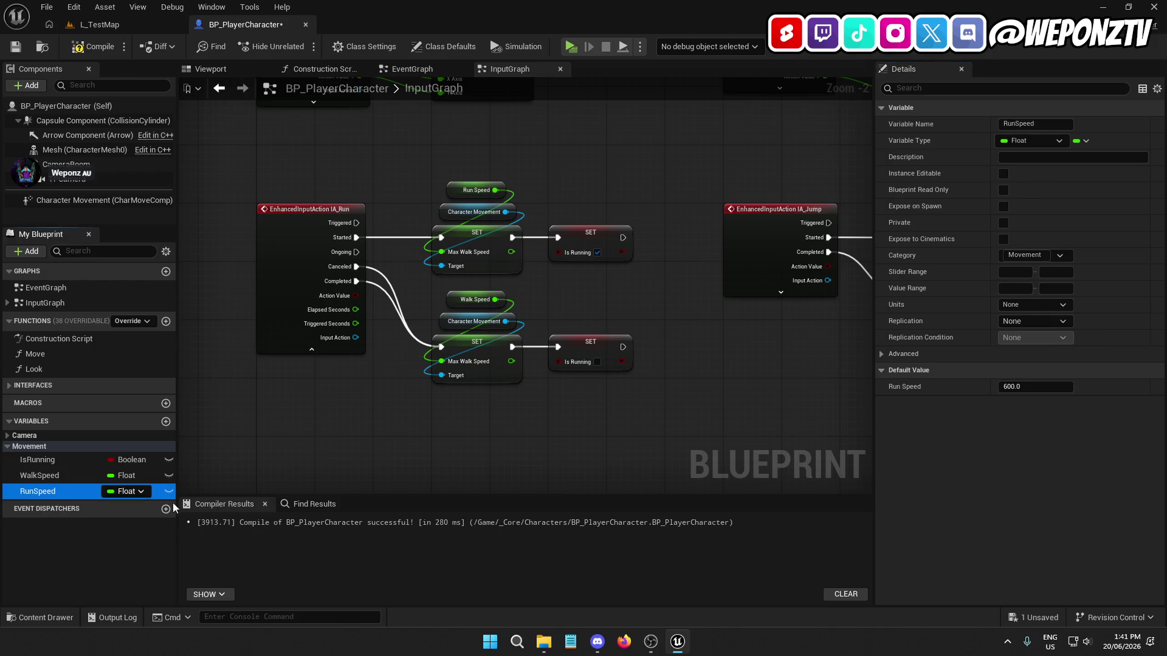
{"action": "left_click", "coordinate": [88, 52]}
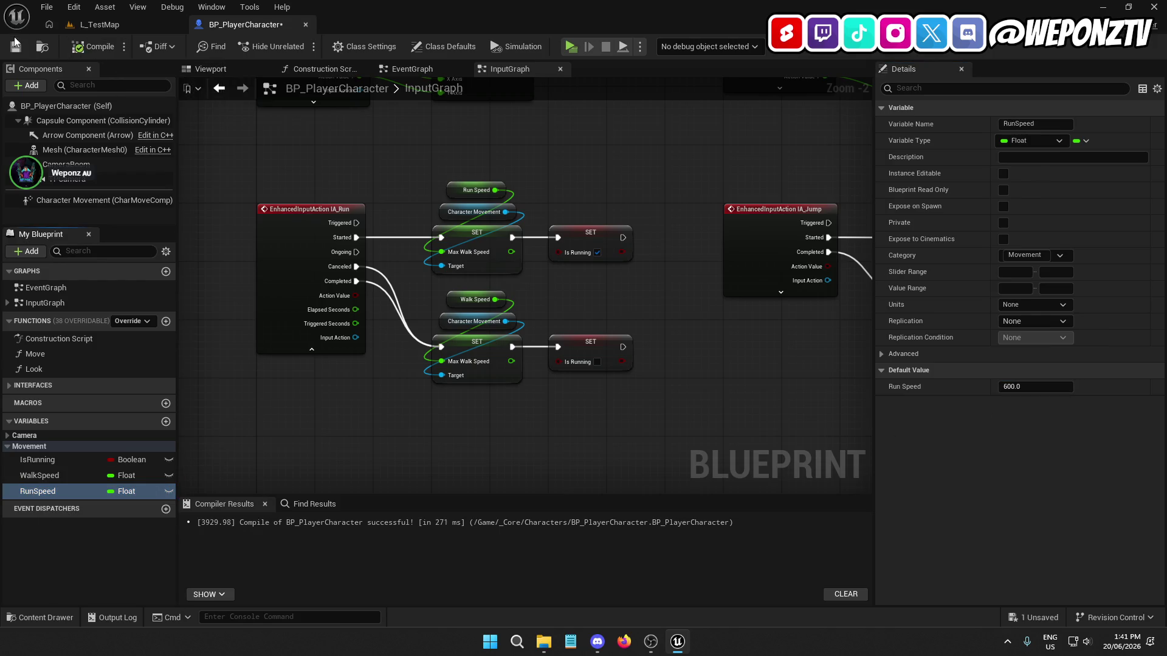
{"action": "key", "text": "ctrl+s"}
{"action": "left_click", "coordinate": [99, 24]}
Step: Play-test running and jumping around the grid, then end the session
{"action": "left_click", "coordinate": [300, 47]}
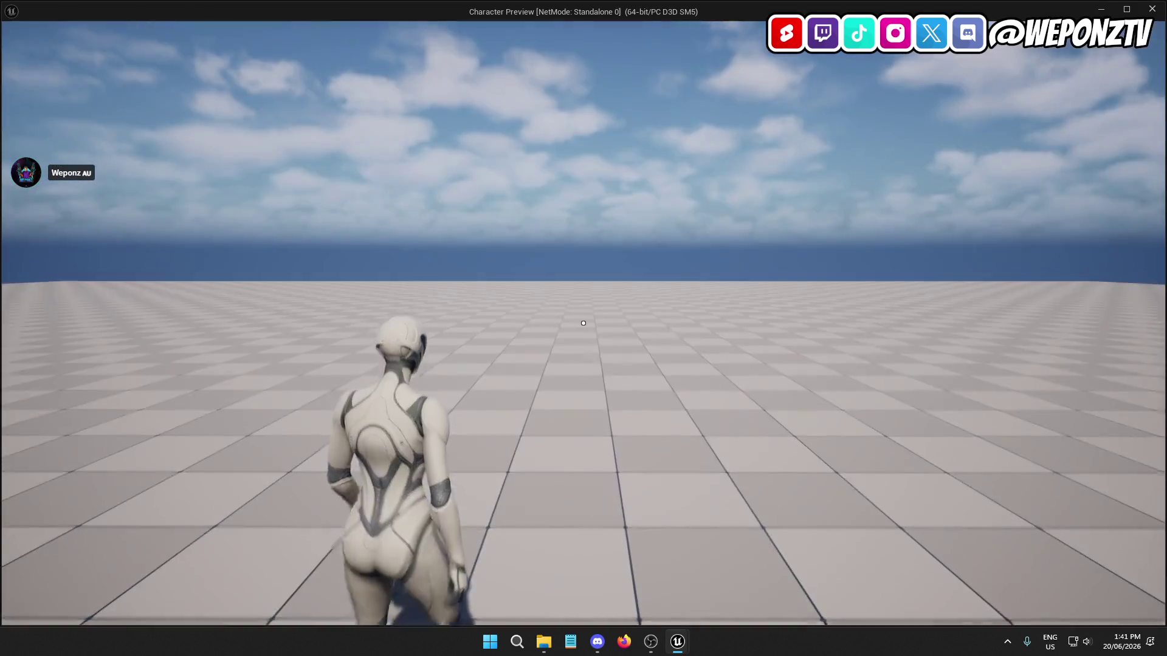
{"action": "key", "text": "w"}
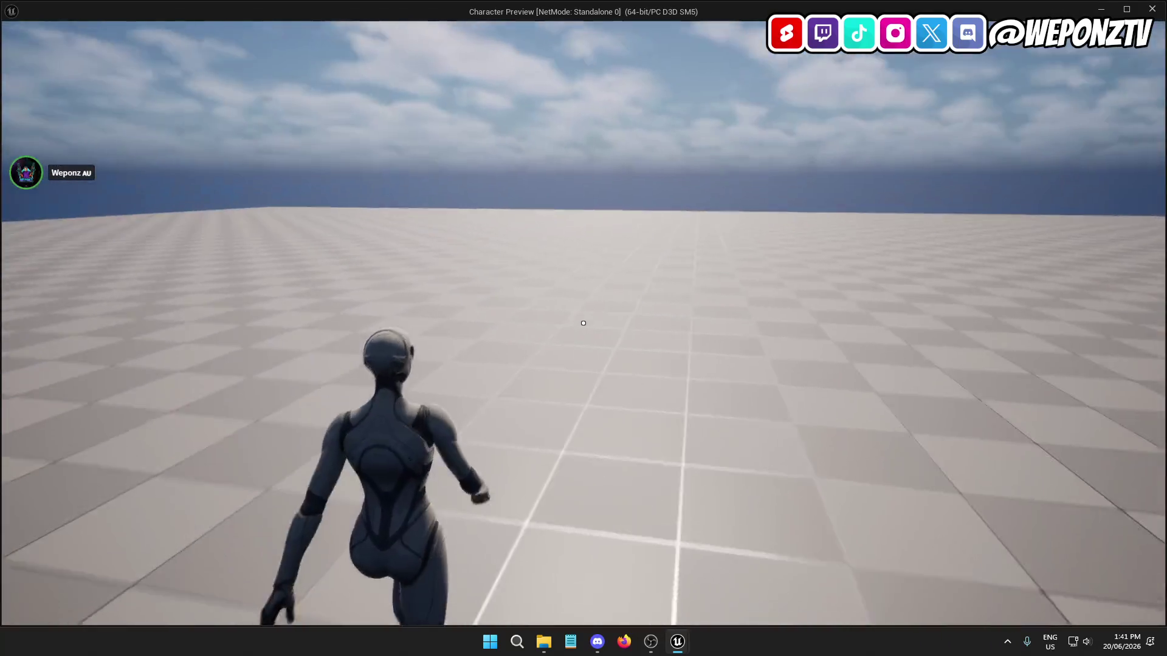
{"action": "key", "text": "w"}
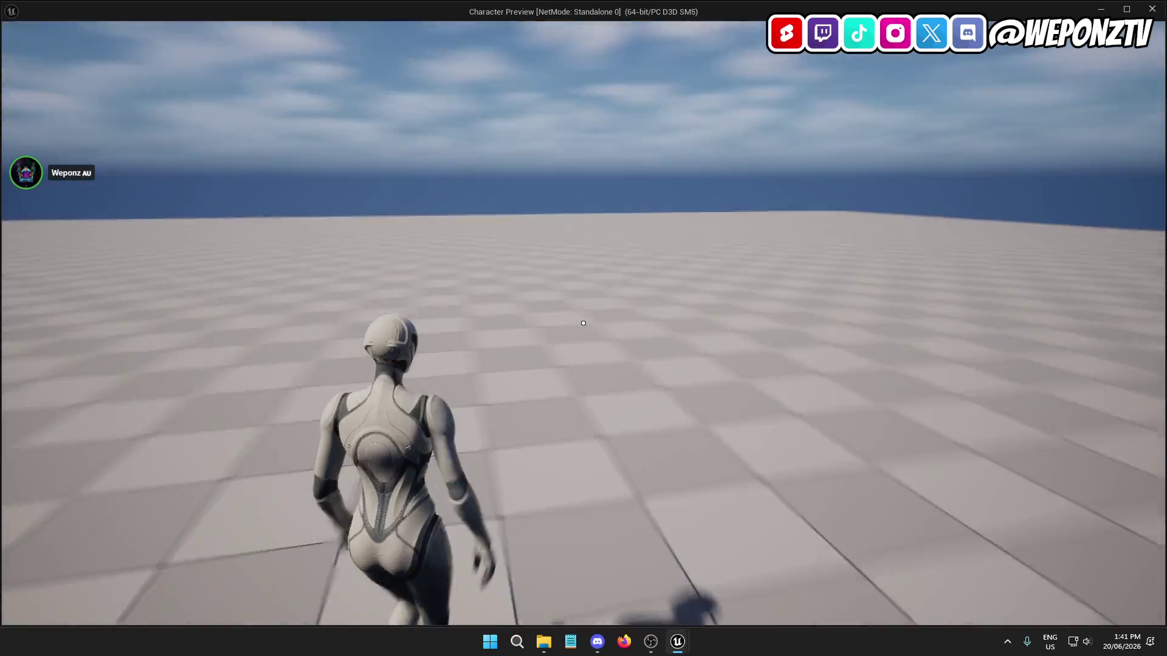
{"action": "key", "text": "w"}
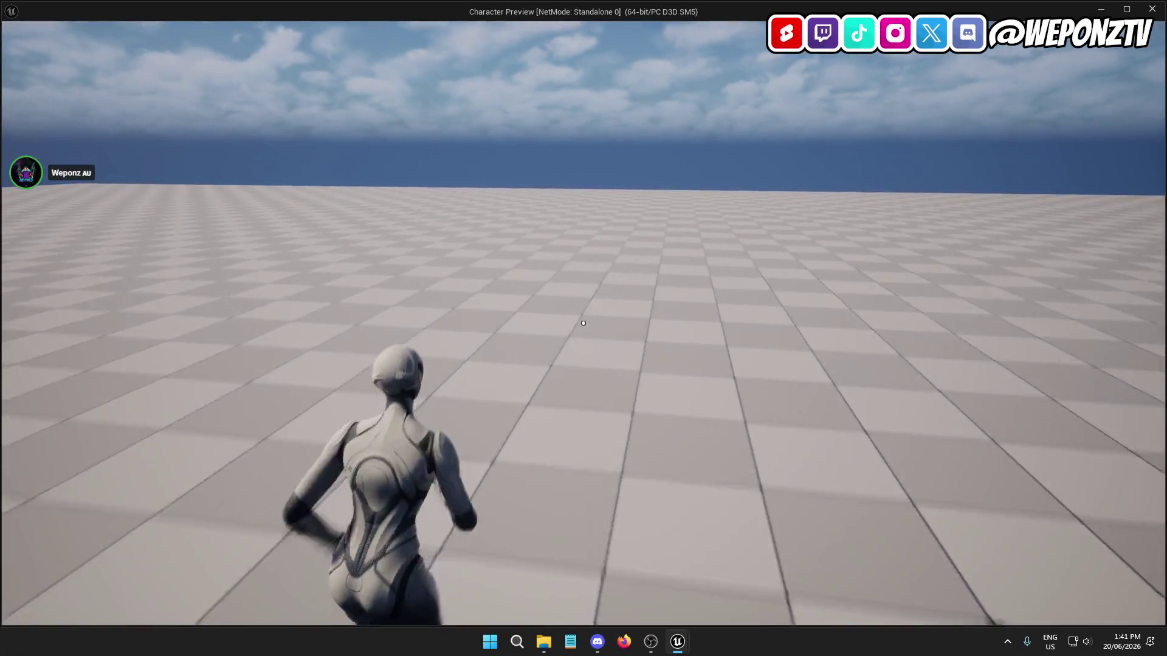
{"action": "key", "text": "w"}
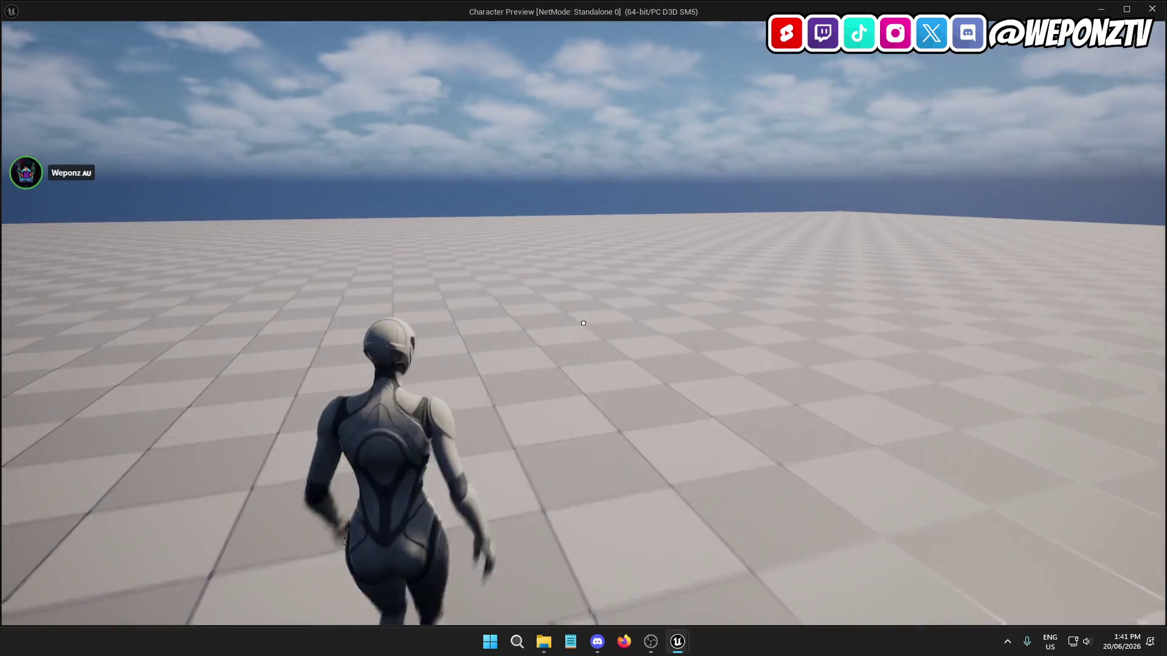
{"action": "key", "text": "space"}
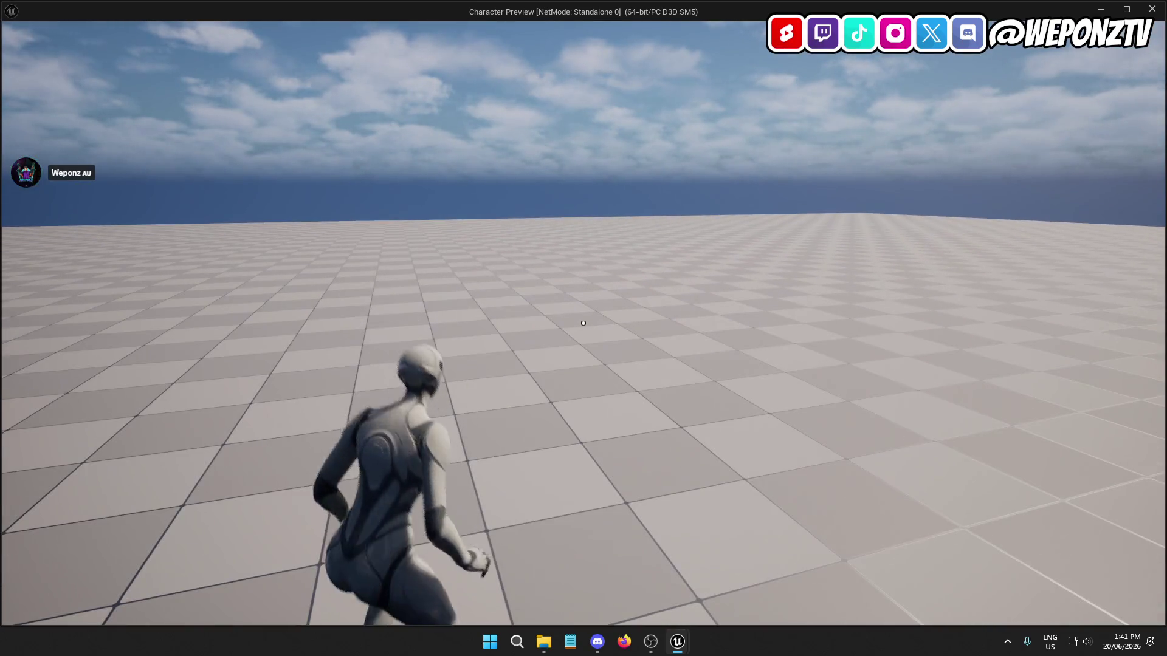
{"action": "key", "text": "Escape"}
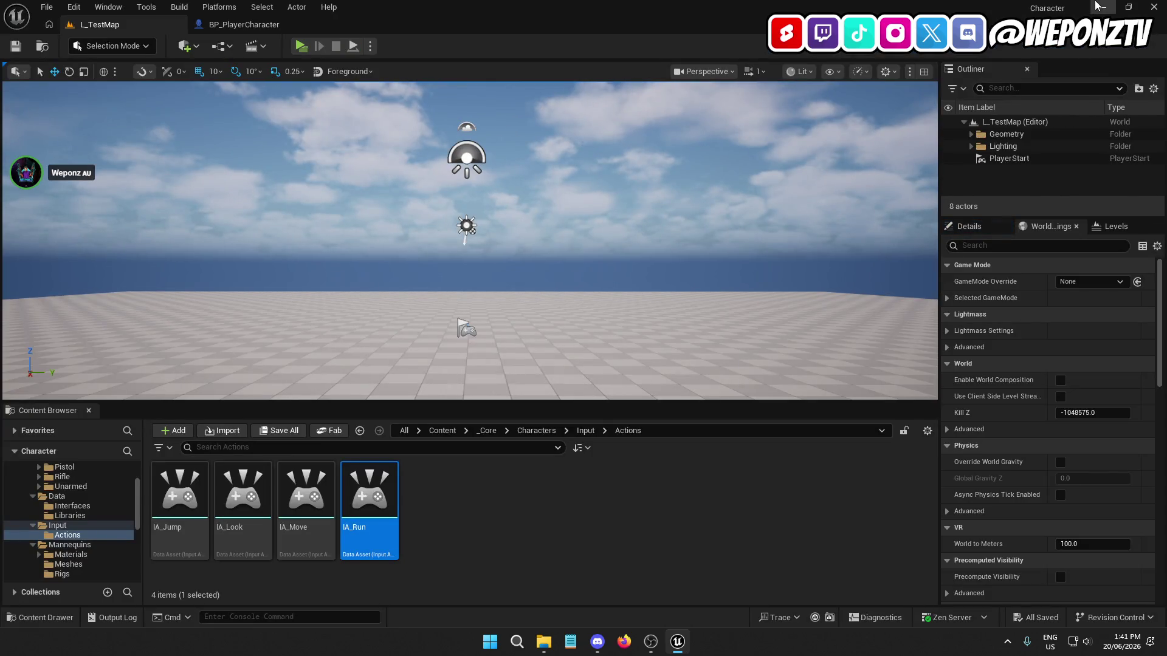
{"action": "left_click", "coordinate": [1098, 6]}
Step: Navigate Explorer to the Weponz > Game Dev > Assets > Mote folder
{"action": "left_click", "coordinate": [898, 144]}
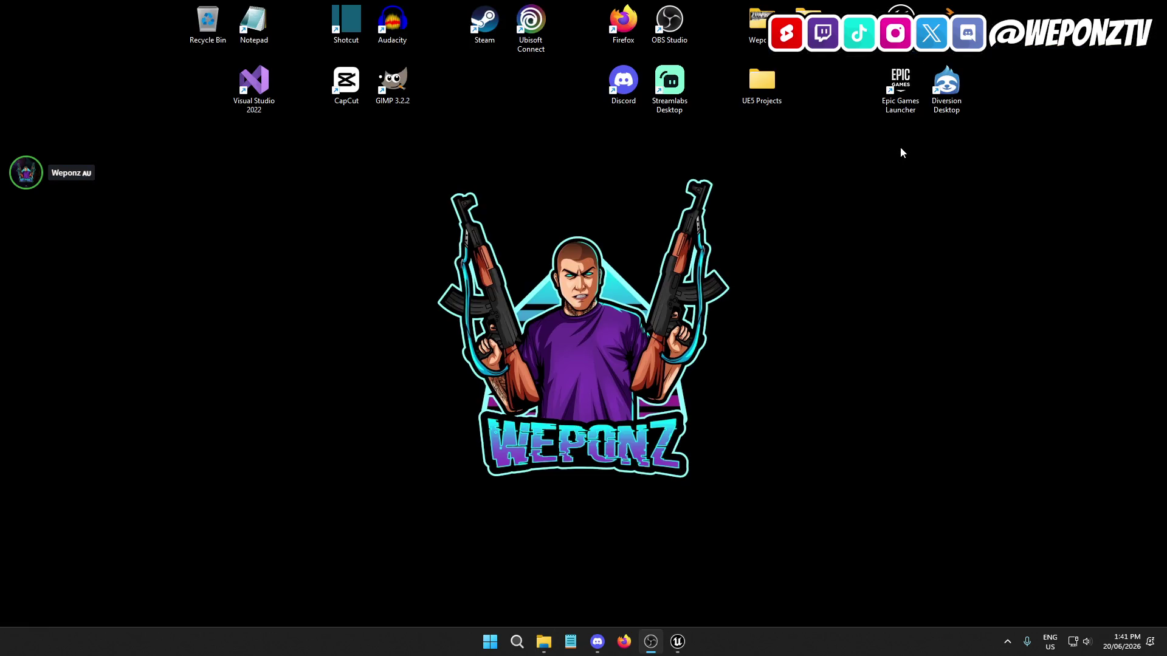
{"action": "double_click", "coordinate": [761, 12]}
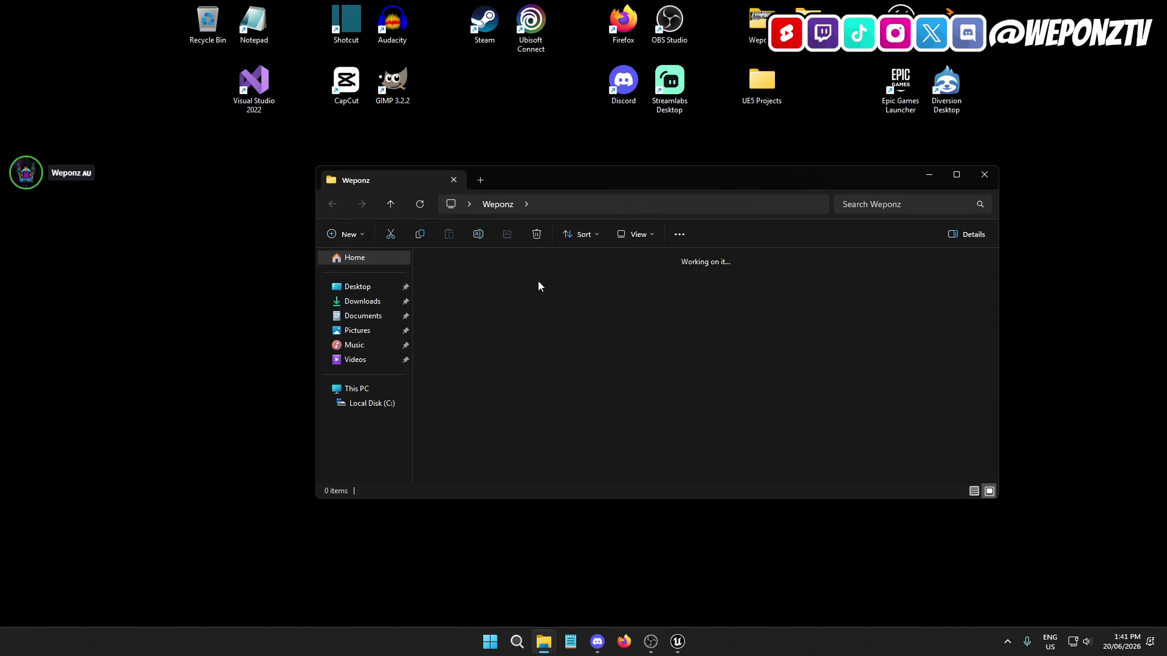
{"action": "double_click", "coordinate": [538, 286]}
{"action": "double_click", "coordinate": [466, 280]}
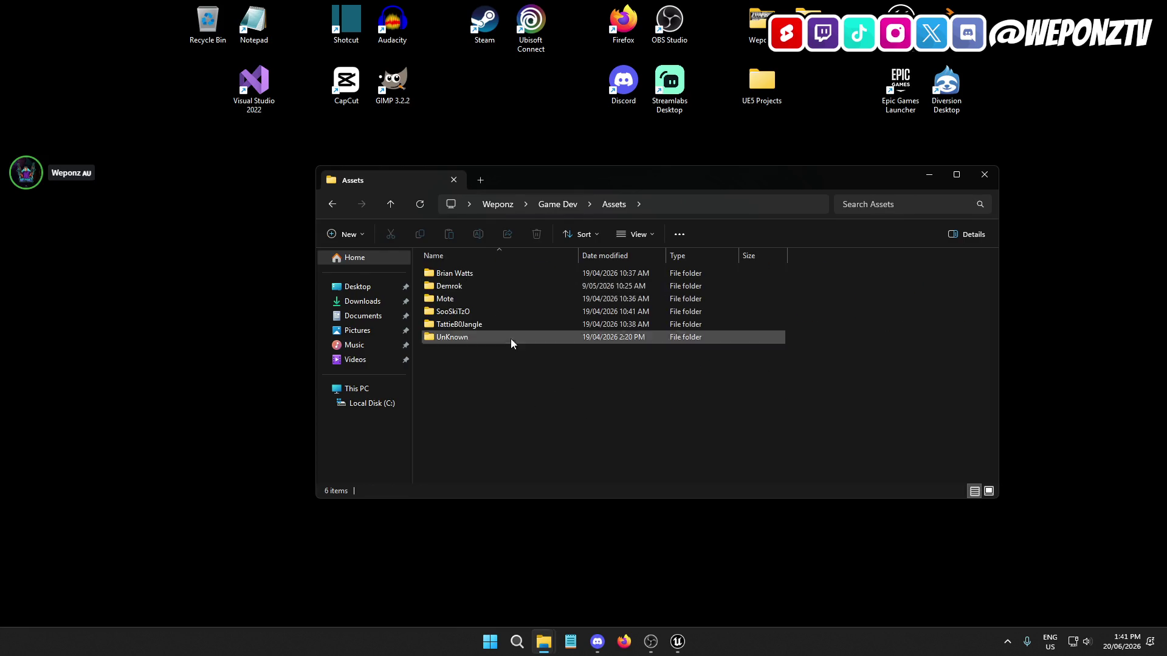
{"action": "double_click", "coordinate": [468, 298]}
Step: Scroll through the 47 FBX animation files, then close the Mote window
{"action": "scroll", "coordinate": [551, 371], "scroll_direction": "down", "scroll_amount": 5}
{"action": "scroll", "coordinate": [592, 335], "scroll_direction": "down", "scroll_amount": 4}
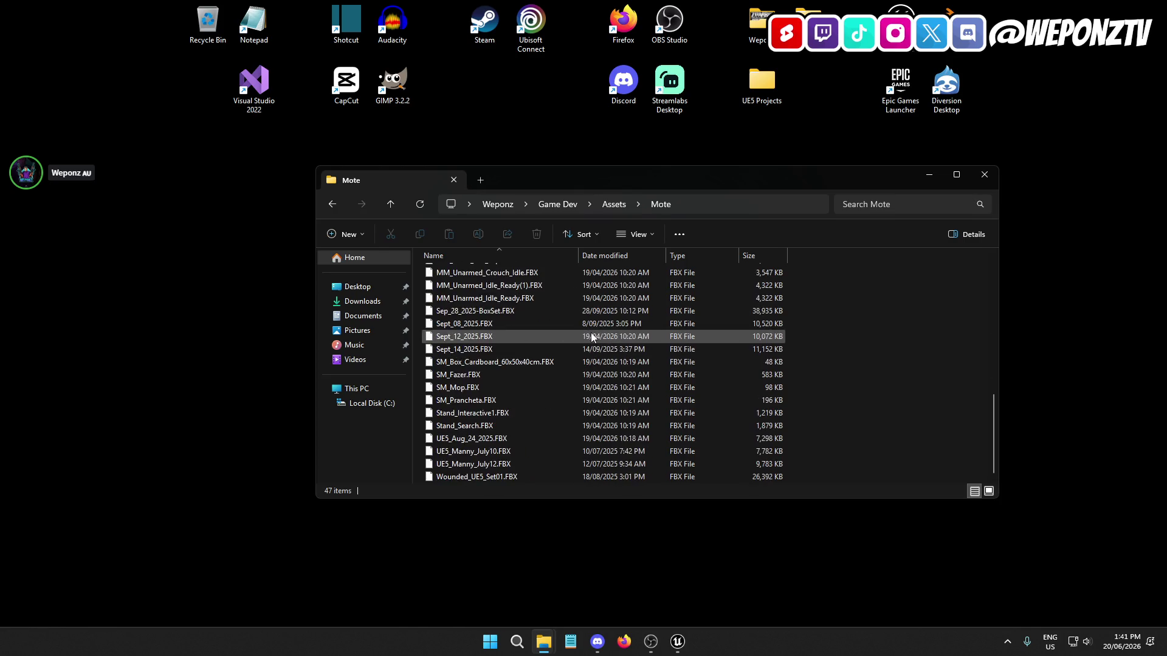
{"action": "scroll", "coordinate": [601, 338], "scroll_direction": "up", "scroll_amount": 10}
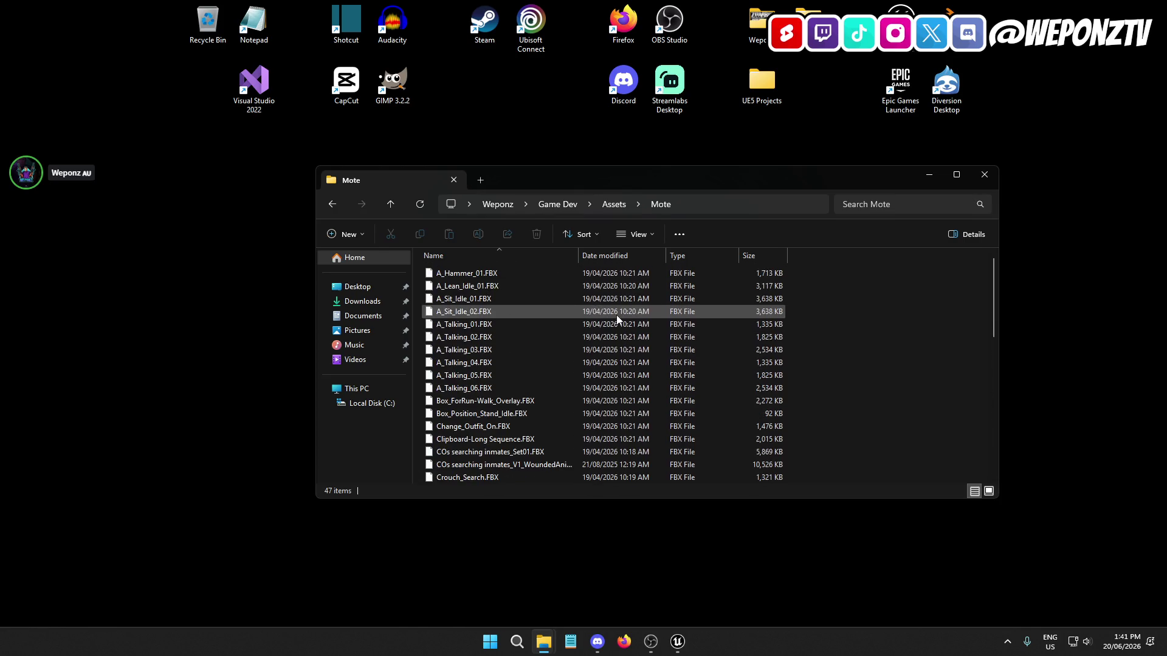
{"action": "scroll", "coordinate": [620, 316], "scroll_direction": "down", "scroll_amount": 5}
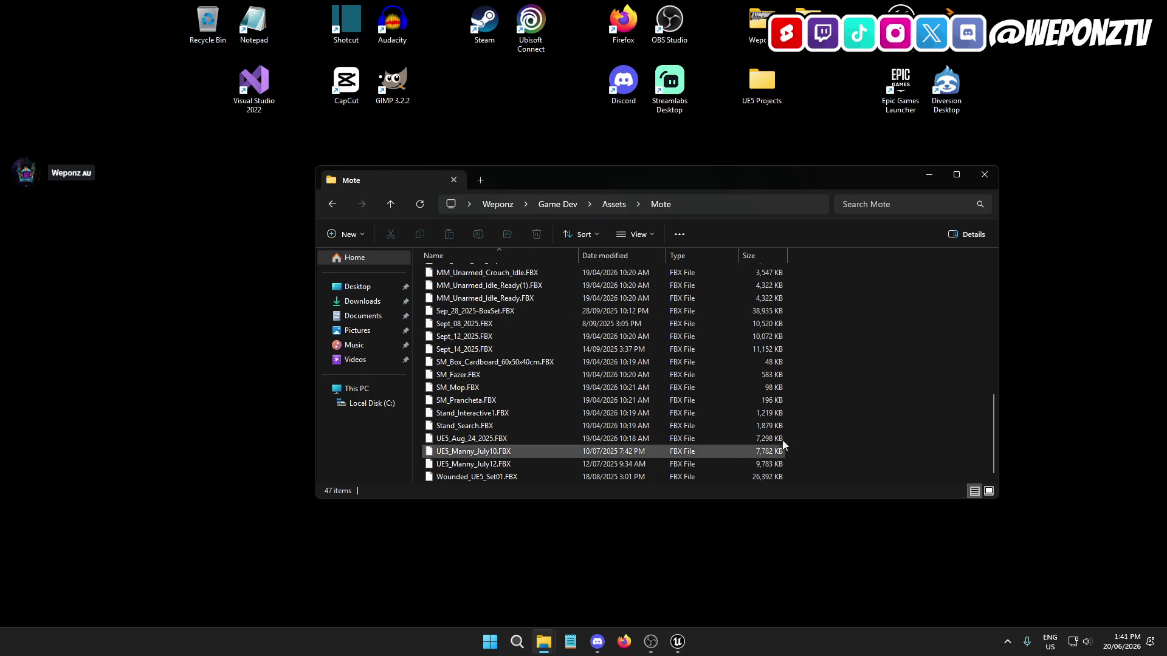
{"action": "left_click", "coordinate": [984, 175]}
{"action": "double_click", "coordinate": [757, 83]}
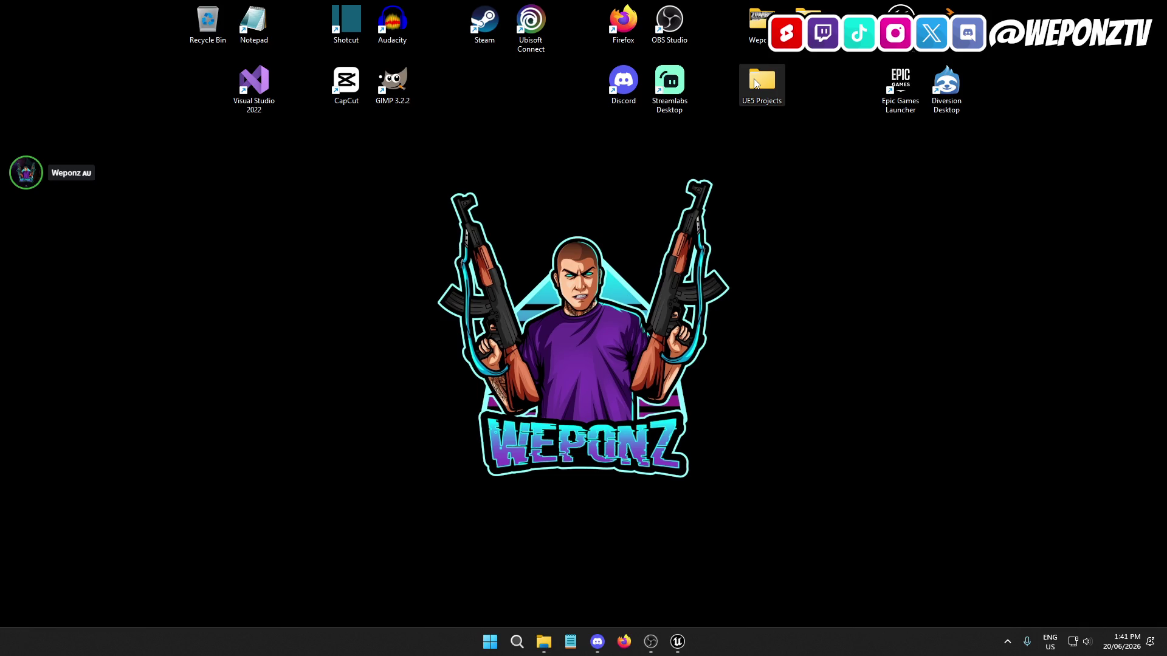
Step: Exit the editor's Character project and launch PrisonRP.uproject from the PrisonRP folder
{"action": "left_click", "coordinate": [678, 641]}
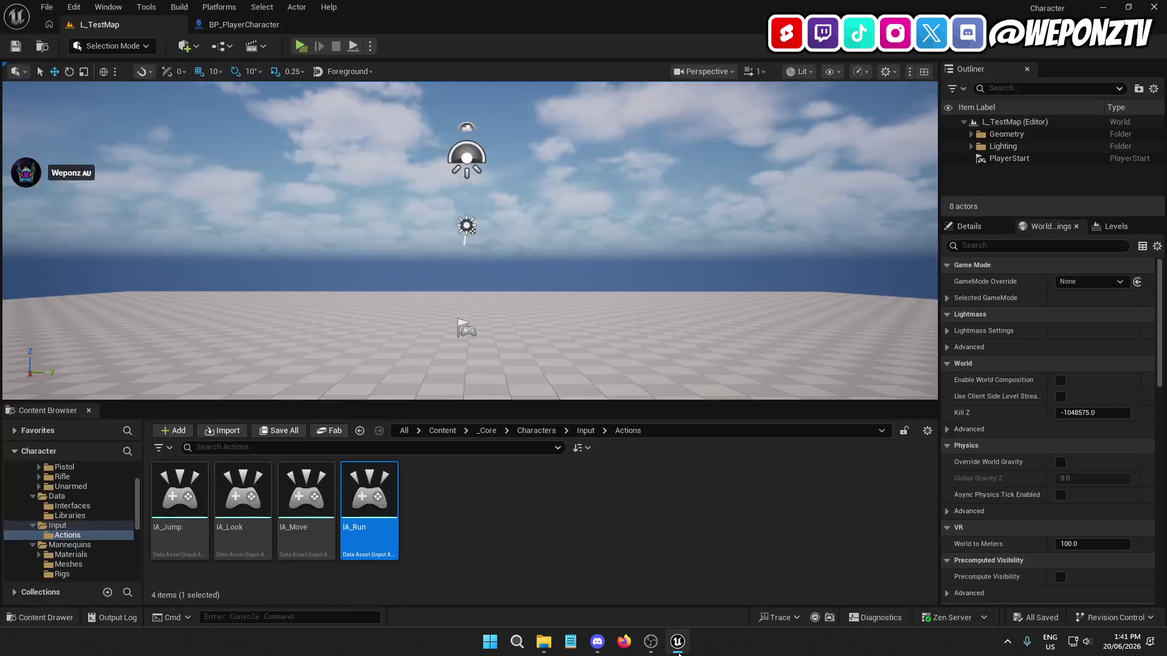
{"action": "left_click", "coordinate": [47, 7]}
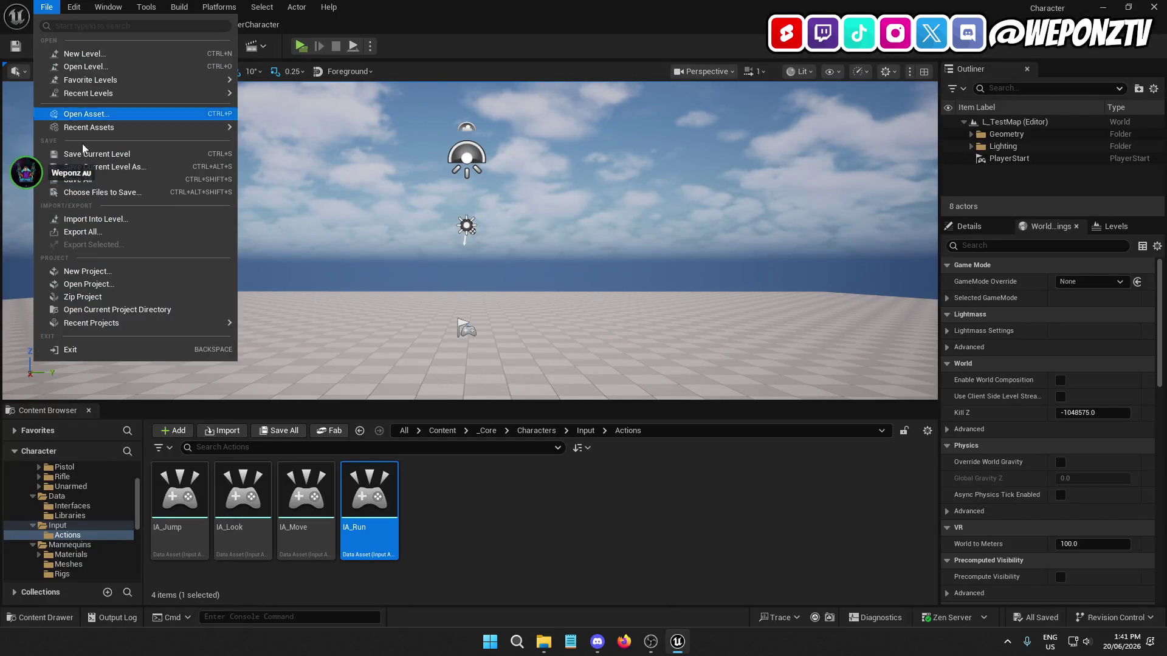
{"action": "left_click", "coordinate": [143, 203]}
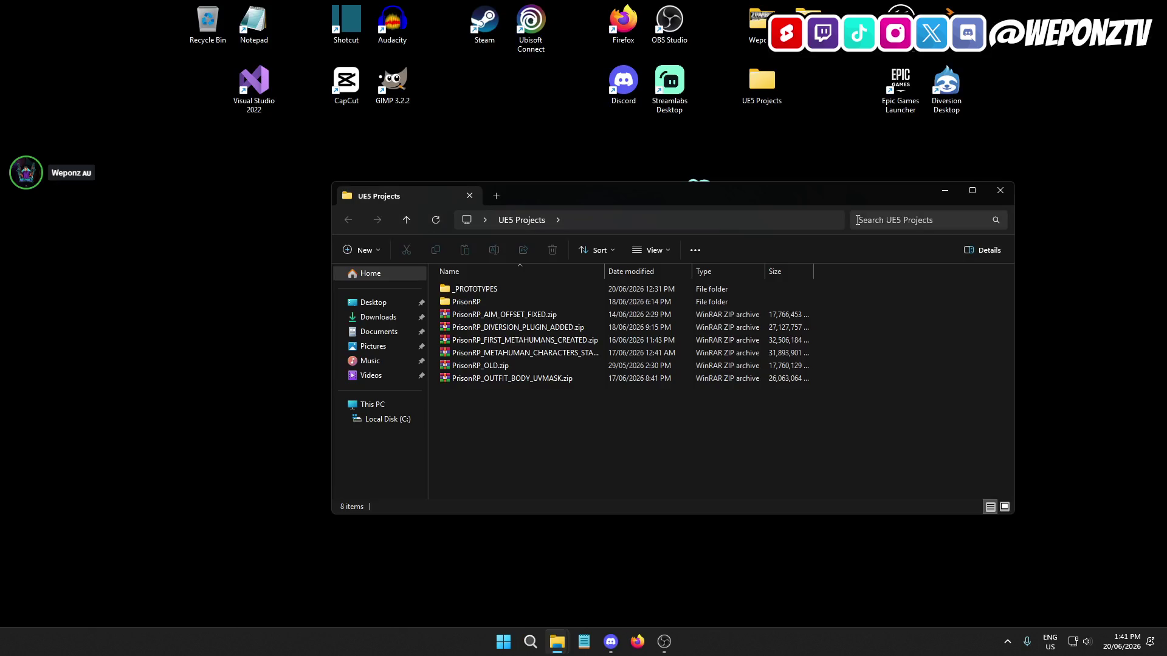
{"action": "left_click", "coordinate": [484, 304]}
{"action": "double_click", "coordinate": [485, 303]}
{"action": "left_click", "coordinate": [486, 404]}
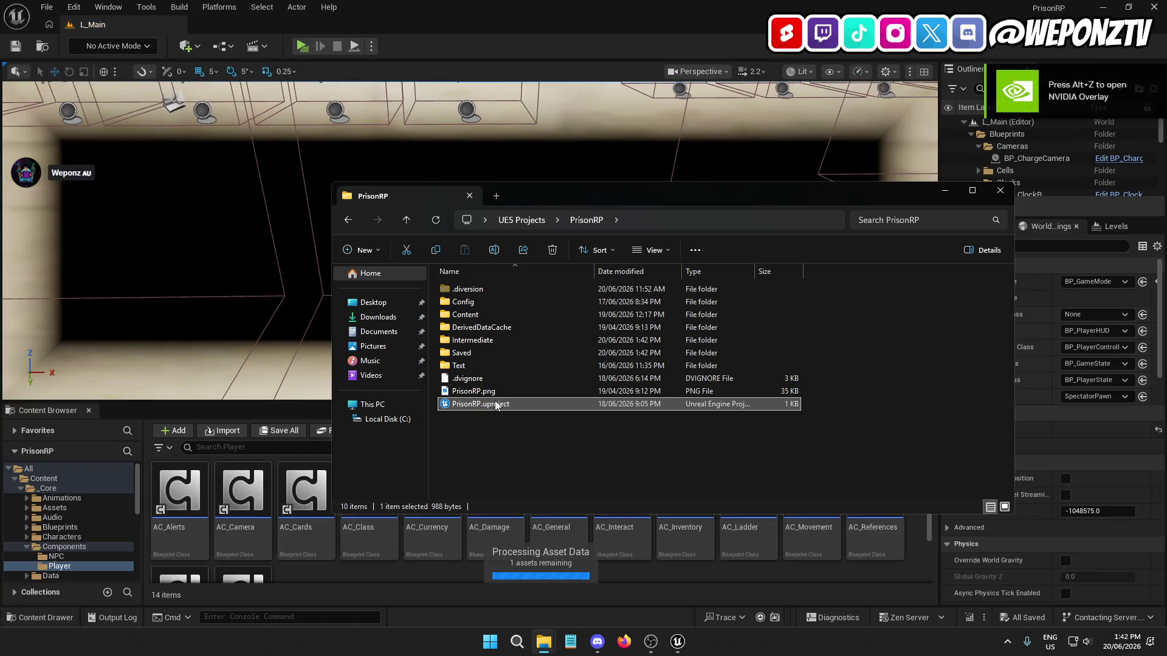
Step: Close Explorer and browse the _Core > Animations > NPC folder in the Content Browser
{"action": "left_click", "coordinate": [1000, 190]}
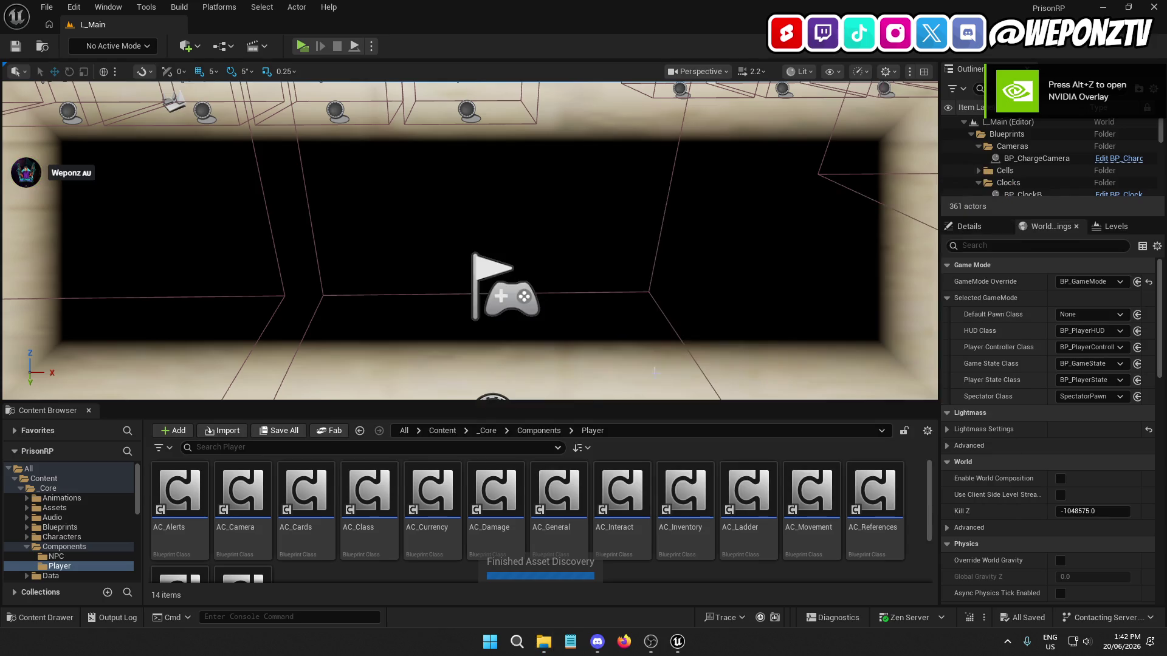
{"action": "left_click", "coordinate": [486, 430]}
{"action": "double_click", "coordinate": [192, 509]}
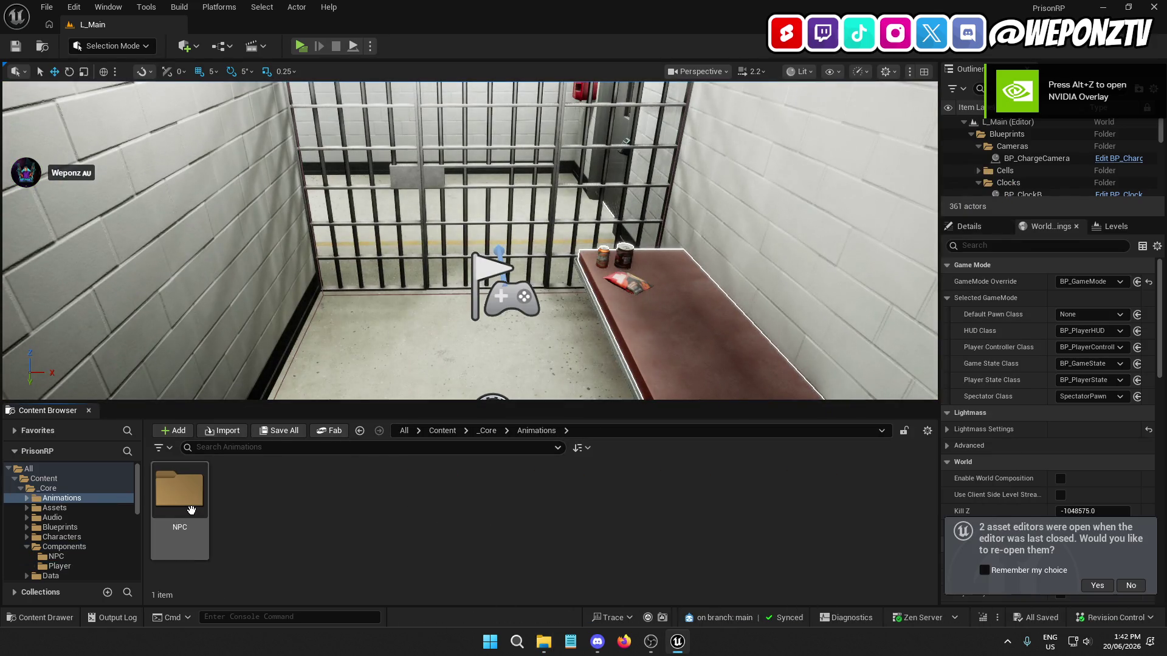
{"action": "double_click", "coordinate": [197, 528]}
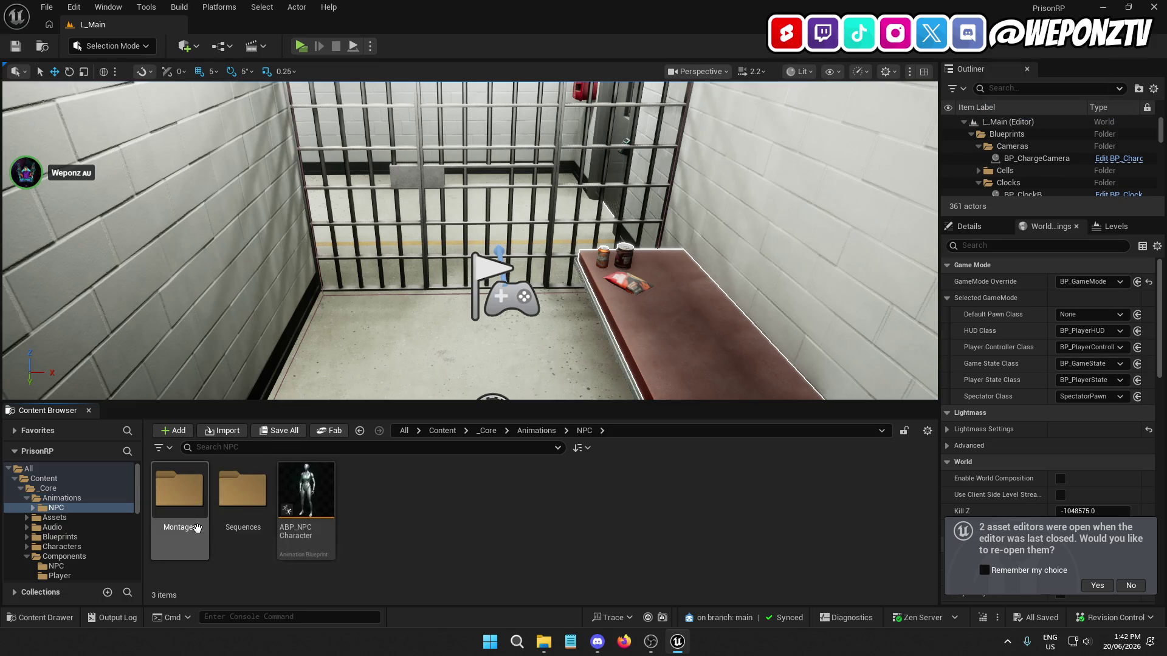
Step: Open _Core > Characters > Animations > Sequences and filter it for 'cro' crouch animations
{"action": "left_click", "coordinate": [486, 430]}
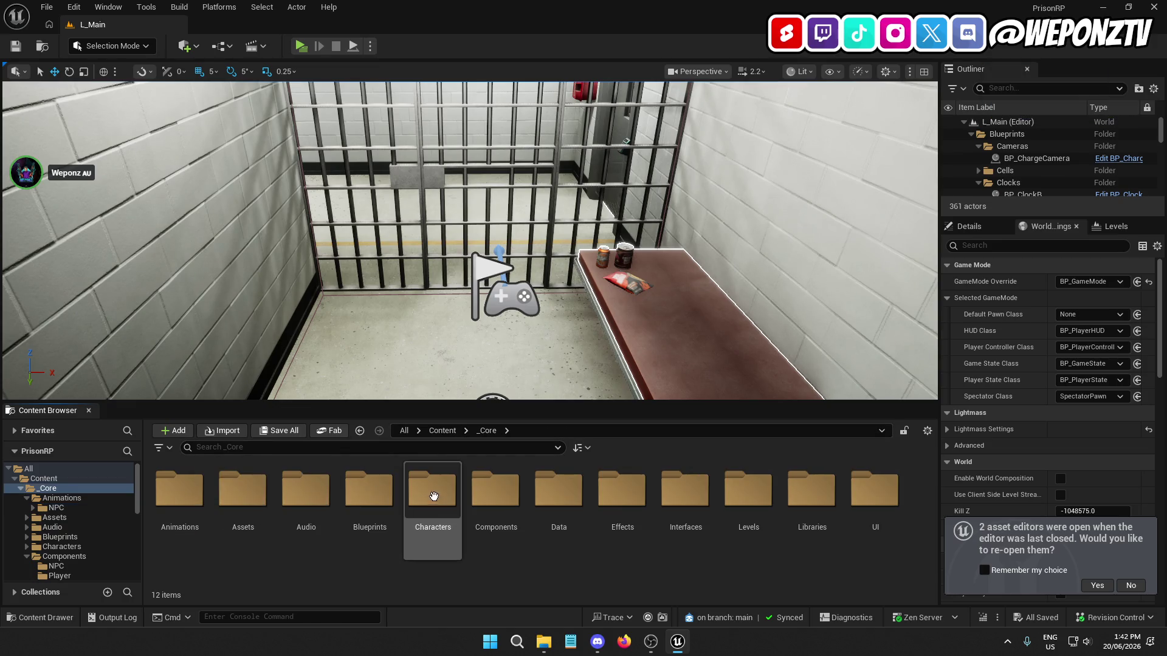
{"action": "double_click", "coordinate": [434, 496]}
{"action": "double_click", "coordinate": [180, 492]}
{"action": "double_click", "coordinate": [232, 527]}
{"action": "left_click", "coordinate": [397, 449]}
{"action": "type", "text": "c"}
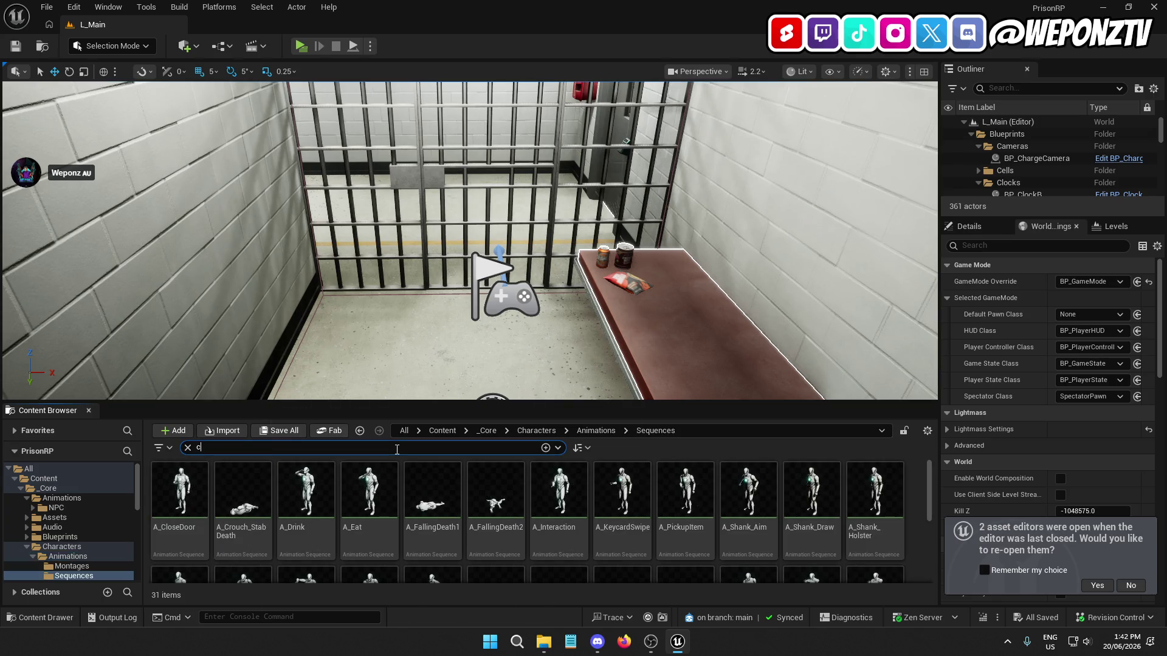
{"action": "type", "text": "rouch"}
{"action": "key", "text": "Return"}
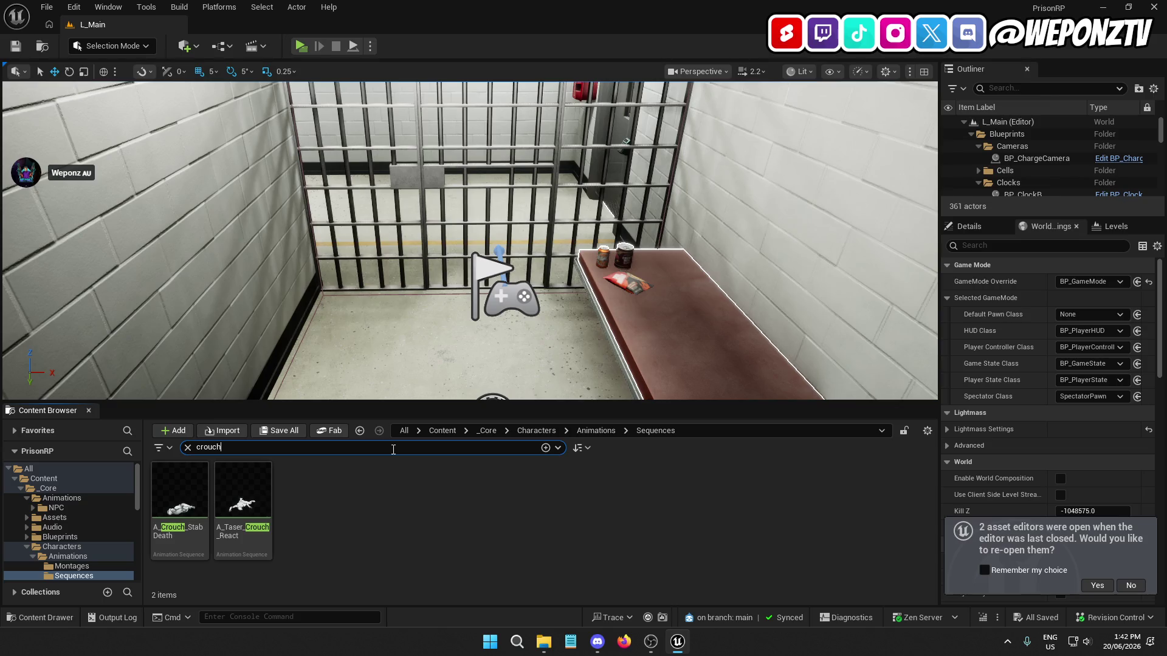
Step: Clear the crouch filter, scroll the sequences, and briefly preview the game standalone
{"action": "left_click", "coordinate": [188, 448]}
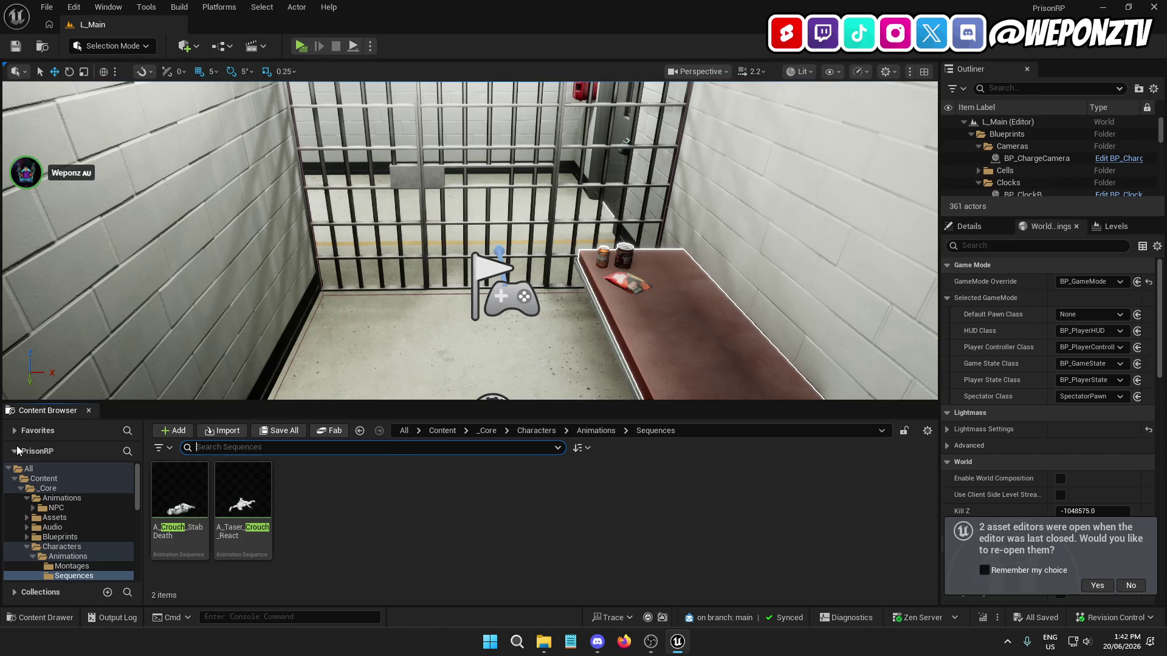
{"action": "scroll", "coordinate": [577, 504], "scroll_direction": "down", "scroll_amount": 2}
{"action": "scroll", "coordinate": [577, 504], "scroll_direction": "down", "scroll_amount": 2}
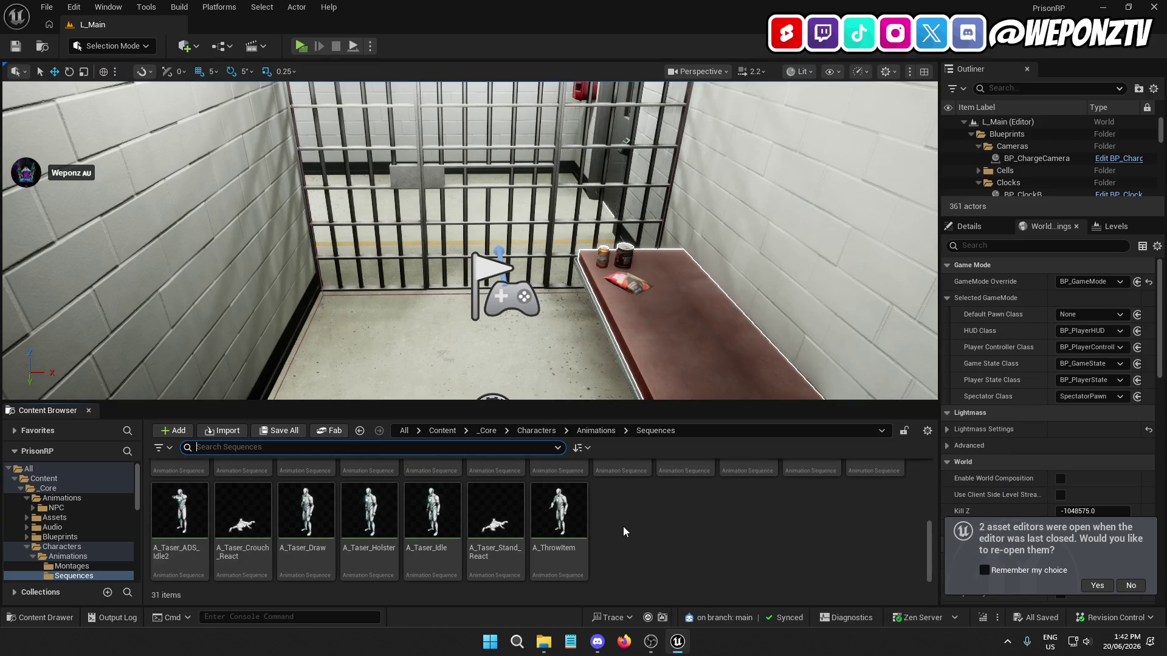
{"action": "left_click", "coordinate": [307, 45]}
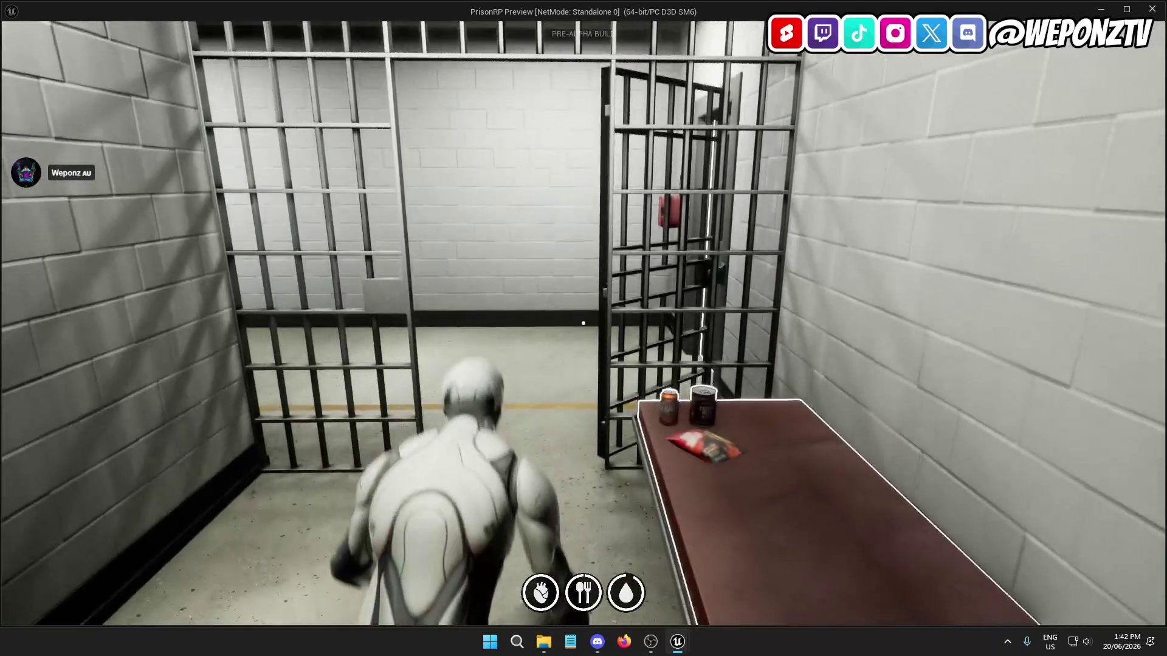
{"action": "key", "text": "Escape"}
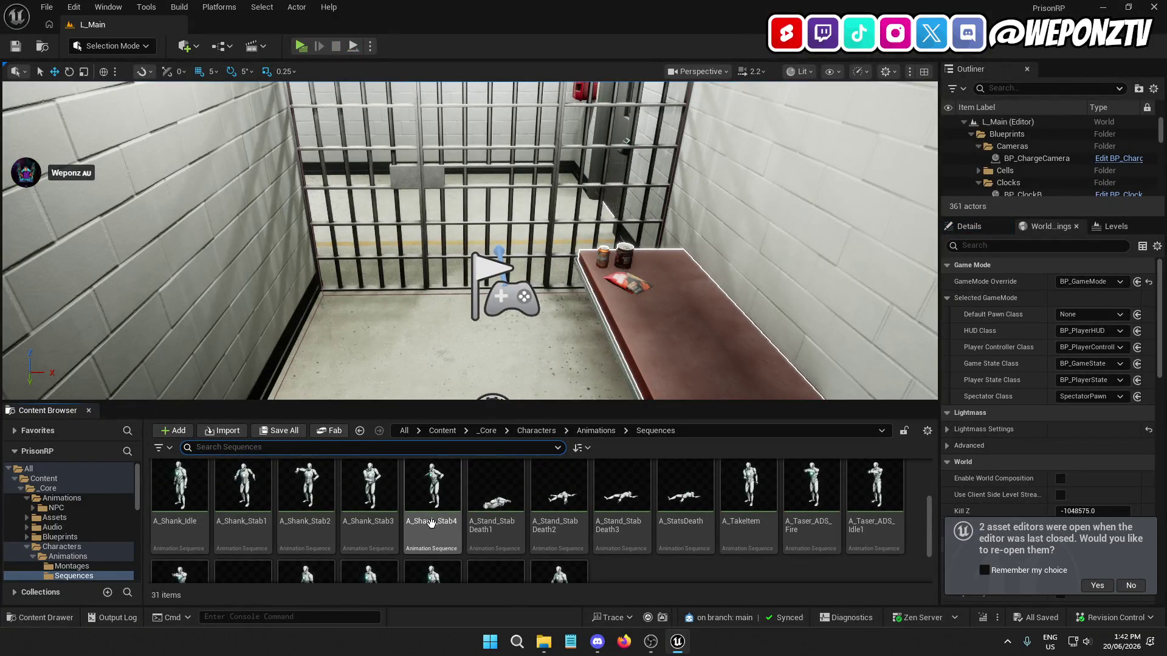
{"action": "scroll", "coordinate": [435, 516], "scroll_direction": "up", "scroll_amount": 1}
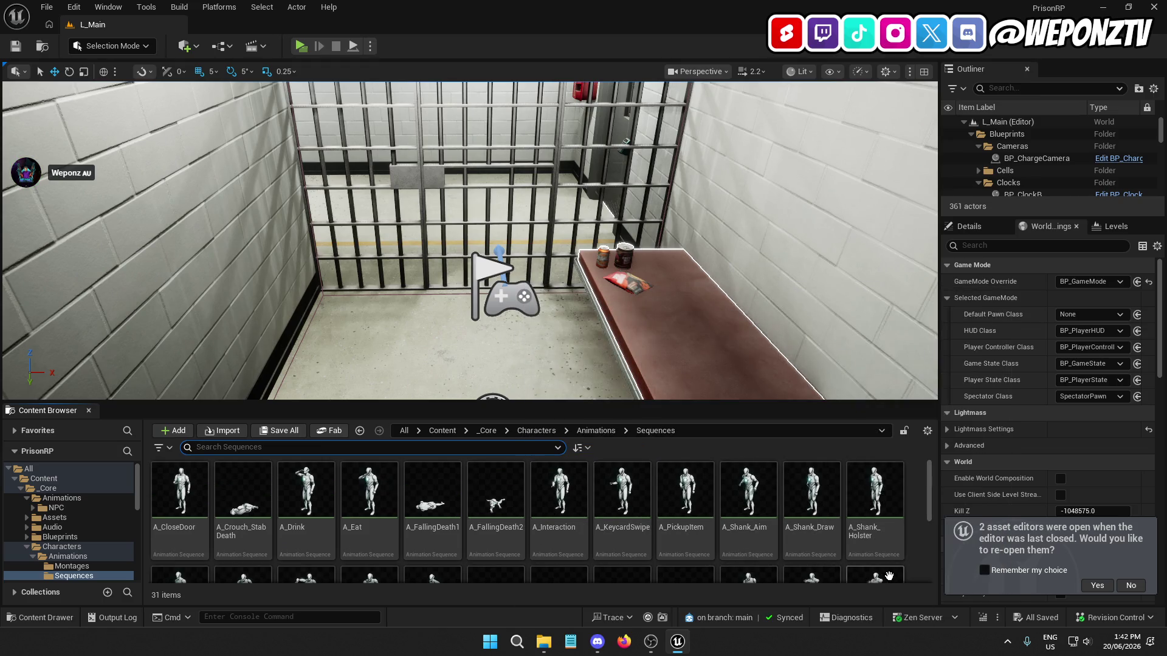
{"action": "scroll", "coordinate": [862, 541], "scroll_direction": "down", "scroll_amount": 1}
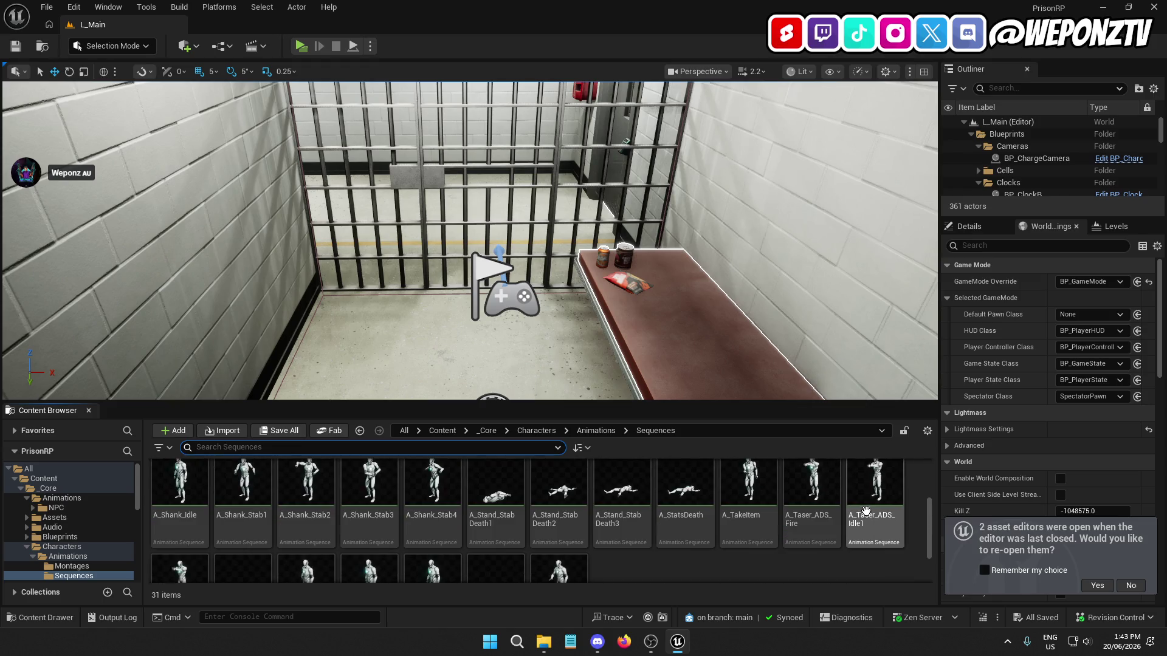
Step: Check the Montages folder, then open _Core > Animations > NPC > Sequences
{"action": "left_click", "coordinate": [596, 430]}
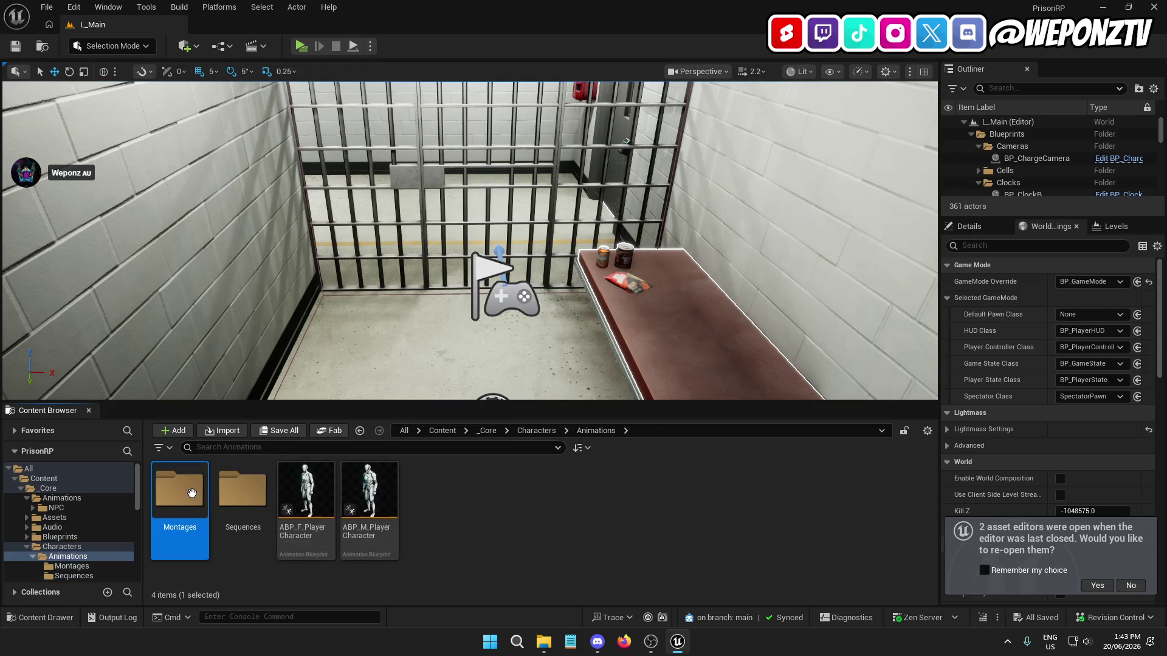
{"action": "double_click", "coordinate": [180, 487]}
{"action": "left_click", "coordinate": [536, 431]}
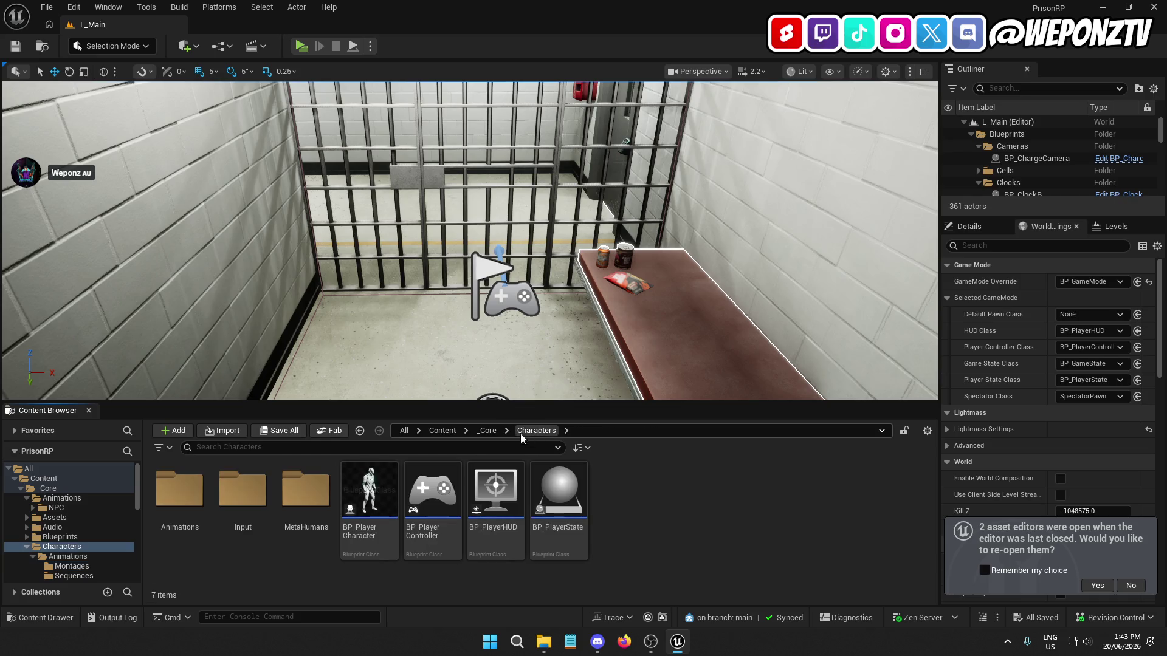
{"action": "left_click", "coordinate": [487, 430]}
{"action": "double_click", "coordinate": [179, 486]}
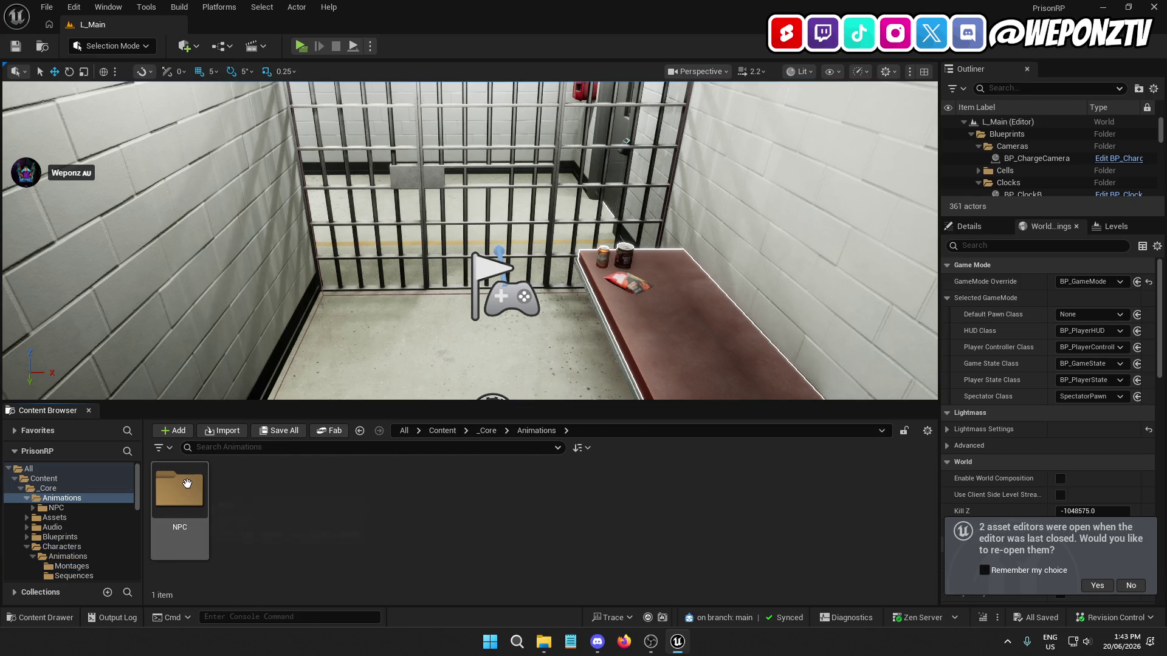
{"action": "double_click", "coordinate": [185, 486]}
{"action": "double_click", "coordinate": [243, 487]}
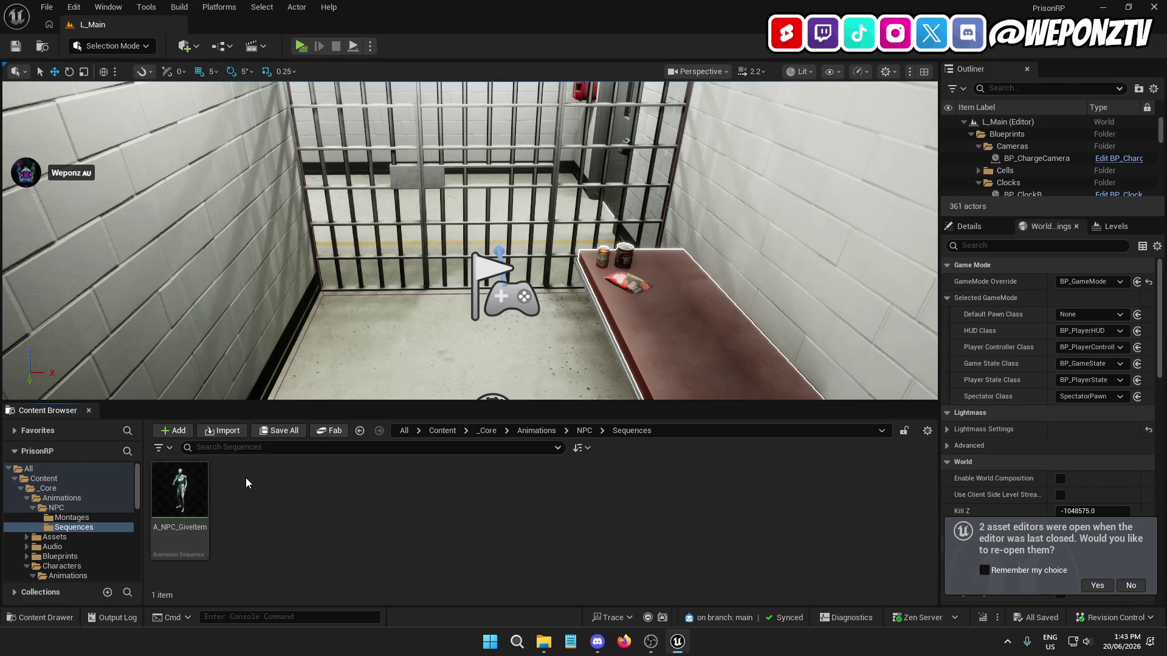
Step: Answer No to reopening the previous asset editors
{"action": "left_click", "coordinate": [452, 430]}
{"action": "left_click", "coordinate": [735, 453]}
{"action": "left_click", "coordinate": [1132, 586]}
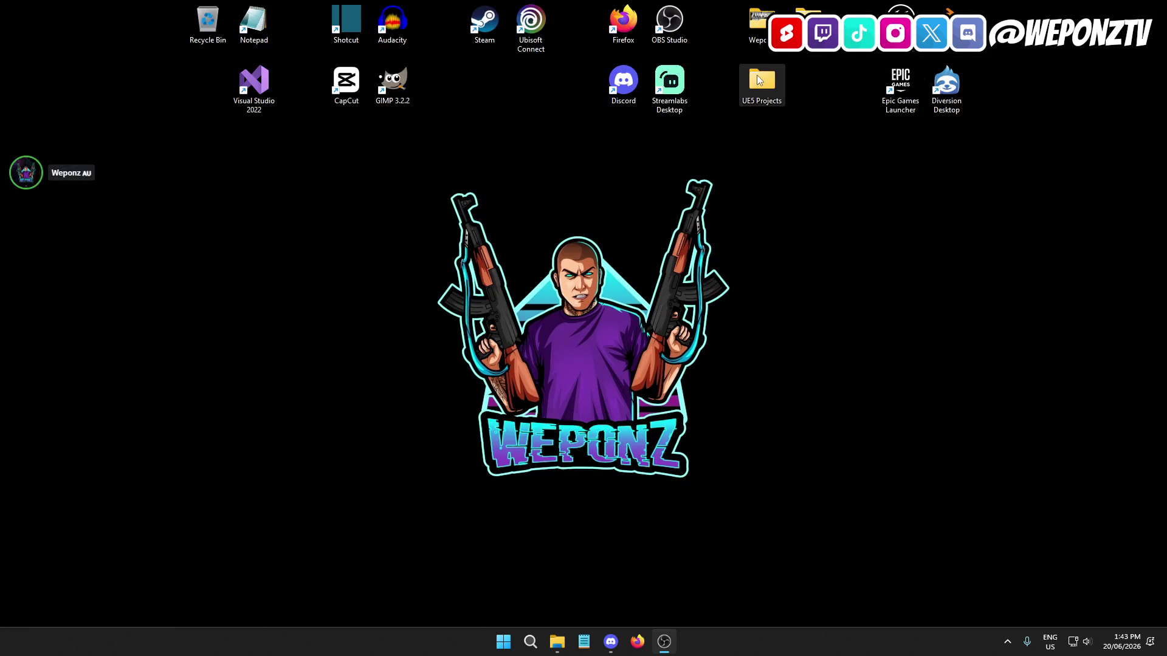
{"action": "double_click", "coordinate": [757, 77]}
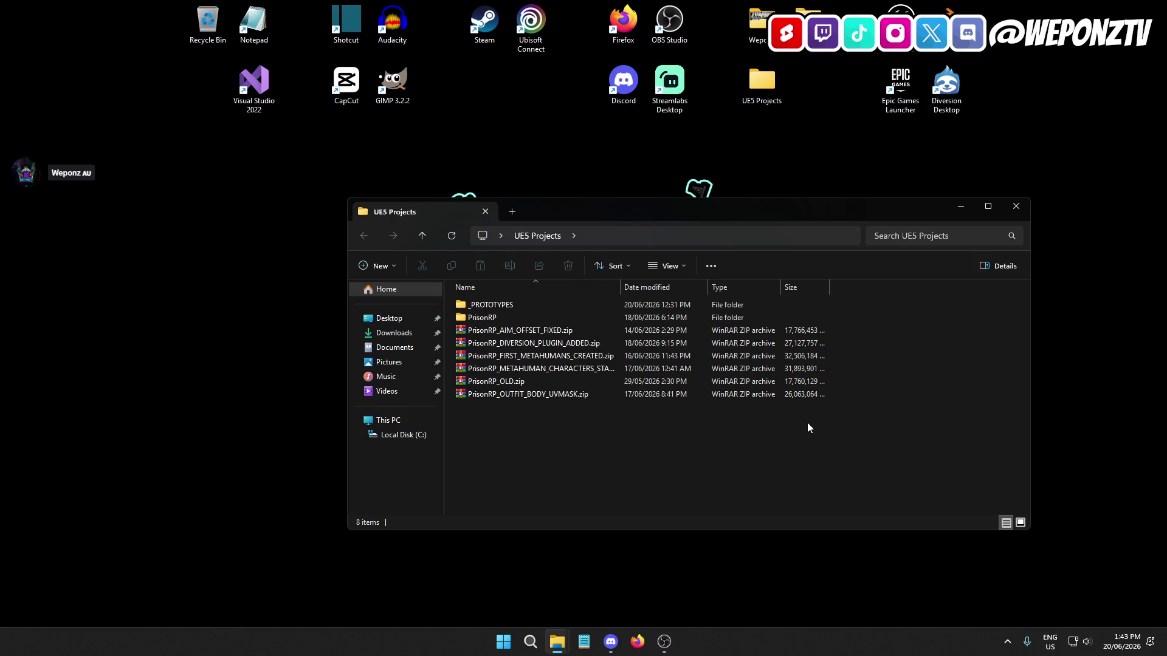
Step: Inspect PrisonRP_OLD.zip's extraction options for the PrisonRP folder in WinRAR, cancel without extracting
{"action": "double_click", "coordinate": [545, 381]}
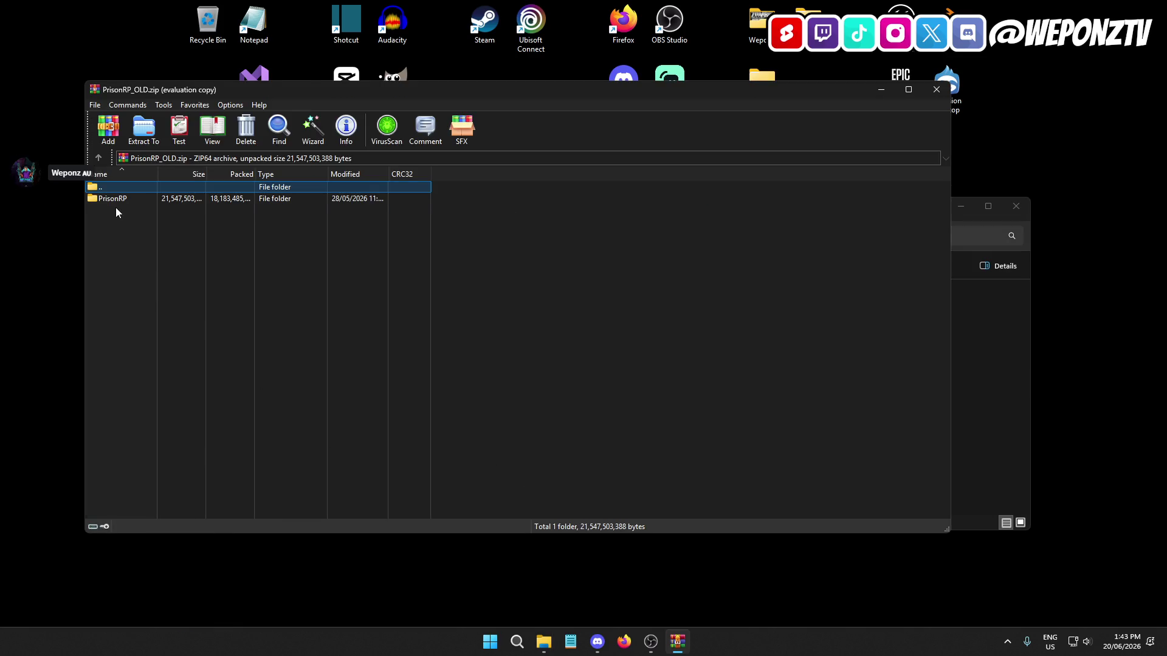
{"action": "left_click", "coordinate": [113, 199]}
{"action": "left_click", "coordinate": [144, 129]}
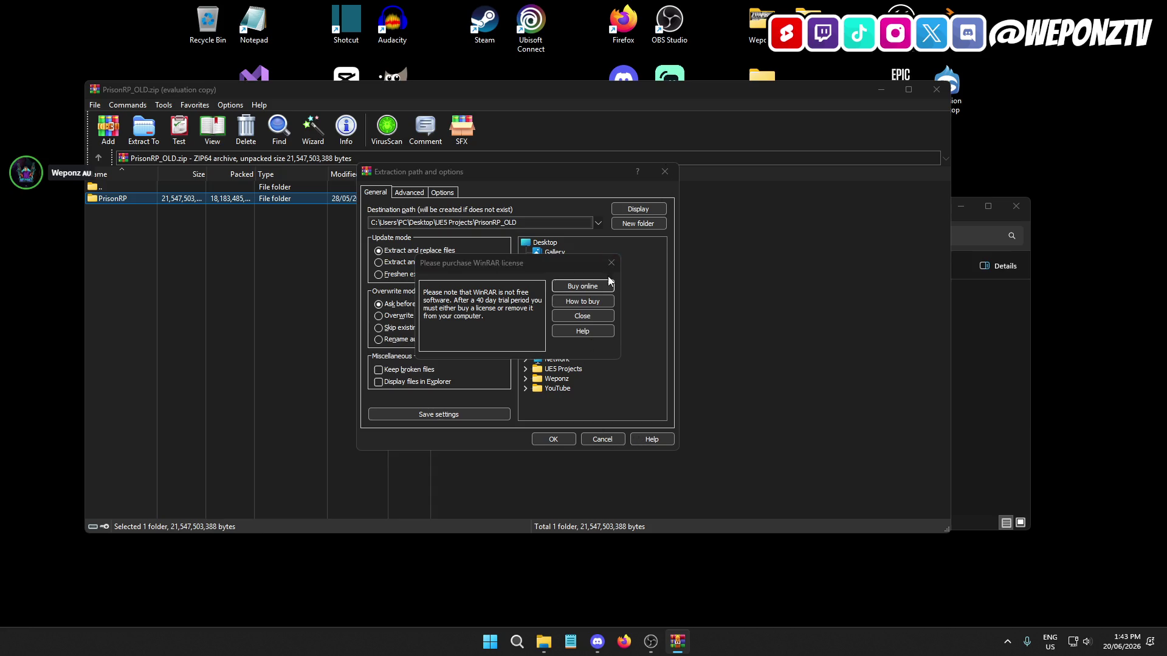
{"action": "left_click", "coordinate": [610, 263]}
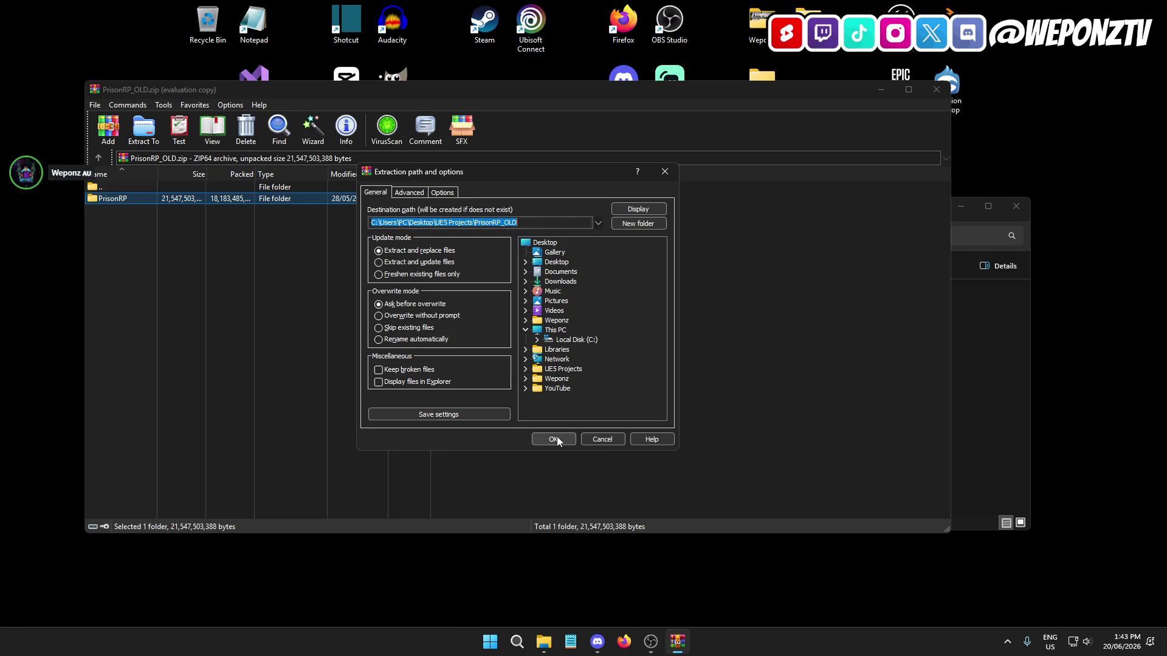
{"action": "left_click", "coordinate": [665, 171]}
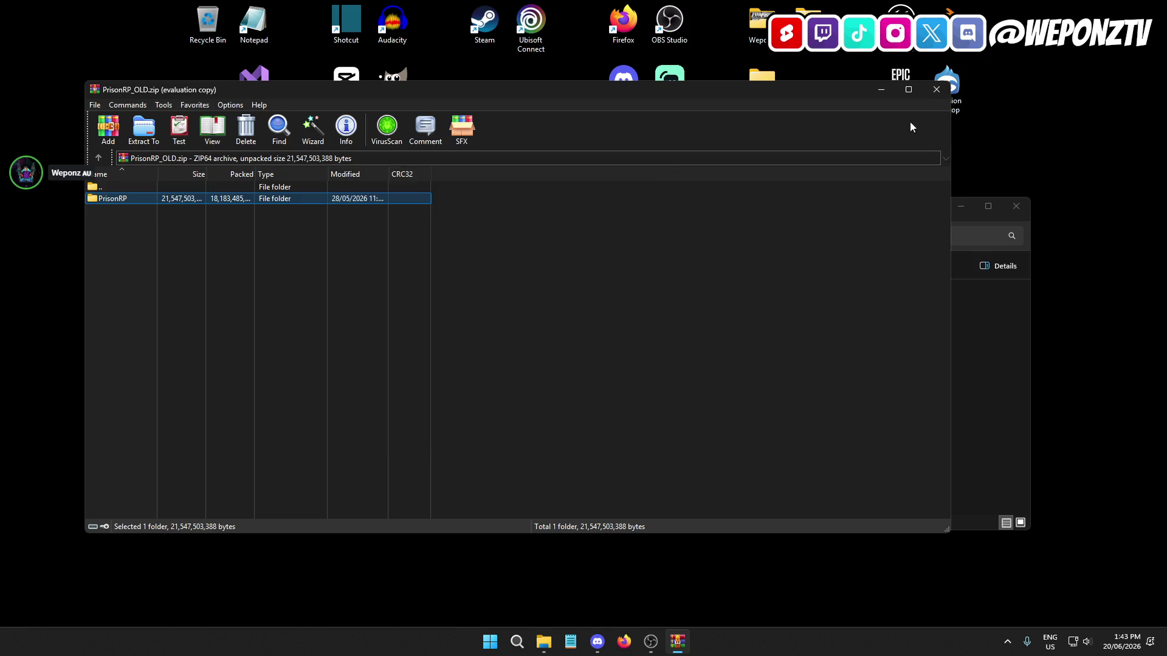
{"action": "left_click", "coordinate": [934, 91]}
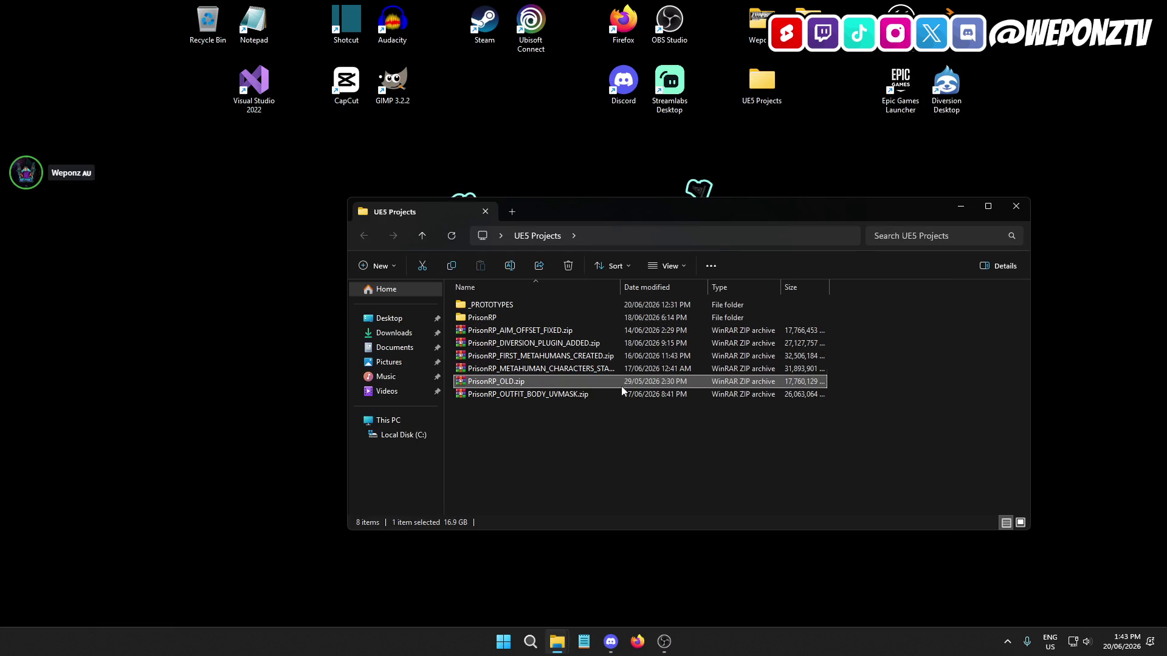
Step: Relaunch PrisonRP.uproject, close Explorer, and go to the _Core folder in the editor
{"action": "double_click", "coordinate": [489, 317]}
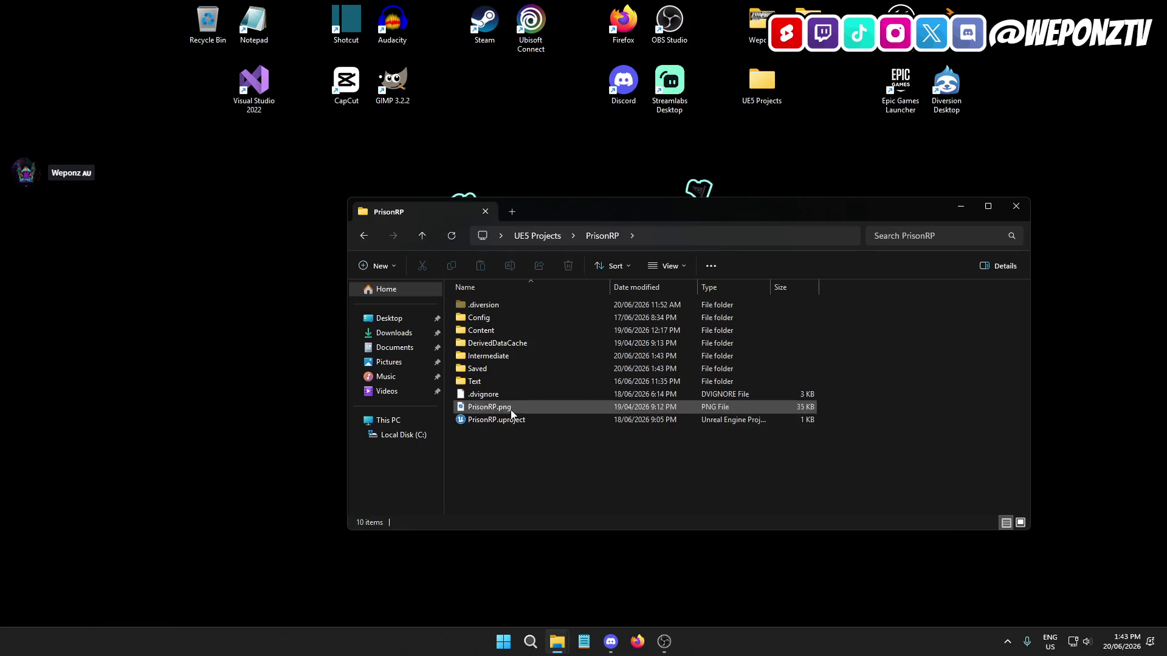
{"action": "left_click", "coordinate": [509, 421]}
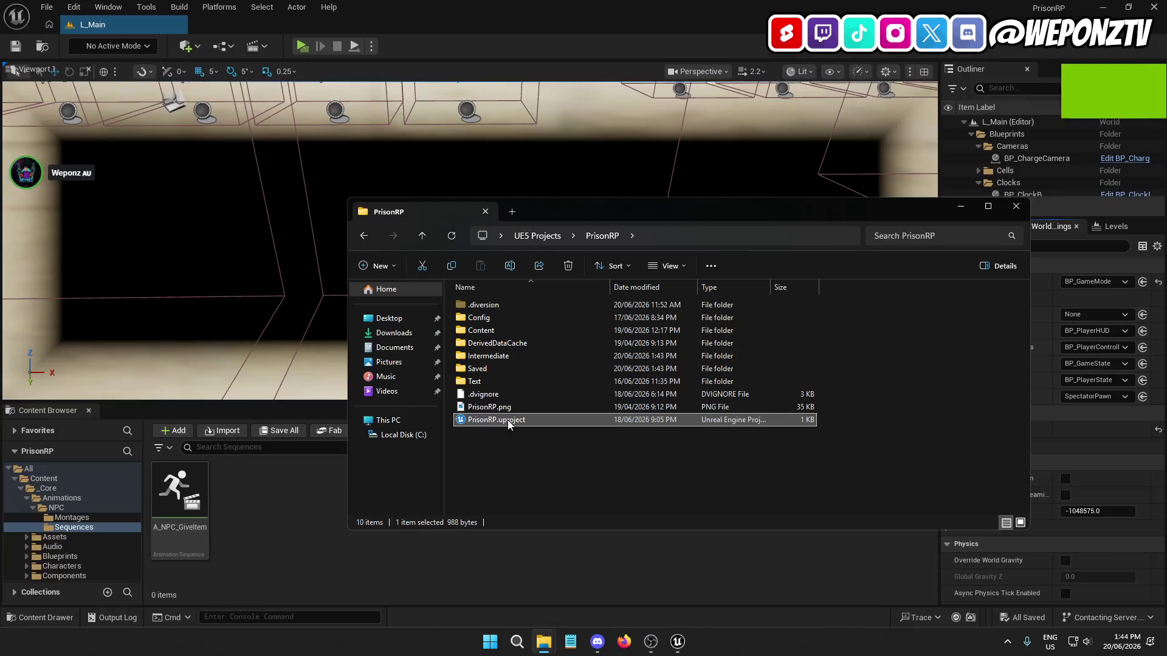
{"action": "left_click", "coordinate": [1015, 207]}
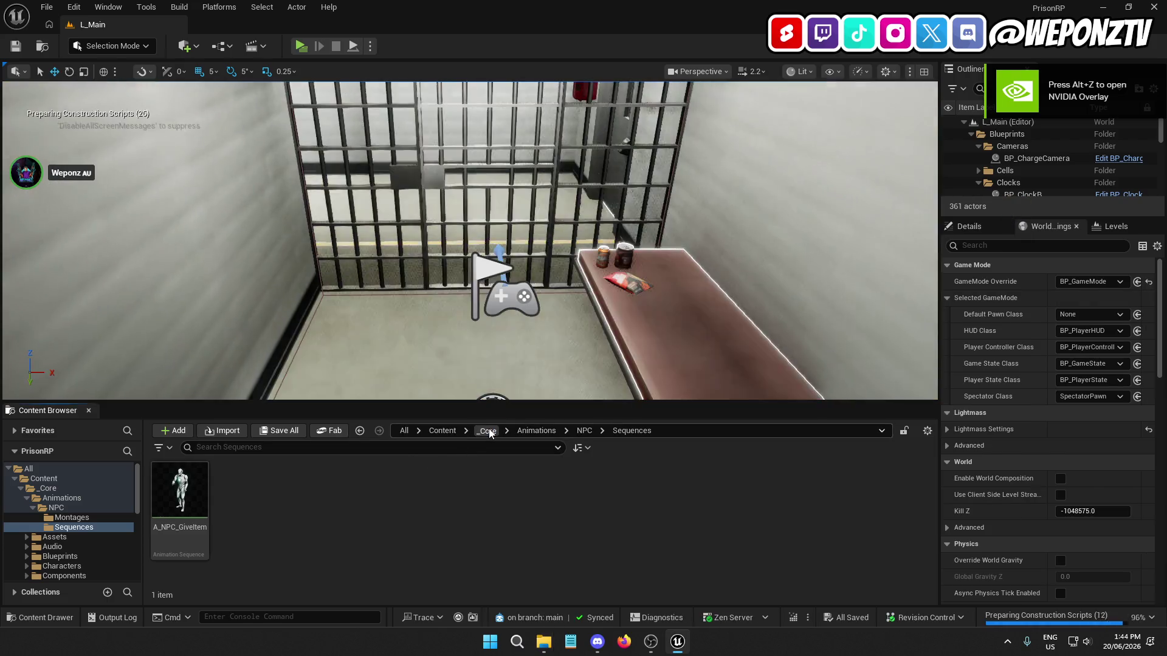
{"action": "left_click", "coordinate": [486, 430]}
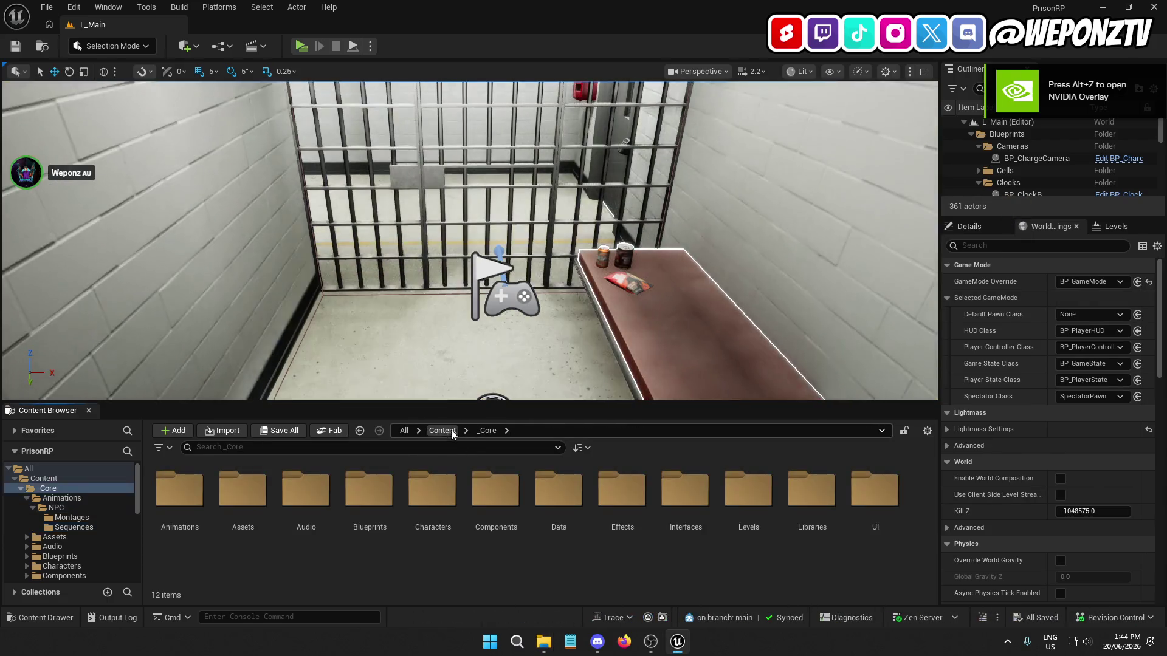
Step: Look into _Core > Animations > NPC, then return to the Content root
{"action": "double_click", "coordinate": [182, 510]}
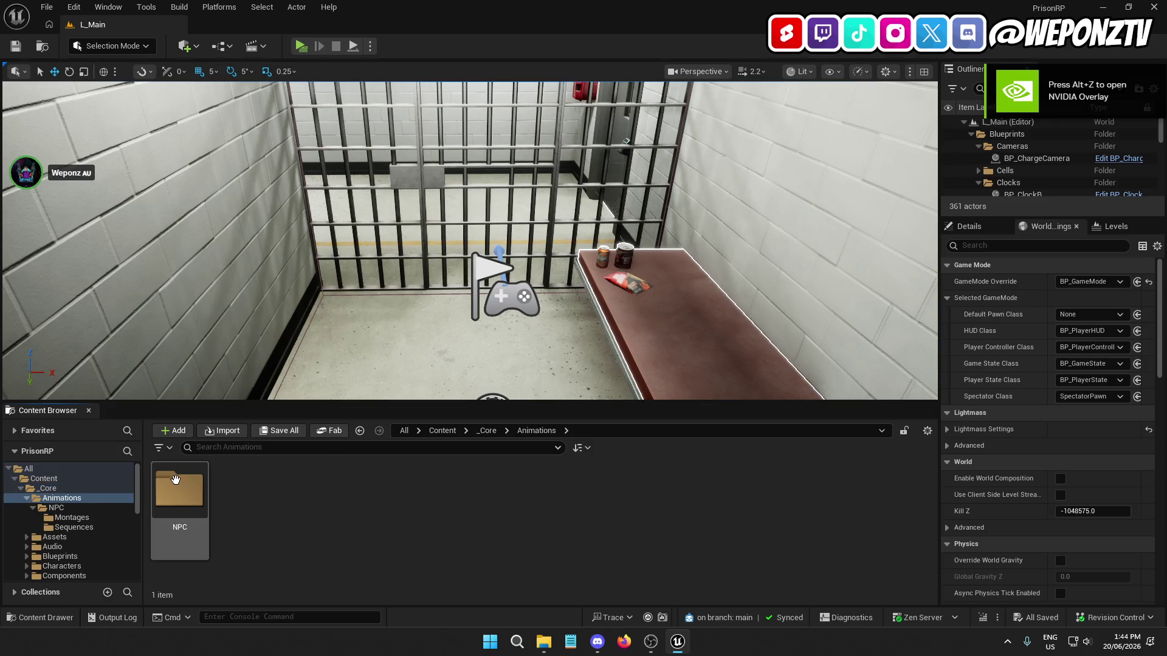
{"action": "double_click", "coordinate": [203, 535]}
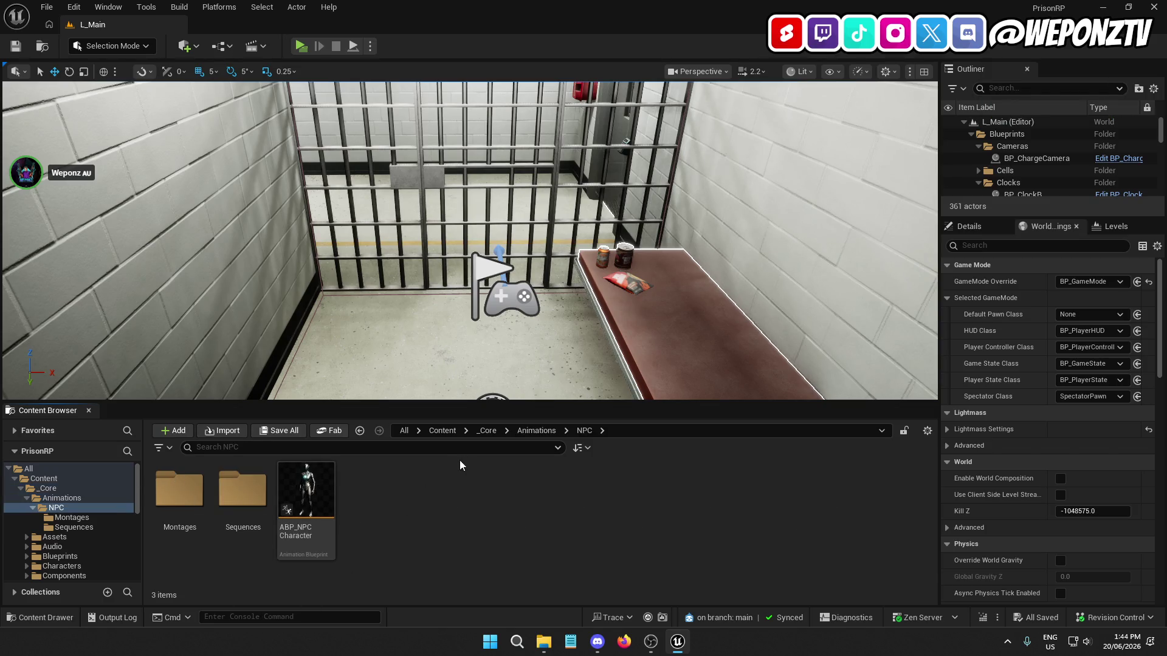
{"action": "left_click", "coordinate": [442, 430]}
{"action": "scroll", "coordinate": [546, 517], "scroll_direction": "down", "scroll_amount": 2}
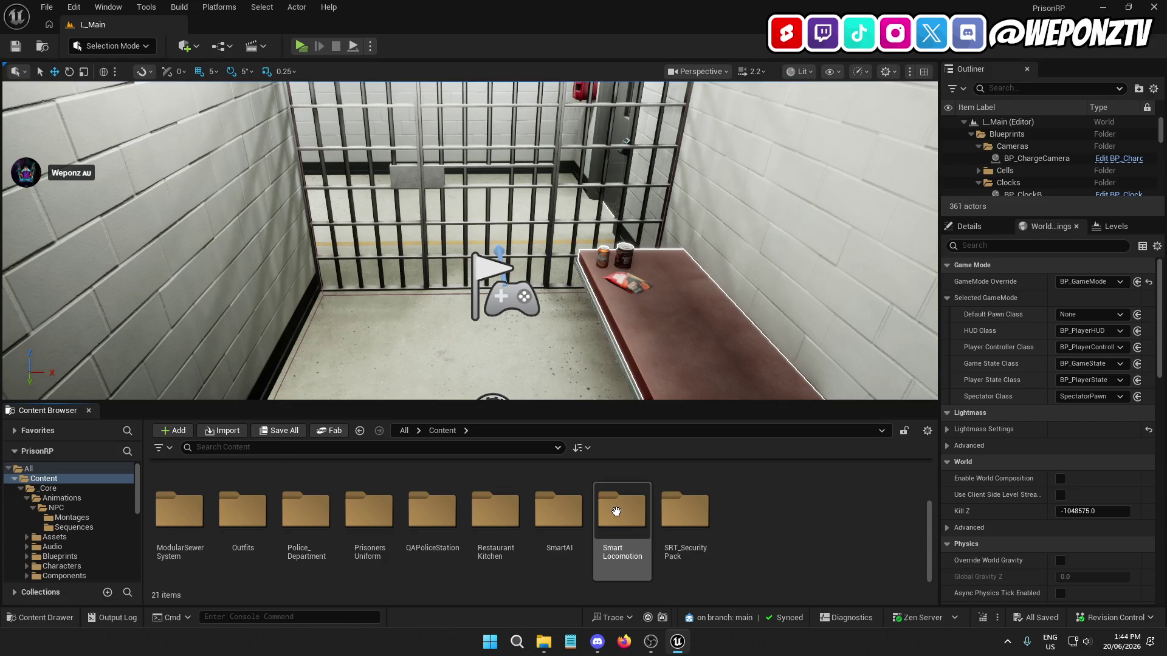
Step: Open SmartLocomotion > Characters > Mannequins_UE5 > Animations in the Content Browser
{"action": "double_click", "coordinate": [615, 512]}
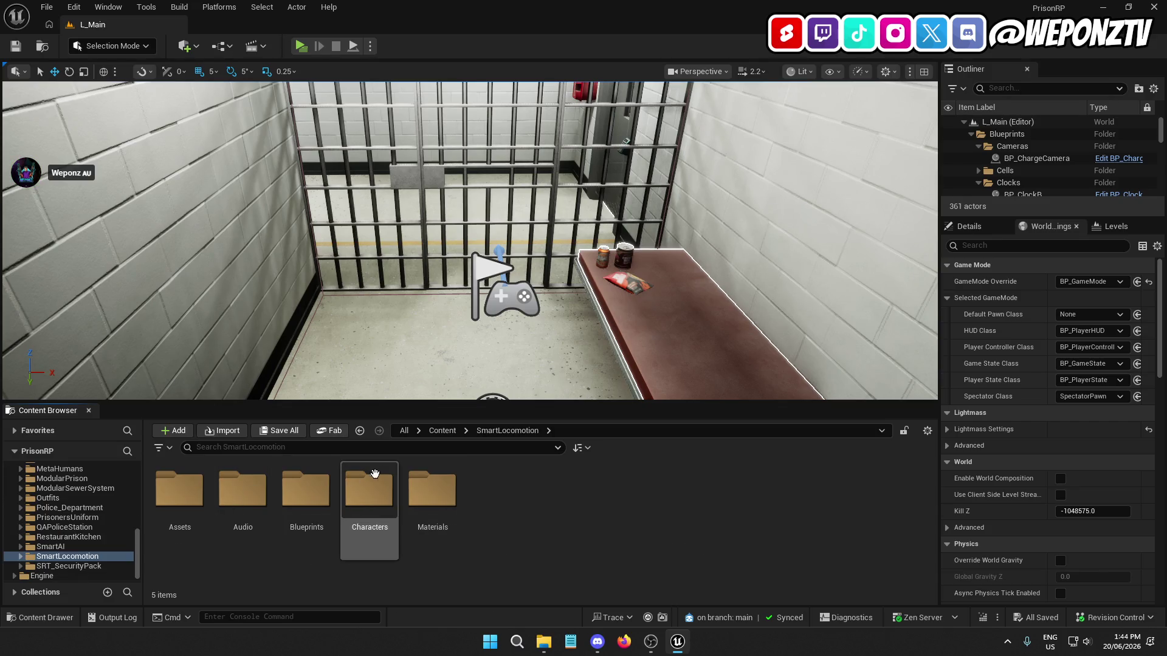
{"action": "double_click", "coordinate": [374, 473]}
{"action": "left_click", "coordinate": [200, 478]}
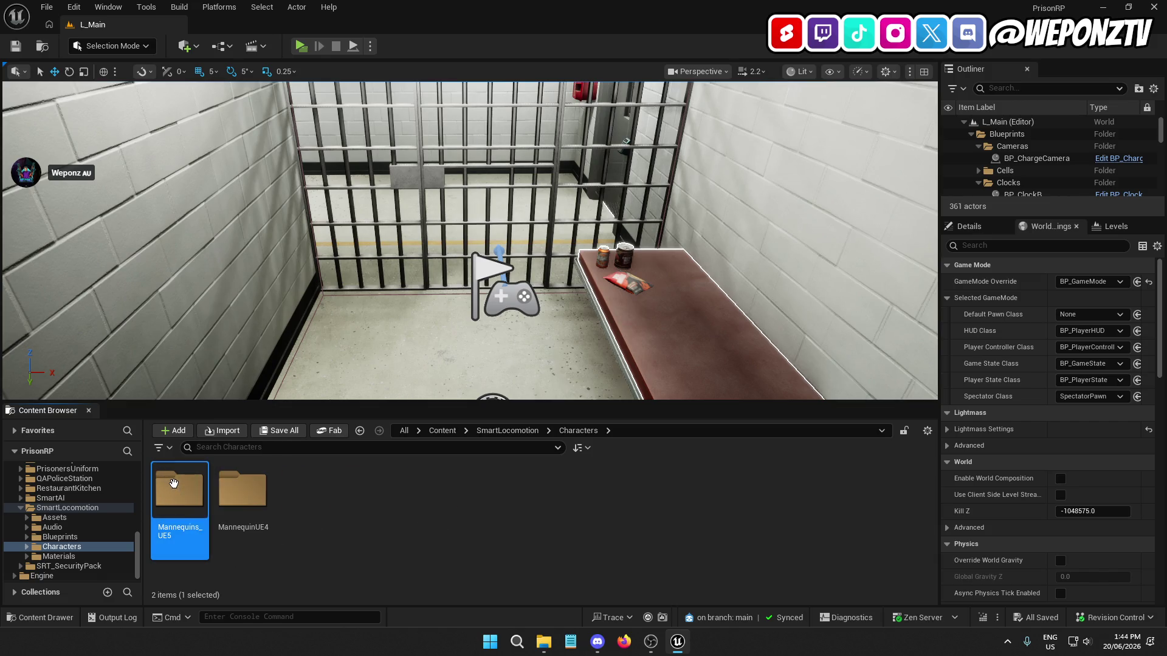
{"action": "double_click", "coordinate": [173, 483]}
{"action": "double_click", "coordinate": [177, 483]}
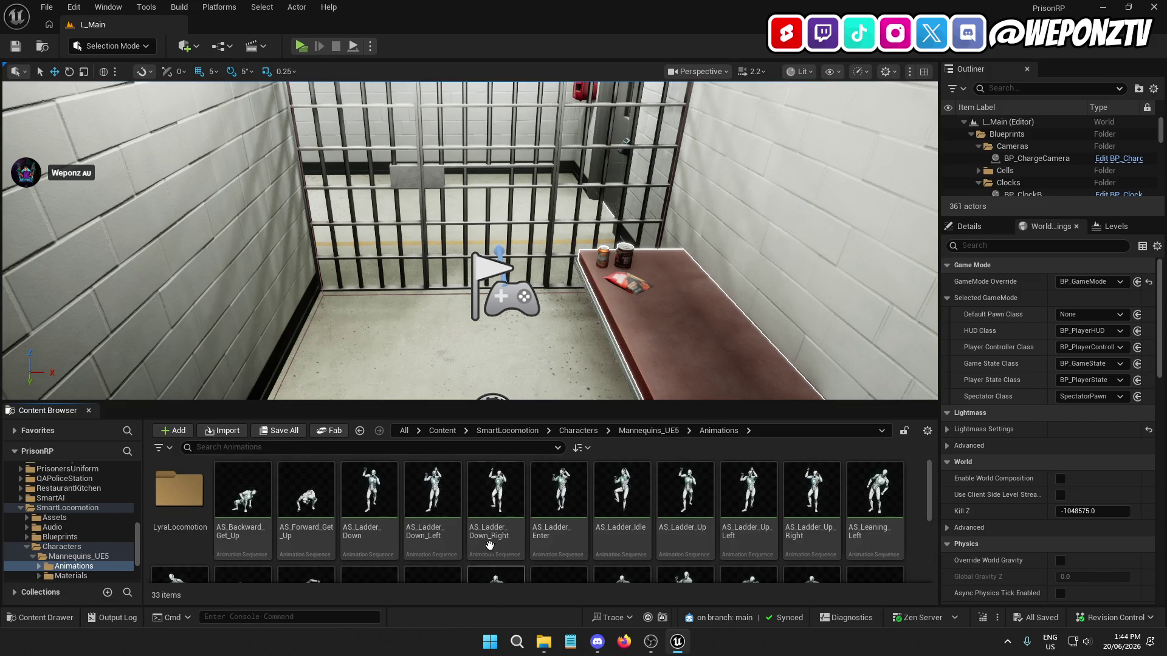
Step: Search the animations for 'crouch', review the 17 results, and close the editor
{"action": "left_click", "coordinate": [453, 448]}
{"action": "type", "text": "crou"}
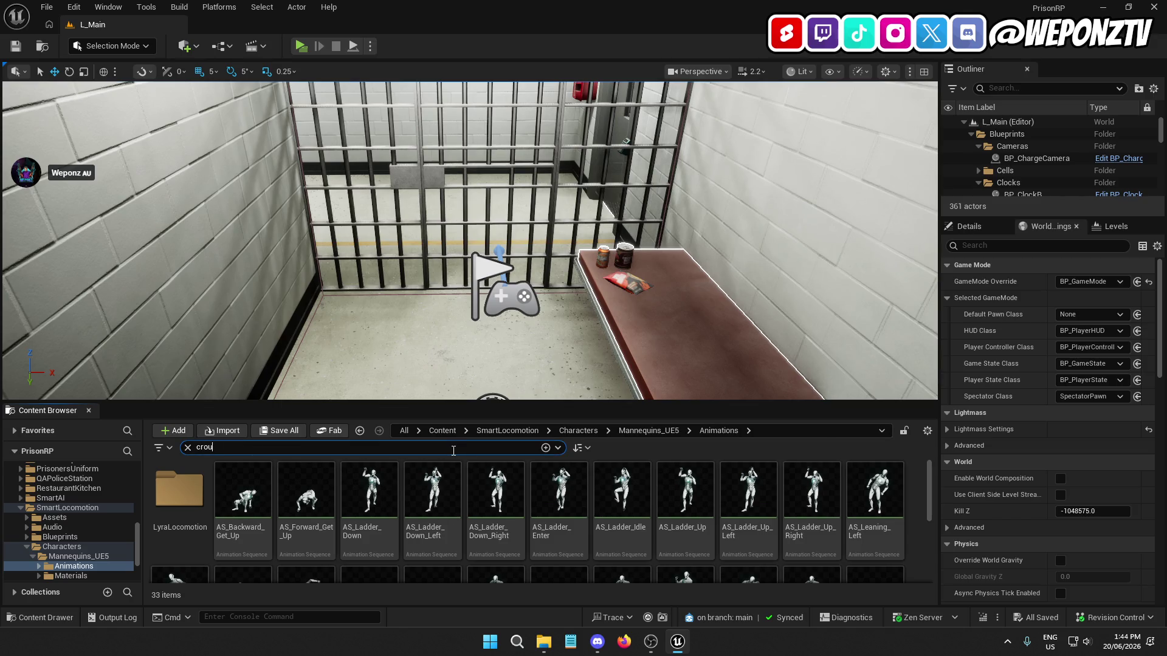
{"action": "type", "text": "ch"}
{"action": "scroll", "coordinate": [667, 519], "scroll_direction": "down", "scroll_amount": 2}
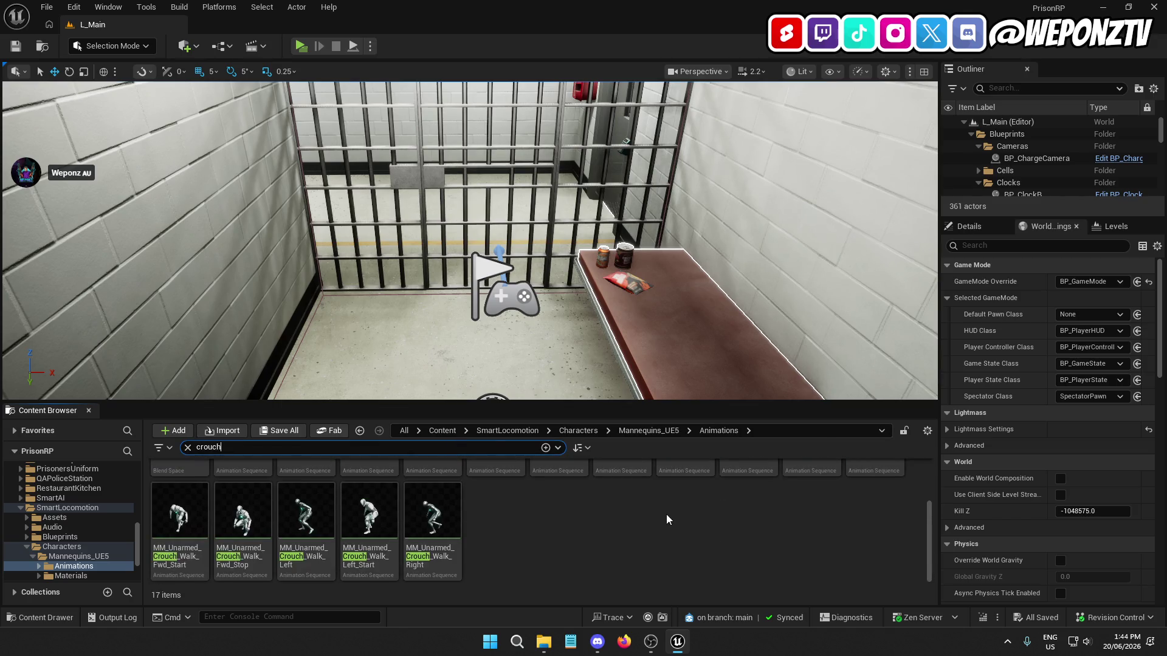
{"action": "scroll", "coordinate": [683, 527], "scroll_direction": "up", "scroll_amount": 2}
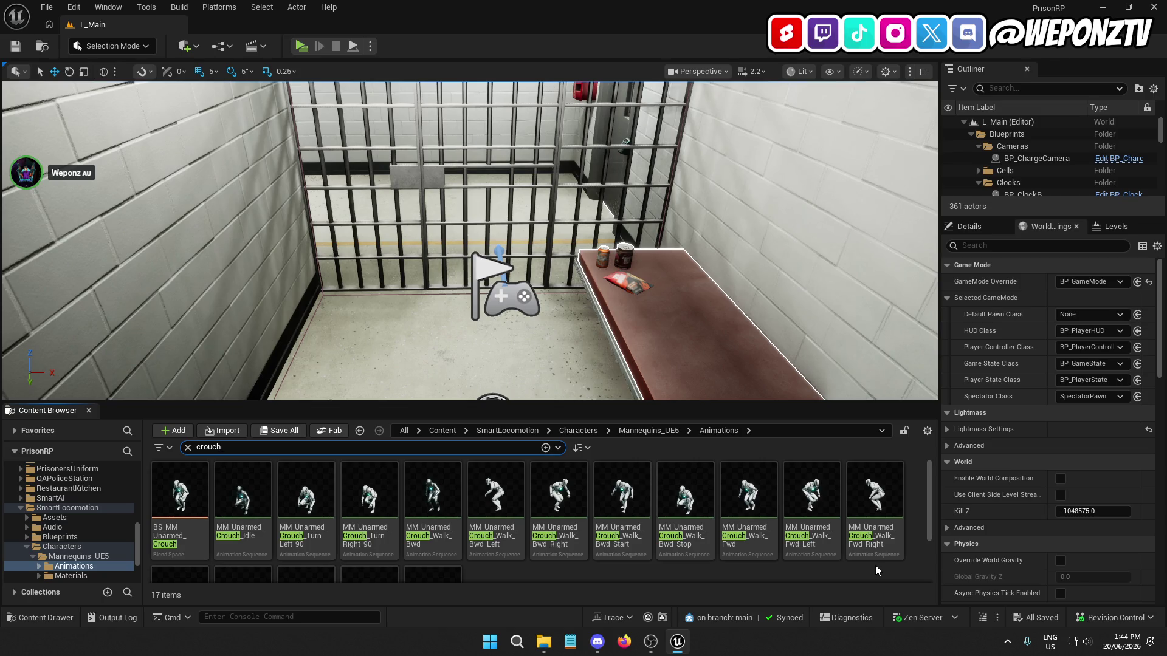
{"action": "scroll", "coordinate": [812, 529], "scroll_direction": "down", "scroll_amount": 2}
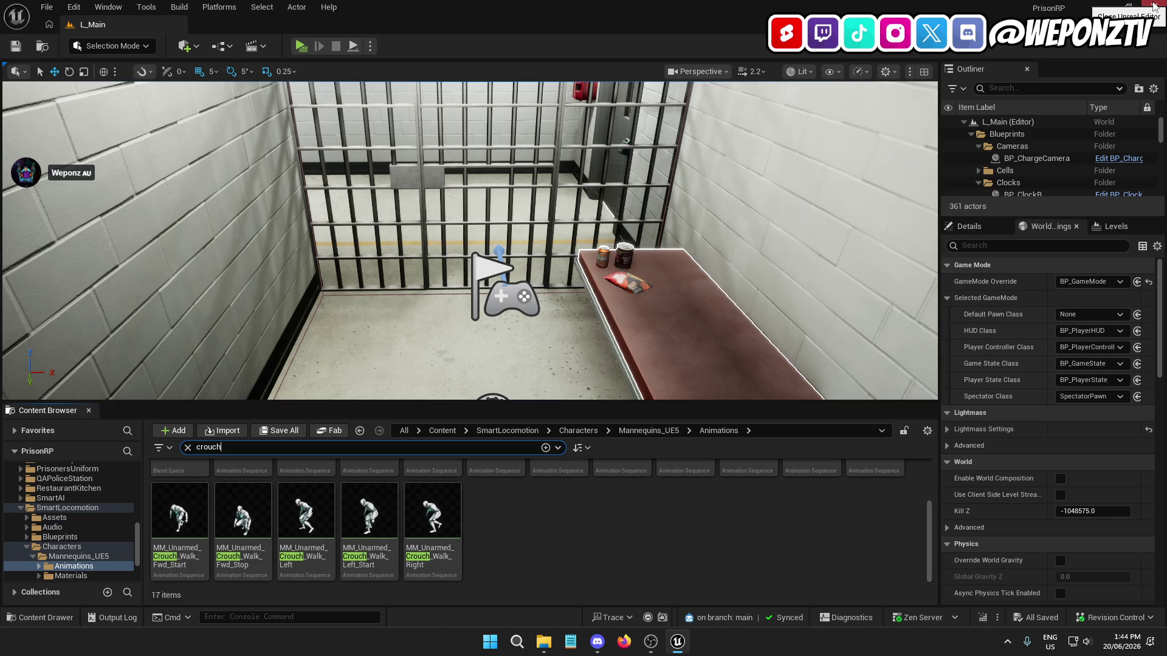
{"action": "left_click", "coordinate": [1155, 6]}
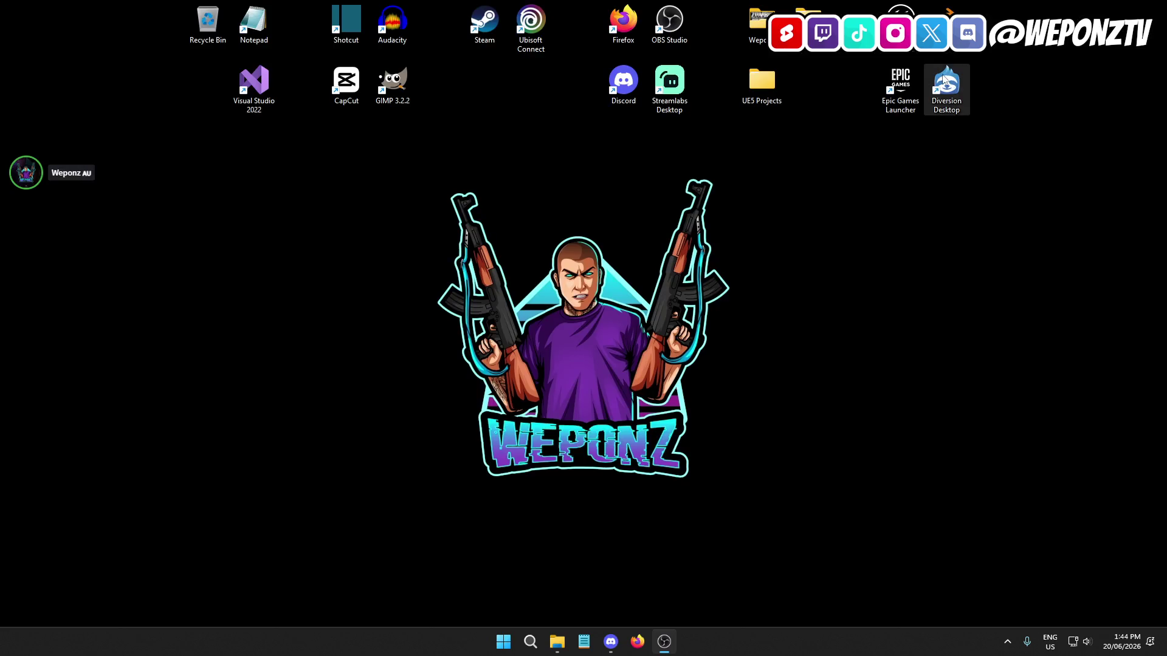
Step: In the Epic Games Launcher, find Smart Locomotion in the Fab Library and start Create Project
{"action": "double_click", "coordinate": [898, 87]}
{"action": "scroll", "coordinate": [823, 339], "scroll_direction": "down", "scroll_amount": 10}
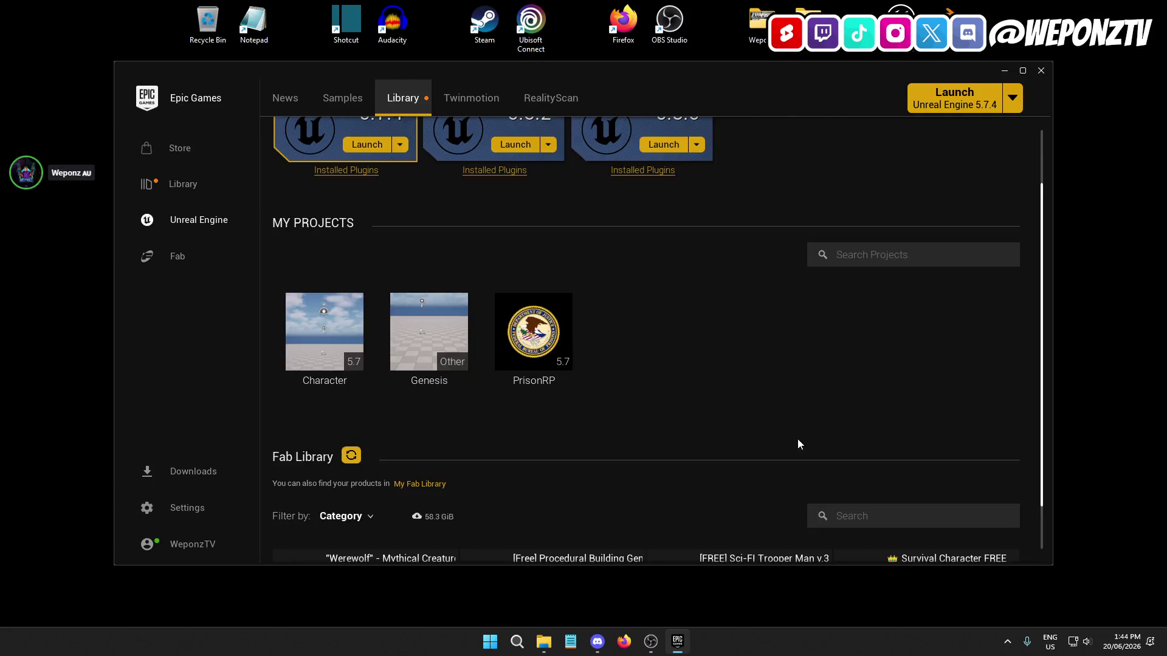
{"action": "scroll", "coordinate": [797, 391], "scroll_direction": "up", "scroll_amount": 1}
{"action": "left_click", "coordinate": [863, 185]}
{"action": "type", "text": "smart"}
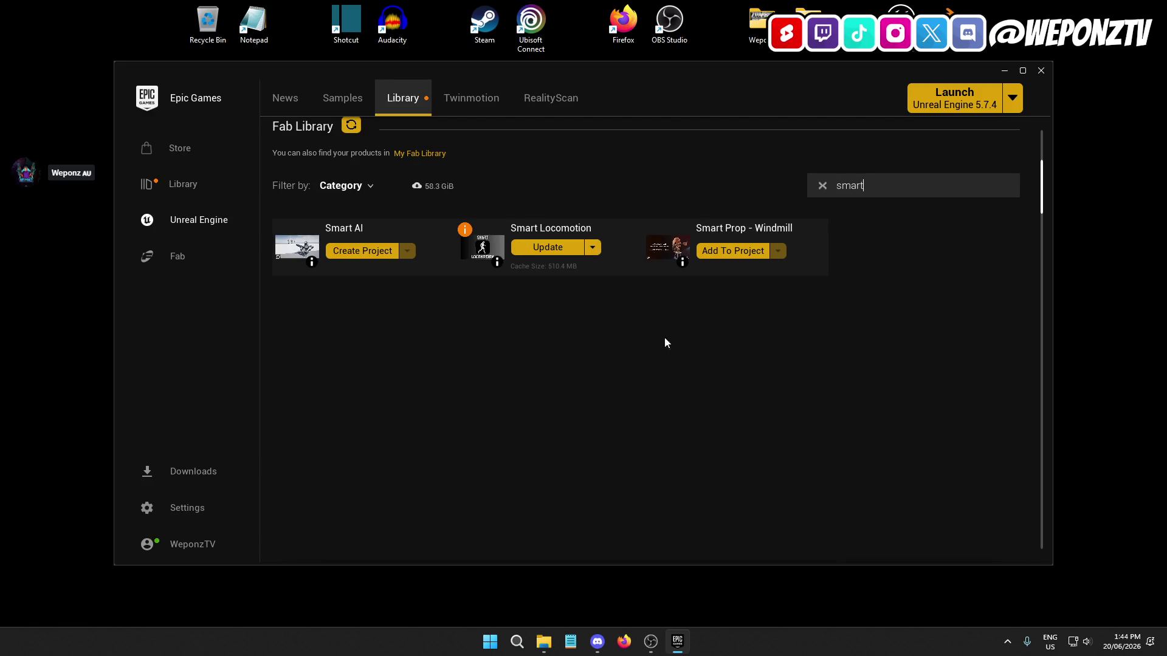
{"action": "left_click", "coordinate": [592, 247]}
{"action": "left_click", "coordinate": [592, 277]}
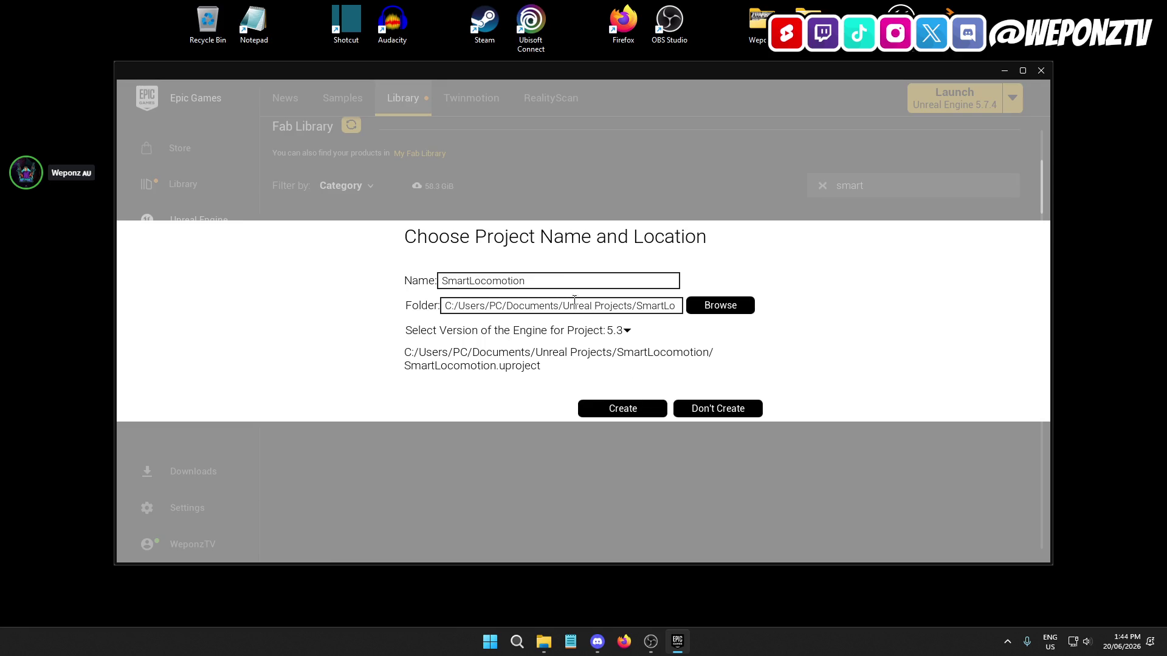
Step: Set the project location to Desktop > UE5 Projects > _PROTOTYPES
{"action": "left_click", "coordinate": [723, 306]}
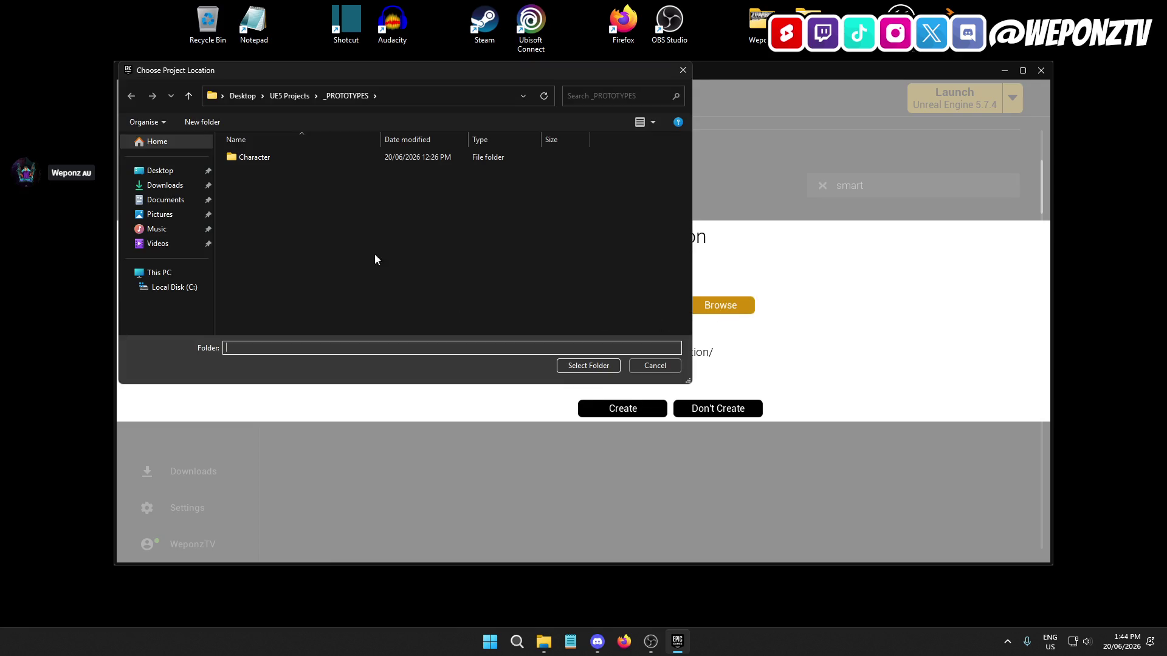
{"action": "left_click", "coordinate": [187, 172]}
{"action": "double_click", "coordinate": [280, 154]}
{"action": "left_click", "coordinate": [327, 158]}
{"action": "double_click", "coordinate": [326, 158]}
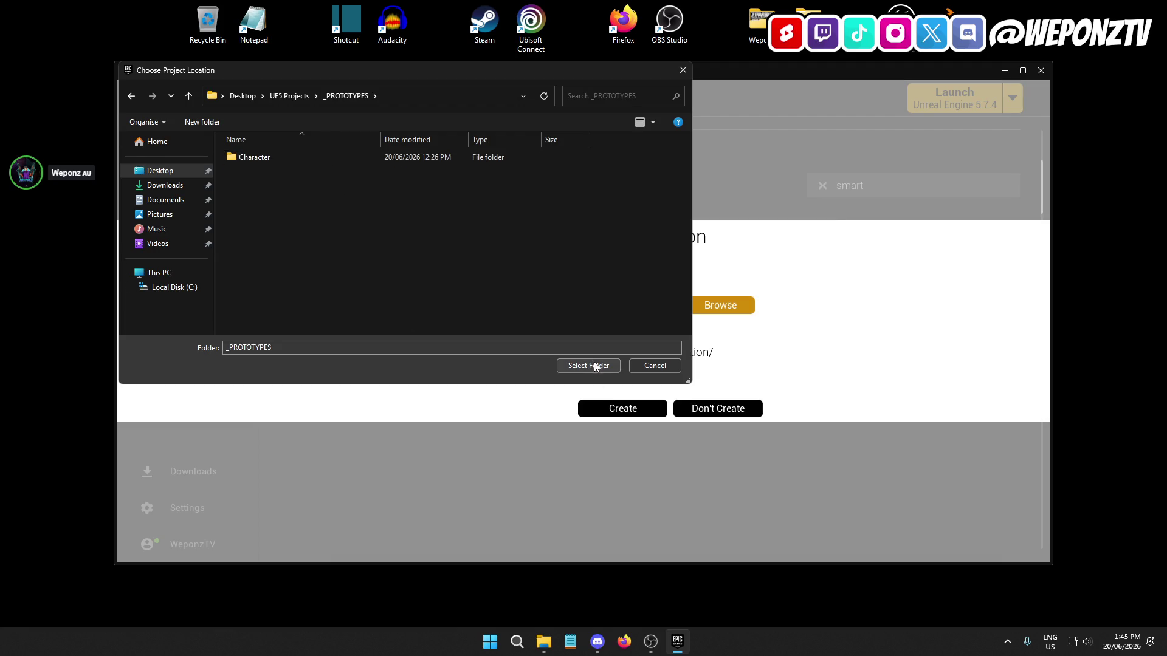
{"action": "left_click", "coordinate": [593, 364]}
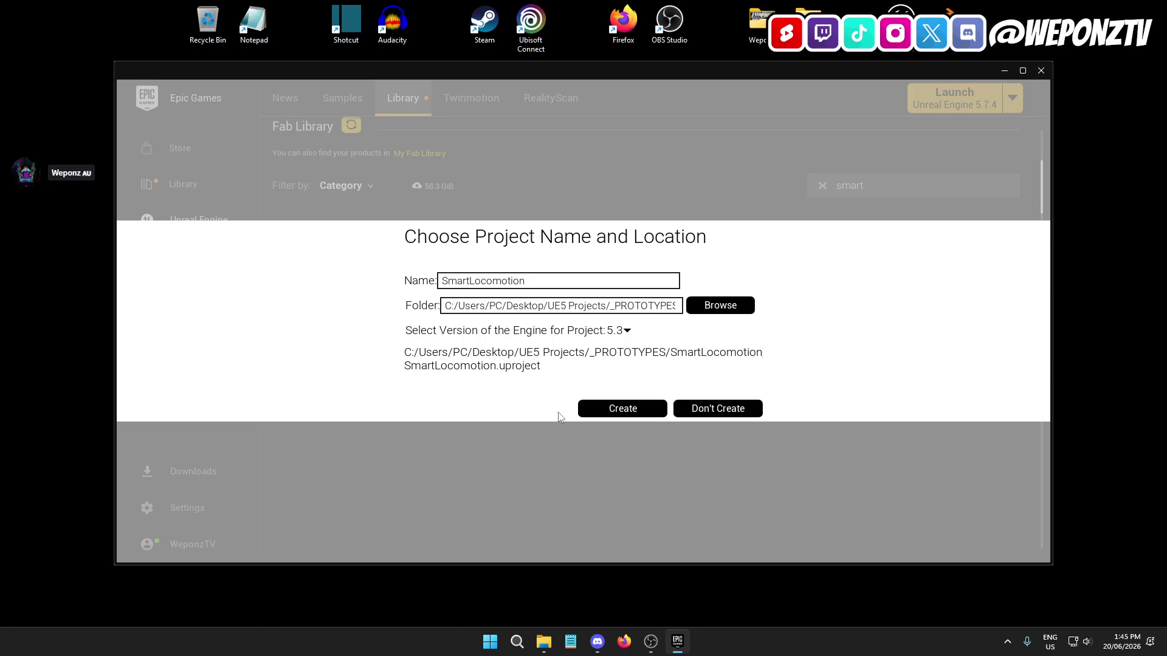
Step: Choose engine version 5.3 and create the SmartLocomotion project
{"action": "left_click", "coordinate": [609, 324]}
{"action": "left_click", "coordinate": [628, 466]}
{"action": "left_click", "coordinate": [621, 331]}
{"action": "left_click", "coordinate": [625, 416]}
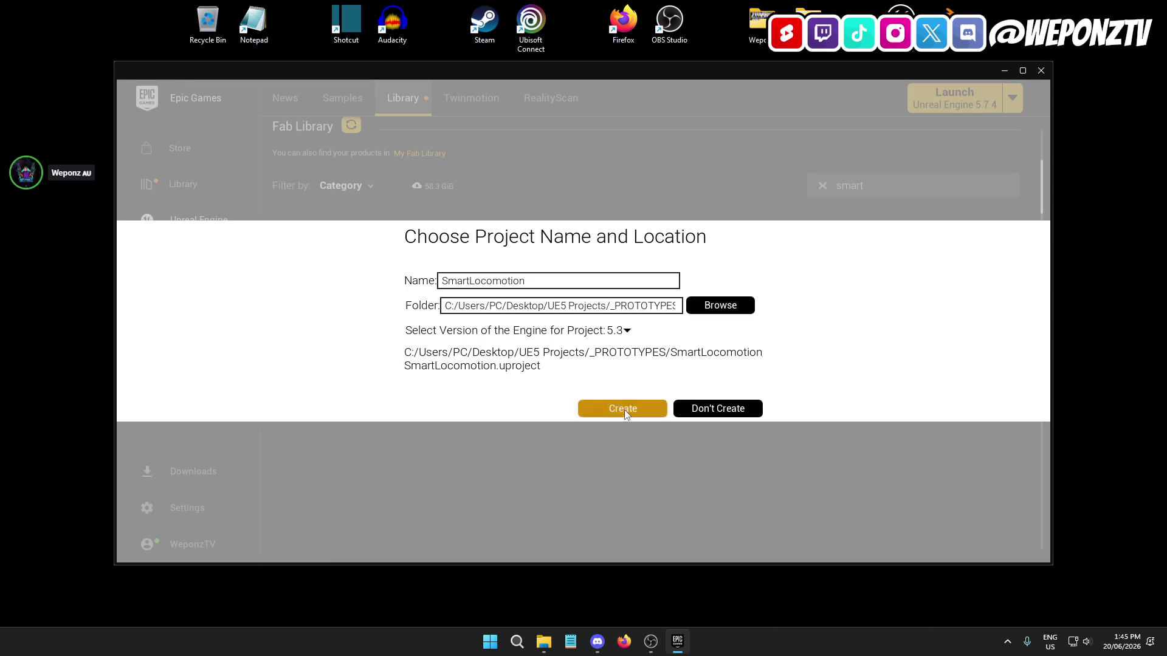
{"action": "left_click", "coordinate": [626, 409]}
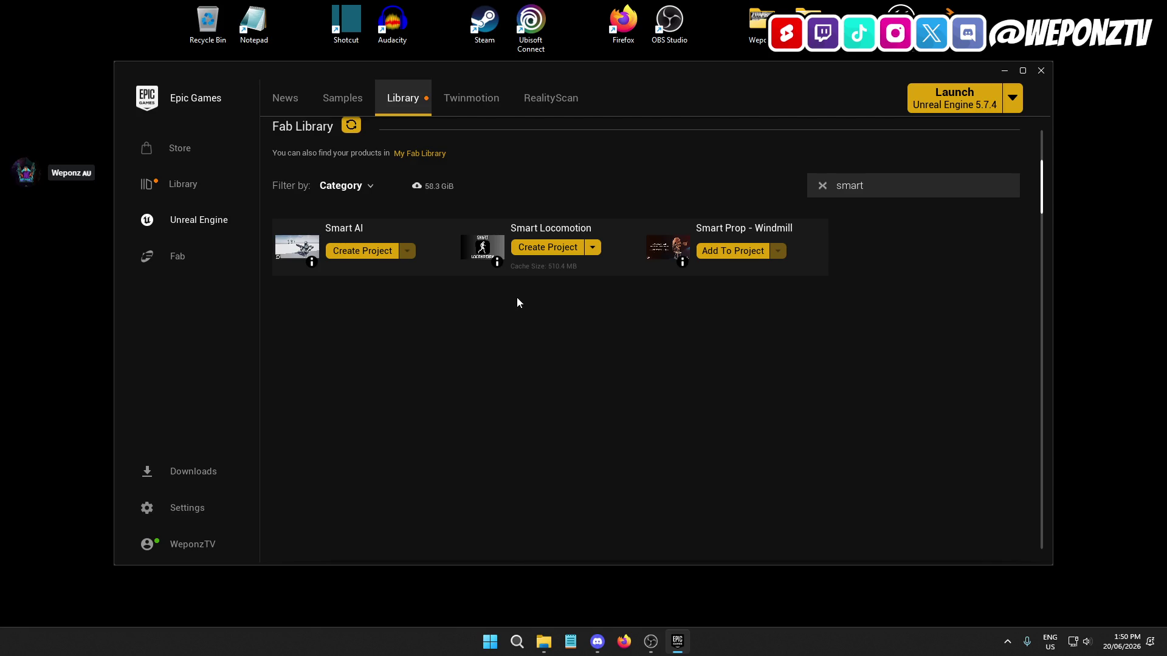
Step: Close the launcher and open SmartLocomotion.uproject from UE5 Projects > _PROTOTYPES > SmartLocomotion
{"action": "left_click", "coordinate": [1041, 71]}
{"action": "double_click", "coordinate": [761, 82]}
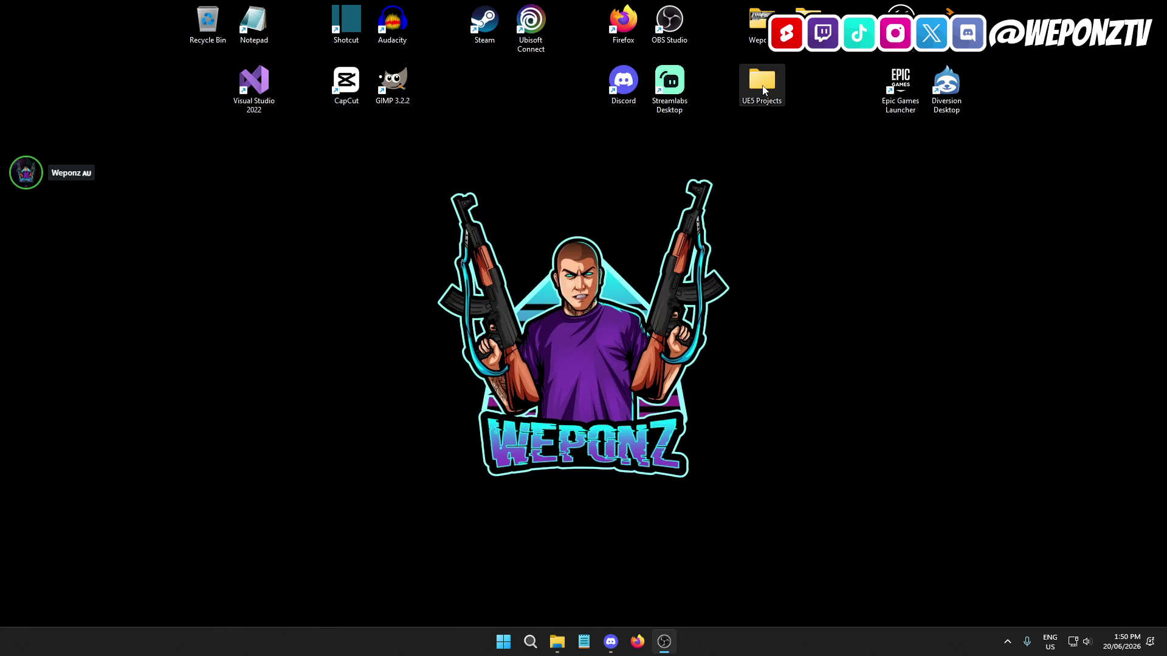
{"action": "double_click", "coordinate": [538, 320]}
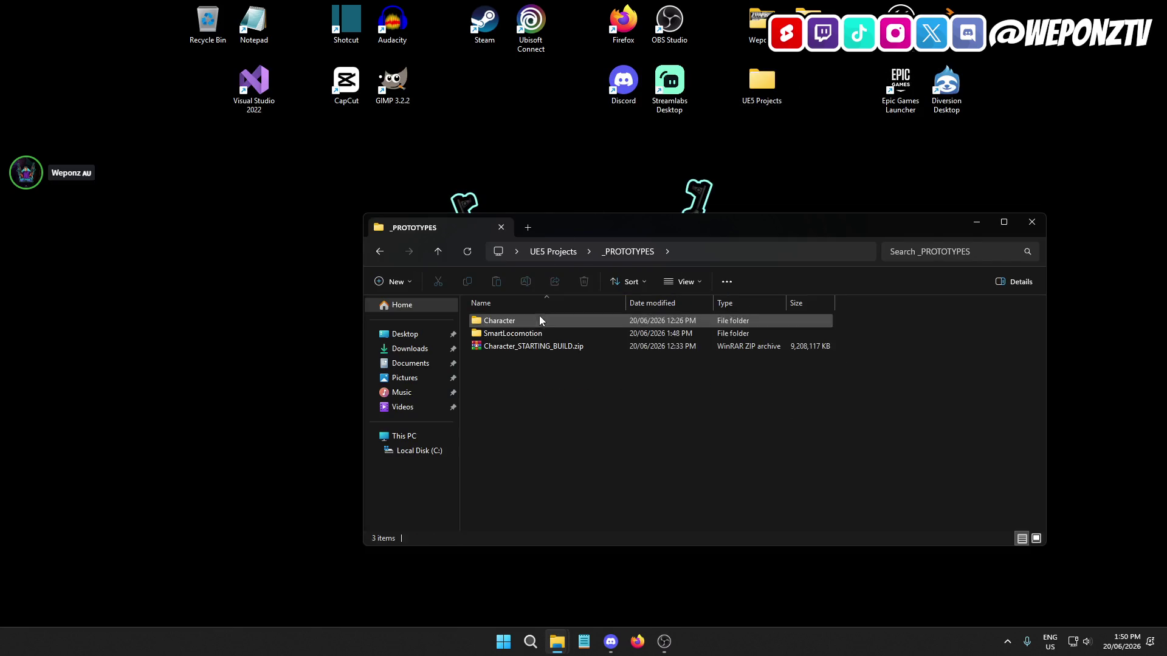
{"action": "left_click", "coordinate": [537, 333]}
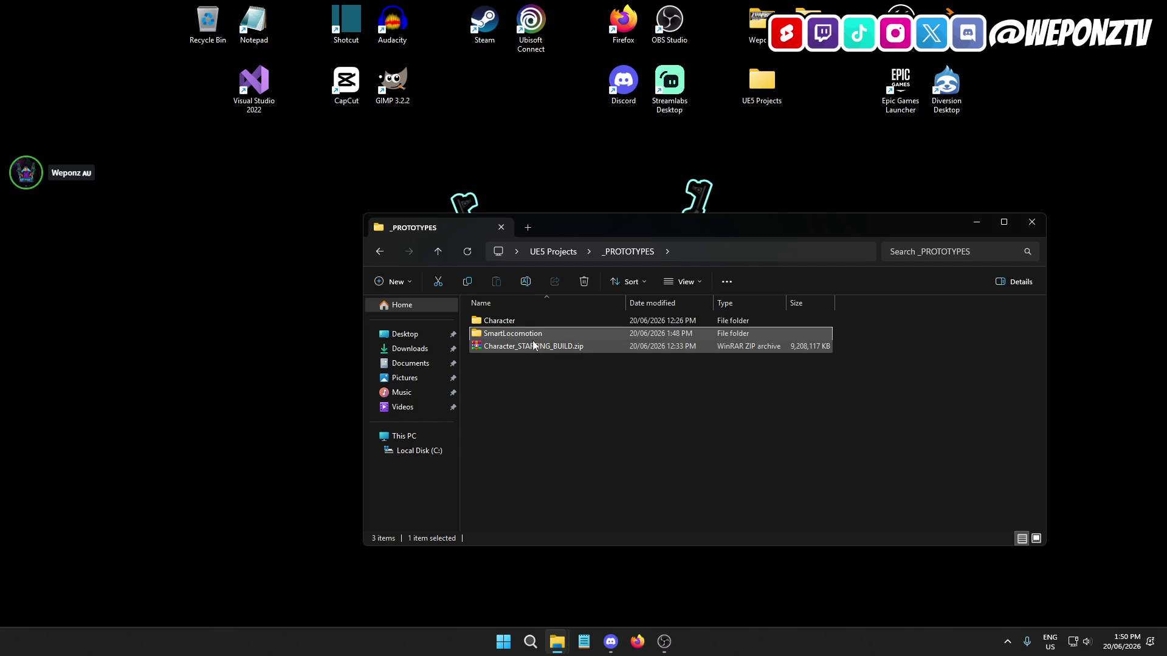
{"action": "double_click", "coordinate": [536, 334]}
{"action": "double_click", "coordinate": [540, 360]}
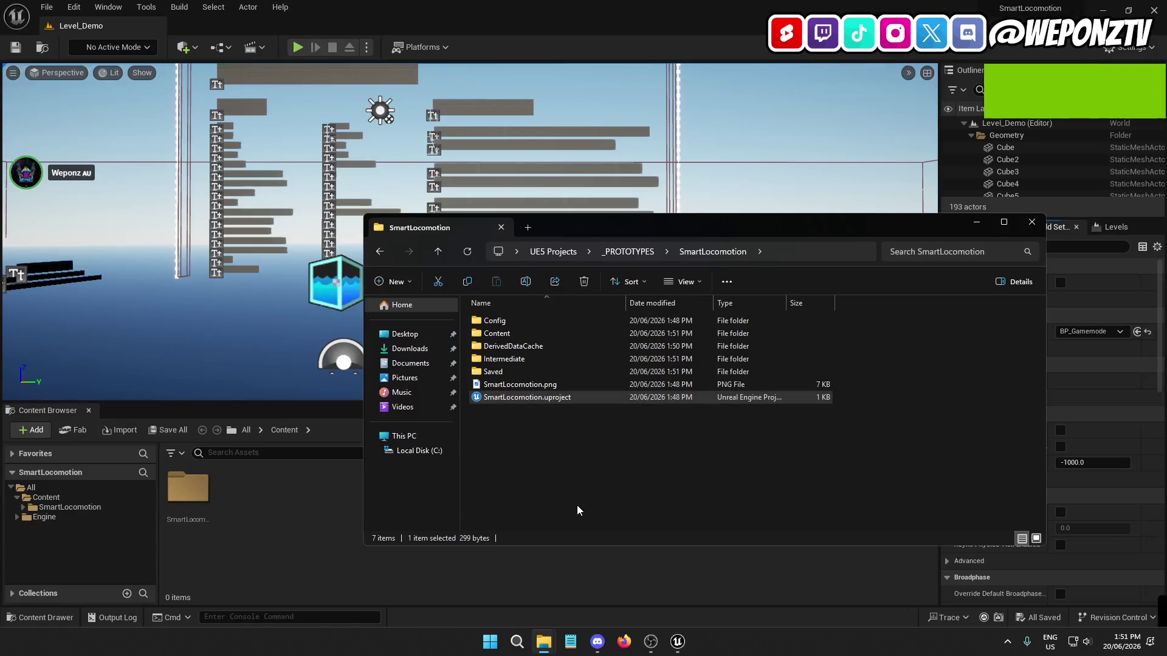
Step: Close the file browser and open BP_Character from SmartLocomotion's Blueprints folder
{"action": "left_click", "coordinate": [1026, 234]}
{"action": "double_click", "coordinate": [194, 489]}
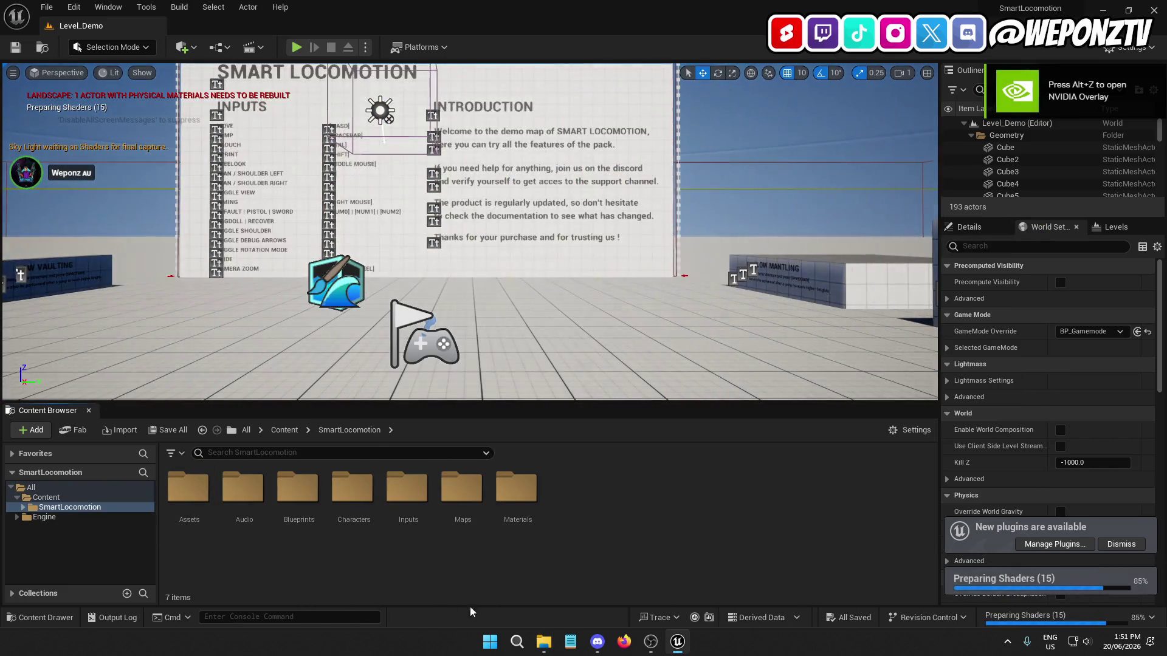
{"action": "double_click", "coordinate": [298, 488]}
{"action": "left_click", "coordinate": [574, 492]}
{"action": "double_click", "coordinate": [582, 498]}
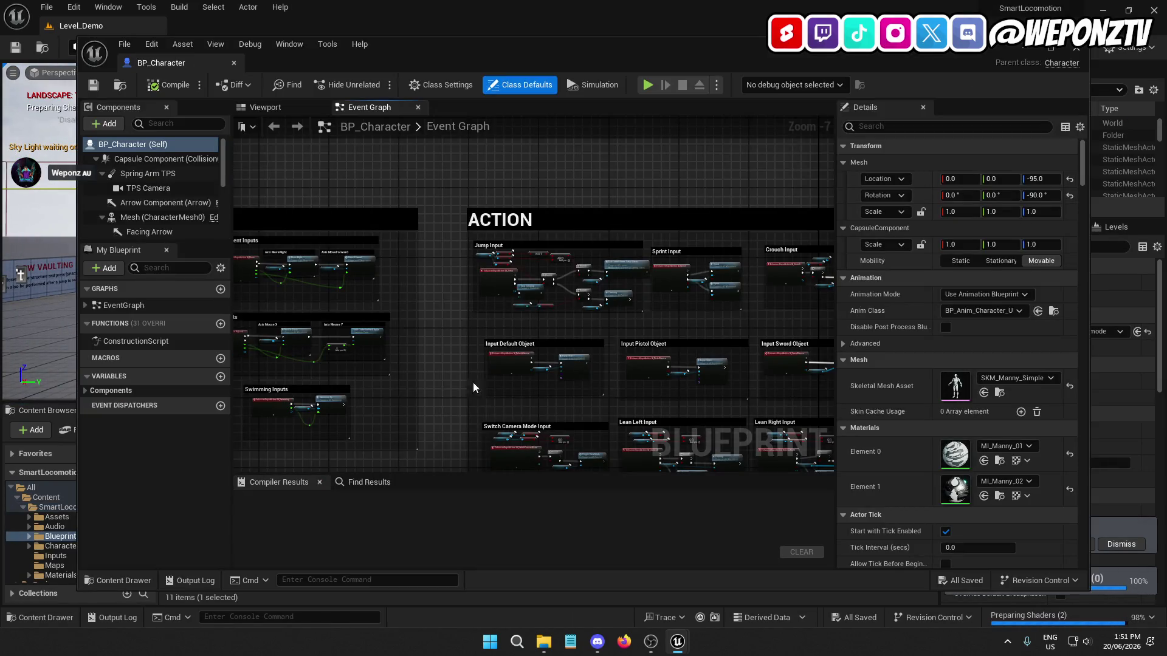
Step: Review BP_Character's viewport mesh, component variables and event graph, then close the blueprint
{"action": "scroll", "coordinate": [473, 386], "scroll_direction": "down", "scroll_amount": 5}
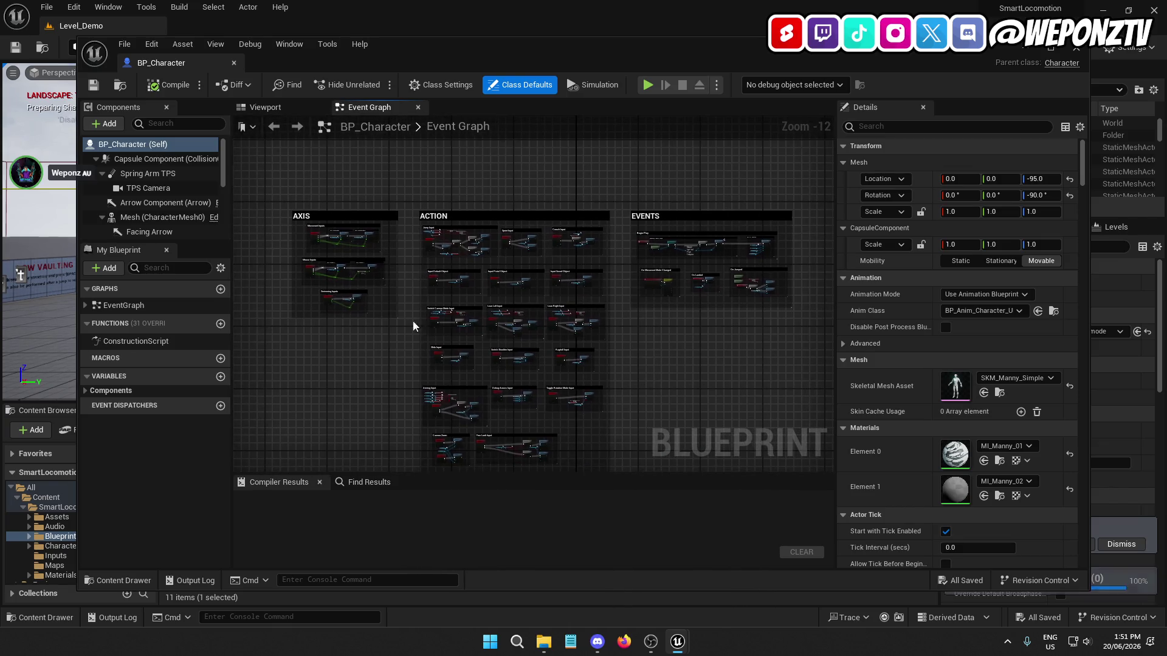
{"action": "left_click", "coordinate": [268, 109]}
{"action": "left_click", "coordinate": [369, 108]}
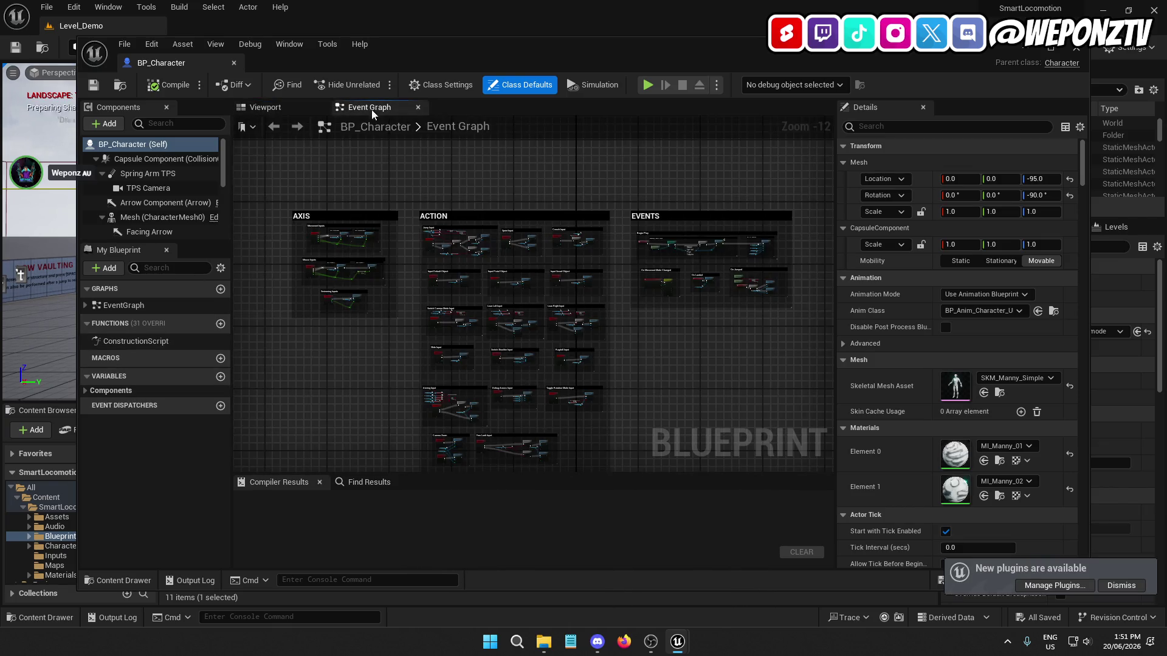
{"action": "left_click", "coordinate": [85, 390]}
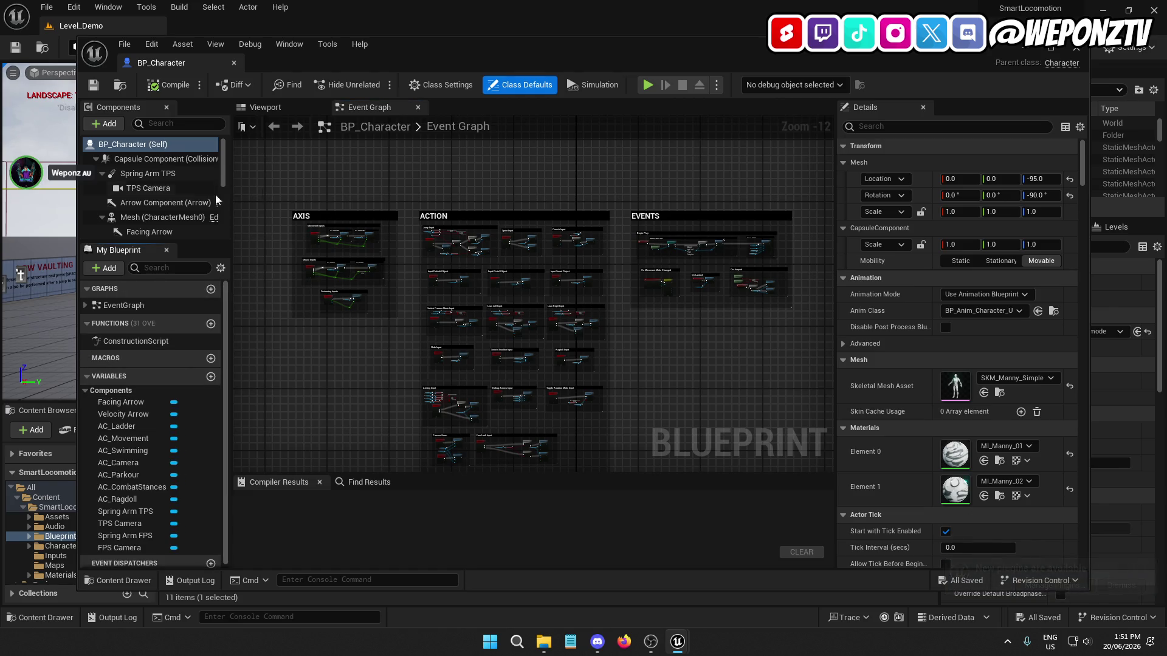
{"action": "left_click_drag", "start_coordinate": [694, 353], "coordinate": [655, 311]}
{"action": "scroll", "coordinate": [214, 223], "scroll_direction": "down", "scroll_amount": 5}
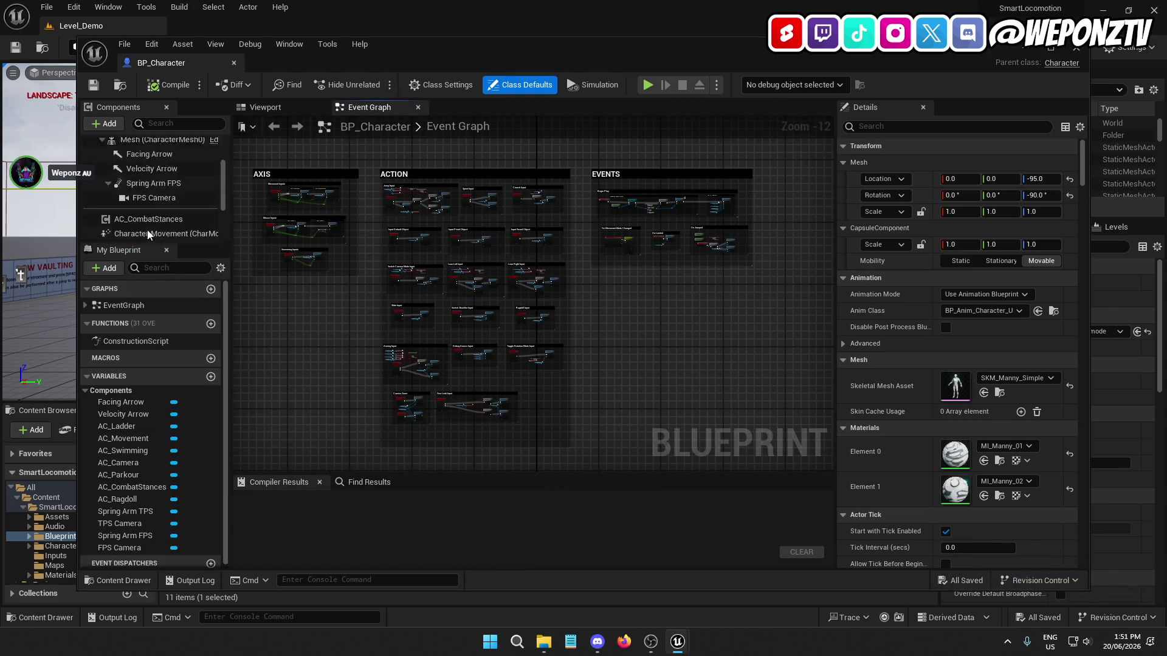
{"action": "left_click", "coordinate": [234, 63]}
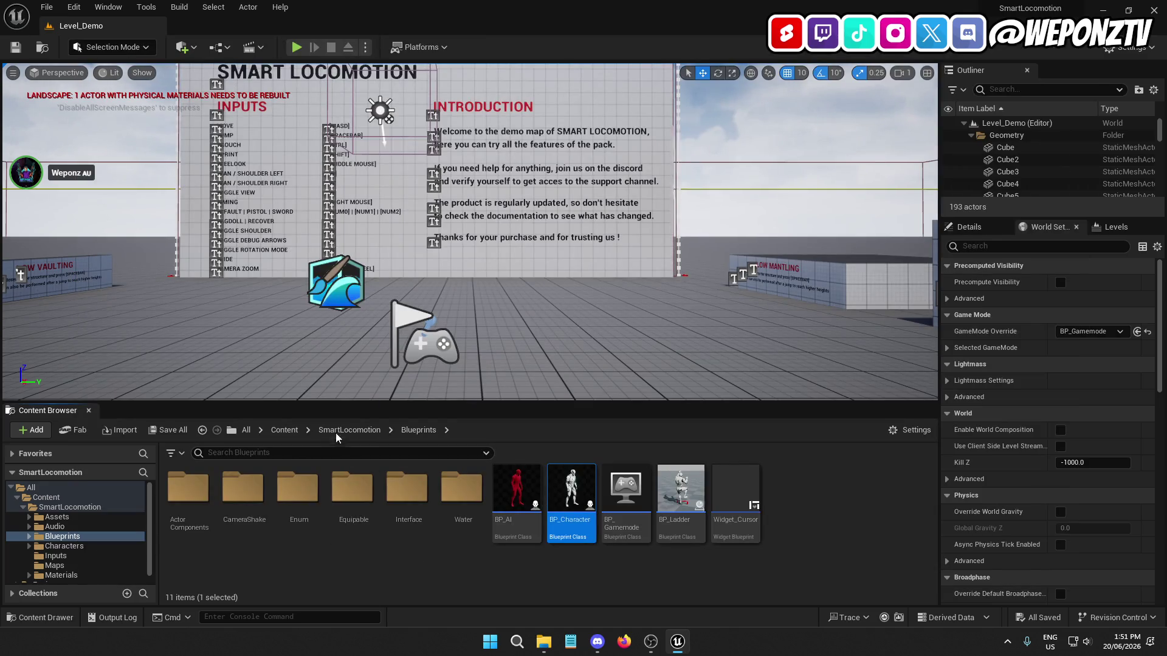
Step: In ActorComponents, look through AC_Camera, AC_Equipment, AC_Movement, AC_Parkour, AC_Ladder and AC_Swimming
{"action": "double_click", "coordinate": [189, 490]}
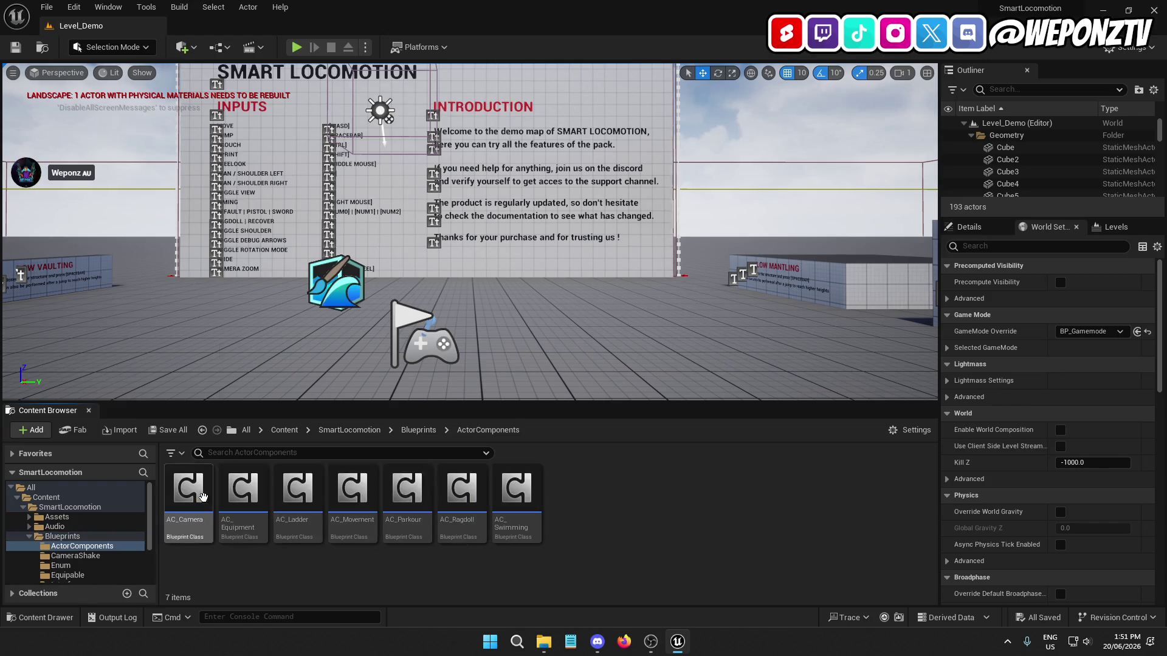
{"action": "left_click", "coordinate": [188, 492]}
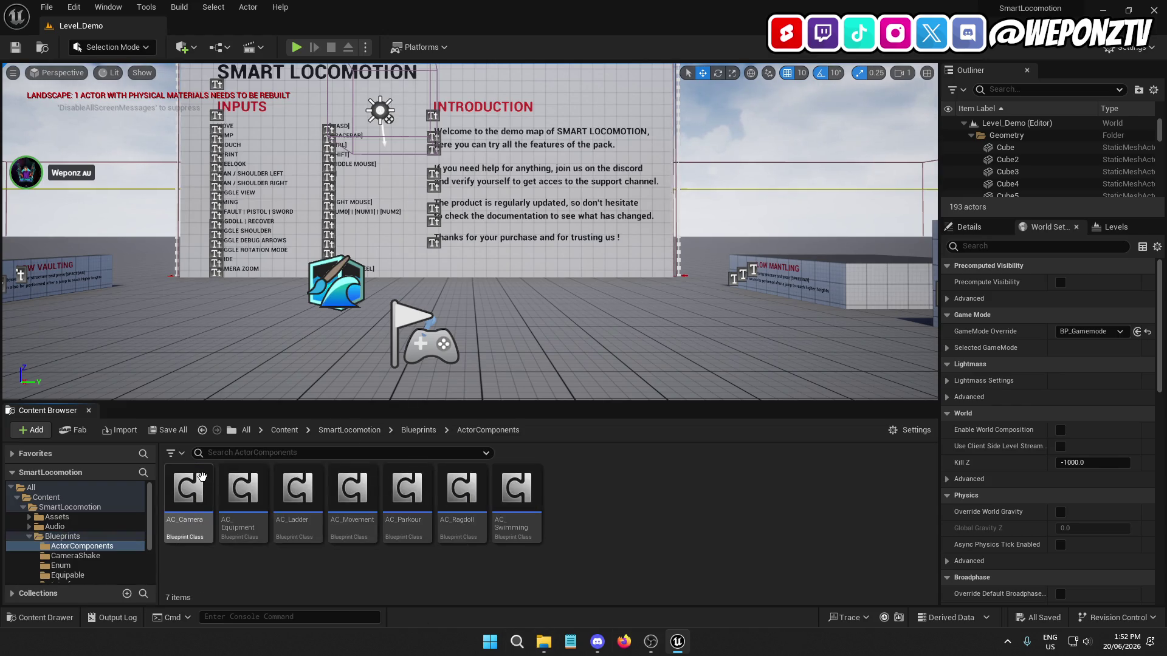
{"action": "left_click", "coordinate": [243, 489]}
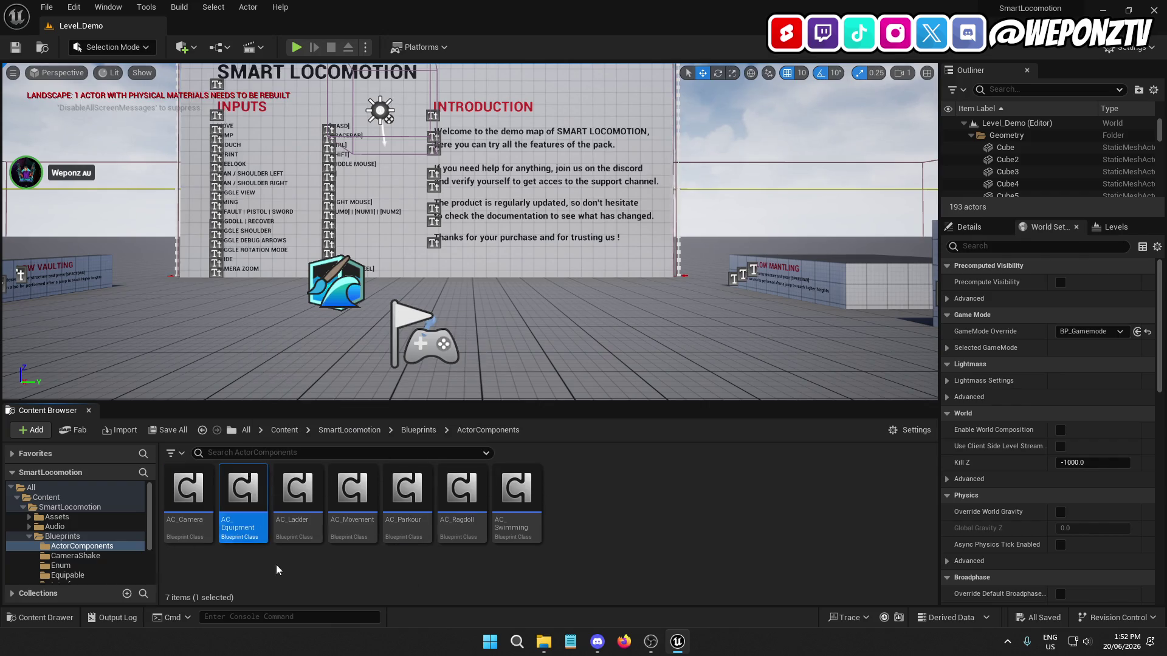
{"action": "left_click", "coordinate": [353, 492]}
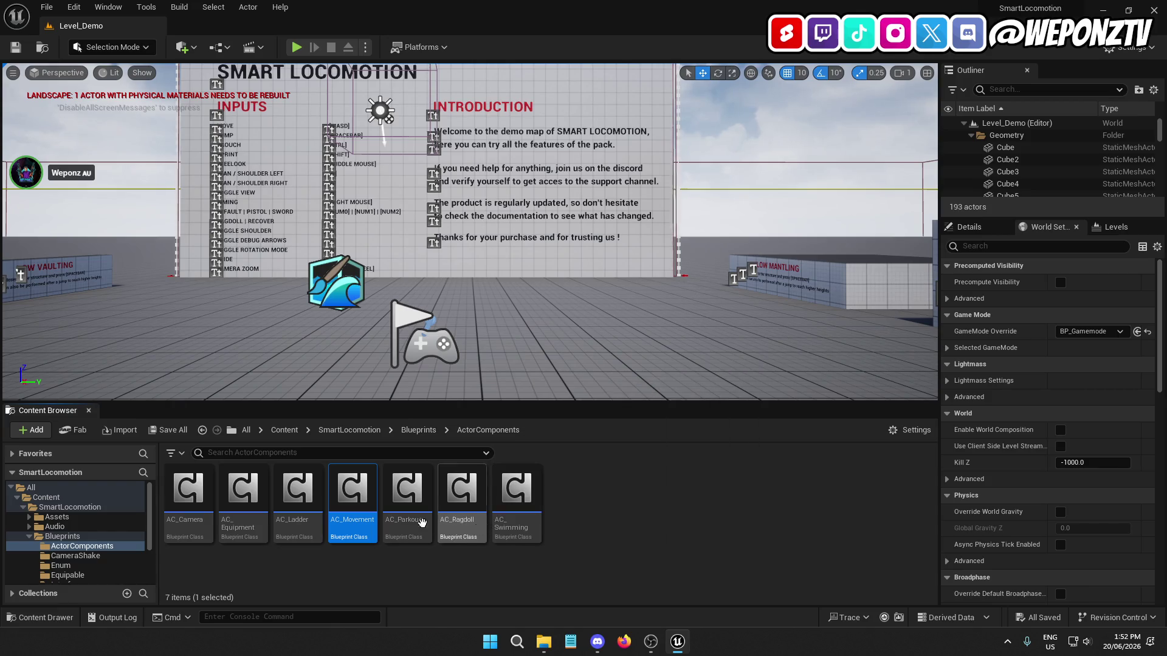
{"action": "left_click", "coordinate": [426, 483]}
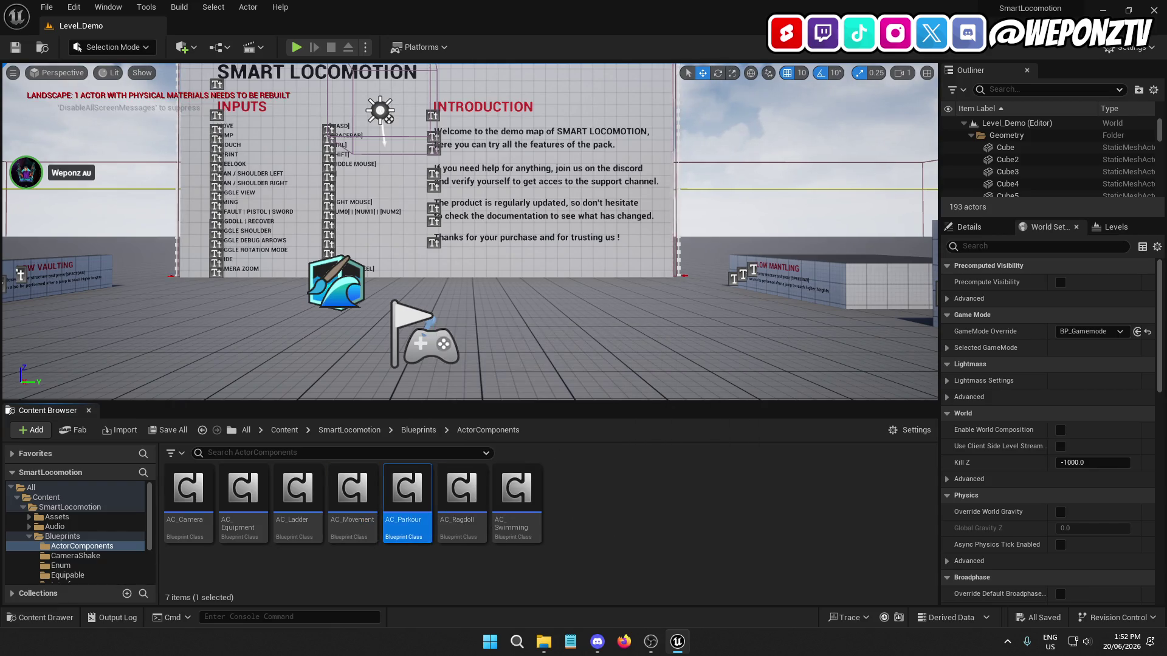
{"action": "mouse_move", "coordinate": [415, 528]}
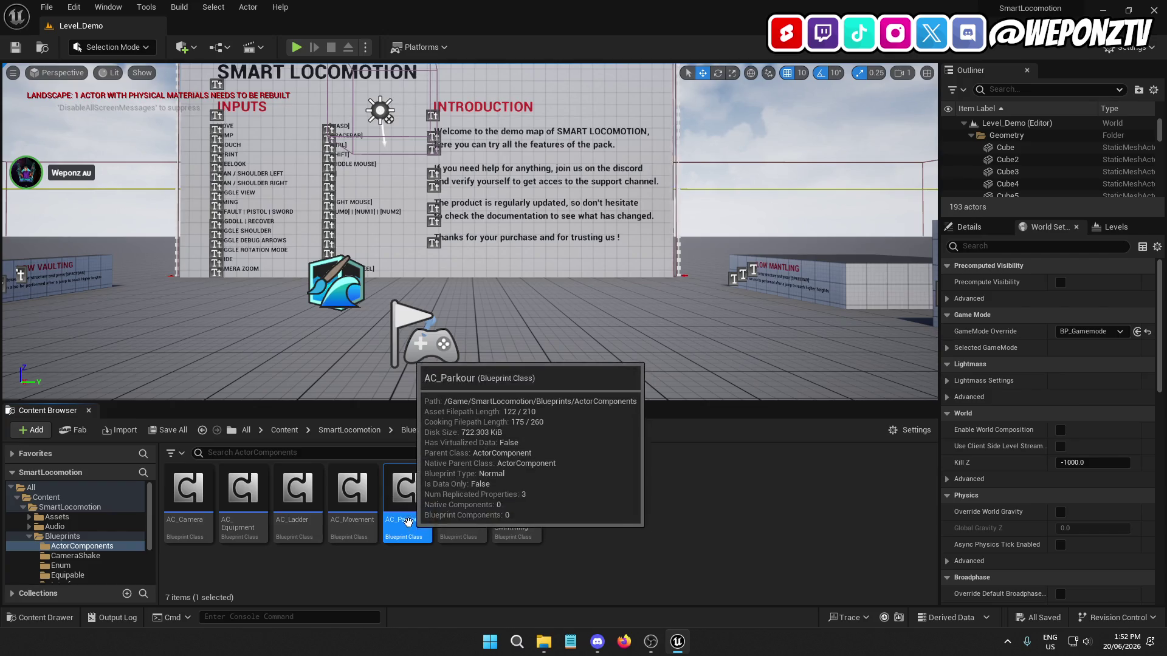
{"action": "left_click", "coordinate": [298, 496]}
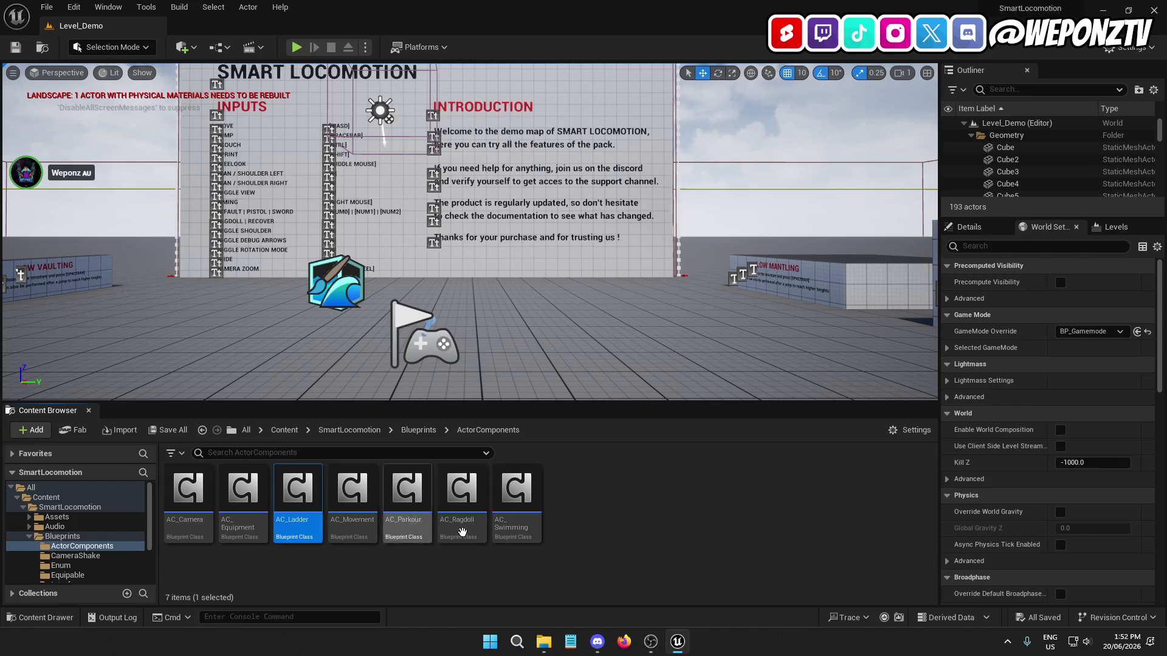
{"action": "left_click", "coordinate": [517, 505]}
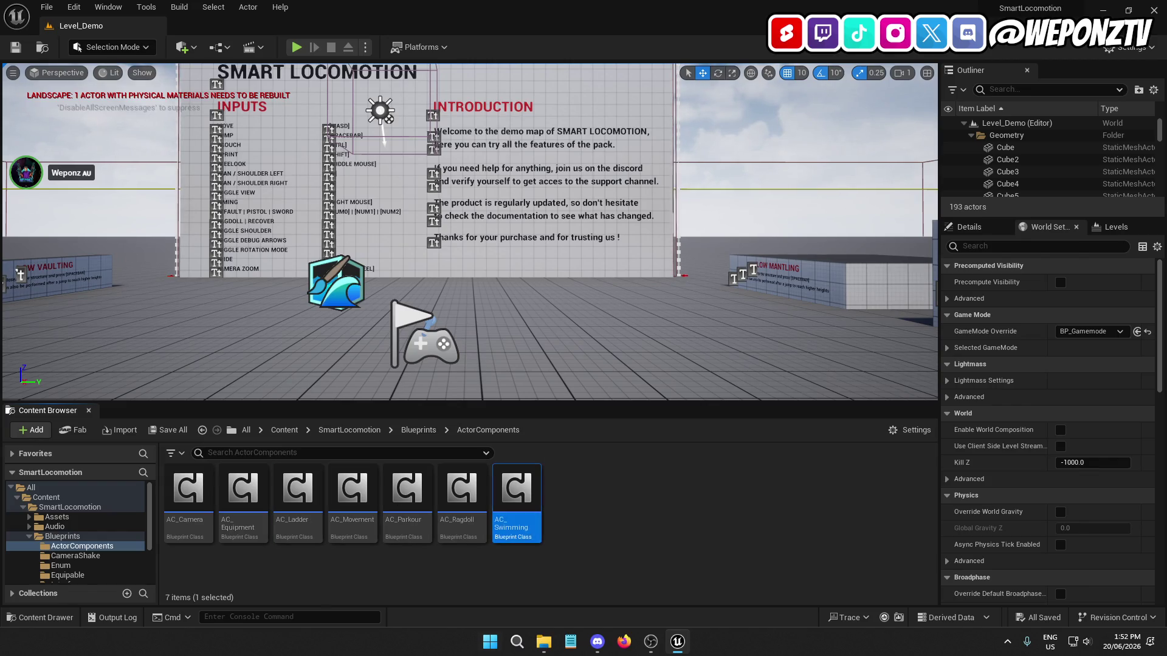
Step: Recheck AC_Ragdoll, AC_Camera, AC_Equipment, AC_Movement and AC_Parkour, then play Level_Demo
{"action": "left_click", "coordinate": [463, 517]}
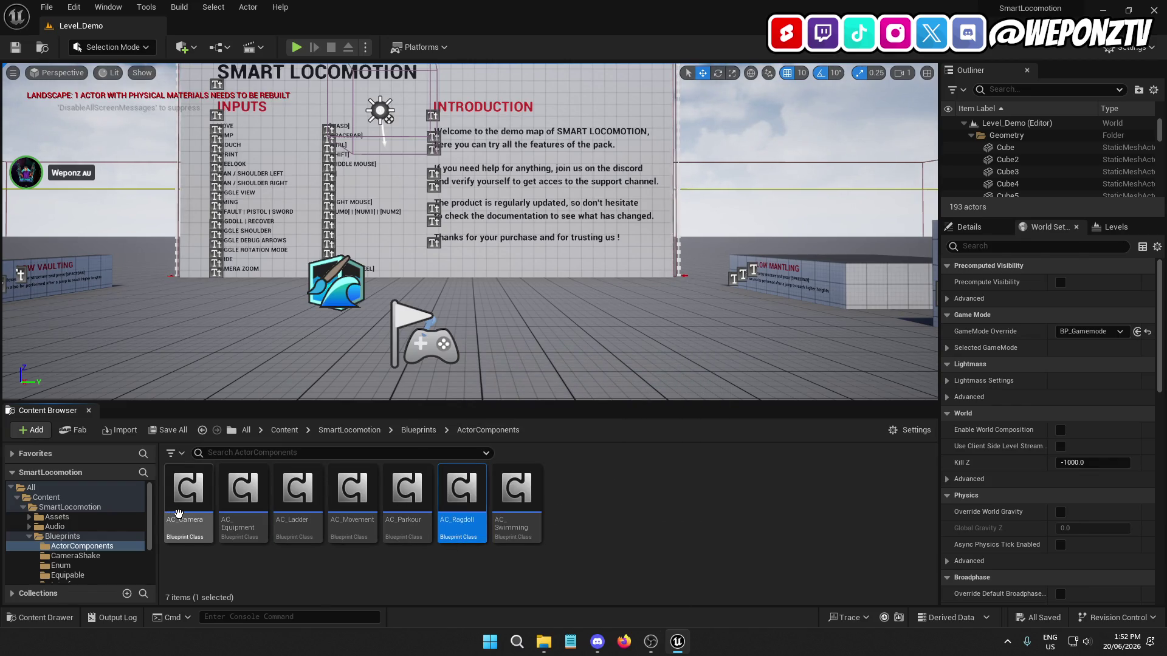
{"action": "left_click", "coordinate": [189, 498]}
{"action": "left_click", "coordinate": [244, 504]}
{"action": "left_click", "coordinate": [353, 516]}
{"action": "left_click", "coordinate": [407, 517]}
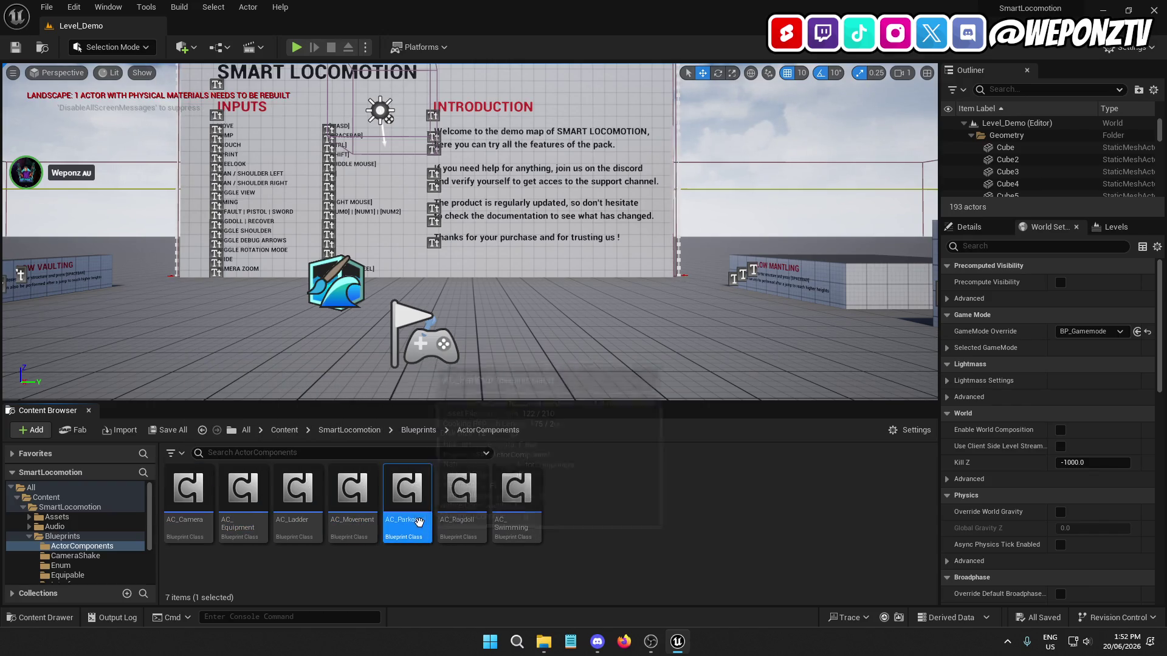
{"action": "left_click", "coordinate": [297, 48]}
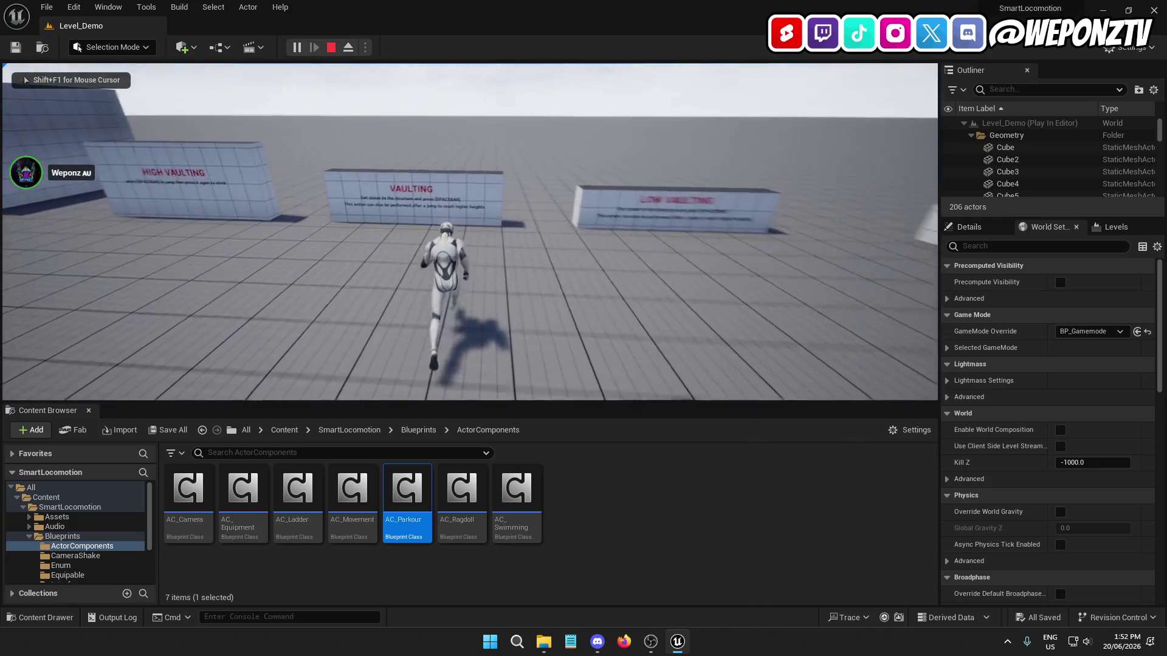
Step: Make the character run and vault the walls with Space, then end the session with Esc
{"action": "key", "text": "space"}
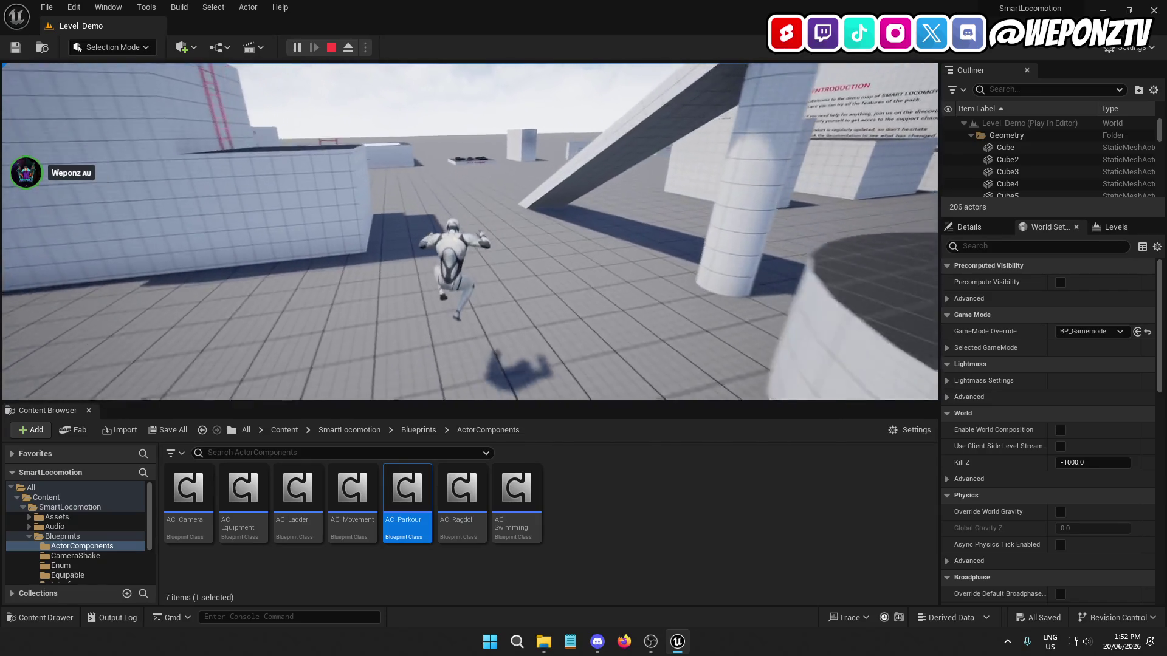
{"action": "key", "text": "Escape"}
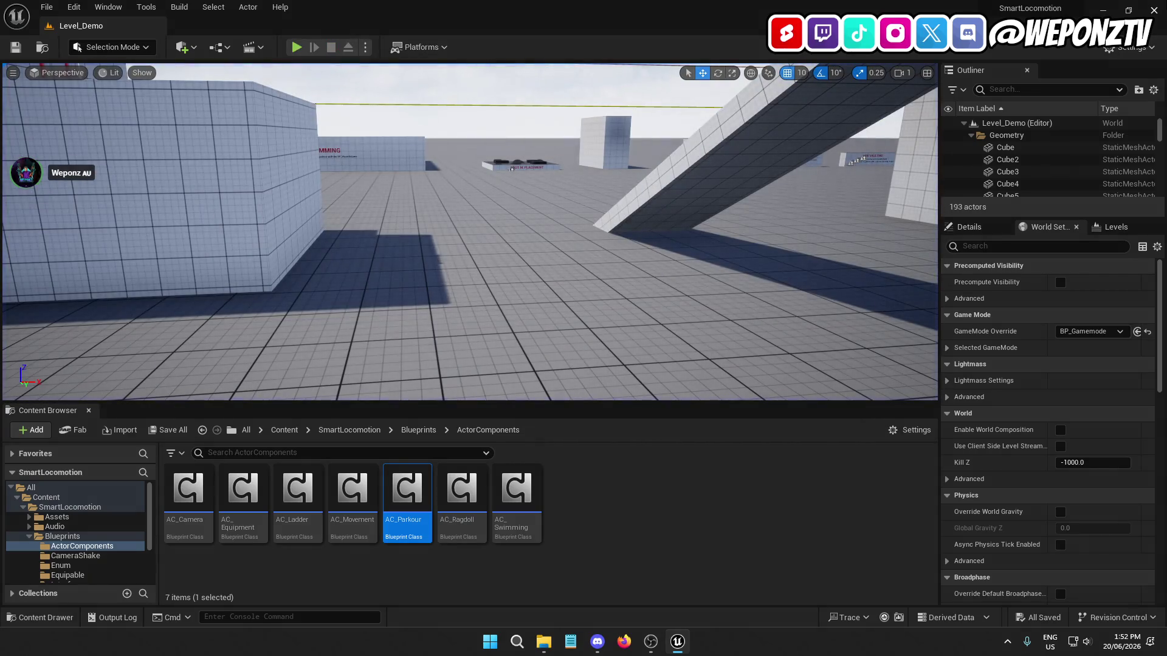
Step: Migrate the SmartLocomotion folder into _PROTOTYPES/Character/Content
{"action": "left_click", "coordinate": [283, 430]}
{"action": "right_click", "coordinate": [188, 492]}
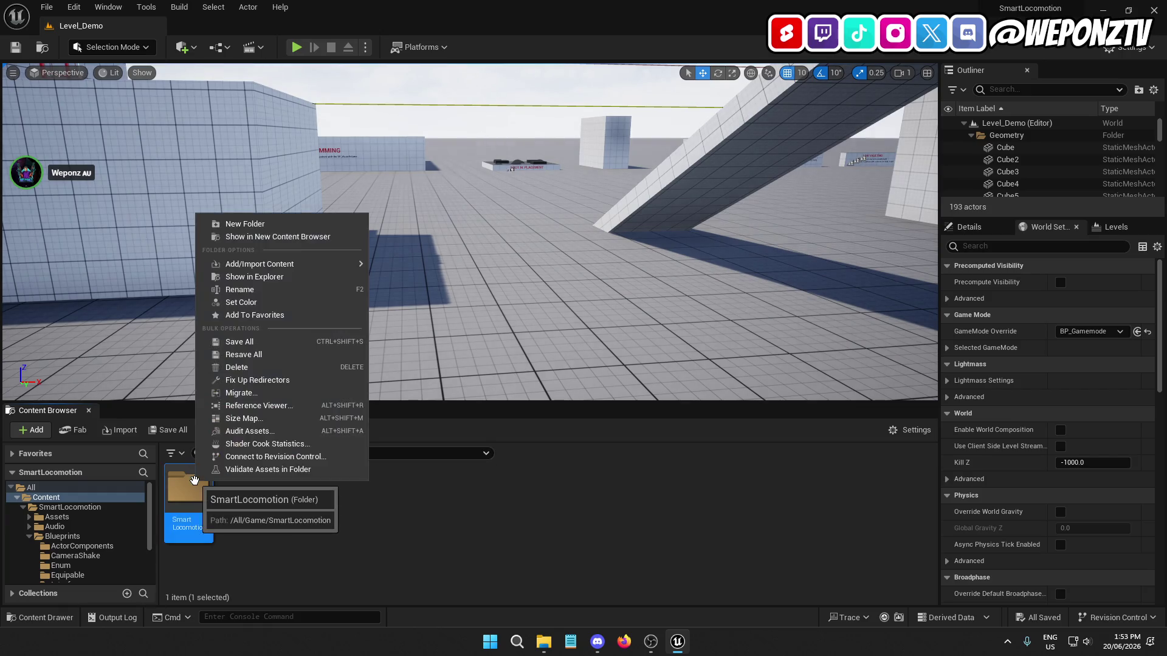
{"action": "left_click", "coordinate": [241, 392]}
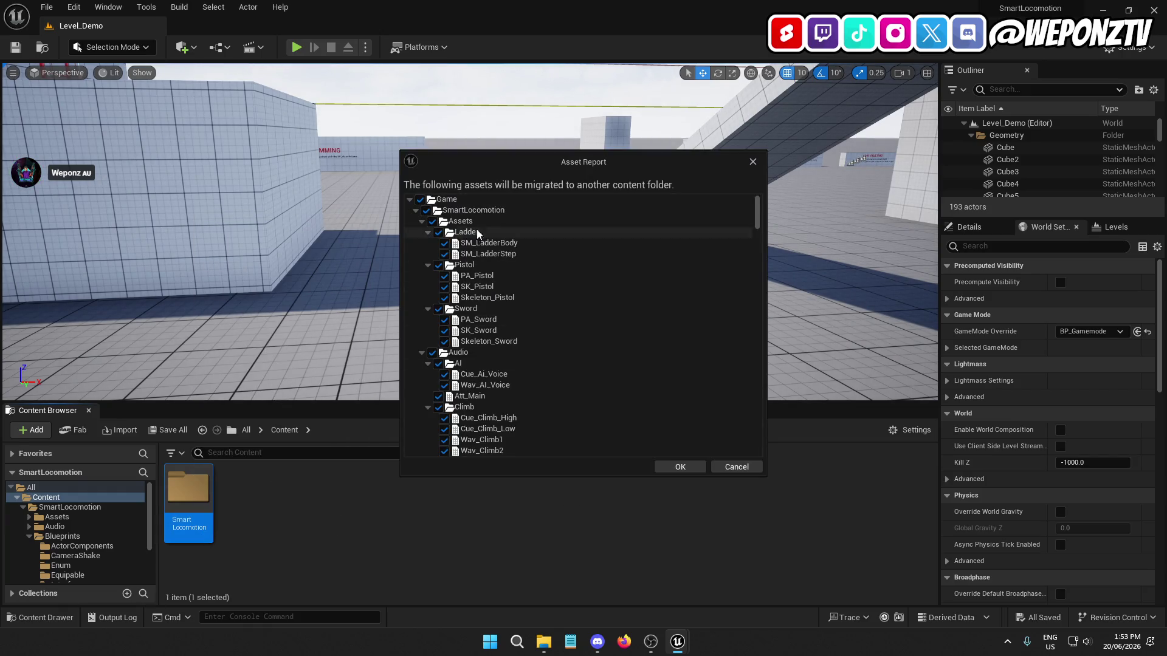
{"action": "left_click", "coordinate": [415, 211]}
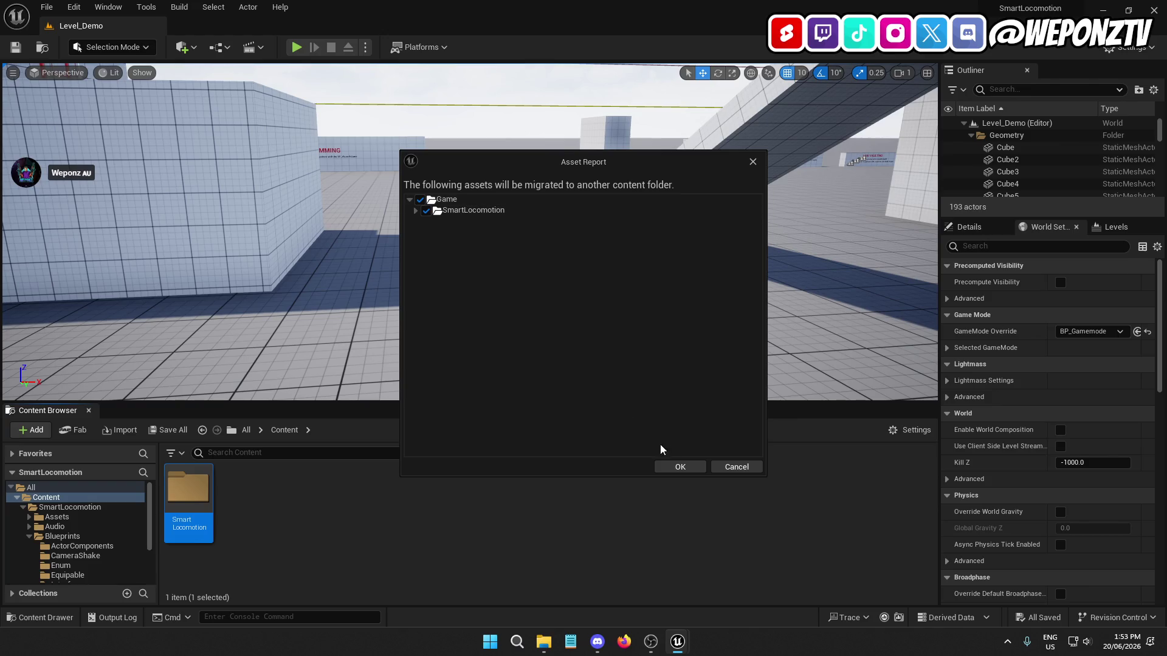
{"action": "left_click", "coordinate": [691, 469]}
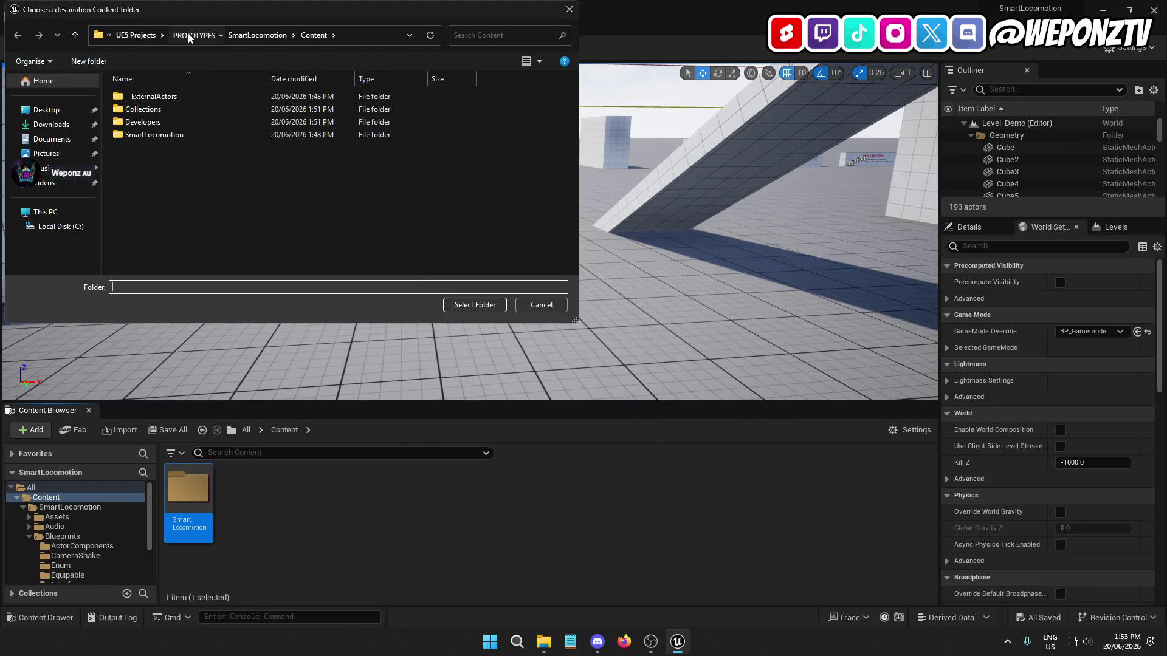
{"action": "left_click", "coordinate": [194, 34]}
{"action": "double_click", "coordinate": [140, 96]}
{"action": "double_click", "coordinate": [141, 109]}
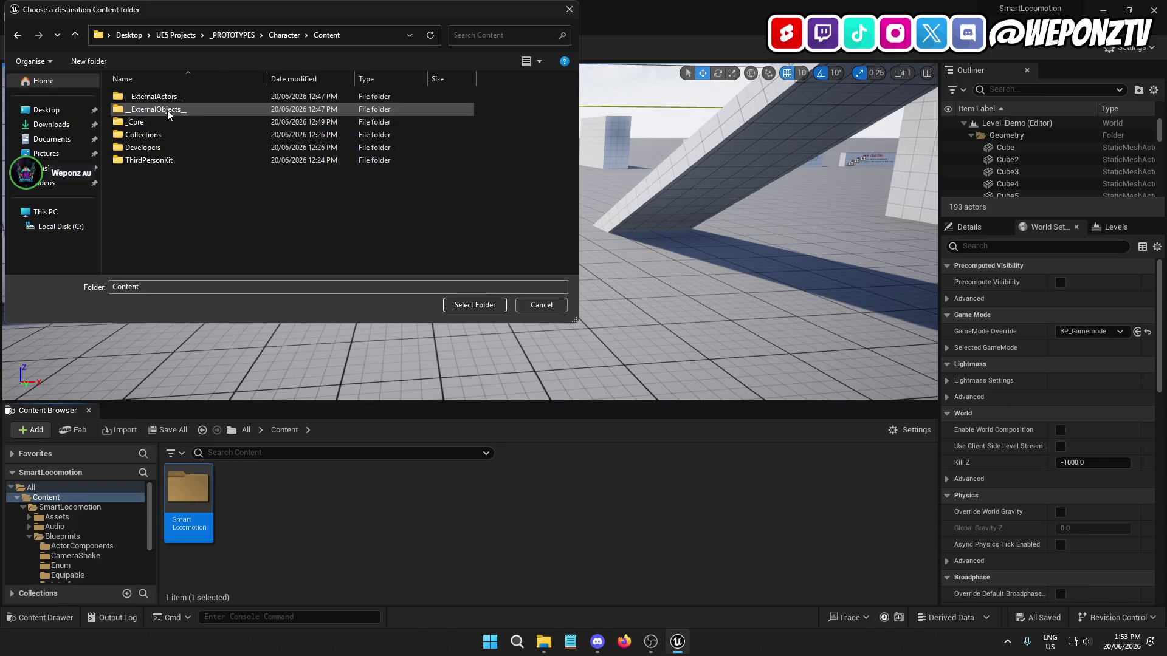
{"action": "left_click", "coordinate": [469, 305]}
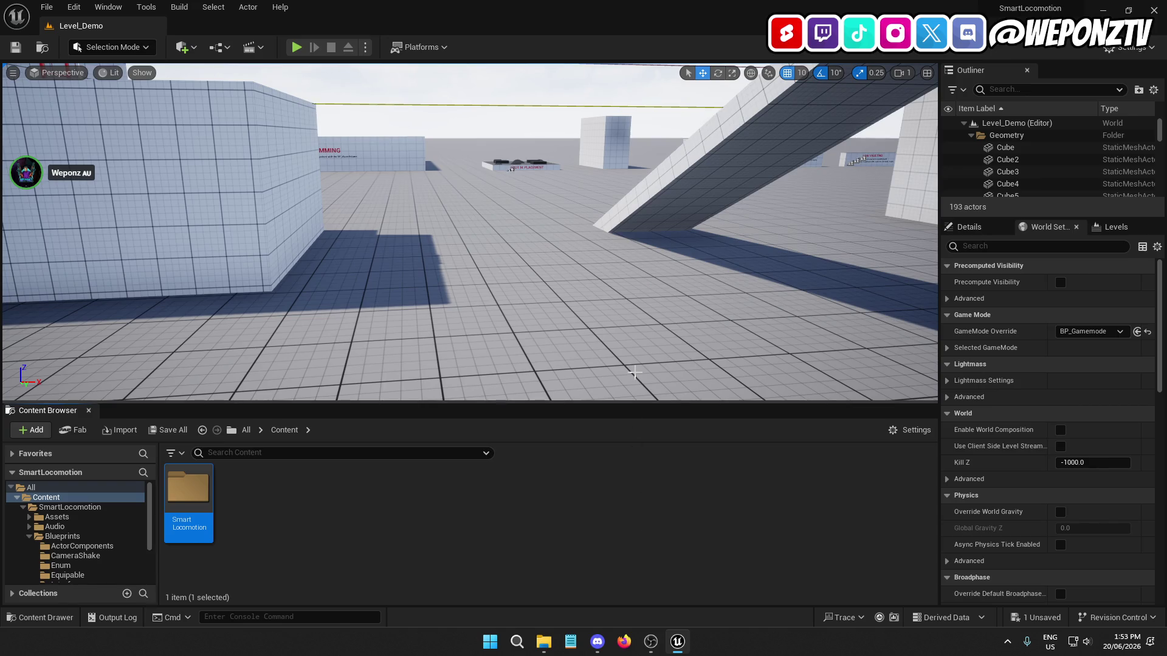
Step: Quit the Unreal editor without saving the pending asset
{"action": "left_click", "coordinate": [1164, 4]}
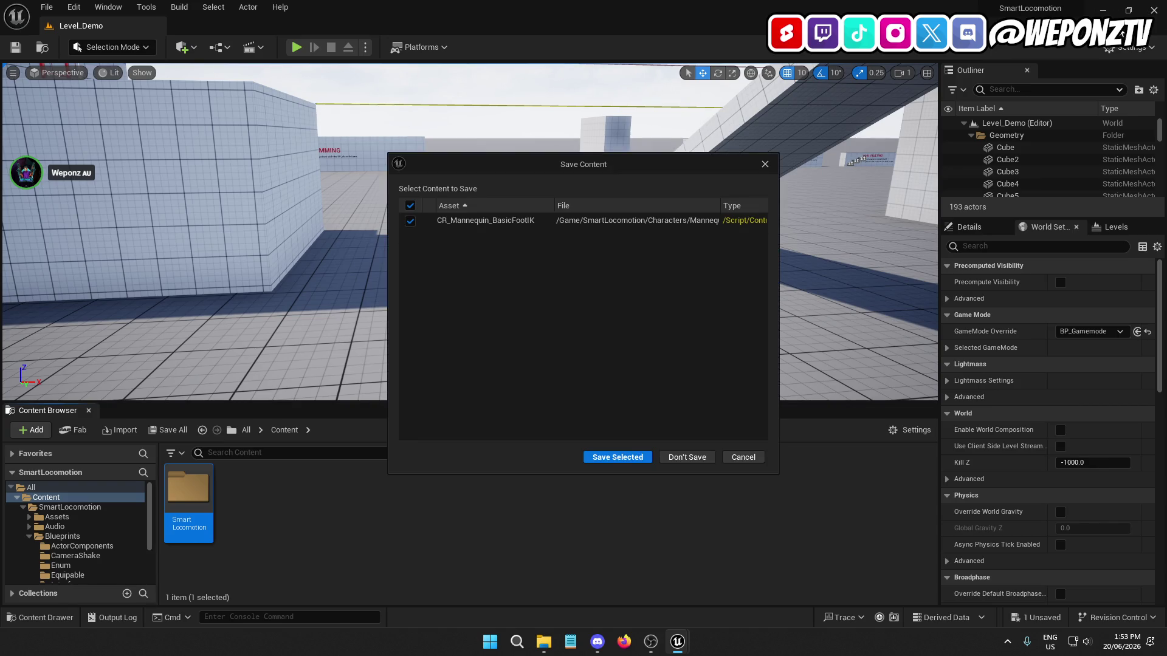
{"action": "left_click", "coordinate": [741, 454]}
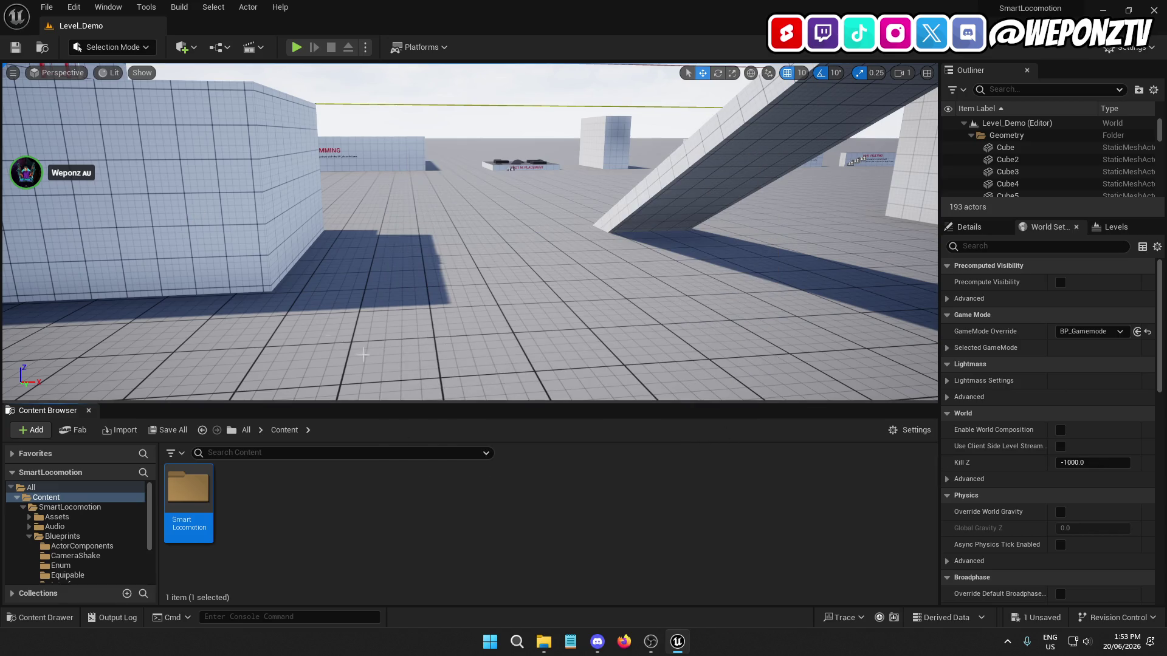
{"action": "left_click", "coordinate": [1164, 8]}
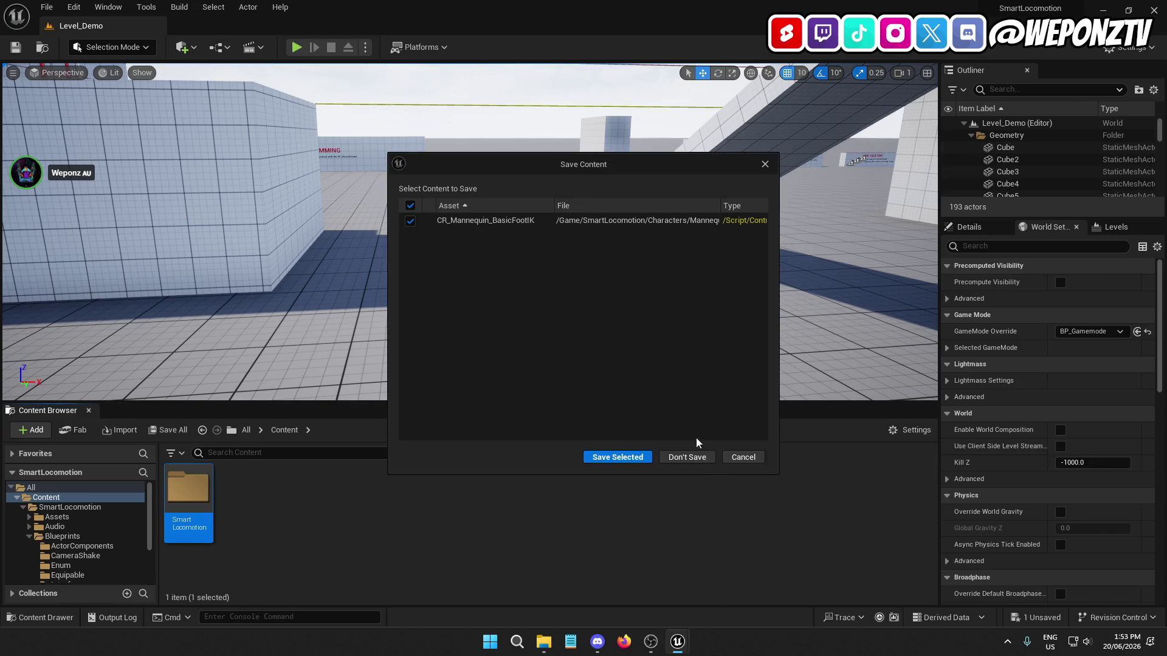
{"action": "left_click", "coordinate": [693, 461]}
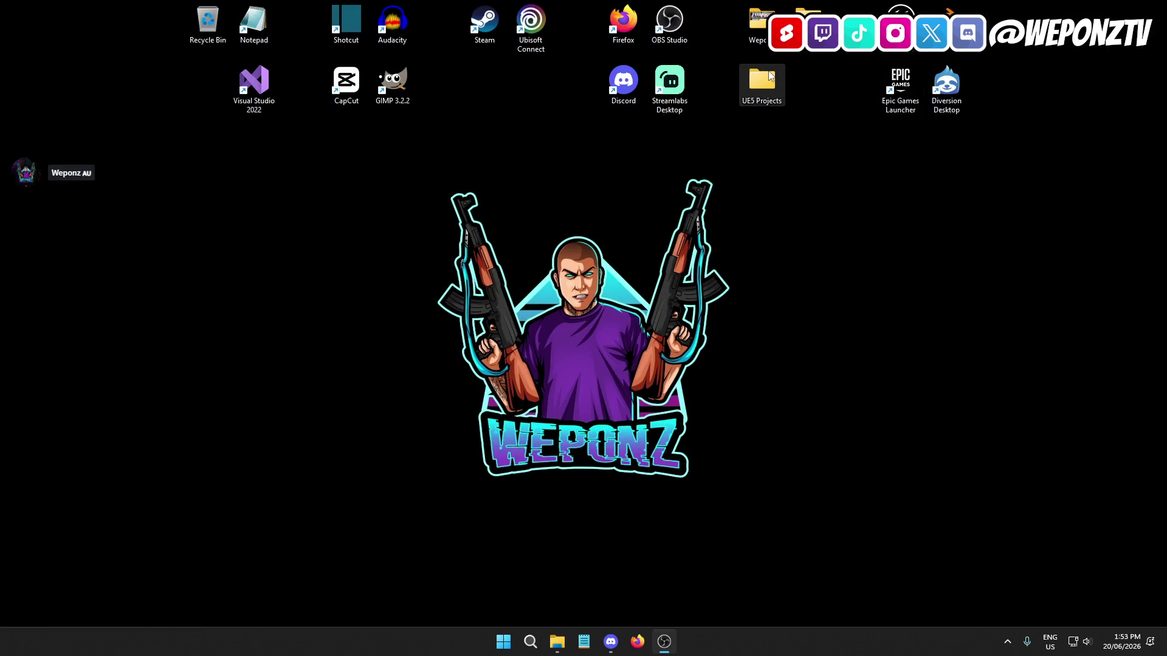
Step: Delete the SmartLocomotion folder from UE5 Projects/_PROTOTYPES
{"action": "double_click", "coordinate": [766, 85]}
{"action": "double_click", "coordinate": [548, 336]}
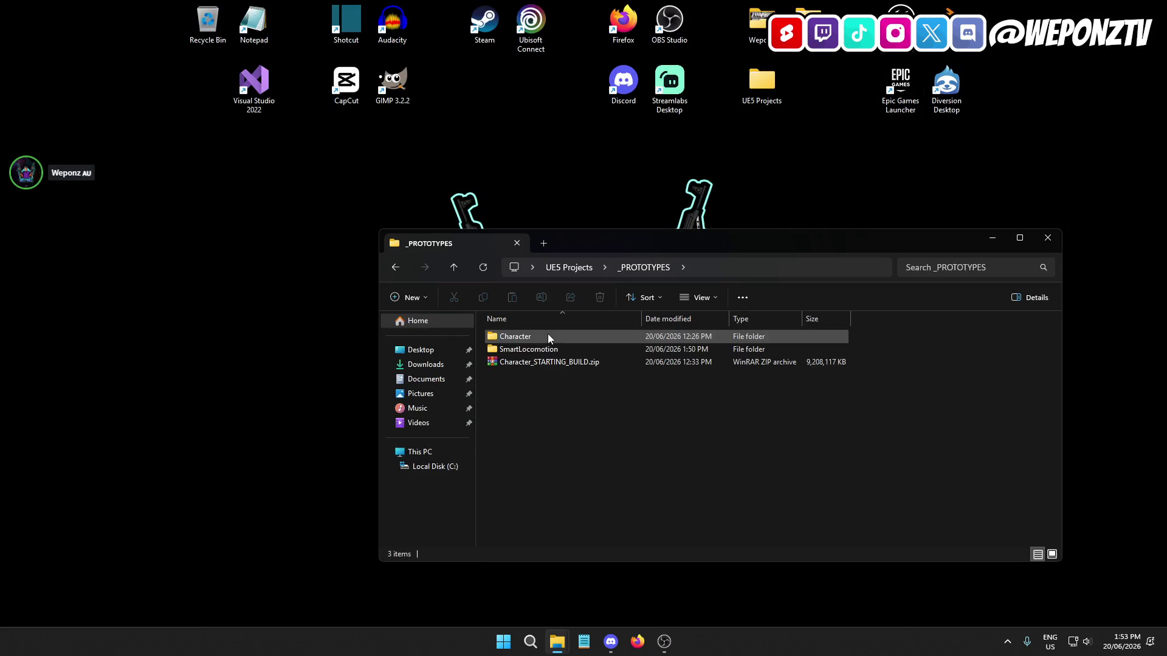
{"action": "left_click", "coordinate": [543, 340]}
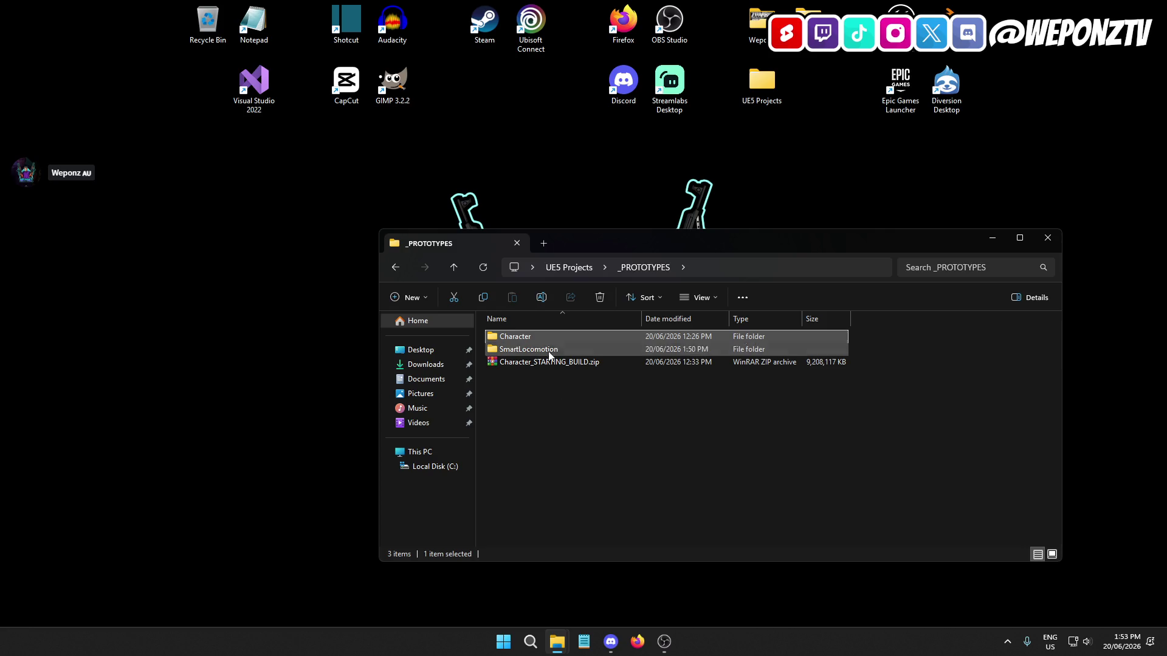
{"action": "left_click", "coordinate": [542, 336]}
{"action": "left_click", "coordinate": [571, 356]}
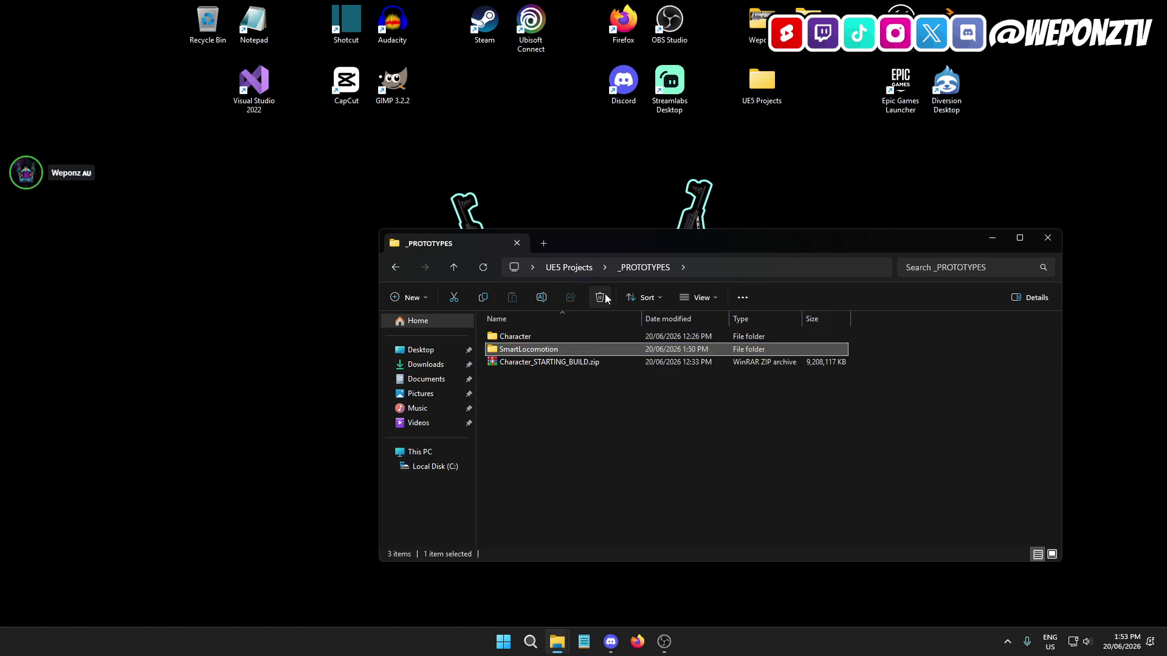
{"action": "left_click", "coordinate": [600, 297]}
Step: Open the Character project folder, select Character.uproject, and close File Explorer
{"action": "left_click", "coordinate": [543, 331]}
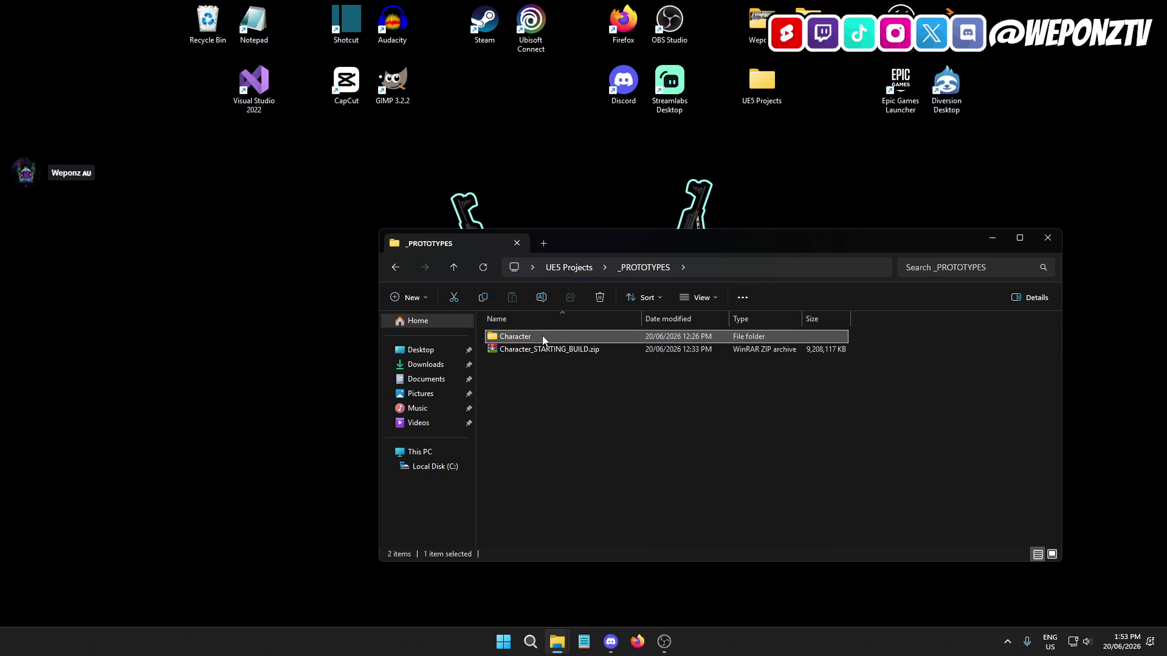
{"action": "double_click", "coordinate": [542, 335]}
{"action": "left_click", "coordinate": [546, 392]}
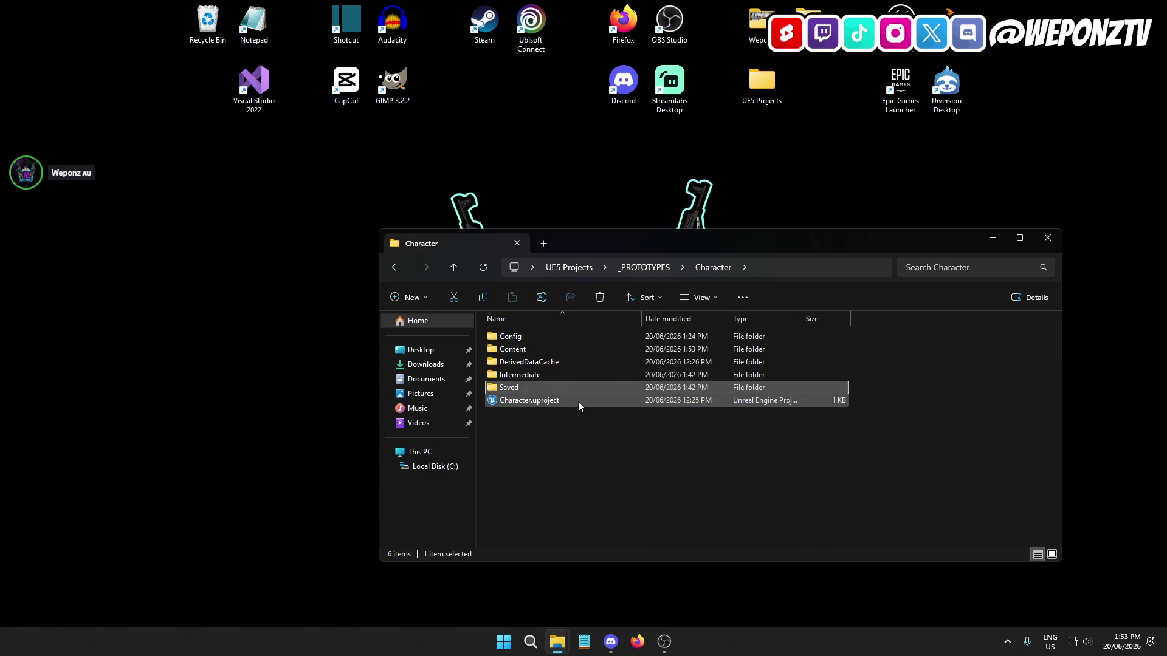
{"action": "left_click", "coordinate": [550, 403]}
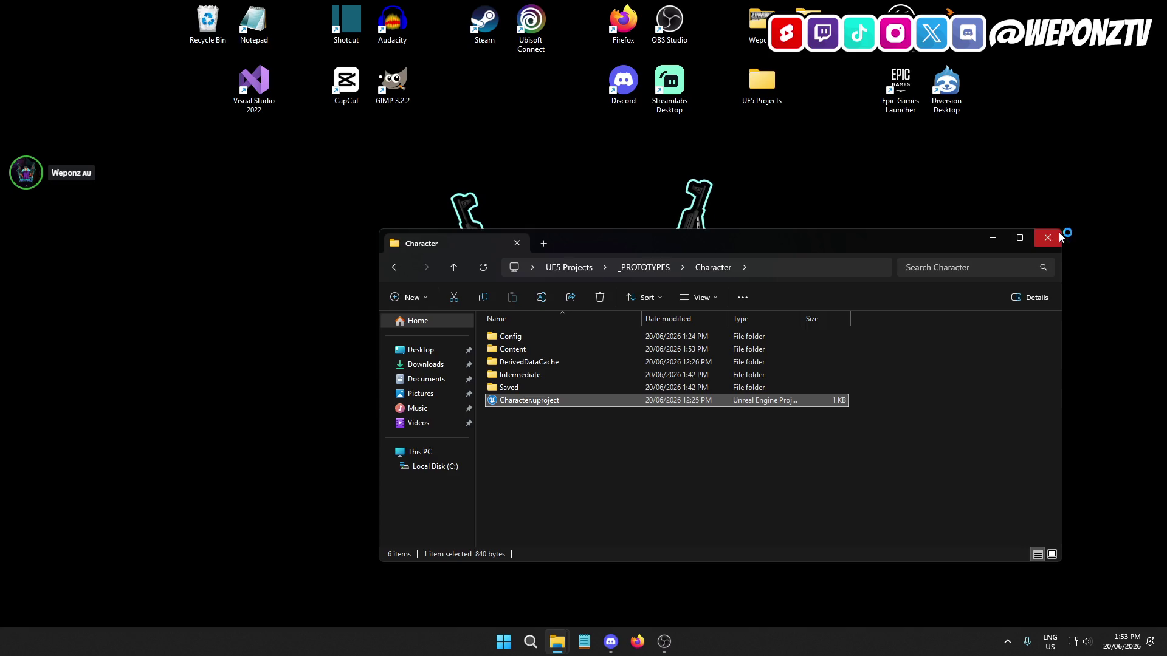
{"action": "left_click", "coordinate": [1060, 237]}
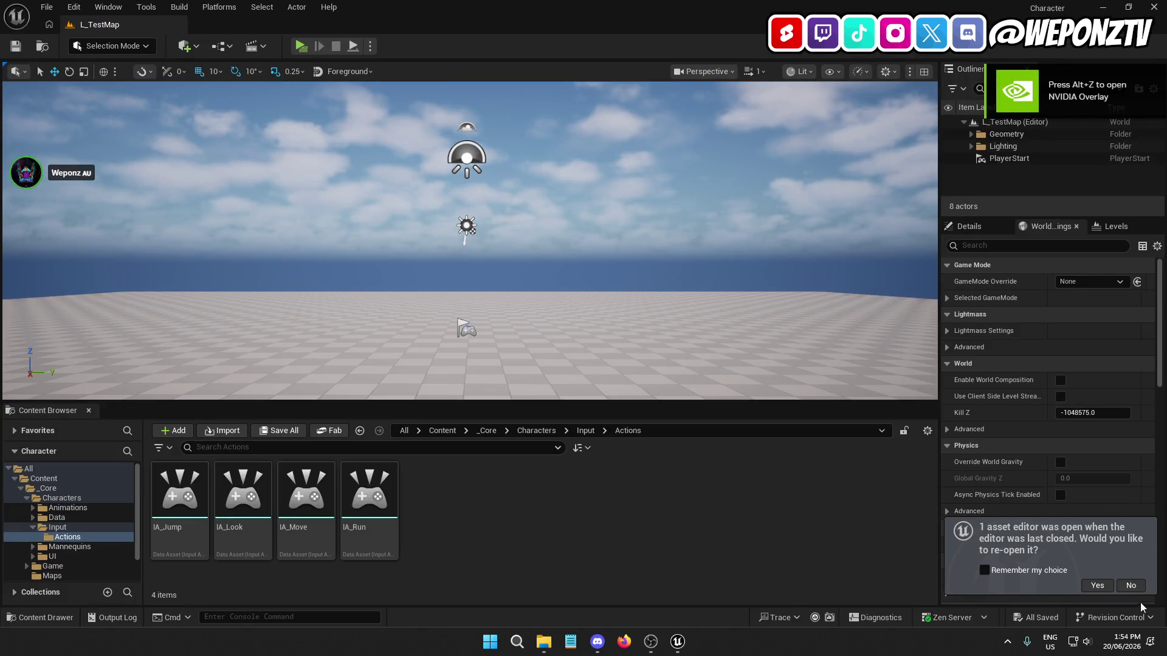
Step: Decline reopening the last asset editor and open SmartLocomotion/Characters/Mannequins_UE5/Animations
{"action": "left_click", "coordinate": [1131, 587]}
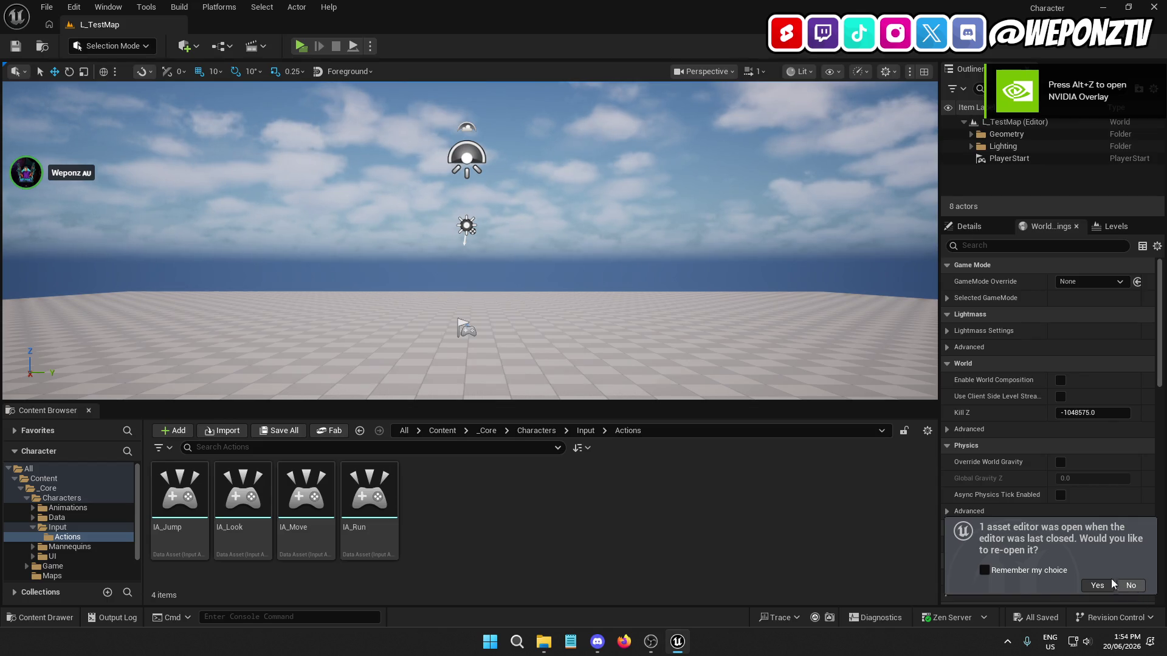
{"action": "left_click", "coordinate": [442, 430]}
{"action": "double_click", "coordinate": [243, 489]}
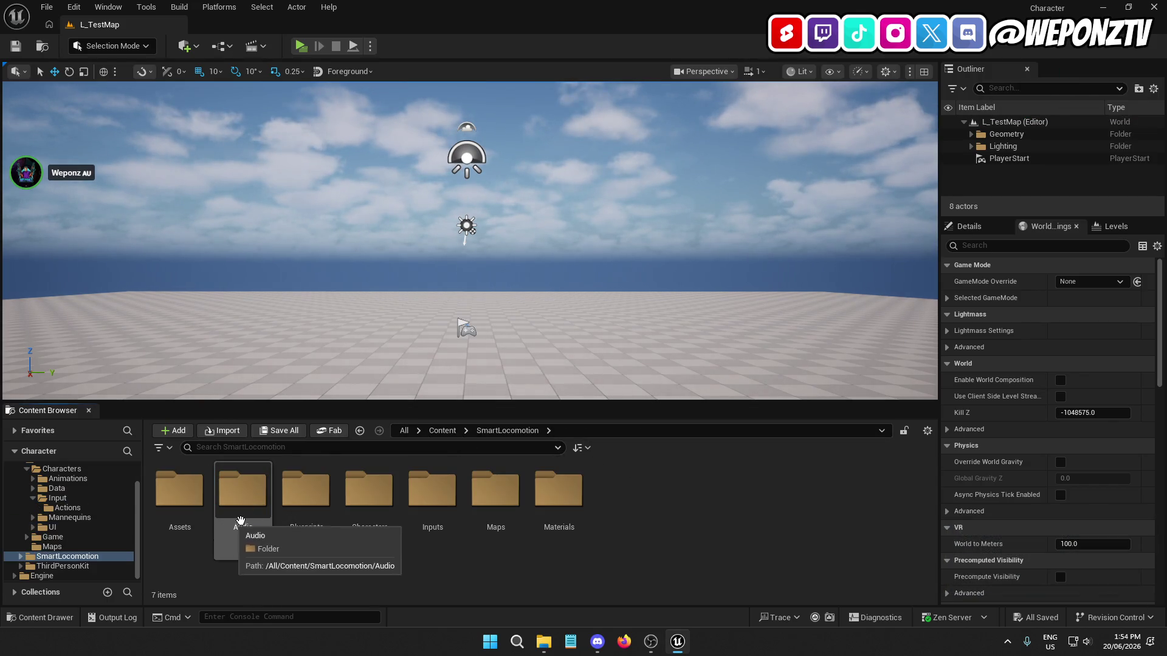
{"action": "left_click", "coordinate": [371, 544]}
{"action": "double_click", "coordinate": [366, 499]}
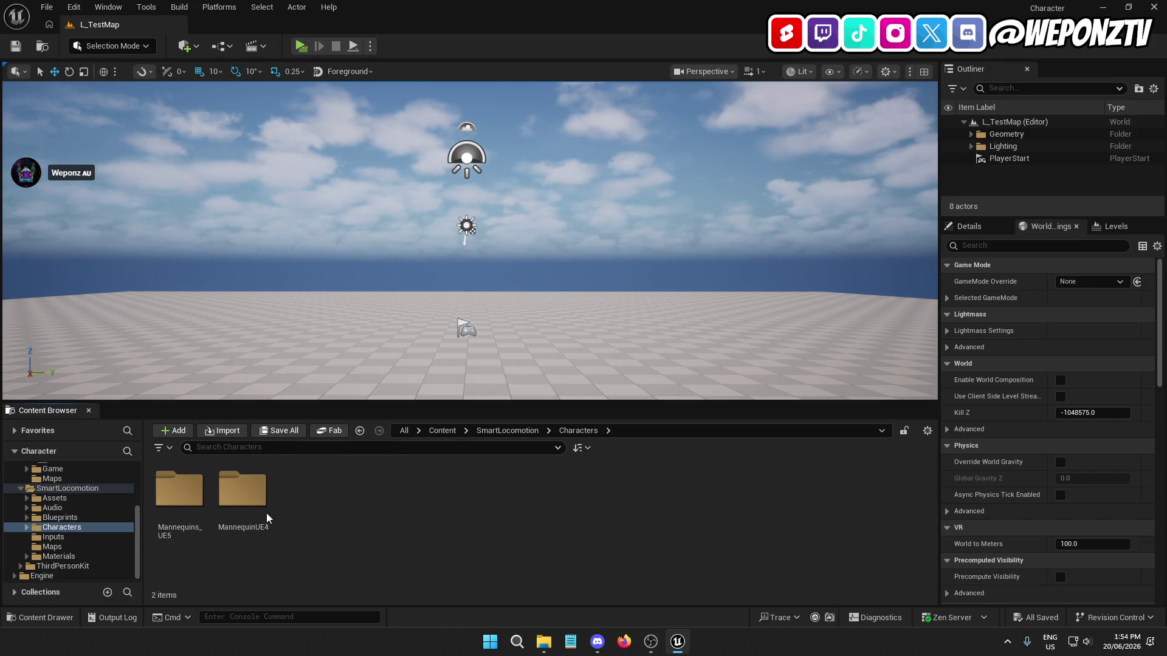
{"action": "double_click", "coordinate": [183, 492]}
{"action": "left_click", "coordinate": [179, 489]}
{"action": "double_click", "coordinate": [179, 489]}
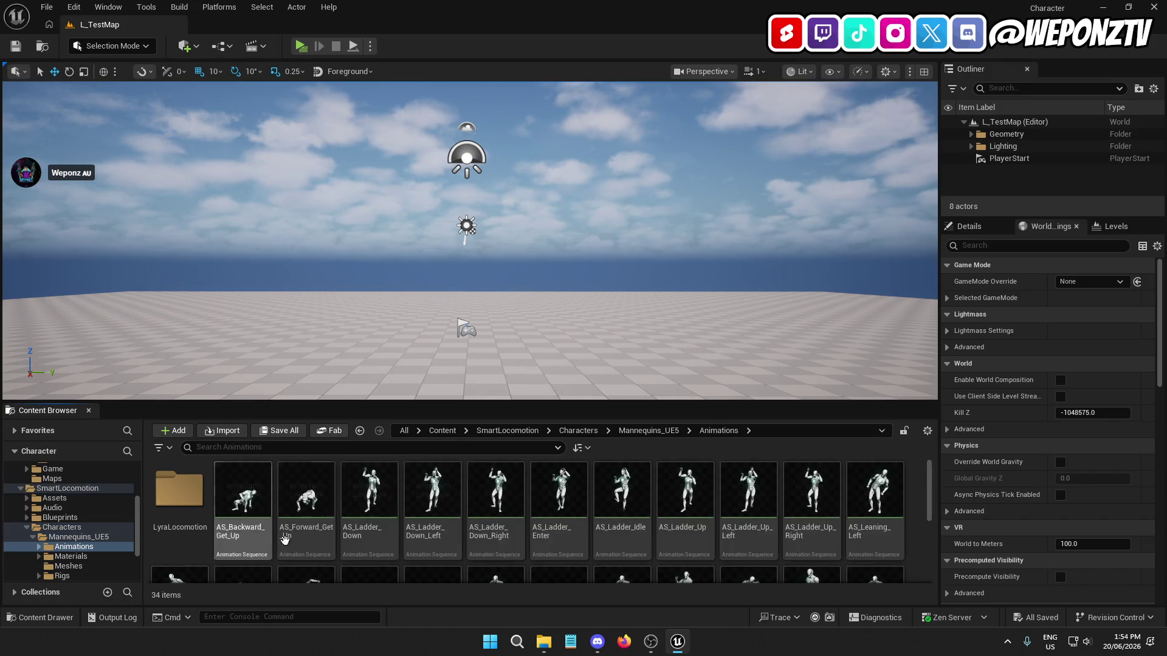
Step: Scroll through the Mannequins_UE5 animations, selecting the BS_Swimming blend space
{"action": "scroll", "coordinate": [887, 549], "scroll_direction": "down", "scroll_amount": 3}
{"action": "scroll", "coordinate": [846, 517], "scroll_direction": "down", "scroll_amount": 2}
{"action": "scroll", "coordinate": [839, 531], "scroll_direction": "up", "scroll_amount": 3}
{"action": "scroll", "coordinate": [618, 552], "scroll_direction": "down", "scroll_amount": 2}
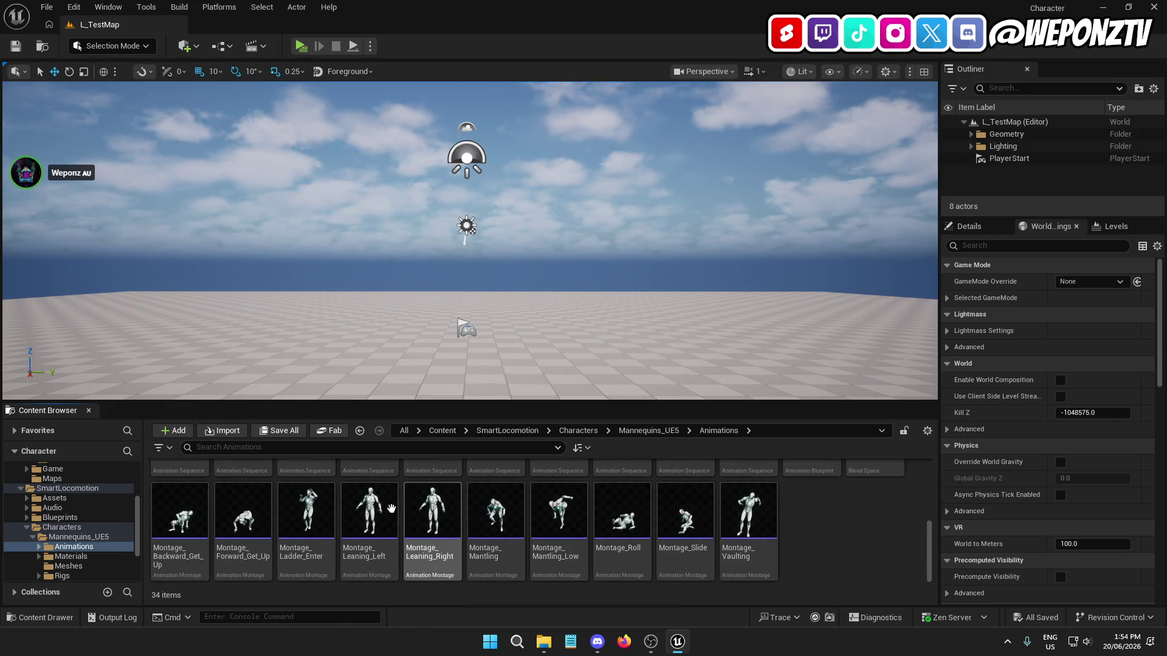
{"action": "scroll", "coordinate": [486, 523], "scroll_direction": "up", "scroll_amount": 2}
{"action": "left_click", "coordinate": [861, 550]}
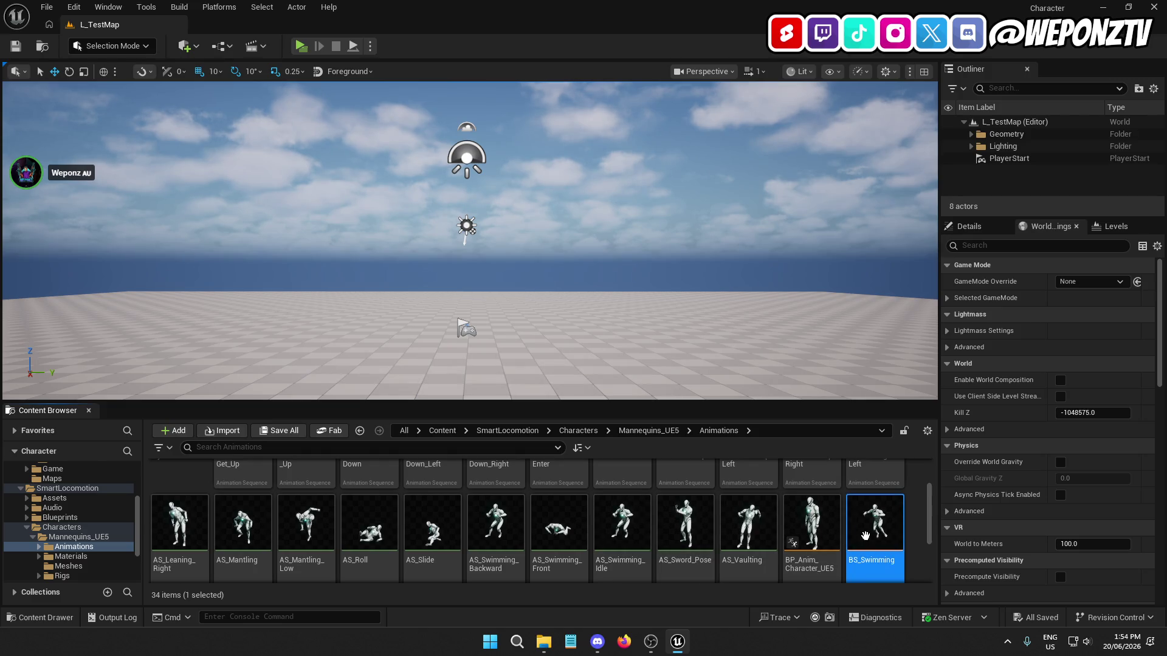
{"action": "scroll", "coordinate": [341, 526], "scroll_direction": "up", "scroll_amount": 1}
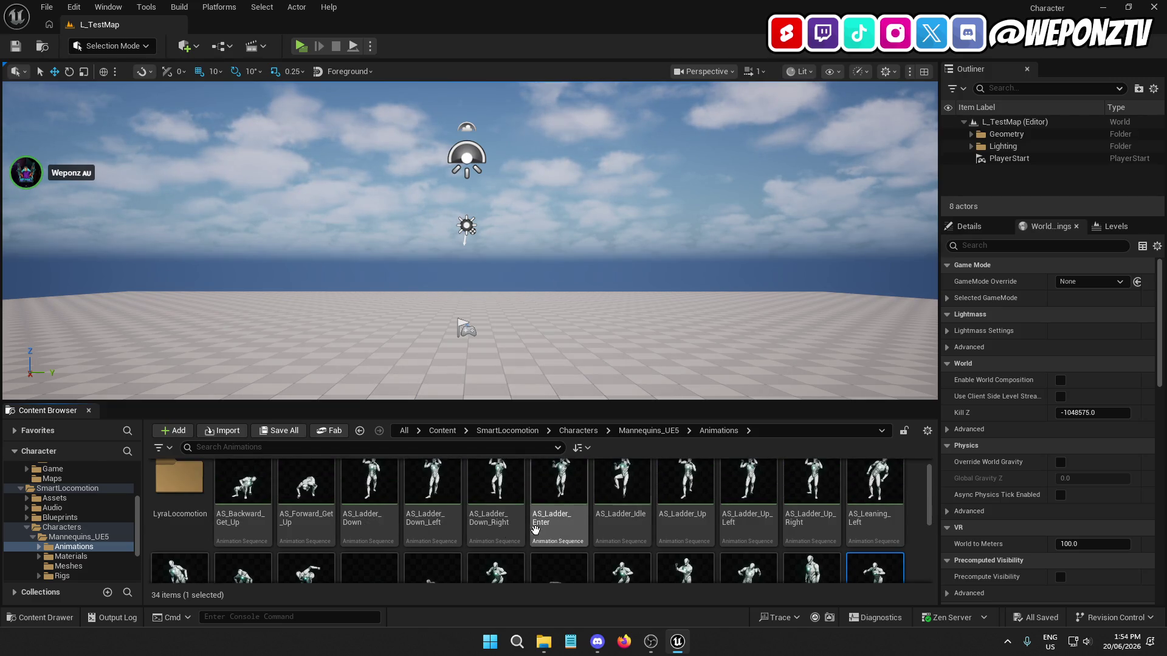
{"action": "scroll", "coordinate": [559, 528], "scroll_direction": "down", "scroll_amount": 1}
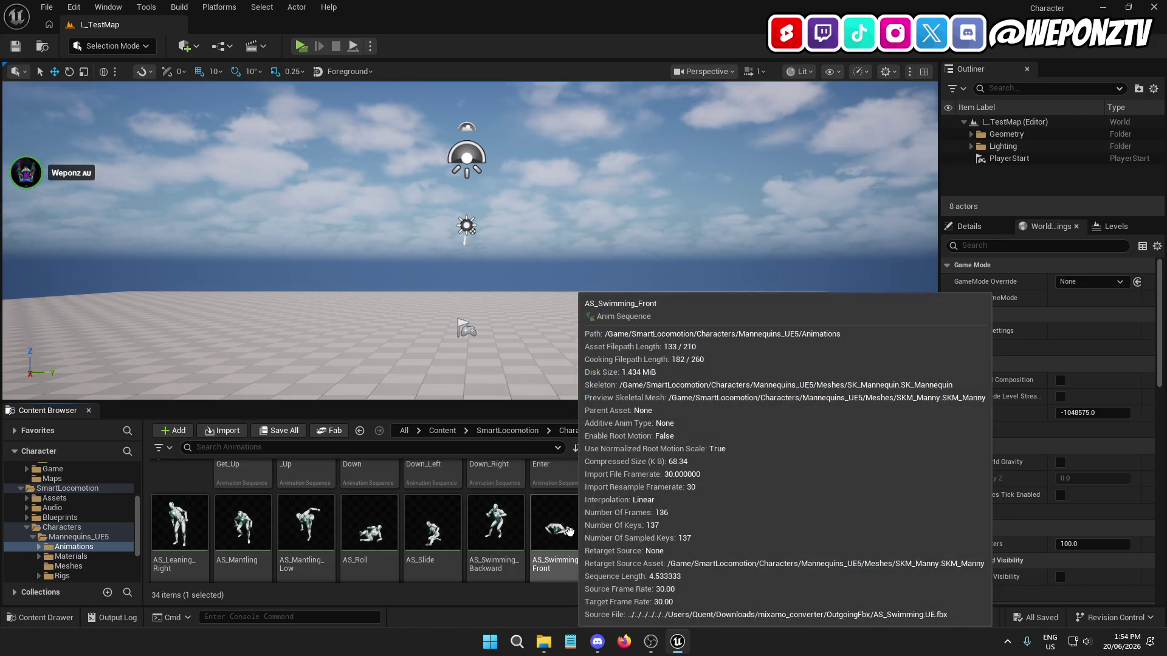
{"action": "scroll", "coordinate": [530, 523], "scroll_direction": "up", "scroll_amount": 2}
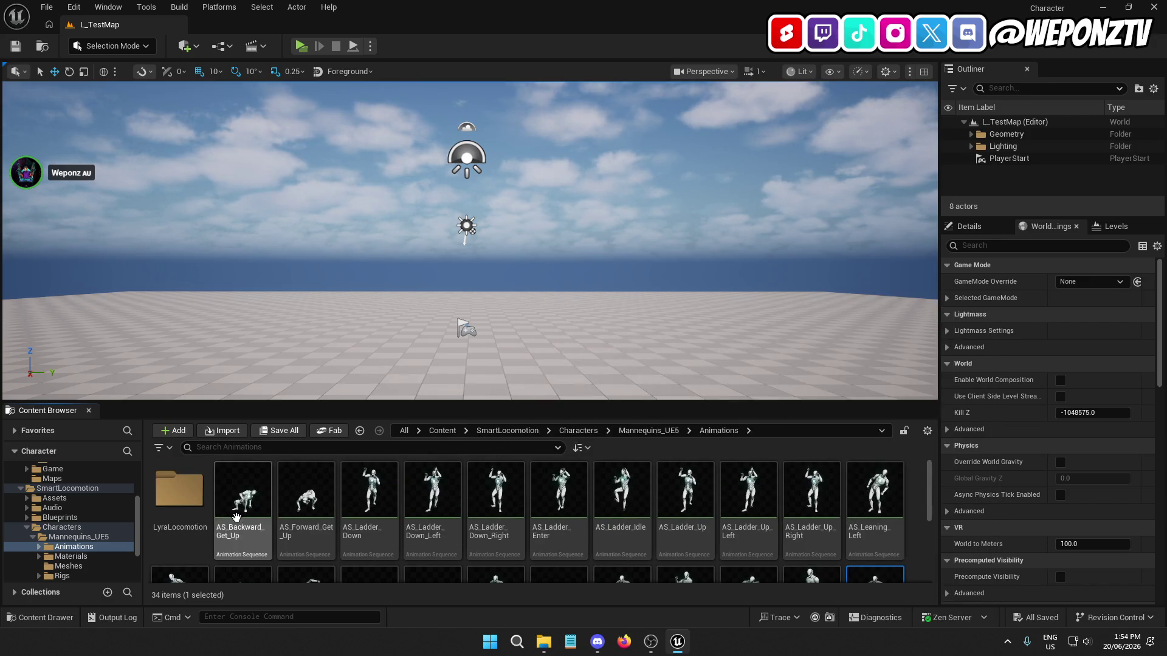
Step: Open the LyraLocomotion > Unarmed > Crouch folder to view the crouch animations
{"action": "left_click", "coordinate": [185, 497]}
{"action": "double_click", "coordinate": [185, 497]}
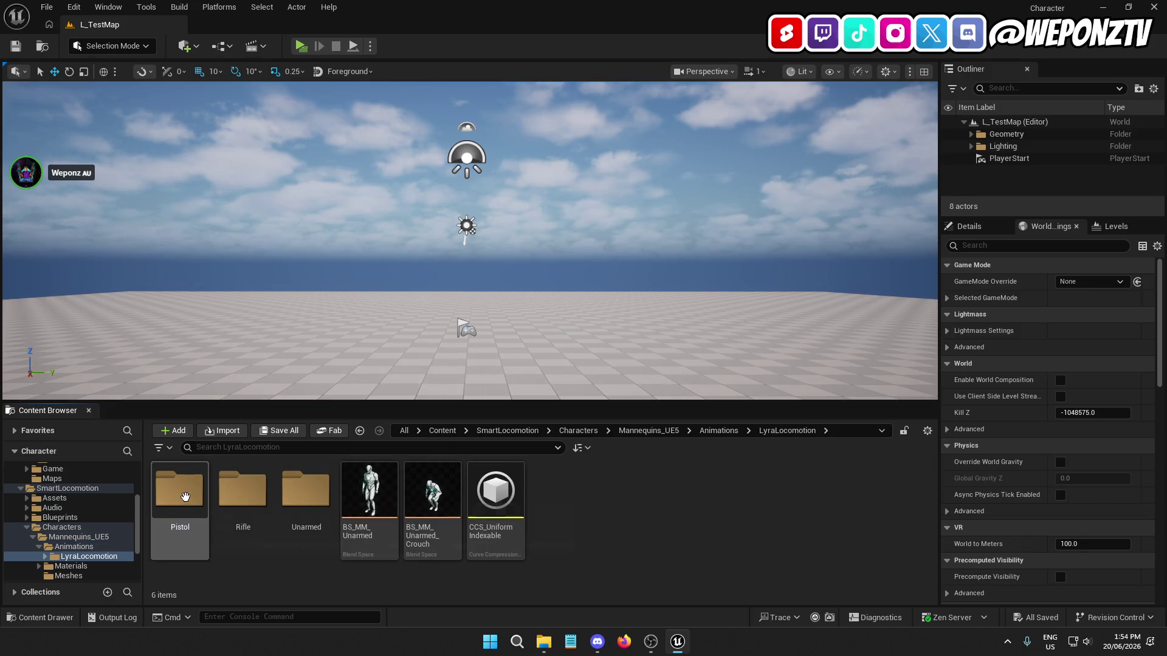
{"action": "double_click", "coordinate": [291, 495]}
{"action": "left_click", "coordinate": [179, 506]}
{"action": "double_click", "coordinate": [180, 506]}
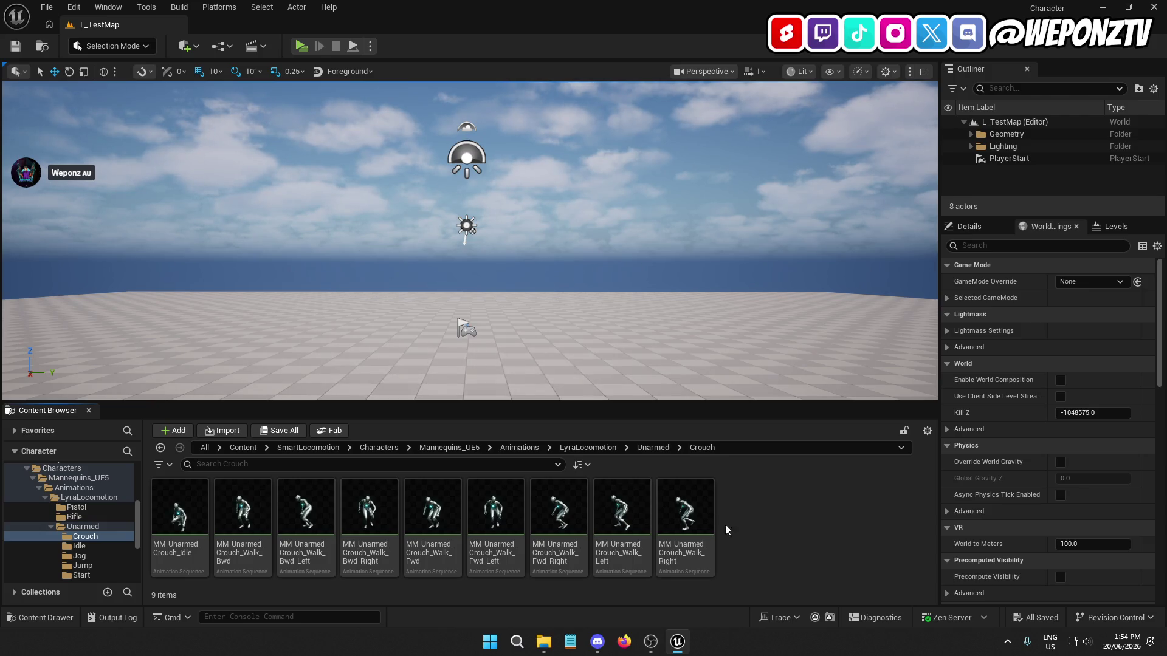
Step: Go to Content/_Core/Characters/Animations and bring up its create-asset menu
{"action": "left_click", "coordinate": [243, 447]}
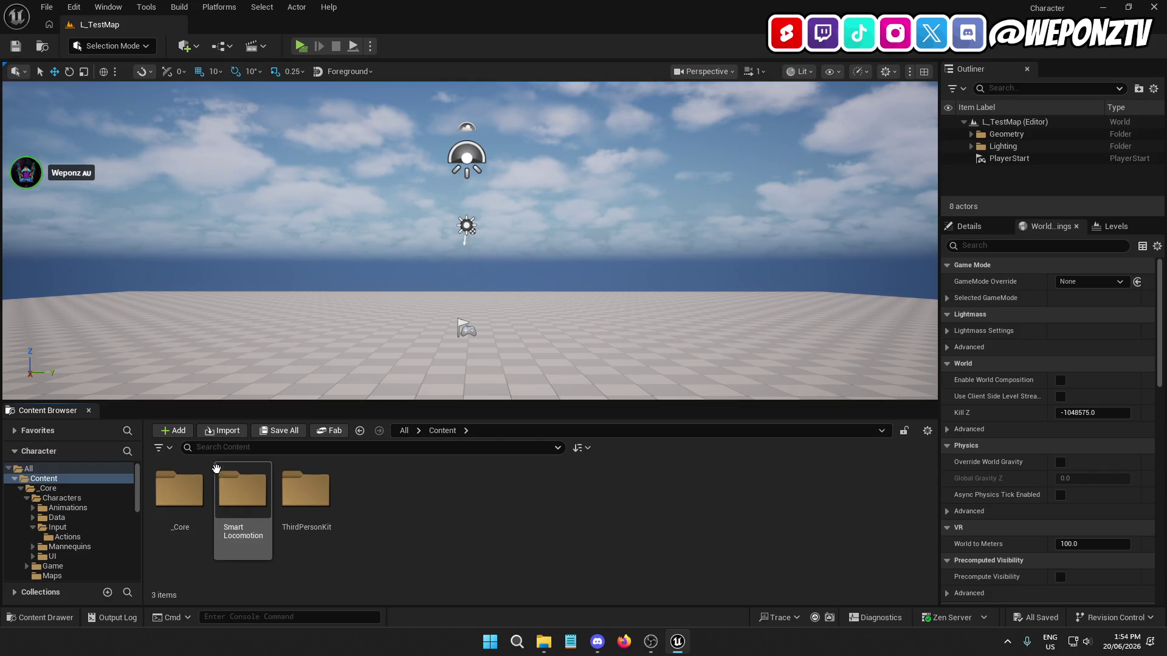
{"action": "double_click", "coordinate": [179, 491]}
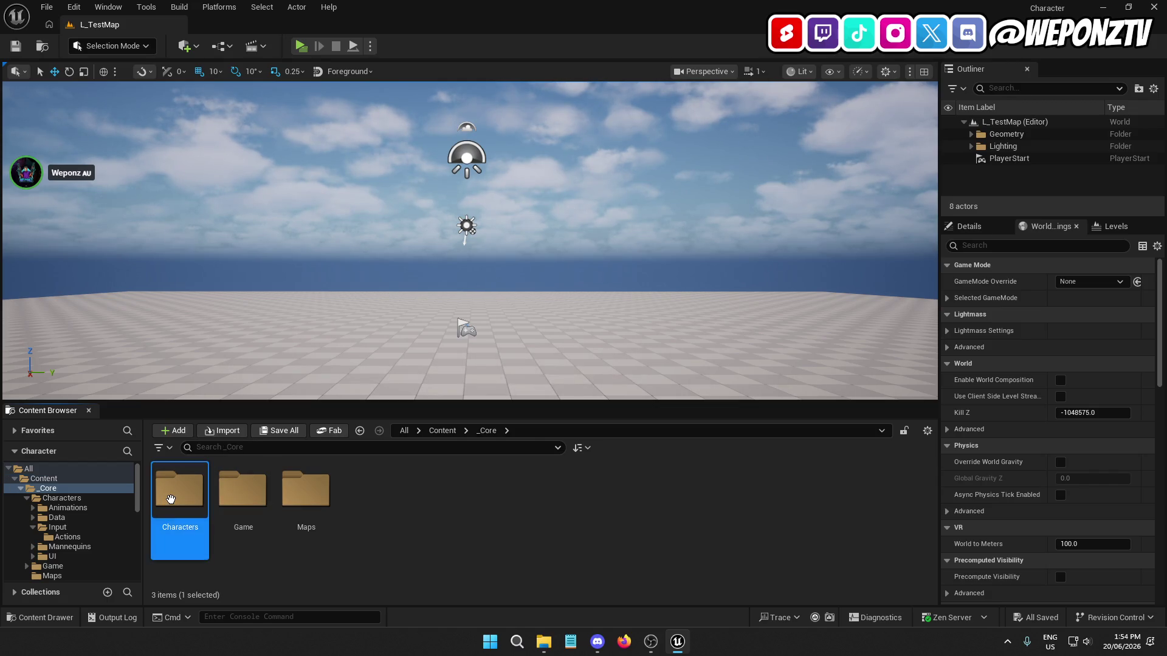
{"action": "double_click", "coordinate": [179, 491]}
{"action": "double_click", "coordinate": [179, 491]}
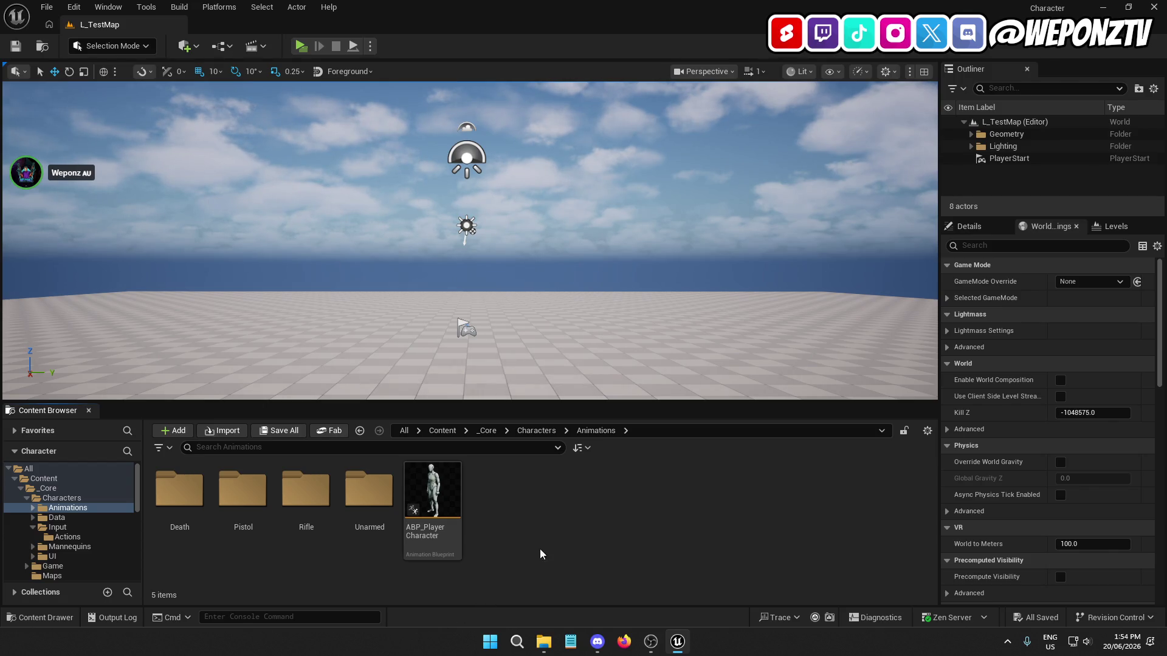
{"action": "right_click", "coordinate": [544, 533]}
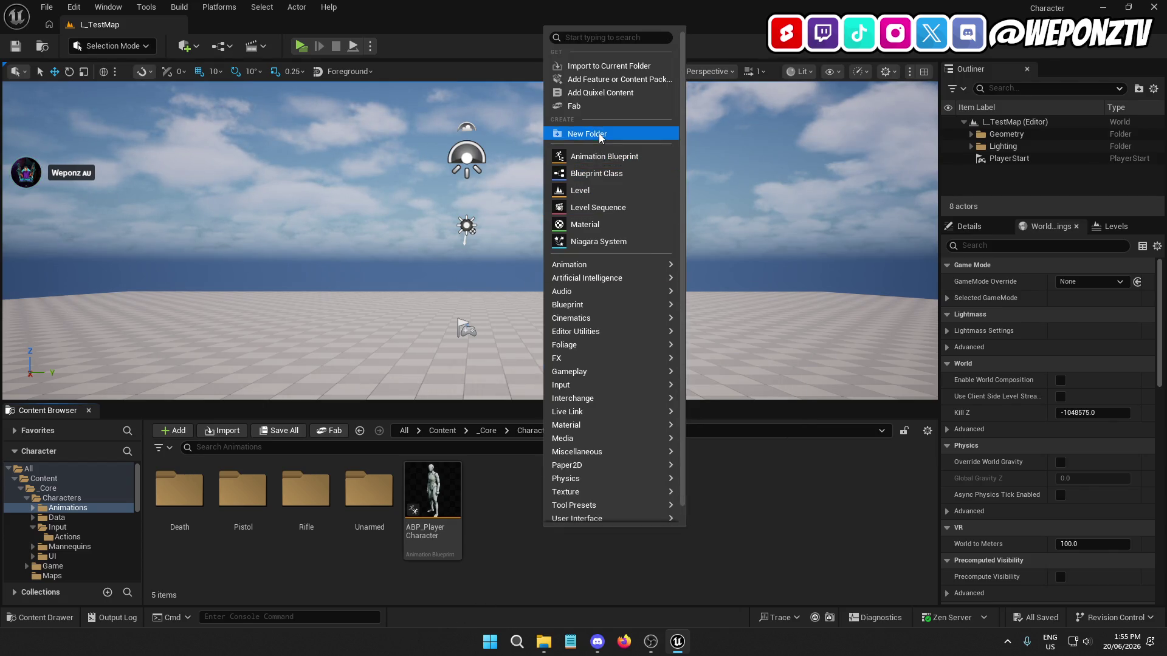
Step: Create a new folder named _ThirdPerson in Animations
{"action": "left_click", "coordinate": [598, 133]}
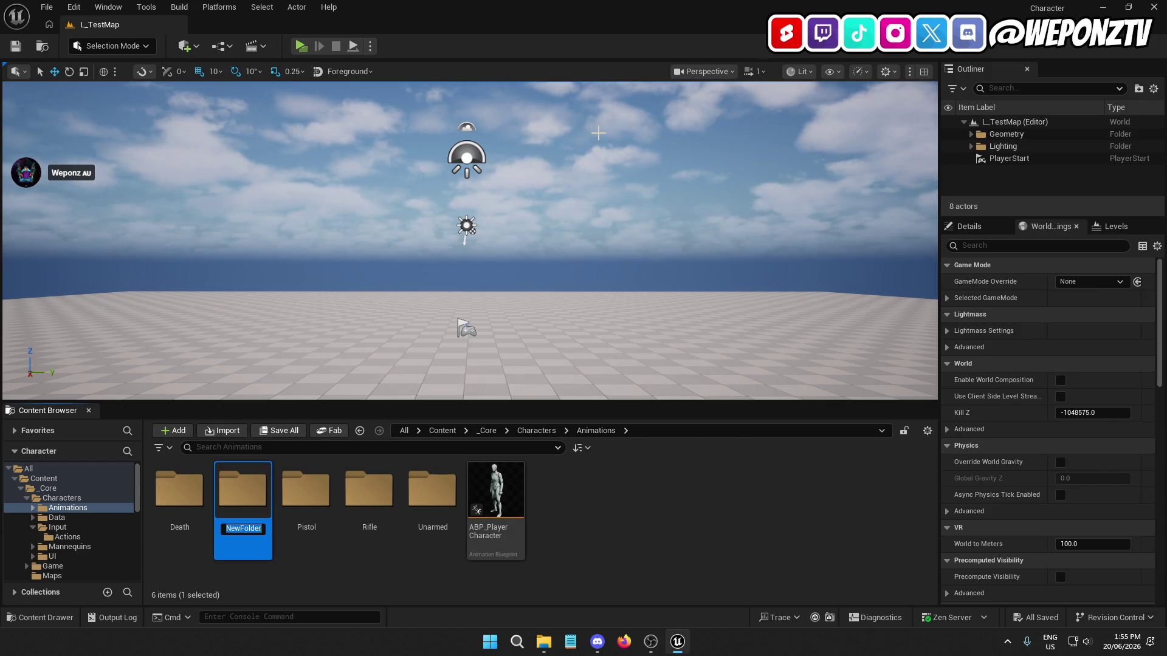
{"action": "type", "text": "_ThirdPer"}
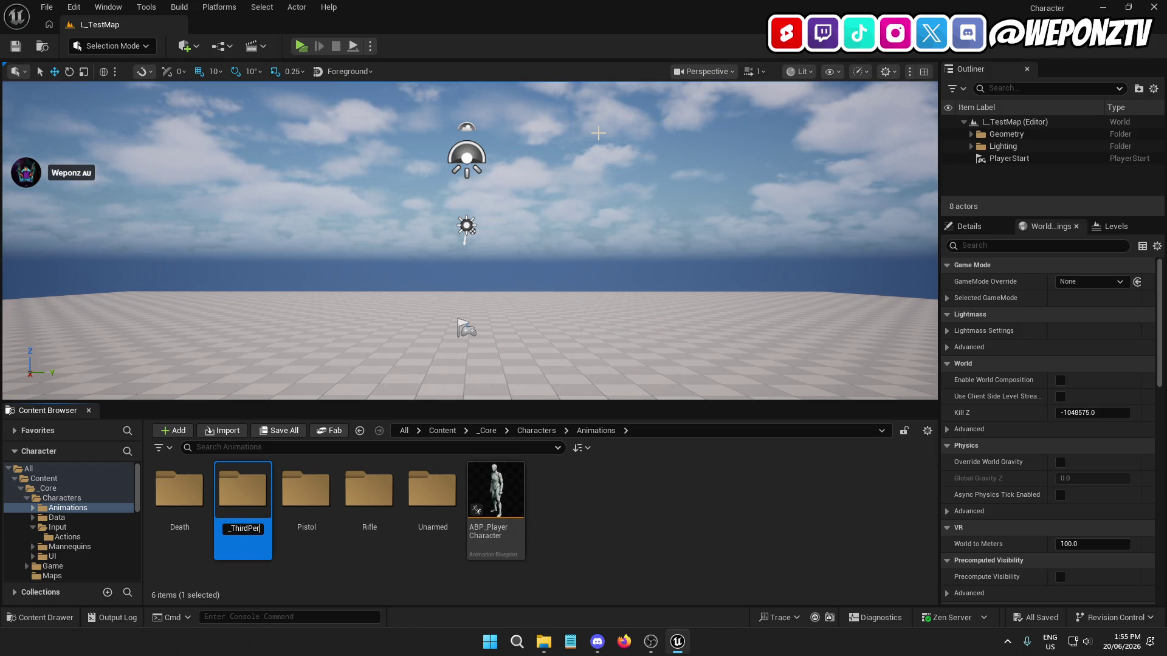
{"action": "key", "text": "Return"}
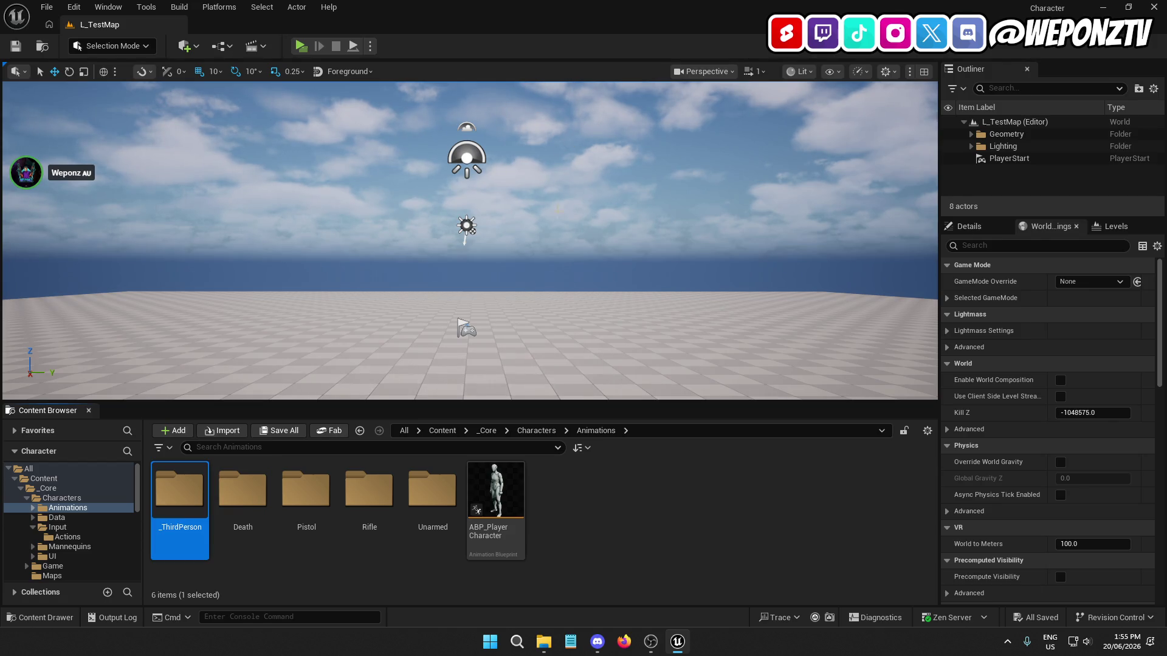
Step: Move the Death, Pistol, Rifle and Unarmed folders into _ThirdPerson, approving the asset loads
{"action": "left_click", "coordinate": [433, 486]}
{"action": "left_click_drag", "start_coordinate": [252, 503], "coordinate": [178, 493]}
{"action": "left_click", "coordinate": [210, 531]}
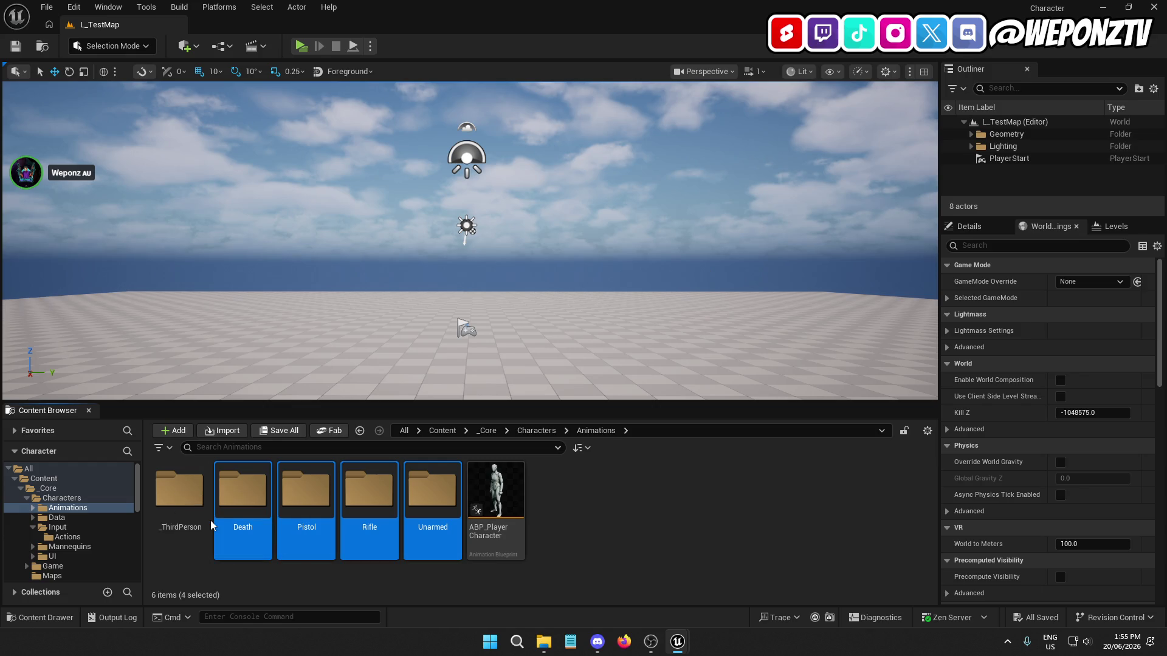
{"action": "left_click", "coordinate": [627, 341]}
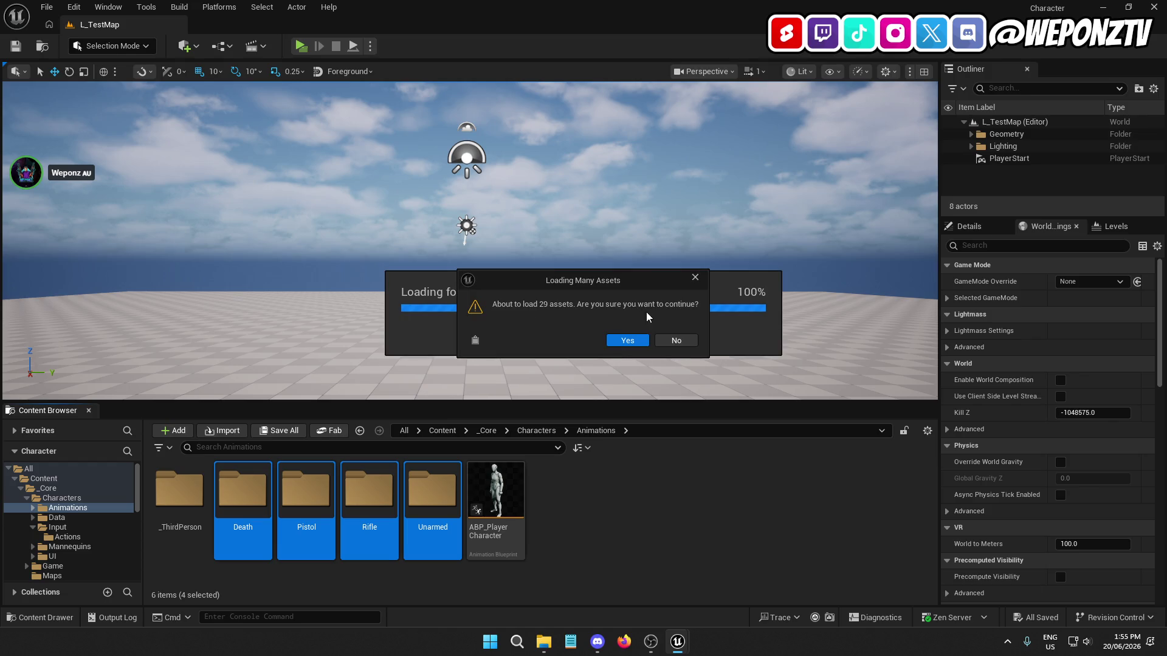
{"action": "left_click", "coordinate": [615, 341]}
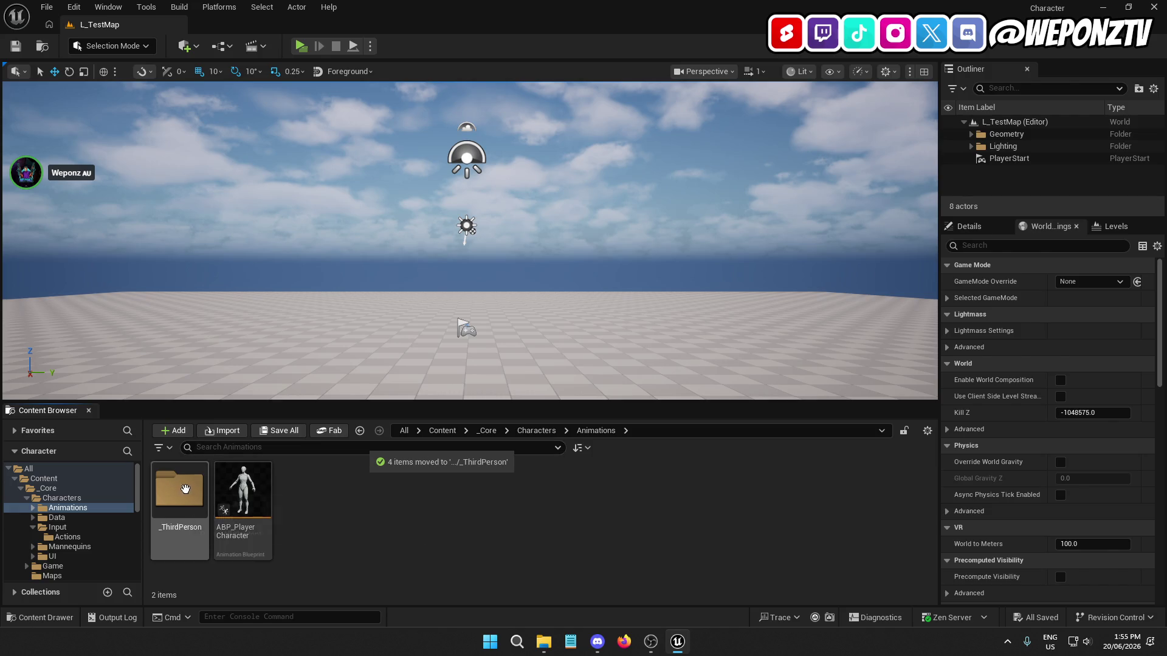
Step: Create a second folder named _TPSK in _Core's Animations
{"action": "right_click", "coordinate": [358, 497]}
{"action": "left_click", "coordinate": [453, 232]}
{"action": "type", "text": "_TPSK"}
{"action": "key", "text": "Return"}
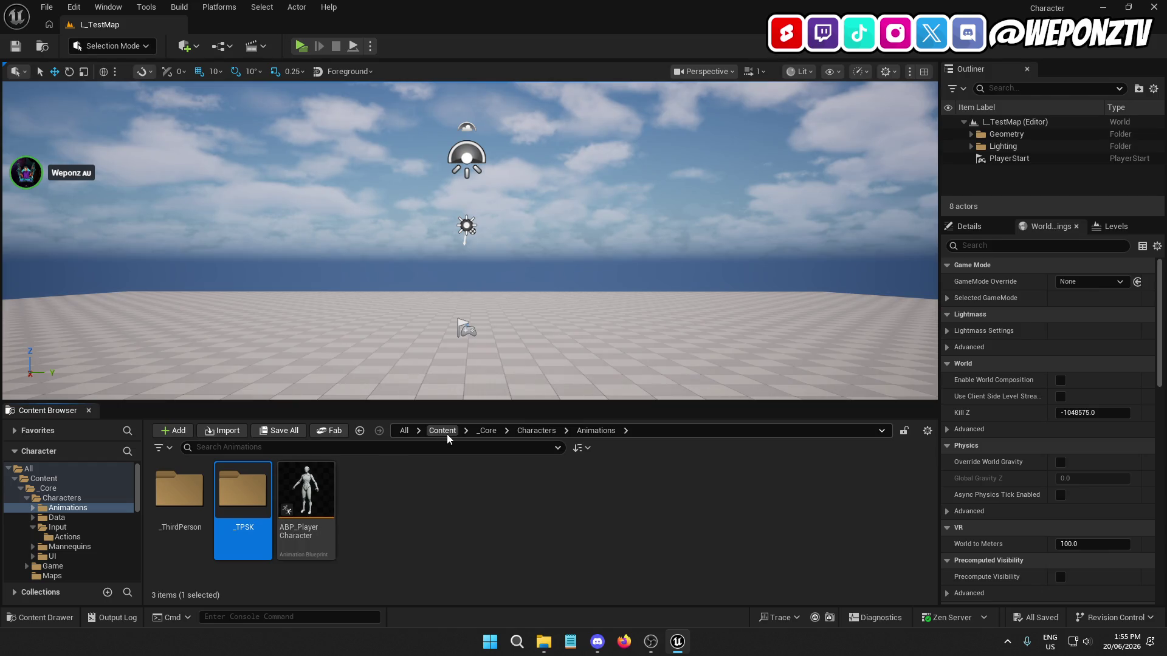
Step: Check ThirdPersonKit, then browse to SmartLocomotion/Characters/Mannequins_UE5/Animations
{"action": "left_click", "coordinate": [447, 432]}
{"action": "double_click", "coordinate": [309, 494]}
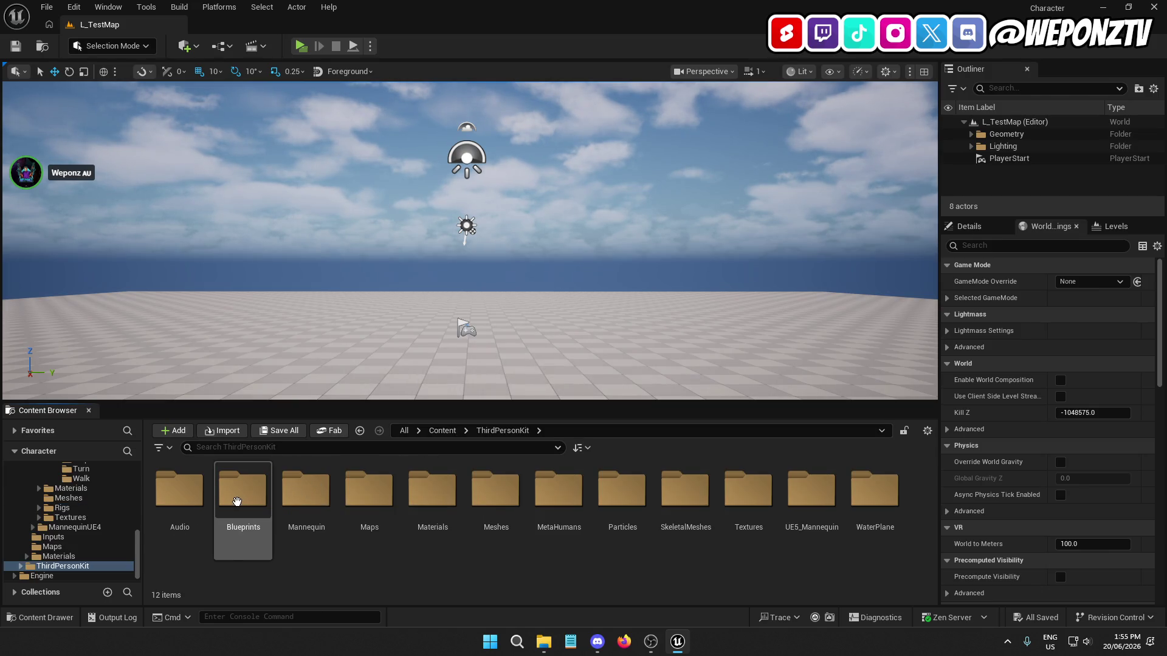
{"action": "left_click", "coordinate": [446, 432]}
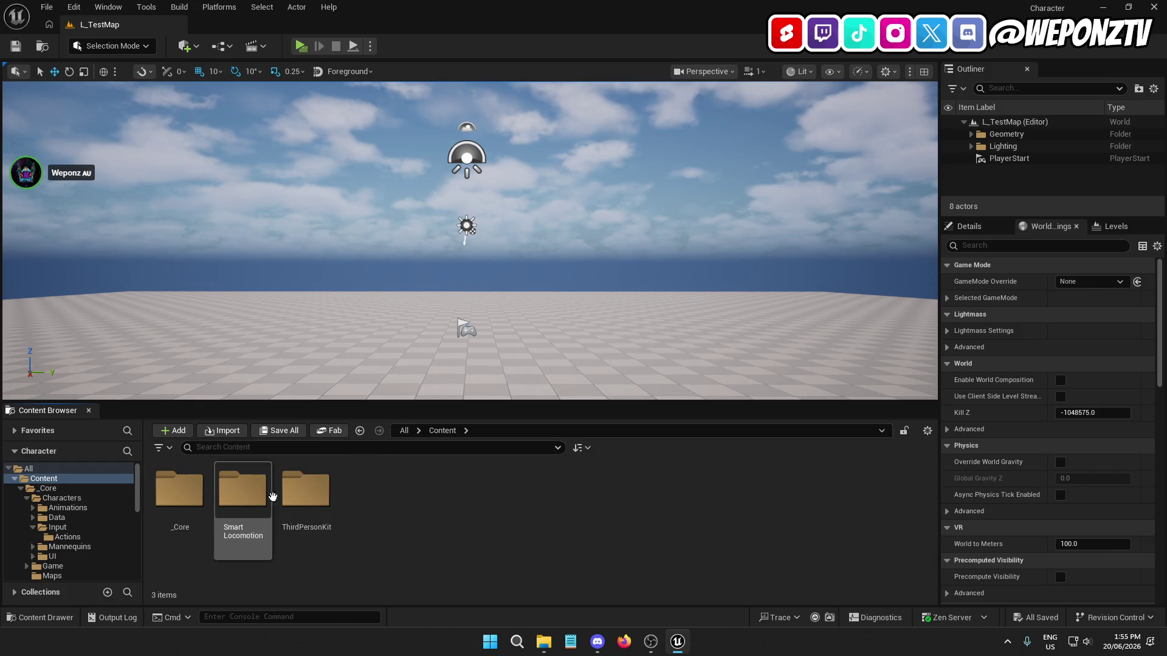
{"action": "double_click", "coordinate": [248, 506]}
{"action": "double_click", "coordinate": [346, 502]}
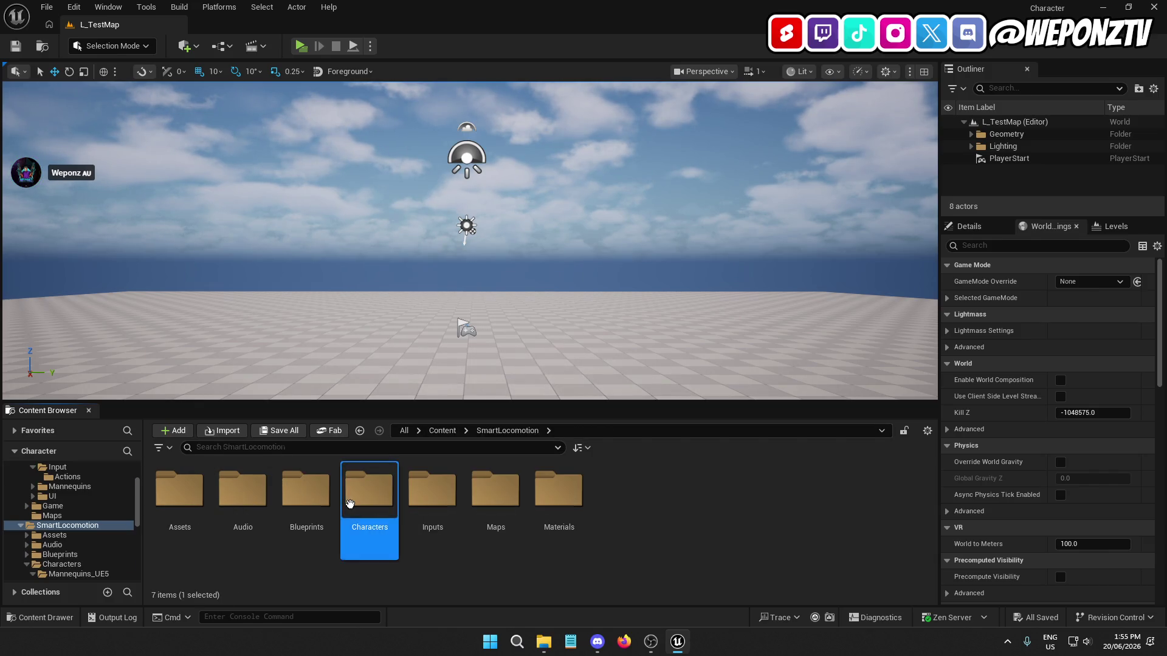
{"action": "double_click", "coordinate": [183, 494]}
{"action": "double_click", "coordinate": [183, 492]}
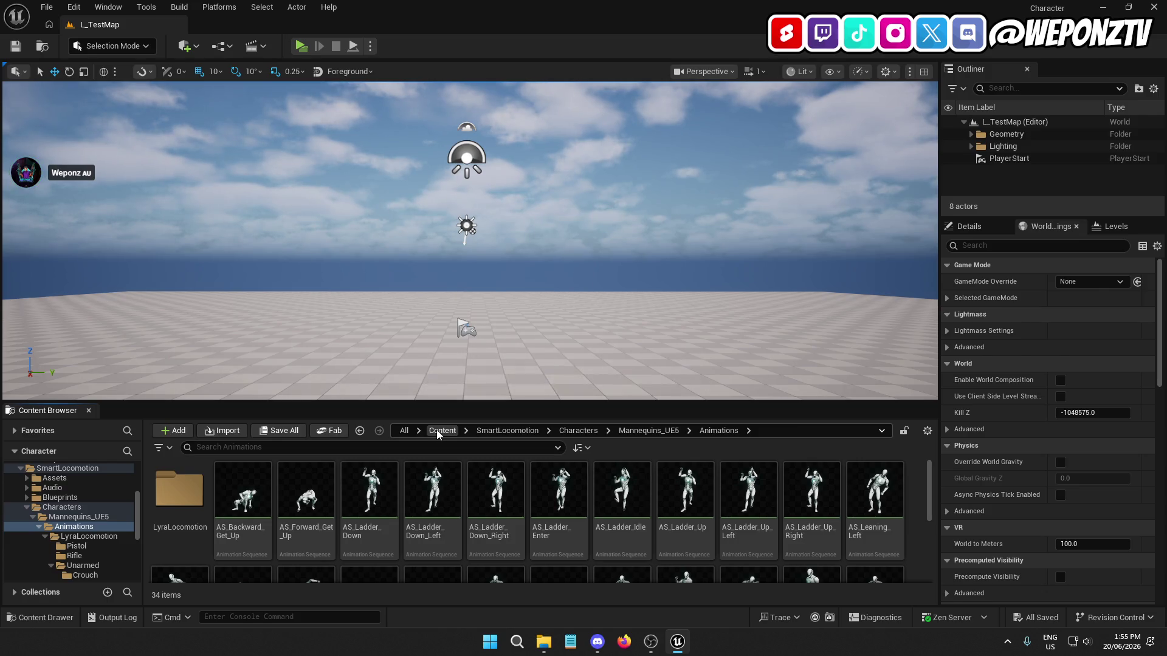
Step: Select Mannequins_UE5's Animations folder, expand _Core's Animations in the tree and open it
{"action": "left_click", "coordinate": [648, 430]}
{"action": "left_click", "coordinate": [196, 490]}
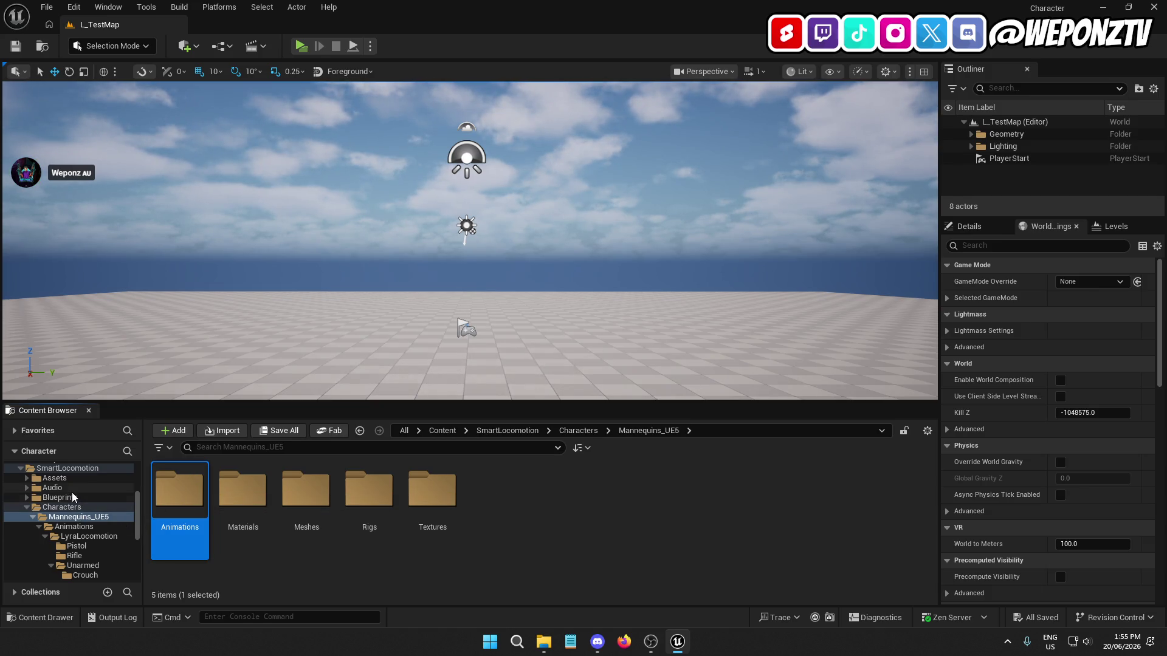
{"action": "scroll", "coordinate": [67, 498], "scroll_direction": "up", "scroll_amount": 5}
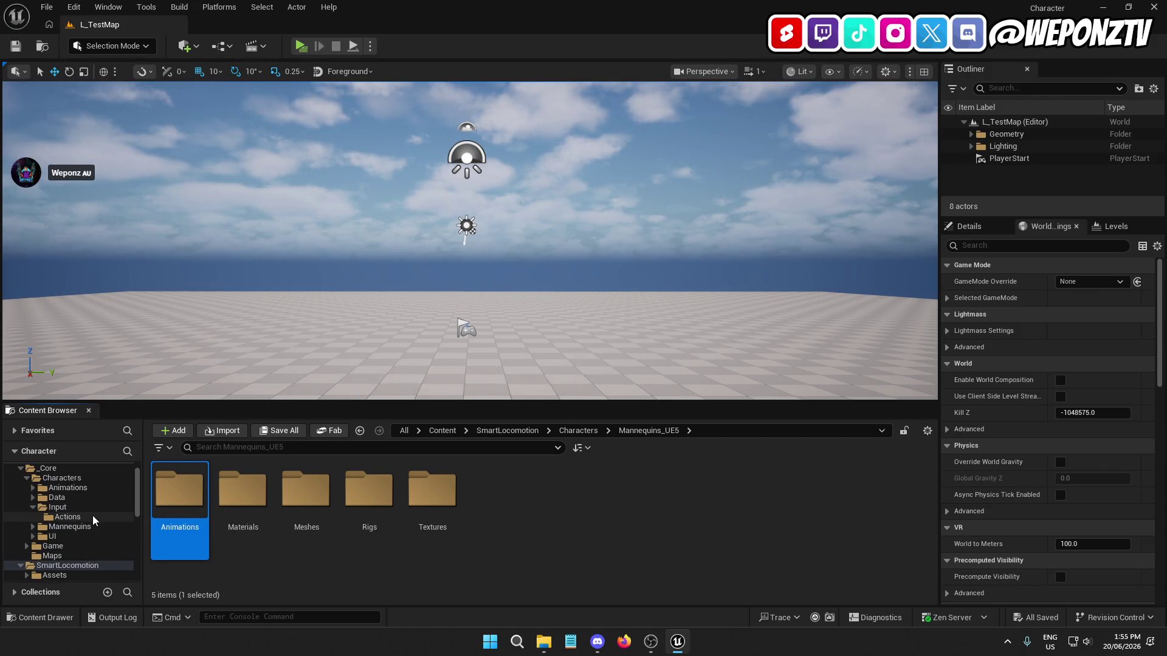
{"action": "left_click", "coordinate": [33, 487]}
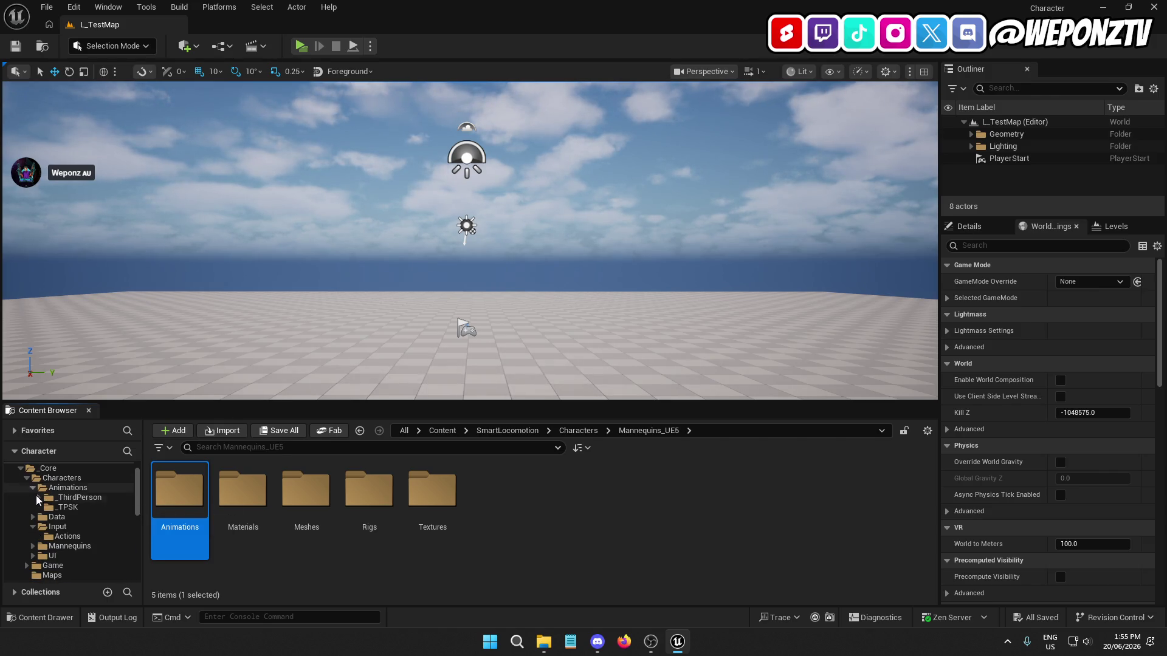
{"action": "left_click_drag", "start_coordinate": [185, 492], "coordinate": [114, 490]}
{"action": "left_click", "coordinate": [97, 490]}
Step: Create a _SmartLocomotion folder in _Core/Characters/Animations and open it
{"action": "right_click", "coordinate": [97, 490]}
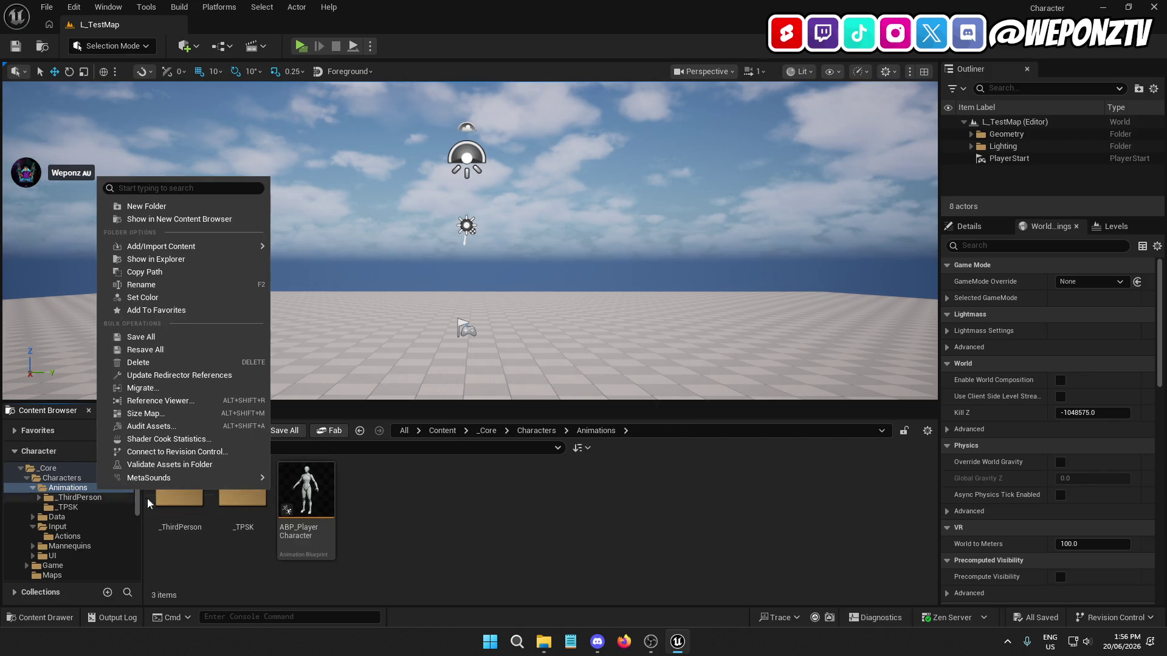
{"action": "right_click", "coordinate": [395, 490]}
{"action": "left_click", "coordinate": [452, 233]}
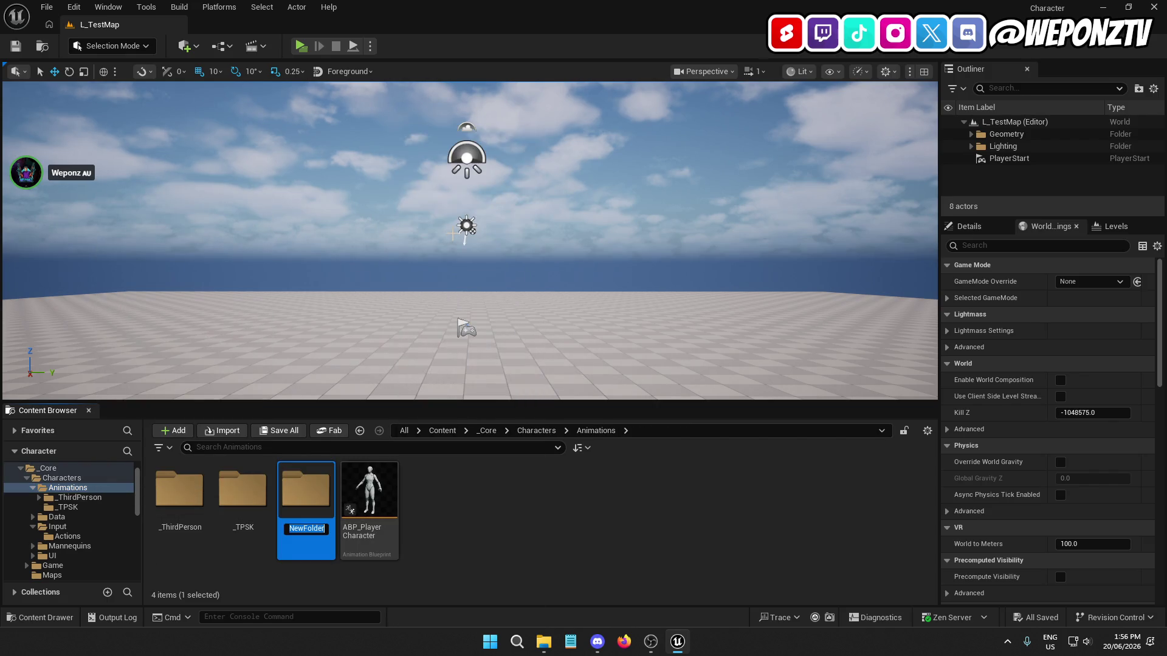
{"action": "type", "text": "_SmalrtLocomo"}
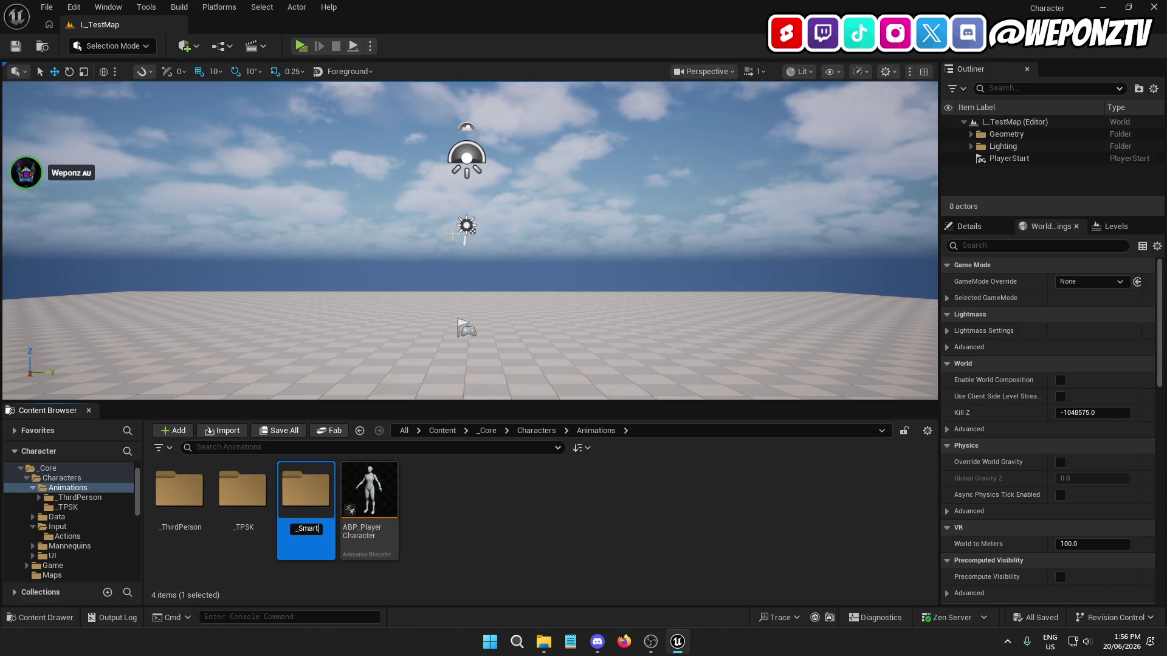
{"action": "type", "text": "tion"}
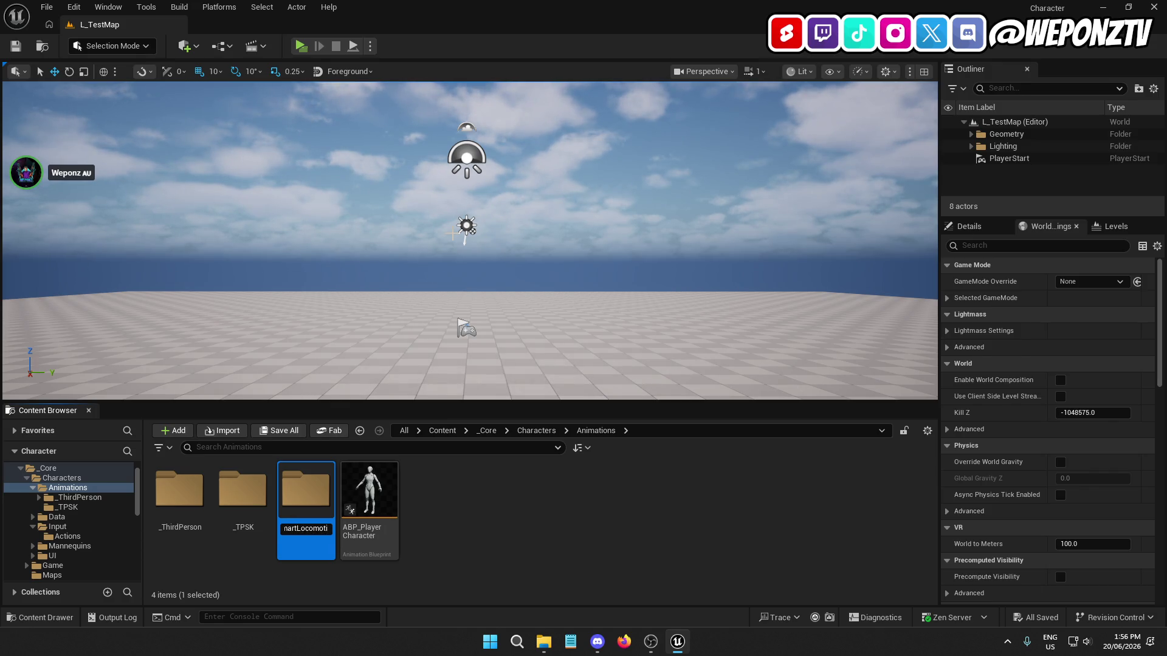
{"action": "key", "text": "Return"}
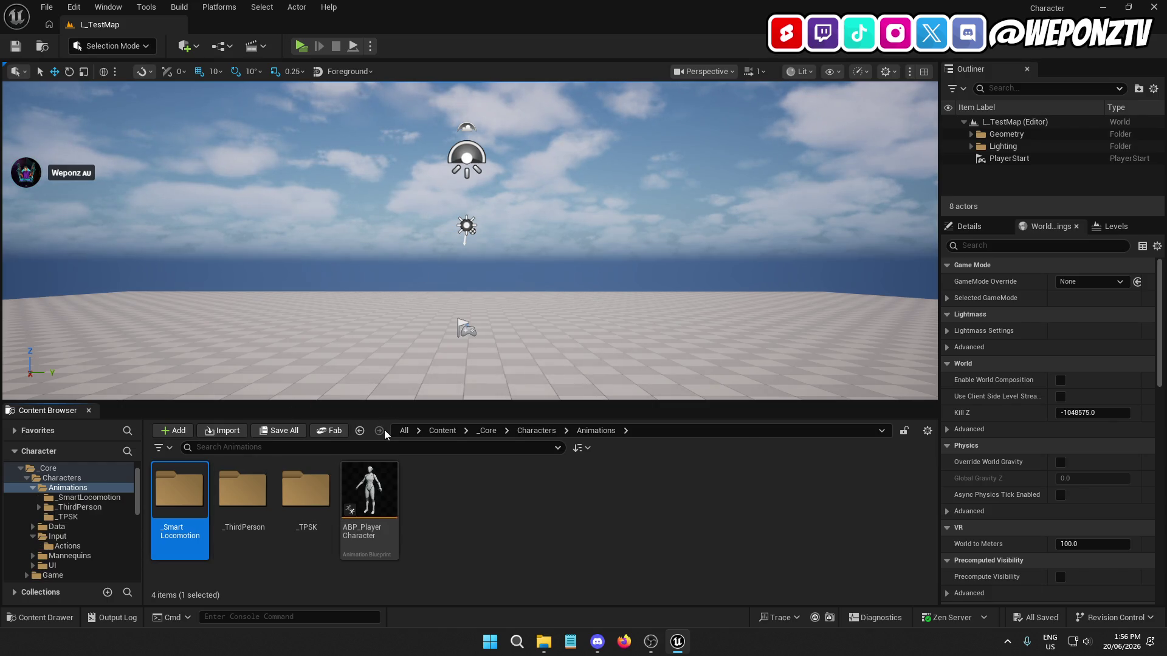
{"action": "double_click", "coordinate": [185, 497]}
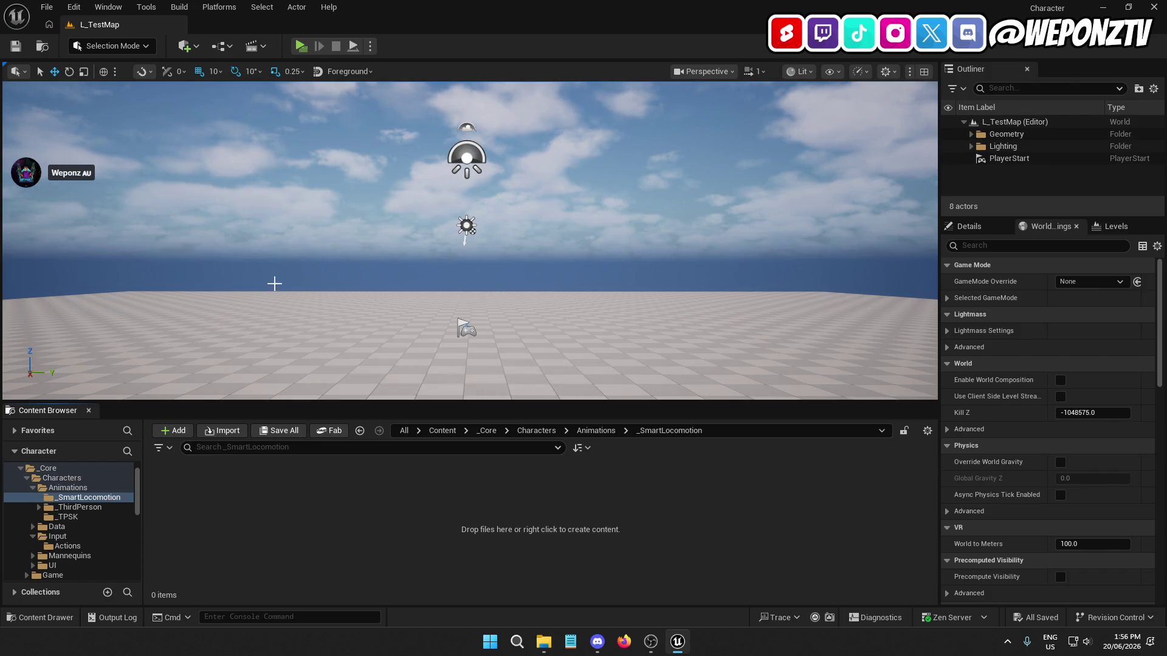
Step: Browse to SmartLocomotion/Characters/Mannequins_UE5 and select its Animations folder
{"action": "left_click", "coordinate": [442, 430]}
{"action": "double_click", "coordinate": [242, 489]}
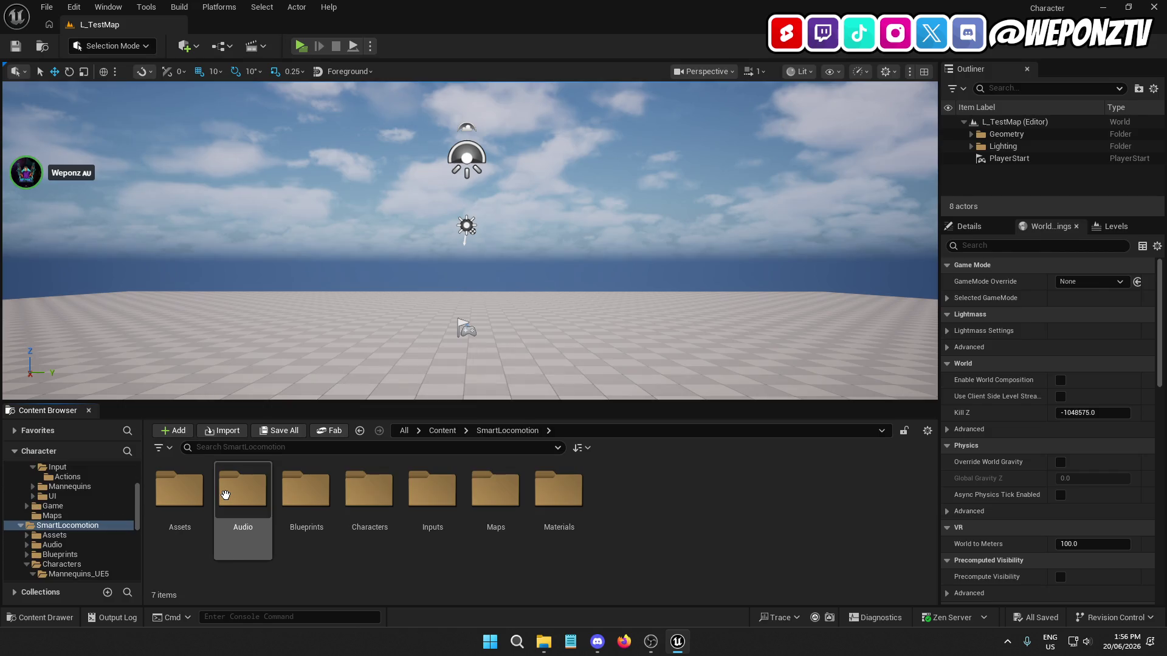
{"action": "double_click", "coordinate": [390, 506]}
{"action": "double_click", "coordinate": [185, 489]}
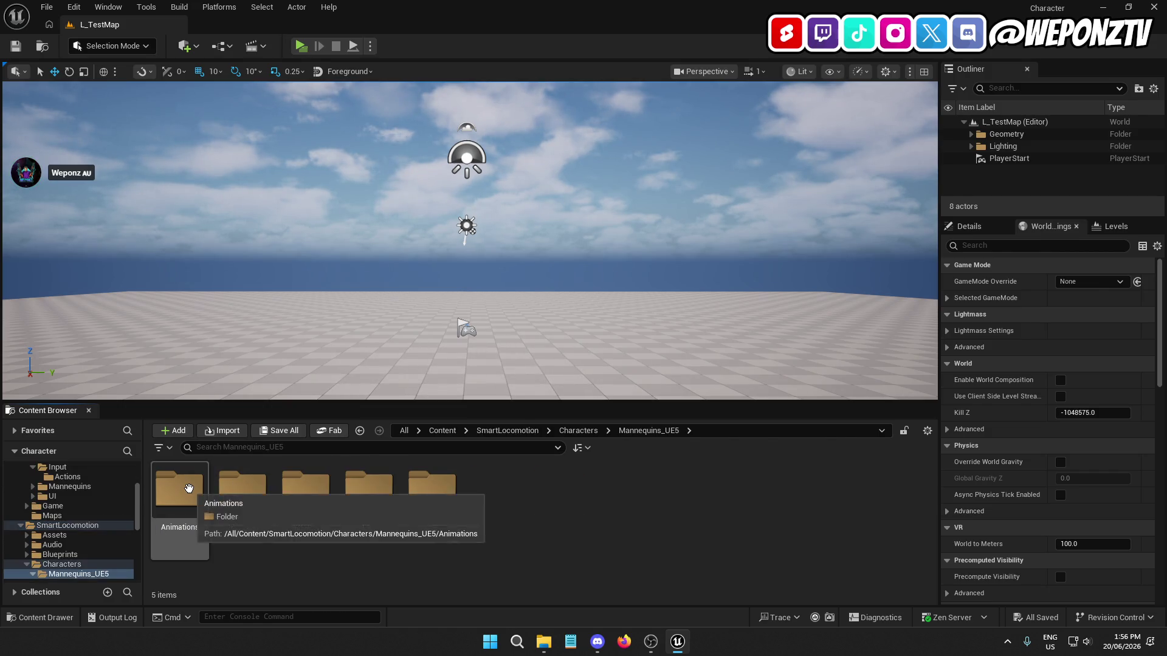
{"action": "double_click", "coordinate": [188, 488]}
{"action": "left_click", "coordinate": [648, 430]}
{"action": "left_click", "coordinate": [197, 486]}
Step: Copy the Animations folder into _SmartLocomotion, confirming the asset load
{"action": "scroll", "coordinate": [86, 528], "scroll_direction": "up", "scroll_amount": 2}
{"action": "scroll", "coordinate": [85, 516], "scroll_direction": "up", "scroll_amount": 4}
{"action": "left_click_drag", "start_coordinate": [185, 492], "coordinate": [107, 486]}
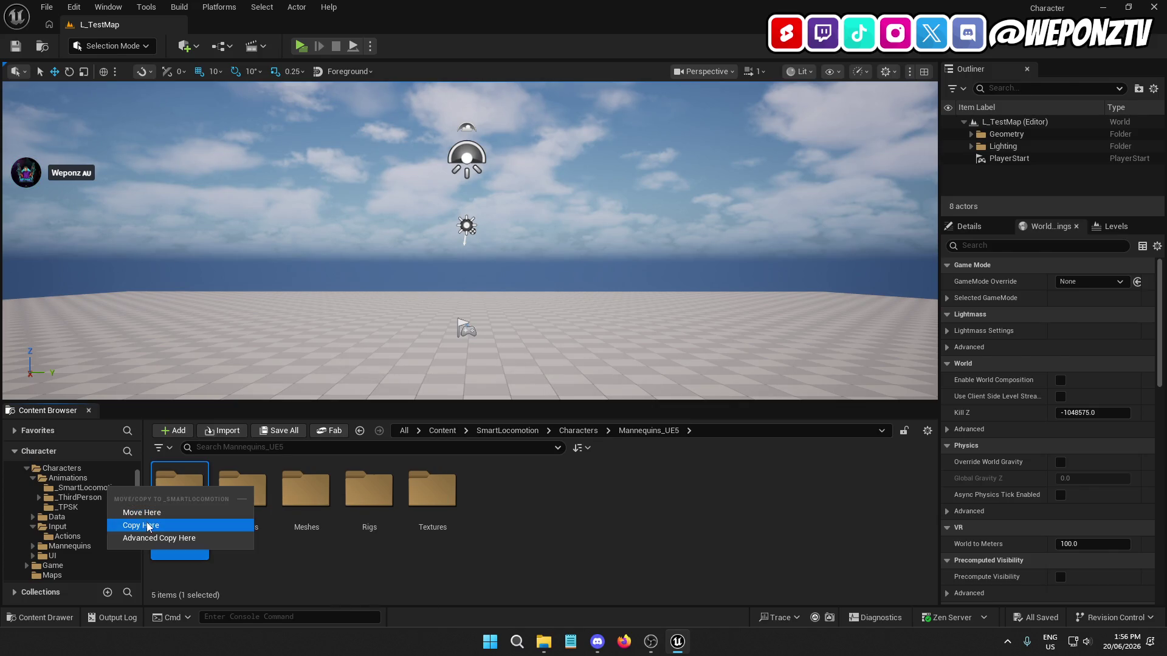
{"action": "left_click", "coordinate": [147, 525]}
{"action": "left_click", "coordinate": [629, 338]}
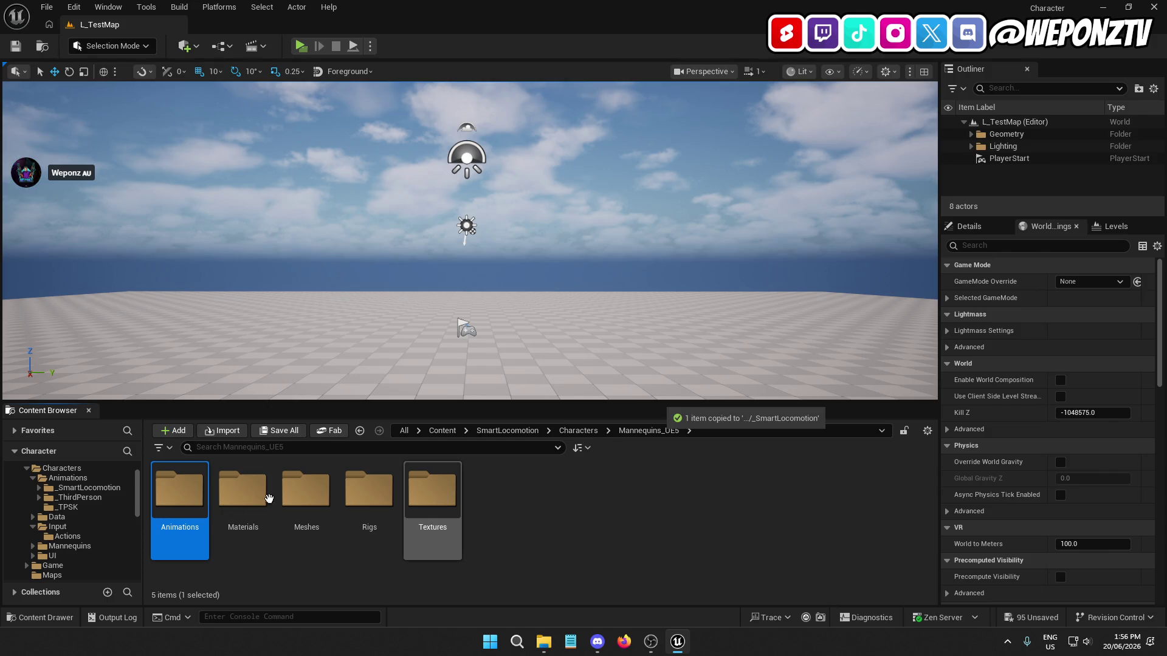
{"action": "left_click", "coordinate": [535, 498]}
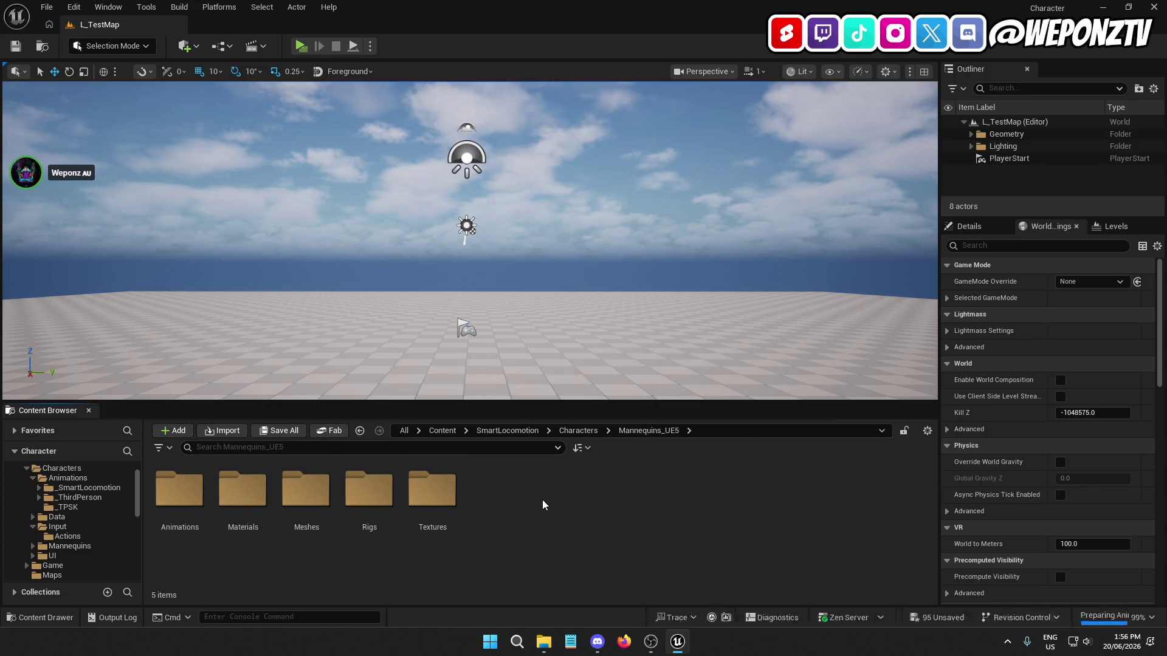
Step: Browse ThirdPersonKit's Mannequin Animations folder, including its Dodge subfolder, then return to Mannequin
{"action": "left_click", "coordinate": [436, 431]}
{"action": "double_click", "coordinate": [306, 493]}
{"action": "left_click", "coordinate": [307, 480]}
{"action": "double_click", "coordinate": [307, 480]}
{"action": "double_click", "coordinate": [242, 489]}
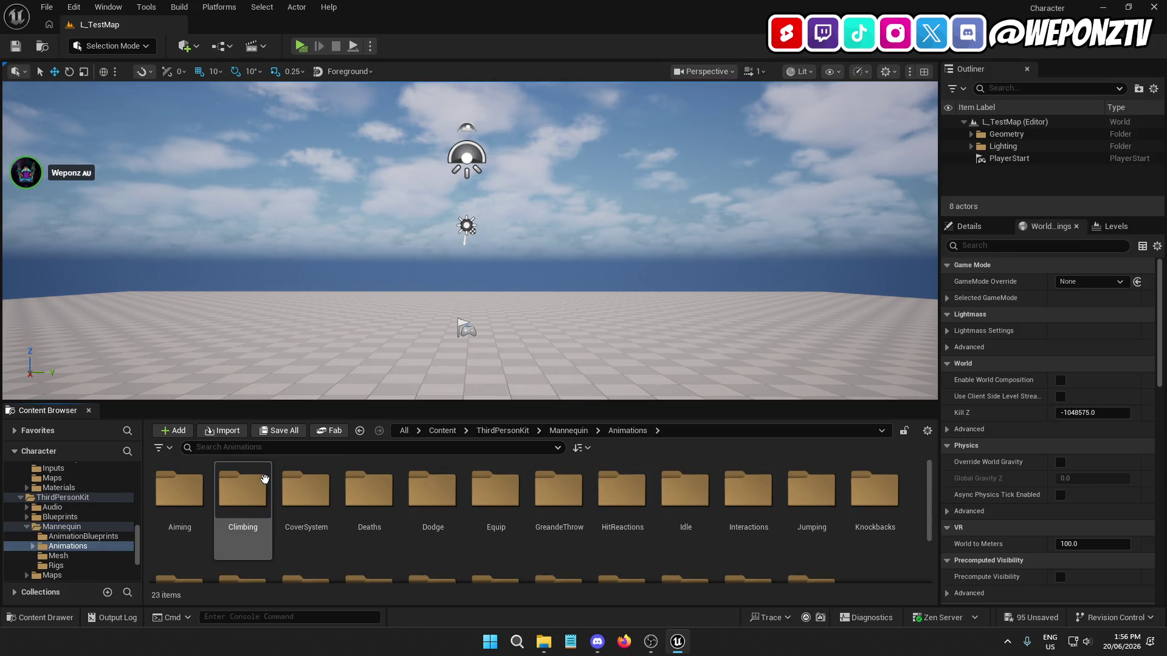
{"action": "scroll", "coordinate": [705, 504], "scroll_direction": "down", "scroll_amount": 2}
{"action": "scroll", "coordinate": [729, 510], "scroll_direction": "up", "scroll_amount": 2}
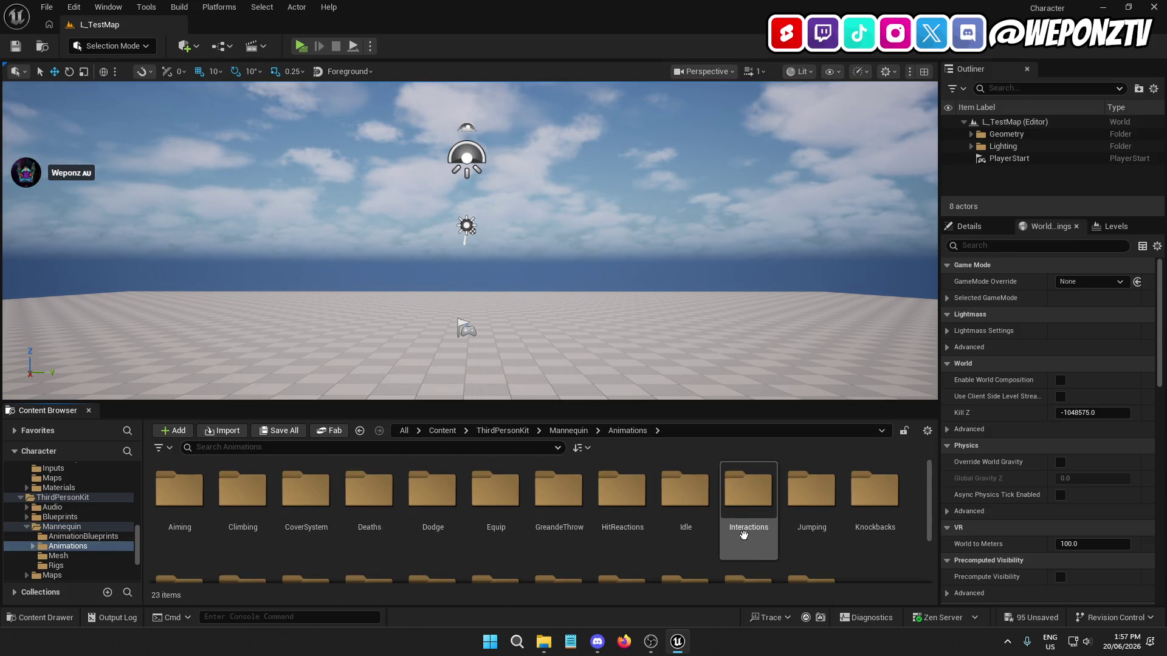
{"action": "double_click", "coordinate": [433, 489]}
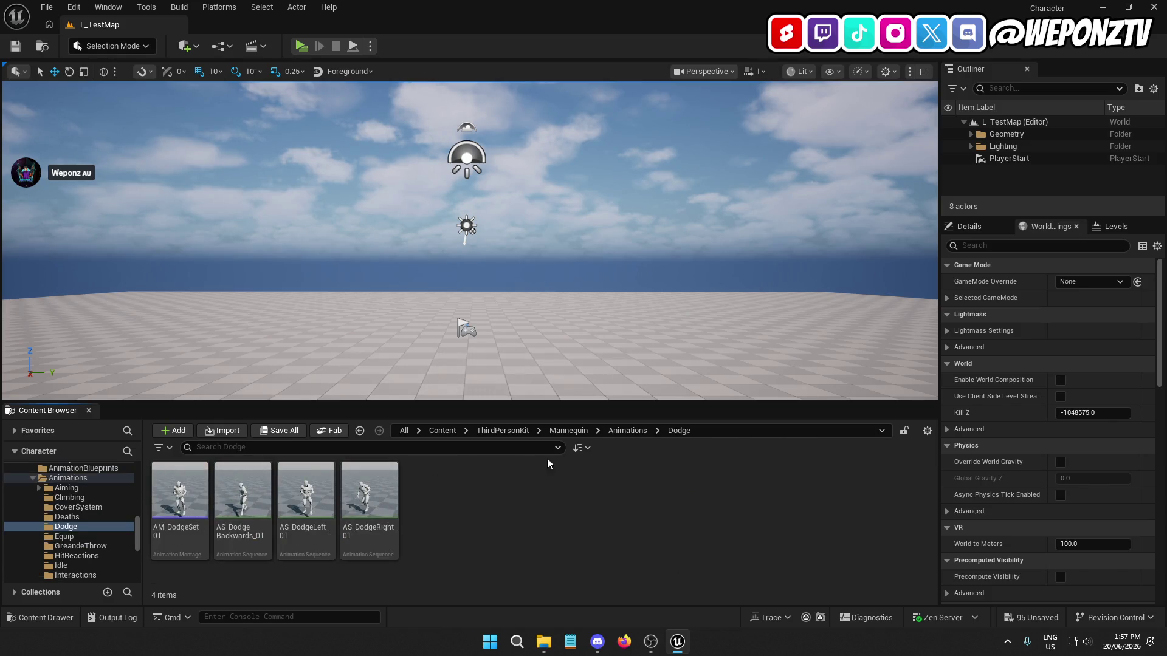
{"action": "left_click", "coordinate": [628, 431]}
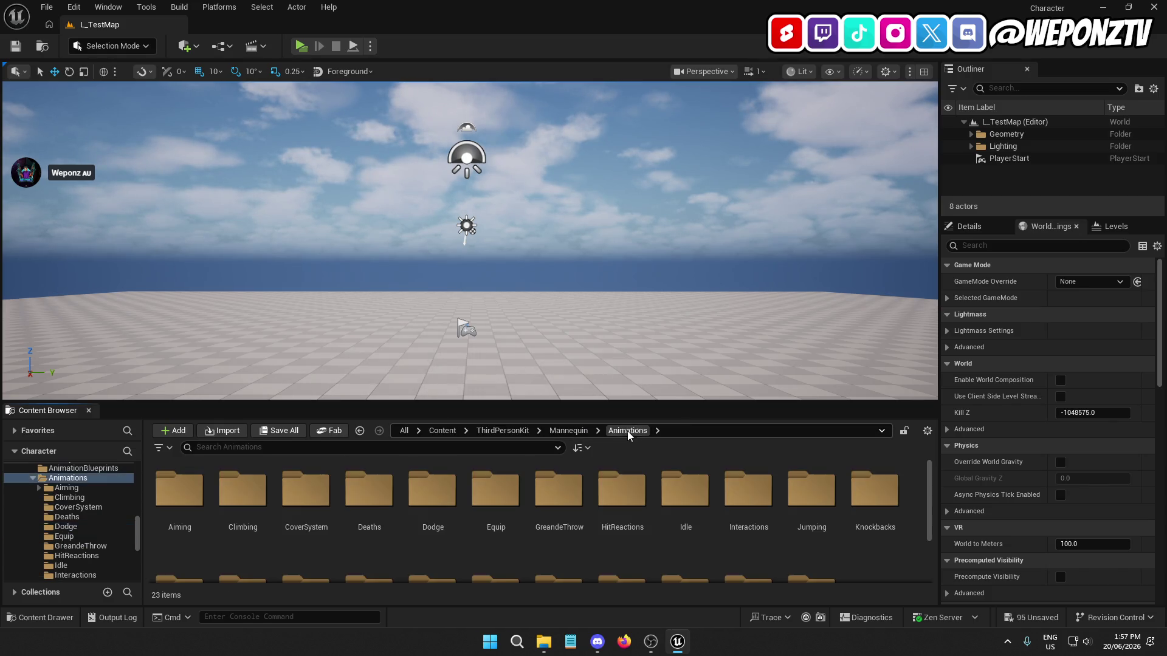
{"action": "left_click", "coordinate": [565, 430]}
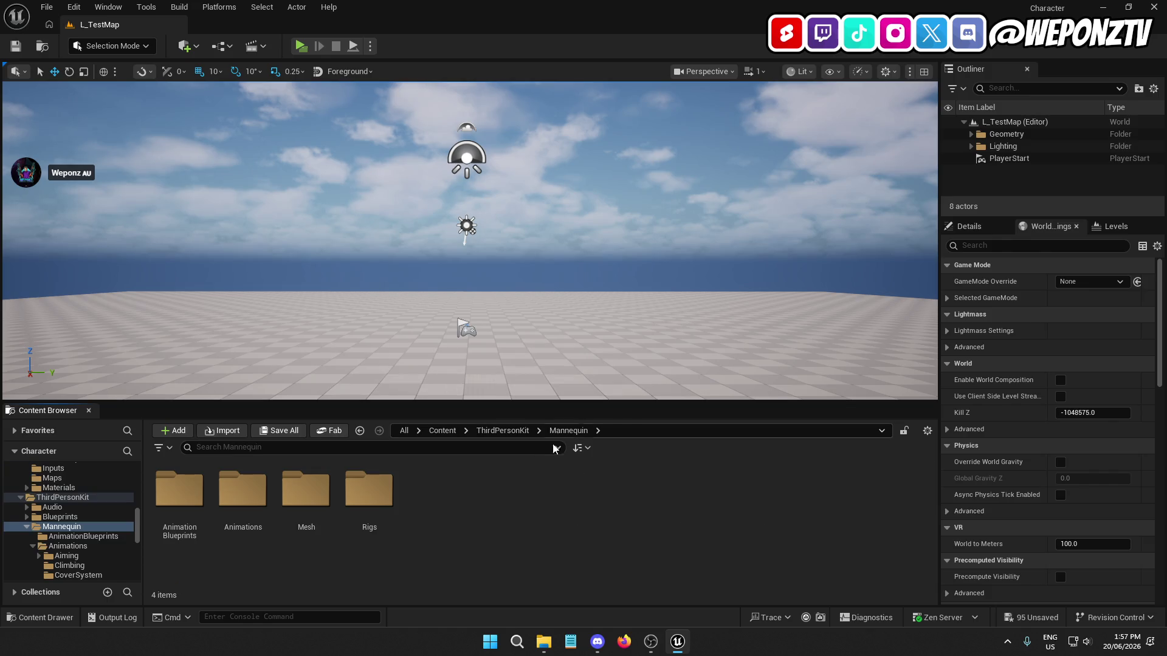
Step: Move the Mannequin Animations folder onto _TPSK, declining to load all assets
{"action": "left_click", "coordinate": [229, 500]}
{"action": "scroll", "coordinate": [85, 529], "scroll_direction": "up", "scroll_amount": 5}
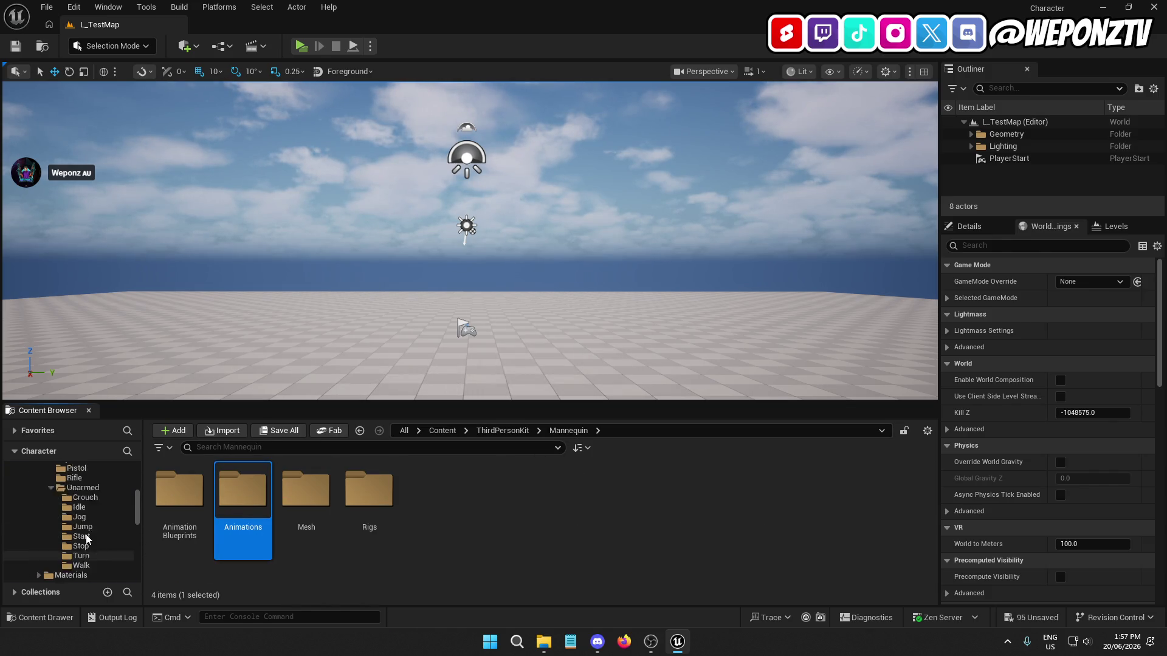
{"action": "scroll", "coordinate": [100, 540], "scroll_direction": "up", "scroll_amount": 4}
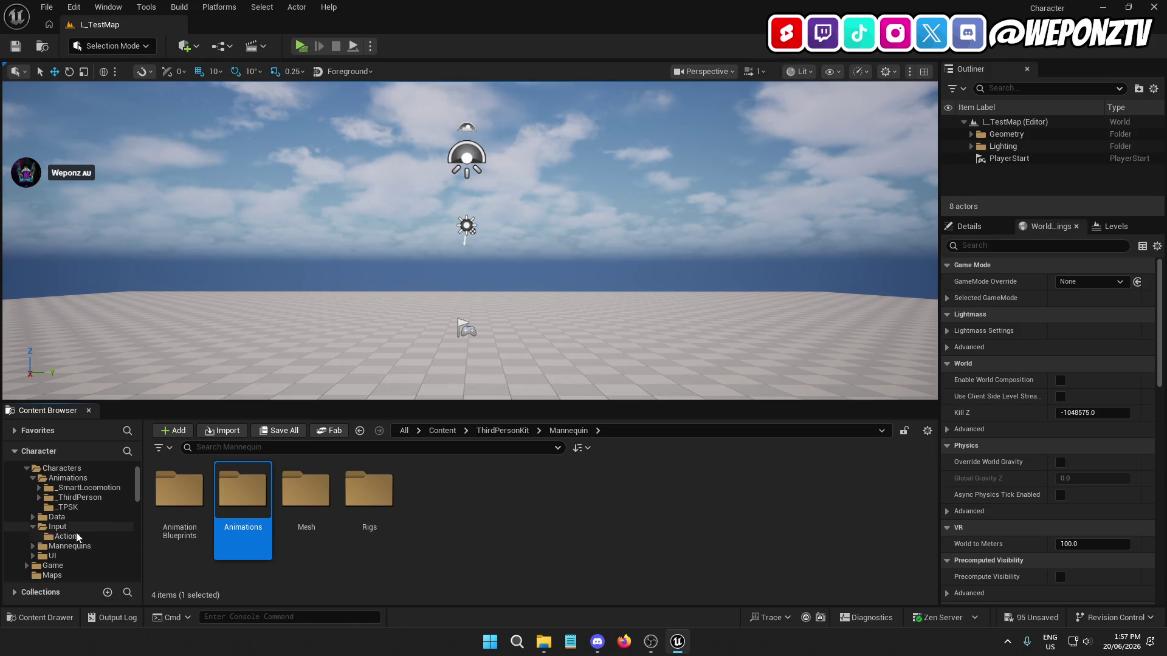
{"action": "mouse_move", "coordinate": [253, 499]}
{"action": "left_mouse_down"}
{"action": "mouse_move", "coordinate": [80, 496]}
{"action": "mouse_move", "coordinate": [77, 519]}
{"action": "left_mouse_up"}
{"action": "left_click", "coordinate": [118, 533]}
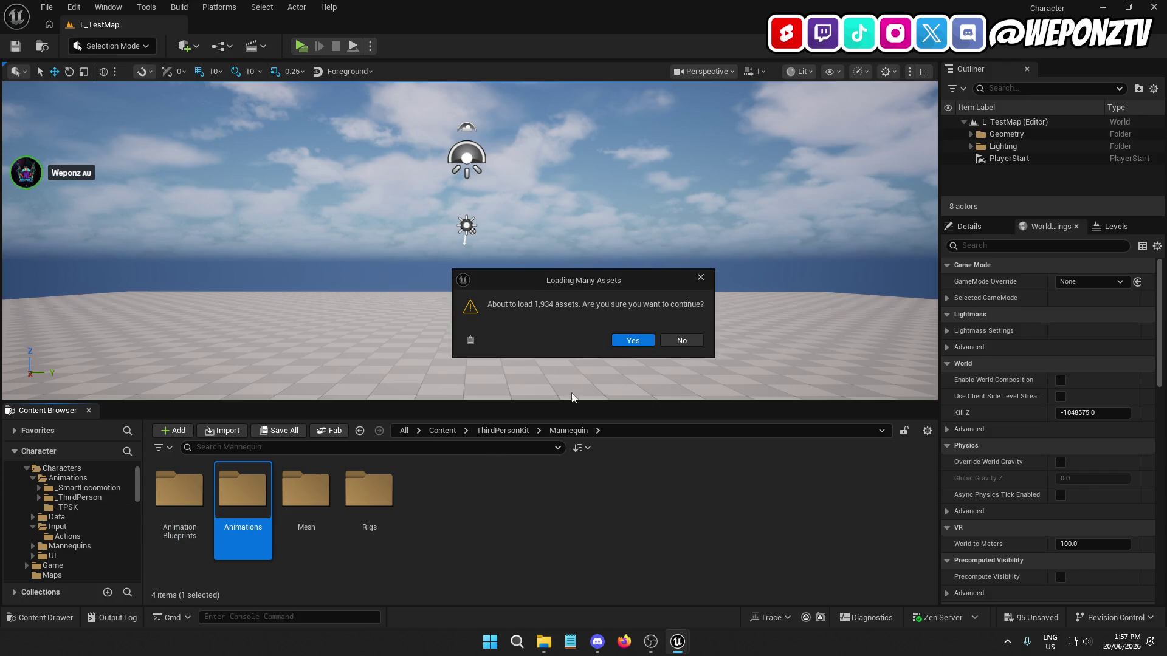
{"action": "left_click", "coordinate": [680, 339]}
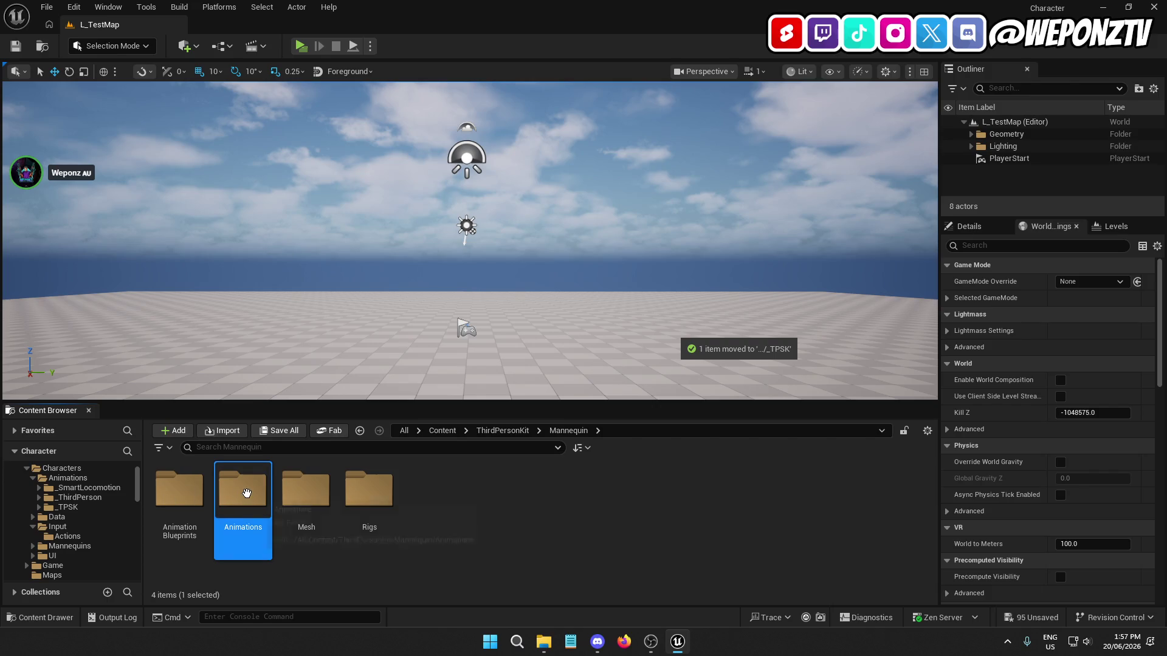
Step: Drop the Animations folder onto _TPSK again, copying it and confirming the asset load
{"action": "mouse_move", "coordinate": [243, 487]}
{"action": "left_mouse_down"}
{"action": "mouse_move", "coordinate": [93, 499]}
{"action": "mouse_move", "coordinate": [82, 520]}
{"action": "left_mouse_up"}
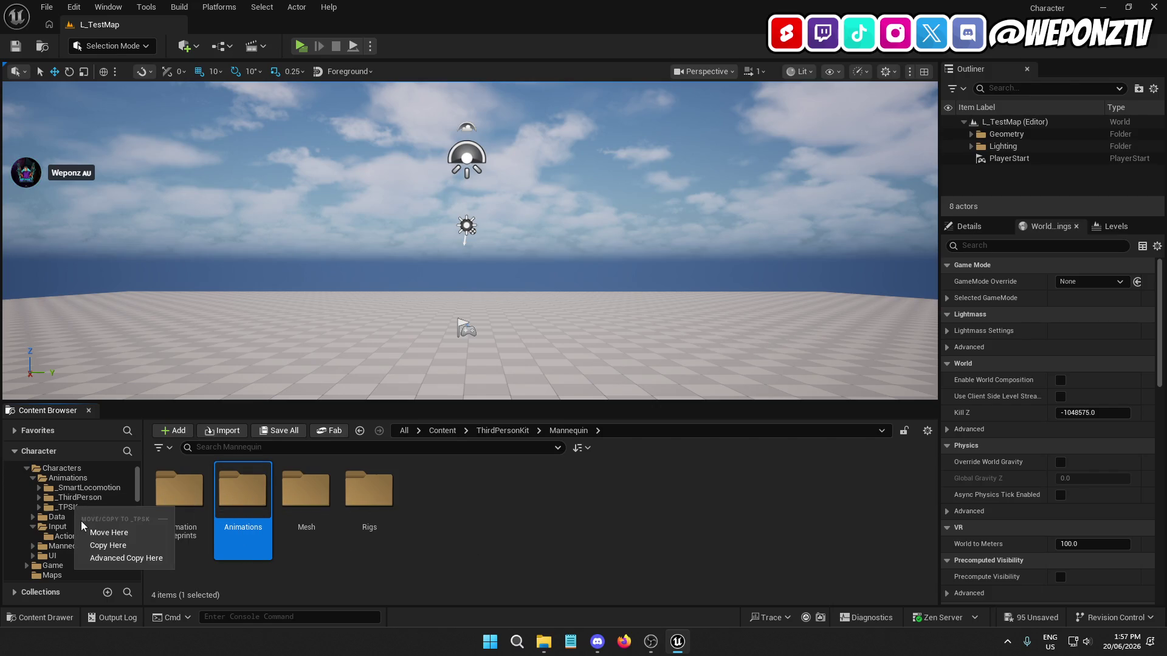
{"action": "left_click", "coordinate": [131, 544]}
{"action": "left_click", "coordinate": [625, 343]}
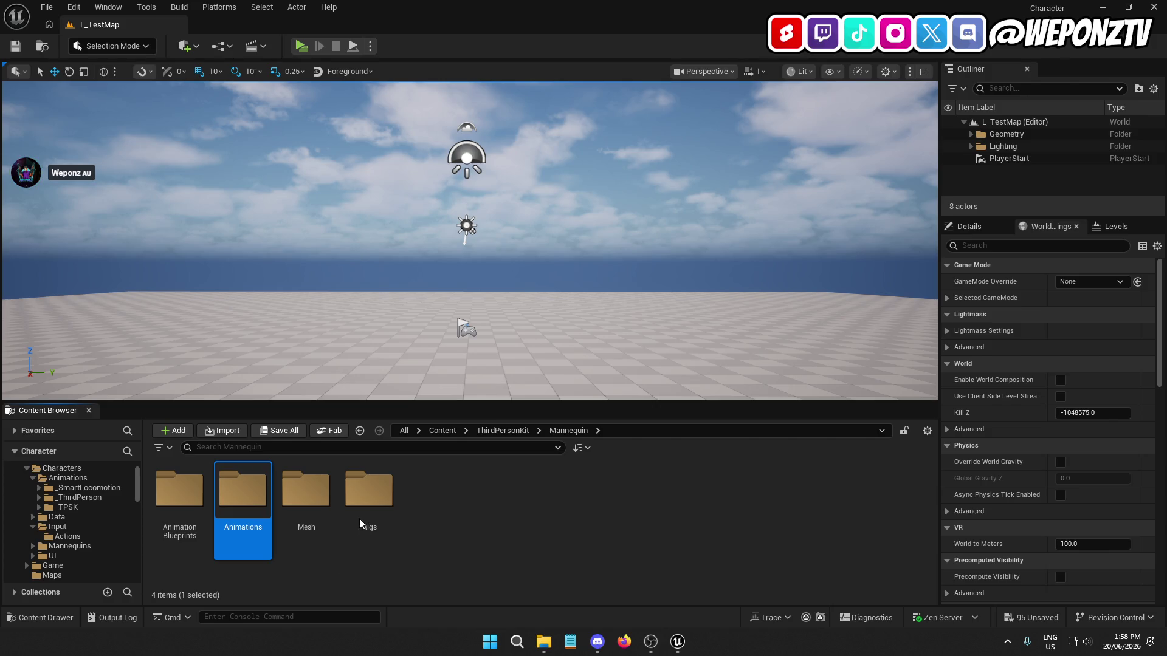
{"action": "mouse_move", "coordinate": [674, 648]}
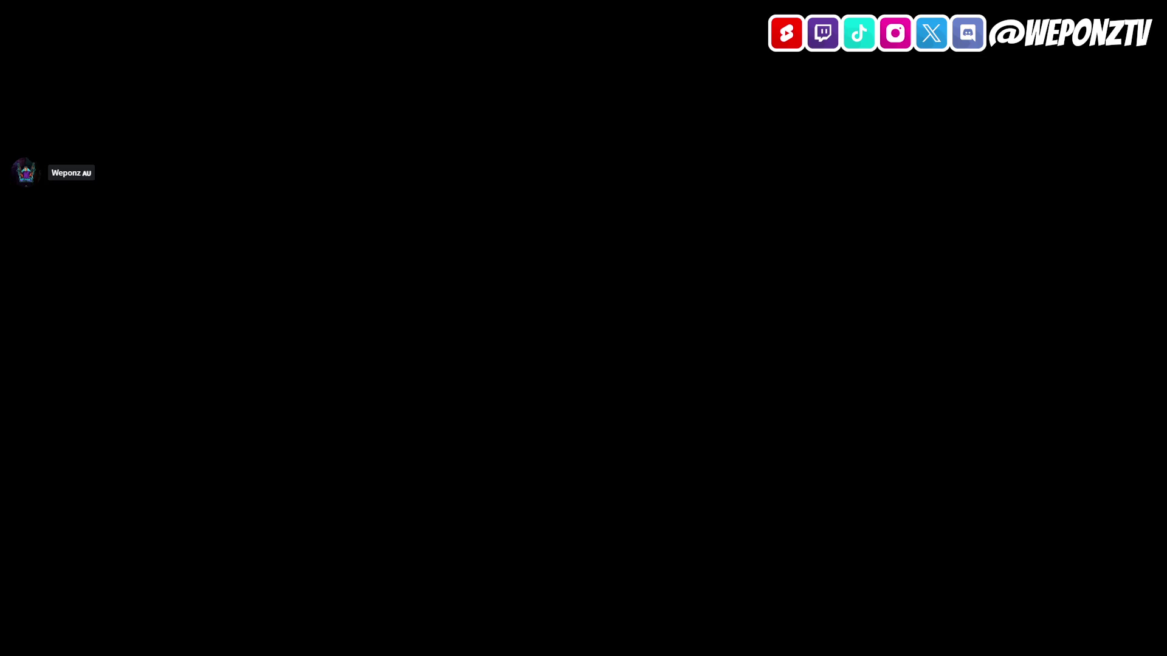
{"action": "left_click", "coordinate": [265, 229]}
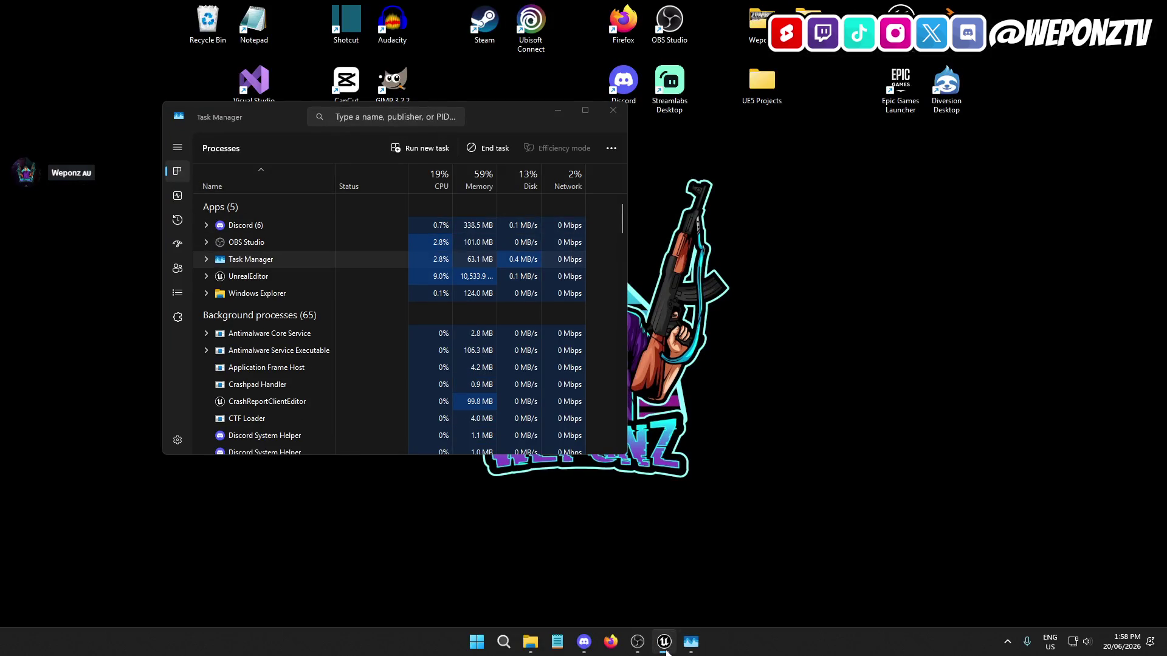
{"action": "left_click", "coordinate": [664, 641]}
{"action": "left_click", "coordinate": [372, 484]}
{"action": "left_click", "coordinate": [306, 489]}
{"action": "left_click", "coordinate": [684, 647]}
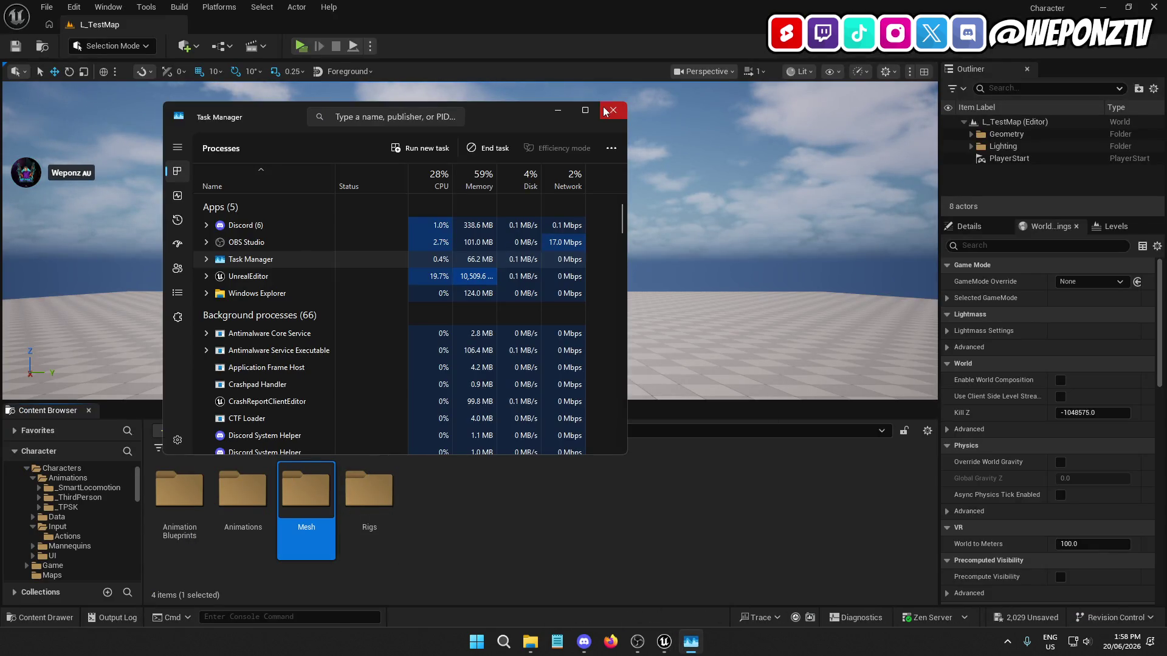
{"action": "left_click", "coordinate": [612, 111]}
{"action": "left_click", "coordinate": [472, 553]}
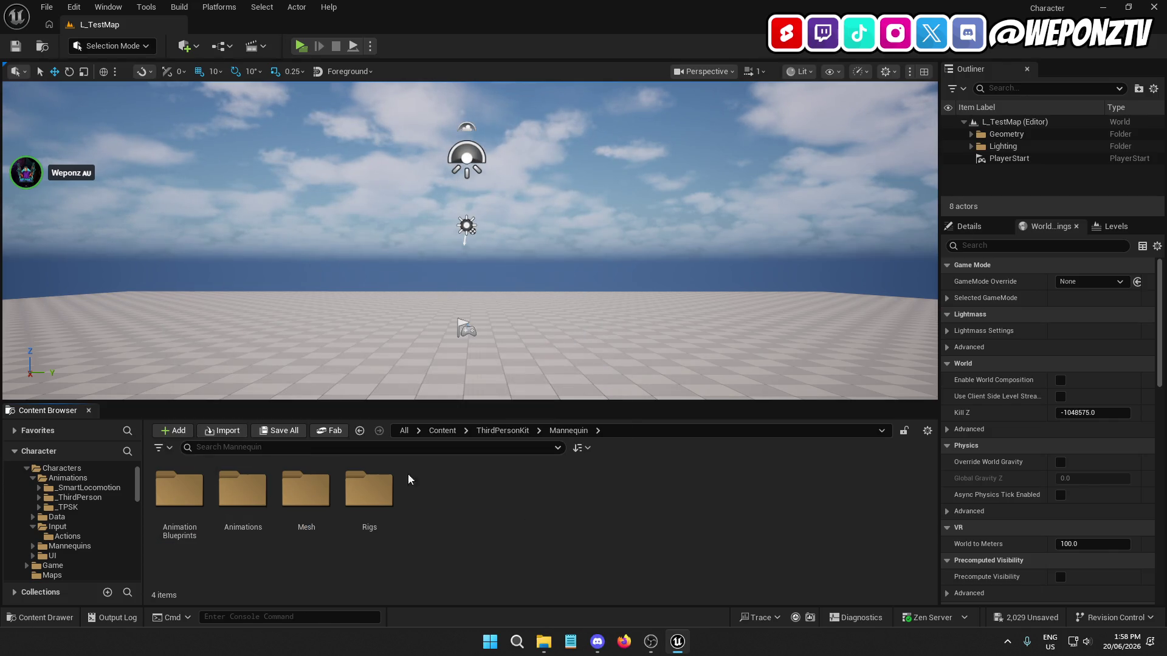
Step: Navigate Content > _Core > Characters > Animations > _TPSK > Animations > HitReactions
{"action": "left_click", "coordinate": [443, 429]}
{"action": "double_click", "coordinate": [190, 526]}
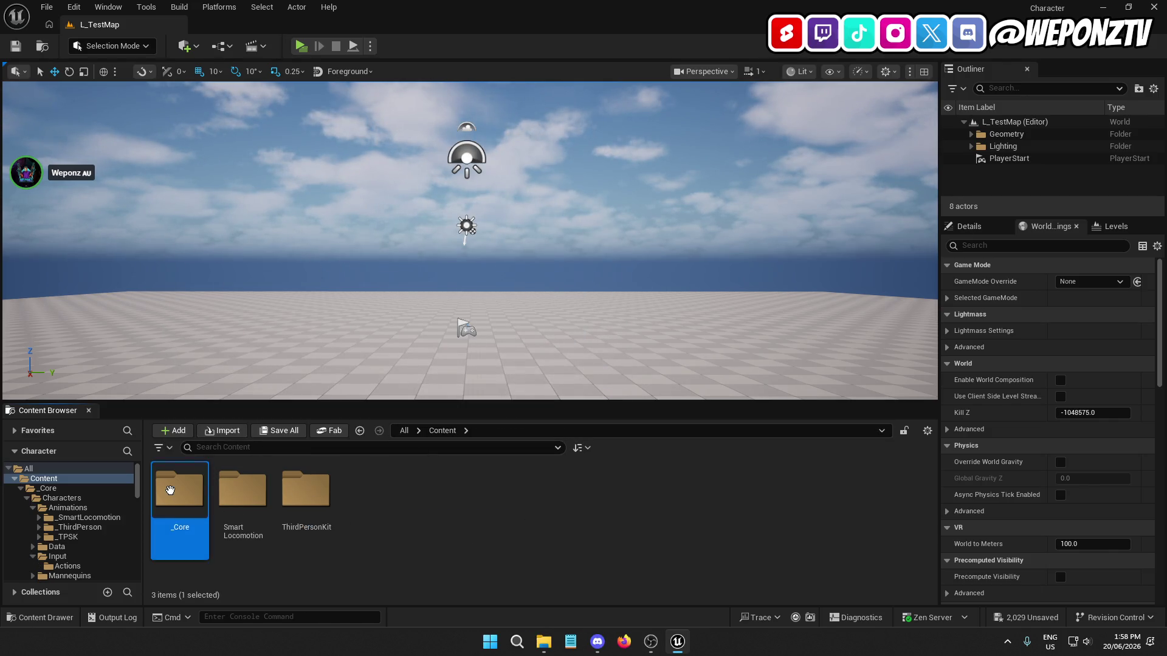
{"action": "double_click", "coordinate": [189, 528]}
{"action": "double_click", "coordinate": [180, 495]}
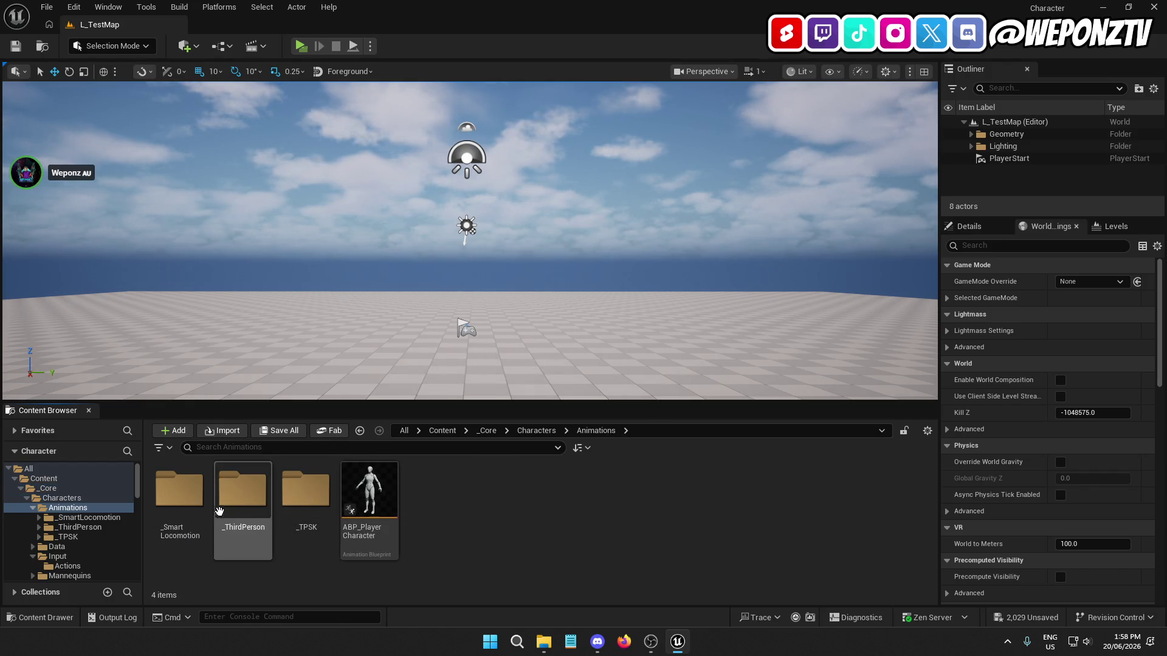
{"action": "double_click", "coordinate": [308, 528]}
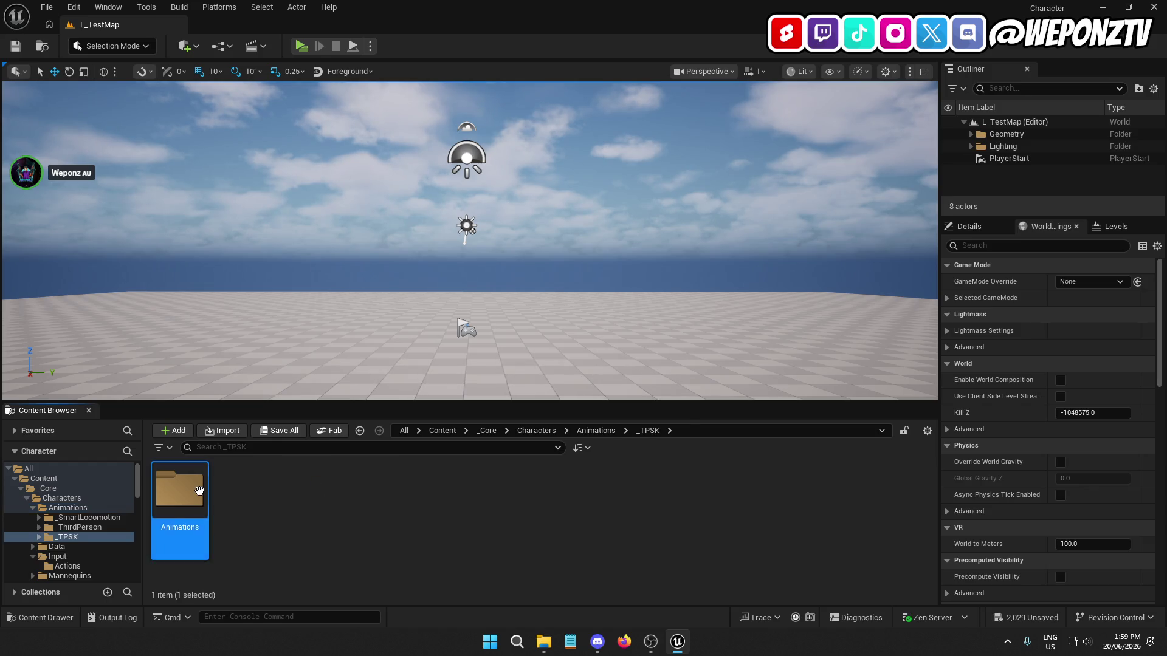
{"action": "double_click", "coordinate": [179, 489]}
{"action": "double_click", "coordinate": [608, 504]}
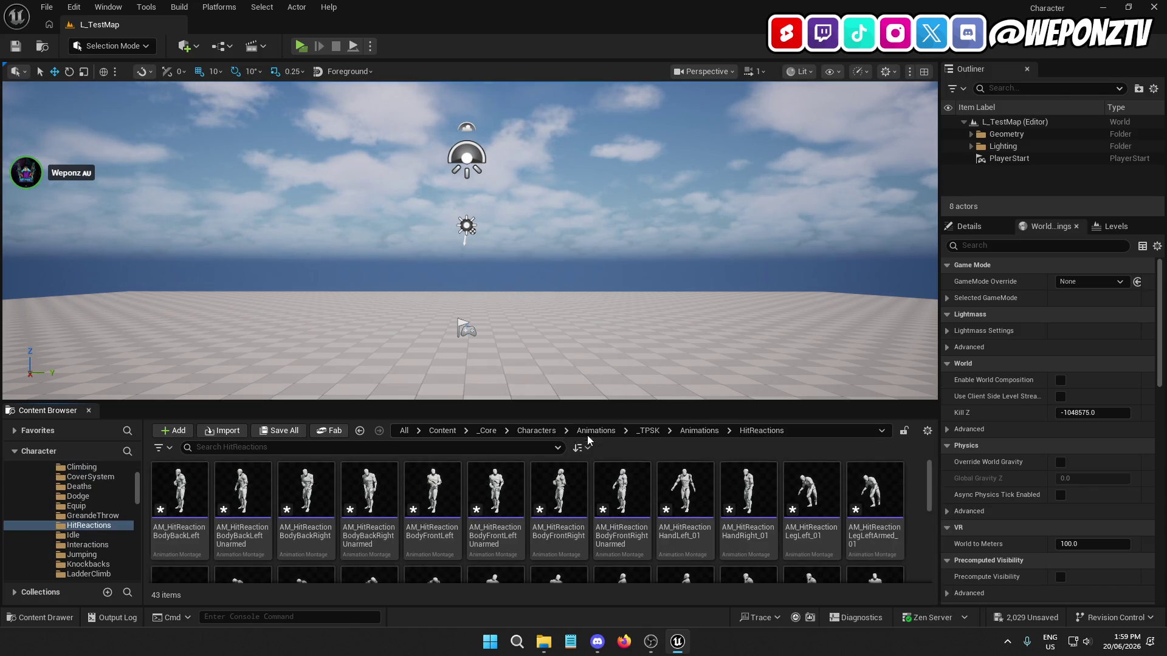
Step: Save the unsaved _TPSK animation assets with Save All and Save Selected
{"action": "left_click", "coordinate": [434, 430]}
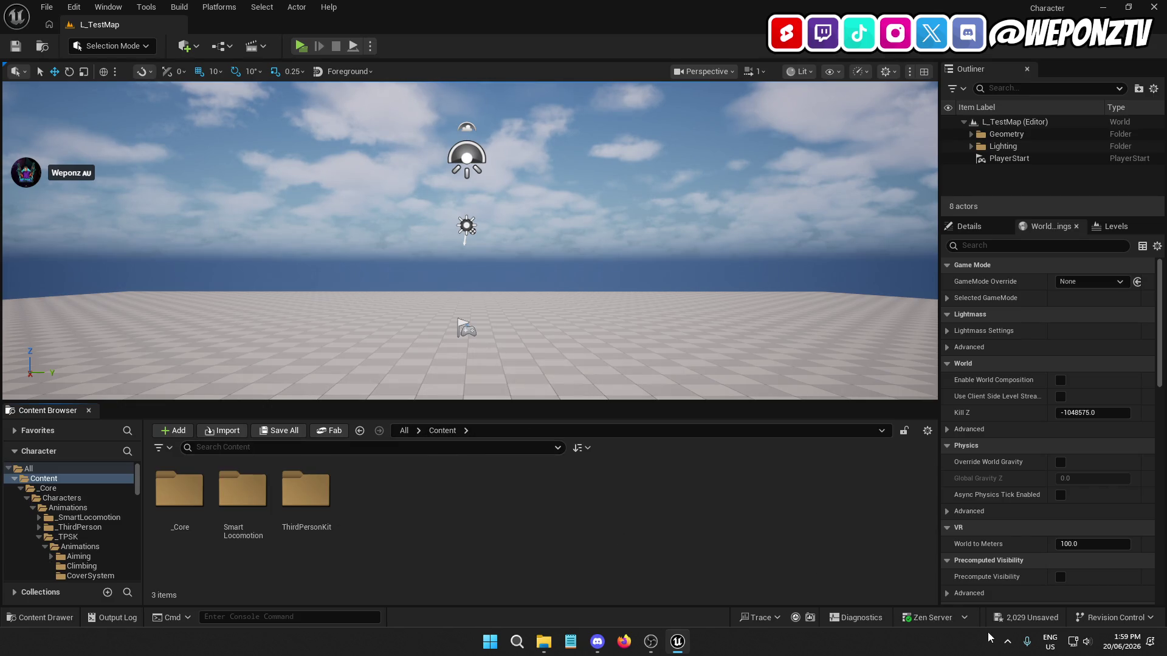
{"action": "left_click", "coordinate": [278, 431]}
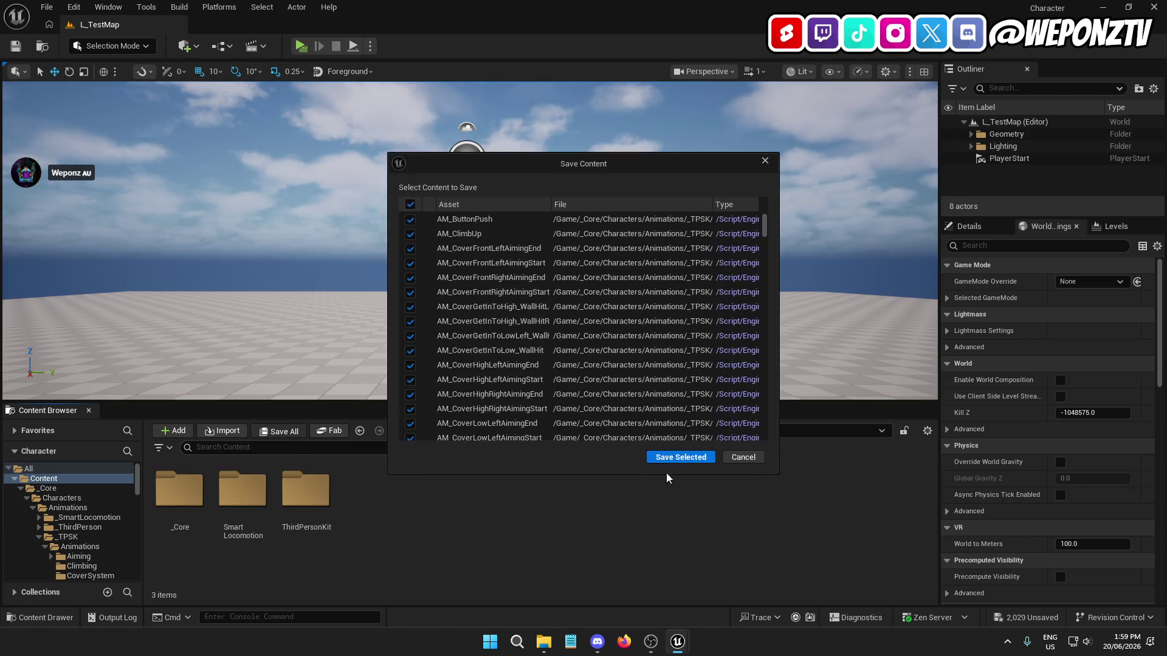
{"action": "left_click", "coordinate": [665, 473]}
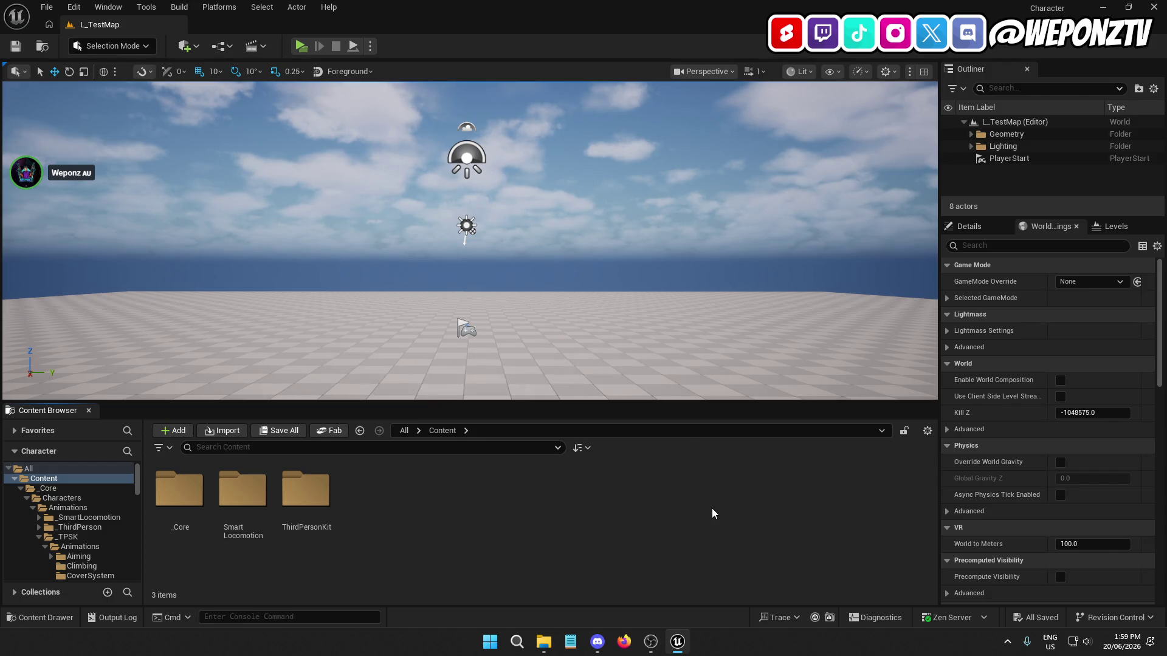
Step: Open _Core > Characters > Animations > _SmartLocomotion > Animations
{"action": "double_click", "coordinate": [179, 490]}
{"action": "left_click", "coordinate": [180, 490]}
{"action": "double_click", "coordinate": [180, 491]}
{"action": "double_click", "coordinate": [179, 492]}
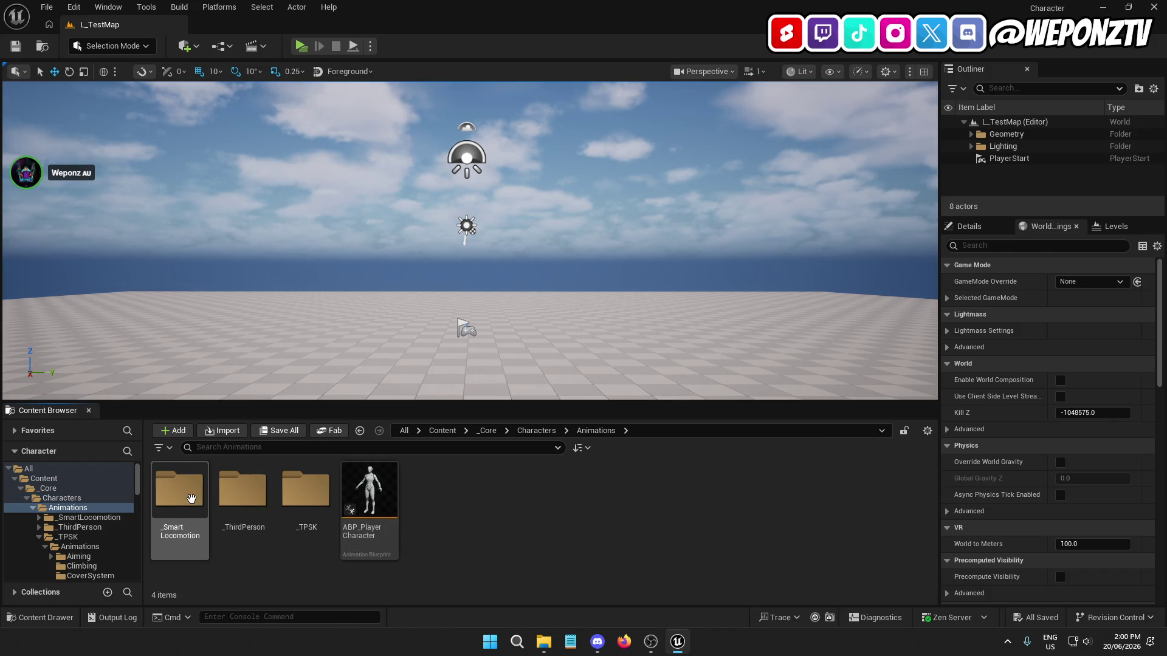
{"action": "double_click", "coordinate": [180, 494]}
{"action": "double_click", "coordinate": [181, 495]}
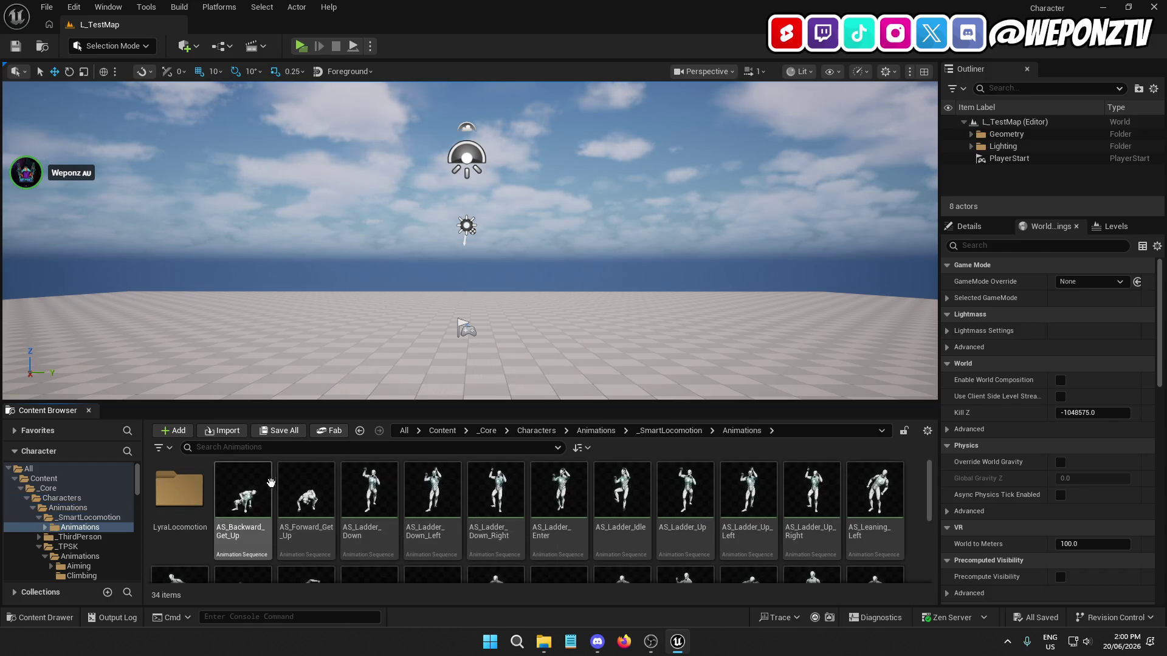
Step: Select the sequences from AS_Backward_Get_Up through AS_Vaulting
{"action": "left_click", "coordinate": [245, 532]}
{"action": "scroll", "coordinate": [245, 529], "scroll_direction": "down", "scroll_amount": 3}
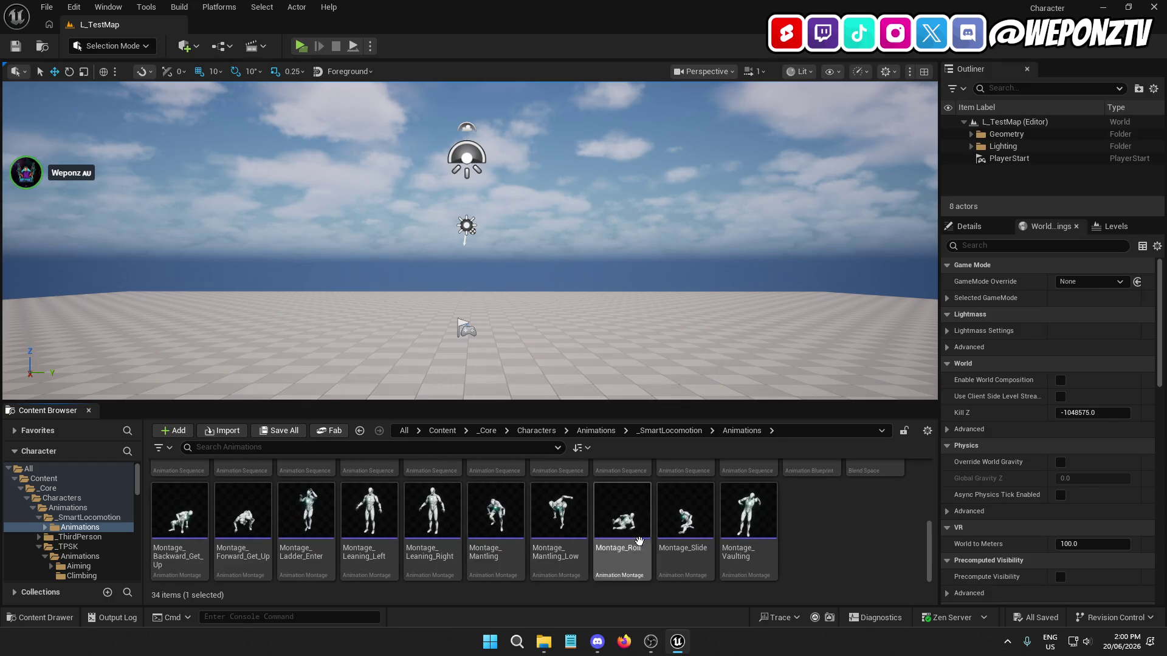
{"action": "left_click", "coordinate": [748, 559], "text": "shift"}
{"action": "scroll", "coordinate": [736, 522], "scroll_direction": "up", "scroll_amount": 2}
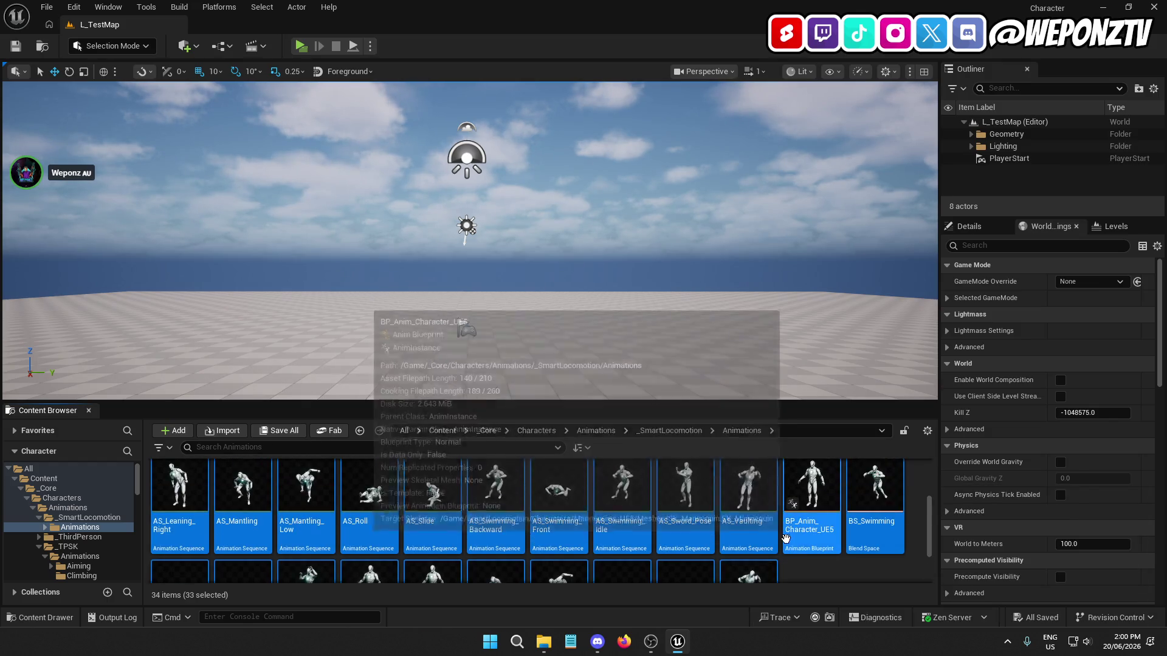
{"action": "left_click", "coordinate": [855, 567]}
{"action": "scroll", "coordinate": [486, 523], "scroll_direction": "up", "scroll_amount": 2}
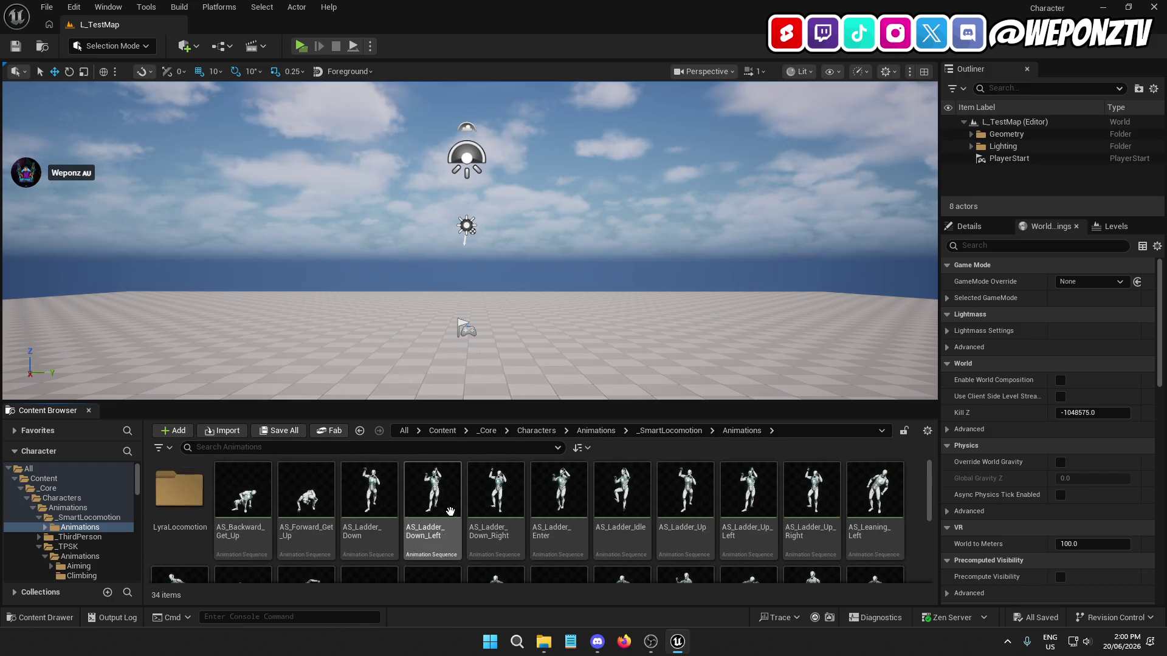
{"action": "left_click", "coordinate": [254, 533]}
{"action": "scroll", "coordinate": [717, 547], "scroll_direction": "down", "scroll_amount": 2}
{"action": "left_click", "coordinate": [740, 525], "text": "shift"}
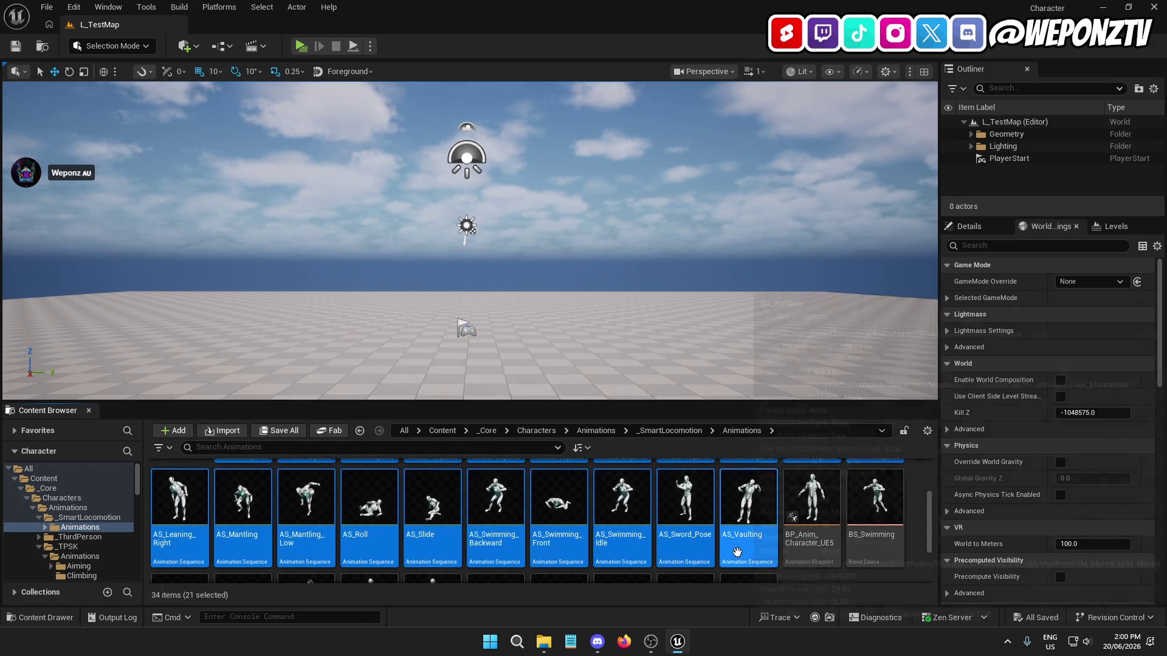
Step: Replace the selected sequences' skeleton with SK_Mannequin and list the unsaved assets
{"action": "right_click", "coordinate": [740, 525]}
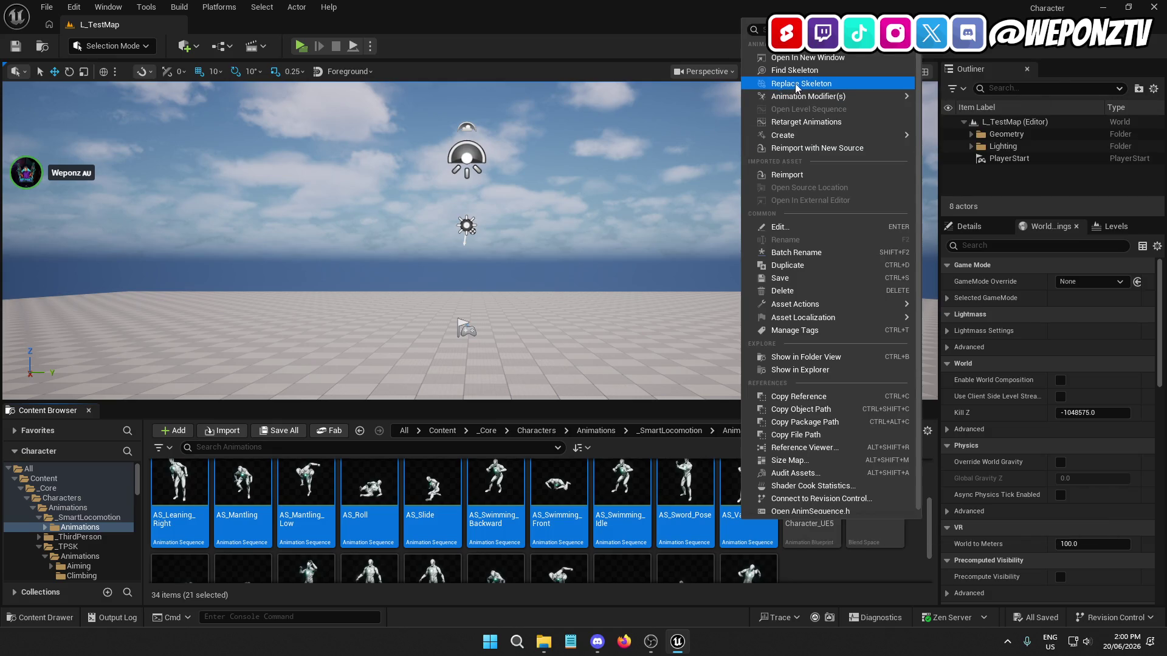
{"action": "left_click", "coordinate": [796, 88]}
{"action": "mouse_move", "coordinate": [547, 394]}
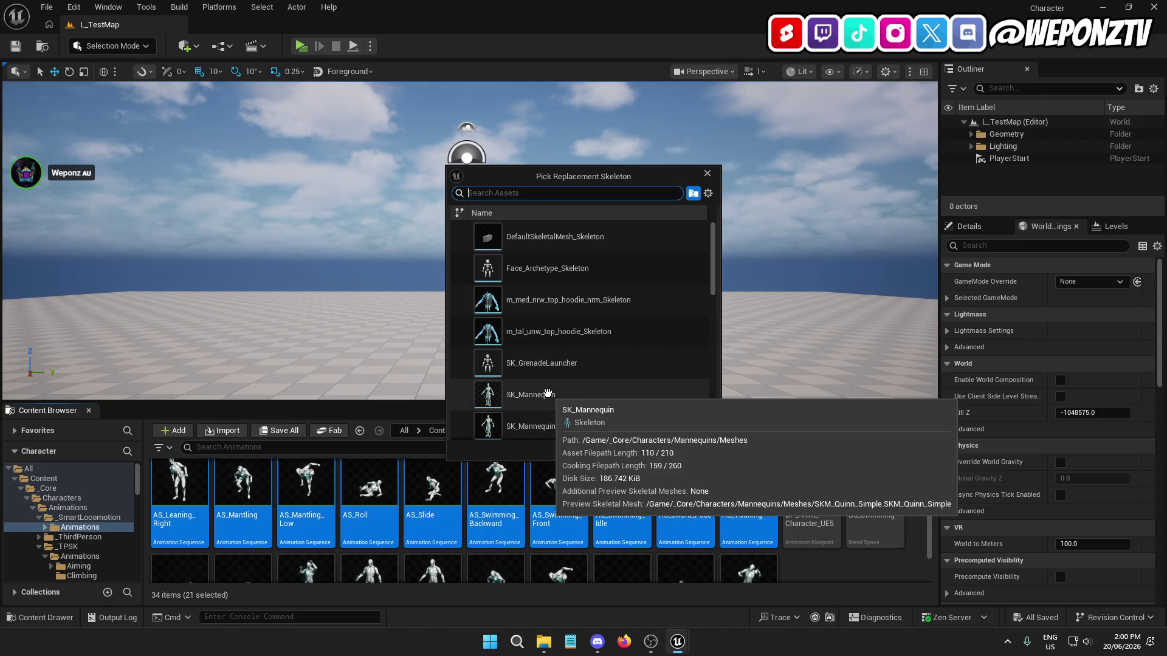
{"action": "left_click", "coordinate": [547, 394]}
{"action": "left_click", "coordinate": [624, 455]}
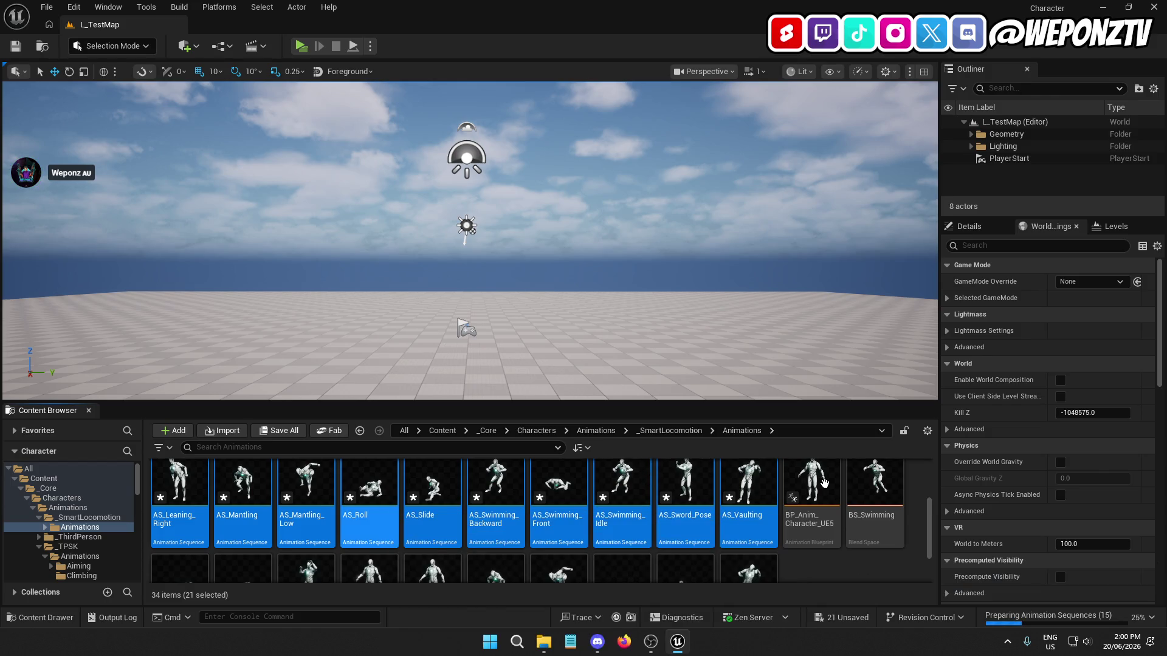
{"action": "left_click", "coordinate": [286, 432]}
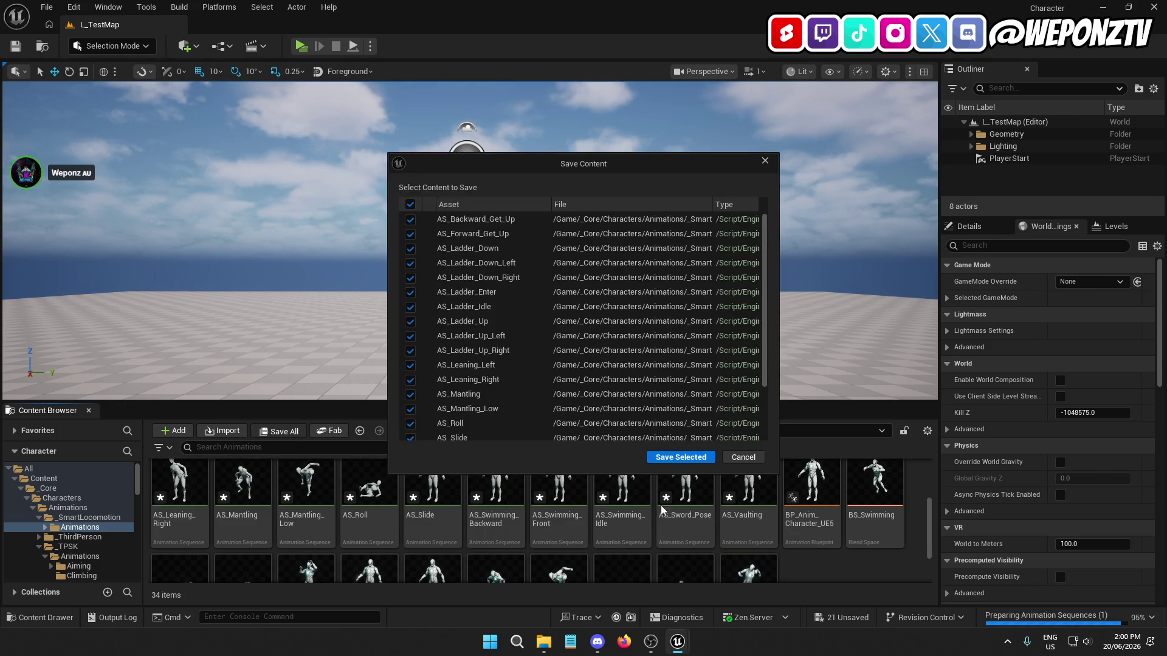
Step: Save the updated animation assets and delete BP_Anim_Character_UE5
{"action": "left_click", "coordinate": [675, 461]}
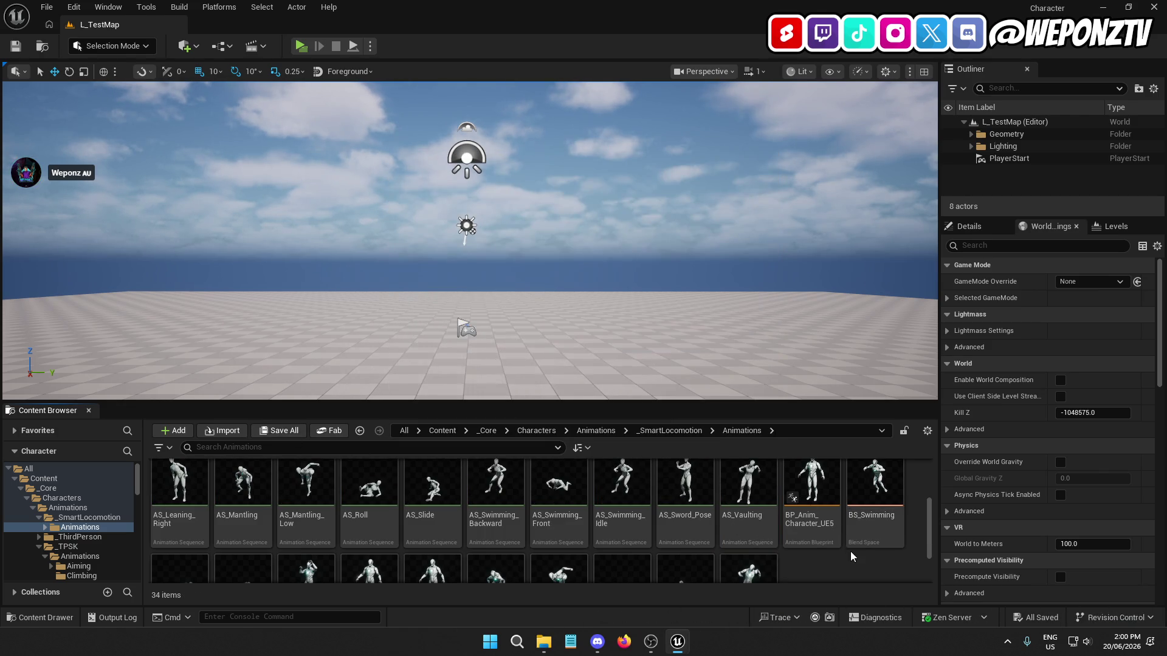
{"action": "scroll", "coordinate": [849, 550], "scroll_direction": "down", "scroll_amount": 1}
{"action": "left_click", "coordinate": [824, 508]}
{"action": "key", "text": "Delete"}
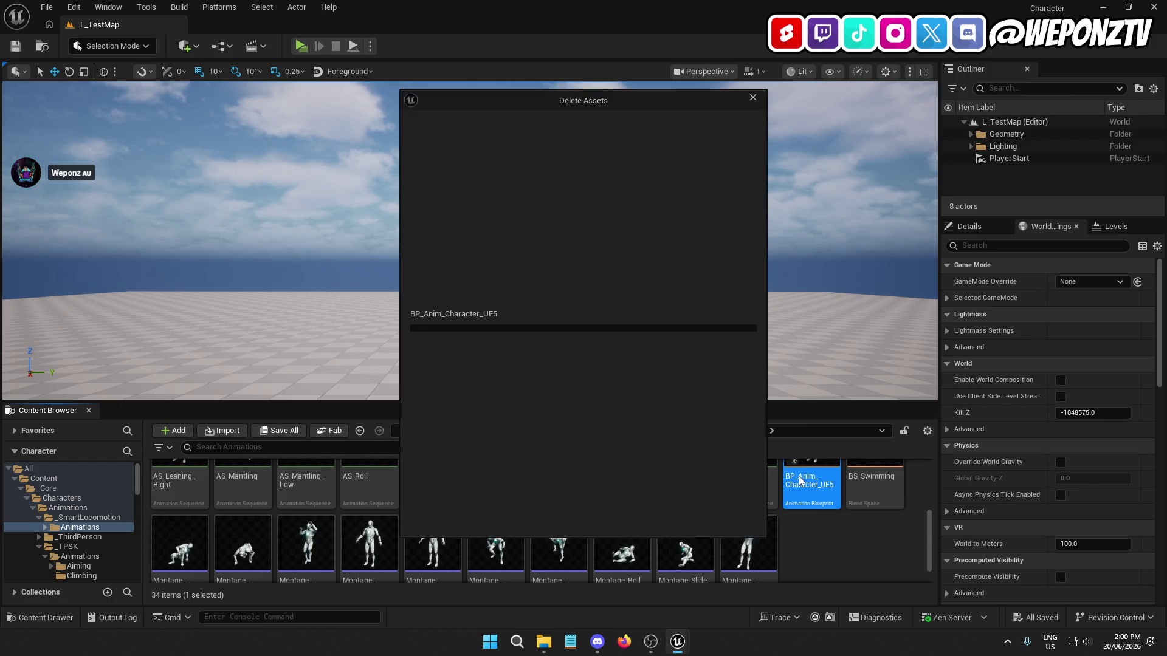
{"action": "left_click", "coordinate": [472, 514]}
Step: Retarget the BS_Swimming blend space to the SK_Mannequin skeleton
{"action": "left_click", "coordinate": [808, 484]}
{"action": "right_click", "coordinate": [808, 485]}
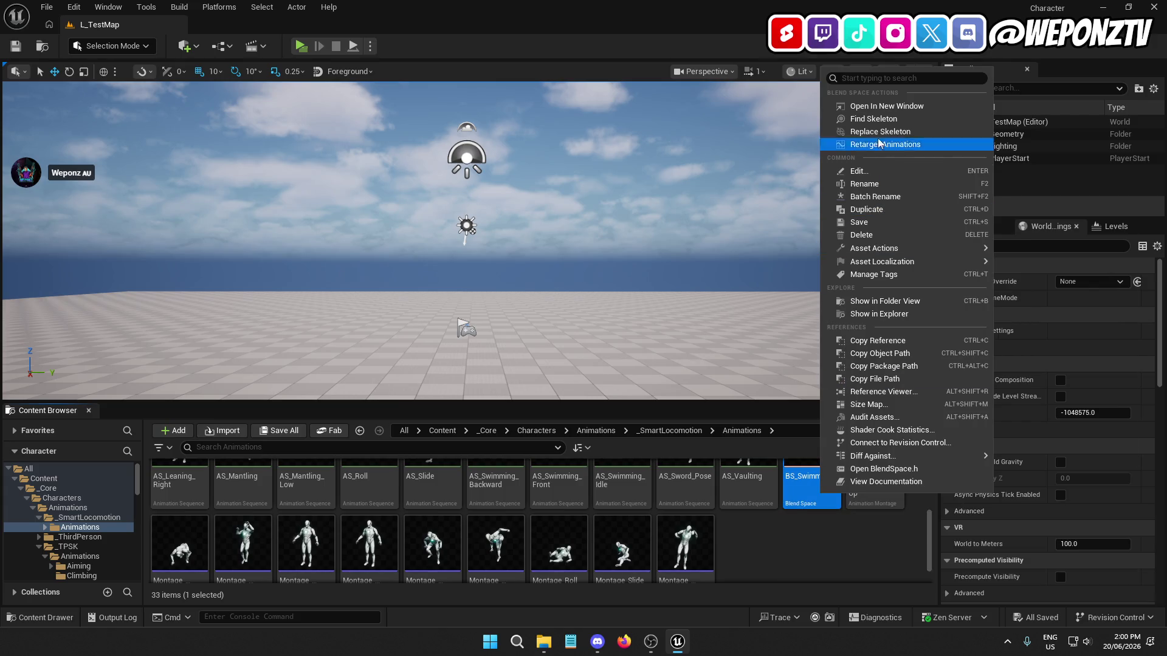
{"action": "left_click", "coordinate": [876, 130]}
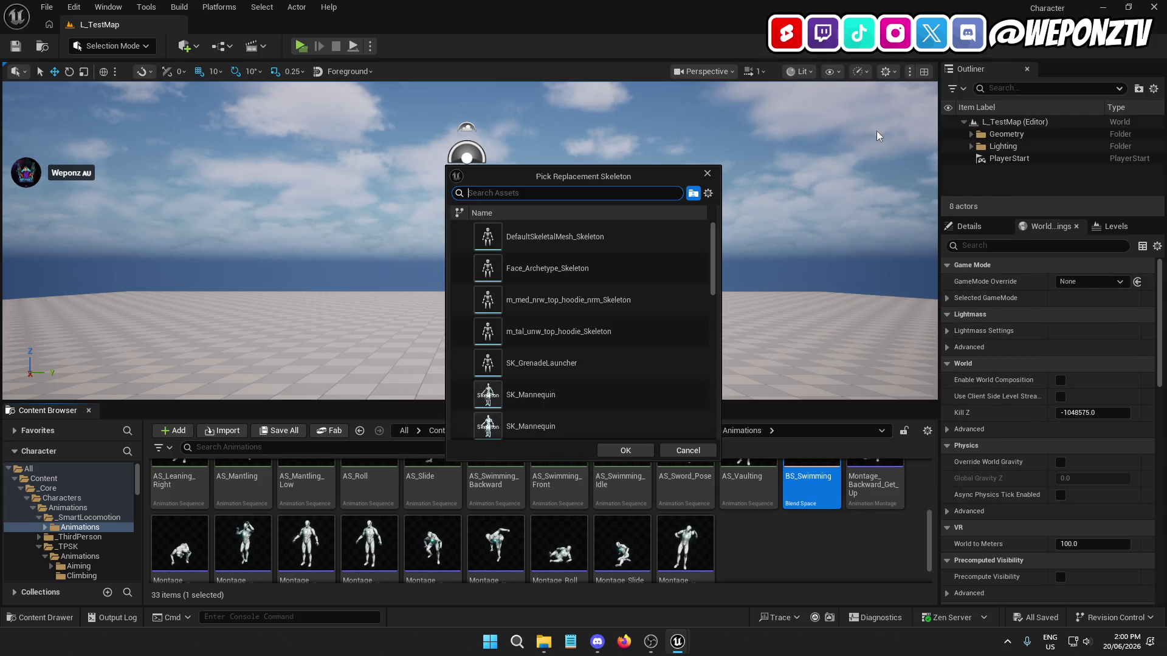
{"action": "left_click", "coordinate": [513, 398]}
{"action": "left_click", "coordinate": [628, 454]}
Step: Save all assets from the File menu, then open actions for the chosen swimming assets
{"action": "scroll", "coordinate": [870, 531], "scroll_direction": "down", "scroll_amount": 1}
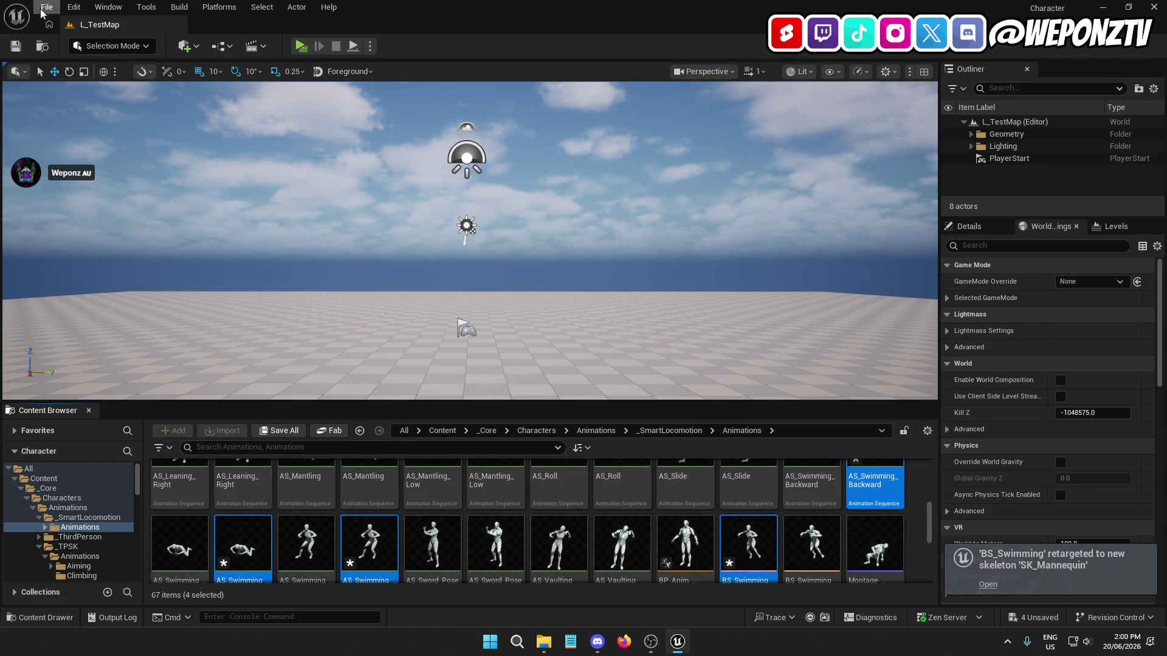
{"action": "left_click", "coordinate": [42, 13]}
{"action": "left_click", "coordinate": [91, 189]}
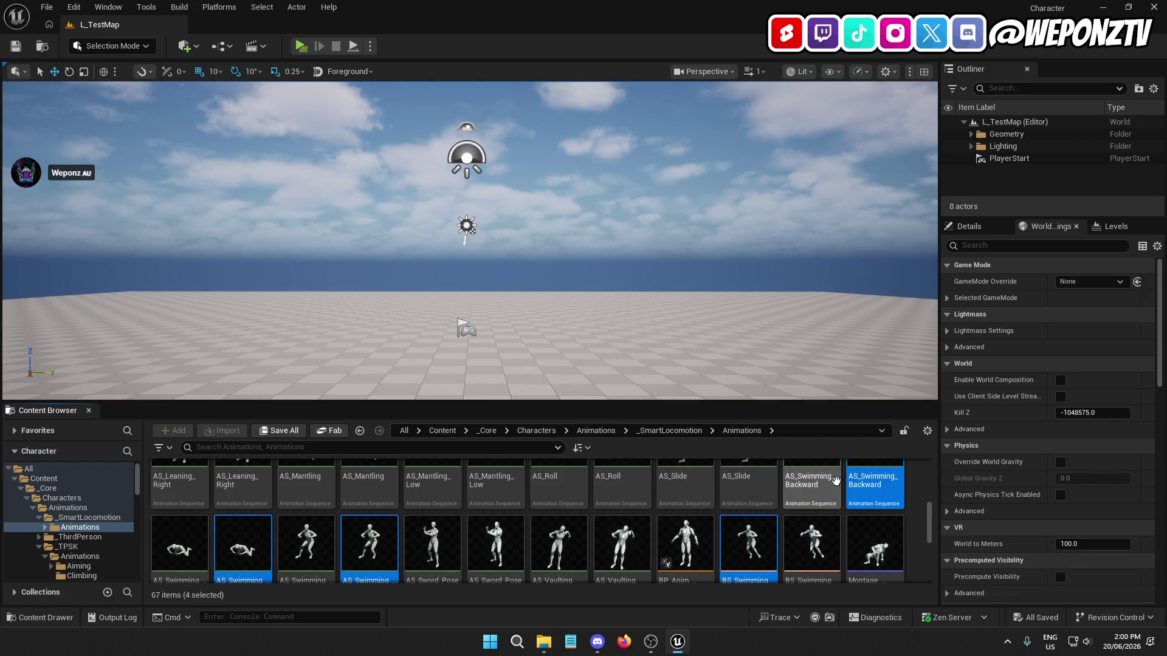
{"action": "scroll", "coordinate": [835, 481], "scroll_direction": "down", "scroll_amount": 4}
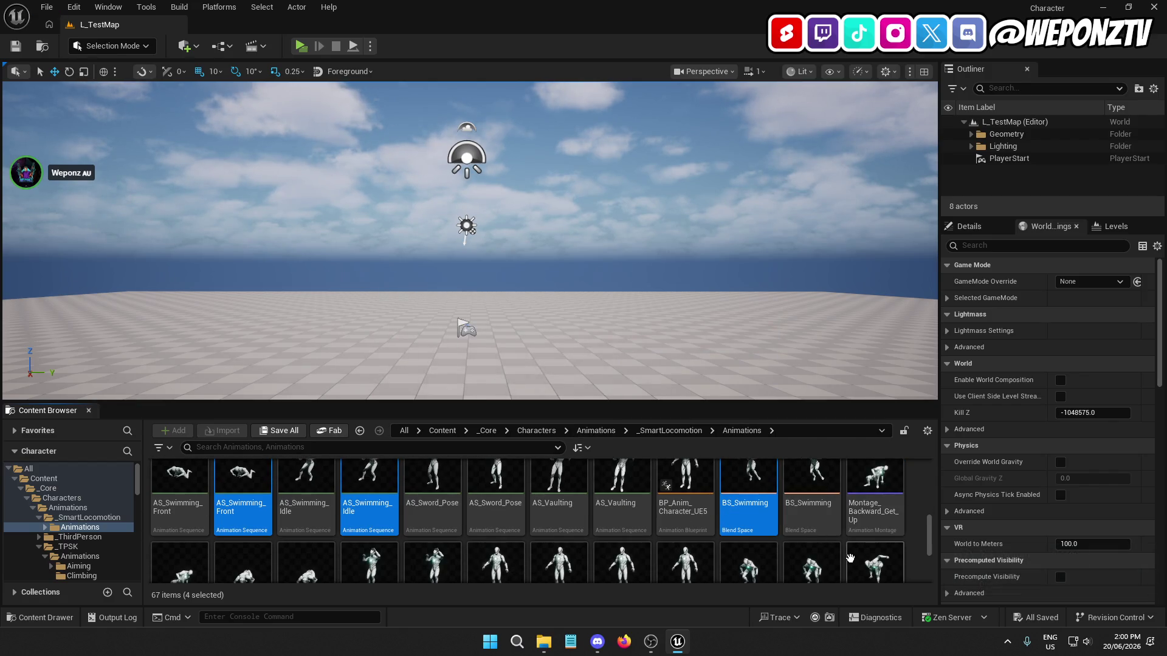
{"action": "scroll", "coordinate": [844, 564], "scroll_direction": "up", "scroll_amount": 5}
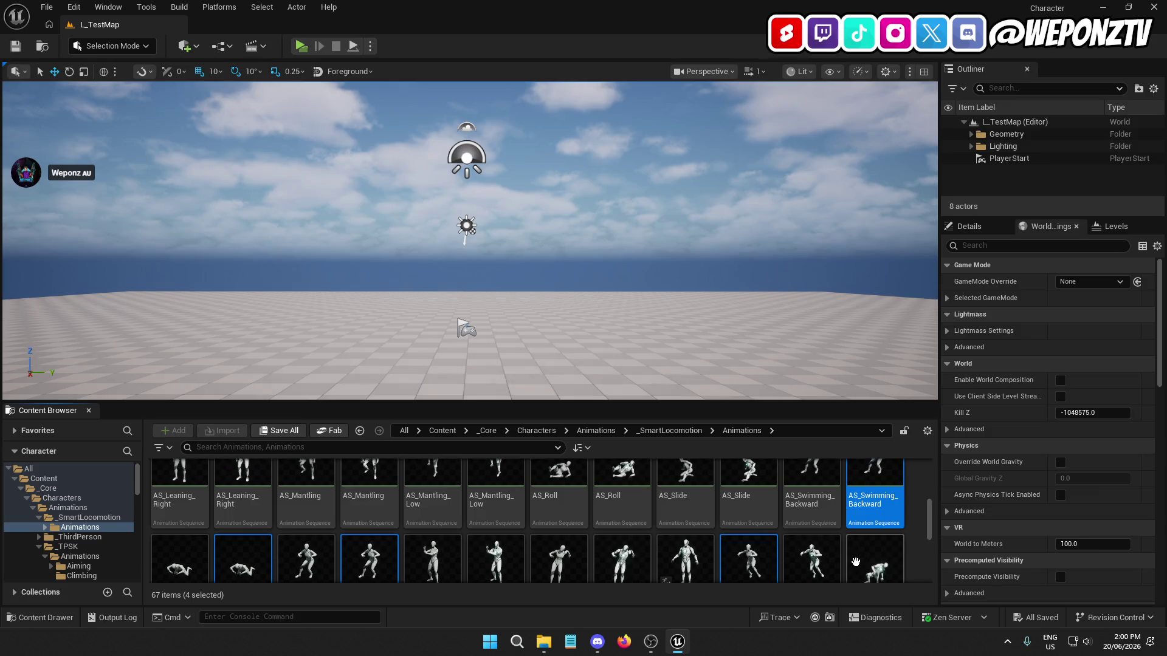
{"action": "right_click", "coordinate": [858, 497]}
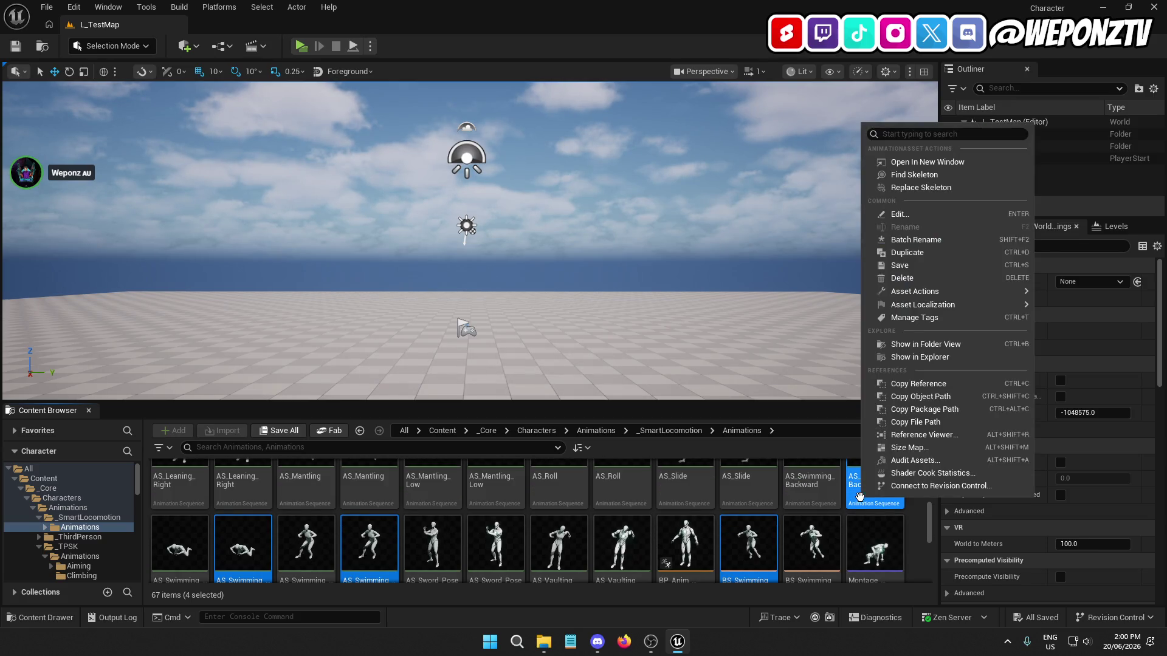
Step: Try deleting the chosen swimming assets, backing out each time at the reference warning
{"action": "left_click", "coordinate": [930, 278]}
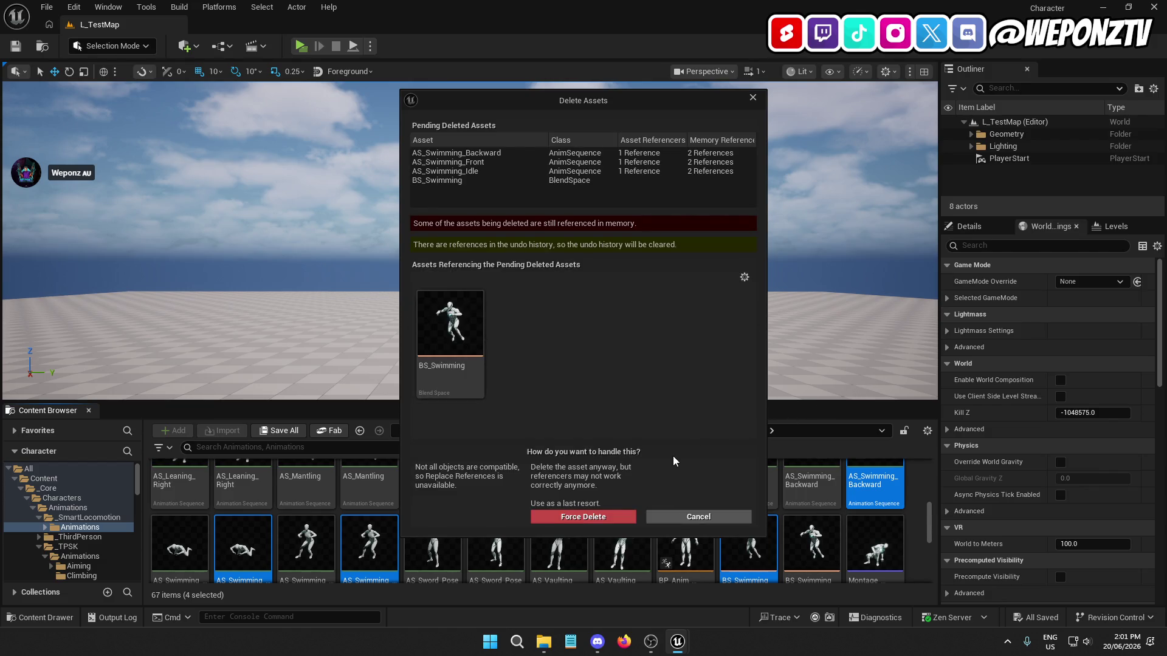
{"action": "left_click", "coordinate": [698, 517]}
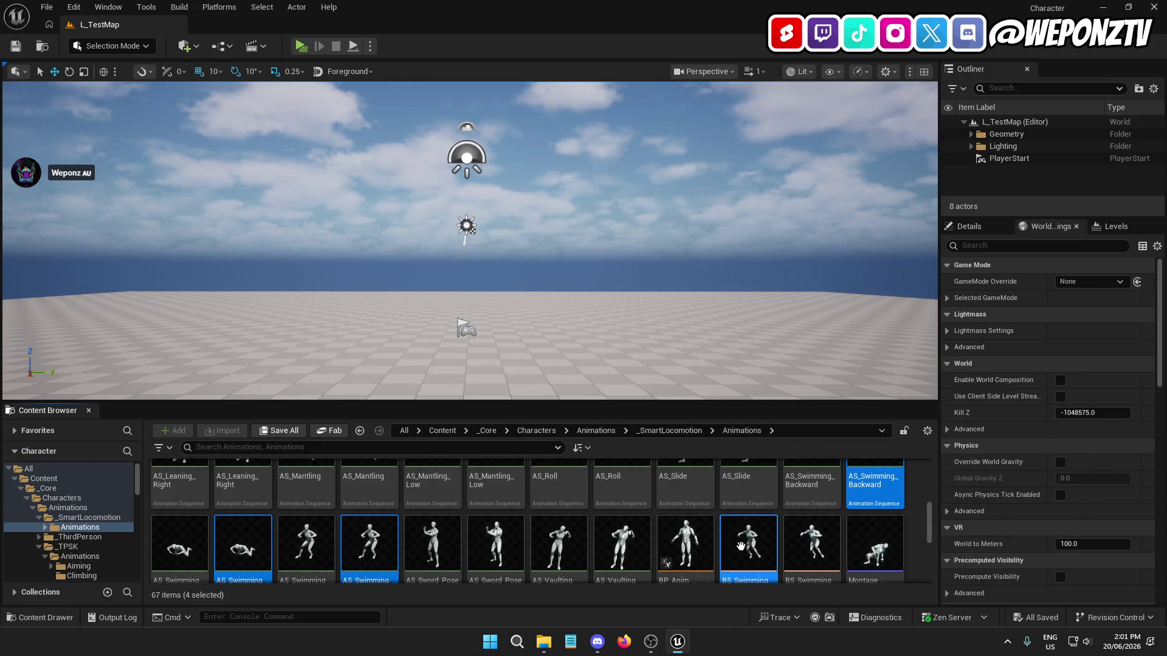
{"action": "right_click", "coordinate": [796, 537]}
{"action": "left_click", "coordinate": [871, 319]}
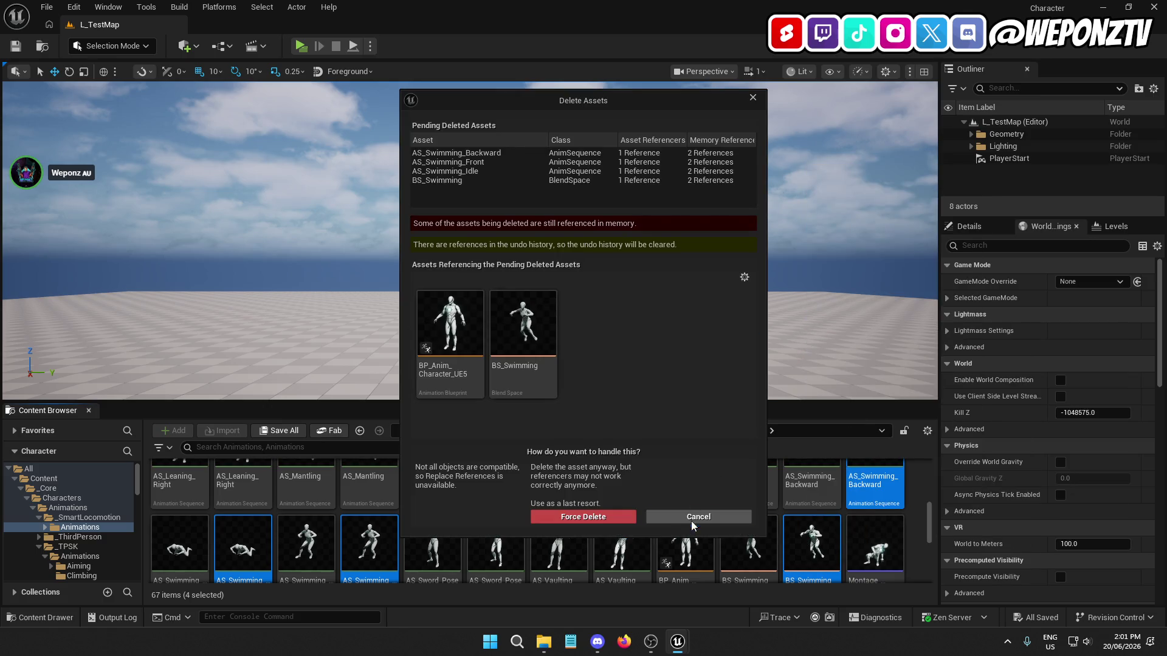
{"action": "left_click", "coordinate": [691, 517]}
{"action": "scroll", "coordinate": [847, 513], "scroll_direction": "down", "scroll_amount": 2}
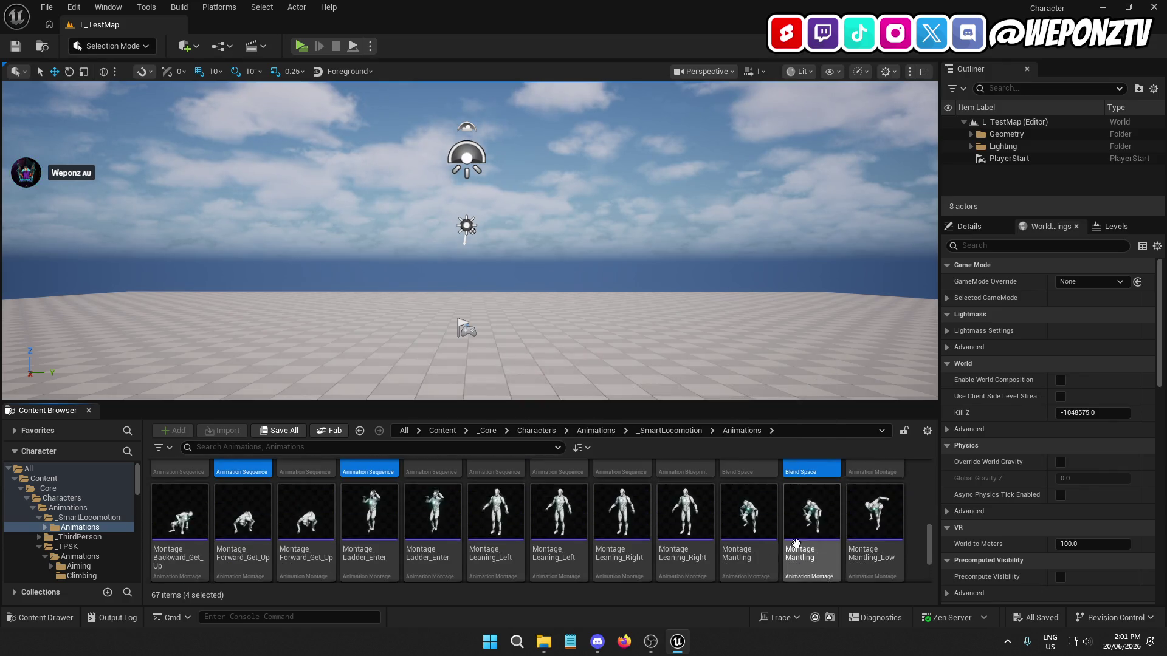
{"action": "scroll", "coordinate": [850, 544], "scroll_direction": "up", "scroll_amount": 3}
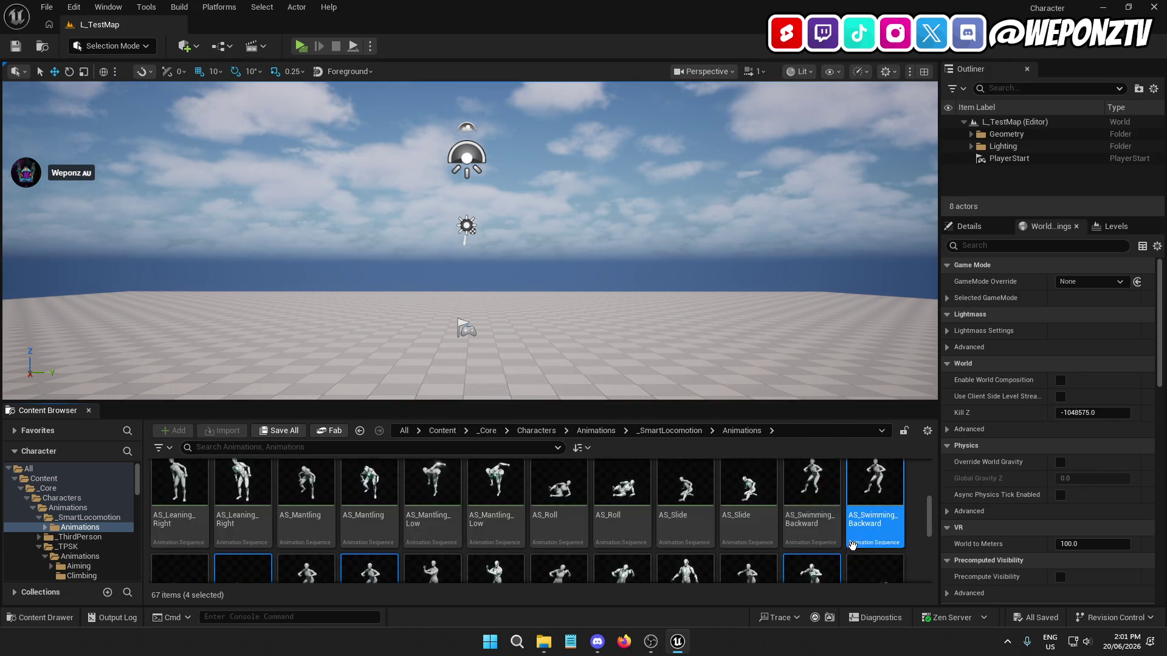
{"action": "scroll", "coordinate": [851, 545], "scroll_direction": "down", "scroll_amount": 1}
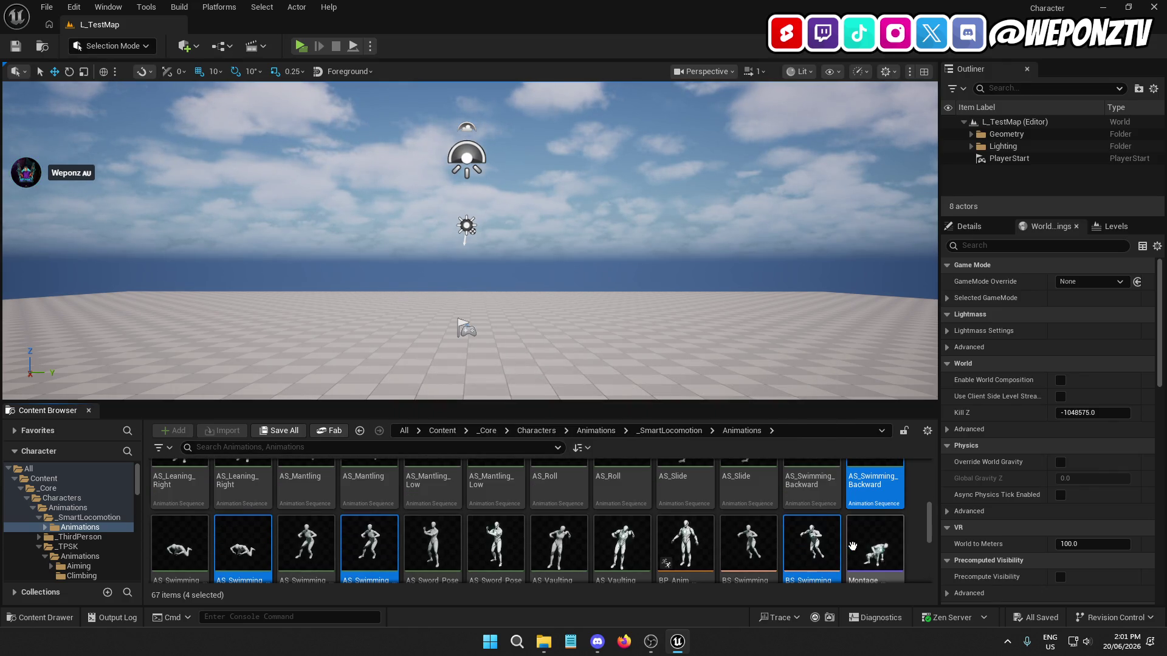
{"action": "right_click", "coordinate": [815, 549]}
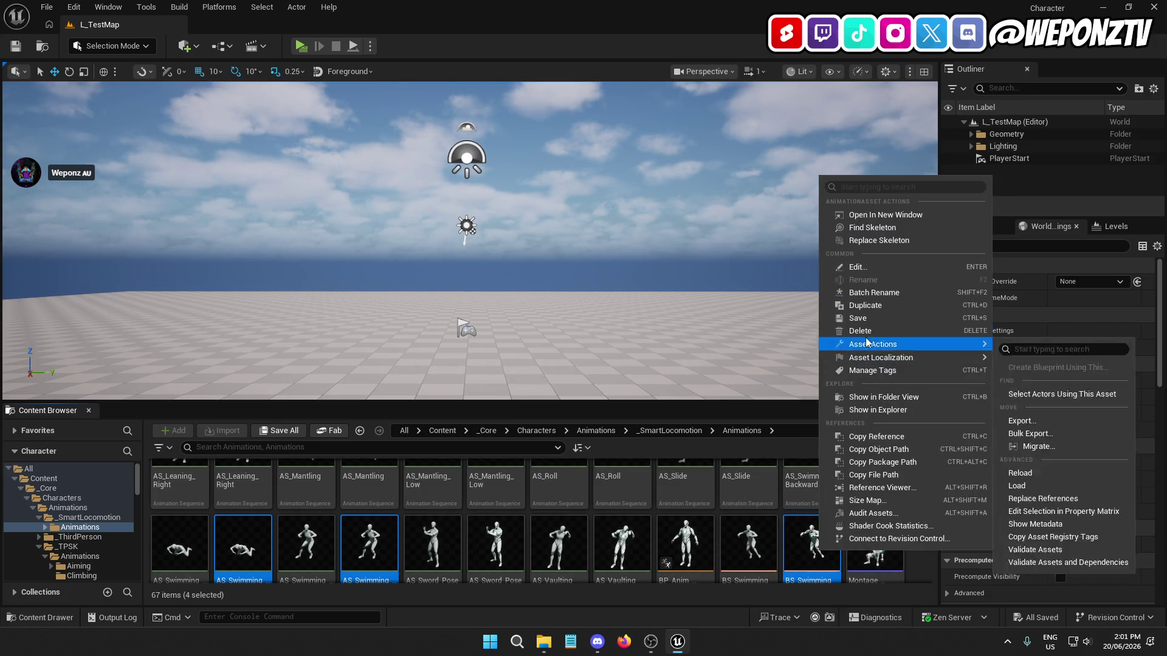
{"action": "left_click", "coordinate": [867, 331]}
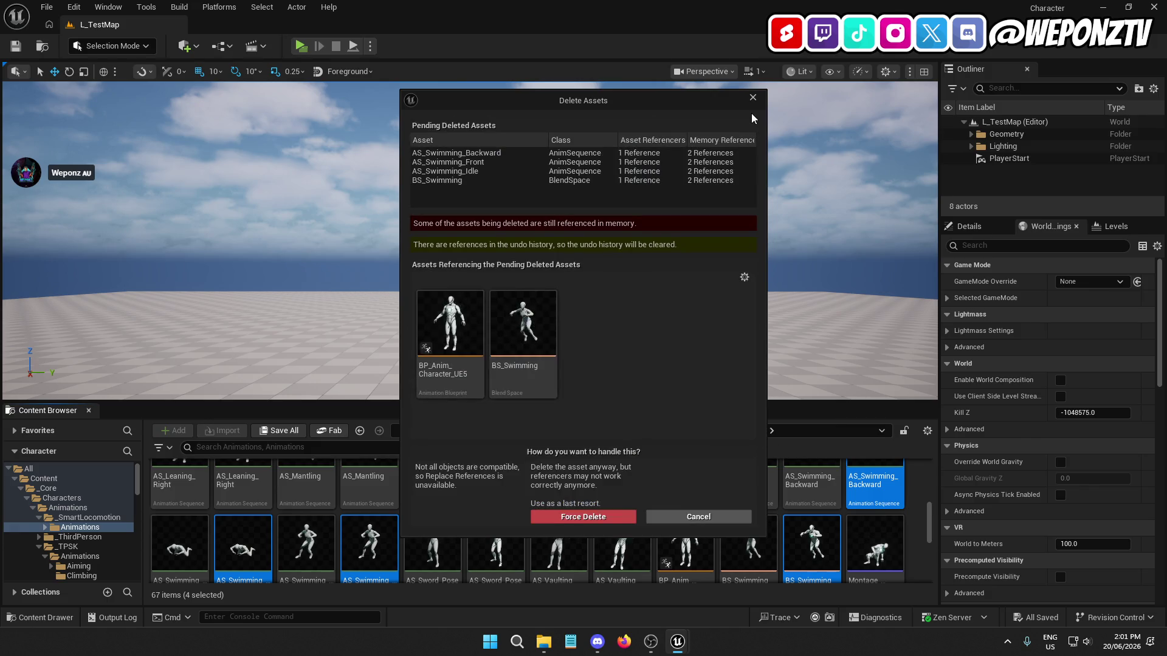
{"action": "left_click", "coordinate": [752, 97]}
Step: Add BS_Swimming and BP_Anim_Character_UE5 to the selection and force-delete all five assets
{"action": "left_click", "coordinate": [752, 535], "text": "ctrl"}
{"action": "left_click", "coordinate": [692, 534], "text": "ctrl"}
{"action": "scroll", "coordinate": [704, 548], "scroll_direction": "down", "scroll_amount": 1}
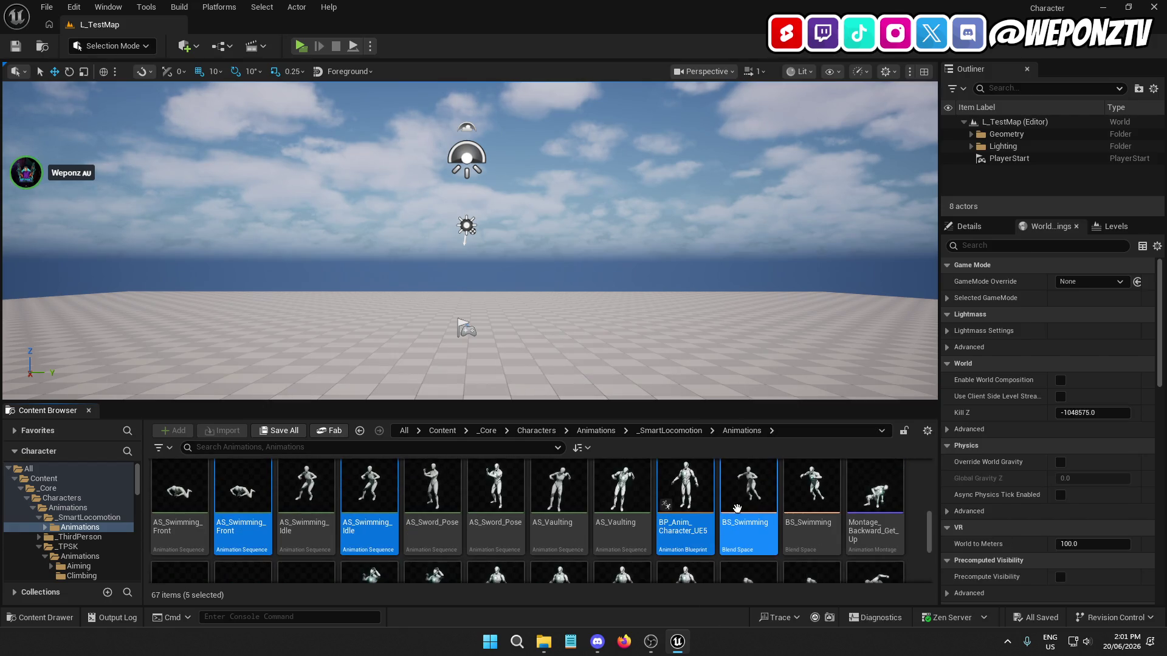
{"action": "right_click", "coordinate": [738, 554]}
{"action": "left_click", "coordinate": [802, 281]}
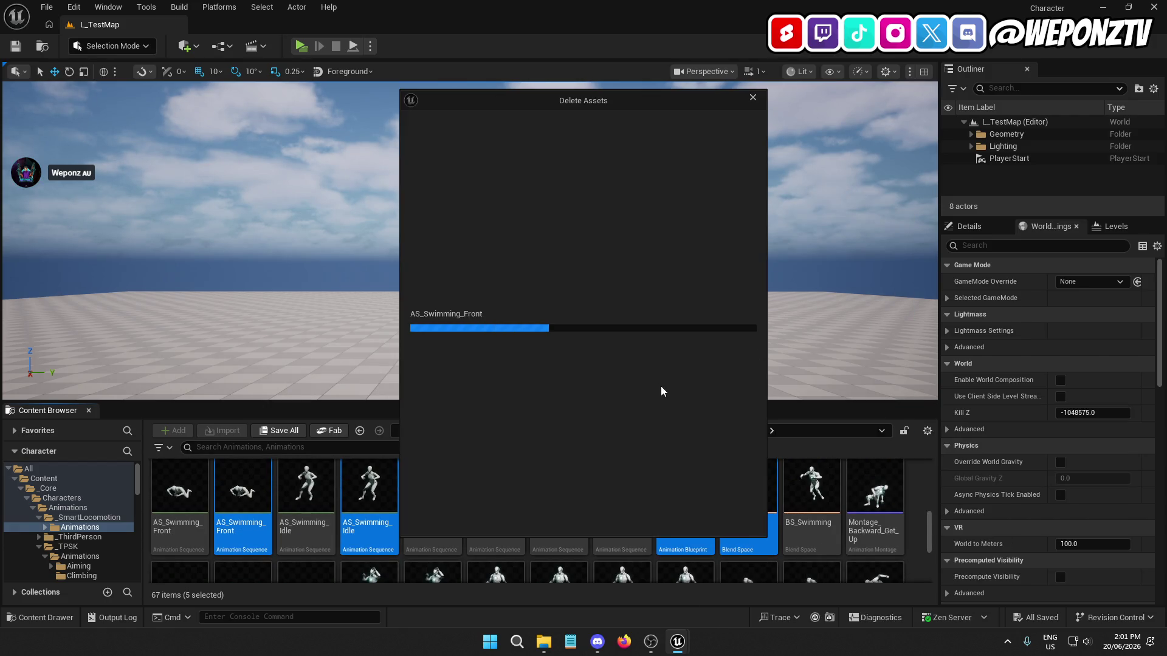
{"action": "mouse_move", "coordinate": [613, 100]}
{"action": "left_mouse_down"}
{"action": "mouse_move", "coordinate": [804, 135]}
{"action": "mouse_move", "coordinate": [1033, 146]}
{"action": "mouse_move", "coordinate": [597, 102]}
{"action": "left_mouse_up"}
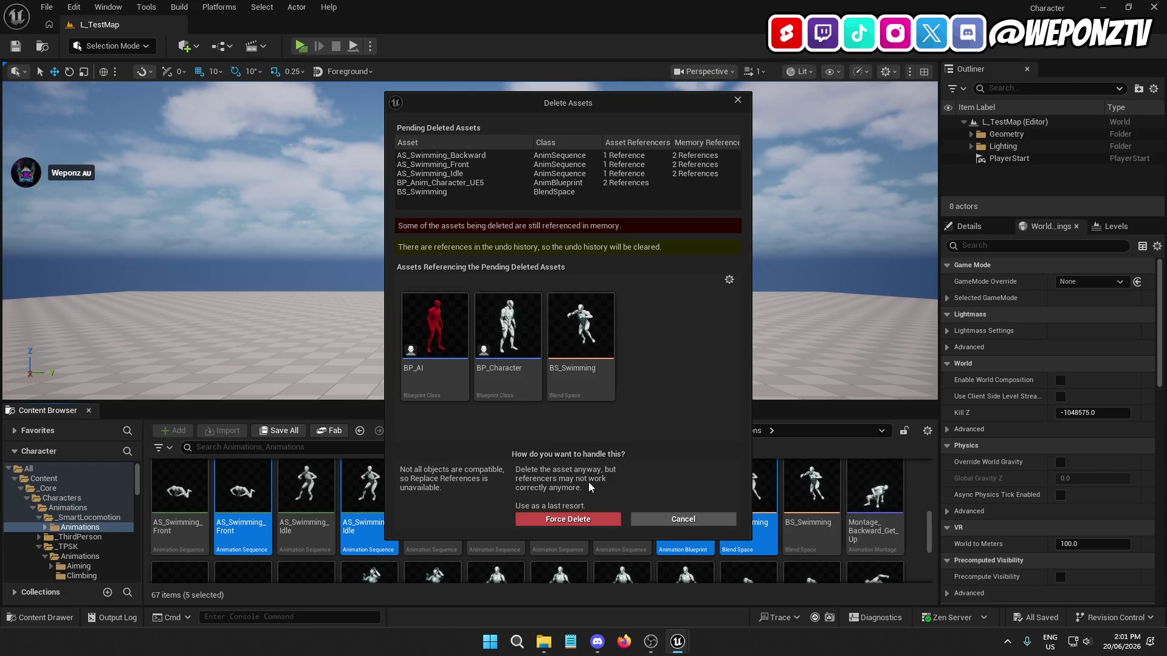
{"action": "left_click", "coordinate": [584, 518]}
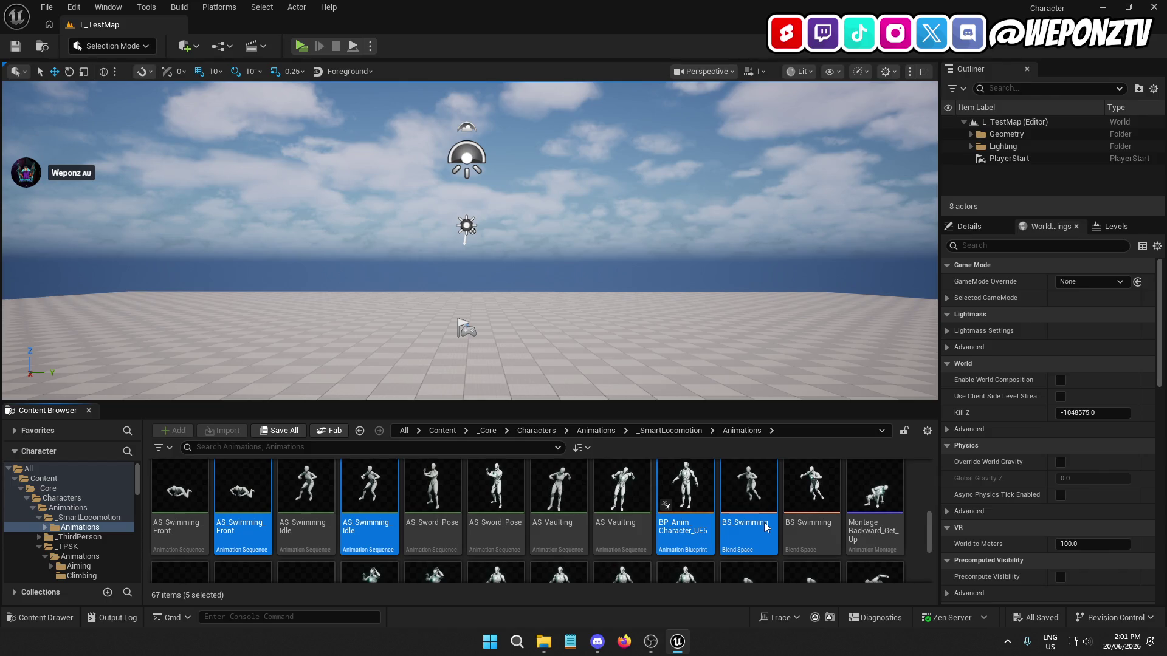
{"action": "key", "text": "Delete"}
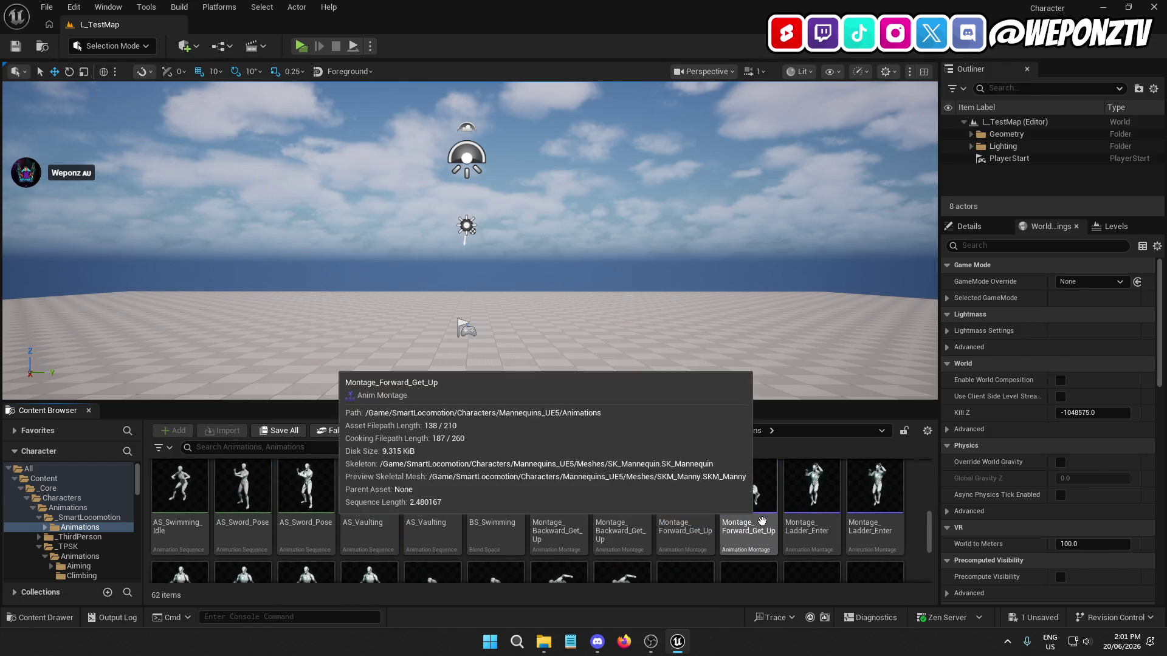
Step: Inspect the BS_Swimming blend space in its editor, then close it
{"action": "scroll", "coordinate": [629, 530], "scroll_direction": "down", "scroll_amount": 1}
{"action": "double_click", "coordinate": [479, 499]}
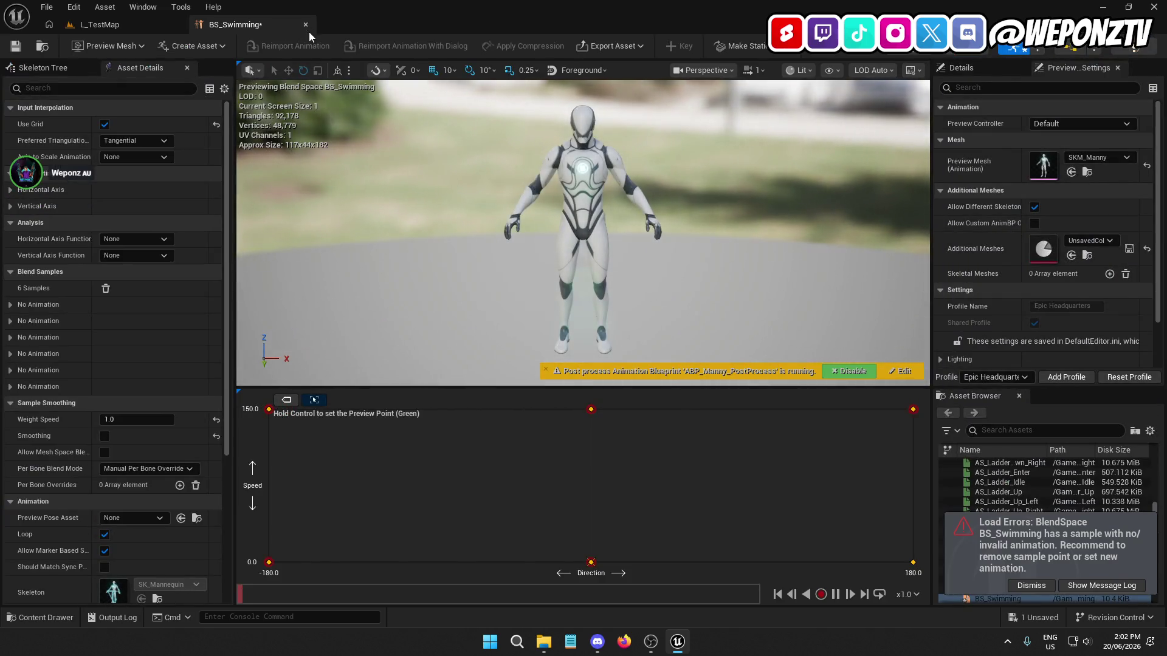
{"action": "left_click", "coordinate": [305, 25]}
Step: Force-delete the _SmartLocomotion Animations folder and its animations despite references
{"action": "left_click", "coordinate": [660, 431]}
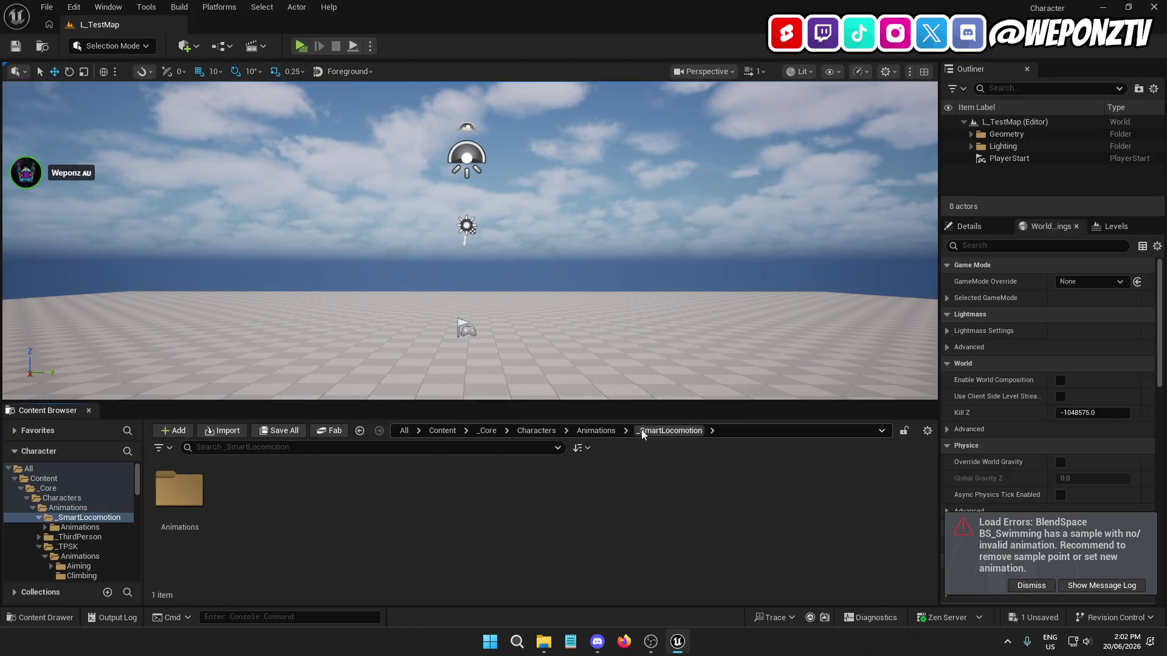
{"action": "right_click", "coordinate": [164, 484]}
{"action": "left_click", "coordinate": [226, 356]}
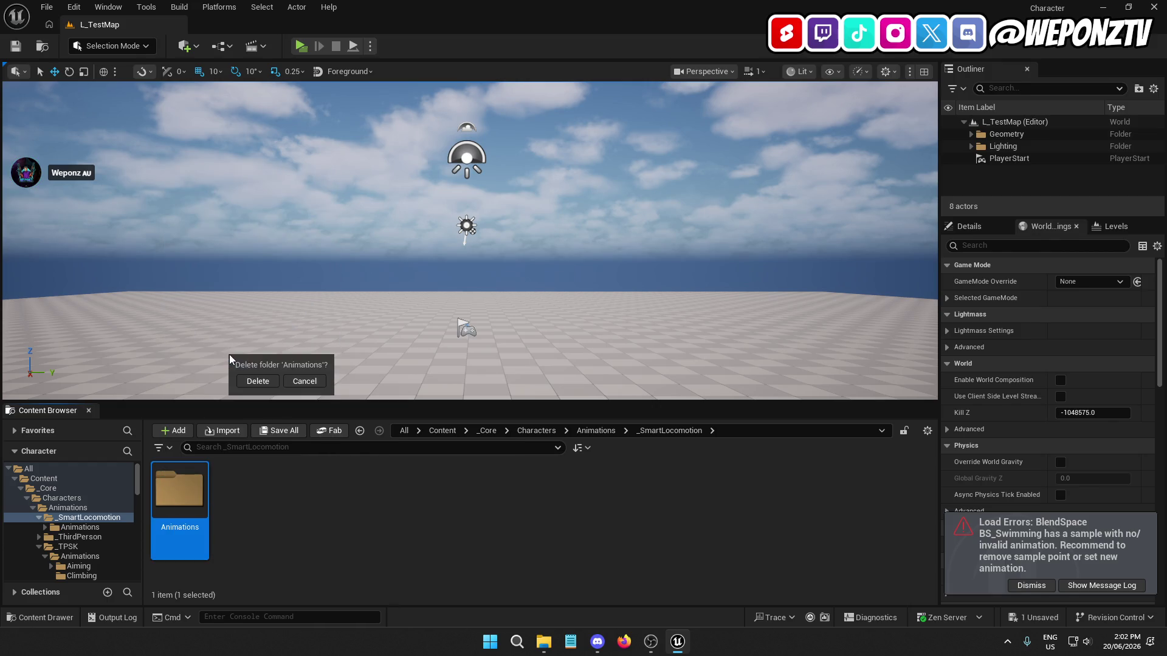
{"action": "left_click", "coordinate": [256, 381]}
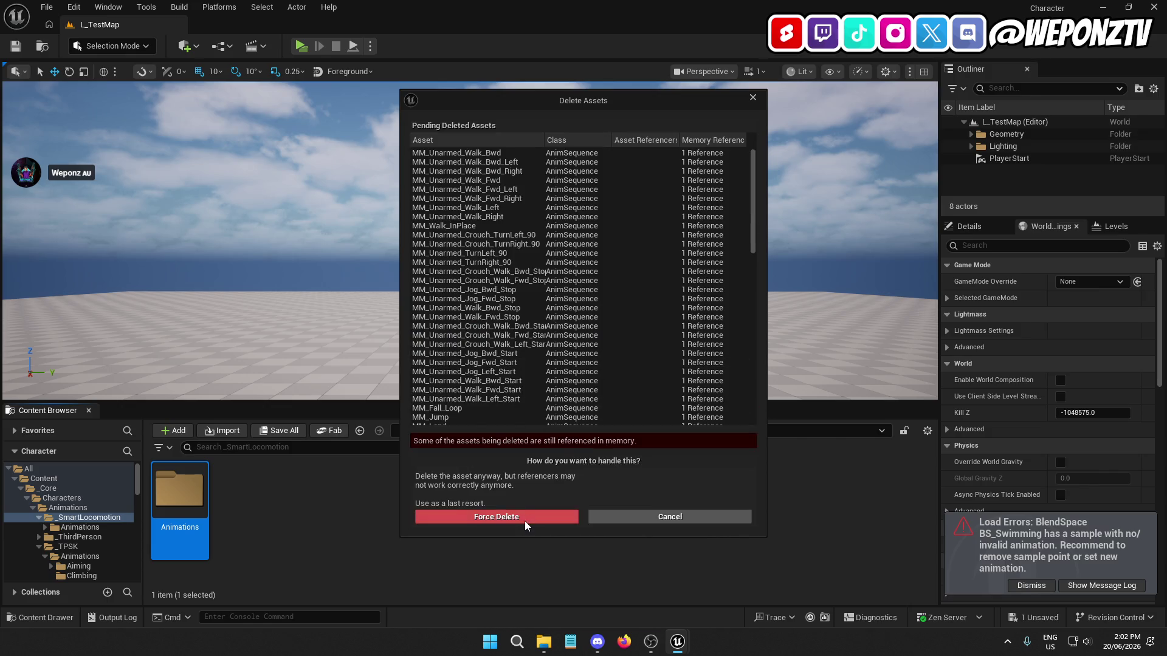
{"action": "left_click", "coordinate": [562, 515]}
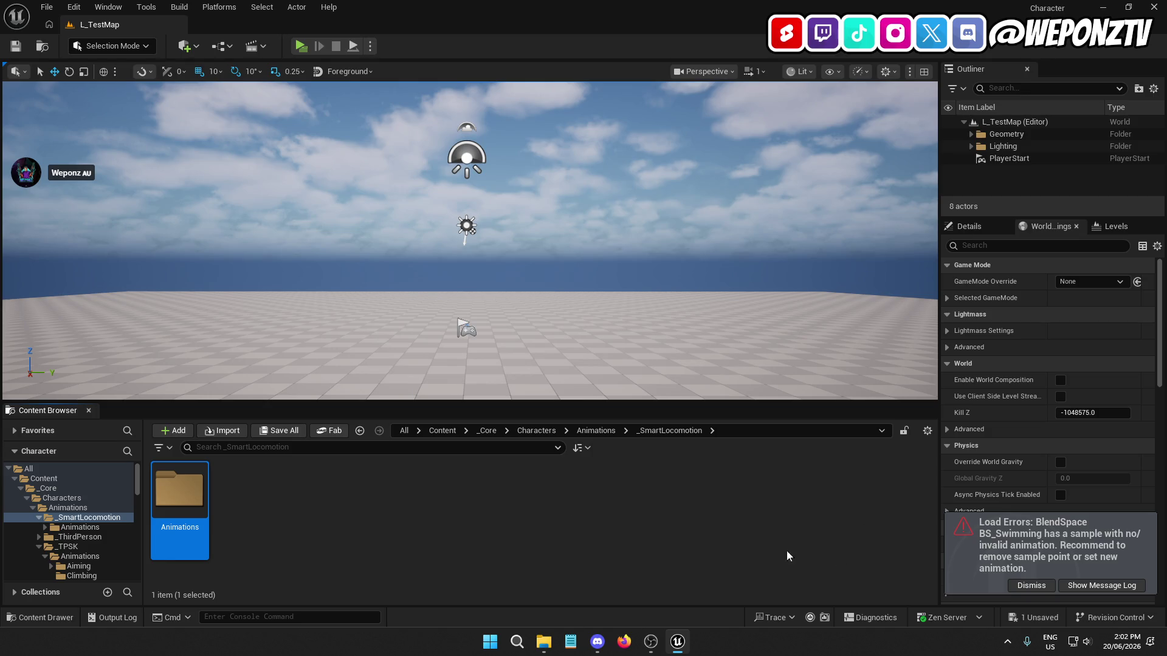